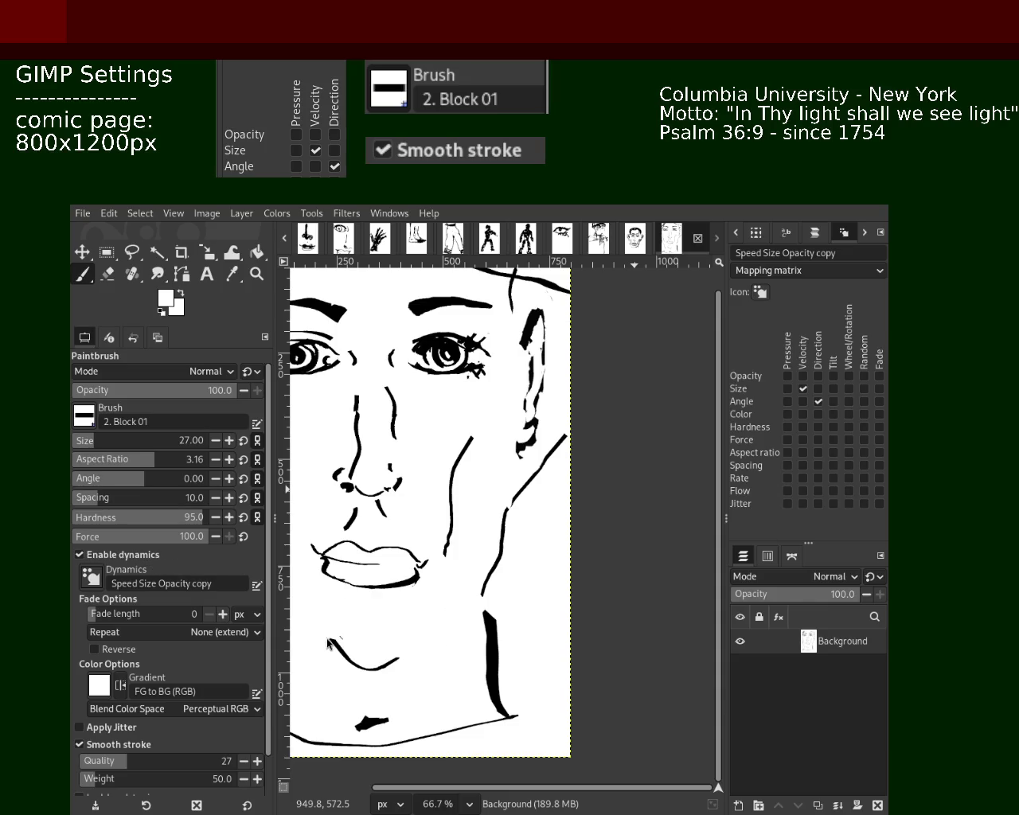
Paint white over part of the right cheek line to trim it.
{"action": "left_click", "coordinate": [110, 276]}
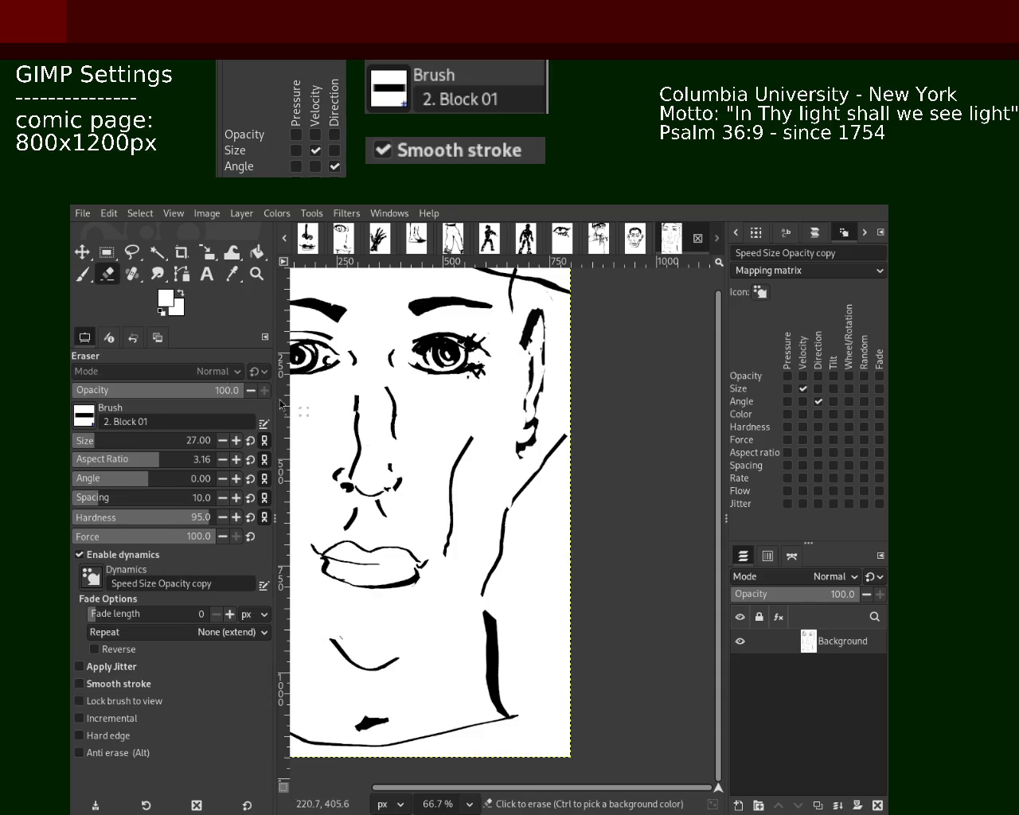
{"action": "left_click", "coordinate": [84, 279]}
{"action": "left_click_drag", "start_coordinate": [567, 440], "coordinate": [527, 489]}
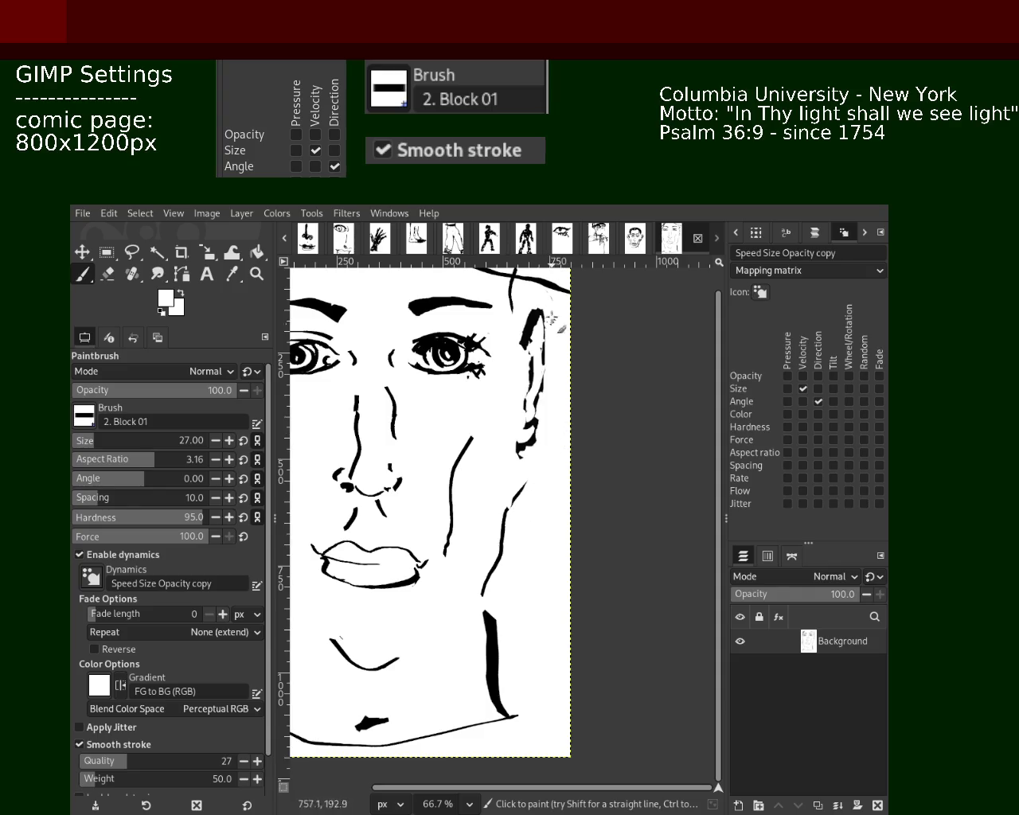
{"action": "left_click", "coordinate": [256, 274]}
{"action": "left_click", "coordinate": [525, 498], "text": "ctrl"}
{"action": "left_click", "coordinate": [525, 497], "text": "ctrl"}
{"action": "left_click", "coordinate": [526, 497], "text": "ctrl"}
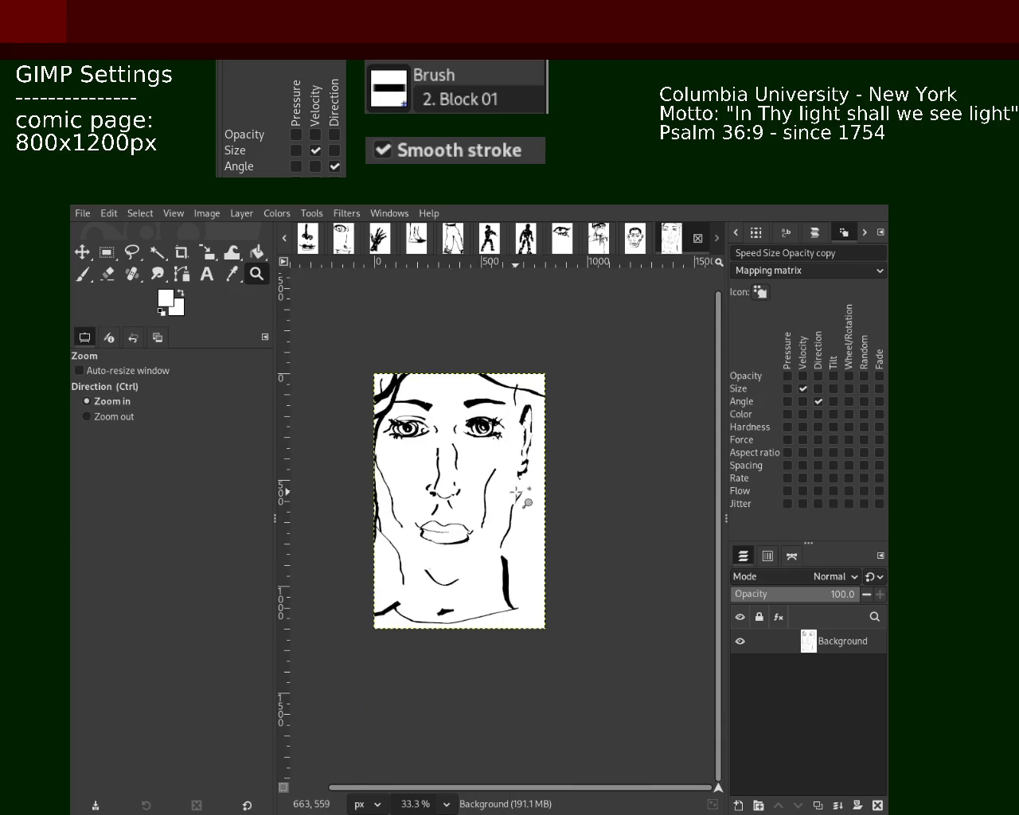
{"action": "left_click", "coordinate": [528, 505], "text": "ctrl"}
{"action": "double_click", "coordinate": [536, 526]}
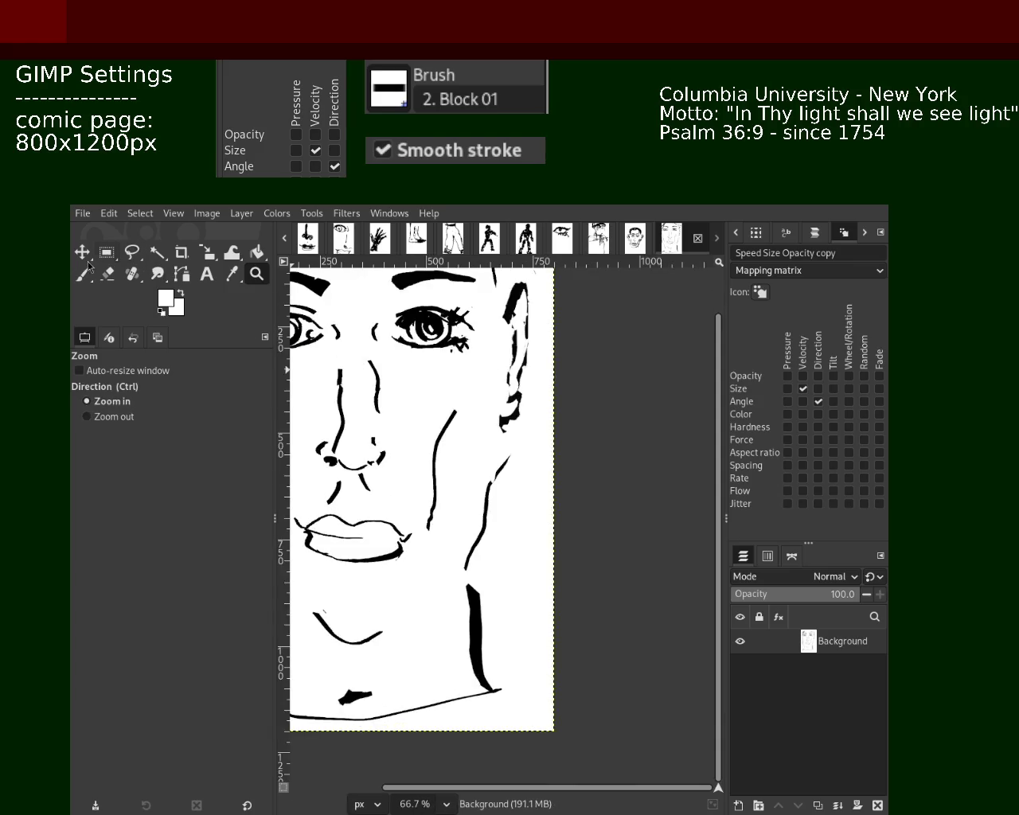
Switch to black and try strokes down the right side of the neck, undoing each attempt.
{"action": "left_click", "coordinate": [82, 274]}
{"action": "key", "text": "d"}
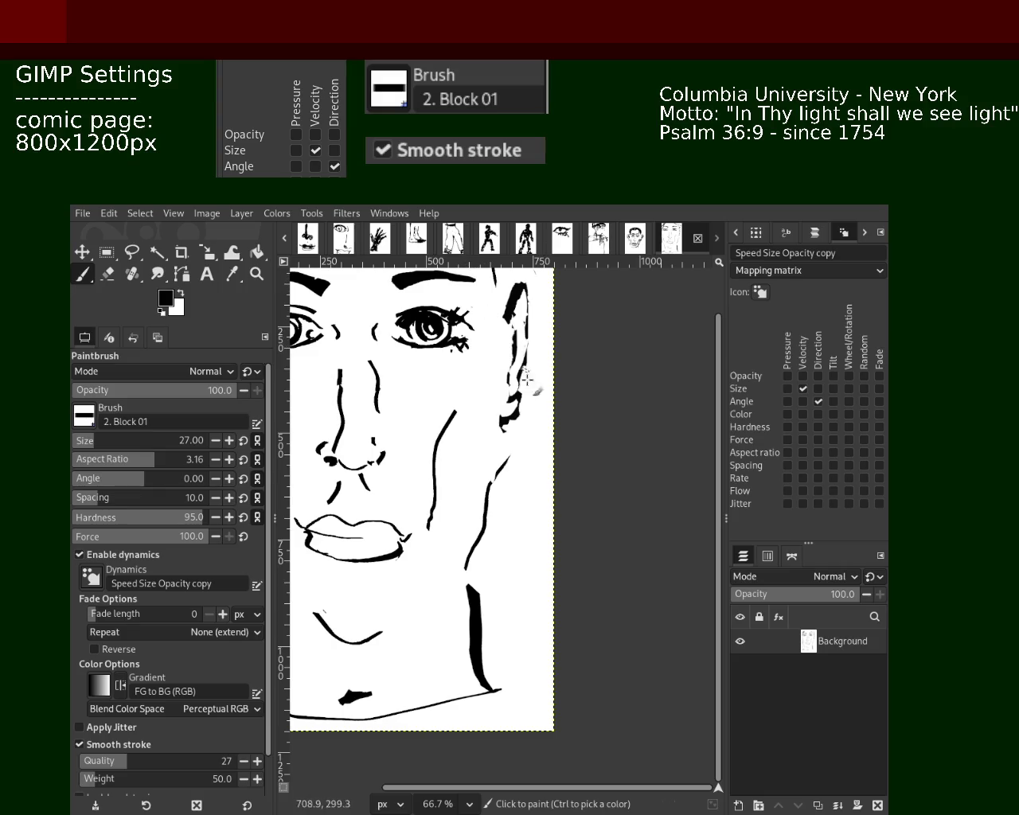
{"action": "left_click_drag", "start_coordinate": [521, 455], "coordinate": [548, 631]}
{"action": "key", "text": "ctrl+z"}
{"action": "left_click_drag", "start_coordinate": [528, 487], "coordinate": [549, 633]}
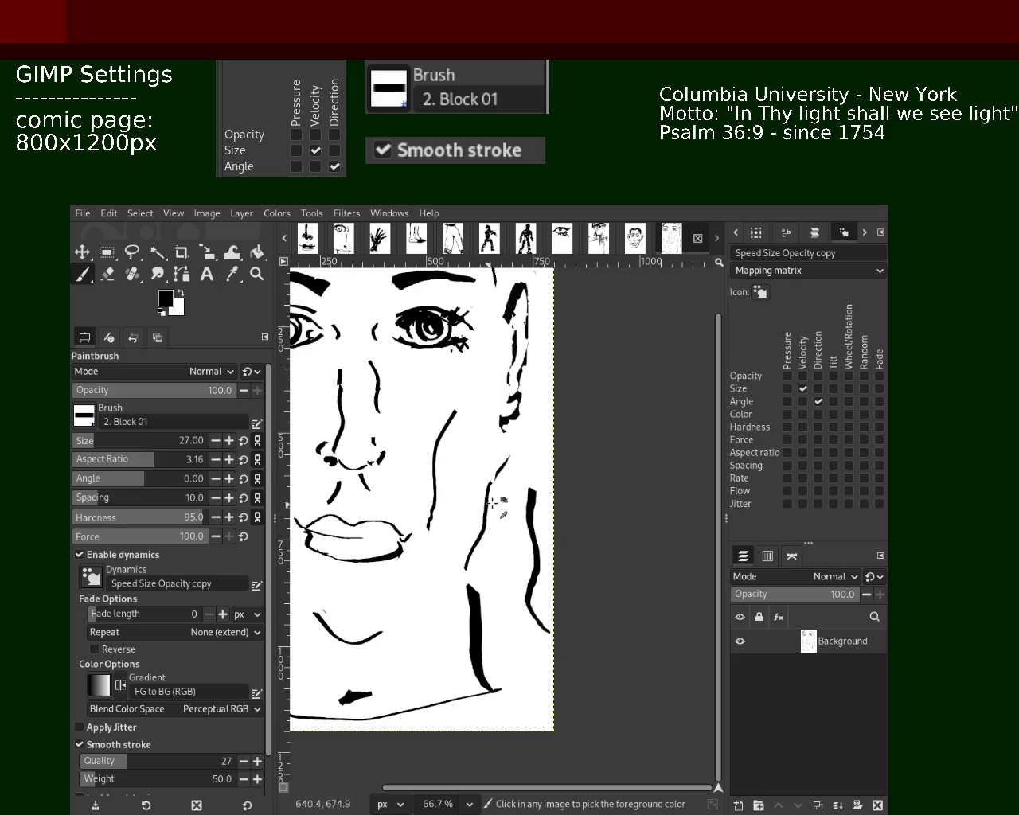
{"action": "key", "text": "ctrl+z"}
{"action": "left_click_drag", "start_coordinate": [521, 402], "coordinate": [515, 670]}
{"action": "key", "text": "ctrl+z"}
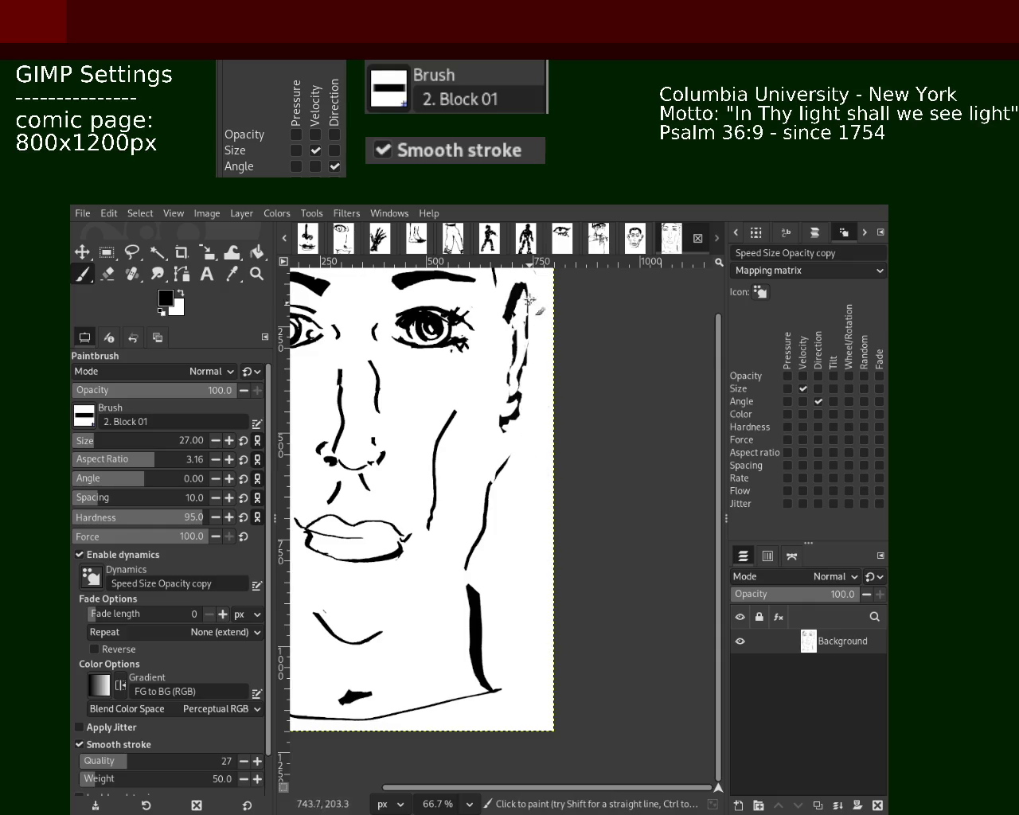
Draw a long bold black stroke down the right side of the face and neck.
{"action": "key", "text": "z"}
{"action": "key", "text": "minus"}
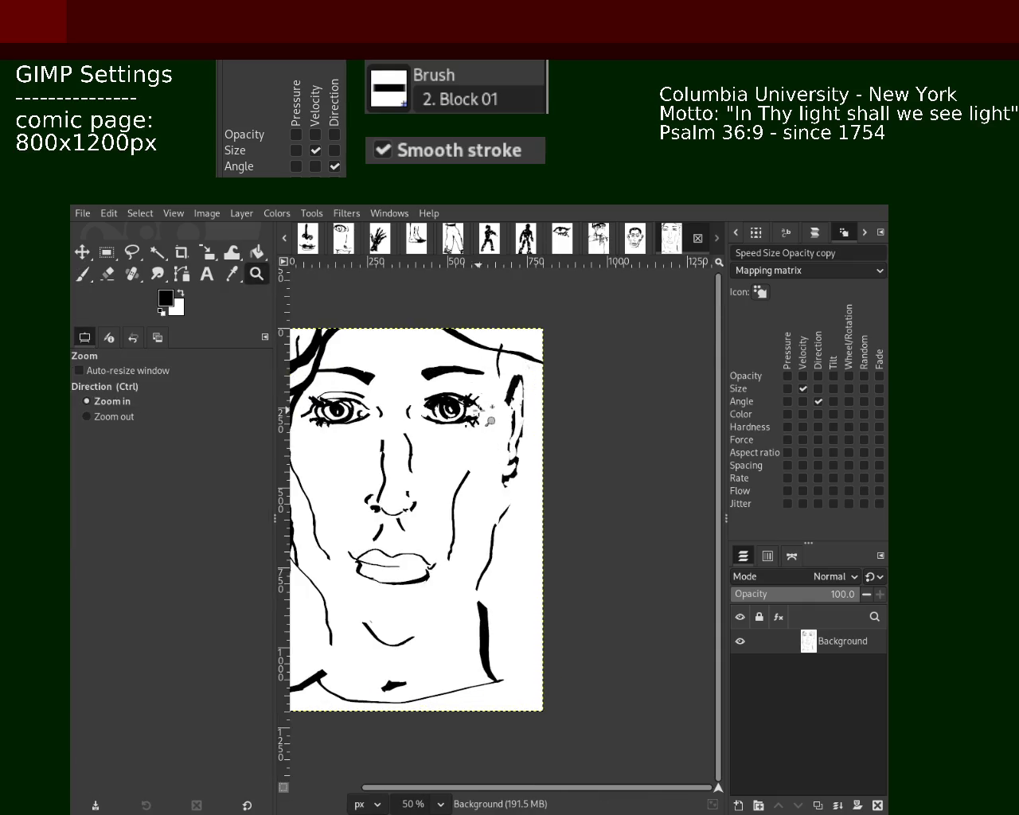
{"action": "key", "text": "p"}
{"action": "left_click_drag", "start_coordinate": [518, 501], "coordinate": [536, 637]}
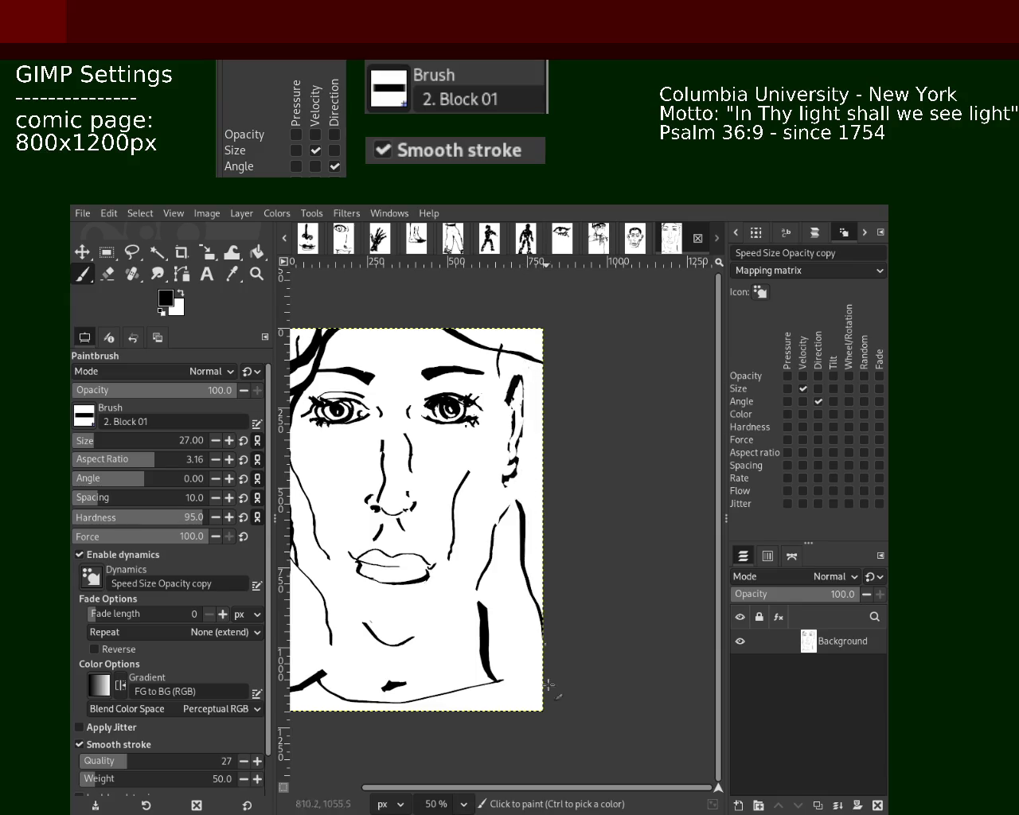
{"action": "left_click_drag", "start_coordinate": [492, 525], "coordinate": [487, 708]}
{"action": "key", "text": "ctrl+z"}
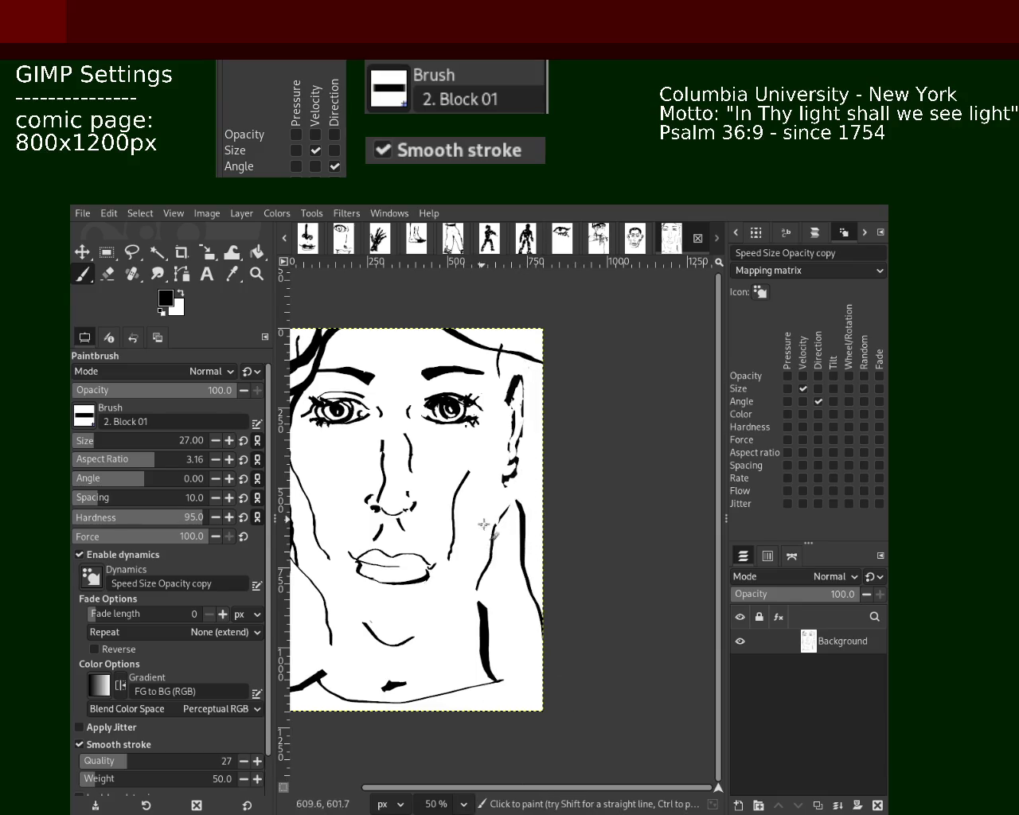
{"action": "left_click_drag", "start_coordinate": [472, 571], "coordinate": [509, 644]}
{"action": "key", "text": "ctrl+z"}
{"action": "key", "text": "z"}
{"action": "scroll", "coordinate": [525, 525], "scroll_direction": "down", "scroll_amount": 2}
{"action": "scroll", "coordinate": [484, 478], "scroll_direction": "up", "scroll_amount": 2}
{"action": "scroll", "coordinate": [483, 482], "scroll_direction": "down", "scroll_amount": 1}
{"action": "scroll", "coordinate": [484, 483], "scroll_direction": "up", "scroll_amount": 1}
{"action": "scroll", "coordinate": [478, 557], "scroll_direction": "down", "scroll_amount": 1}
{"action": "scroll", "coordinate": [458, 637], "scroll_direction": "up", "scroll_amount": 1}
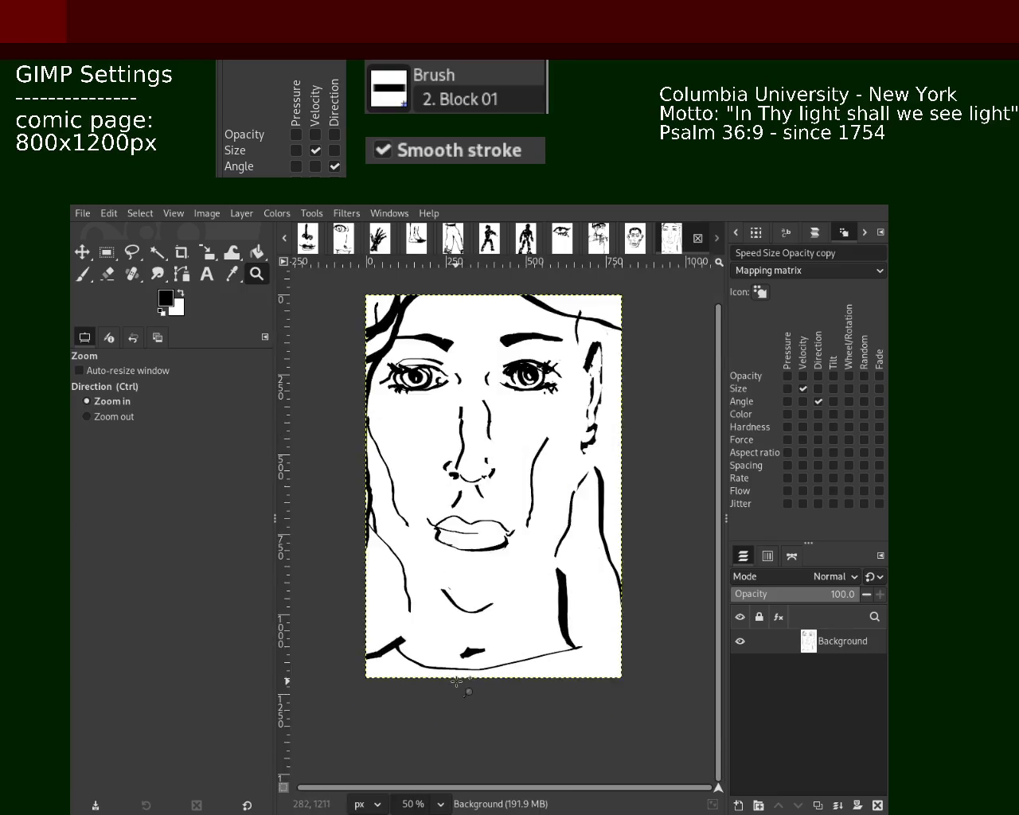
{"action": "scroll", "coordinate": [454, 645], "scroll_direction": "up", "scroll_amount": 1}
Draw bold black strokes along the lower jaw and collar line.
{"action": "key", "text": "p"}
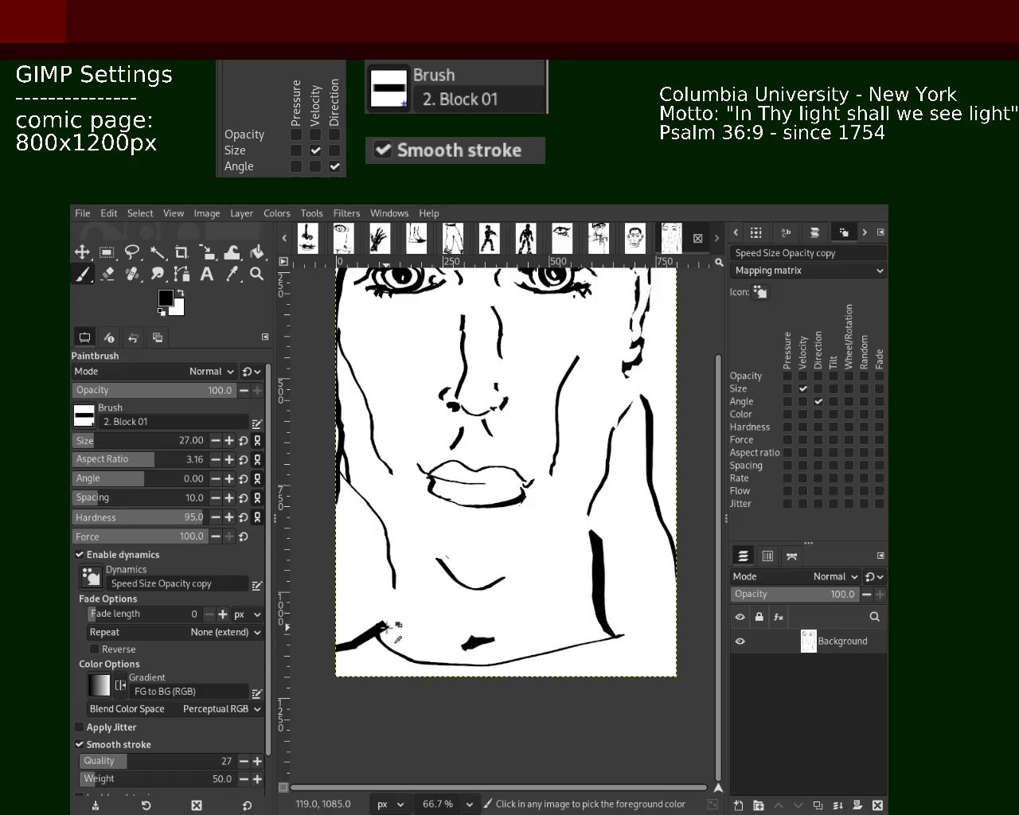
{"action": "left_click_drag", "start_coordinate": [382, 629], "coordinate": [484, 676]}
{"action": "key", "text": "ctrl+z"}
{"action": "left_click_drag", "start_coordinate": [624, 633], "coordinate": [460, 666]}
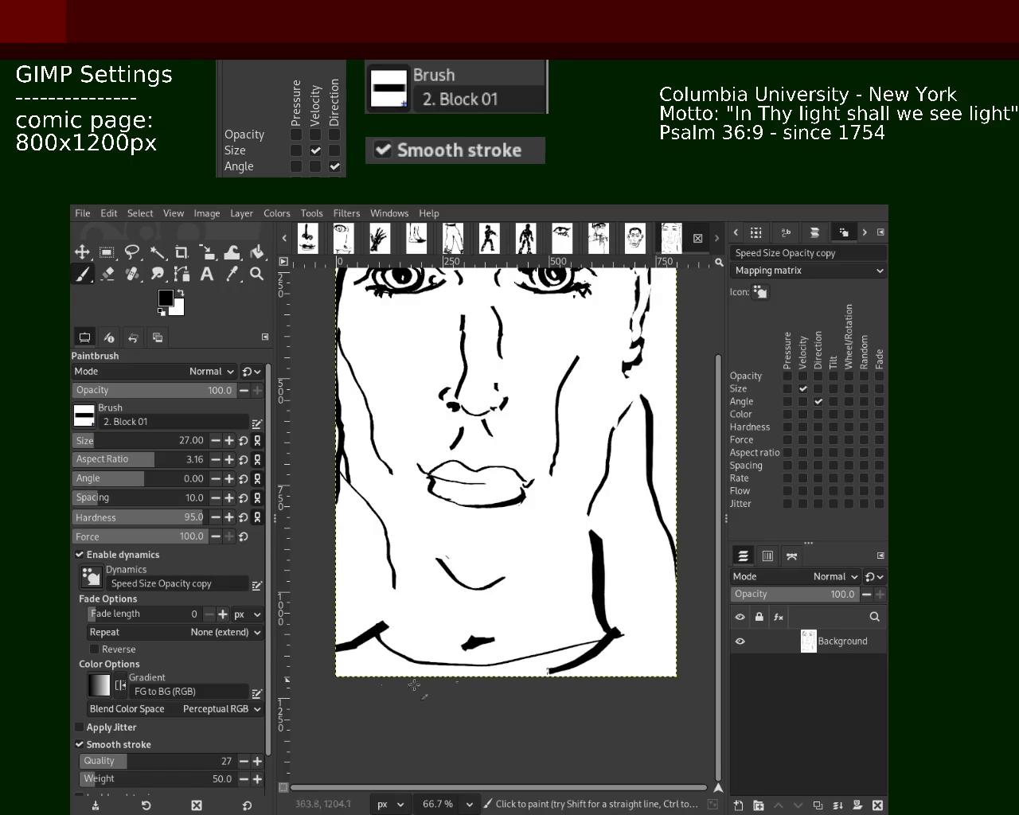
{"action": "left_click_drag", "start_coordinate": [367, 642], "coordinate": [593, 649]}
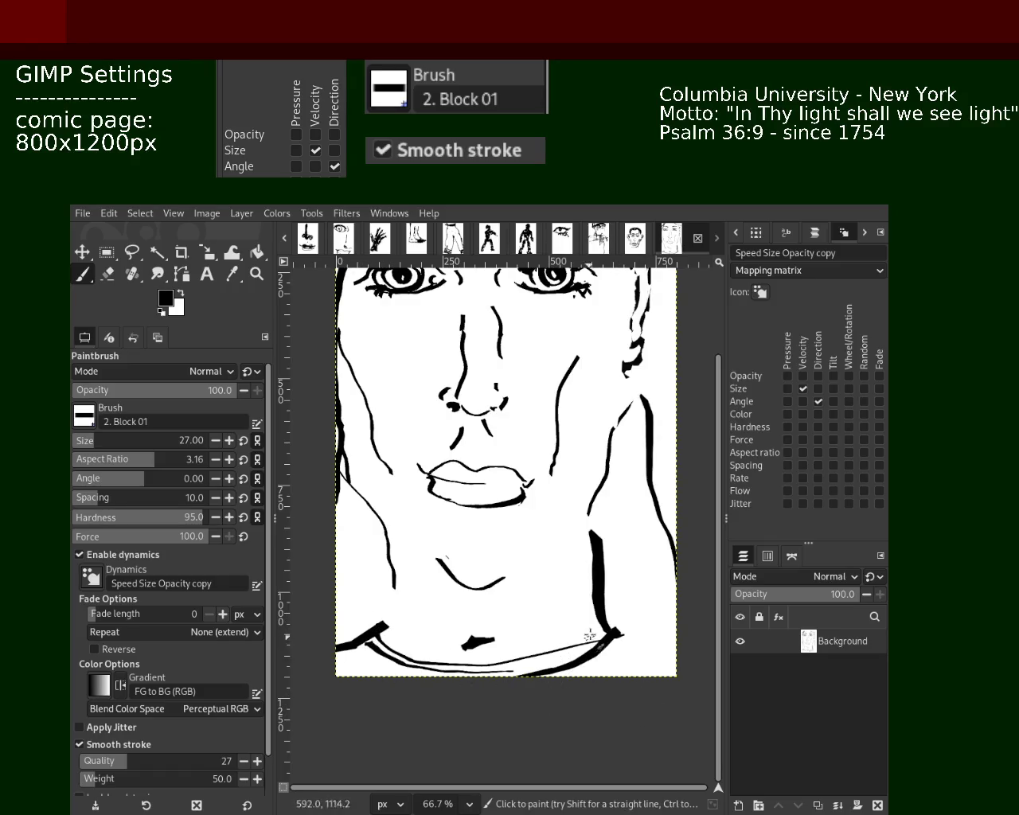
{"action": "mouse_move", "coordinate": [382, 589]}
{"action": "left_mouse_down"}
{"action": "mouse_move", "coordinate": [392, 602]}
{"action": "mouse_move", "coordinate": [336, 635]}
{"action": "left_mouse_up"}
{"action": "key", "text": "ctrl+z"}
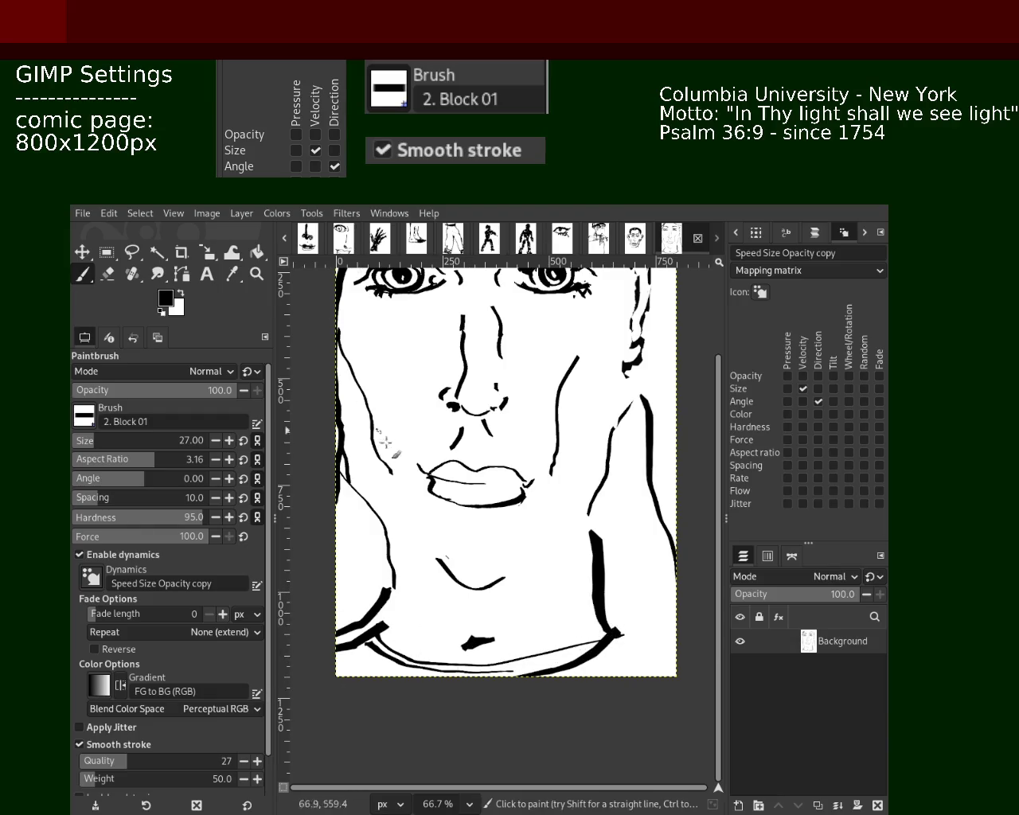
Pick black from an existing stroke and draw a thick diagonal at the lower-left shoulder.
{"action": "key", "text": "z"}
{"action": "left_click", "coordinate": [470, 541], "text": "ctrl"}
{"action": "left_click", "coordinate": [470, 541], "text": "ctrl"}
{"action": "left_click", "coordinate": [482, 565], "text": "ctrl"}
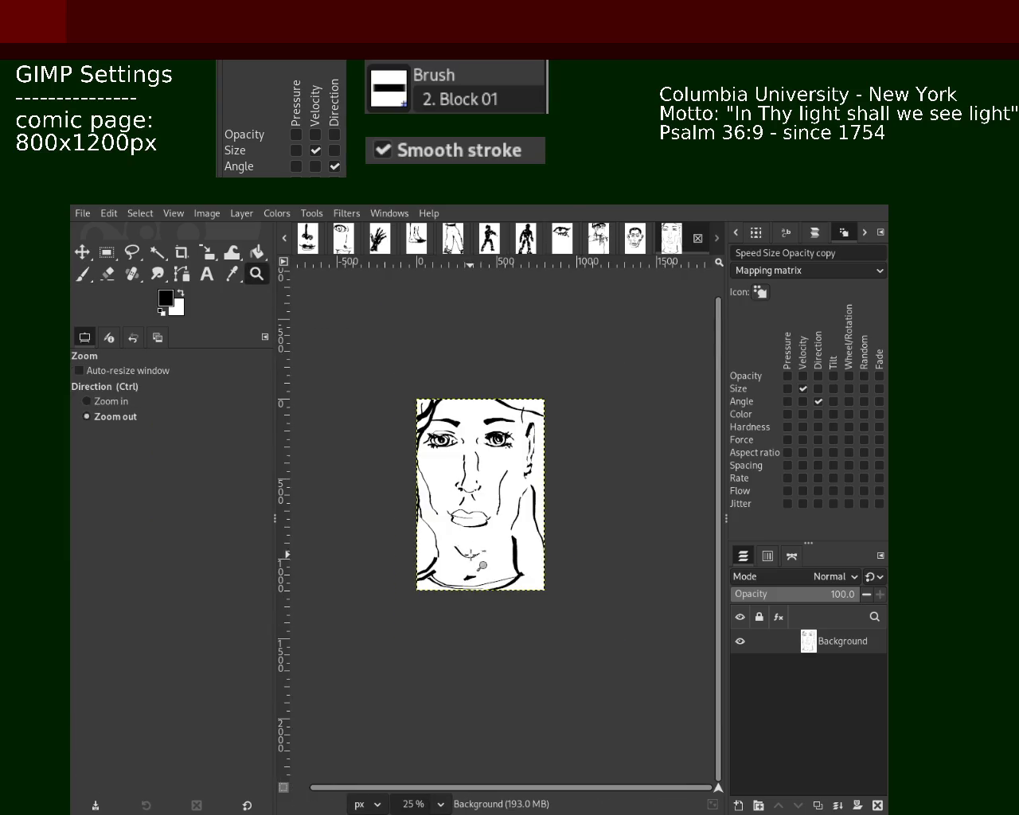
{"action": "left_click", "coordinate": [481, 567], "text": "ctrl"}
{"action": "left_click", "coordinate": [82, 274]}
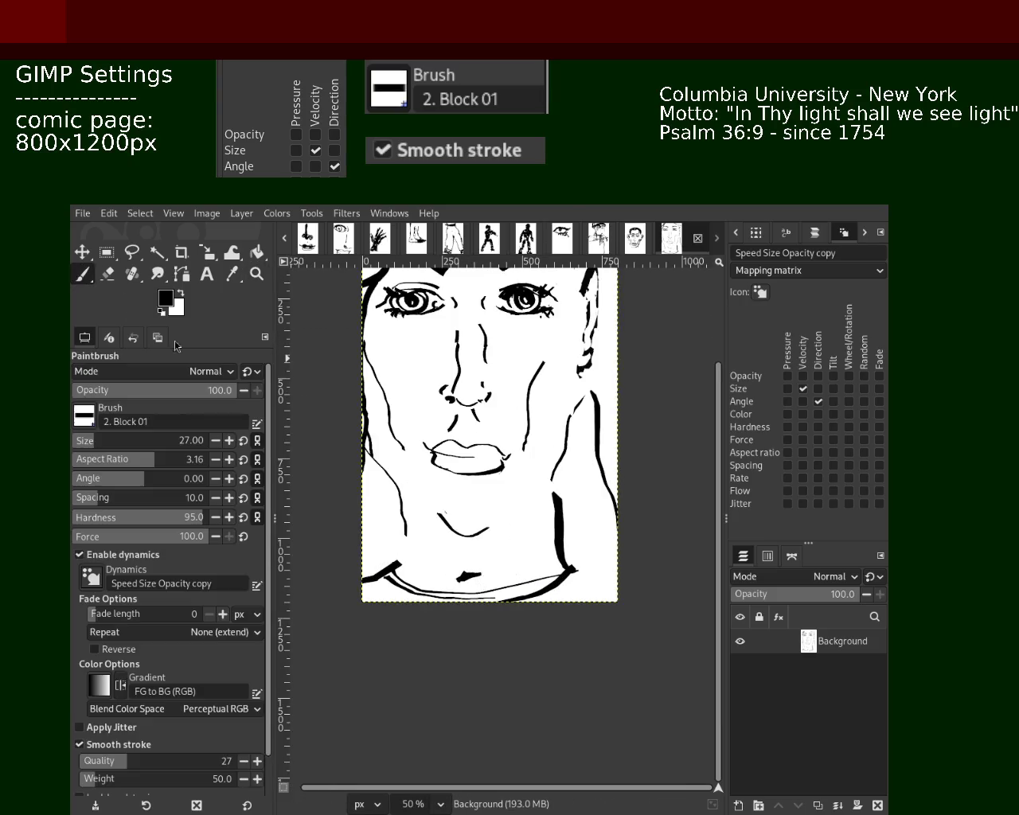
{"action": "left_click", "coordinate": [394, 557], "text": "ctrl"}
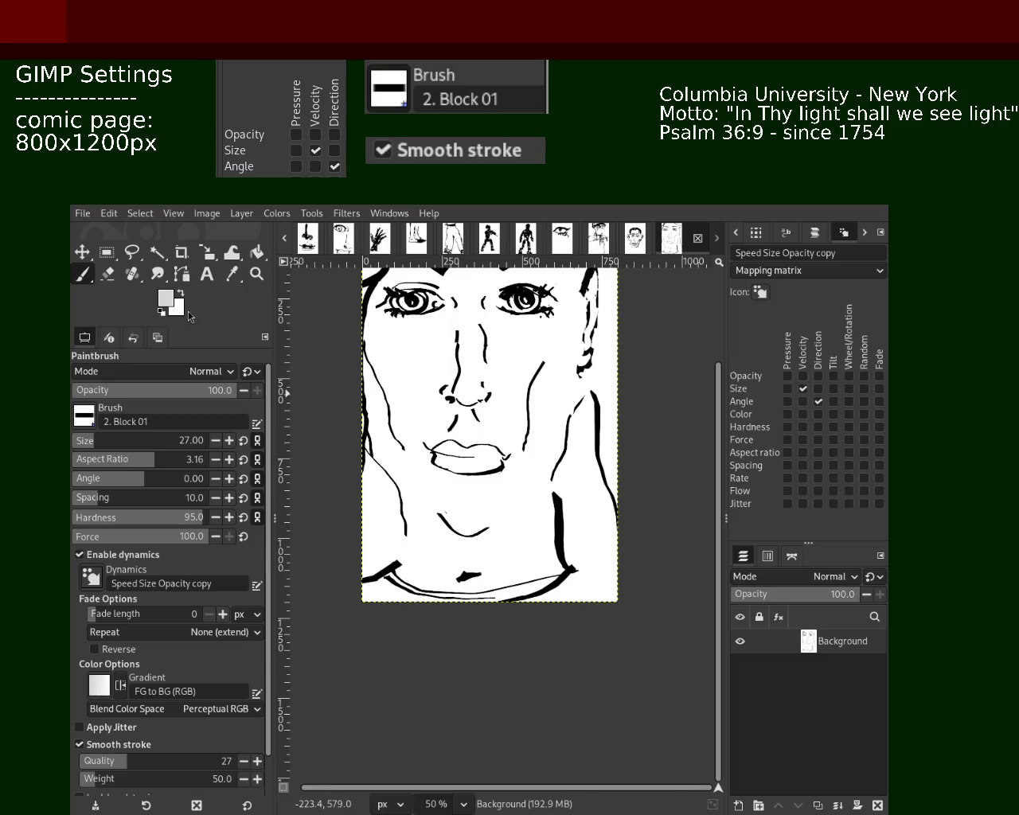
{"action": "left_click", "coordinate": [563, 549], "text": "ctrl"}
{"action": "left_click_drag", "start_coordinate": [401, 551], "coordinate": [375, 568]}
Add a thick horizontal bar from the collar to the right page edge.
{"action": "mouse_move", "coordinate": [570, 556]}
{"action": "left_mouse_down"}
{"action": "mouse_move", "coordinate": [633, 571]}
{"action": "mouse_move", "coordinate": [649, 598]}
{"action": "left_mouse_up"}
{"action": "key", "text": "ctrl+z"}
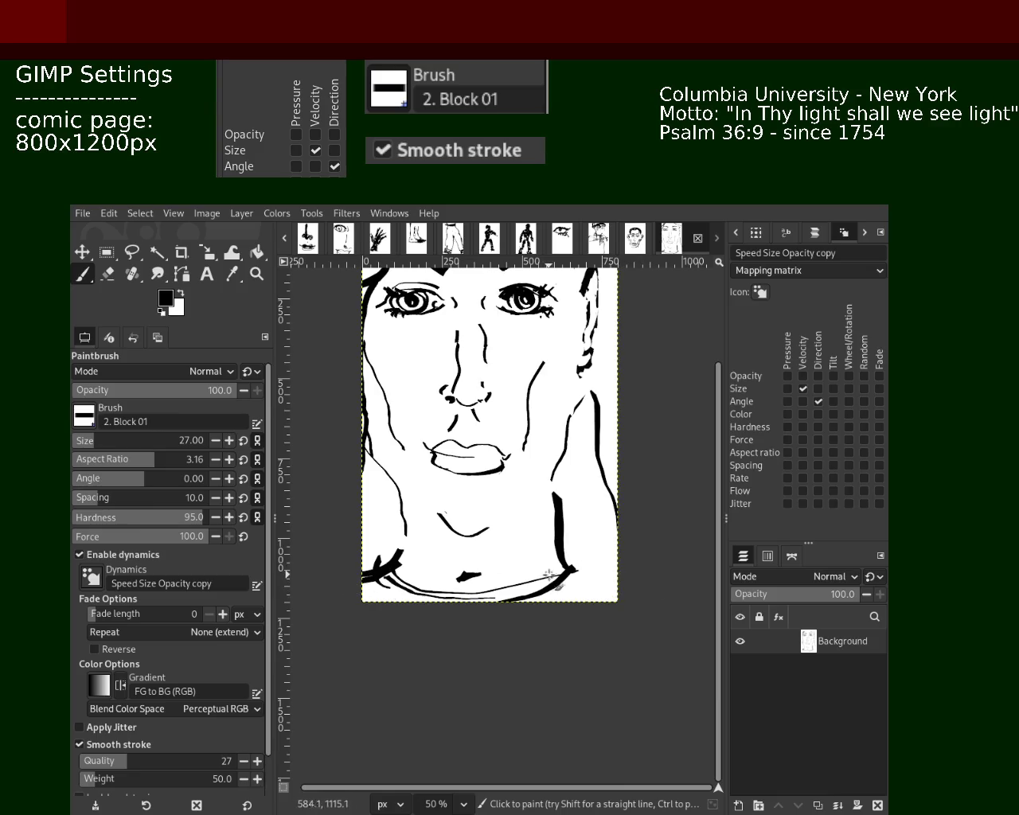
{"action": "left_click_drag", "start_coordinate": [580, 582], "coordinate": [625, 585]}
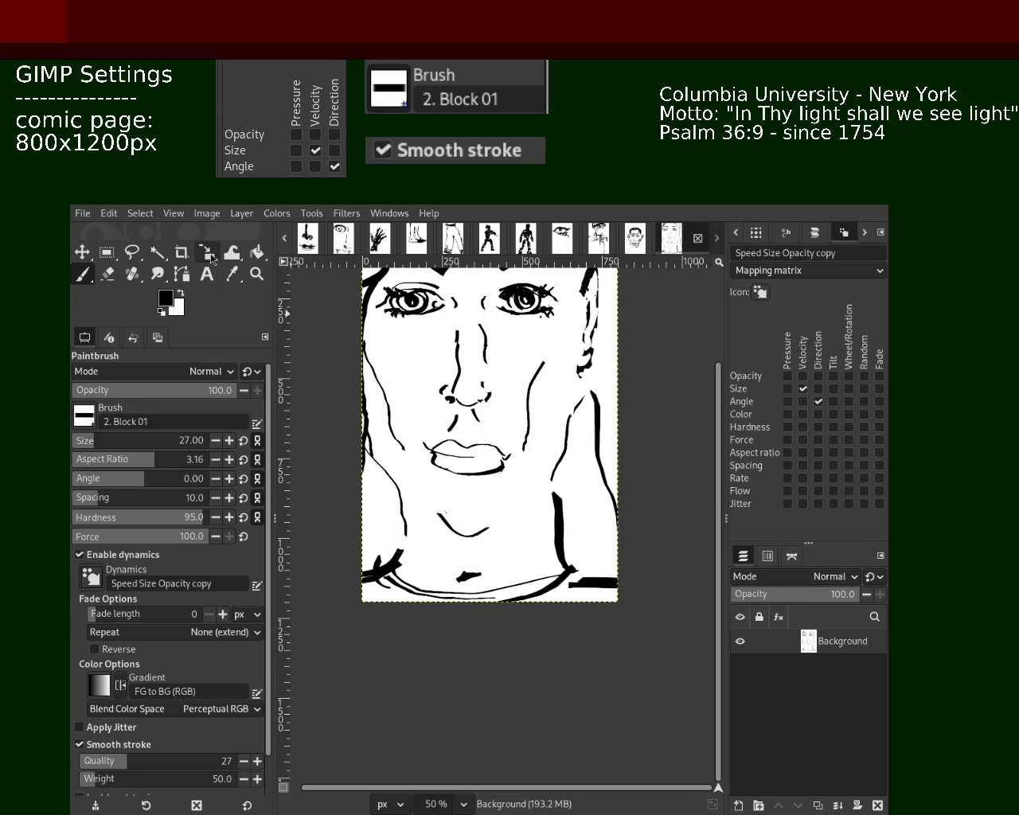
{"action": "left_click", "coordinate": [256, 275]}
{"action": "left_click", "coordinate": [470, 475], "text": "ctrl"}
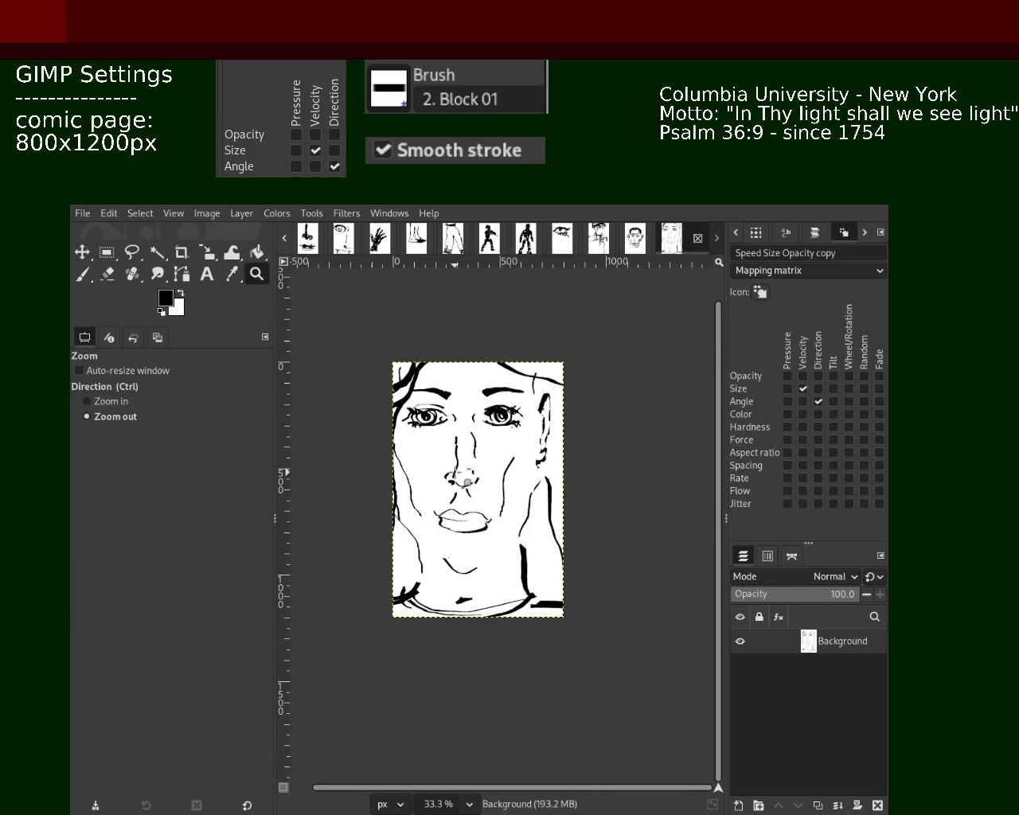
With black paint, try long and short vertical strokes along the right neck.
{"action": "left_click", "coordinate": [460, 453], "text": "ctrl"}
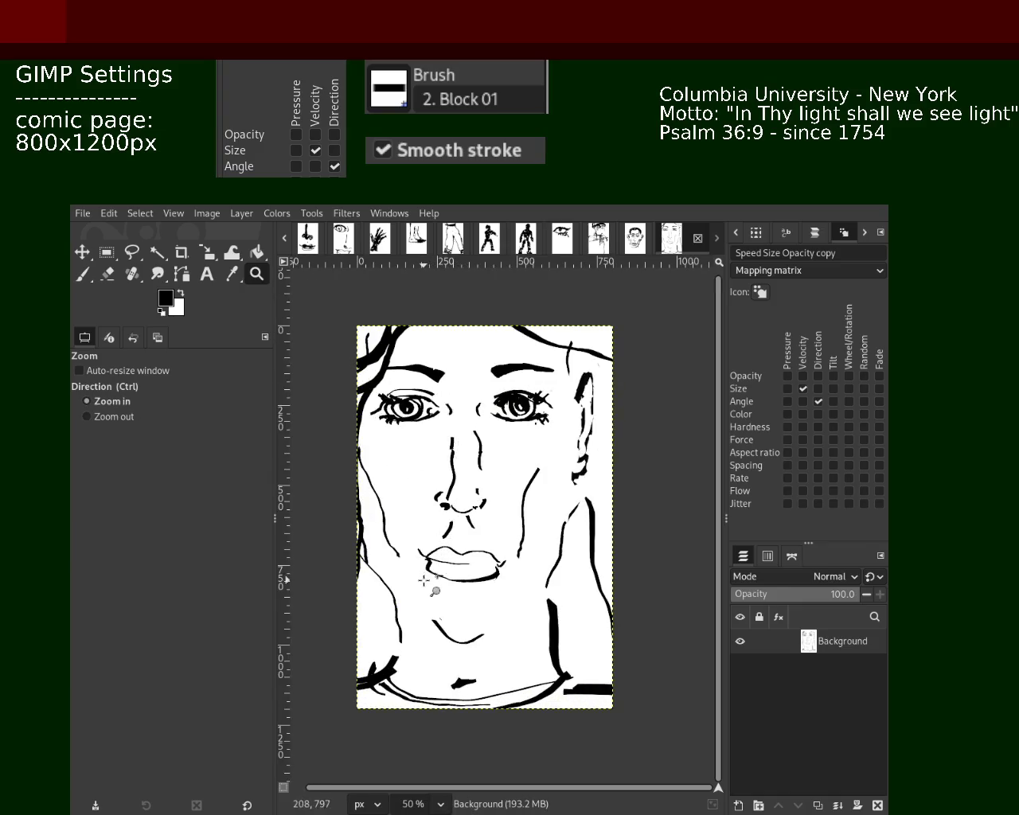
{"action": "left_click", "coordinate": [404, 599], "text": "ctrl"}
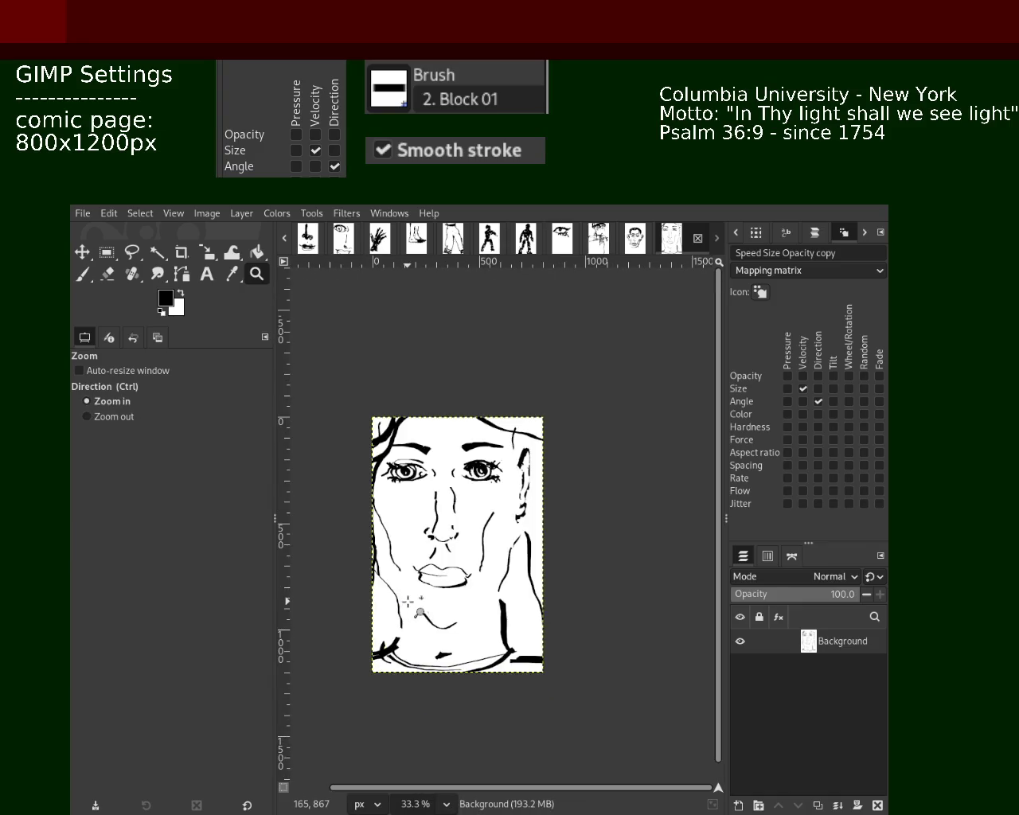
{"action": "left_click", "coordinate": [468, 615], "text": "ctrl"}
{"action": "left_click", "coordinate": [459, 637]}
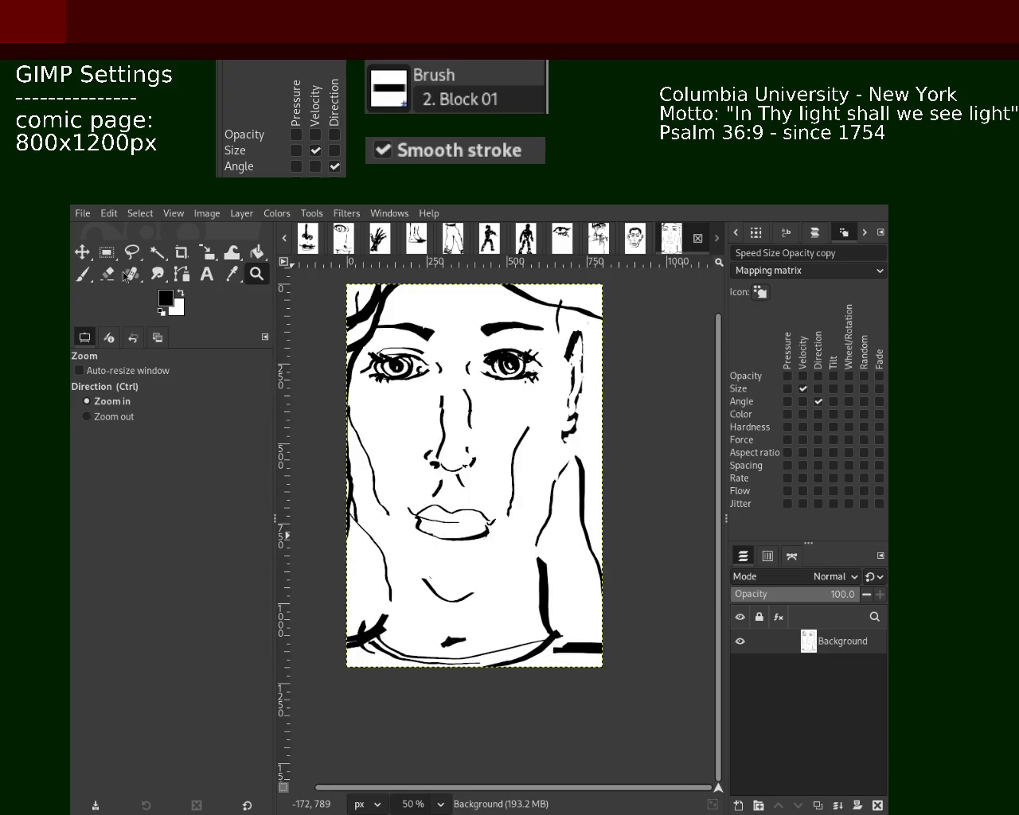
{"action": "left_click", "coordinate": [79, 271]}
{"action": "left_click", "coordinate": [526, 531], "text": "ctrl"}
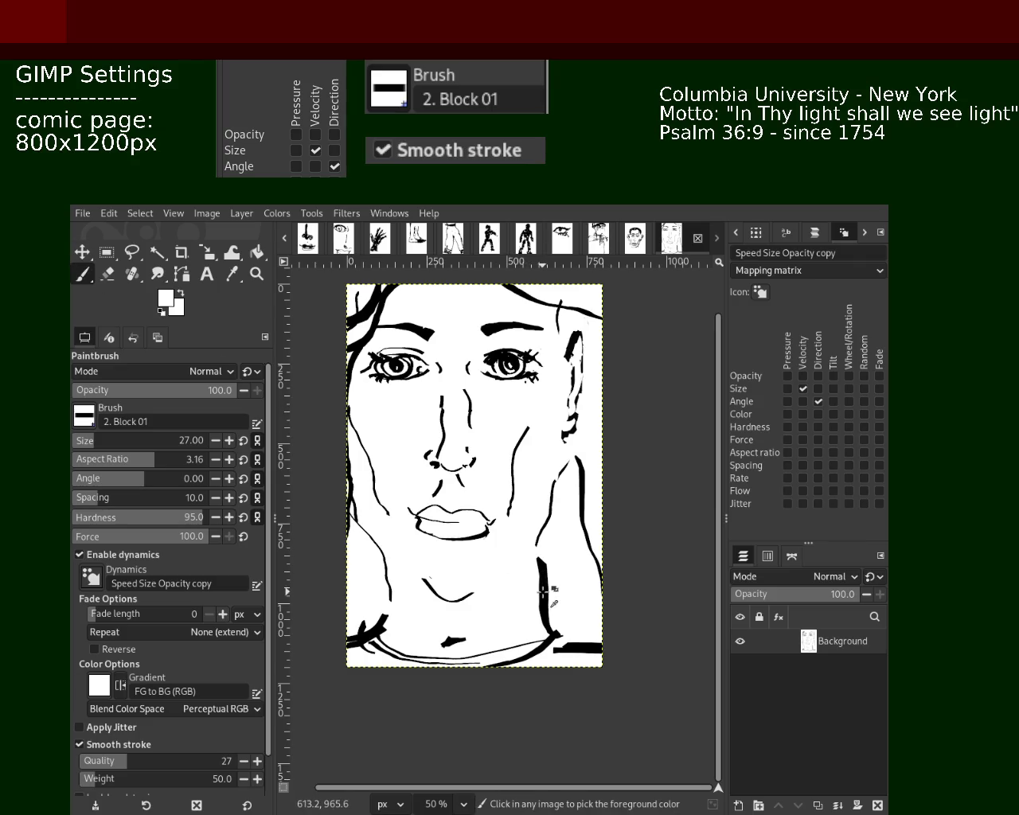
{"action": "key", "text": "d"}
{"action": "left_click_drag", "start_coordinate": [530, 557], "coordinate": [519, 649]}
{"action": "key", "text": "ctrl+z"}
{"action": "left_click_drag", "start_coordinate": [518, 562], "coordinate": [519, 613]}
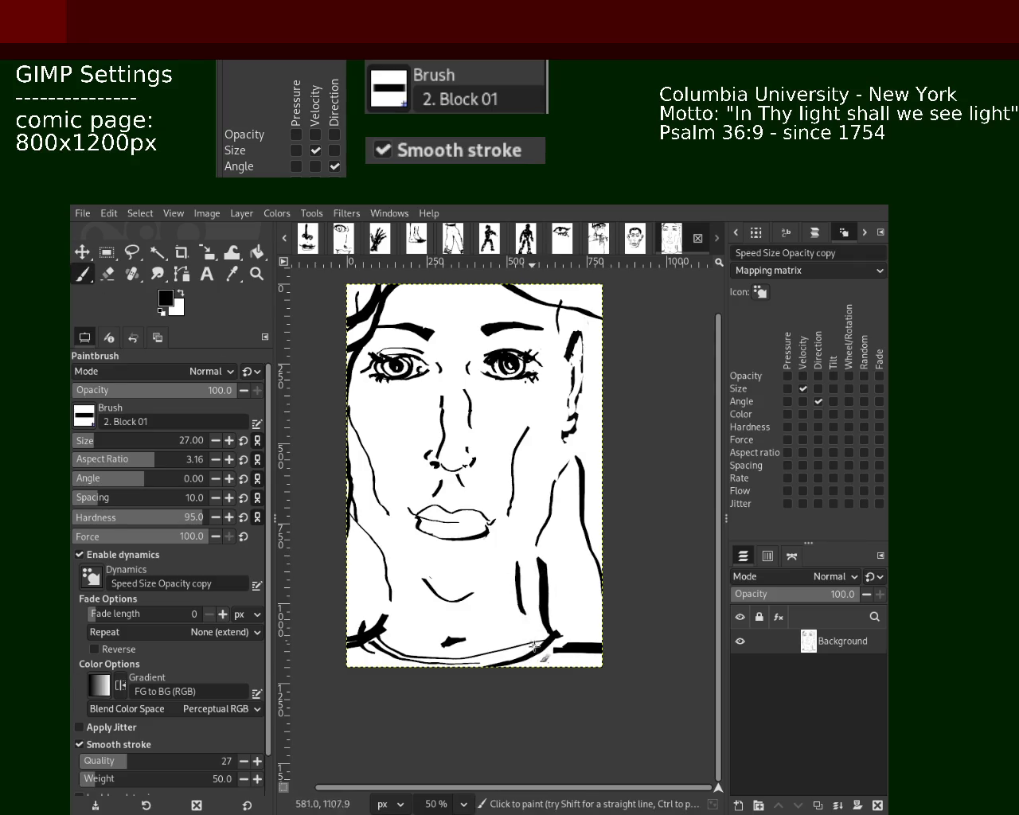
{"action": "key", "text": "ctrl+z"}
Redraw curved right-neck strokes beside the thick neck line.
{"action": "left_click_drag", "start_coordinate": [532, 564], "coordinate": [538, 641]}
{"action": "key", "text": "ctrl+z"}
{"action": "left_click_drag", "start_coordinate": [534, 557], "coordinate": [537, 641]}
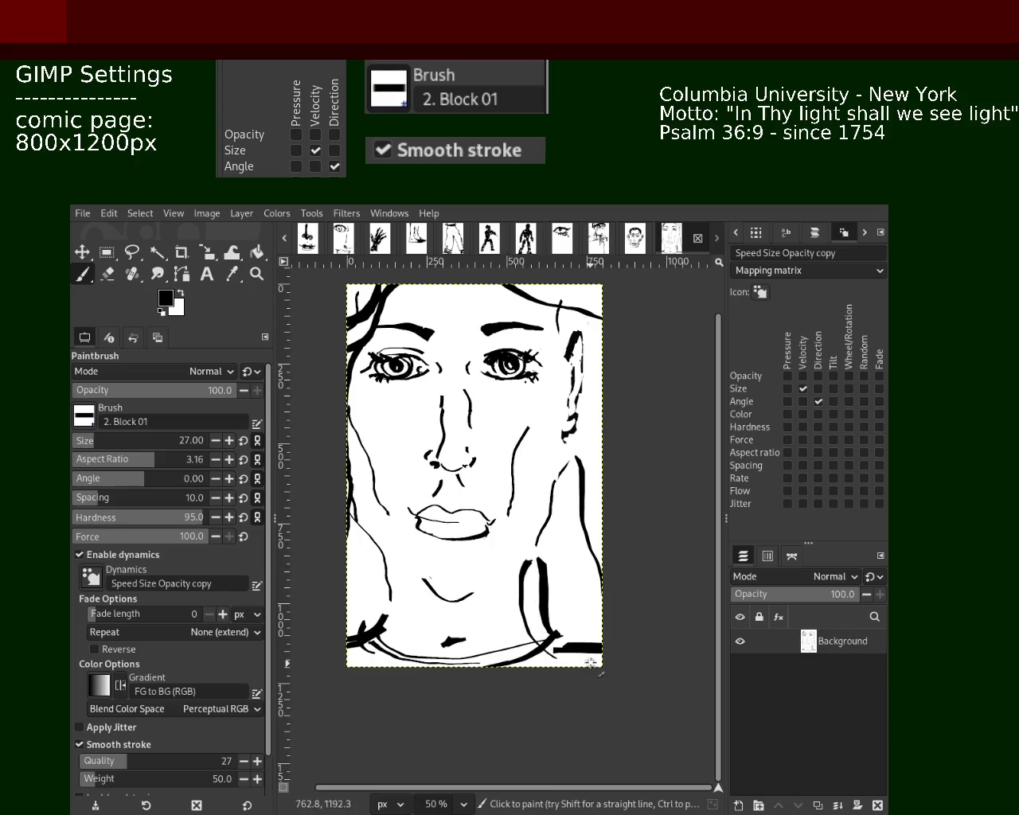
{"action": "key", "text": "ctrl+z"}
{"action": "mouse_move", "coordinate": [529, 560]}
{"action": "left_mouse_down"}
{"action": "mouse_move", "coordinate": [520, 614]}
{"action": "mouse_move", "coordinate": [538, 551]}
{"action": "mouse_move", "coordinate": [527, 565]}
{"action": "mouse_move", "coordinate": [527, 622]}
{"action": "left_mouse_up"}
{"action": "key", "text": "ctrl+z"}
{"action": "key", "text": "ctrl+z"}
{"action": "key", "text": "ctrl+z"}
{"action": "key", "text": "ctrl+z"}
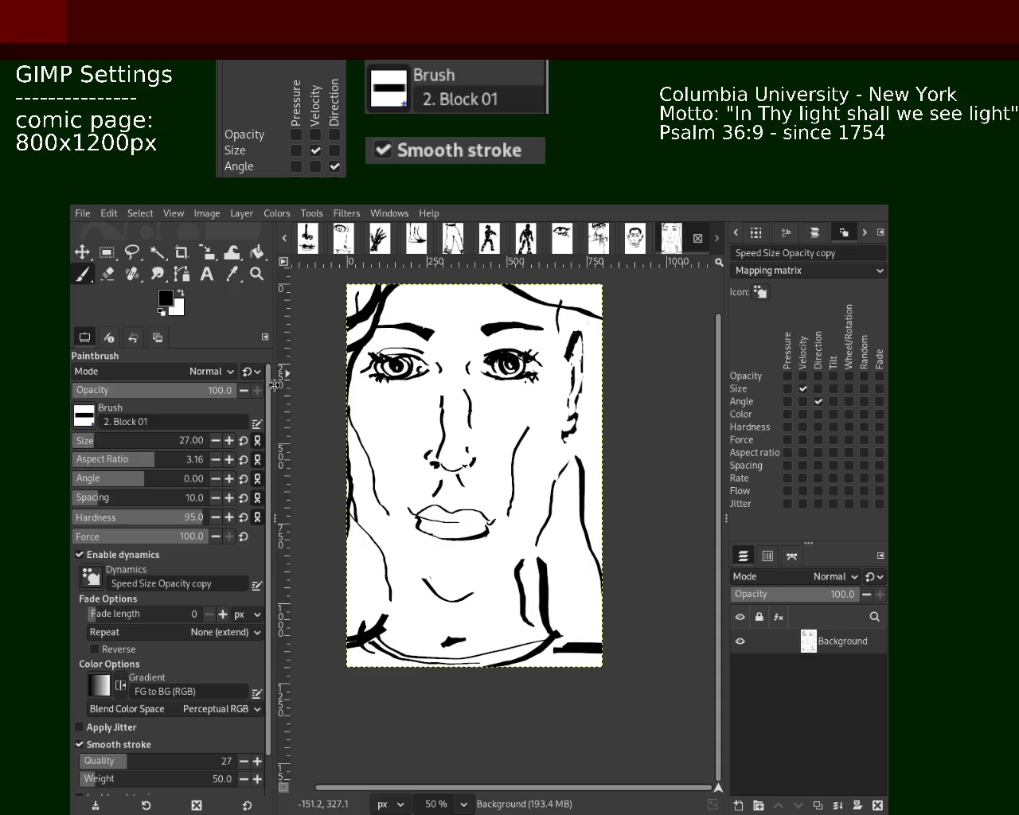
Paint white over the thick neck stroke to thin it and cover the left neck line's end.
{"action": "left_click", "coordinate": [107, 274]}
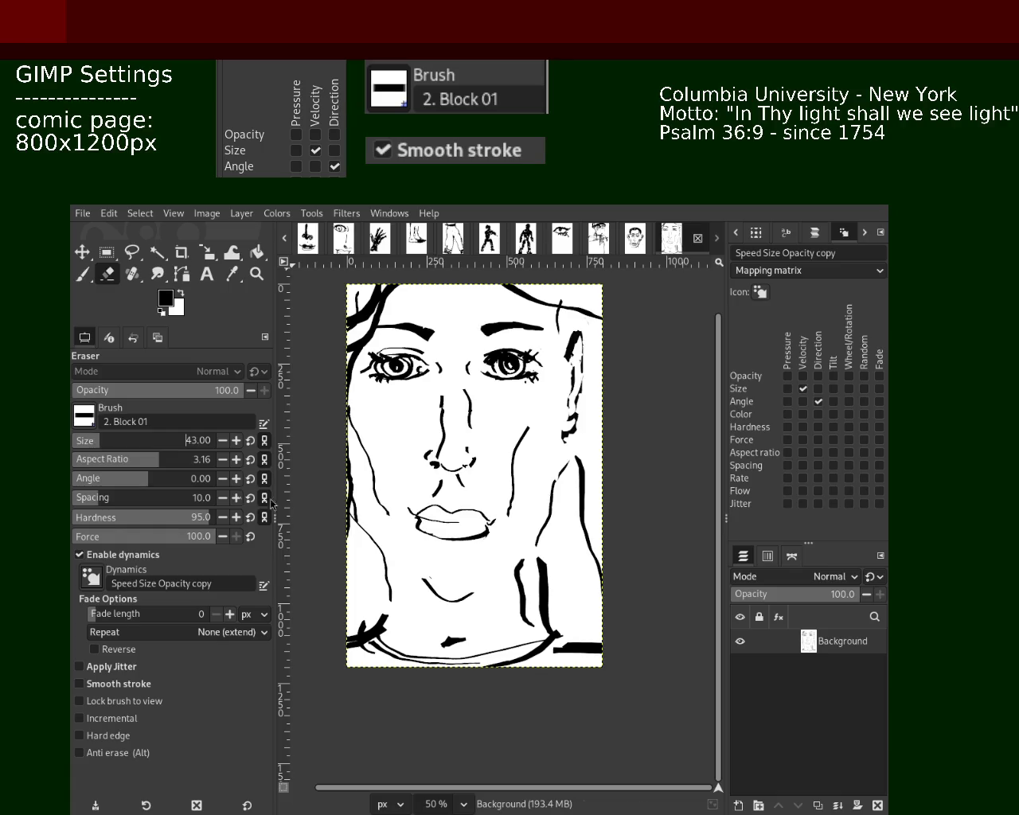
{"action": "key", "text": "p"}
{"action": "left_click", "coordinate": [517, 575], "text": "ctrl"}
{"action": "mouse_move", "coordinate": [525, 562]}
{"action": "left_mouse_down"}
{"action": "mouse_move", "coordinate": [550, 578]}
{"action": "mouse_move", "coordinate": [546, 560]}
{"action": "mouse_move", "coordinate": [540, 605]}
{"action": "mouse_move", "coordinate": [546, 566]}
{"action": "mouse_move", "coordinate": [543, 602]}
{"action": "mouse_move", "coordinate": [613, 594]}
{"action": "left_mouse_up"}
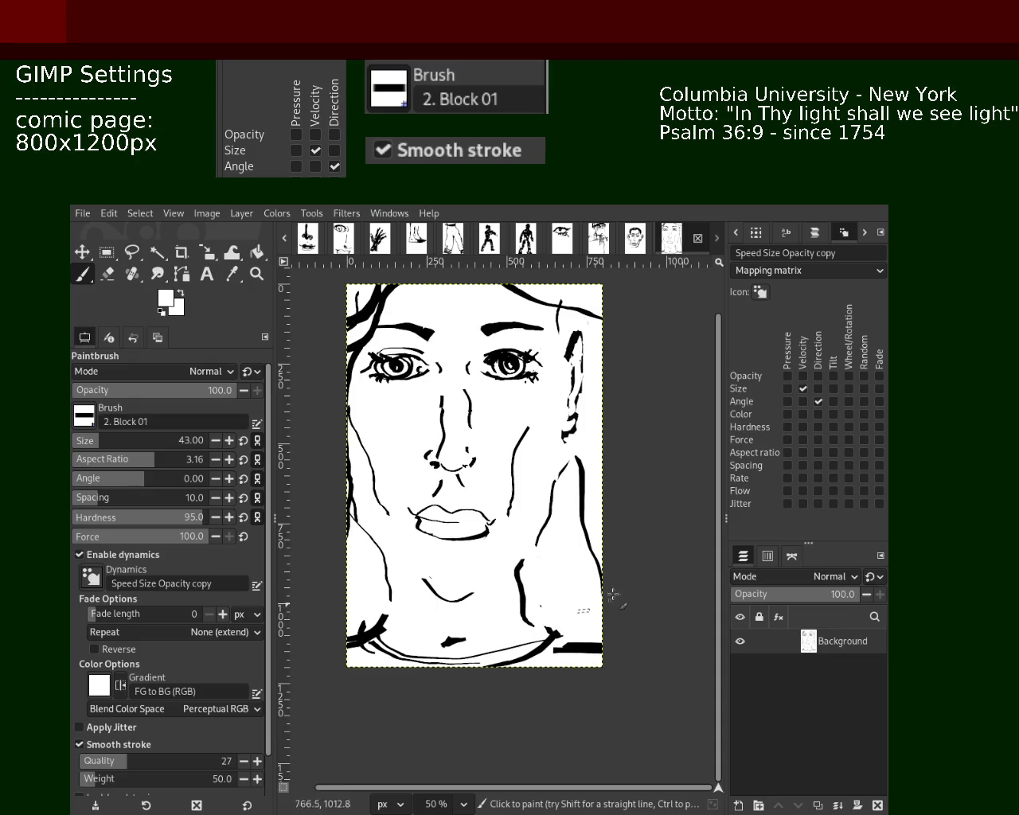
{"action": "left_click_drag", "start_coordinate": [394, 597], "coordinate": [383, 613]}
{"action": "key", "text": "ctrl"}
{"action": "key", "text": "z"}
{"action": "left_click", "coordinate": [533, 579], "text": "ctrl"}
Paint out the heavy lines along the page bottom with a size 102 white brush.
{"action": "left_click", "coordinate": [546, 597], "text": "ctrl"}
{"action": "scroll", "coordinate": [478, 593], "scroll_direction": "up", "scroll_amount": 3}
{"action": "scroll", "coordinate": [463, 589], "scroll_direction": "up", "scroll_amount": 1}
{"action": "scroll", "coordinate": [463, 586], "scroll_direction": "down", "scroll_amount": 3}
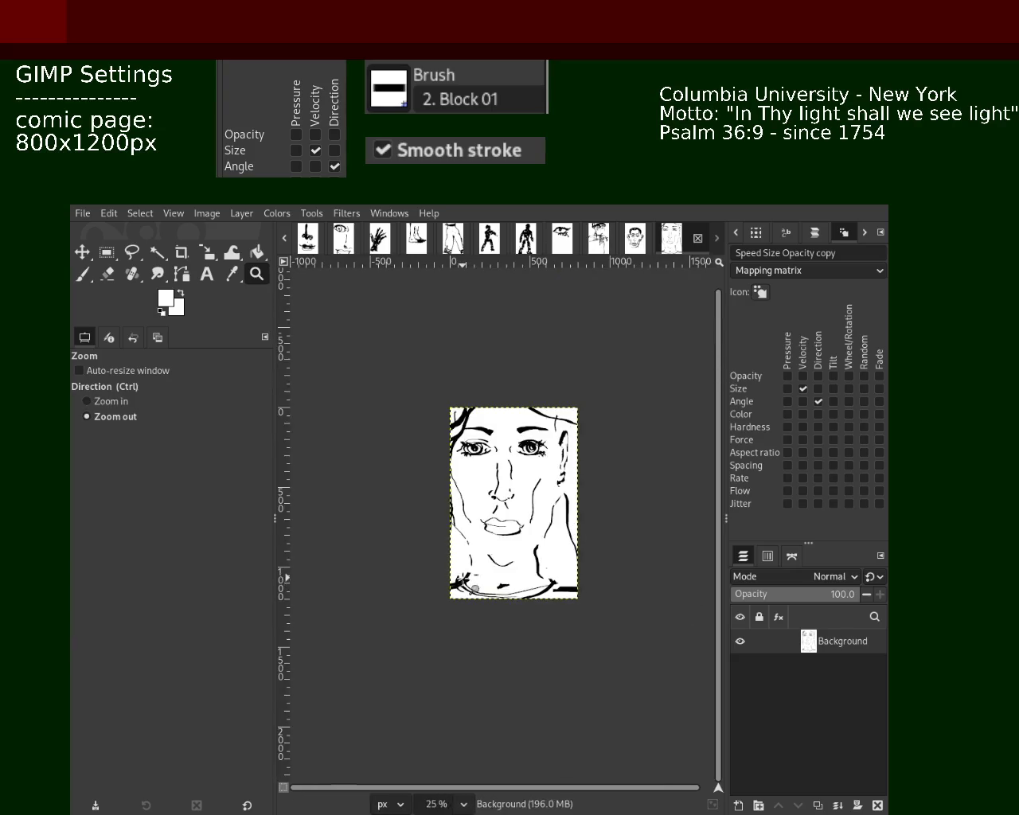
{"action": "scroll", "coordinate": [398, 517], "scroll_direction": "up", "scroll_amount": 1}
{"action": "key", "text": "p"}
{"action": "left_click", "coordinate": [109, 440]}
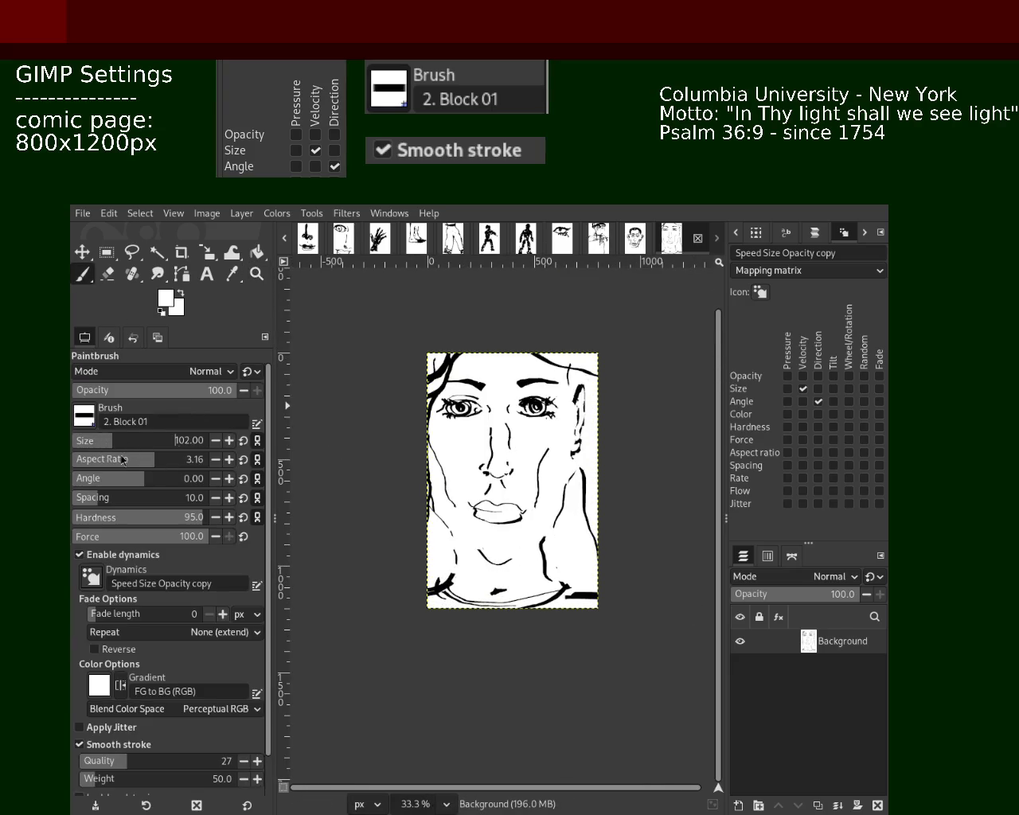
{"action": "mouse_move", "coordinate": [605, 596]}
{"action": "left_mouse_down"}
{"action": "mouse_move", "coordinate": [523, 607]}
{"action": "mouse_move", "coordinate": [515, 590]}
{"action": "mouse_move", "coordinate": [540, 589]}
{"action": "mouse_move", "coordinate": [432, 595]}
{"action": "left_mouse_up"}
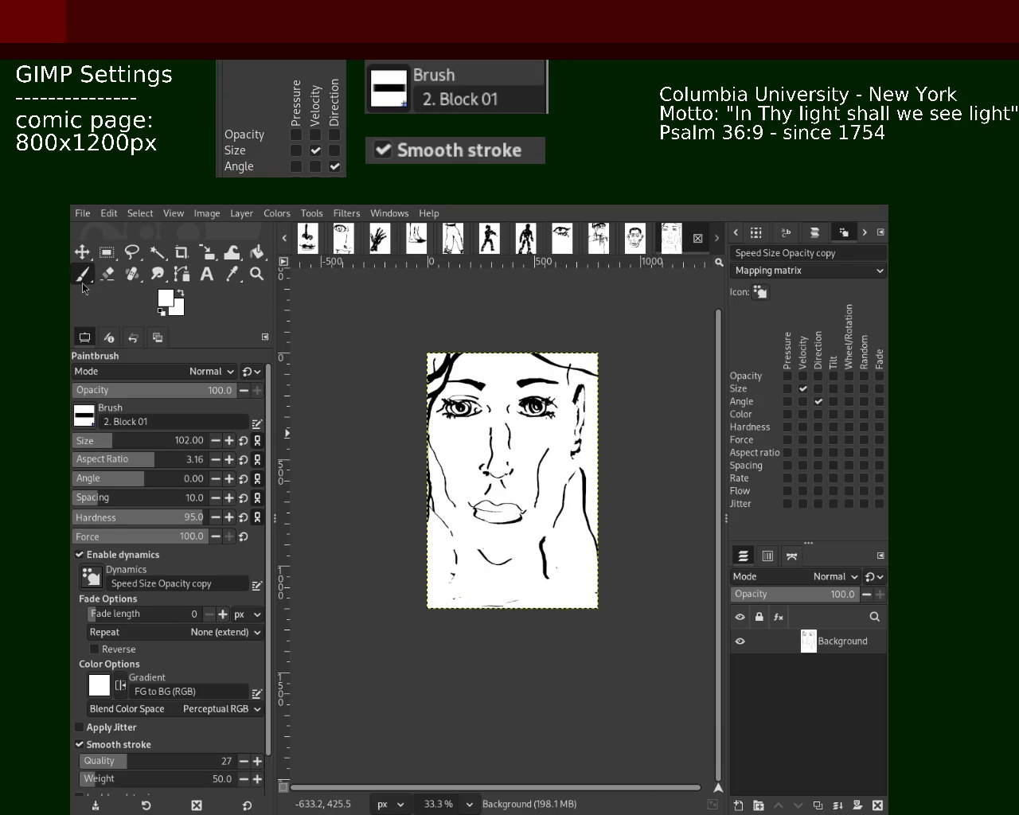
Switch to black at brush size 18 and try thin strokes at the lower-left face.
{"action": "left_click", "coordinate": [448, 364], "text": "ctrl"}
{"action": "left_click_drag", "start_coordinate": [459, 549], "coordinate": [463, 606]}
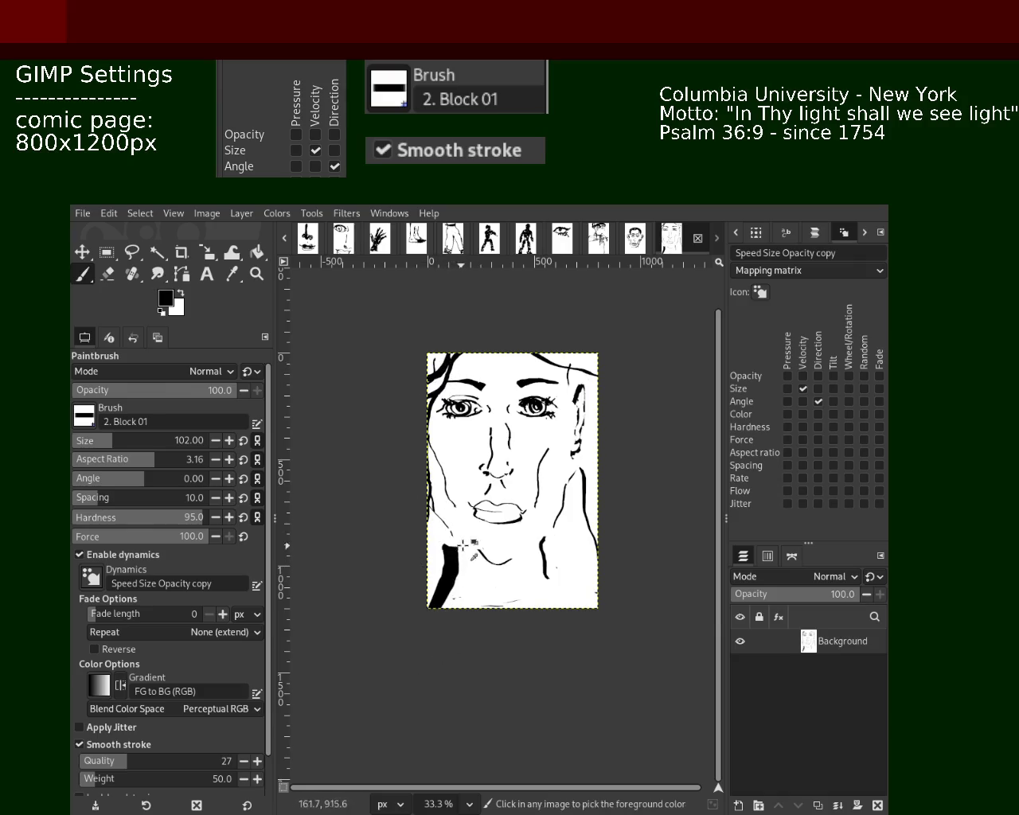
{"action": "key", "text": "ctrl+z"}
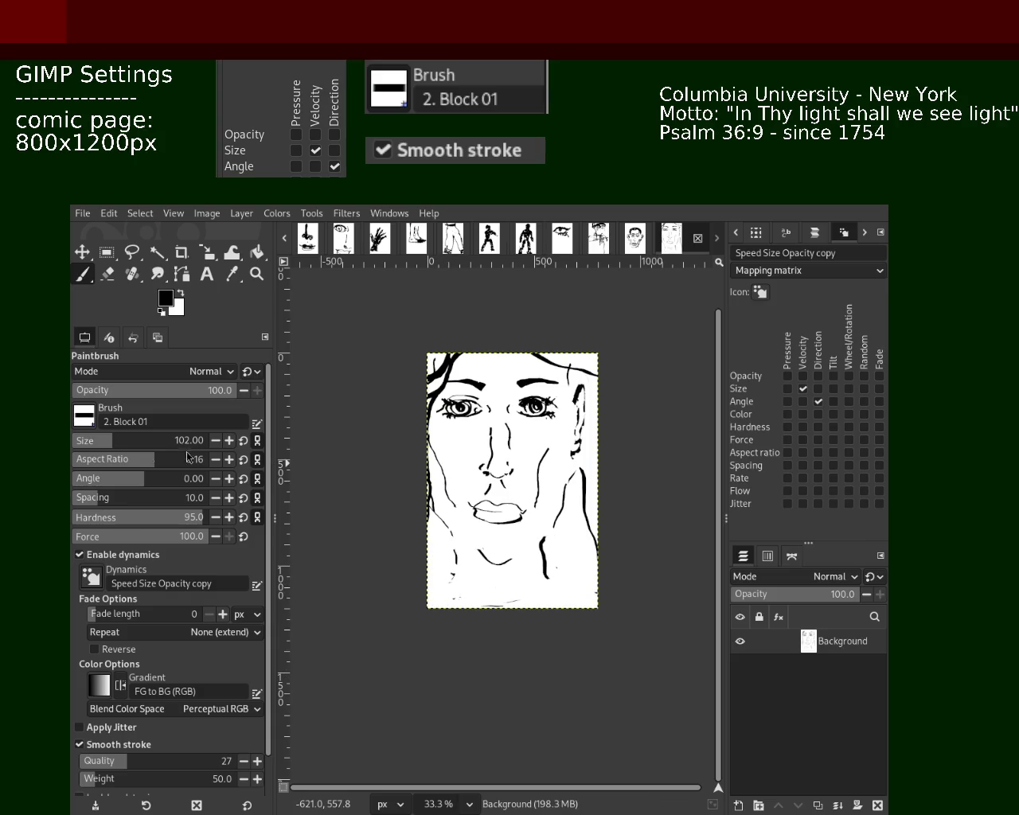
{"action": "left_click", "coordinate": [85, 442]}
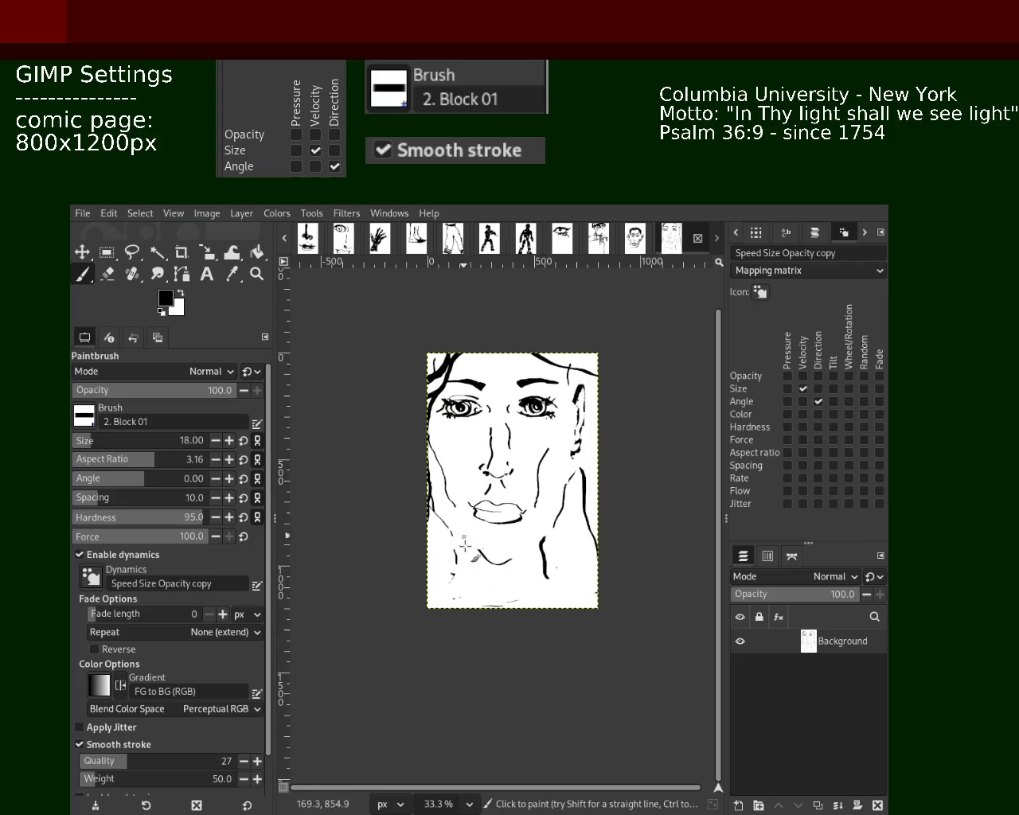
{"action": "left_click_drag", "start_coordinate": [456, 539], "coordinate": [455, 607]}
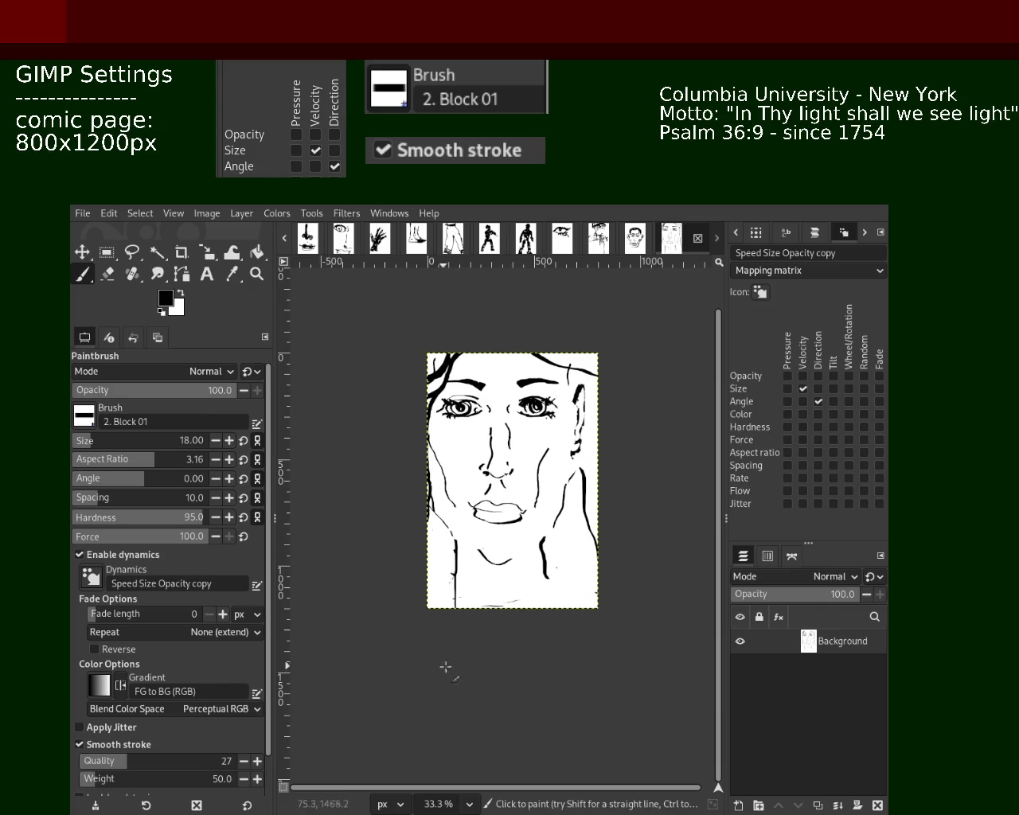
{"action": "key", "text": "ctrl+z"}
{"action": "left_click_drag", "start_coordinate": [432, 528], "coordinate": [456, 606]}
{"action": "key", "text": "ctrl+z"}
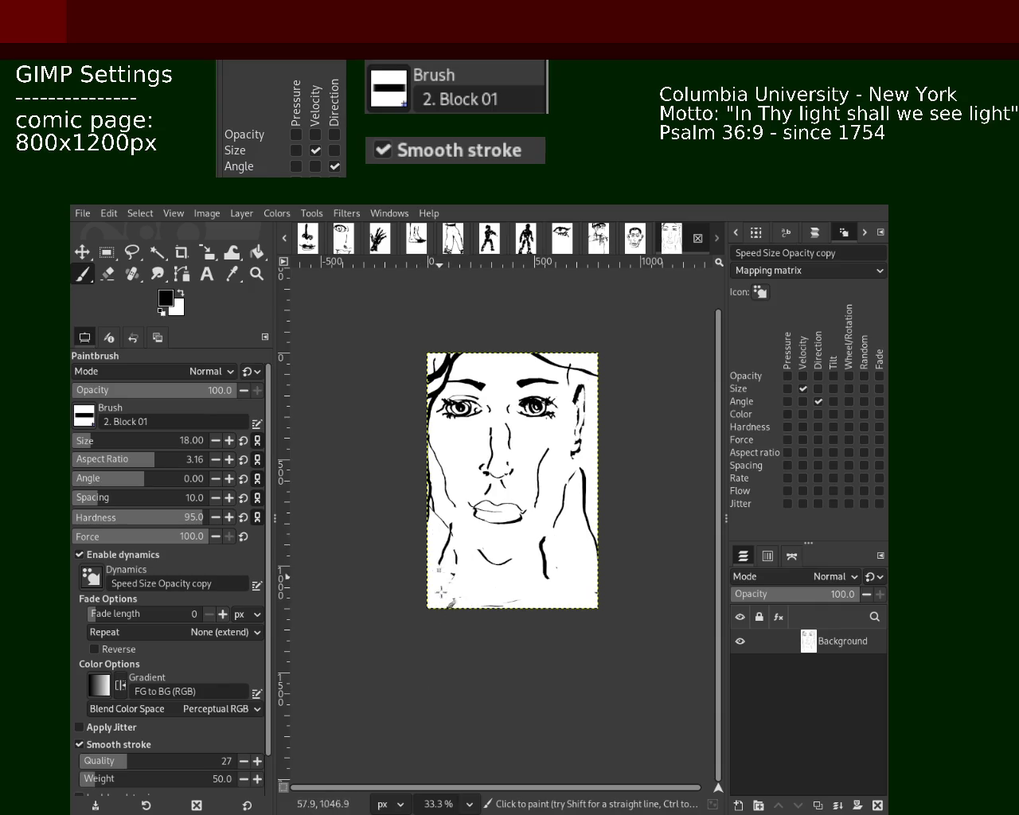
{"action": "key", "text": "ctrl+z"}
{"action": "mouse_move", "coordinate": [456, 551]}
{"action": "left_mouse_down"}
{"action": "mouse_move", "coordinate": [456, 605]}
{"action": "mouse_move", "coordinate": [446, 552]}
{"action": "left_mouse_up"}
{"action": "key", "text": "ctrl+z"}
{"action": "key", "text": "ctrl+z"}
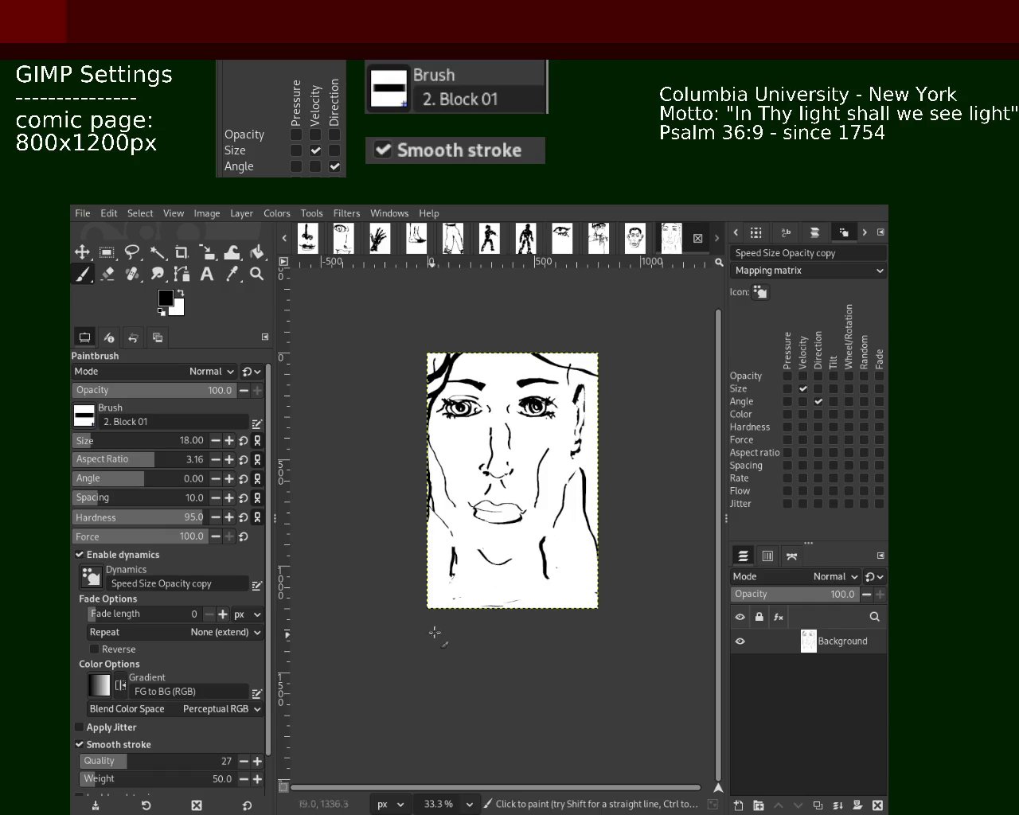
Add a thin vertical stroke at lower left and thin marks along the bottom edge.
{"action": "left_click_drag", "start_coordinate": [547, 561], "coordinate": [594, 611]}
{"action": "key", "text": "ctrl+z"}
{"action": "key", "text": "ctrl+z"}
{"action": "left_click_drag", "start_coordinate": [455, 547], "coordinate": [450, 588]}
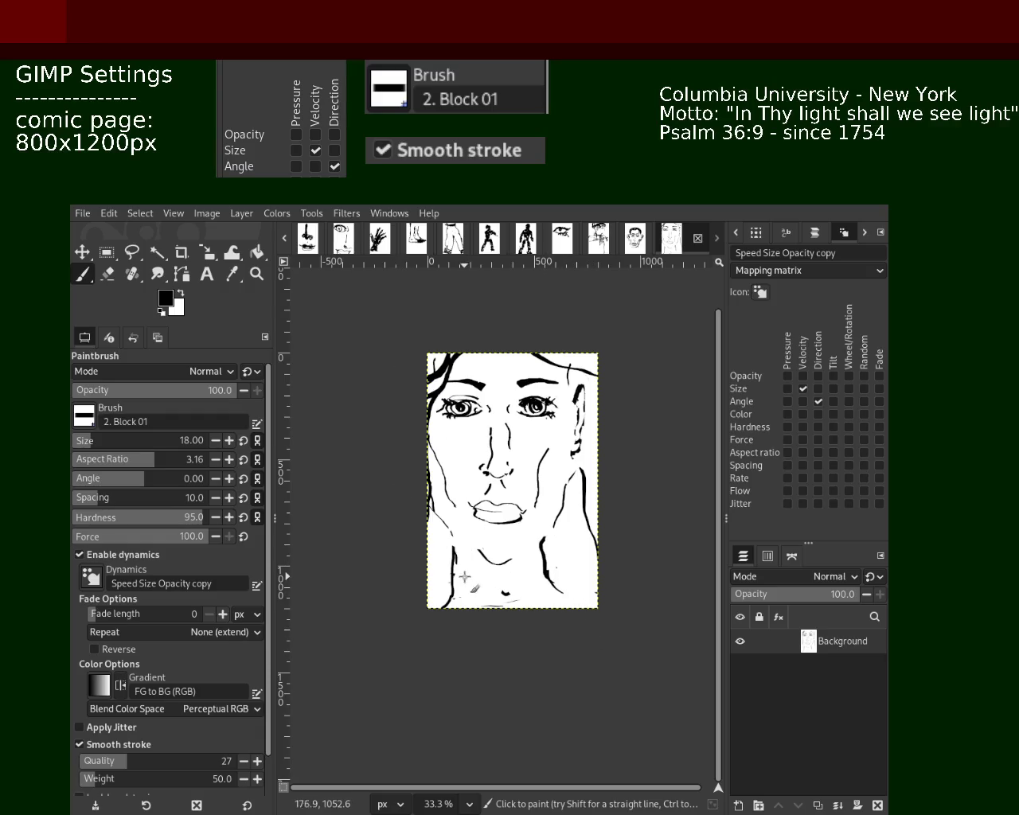
{"action": "left_click_drag", "start_coordinate": [434, 598], "coordinate": [518, 597]}
Draw a long thin contour down the left face edge to the page bottom, plus a right jaw stroke.
{"action": "left_click_drag", "start_coordinate": [424, 504], "coordinate": [448, 604]}
{"action": "key", "text": "ctrl+z"}
{"action": "left_click_drag", "start_coordinate": [434, 509], "coordinate": [439, 614]}
{"action": "key", "text": "ctrl+z"}
{"action": "left_click_drag", "start_coordinate": [551, 507], "coordinate": [579, 606]}
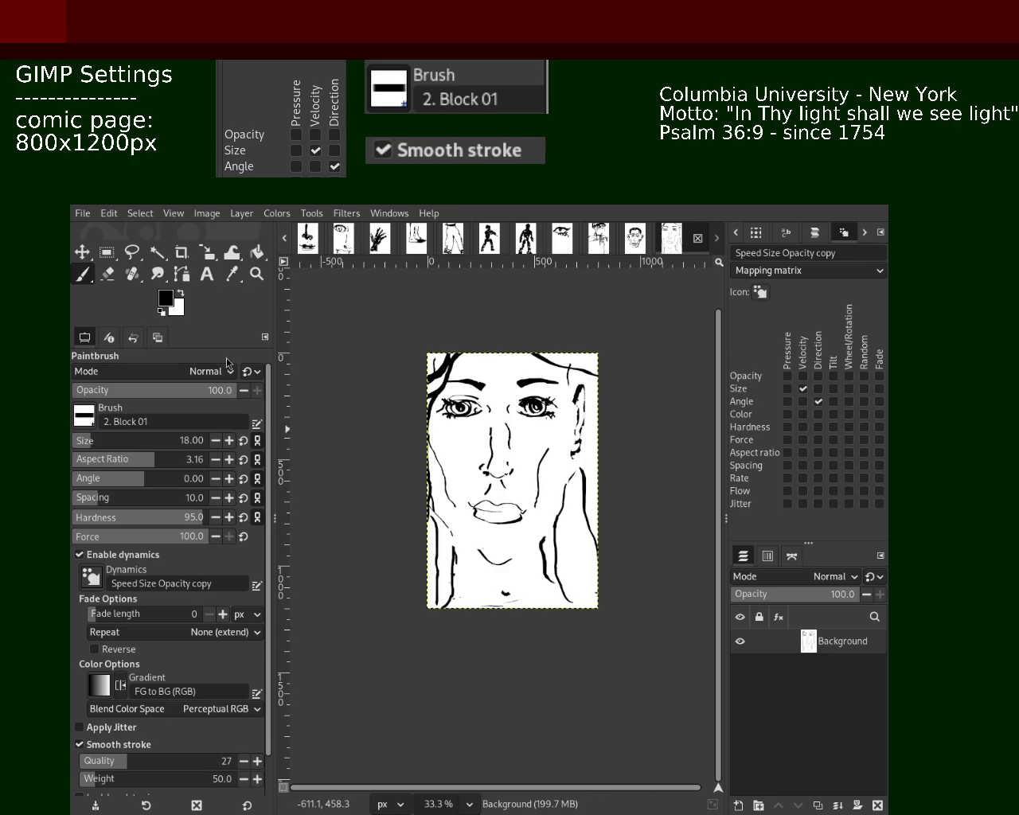
{"action": "key", "text": "z"}
{"action": "left_click", "coordinate": [529, 593], "text": "ctrl"}
Zoom in to 150% on the ear beside the figure's right eye.
{"action": "left_click", "coordinate": [532, 542]}
{"action": "left_click", "coordinate": [532, 542]}
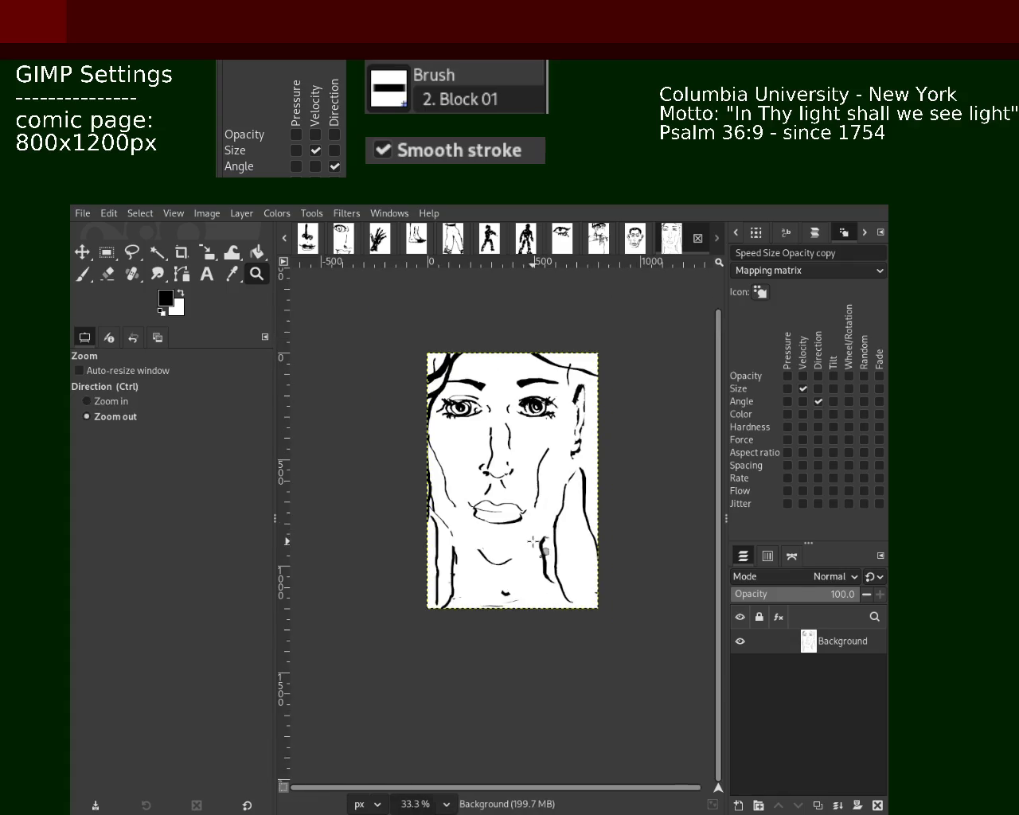
{"action": "left_click", "coordinate": [528, 515]}
{"action": "left_click", "coordinate": [529, 515], "text": "ctrl"}
{"action": "left_click", "coordinate": [529, 515]}
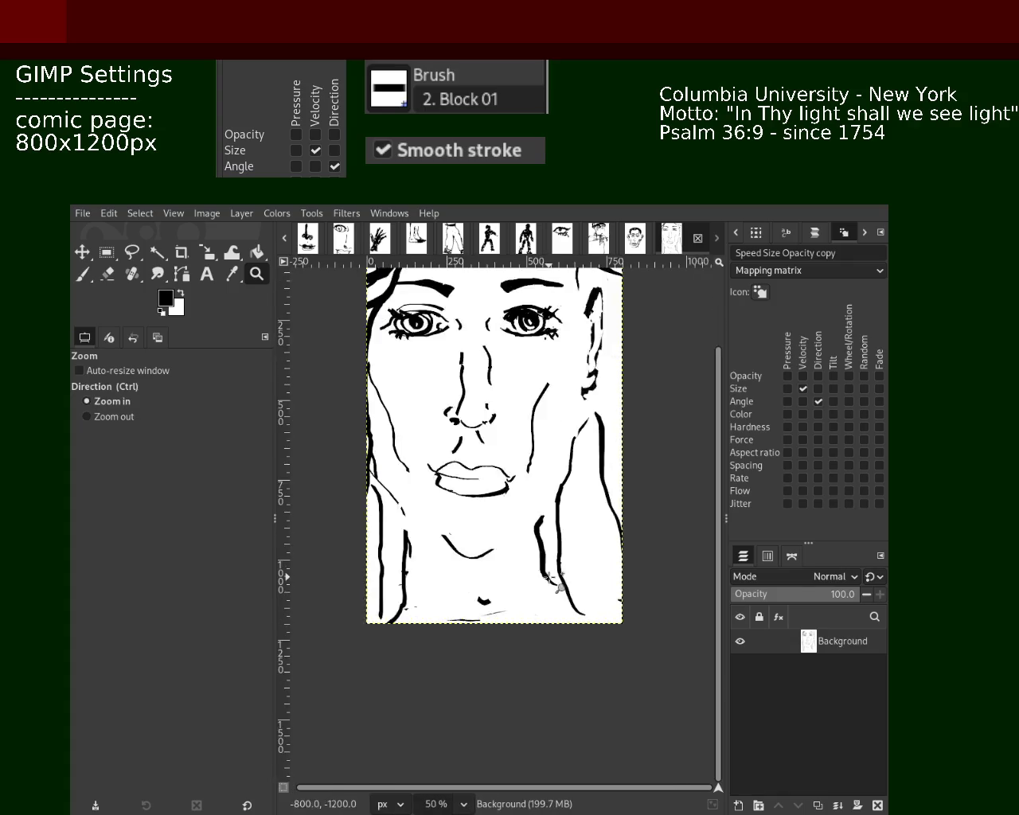
{"action": "left_click", "coordinate": [518, 541]}
{"action": "left_click", "coordinate": [518, 478], "text": "ctrl"}
{"action": "left_click", "coordinate": [517, 448], "text": "ctrl"}
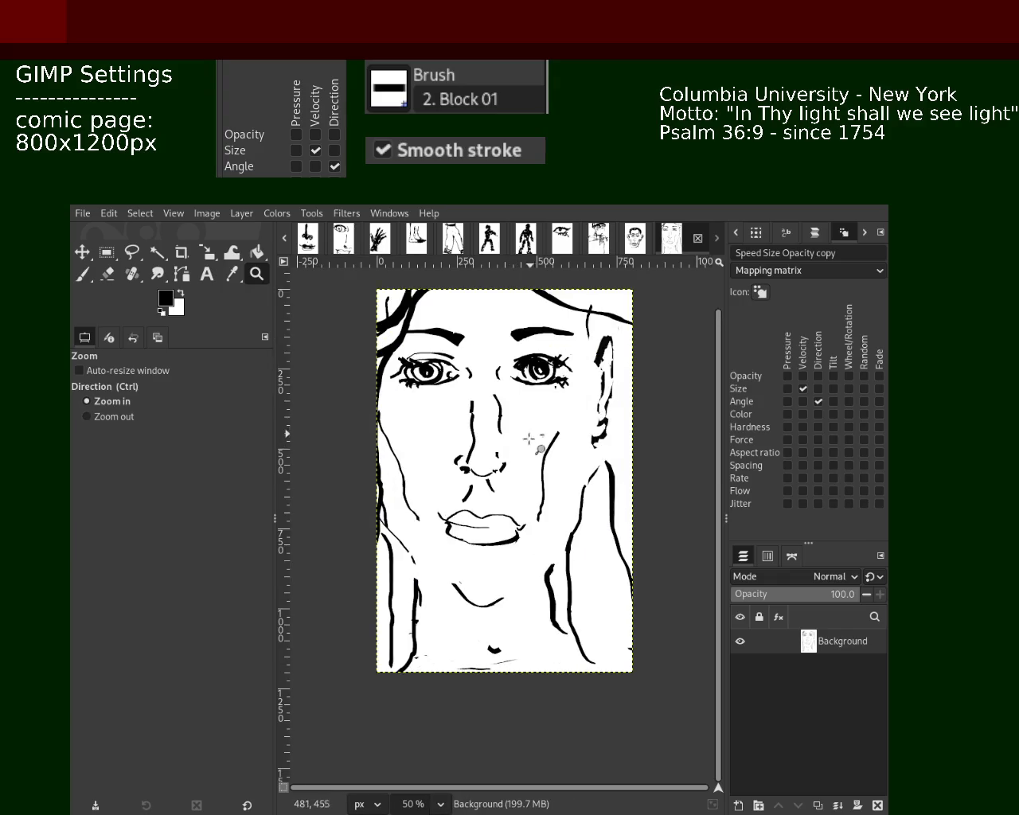
{"action": "left_click", "coordinate": [533, 444], "text": "ctrl"}
{"action": "left_click", "coordinate": [587, 380]}
{"action": "left_click", "coordinate": [588, 380]}
{"action": "left_click", "coordinate": [558, 374]}
{"action": "left_click", "coordinate": [557, 374]}
Paint thick black strokes down the ear's left edge, undoing unwanted attempts.
{"action": "key", "text": "p"}
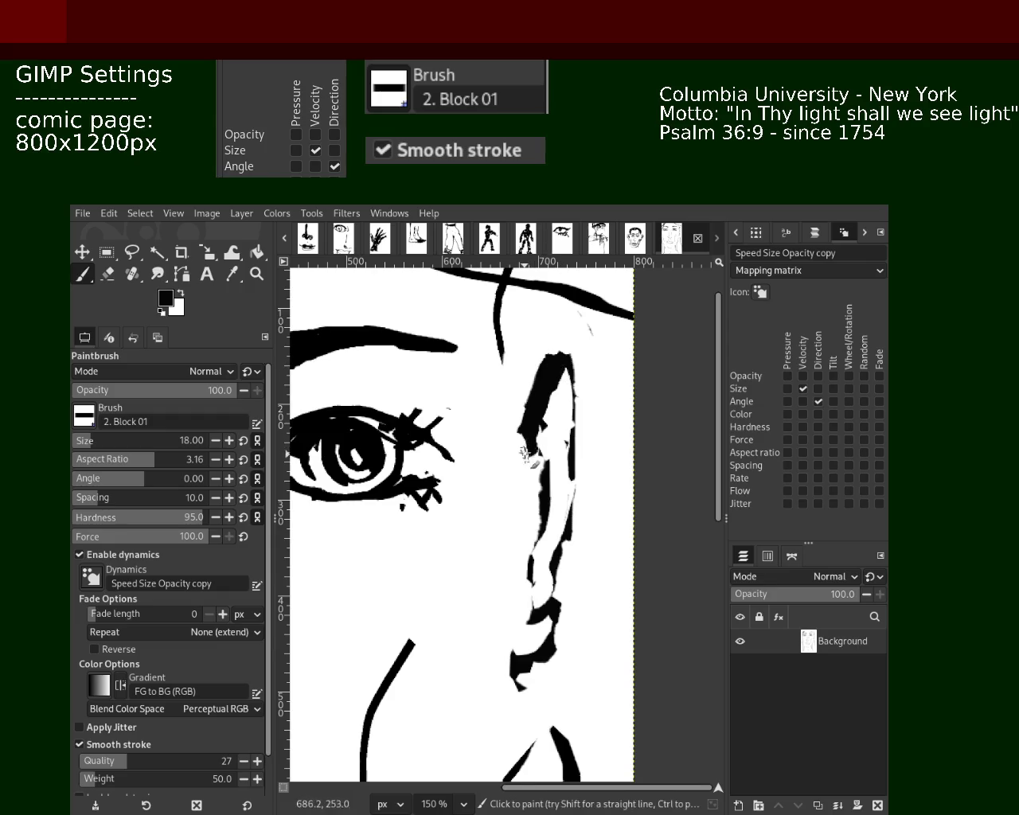
{"action": "left_click_drag", "start_coordinate": [551, 394], "coordinate": [515, 487]}
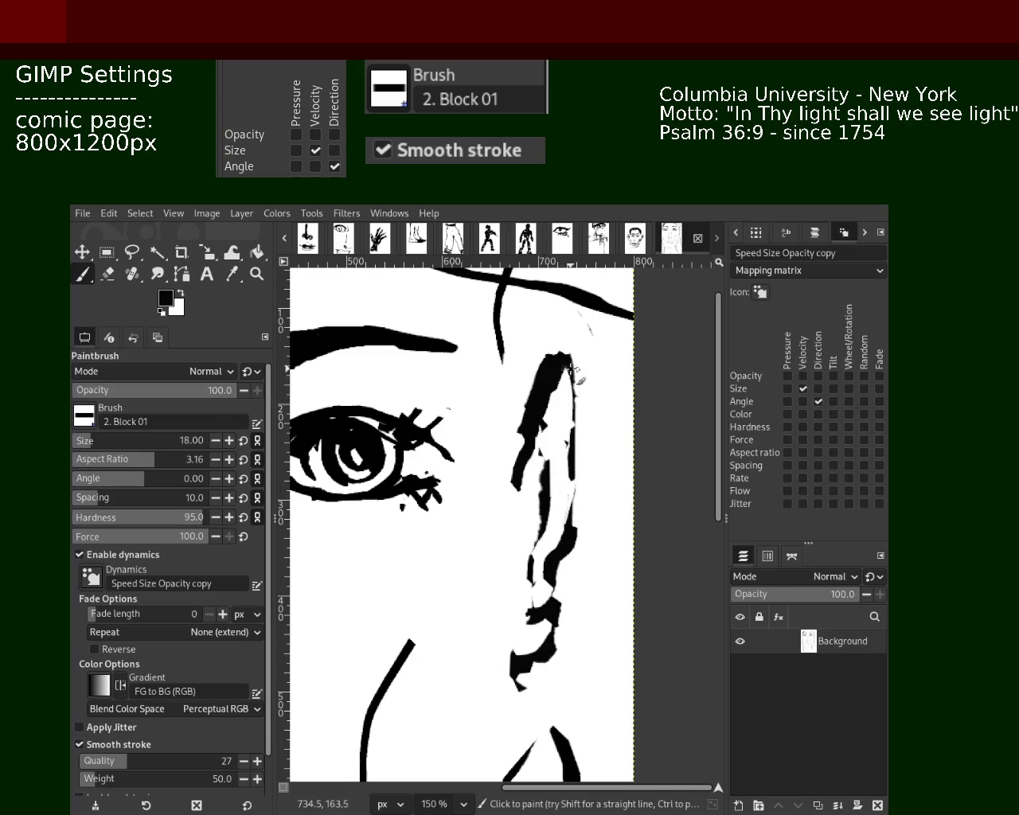
{"action": "left_click_drag", "start_coordinate": [565, 377], "coordinate": [580, 517]}
{"action": "key", "text": "ctrl+z"}
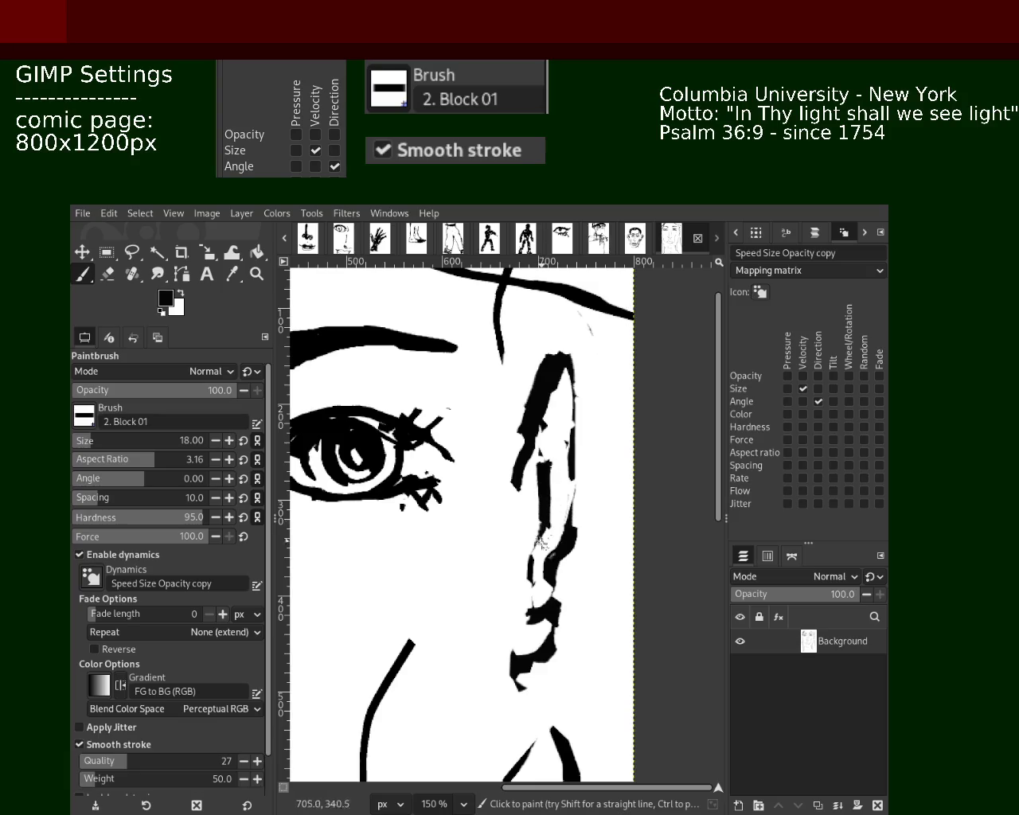
{"action": "left_click_drag", "start_coordinate": [533, 462], "coordinate": [540, 551]}
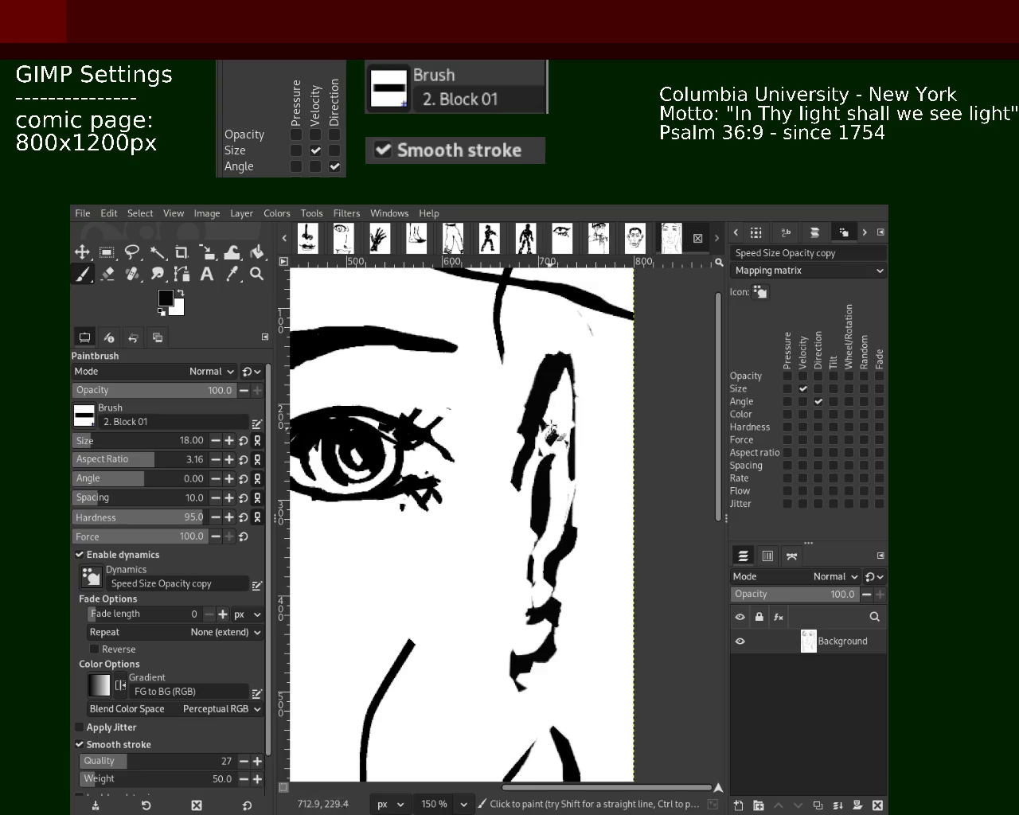
{"action": "left_click_drag", "start_coordinate": [542, 451], "coordinate": [570, 619]}
{"action": "key", "text": "ctrl+z"}
{"action": "mouse_move", "coordinate": [545, 433]}
{"action": "left_mouse_down"}
{"action": "mouse_move", "coordinate": [563, 451]}
{"action": "mouse_move", "coordinate": [551, 511]}
{"action": "left_mouse_up"}
{"action": "key", "text": "ctrl+z"}
Repaint the ear's left side with elongated black strokes.
{"action": "key", "text": "ctrl+z"}
{"action": "left_click_drag", "start_coordinate": [557, 458], "coordinate": [561, 514]}
{"action": "key", "text": "ctrl+z"}
{"action": "left_click_drag", "start_coordinate": [549, 453], "coordinate": [553, 521]}
{"action": "left_click_drag", "start_coordinate": [542, 415], "coordinate": [553, 475]}
{"action": "left_click_drag", "start_coordinate": [543, 426], "coordinate": [560, 532]}
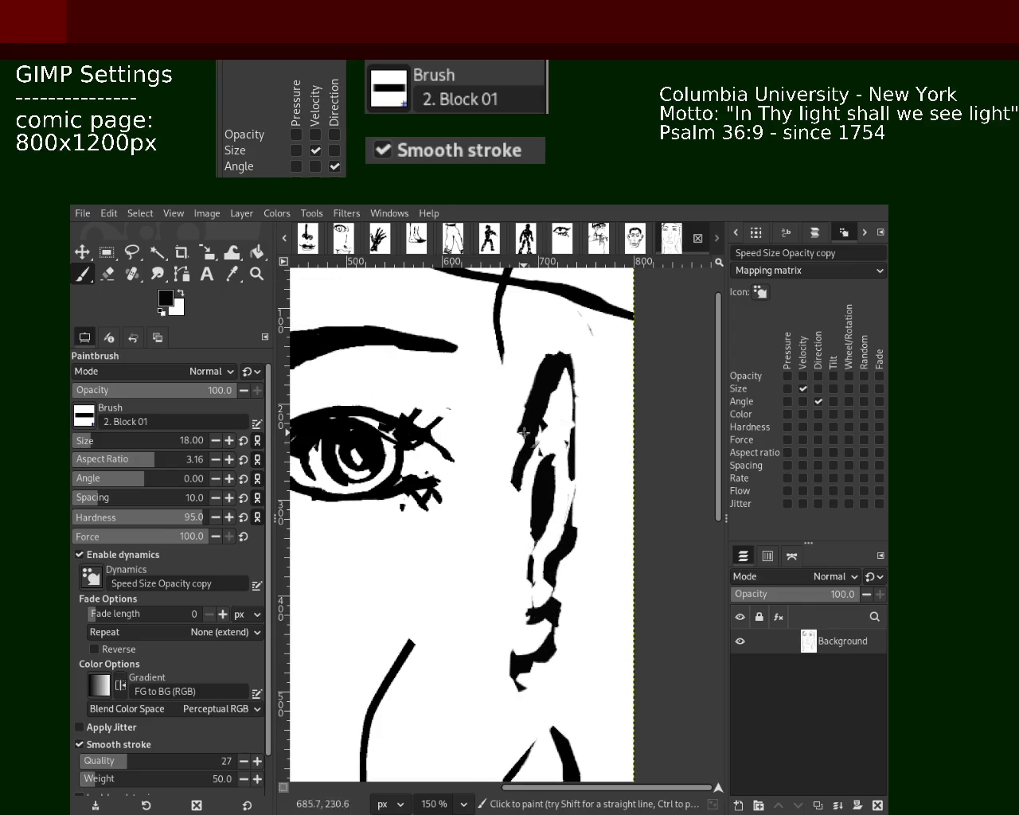
Thin the ear's left edge by painting over it in white.
{"action": "left_click", "coordinate": [108, 275]}
{"action": "left_click_drag", "start_coordinate": [562, 350], "coordinate": [482, 526]}
{"action": "key", "text": "ctrl+z"}
{"action": "left_click", "coordinate": [82, 275]}
{"action": "left_click_drag", "start_coordinate": [558, 345], "coordinate": [498, 467]}
{"action": "key", "text": "ctrl+z"}
{"action": "left_click_drag", "start_coordinate": [549, 354], "coordinate": [506, 478]}
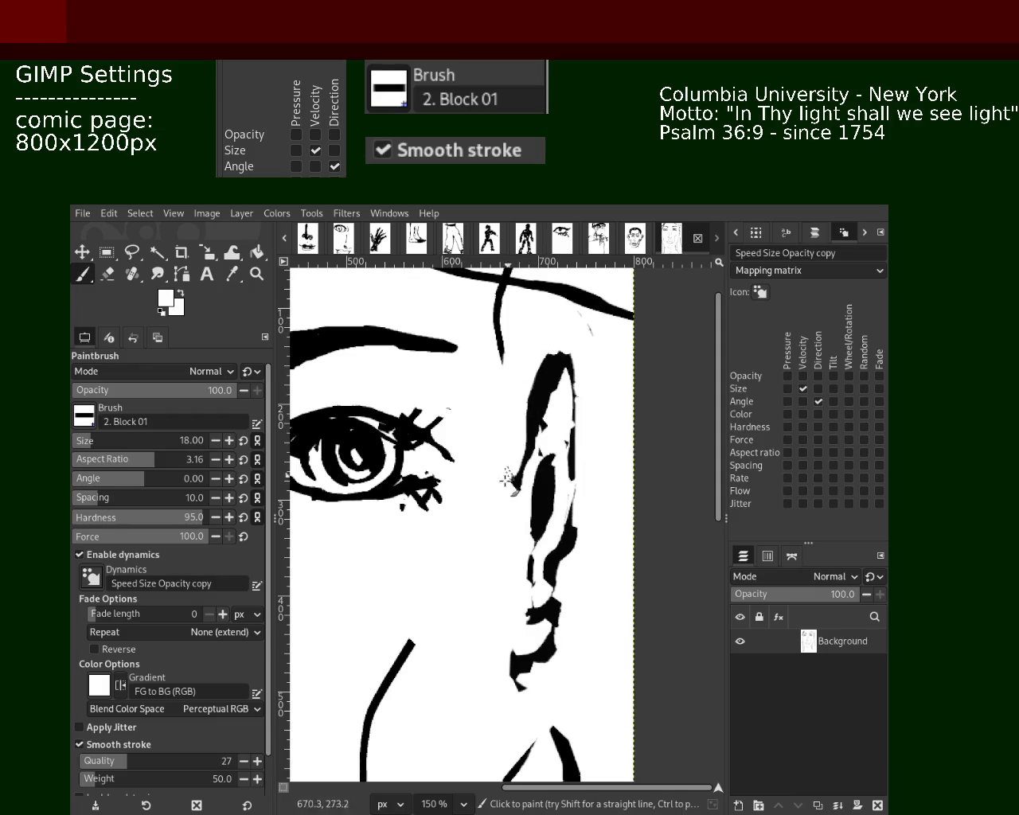
{"action": "key", "text": "ctrl+z"}
Try a white overpaint on the ear's lower tip, ultimately undoing it.
{"action": "mouse_move", "coordinate": [523, 669]}
{"action": "left_mouse_down"}
{"action": "mouse_move", "coordinate": [529, 676]}
{"action": "mouse_move", "coordinate": [535, 667]}
{"action": "left_mouse_up"}
{"action": "key", "text": "ctrl+z"}
{"action": "key", "text": "ctrl+y"}
{"action": "key", "text": "ctrl+z"}
{"action": "key", "text": "ctrl+y"}
{"action": "key", "text": "ctrl+z"}
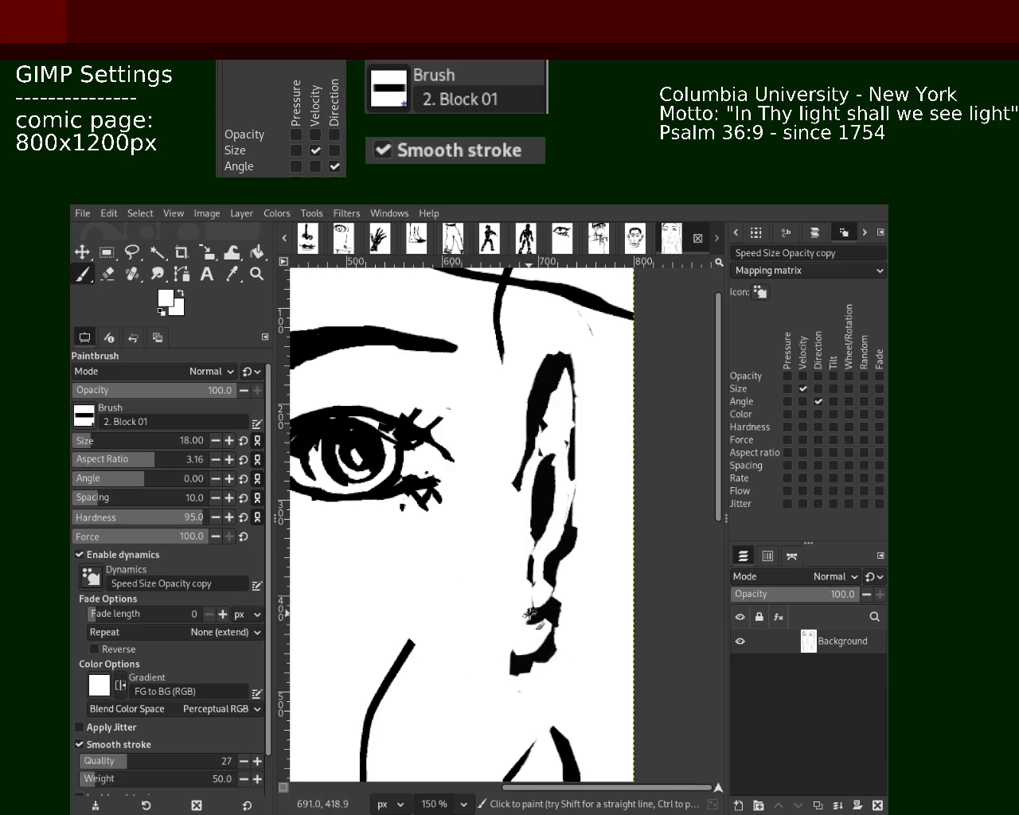
{"action": "key", "text": "ctrl+z"}
Zoom the view to 100% on the ear.
{"action": "key", "text": "z"}
{"action": "scroll", "coordinate": [513, 514], "scroll_direction": "down", "scroll_amount": 4}
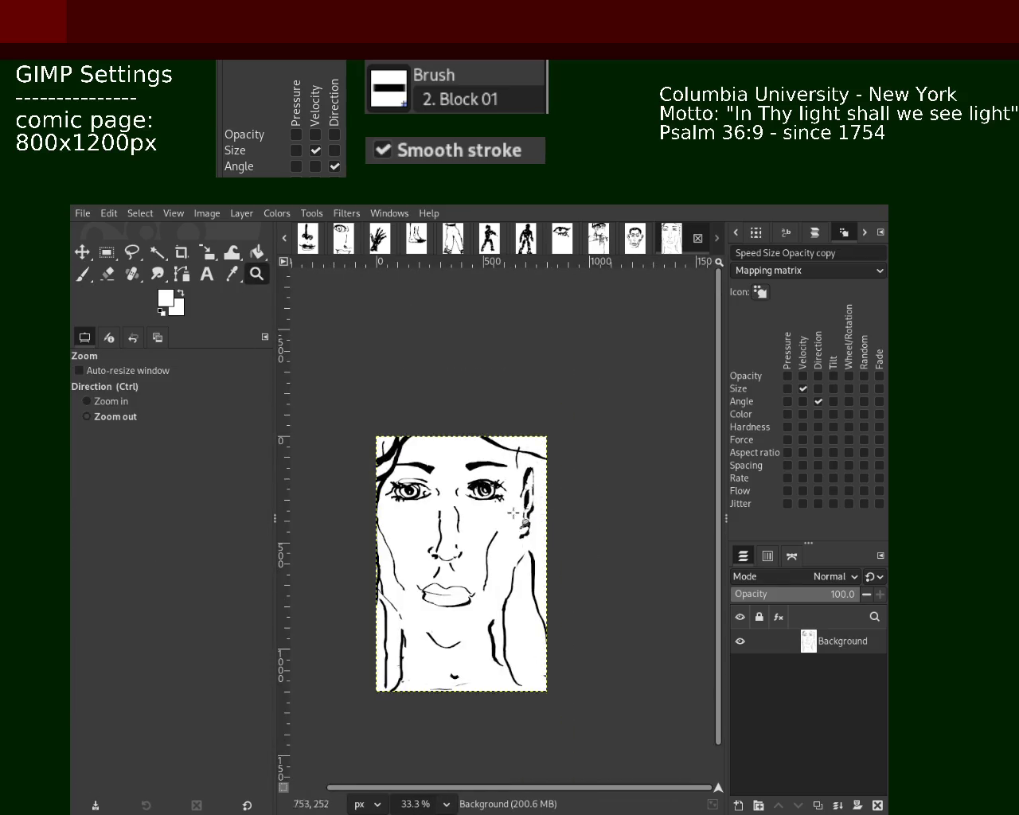
{"action": "scroll", "coordinate": [513, 513], "scroll_direction": "down", "scroll_amount": 1}
{"action": "scroll", "coordinate": [517, 517], "scroll_direction": "up", "scroll_amount": 2}
{"action": "scroll", "coordinate": [549, 521], "scroll_direction": "up", "scroll_amount": 2}
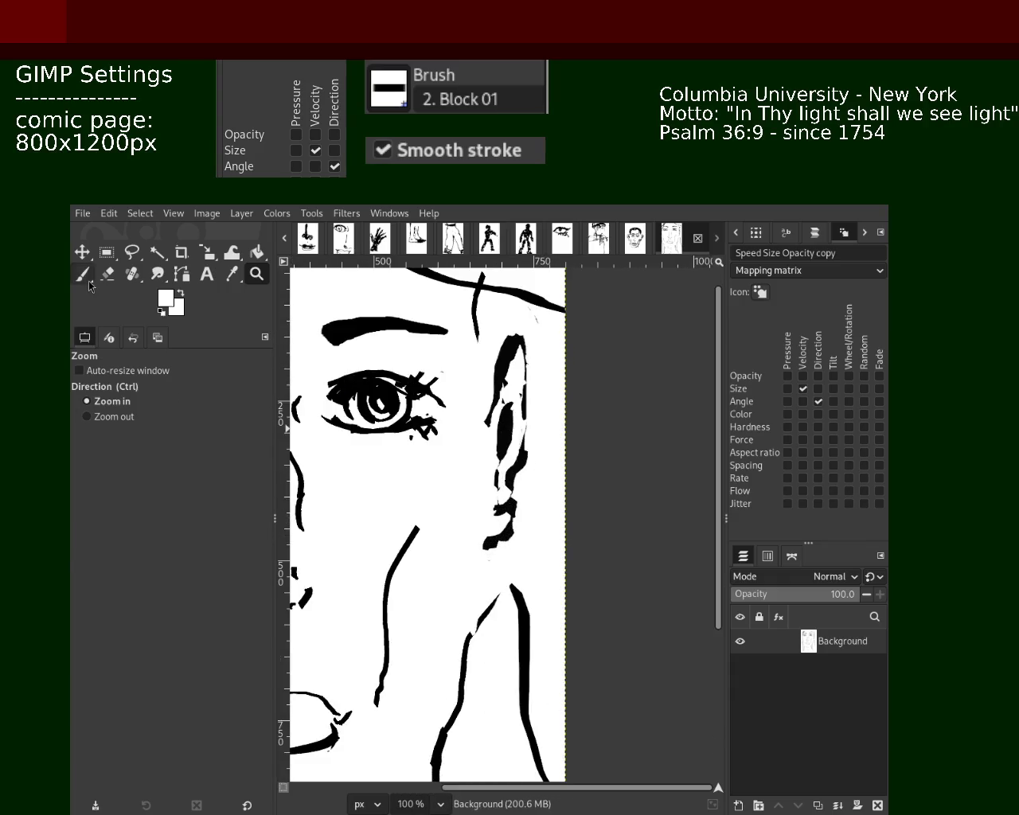
Paint white over stray marks below the ear, then Ctrl-click to sample black.
{"action": "left_click", "coordinate": [83, 275]}
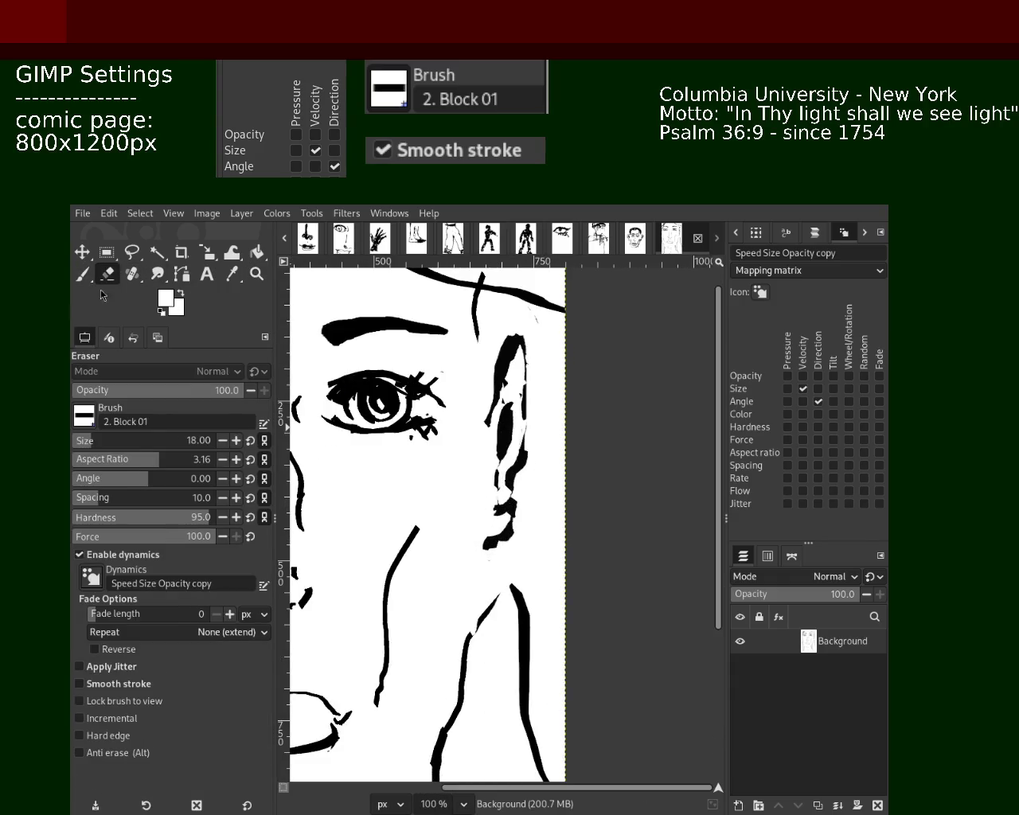
{"action": "left_click", "coordinate": [82, 274]}
{"action": "left_click_drag", "start_coordinate": [517, 508], "coordinate": [517, 538]}
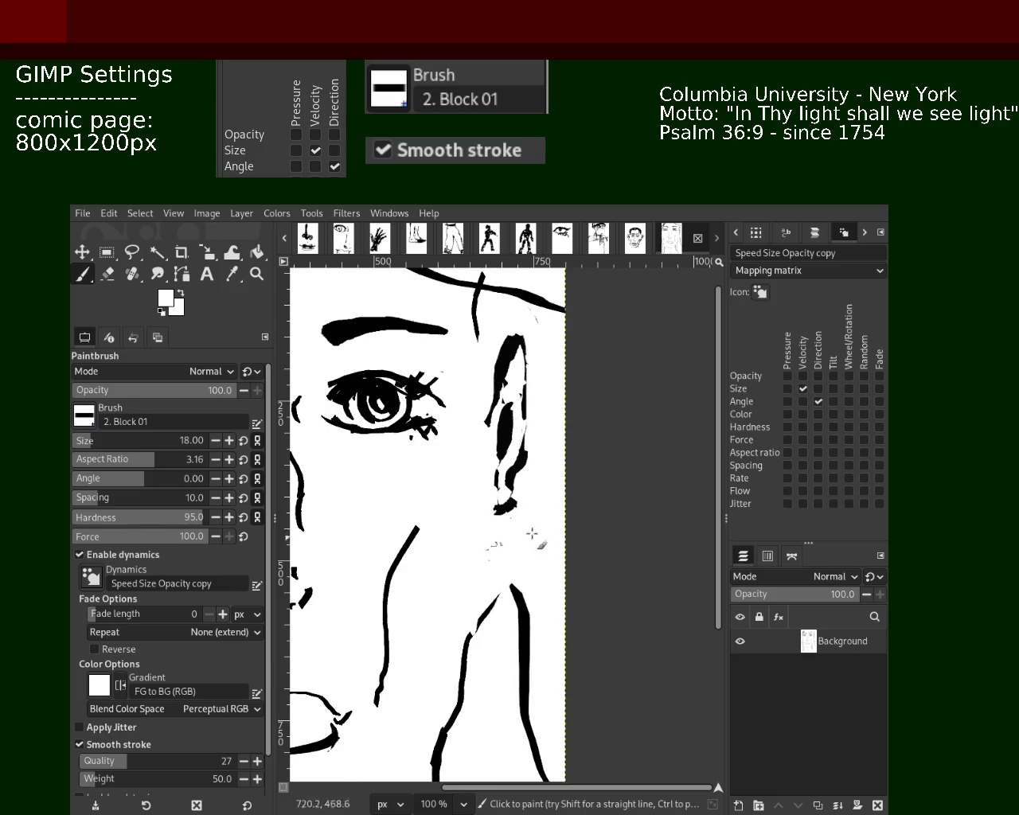
{"action": "key", "text": "ctrl"}
{"action": "left_click", "coordinate": [516, 510], "text": "ctrl"}
Draw trial black lines from the ear down the neck.
{"action": "left_click_drag", "start_coordinate": [506, 507], "coordinate": [506, 646]}
{"action": "key", "text": "ctrl+z"}
{"action": "left_click_drag", "start_coordinate": [493, 549], "coordinate": [501, 665]}
{"action": "key", "text": "ctrl+z"}
{"action": "left_click_drag", "start_coordinate": [475, 589], "coordinate": [487, 513]}
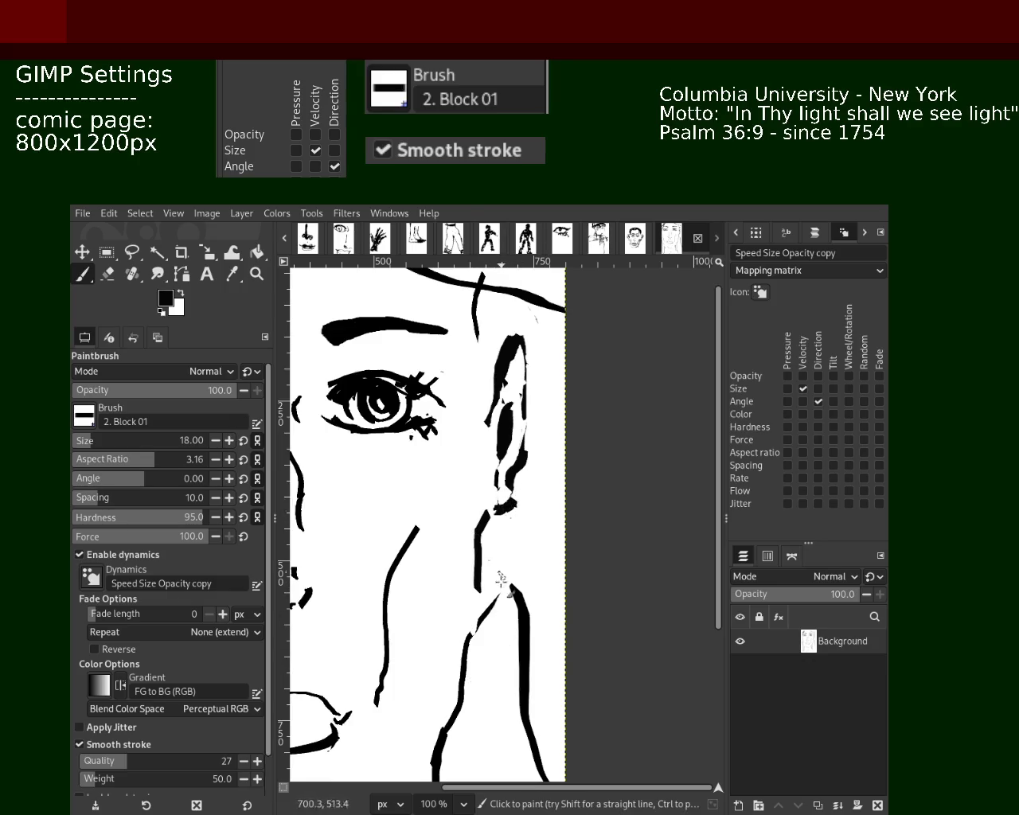
Reframe the view on the eye and ear, then redraw the neck line.
{"action": "left_click", "coordinate": [257, 274]}
{"action": "left_click", "coordinate": [539, 482], "text": "ctrl"}
{"action": "left_click", "coordinate": [527, 469]}
{"action": "left_click", "coordinate": [525, 470]}
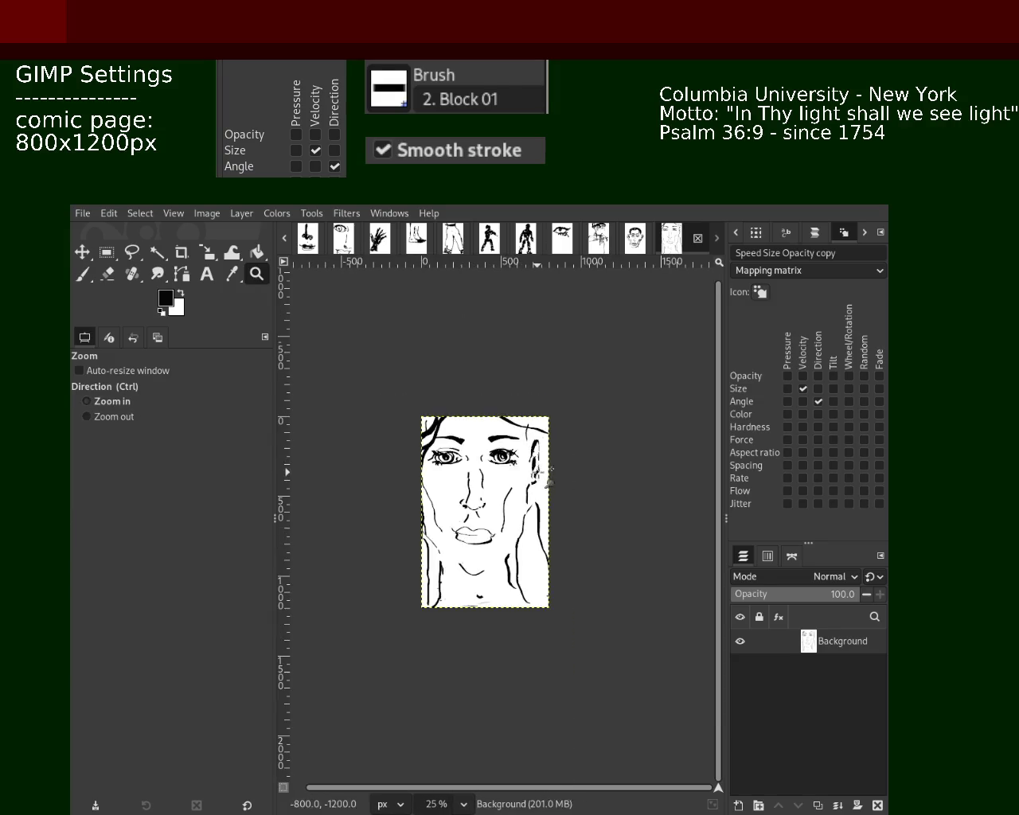
{"action": "left_click", "coordinate": [478, 486], "text": "ctrl"}
{"action": "key", "text": "p"}
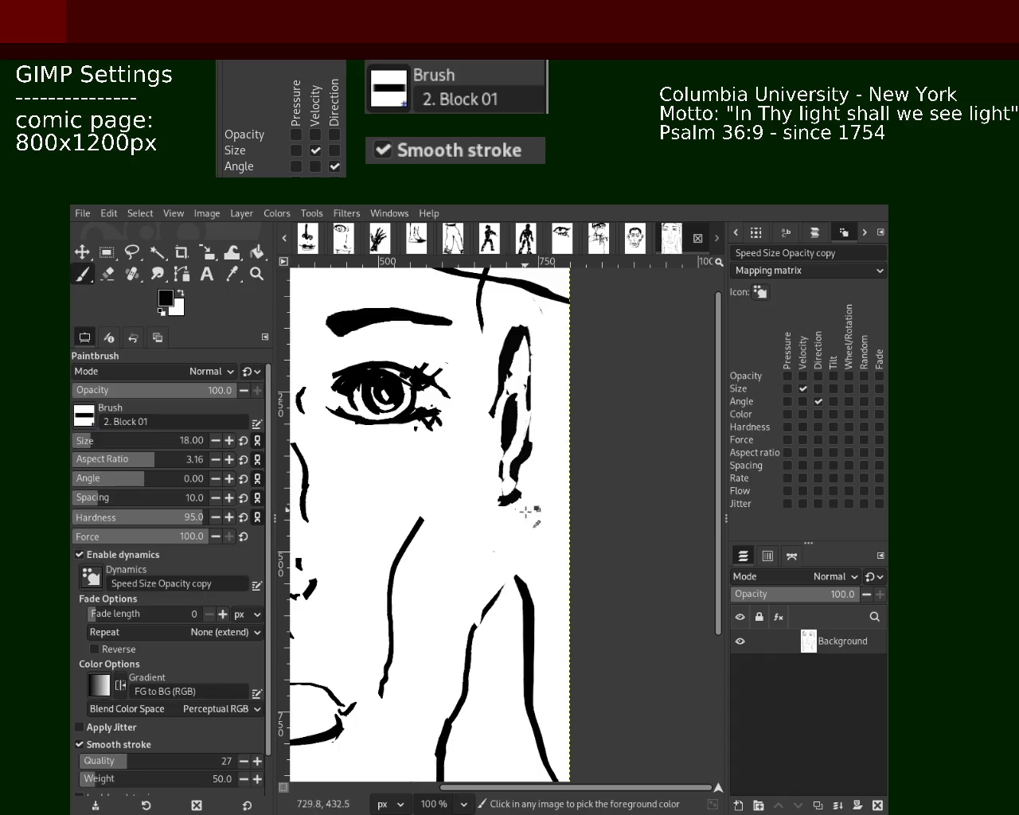
{"action": "left_click_drag", "start_coordinate": [511, 497], "coordinate": [484, 569]}
{"action": "key", "text": "ctrl+z"}
{"action": "left_click_drag", "start_coordinate": [513, 495], "coordinate": [482, 607]}
Settle on a longer black line running from the ear down the neck.
{"action": "key", "text": "ctrl+z"}
{"action": "left_click_drag", "start_coordinate": [506, 494], "coordinate": [468, 642]}
{"action": "key", "text": "ctrl+z"}
{"action": "left_click_drag", "start_coordinate": [510, 482], "coordinate": [482, 539]}
{"action": "key", "text": "ctrl+z"}
{"action": "left_click_drag", "start_coordinate": [512, 490], "coordinate": [484, 621]}
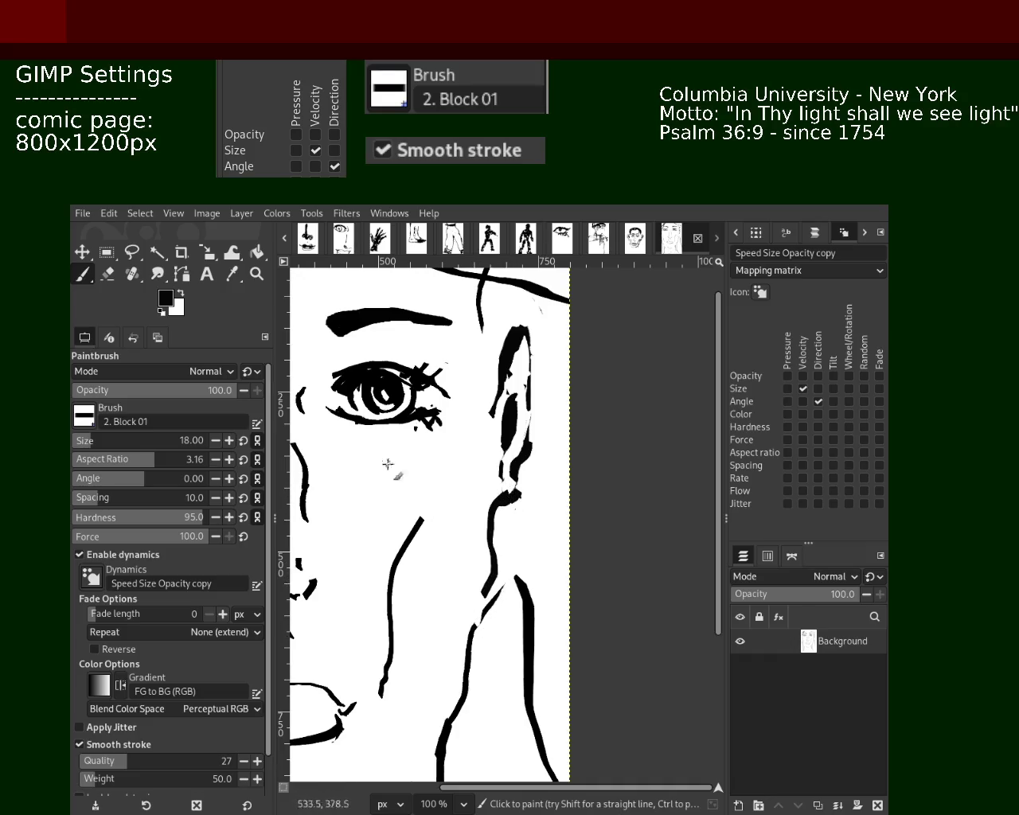
Zoom out and back in to frame the woman's face page.
{"action": "left_click", "coordinate": [256, 273]}
{"action": "key", "text": "minus"}
{"action": "key", "text": "minus"}
{"action": "key", "text": "minus"}
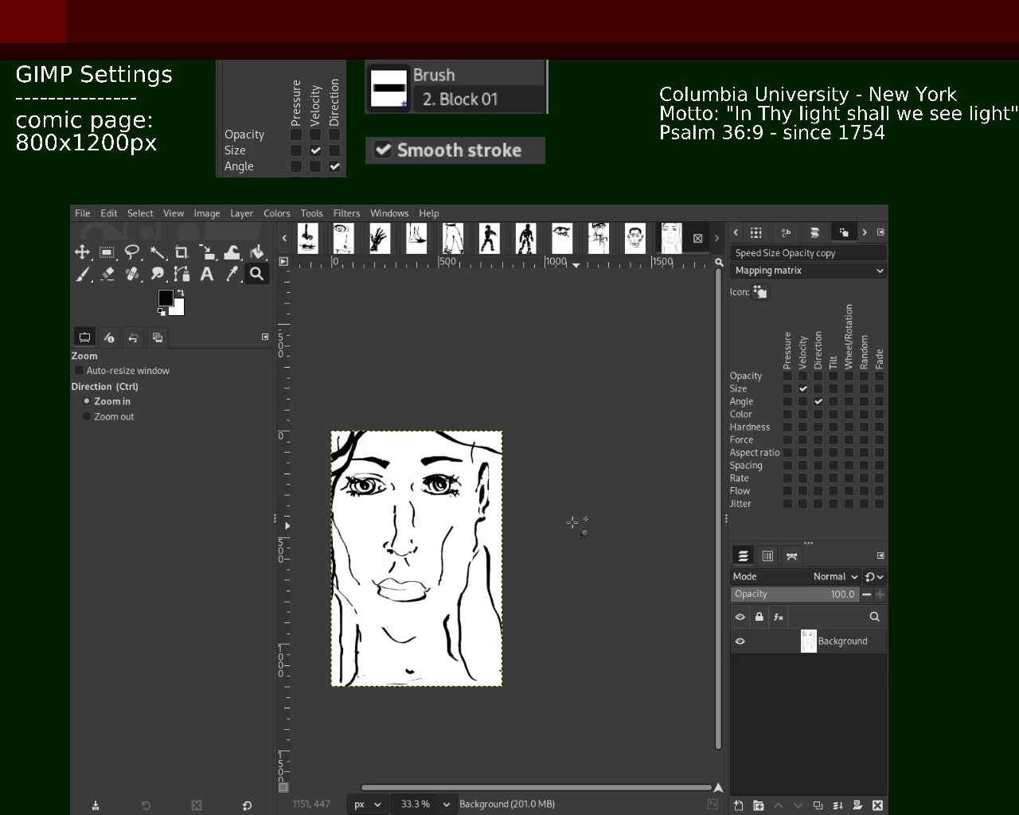
{"action": "key", "text": "minus"}
{"action": "key", "text": "plus"}
{"action": "key", "text": "minus"}
{"action": "key", "text": "plus"}
{"action": "key", "text": "plus"}
{"action": "key", "text": "plus"}
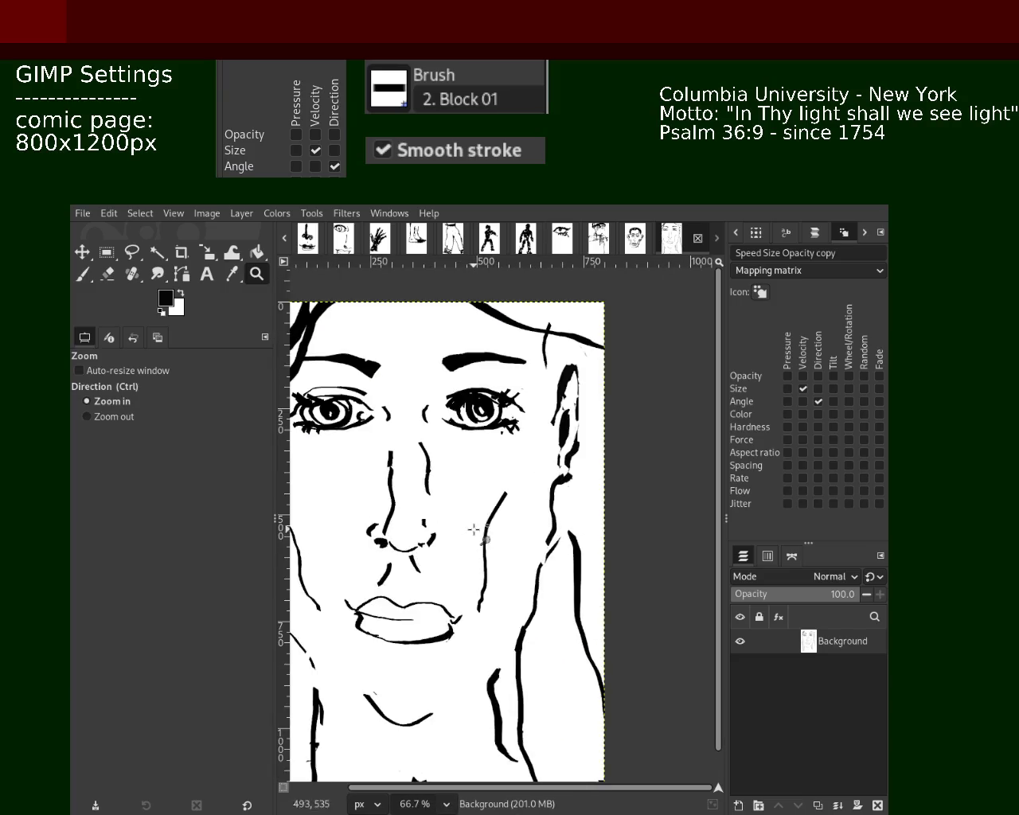
{"action": "left_click", "coordinate": [533, 497], "text": "ctrl"}
{"action": "key", "text": "minus"}
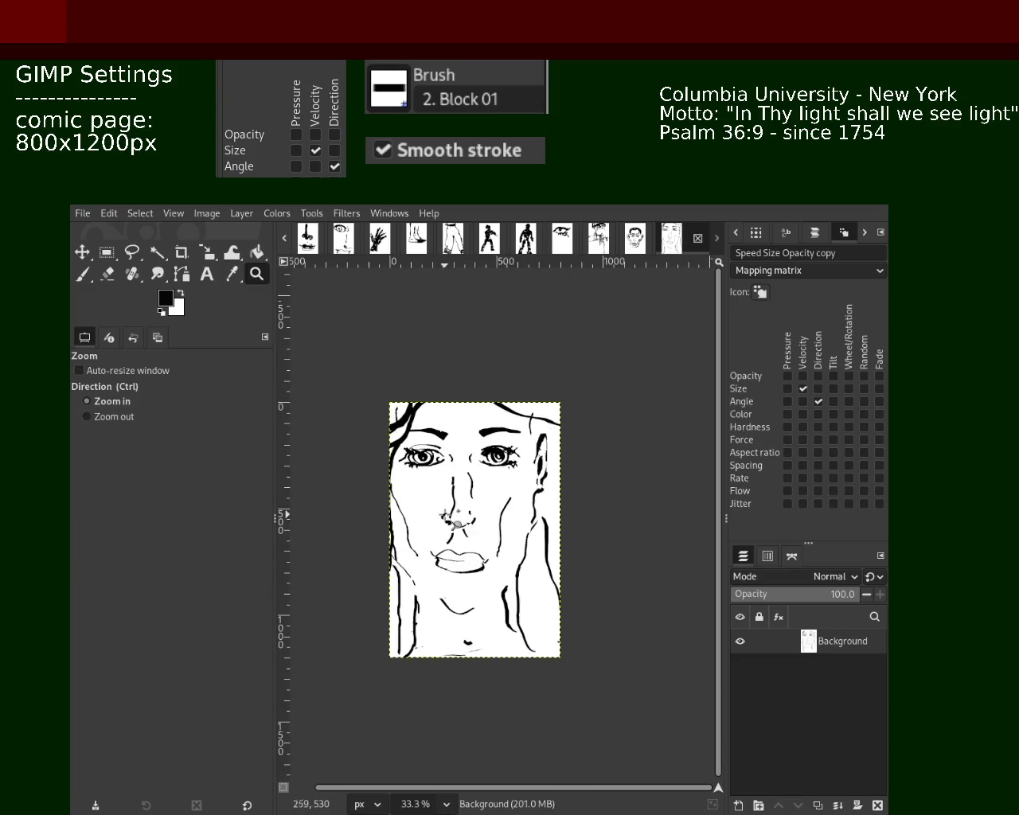
{"action": "key", "text": "plus"}
Paint white over the stray marks beside the cheek.
{"action": "left_click", "coordinate": [109, 275]}
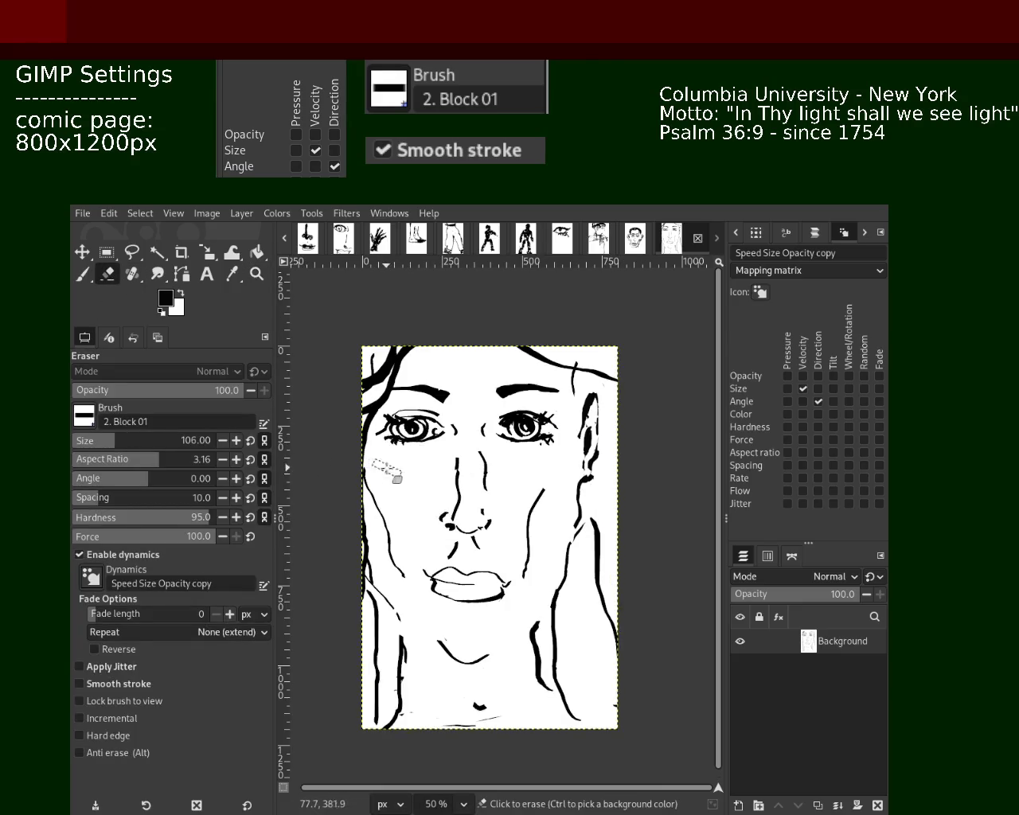
{"action": "left_click", "coordinate": [82, 274]}
{"action": "left_click", "coordinate": [375, 471], "text": "ctrl"}
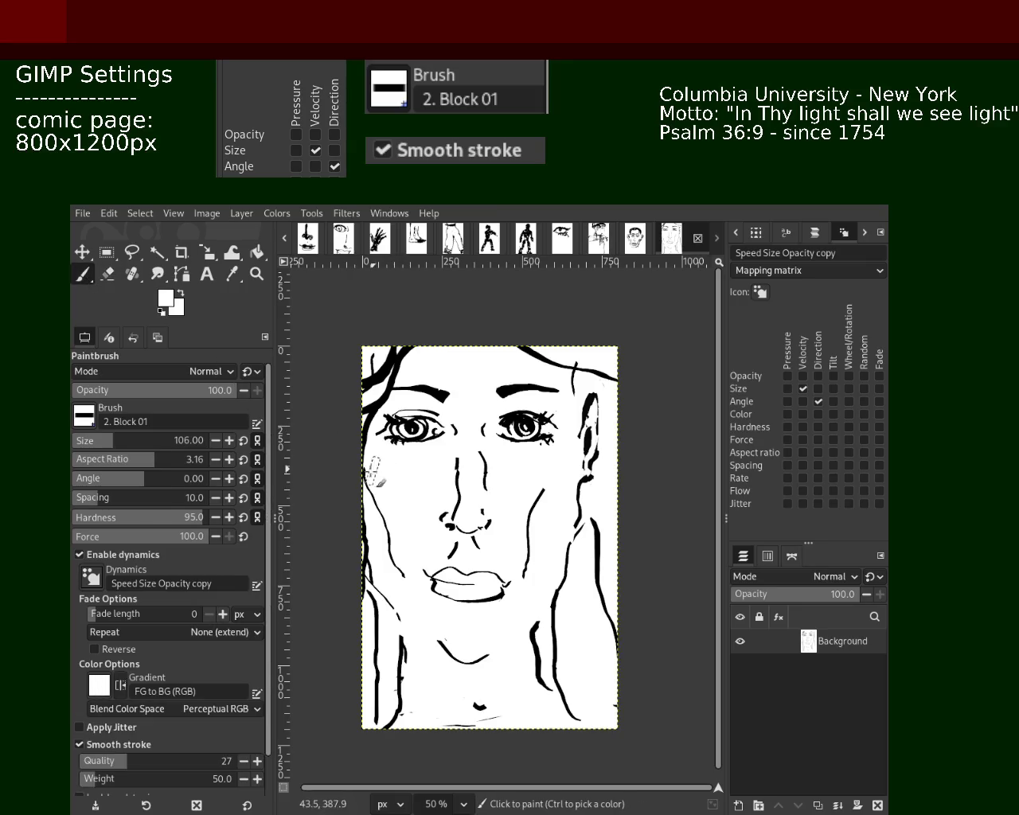
{"action": "left_click_drag", "start_coordinate": [370, 468], "coordinate": [364, 518]}
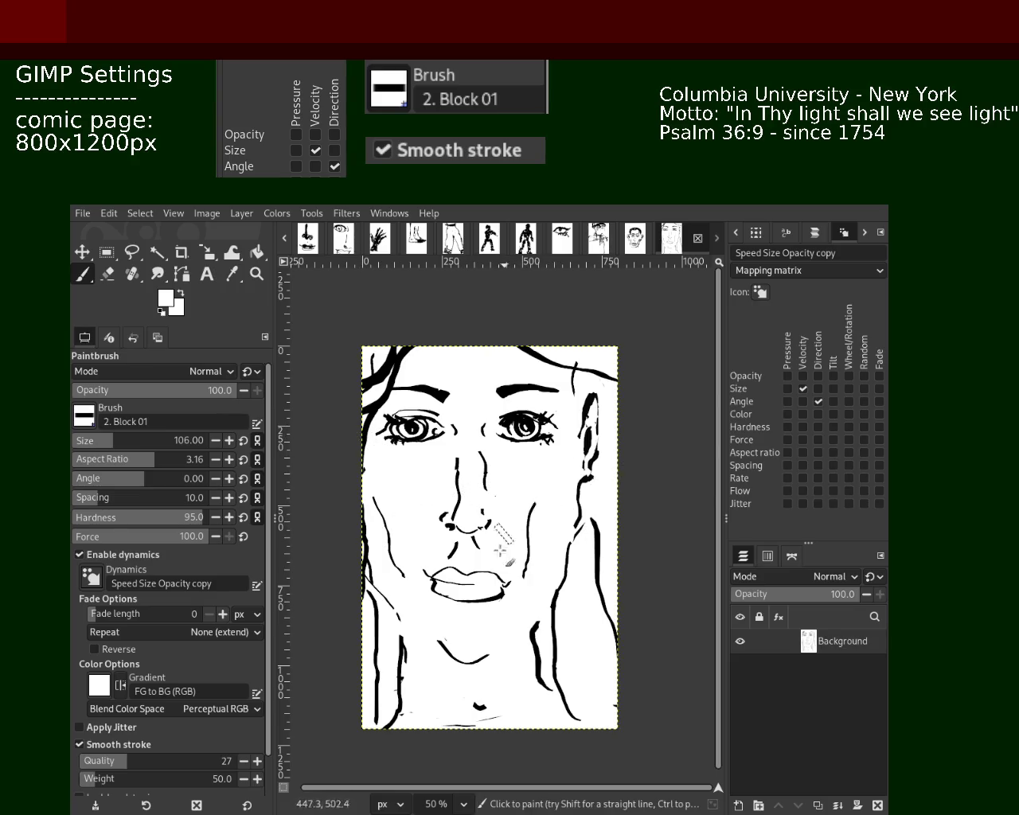
Zoom out to check the whole page, then return to 50% on the face.
{"action": "left_click", "coordinate": [256, 274]}
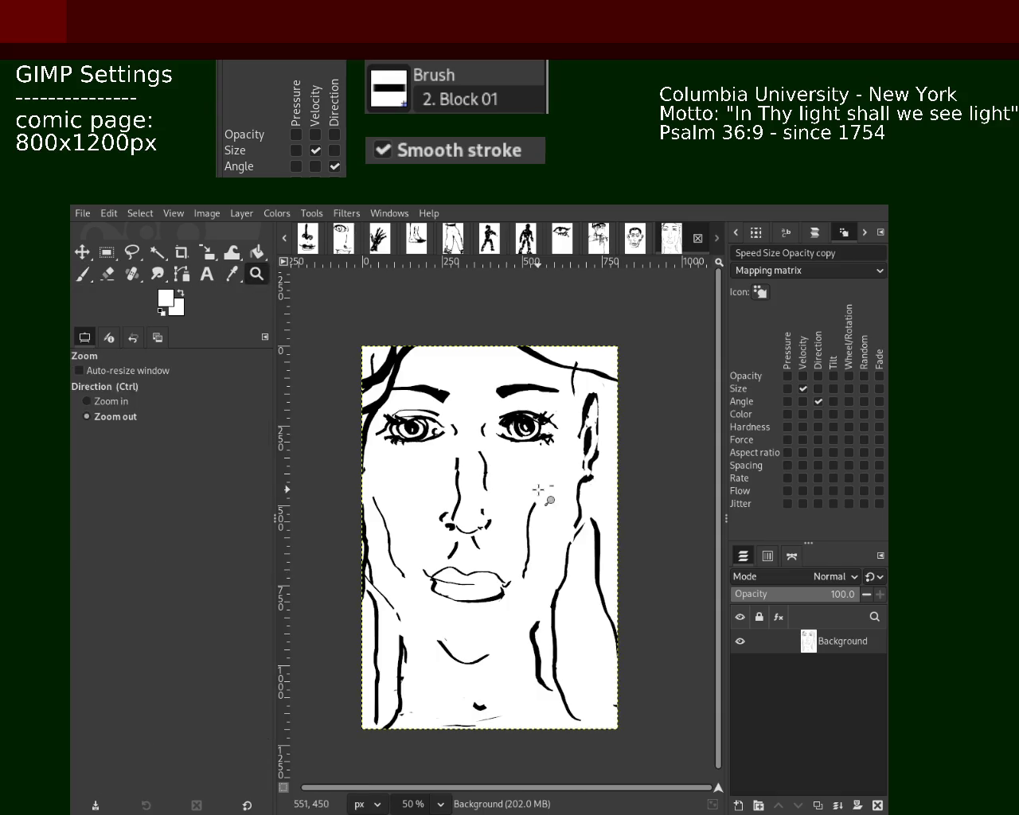
{"action": "left_click", "coordinate": [541, 493], "text": "ctrl"}
{"action": "left_click", "coordinate": [544, 528]}
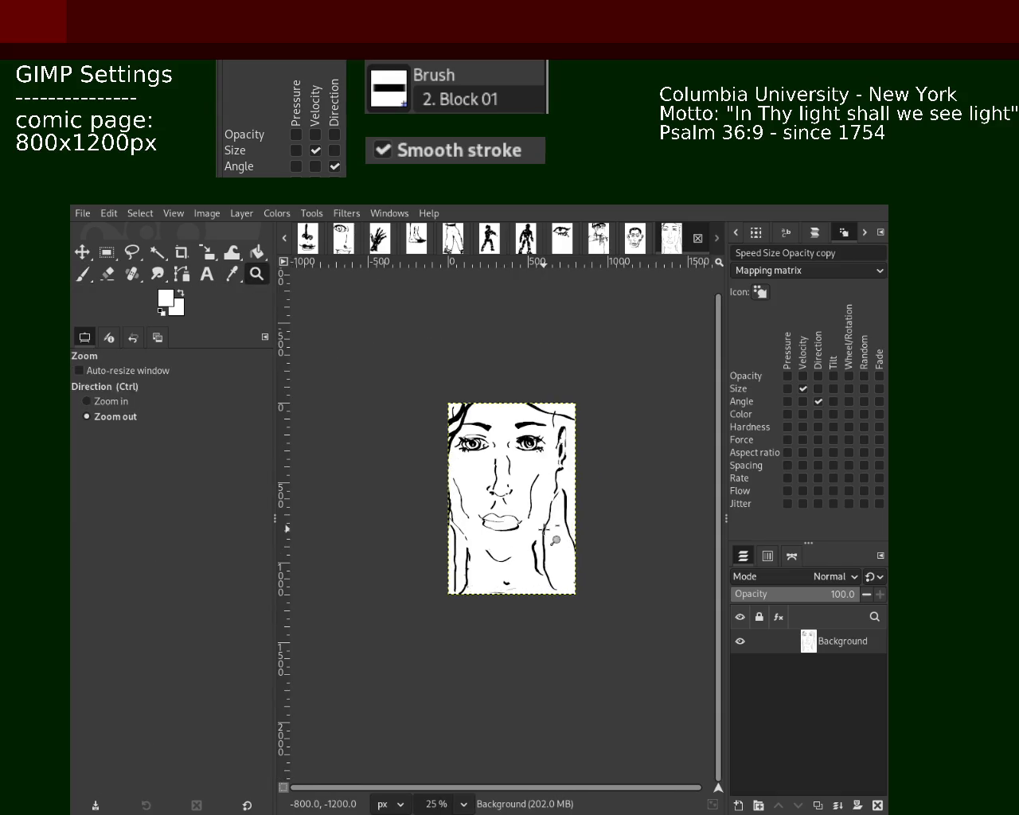
{"action": "left_click", "coordinate": [545, 529]}
{"action": "left_click", "coordinate": [528, 496], "text": "ctrl"}
{"action": "left_click", "coordinate": [543, 477], "text": "ctrl"}
{"action": "left_click", "coordinate": [552, 500], "text": "ctrl"}
{"action": "left_click", "coordinate": [552, 500], "text": "ctrl"}
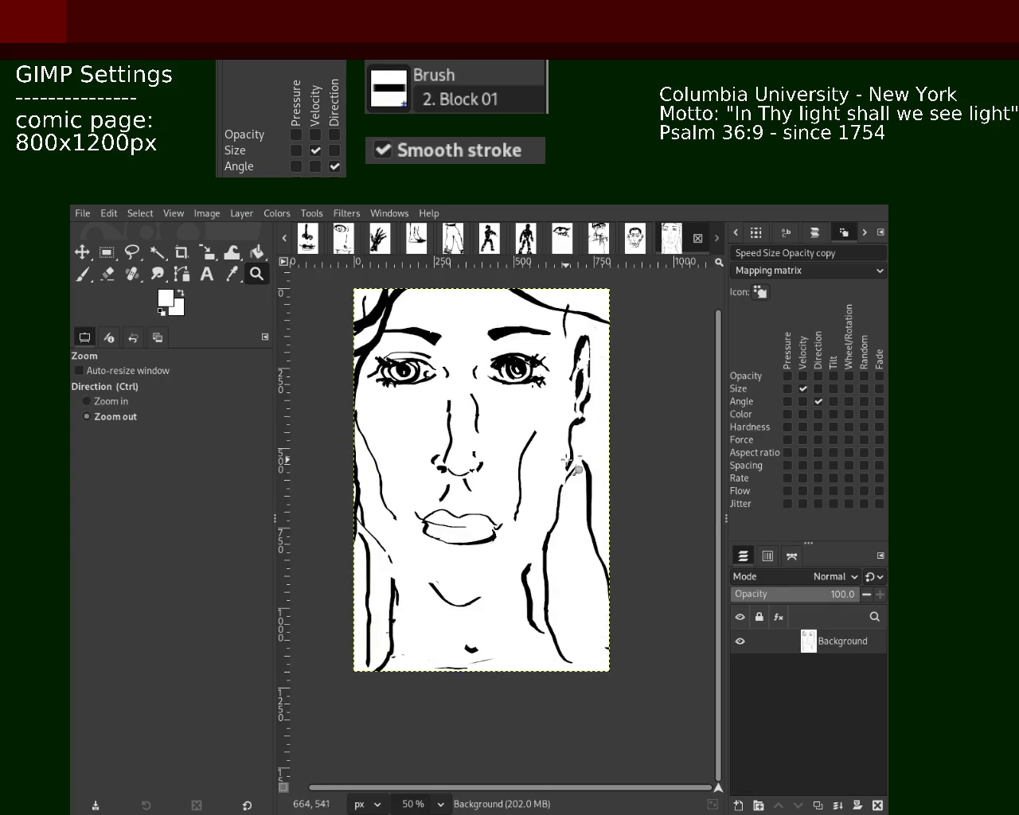
{"action": "left_click", "coordinate": [565, 460], "text": "ctrl"}
{"action": "left_click", "coordinate": [563, 494]}
{"action": "left_click", "coordinate": [562, 493]}
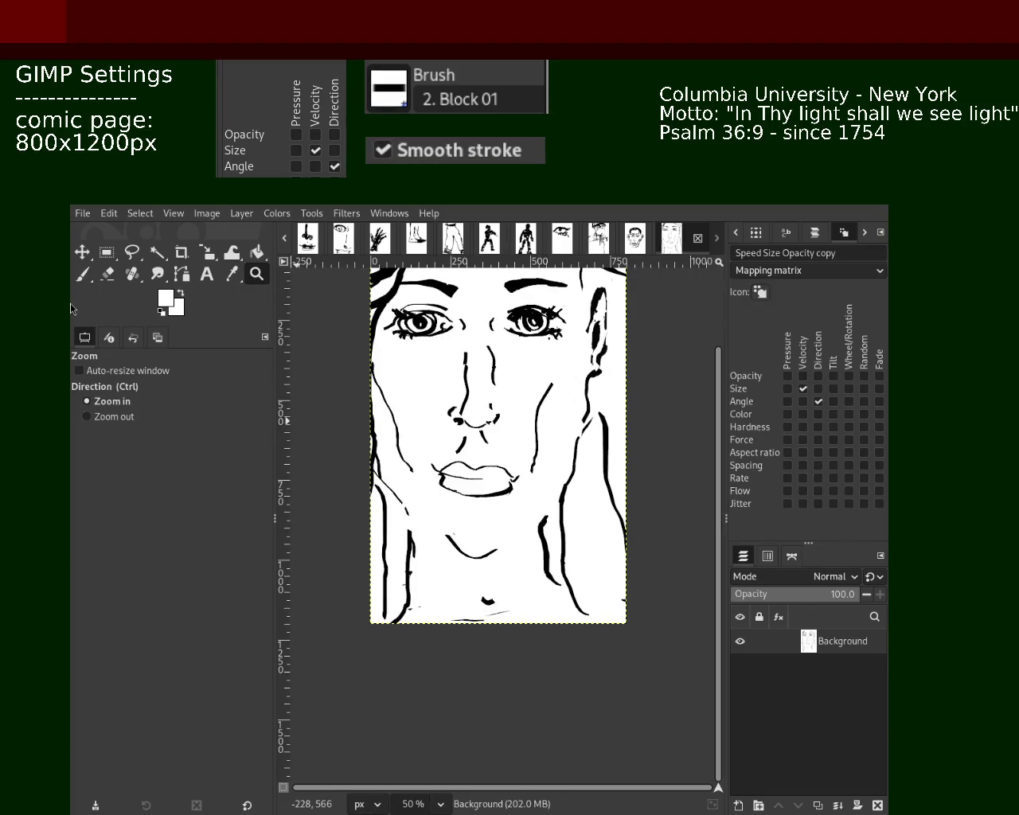
Set the Paintbrush size to 38 in the tool options.
{"action": "left_click", "coordinate": [91, 284]}
{"action": "left_click_drag", "start_coordinate": [91, 466], "coordinate": [149, 469]}
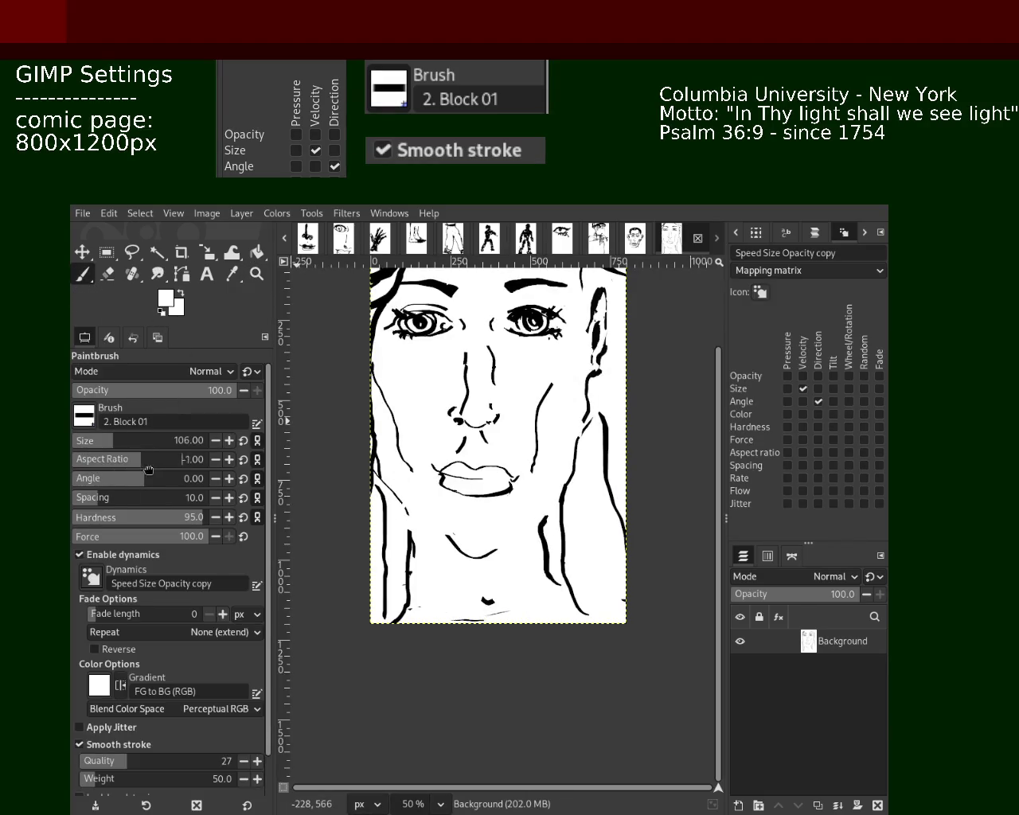
{"action": "left_click", "coordinate": [109, 275]}
{"action": "key", "text": "p"}
{"action": "key", "text": "ctrl"}
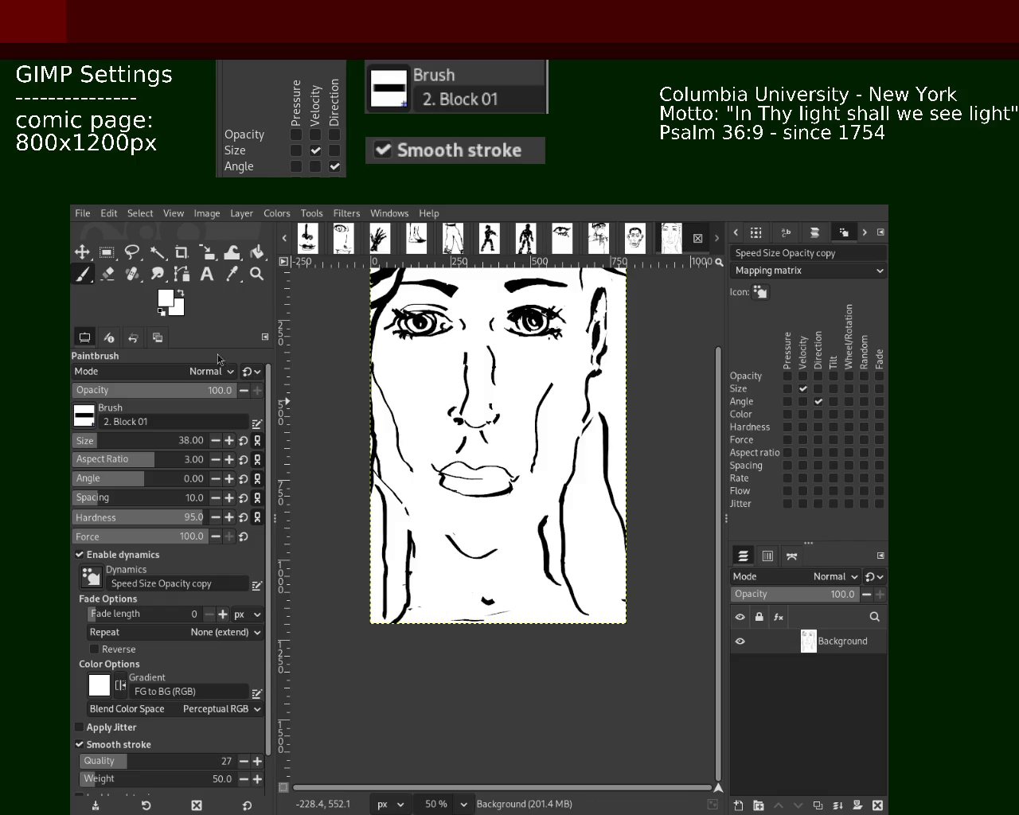
{"action": "left_click", "coordinate": [256, 274]}
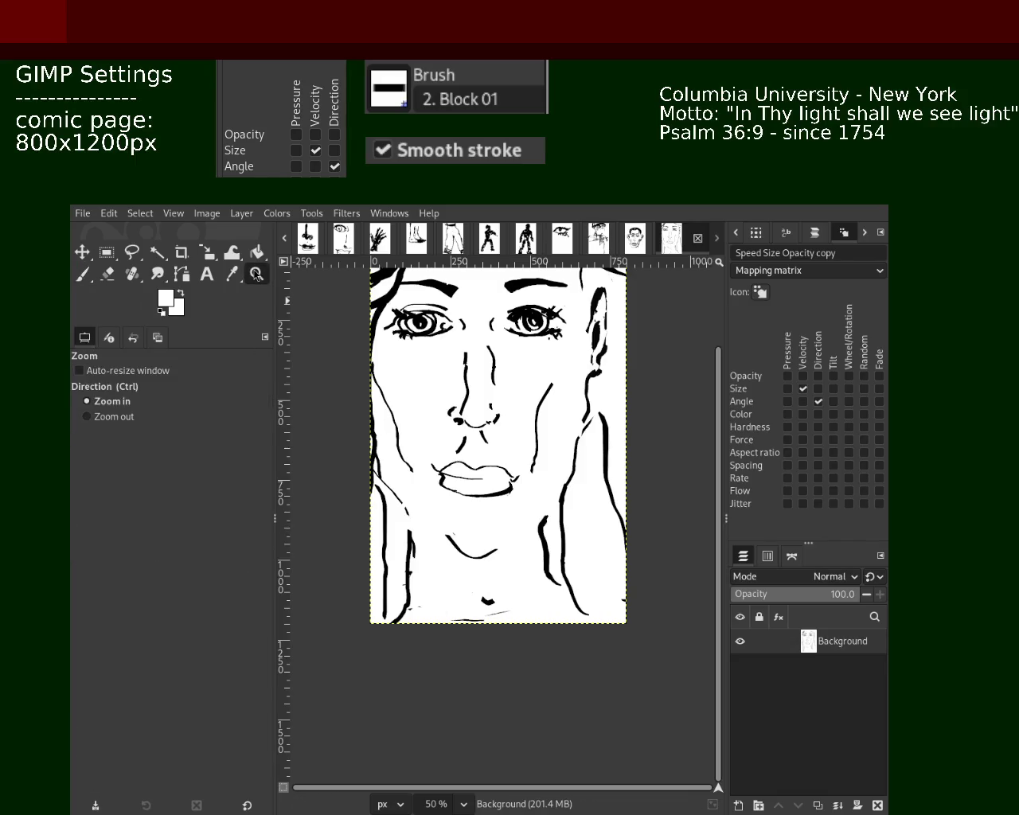
Save the woman's face page with Ctrl+S.
{"action": "left_click", "coordinate": [504, 454], "text": "ctrl"}
{"action": "left_click", "coordinate": [507, 467], "text": "ctrl"}
{"action": "left_click", "coordinate": [513, 493]}
{"action": "left_click", "coordinate": [513, 494]}
{"action": "key", "text": "ctrl+s"}
Switch to the man's face page and zoom in on the face.
{"action": "left_click", "coordinate": [528, 465], "text": "ctrl"}
{"action": "left_click", "coordinate": [635, 237]}
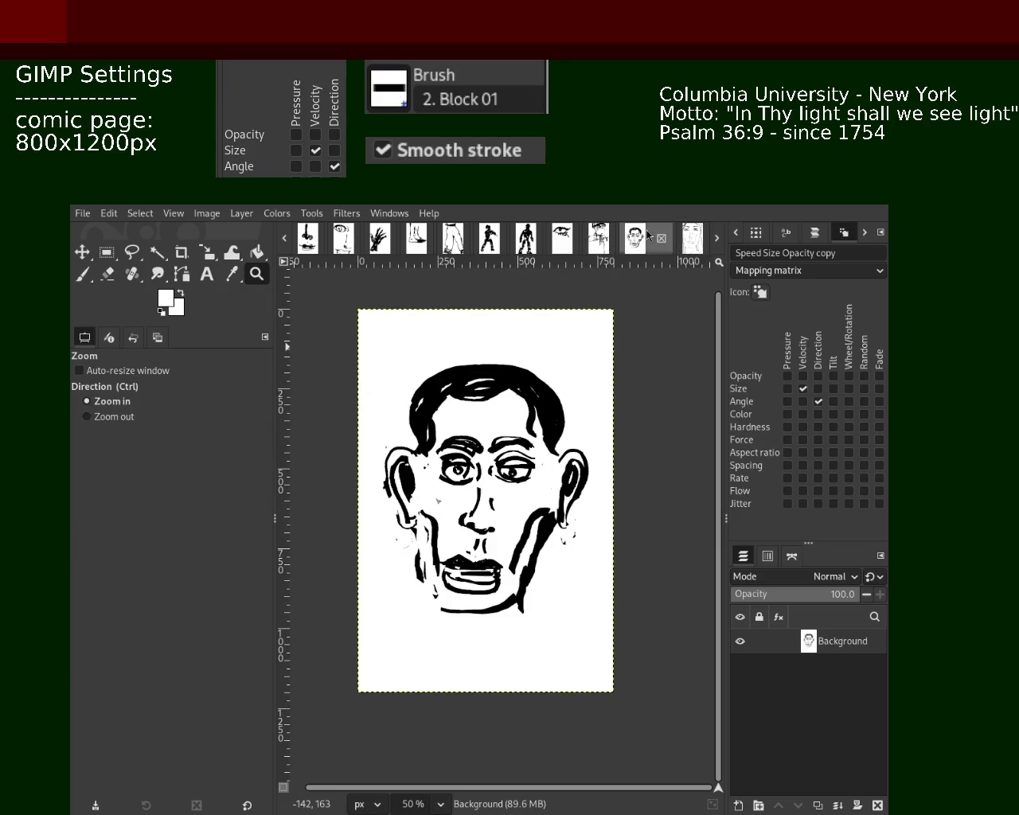
{"action": "left_click", "coordinate": [532, 455], "text": "ctrl"}
{"action": "left_click", "coordinate": [543, 517]}
{"action": "left_click", "coordinate": [480, 471], "text": "ctrl"}
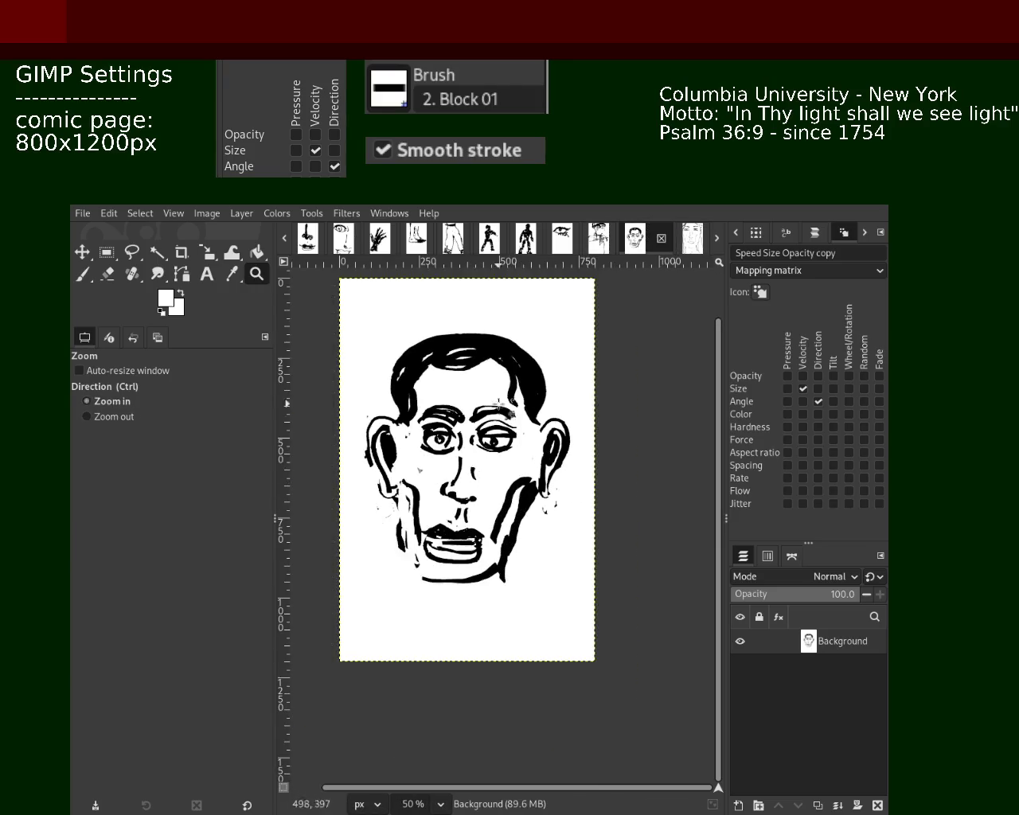
{"action": "left_click", "coordinate": [499, 397]}
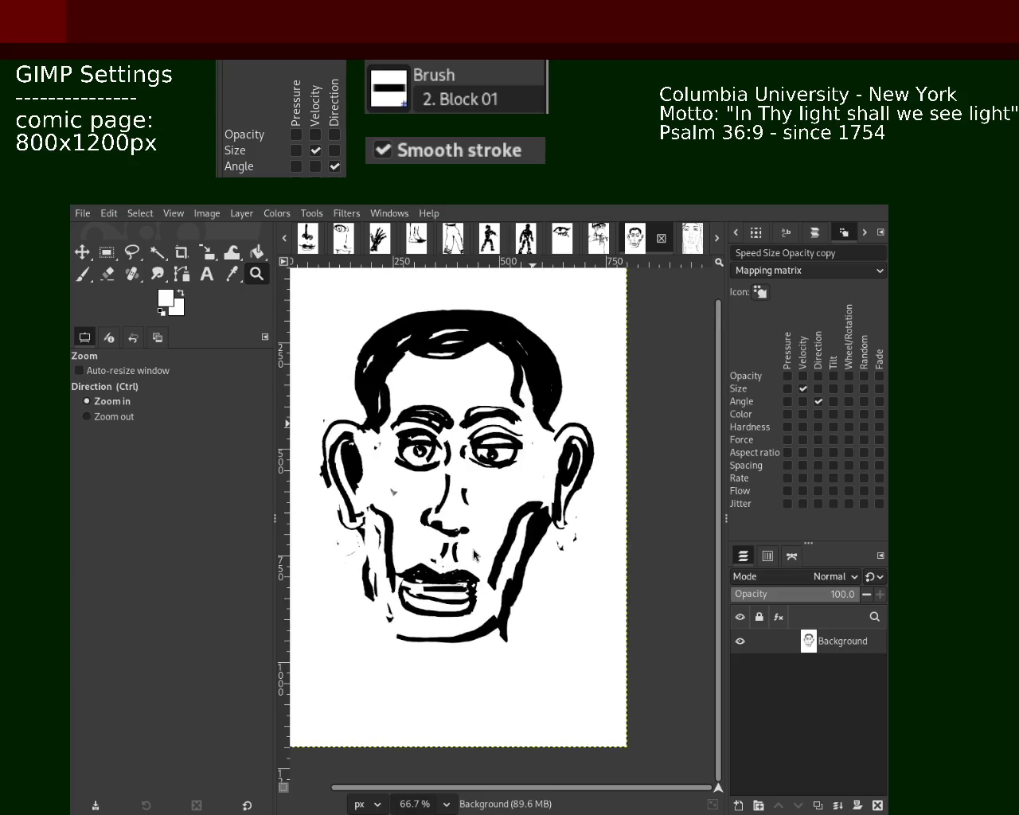
Bring up the bold figure drawing with the crossed collar strokes.
{"action": "left_click", "coordinate": [691, 237]}
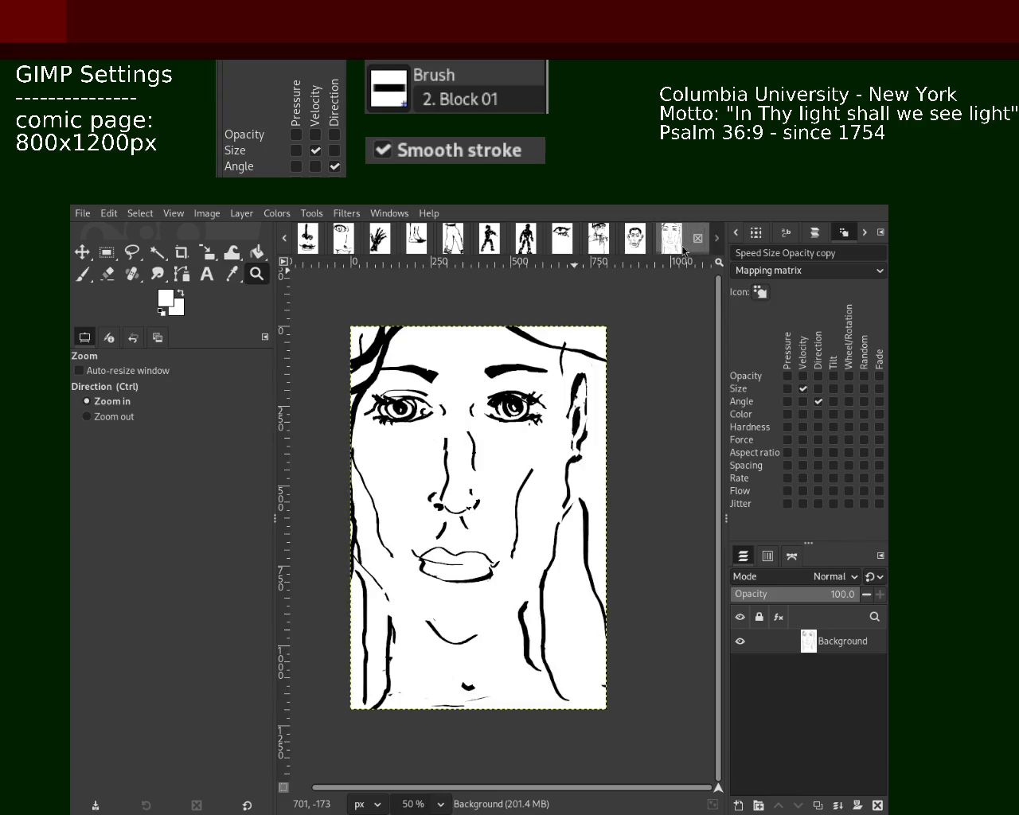
{"action": "left_click", "coordinate": [636, 237]}
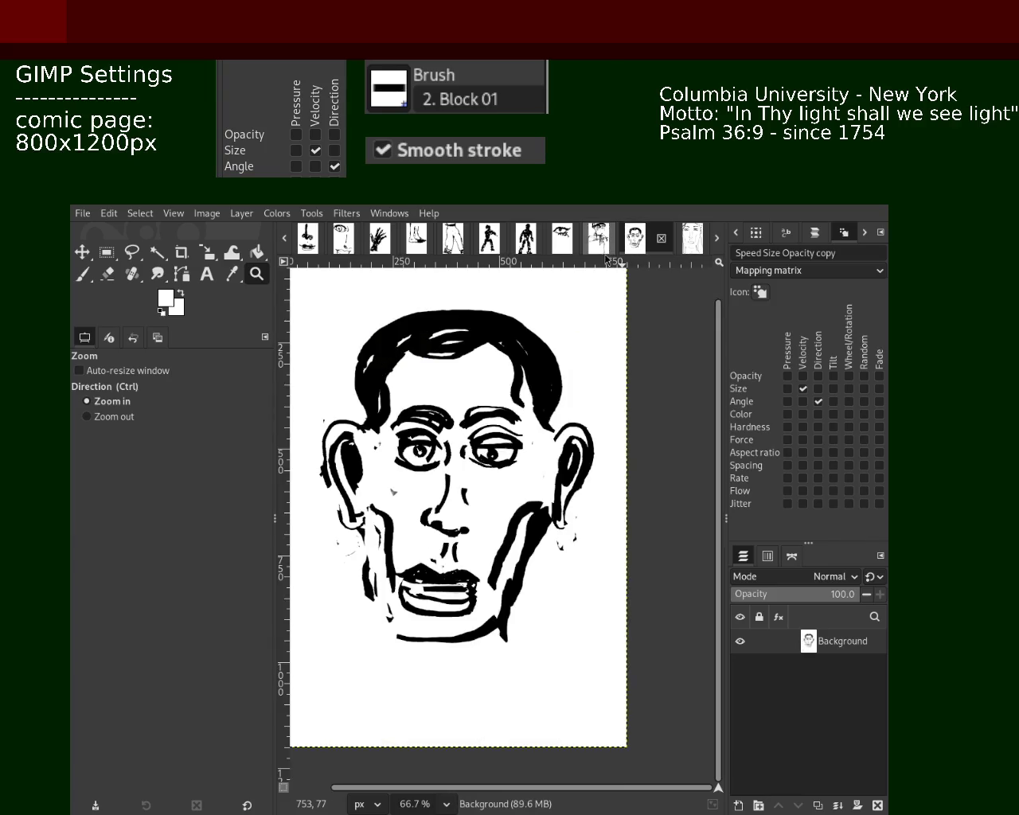
{"action": "left_click", "coordinate": [598, 251]}
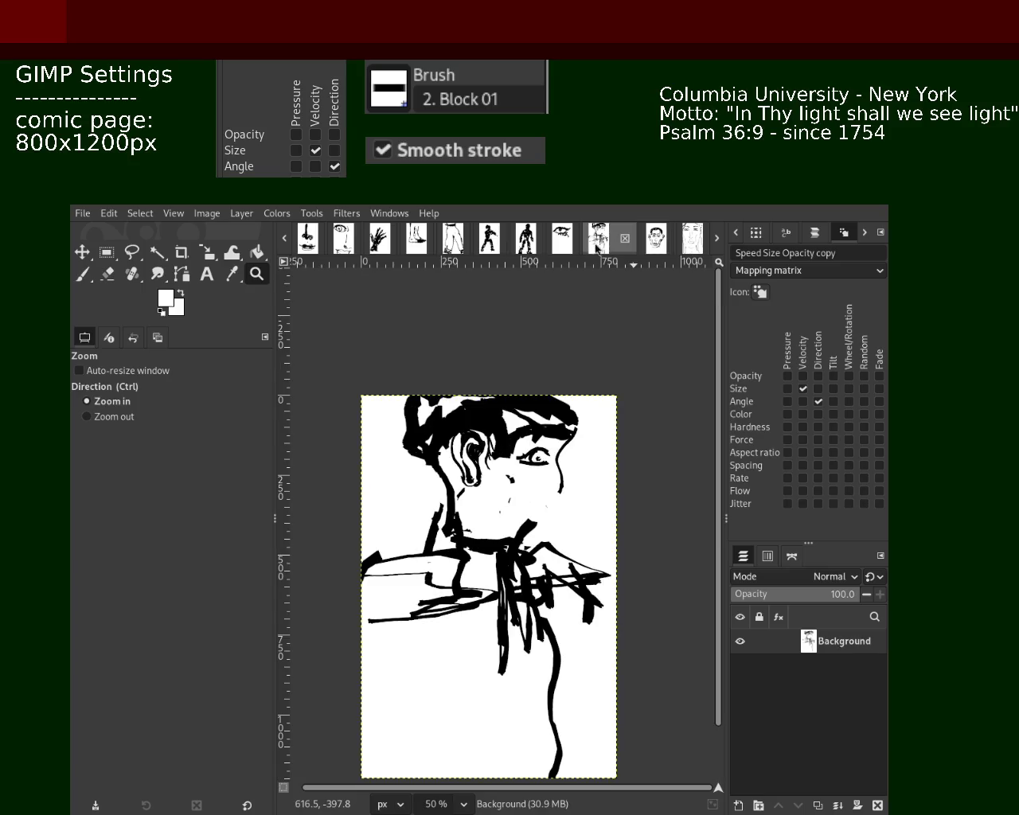
{"action": "key", "text": "minus"}
At 100% zoom, try black chin strokes below the nose.
{"action": "key", "text": "1"}
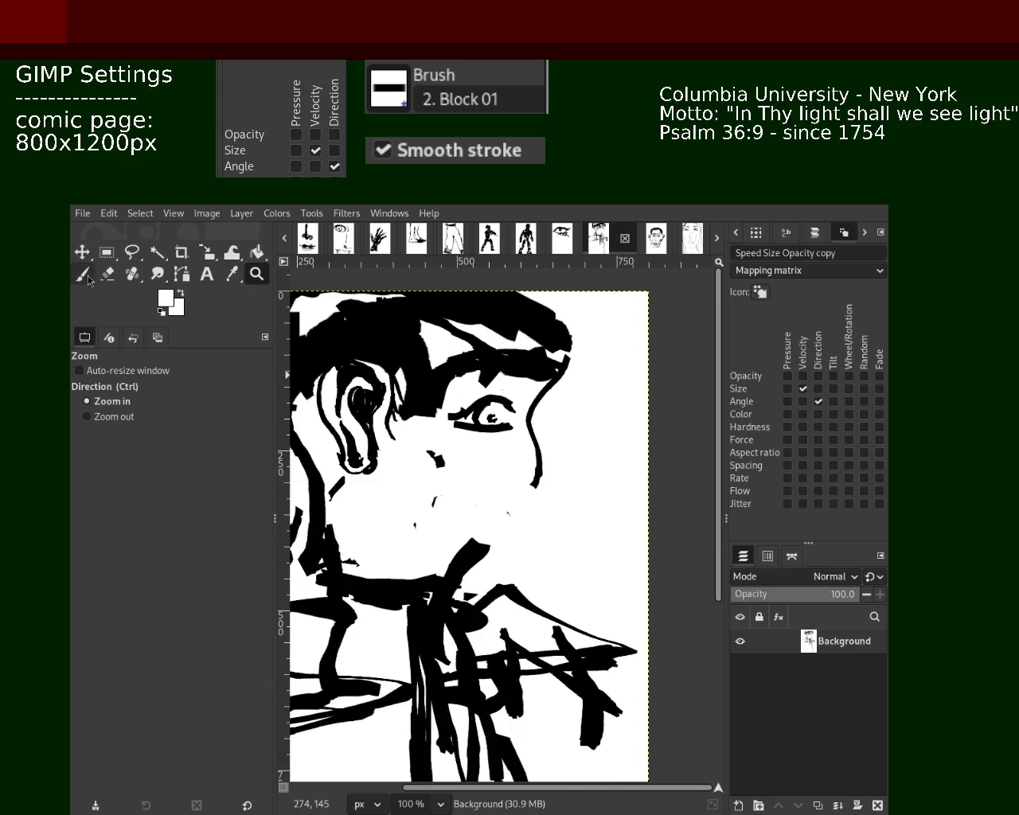
{"action": "left_click", "coordinate": [82, 275]}
{"action": "left_click", "coordinate": [531, 481], "text": "ctrl"}
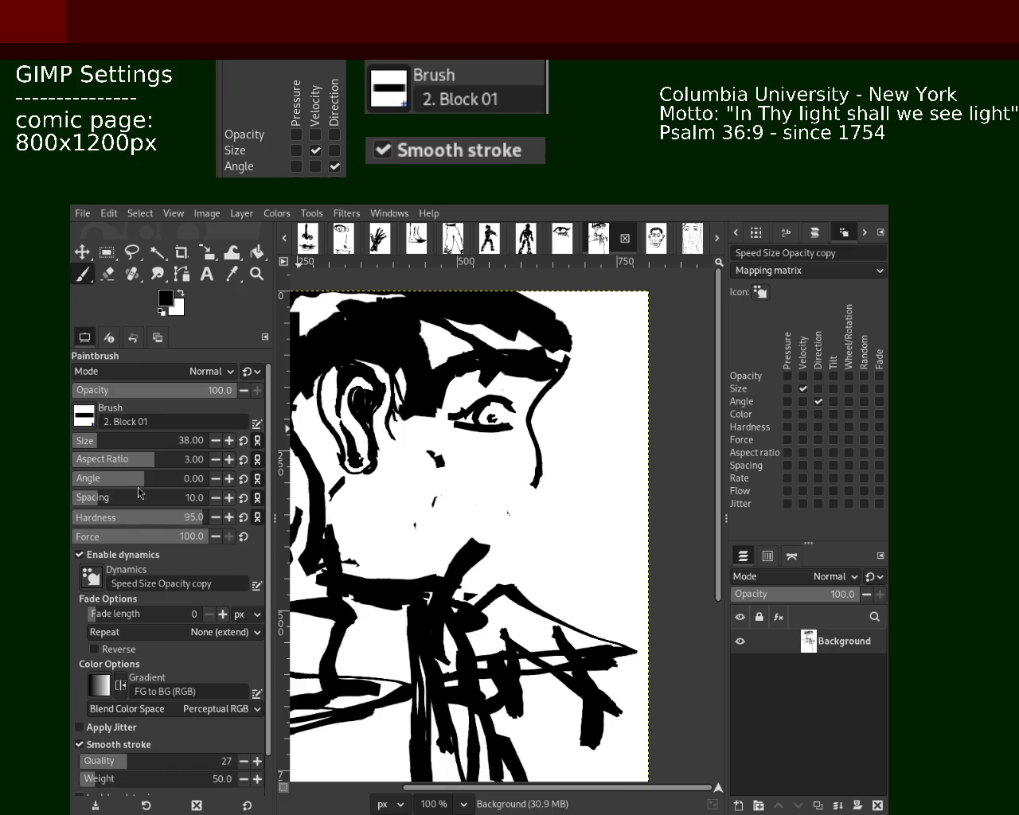
{"action": "left_click_drag", "start_coordinate": [534, 478], "coordinate": [510, 486]}
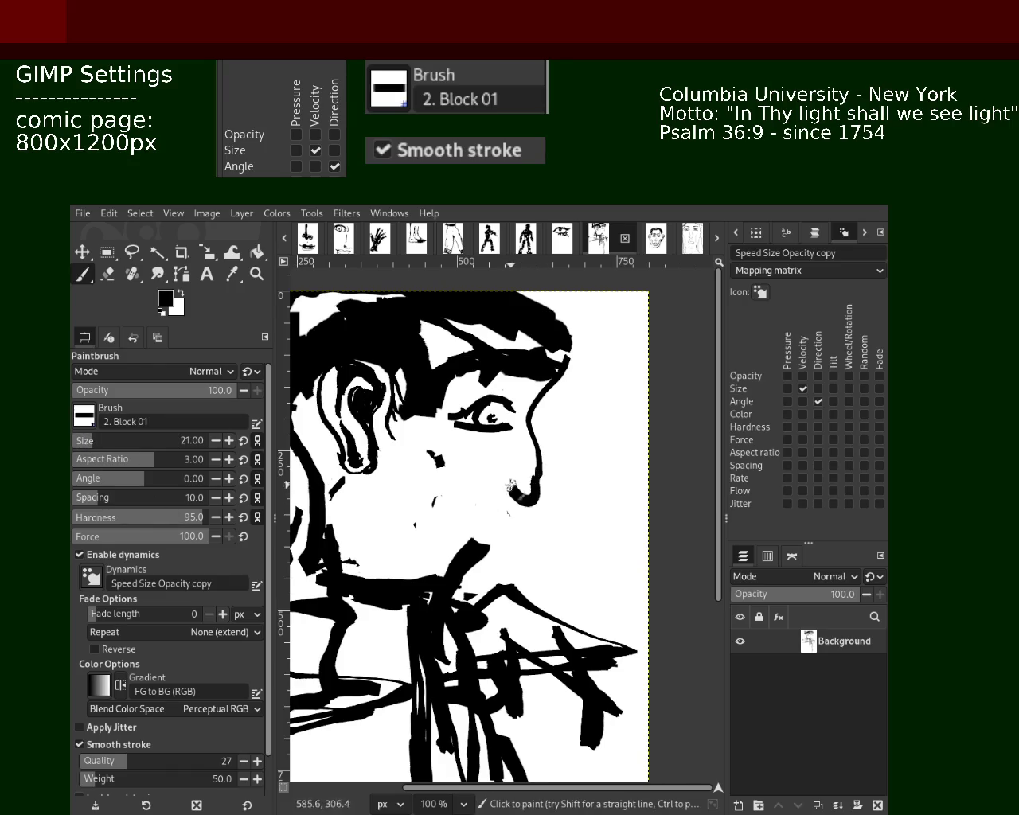
{"action": "key", "text": "ctrl+z"}
{"action": "key", "text": "ctrl+z"}
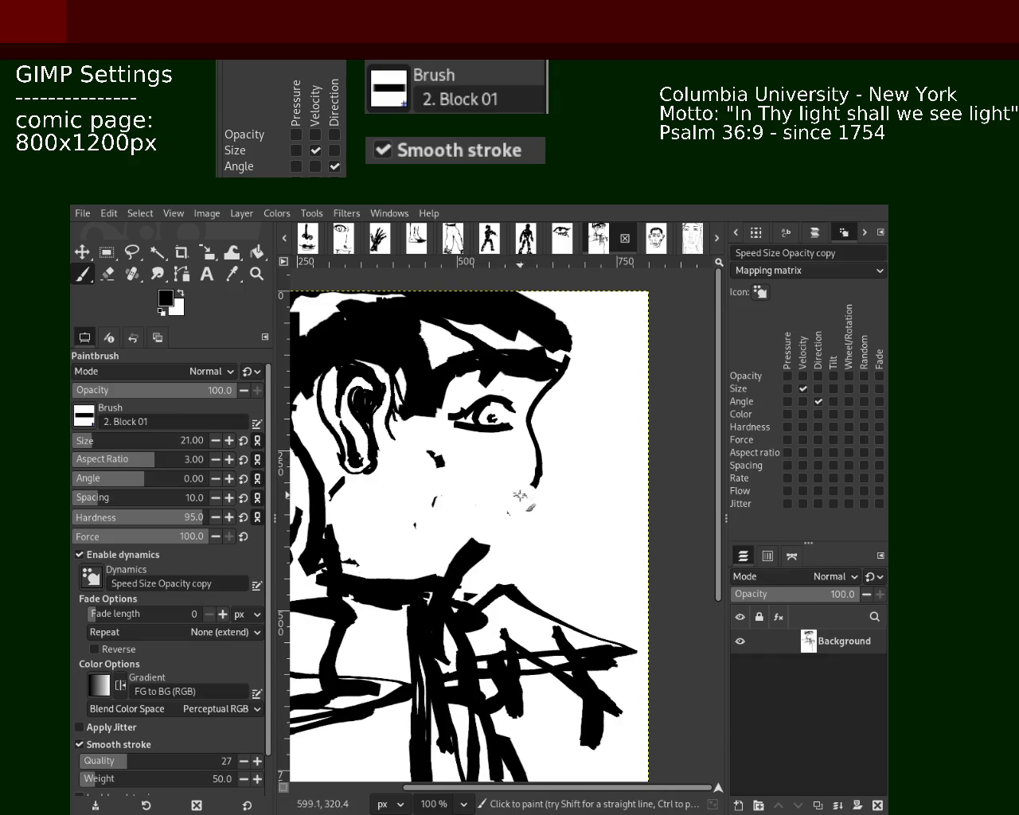
{"action": "mouse_move", "coordinate": [529, 486]}
{"action": "left_mouse_down"}
{"action": "mouse_move", "coordinate": [459, 460]}
{"action": "mouse_move", "coordinate": [485, 517]}
{"action": "mouse_move", "coordinate": [420, 516]}
{"action": "mouse_move", "coordinate": [476, 506]}
{"action": "left_mouse_up"}
Draw the mouth and a diagonal chin stroke down to the neck.
{"action": "key", "text": "ctrl+z"}
{"action": "mouse_move", "coordinate": [427, 514]}
{"action": "left_mouse_down"}
{"action": "mouse_move", "coordinate": [466, 547]}
{"action": "mouse_move", "coordinate": [482, 507]}
{"action": "left_mouse_up"}
{"action": "key", "text": "ctrl+z"}
{"action": "key", "text": "ctrl+z"}
{"action": "left_click_drag", "start_coordinate": [443, 519], "coordinate": [403, 566]}
{"action": "left_click_drag", "start_coordinate": [464, 535], "coordinate": [486, 571]}
{"action": "key", "text": "ctrl+z"}
{"action": "mouse_move", "coordinate": [484, 518]}
{"action": "left_mouse_down"}
{"action": "mouse_move", "coordinate": [434, 576]}
{"action": "mouse_move", "coordinate": [416, 578]}
{"action": "left_mouse_up"}
{"action": "key", "text": "ctrl+z"}
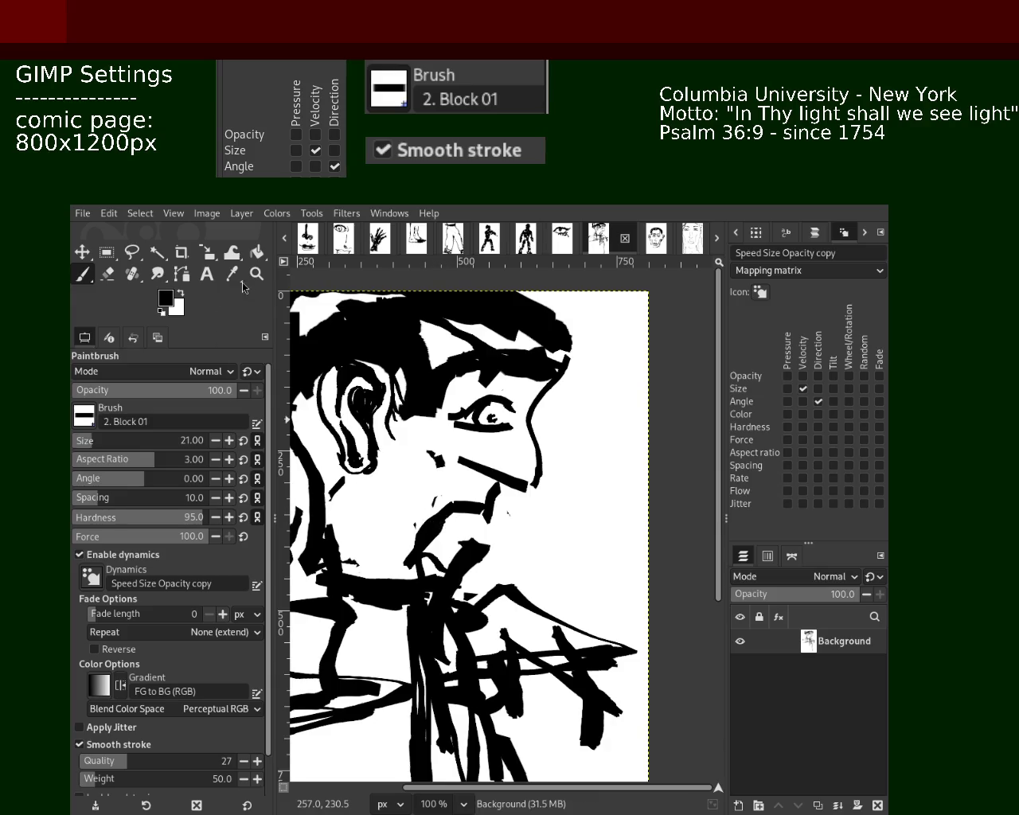
{"action": "left_click", "coordinate": [256, 274]}
{"action": "scroll", "coordinate": [529, 485], "scroll_direction": "down", "scroll_amount": 5}
Zoom far out on the current drawing, then zoom back in.
{"action": "scroll", "coordinate": [529, 485], "scroll_direction": "down", "scroll_amount": 3}
{"action": "left_click", "coordinate": [535, 485]}
{"action": "scroll", "coordinate": [529, 486], "scroll_direction": "up", "scroll_amount": 1}
{"action": "scroll", "coordinate": [542, 484], "scroll_direction": "up", "scroll_amount": 3}
{"action": "scroll", "coordinate": [525, 490], "scroll_direction": "up", "scroll_amount": 2}
{"action": "scroll", "coordinate": [497, 494], "scroll_direction": "up", "scroll_amount": 3}
{"action": "scroll", "coordinate": [481, 498], "scroll_direction": "down", "scroll_amount": 1}
Look over the eye, standing figure and dancing figure pages, zooming in and out.
{"action": "left_click", "coordinate": [565, 240]}
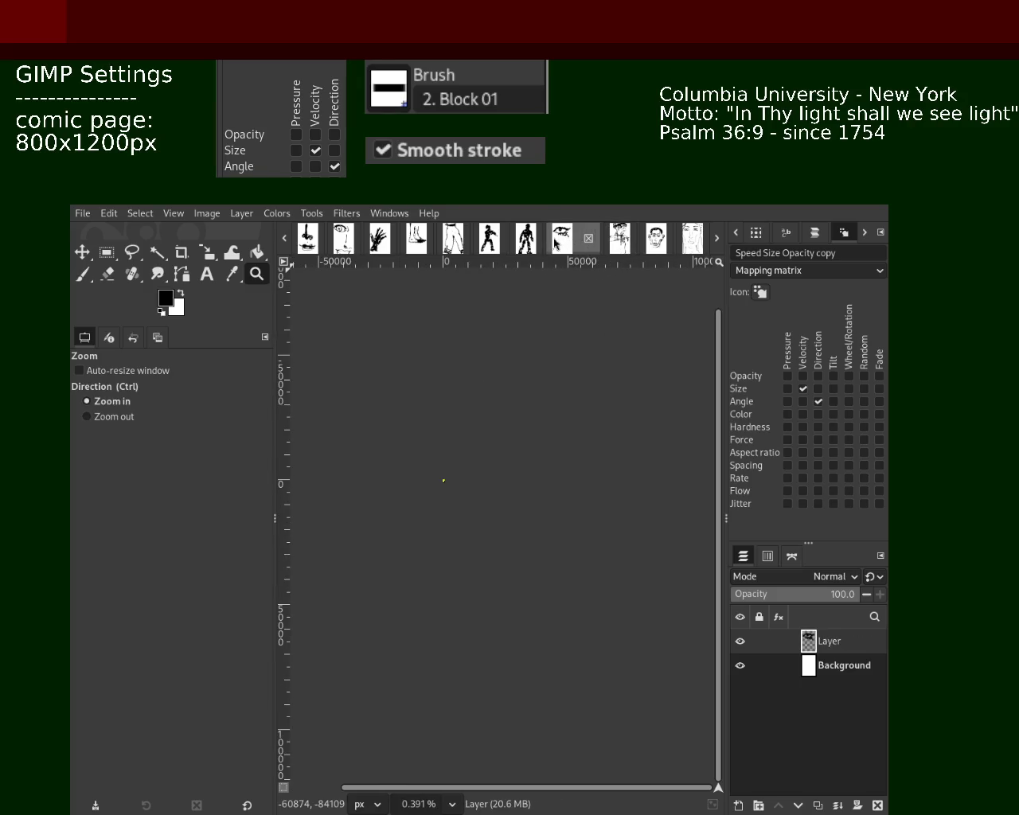
{"action": "scroll", "coordinate": [430, 494], "scroll_direction": "up", "scroll_amount": 10}
{"action": "scroll", "coordinate": [466, 473], "scroll_direction": "up", "scroll_amount": 2}
{"action": "scroll", "coordinate": [463, 472], "scroll_direction": "down", "scroll_amount": 4}
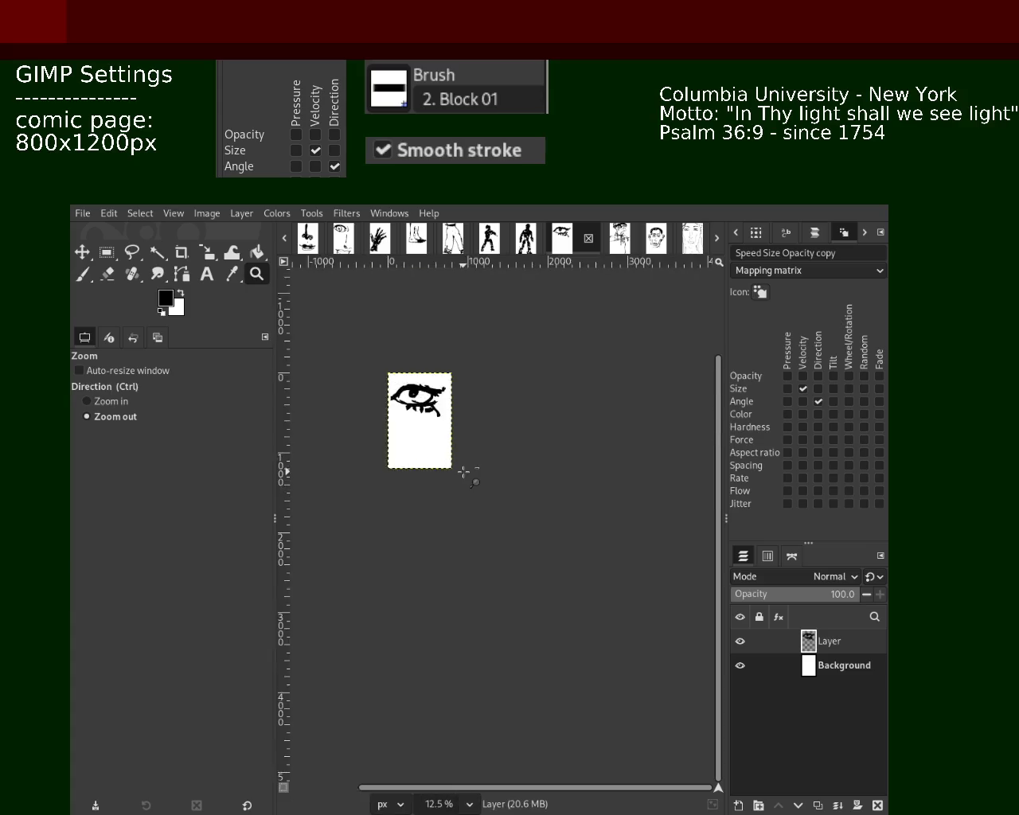
{"action": "scroll", "coordinate": [420, 446], "scroll_direction": "up", "scroll_amount": 3}
{"action": "scroll", "coordinate": [455, 471], "scroll_direction": "down", "scroll_amount": 2}
{"action": "scroll", "coordinate": [510, 337], "scroll_direction": "up", "scroll_amount": 2}
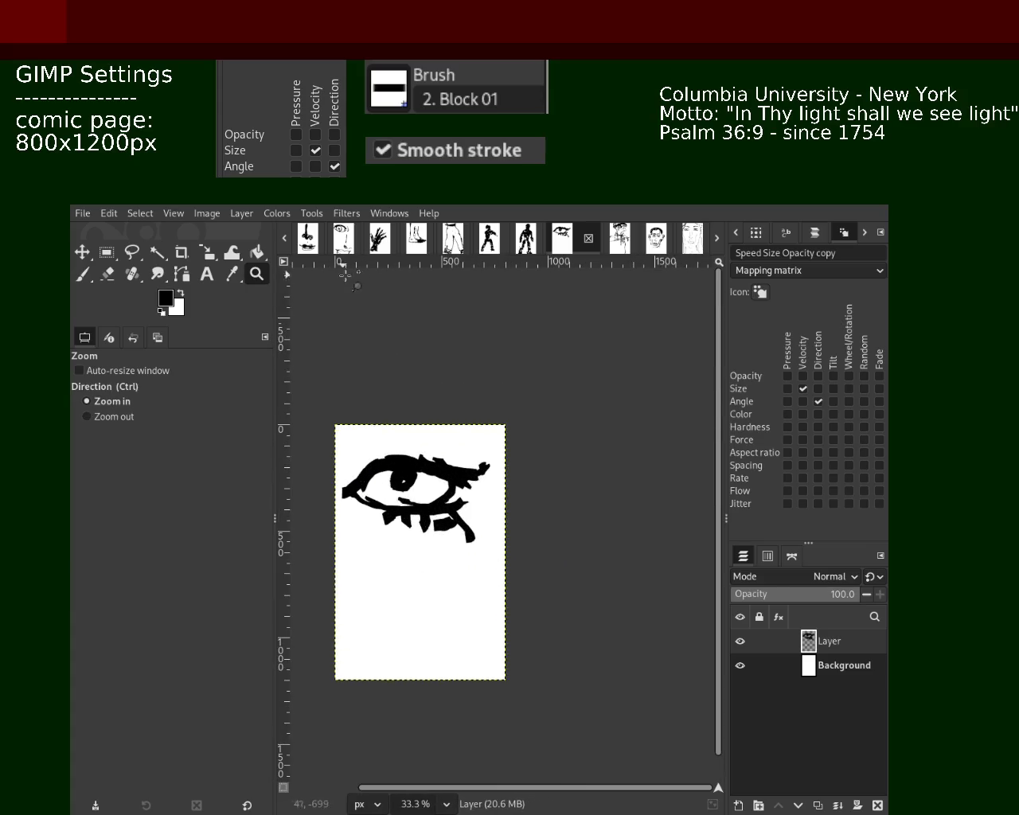
{"action": "left_click", "coordinate": [525, 239]}
{"action": "scroll", "coordinate": [517, 343], "scroll_direction": "down", "scroll_amount": 2}
{"action": "scroll", "coordinate": [510, 293], "scroll_direction": "up", "scroll_amount": 2}
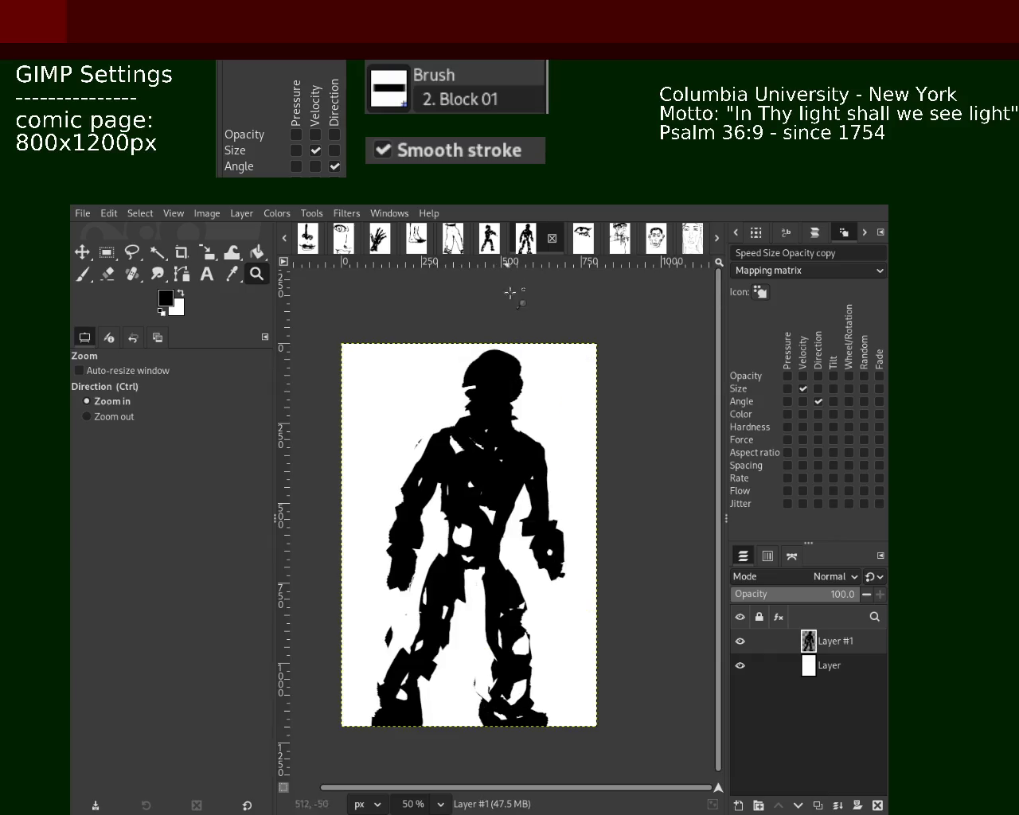
{"action": "left_click", "coordinate": [489, 238]}
{"action": "scroll", "coordinate": [518, 394], "scroll_direction": "down", "scroll_amount": 3}
{"action": "scroll", "coordinate": [509, 440], "scroll_direction": "up", "scroll_amount": 1}
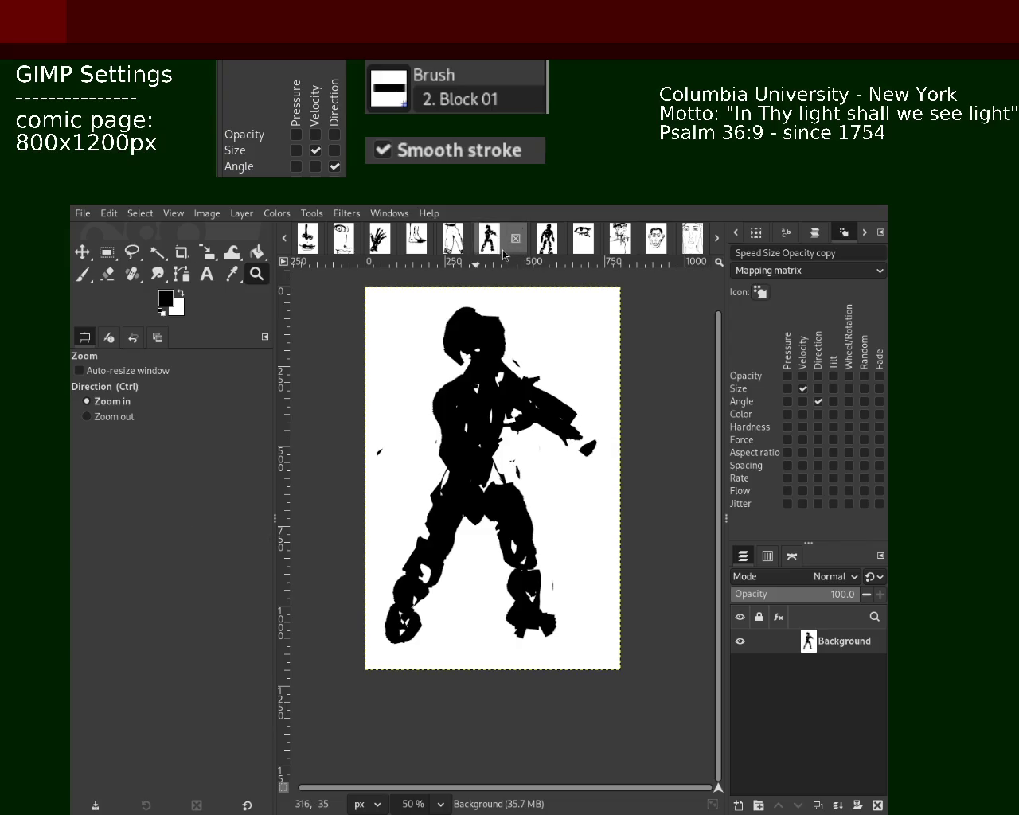
Step through the trousers, foot, hand and face pages to the grey-backed man portrait.
{"action": "left_click", "coordinate": [452, 237]}
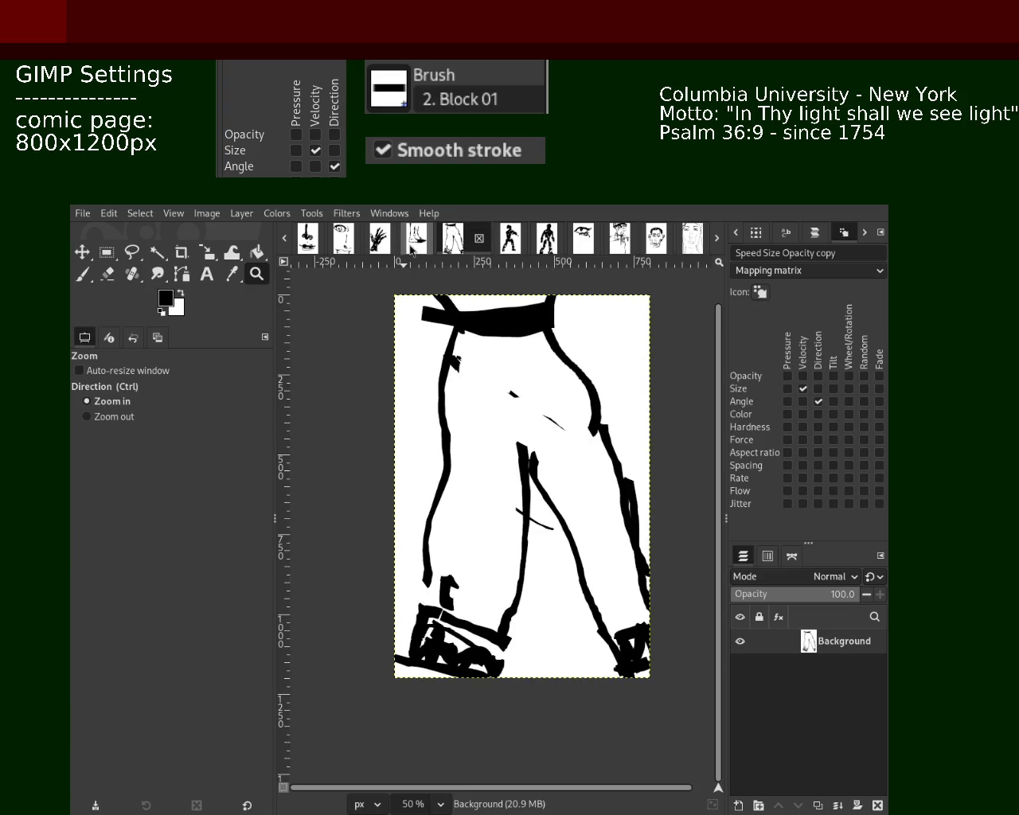
{"action": "left_click", "coordinate": [414, 245]}
{"action": "left_click", "coordinate": [378, 245]}
{"action": "left_click", "coordinate": [342, 245]}
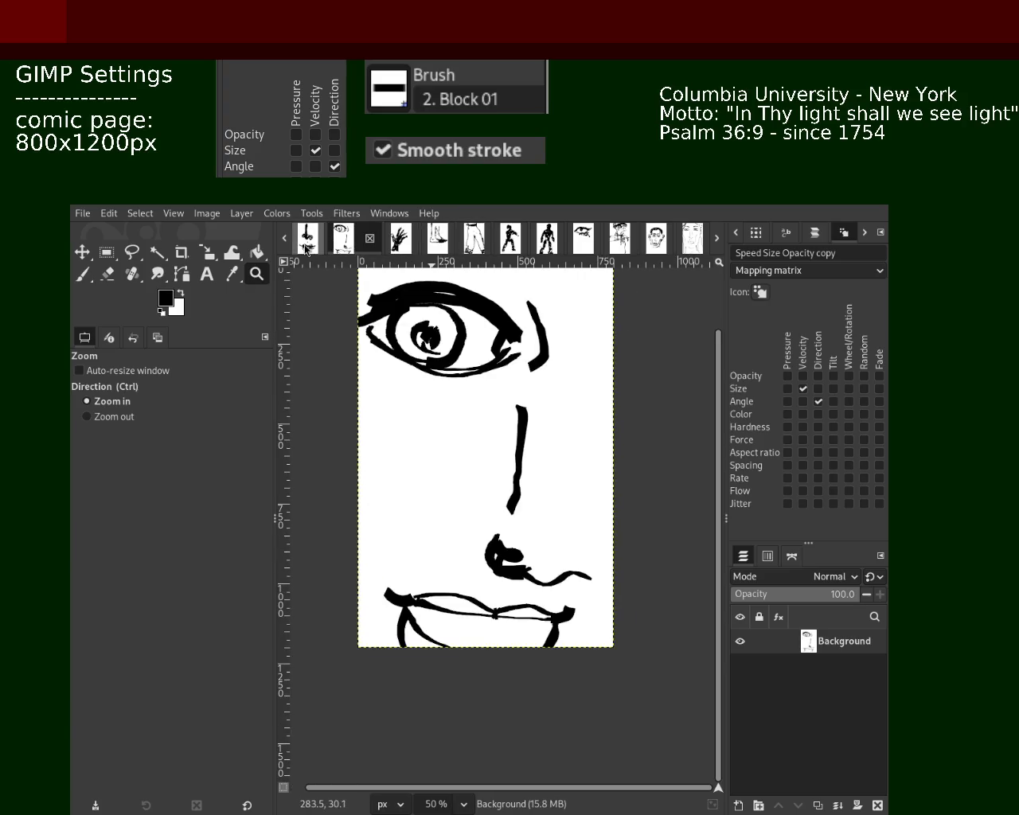
{"action": "left_click", "coordinate": [306, 247]}
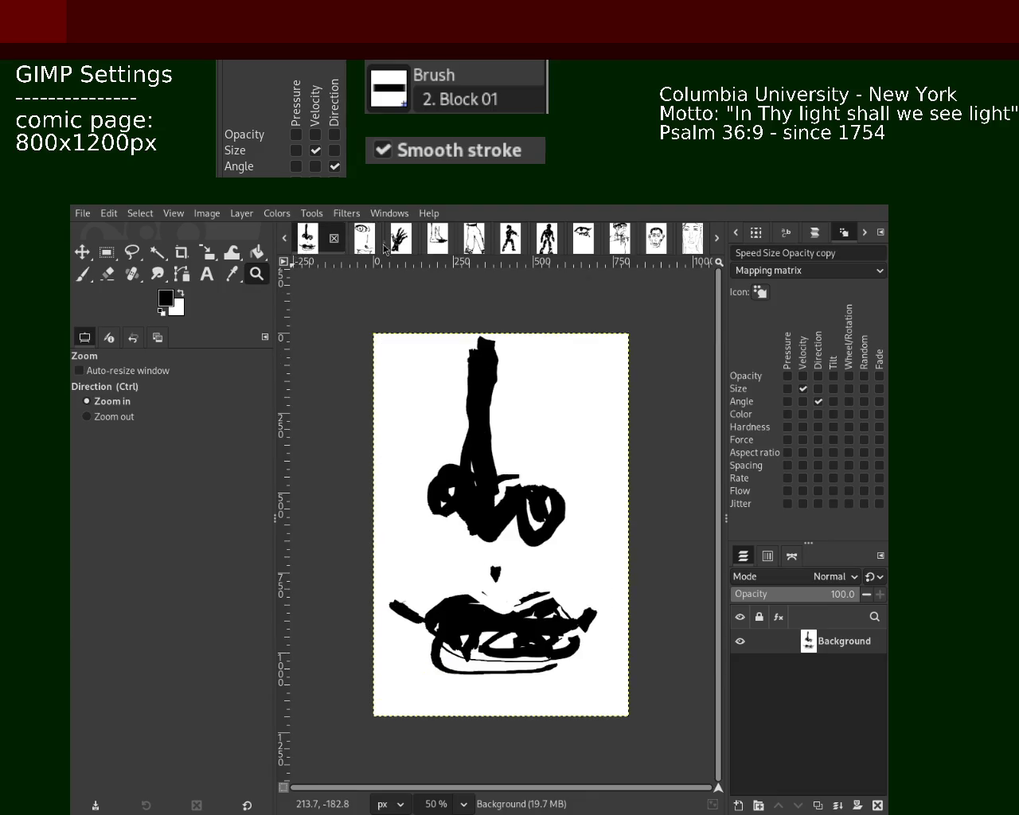
{"action": "left_click", "coordinate": [286, 239]}
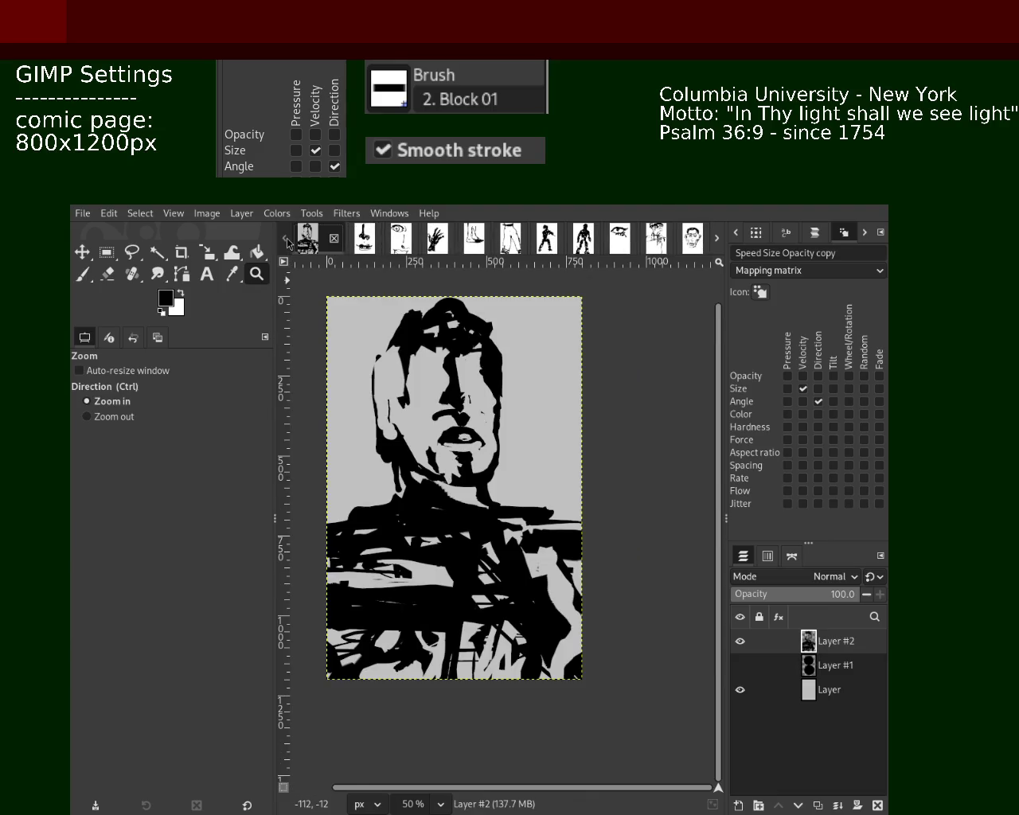
Brush solid black over the open mouth and lower lip on Layer #2, then return to 50% view.
{"action": "scroll", "coordinate": [475, 436], "scroll_direction": "down", "scroll_amount": 1}
{"action": "scroll", "coordinate": [510, 461], "scroll_direction": "up", "scroll_amount": 8}
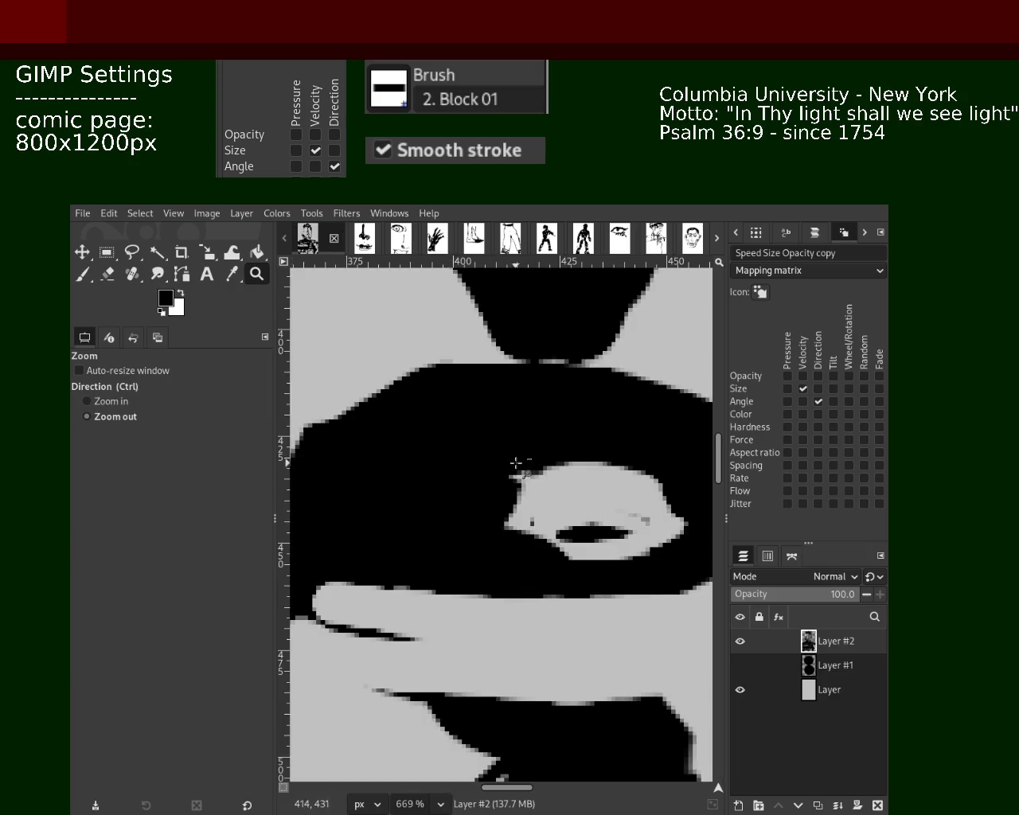
{"action": "scroll", "coordinate": [509, 457], "scroll_direction": "down", "scroll_amount": 2}
{"action": "scroll", "coordinate": [504, 454], "scroll_direction": "down", "scroll_amount": 2}
{"action": "key", "text": "p"}
{"action": "mouse_move", "coordinate": [486, 457]}
{"action": "left_mouse_down"}
{"action": "mouse_move", "coordinate": [548, 461]}
{"action": "mouse_move", "coordinate": [462, 509]}
{"action": "mouse_move", "coordinate": [396, 493]}
{"action": "left_mouse_up"}
{"action": "key", "text": "ctrl+z"}
{"action": "left_click_drag", "start_coordinate": [585, 483], "coordinate": [535, 513]}
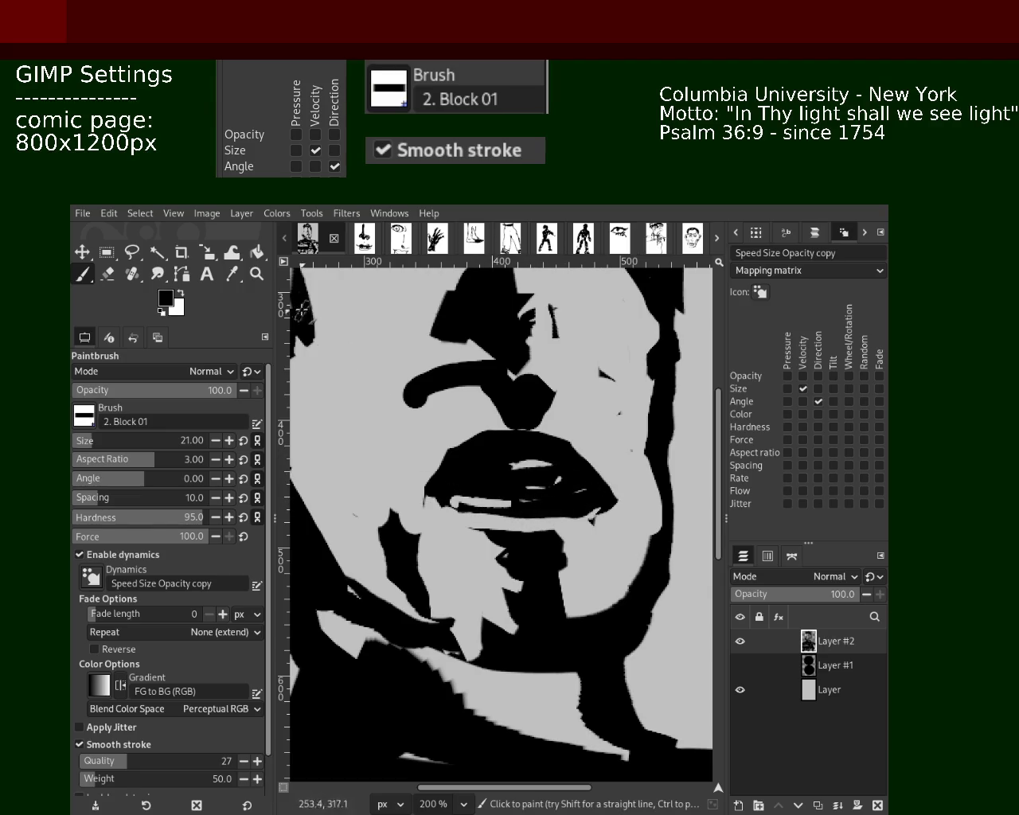
{"action": "key", "text": "z"}
{"action": "left_click", "coordinate": [557, 460], "text": "ctrl"}
{"action": "left_click", "coordinate": [534, 476], "text": "ctrl"}
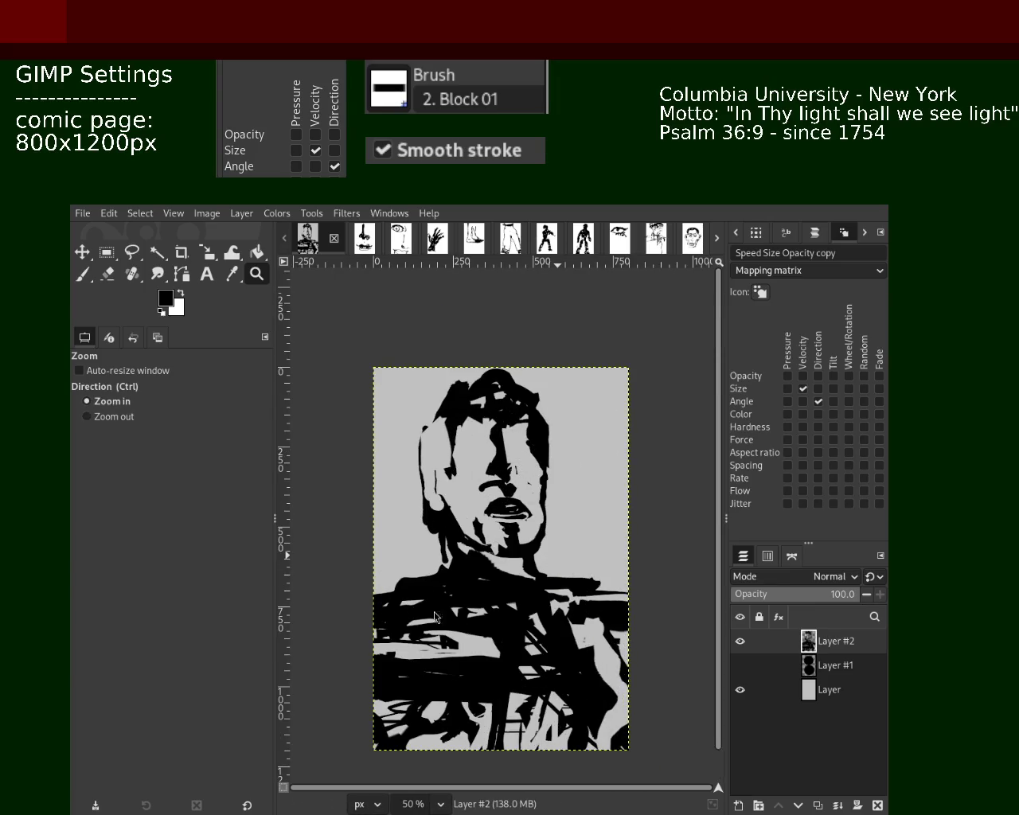
Step forward through the foot, pants and robot sketches to the woman's face.
{"action": "left_click", "coordinate": [720, 242]}
{"action": "left_click", "coordinate": [720, 242]}
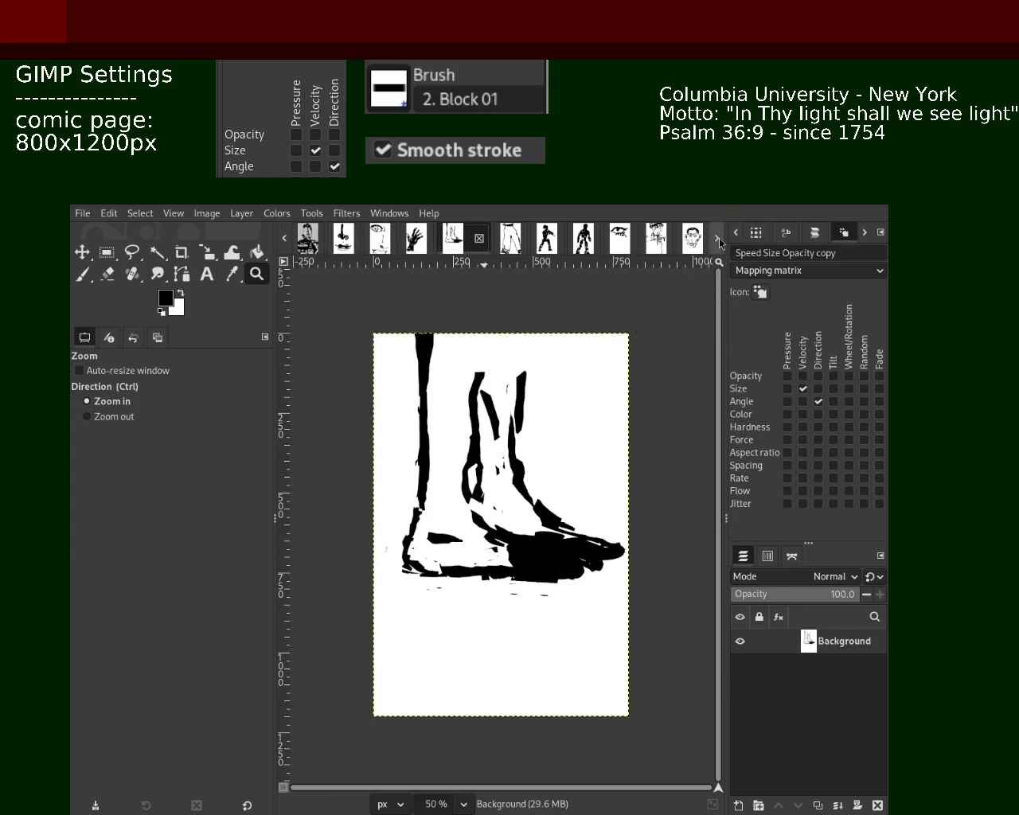
{"action": "left_click", "coordinate": [720, 242]}
{"action": "left_click", "coordinate": [720, 242]}
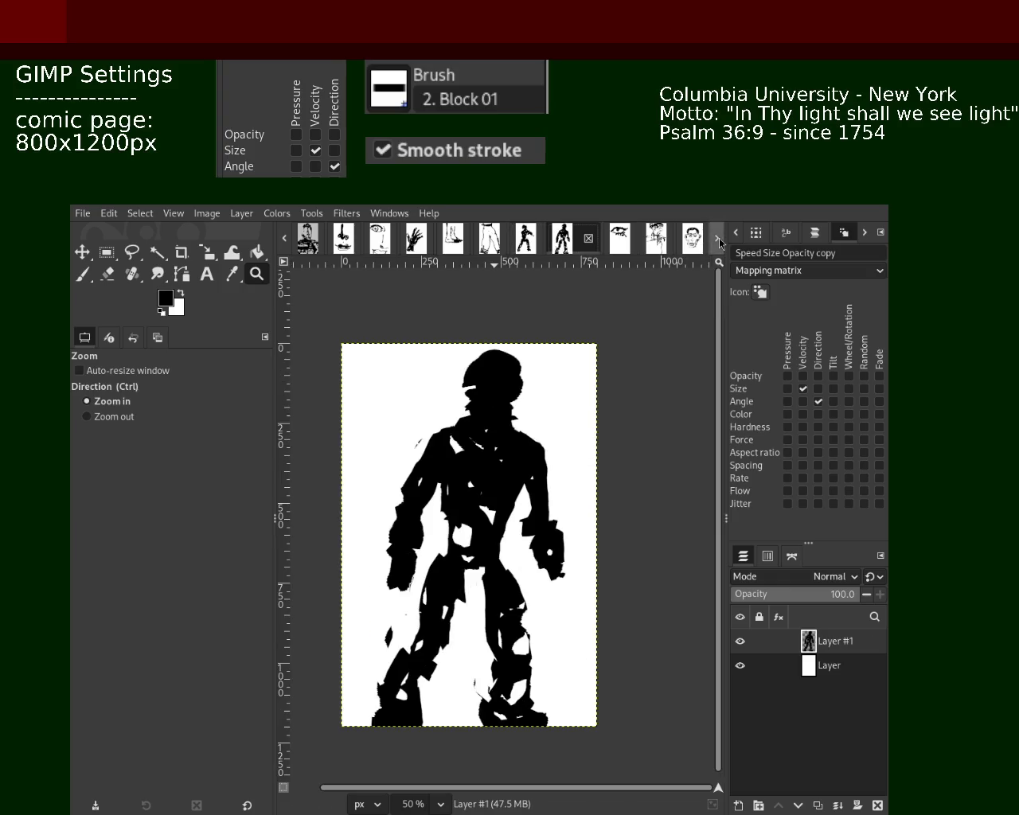
{"action": "left_click", "coordinate": [720, 242]}
{"action": "left_click", "coordinate": [720, 242]}
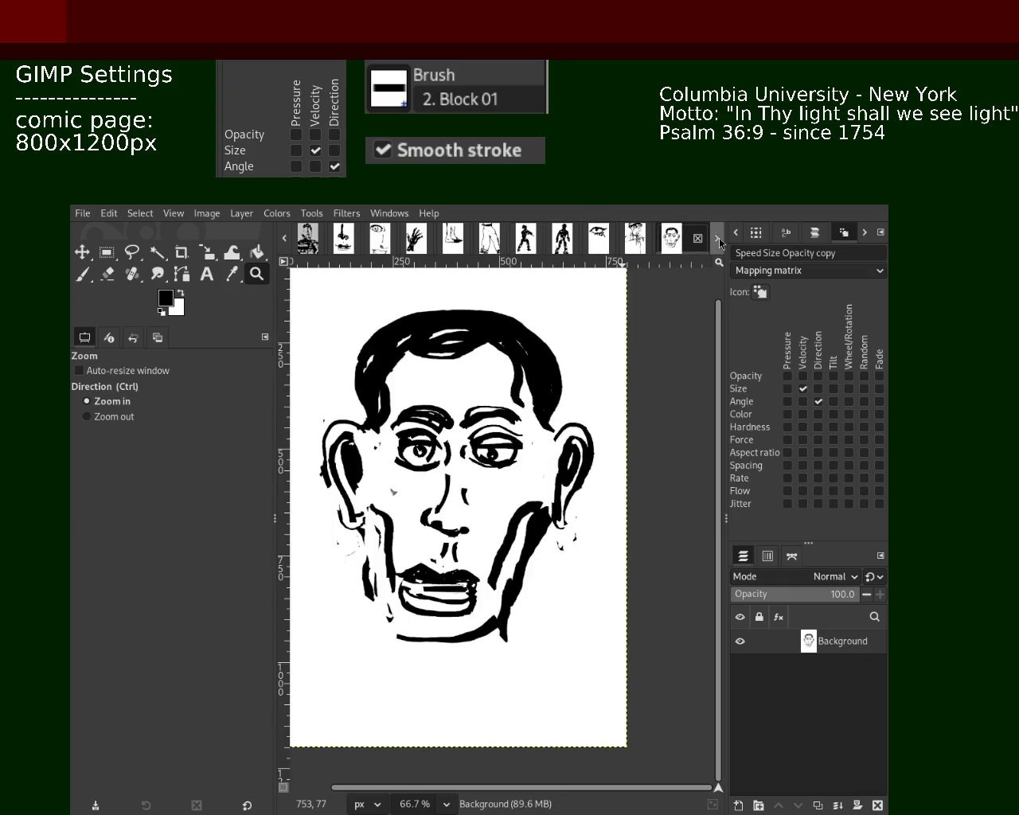
Step back through the eye, silhouette, limb and nose-mouth sketches to the bold figure.
{"action": "left_click", "coordinate": [283, 239]}
{"action": "left_click", "coordinate": [283, 238]}
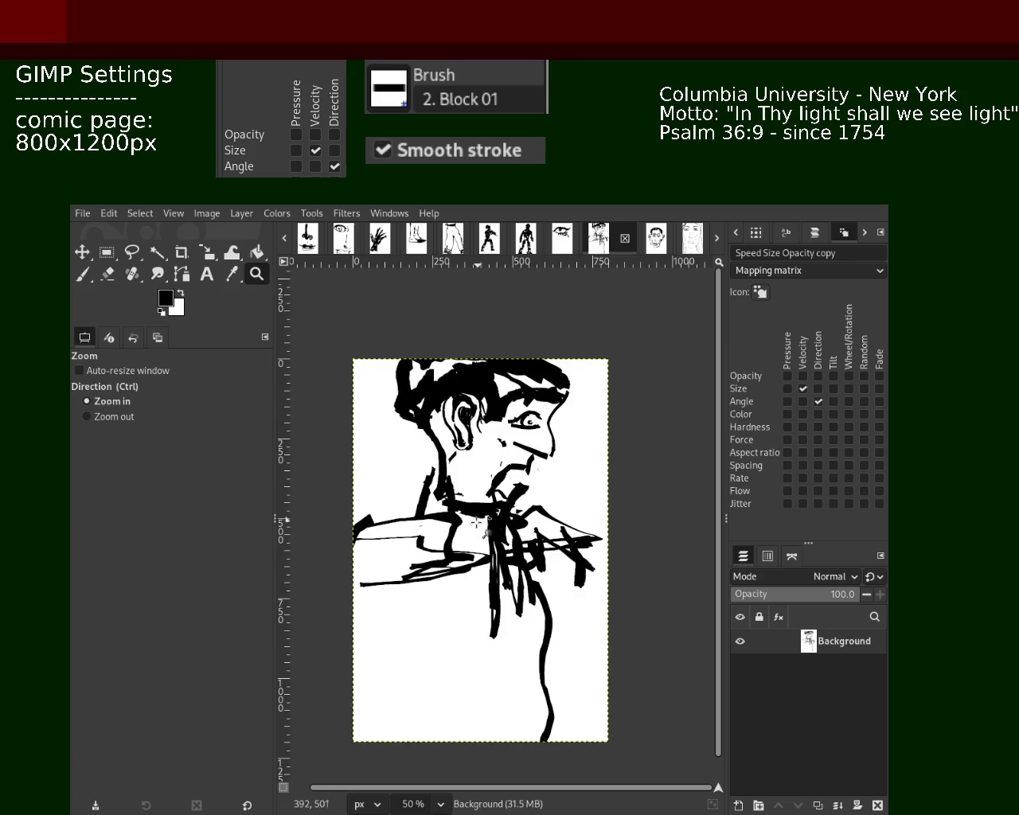
{"action": "left_click", "coordinate": [285, 238]}
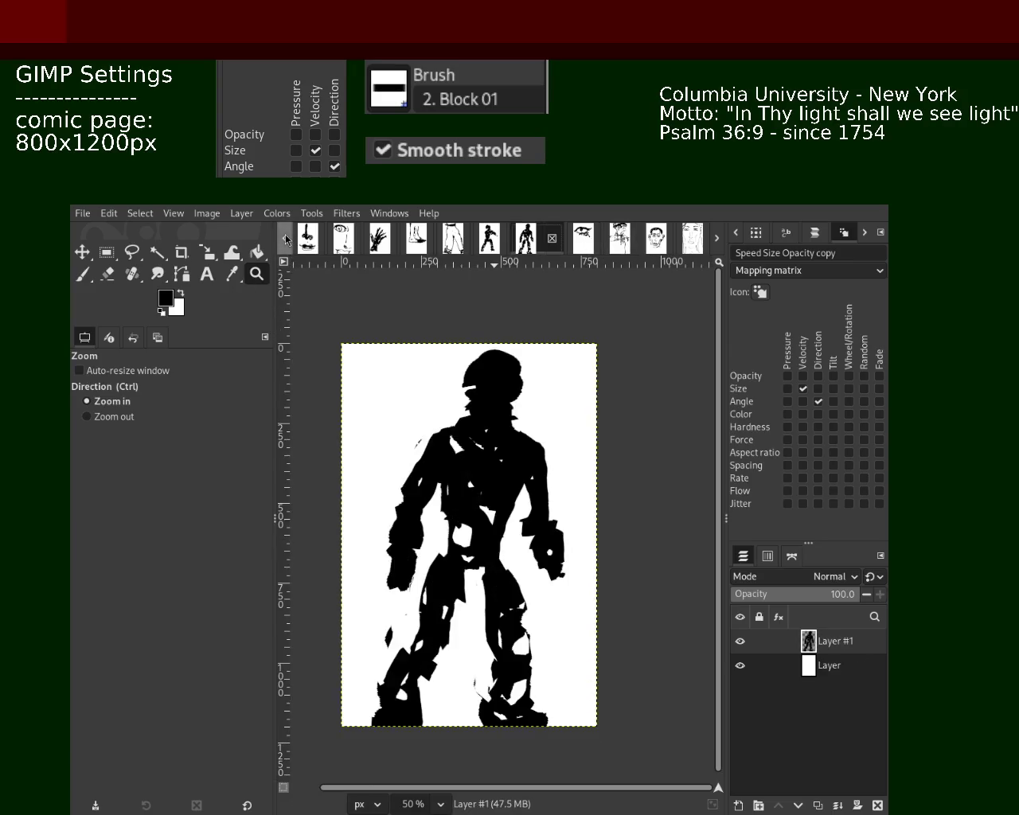
{"action": "left_click", "coordinate": [285, 238]}
{"action": "left_click", "coordinate": [285, 238]}
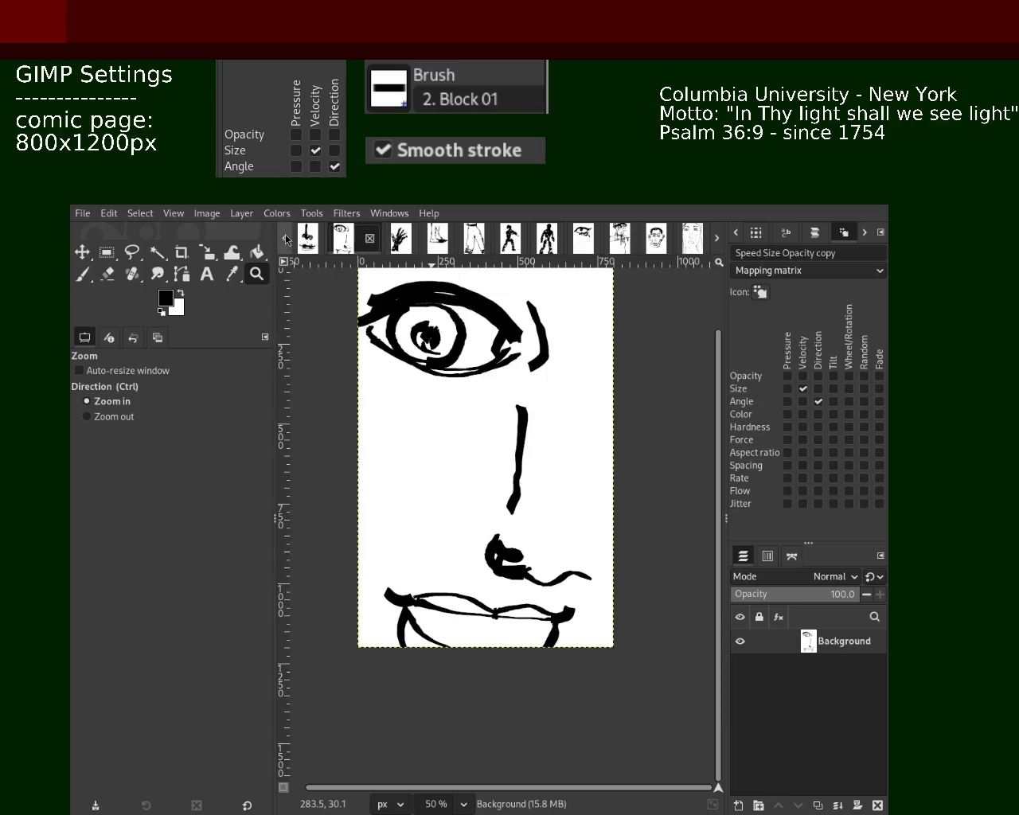
{"action": "left_click", "coordinate": [285, 238]}
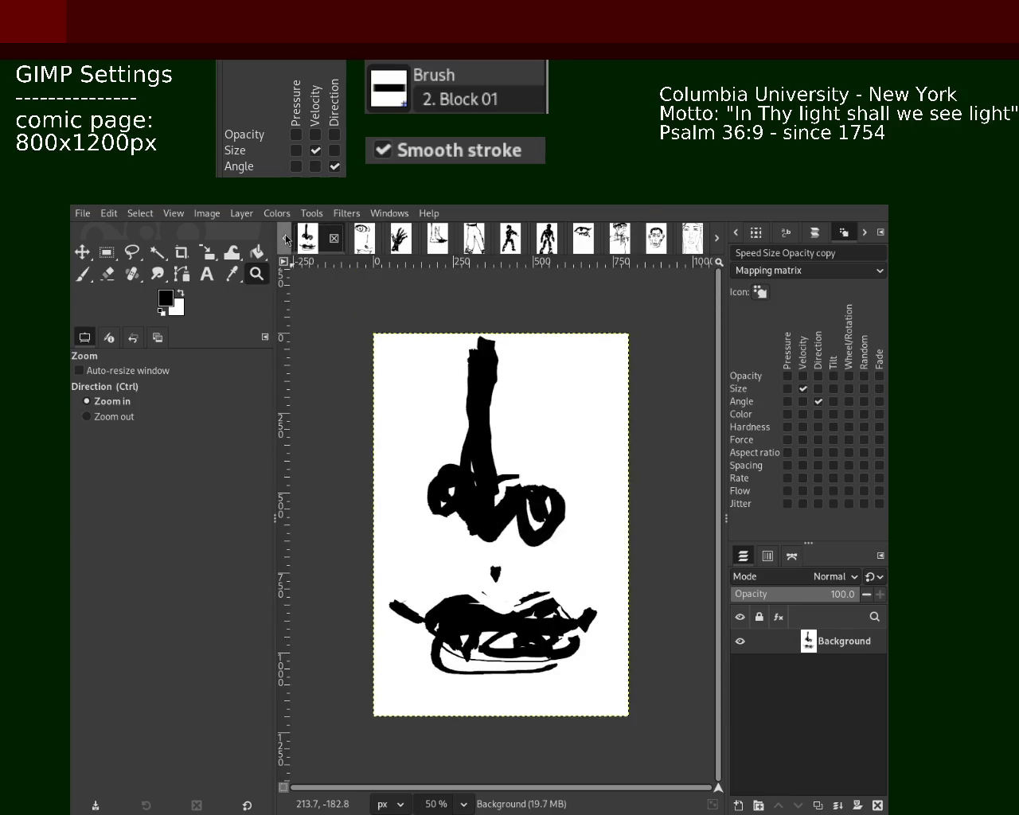
{"action": "left_click", "coordinate": [285, 238]}
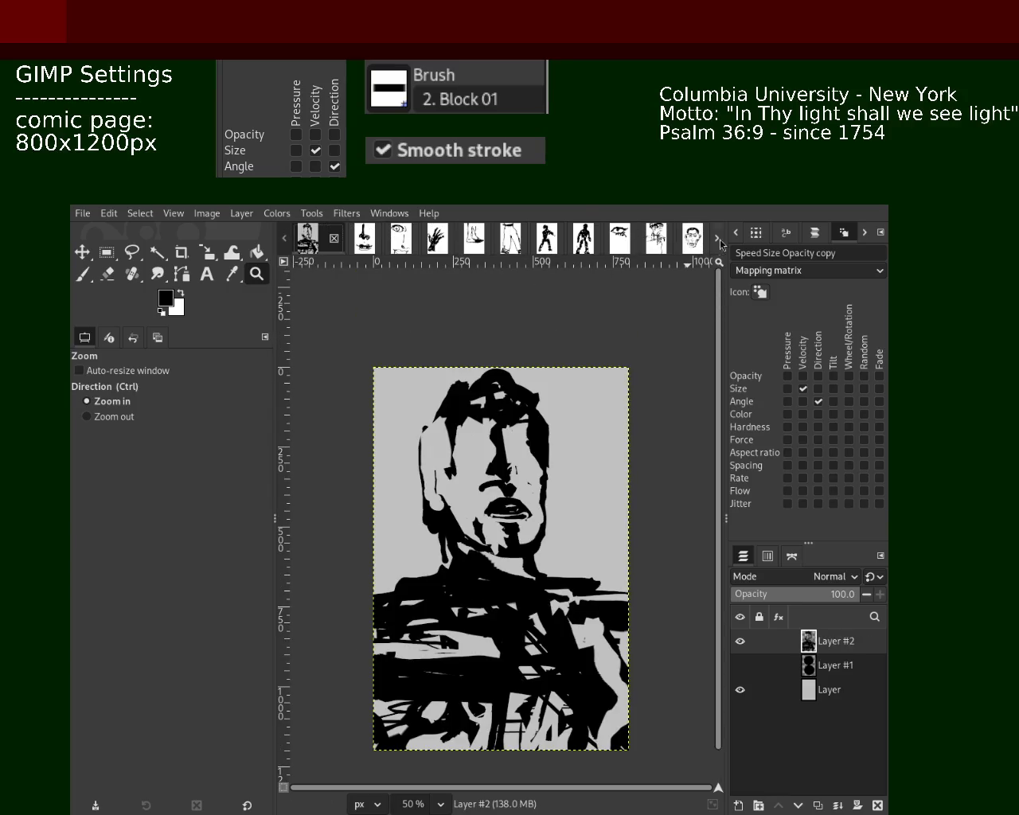
Step forward past the robot and man's face sketches to the woman's face, zooming around it.
{"action": "left_click", "coordinate": [720, 239]}
{"action": "left_click", "coordinate": [720, 240]}
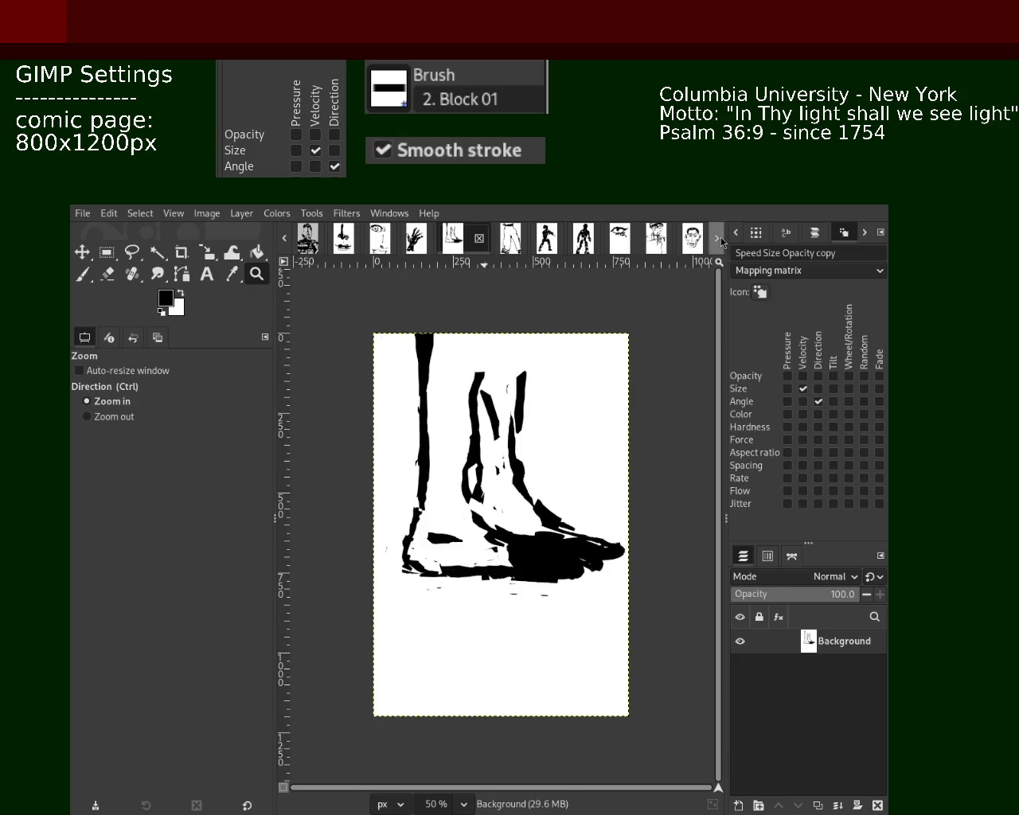
{"action": "left_click", "coordinate": [720, 240]}
{"action": "left_click", "coordinate": [720, 240]}
{"action": "left_click", "coordinate": [721, 240]}
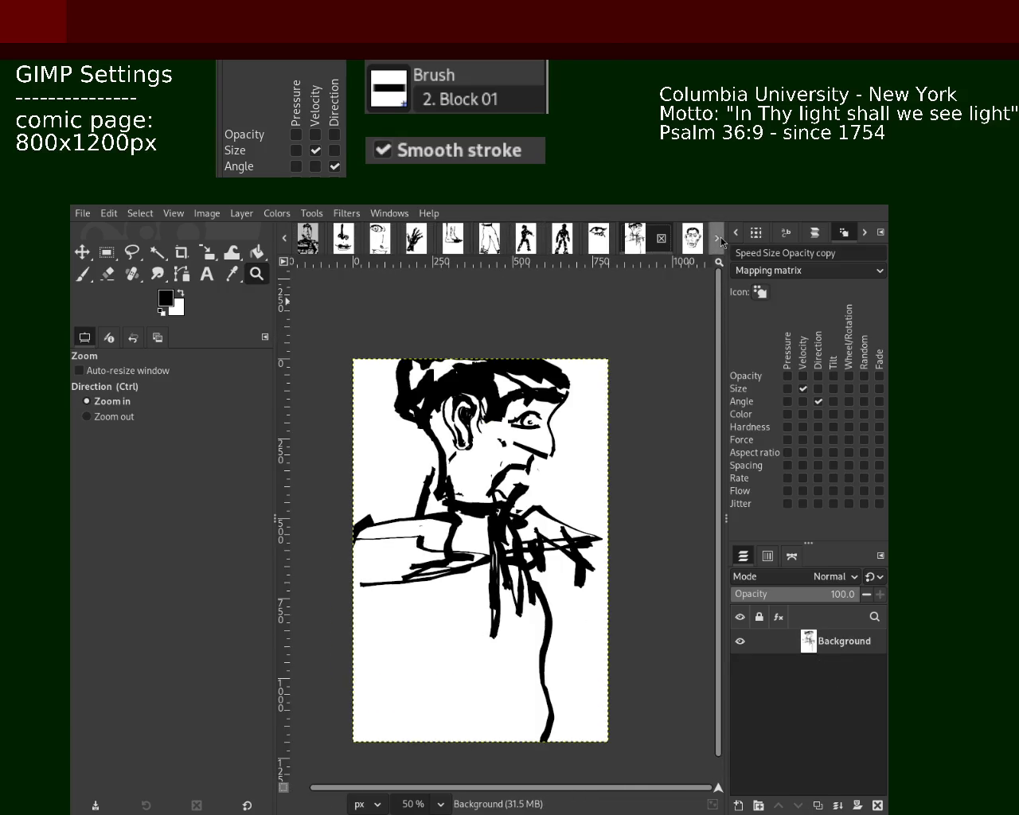
{"action": "left_click", "coordinate": [721, 240]}
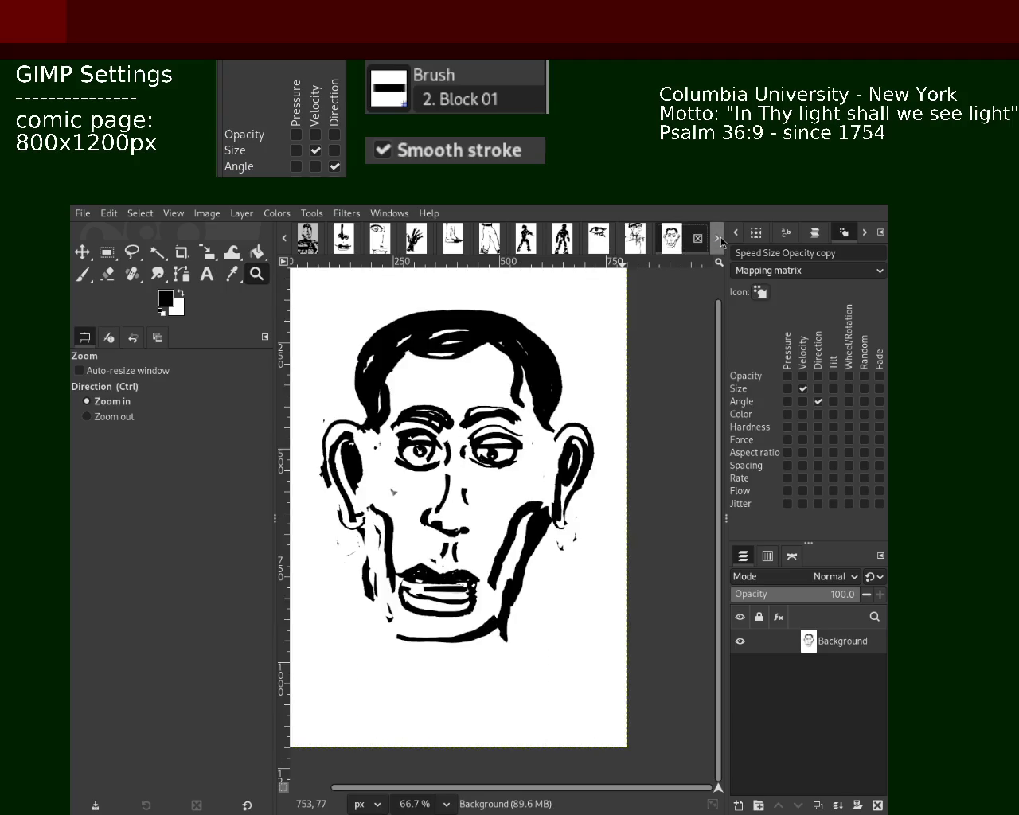
{"action": "left_click", "coordinate": [720, 240]}
{"action": "scroll", "coordinate": [643, 398], "scroll_direction": "down", "scroll_amount": 1}
{"action": "scroll", "coordinate": [643, 398], "scroll_direction": "down", "scroll_amount": 1}
{"action": "scroll", "coordinate": [571, 466], "scroll_direction": "up", "scroll_amount": 2}
{"action": "scroll", "coordinate": [571, 465], "scroll_direction": "down", "scroll_amount": 1}
{"action": "scroll", "coordinate": [571, 465], "scroll_direction": "up", "scroll_amount": 1}
{"action": "scroll", "coordinate": [573, 477], "scroll_direction": "down", "scroll_amount": 1}
{"action": "scroll", "coordinate": [575, 522], "scroll_direction": "up", "scroll_amount": 1}
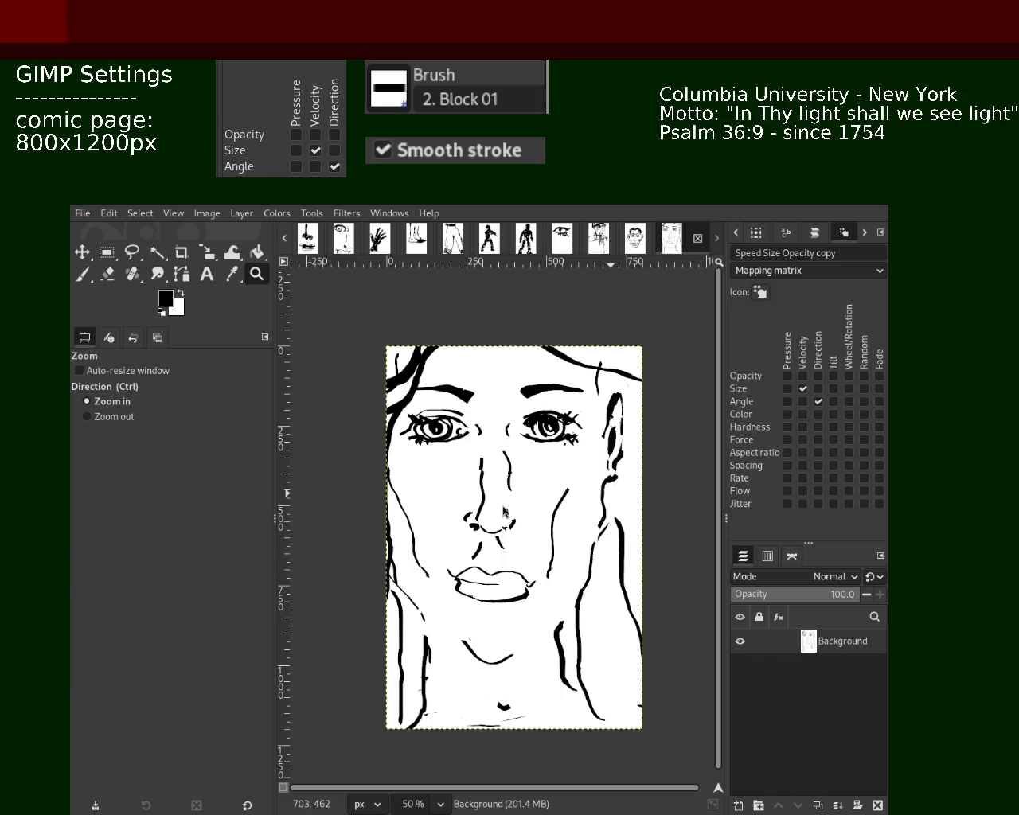
Close the bold figure image and save the nose and mouth sketch as 92.xcf.
{"action": "left_click", "coordinate": [282, 237]}
{"action": "left_click", "coordinate": [281, 236]}
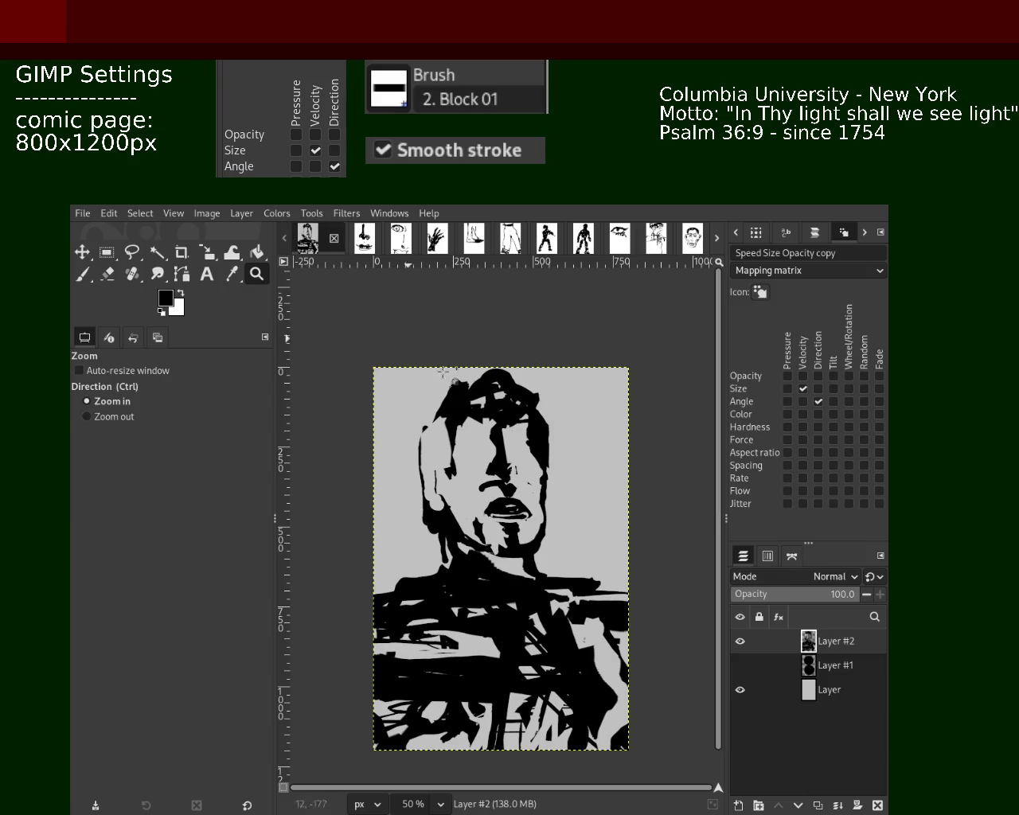
{"action": "key", "text": "ctrl+w"}
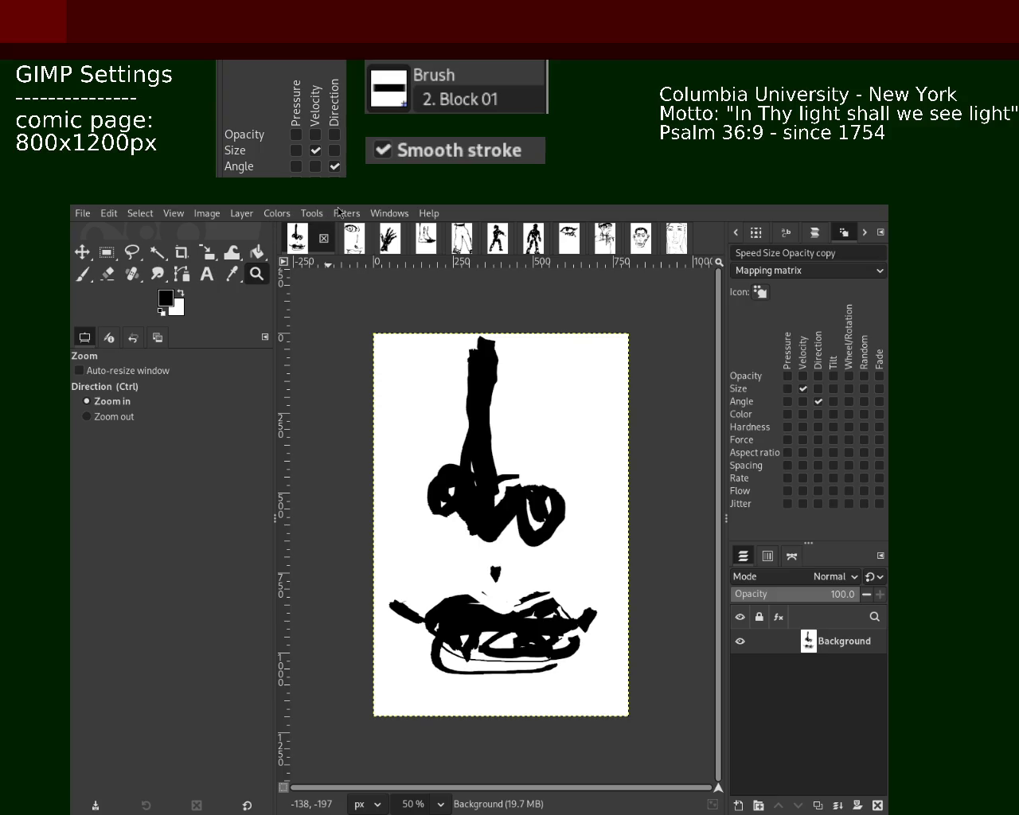
{"action": "key", "text": "ctrl+s"}
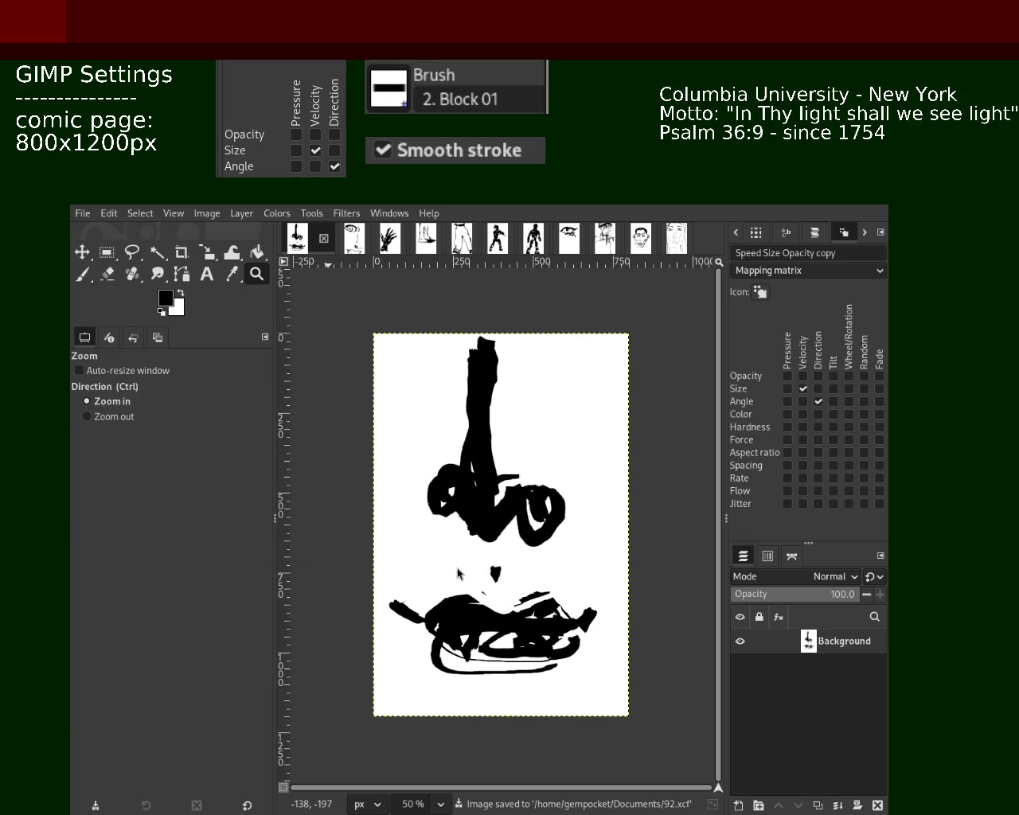
Review the eye-nose-mouth, hand, foot and pants sketches.
{"action": "left_click", "coordinate": [354, 238]}
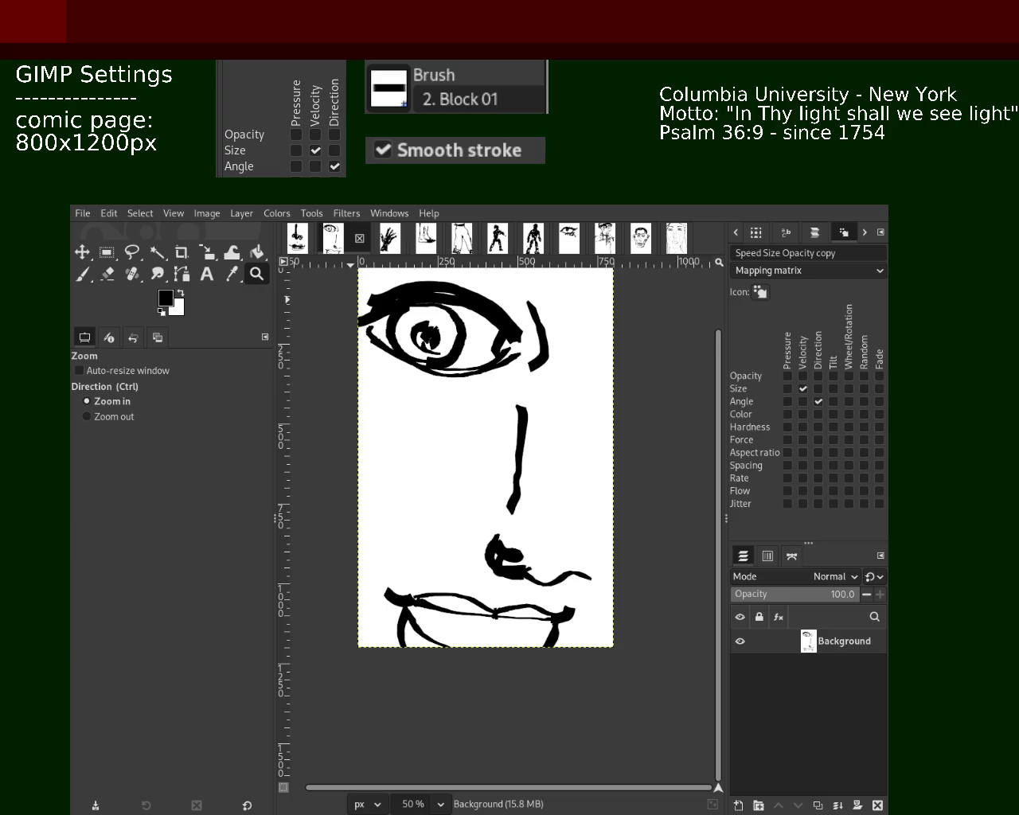
{"action": "left_click", "coordinate": [385, 243]}
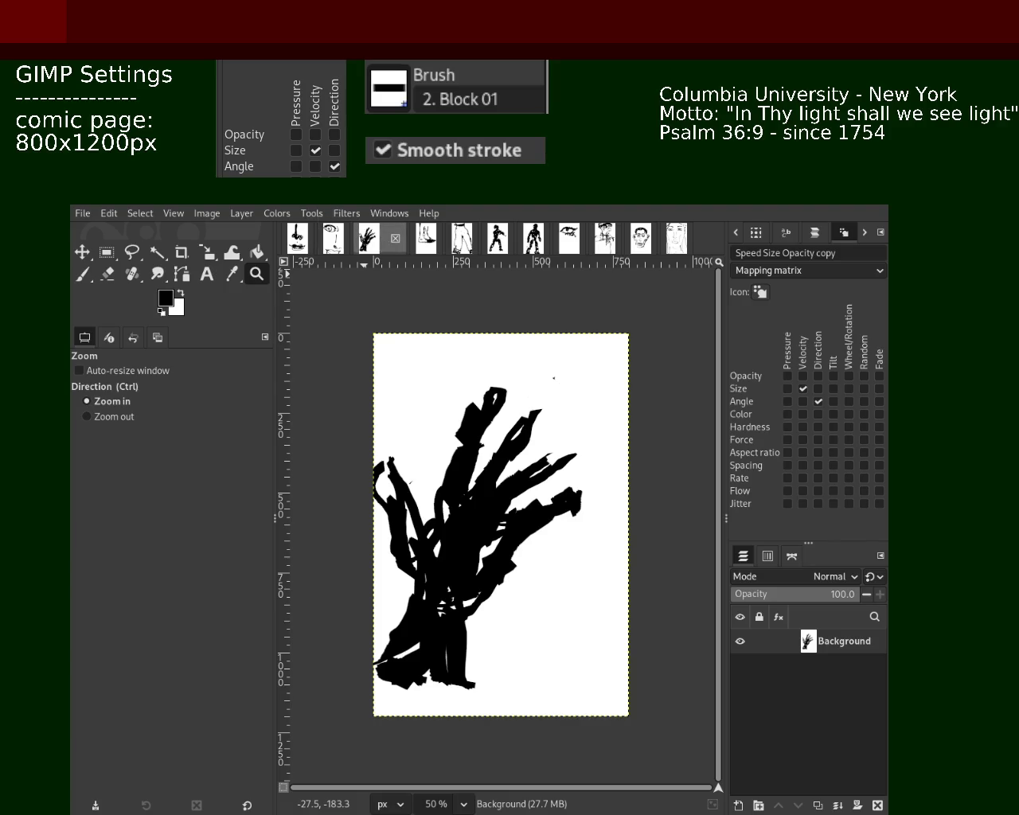
{"action": "left_click", "coordinate": [425, 238]}
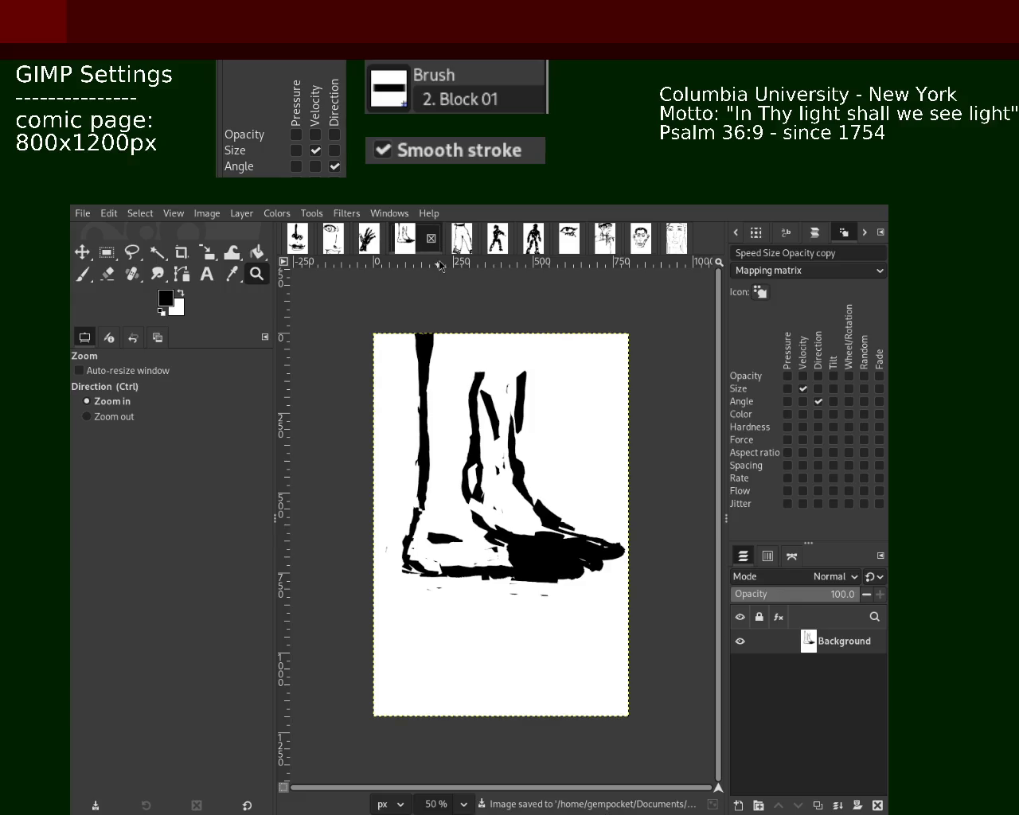
{"action": "left_click", "coordinate": [462, 238]}
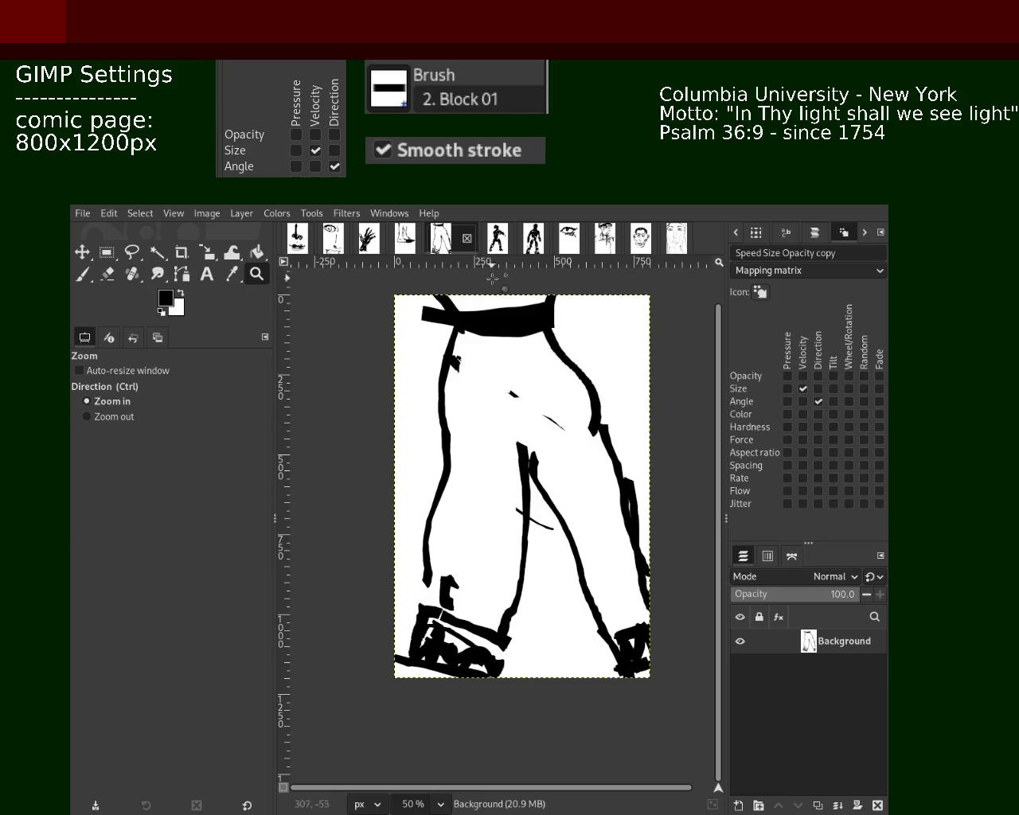
Close the pants, second figure silhouette, eye, man's face and head sketches.
{"action": "left_click", "coordinate": [467, 239]}
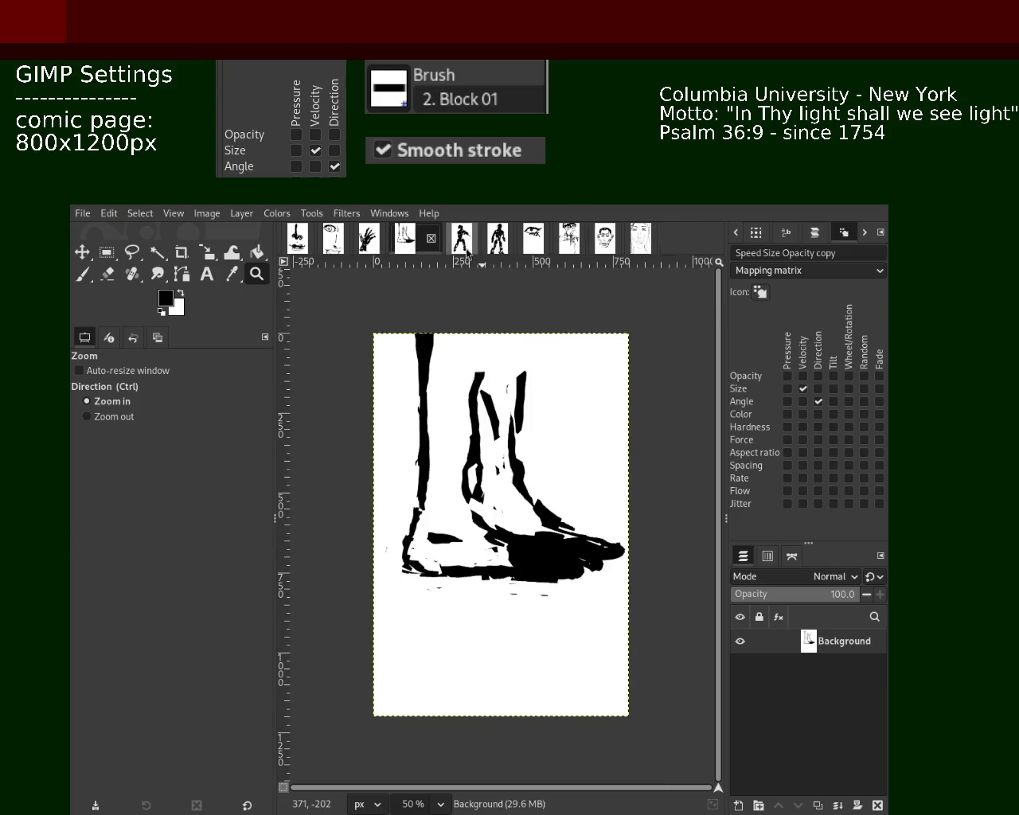
{"action": "left_click", "coordinate": [464, 243]}
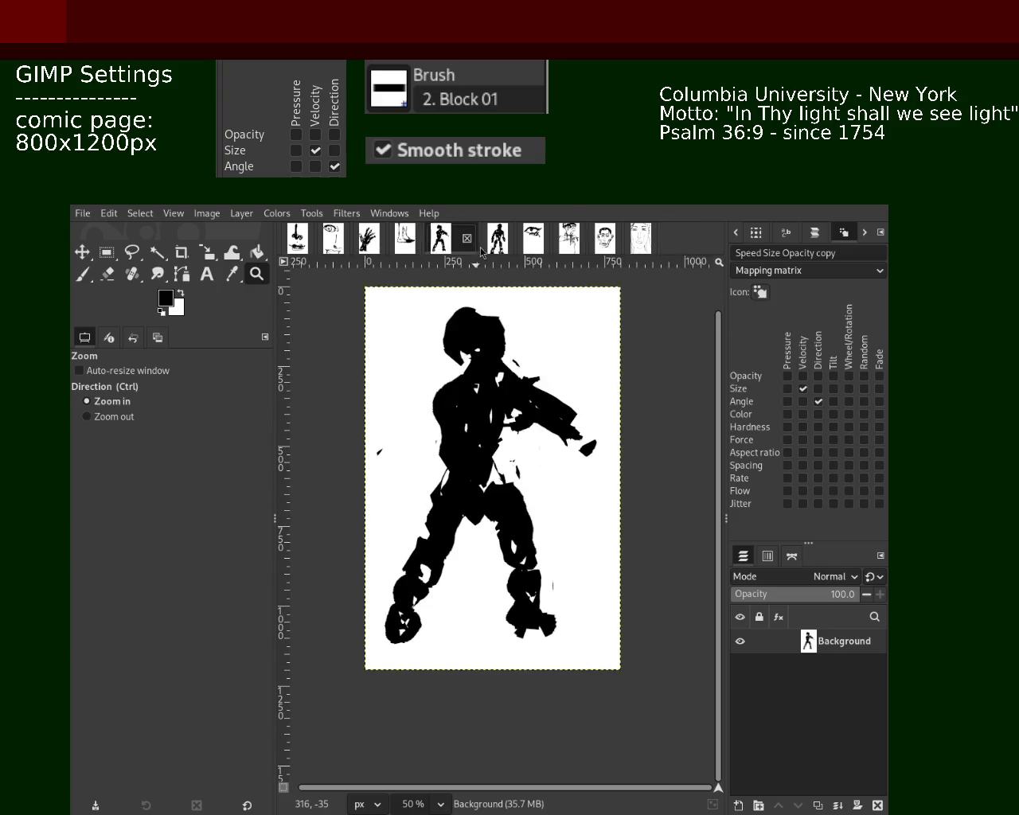
{"action": "left_click", "coordinate": [484, 247]}
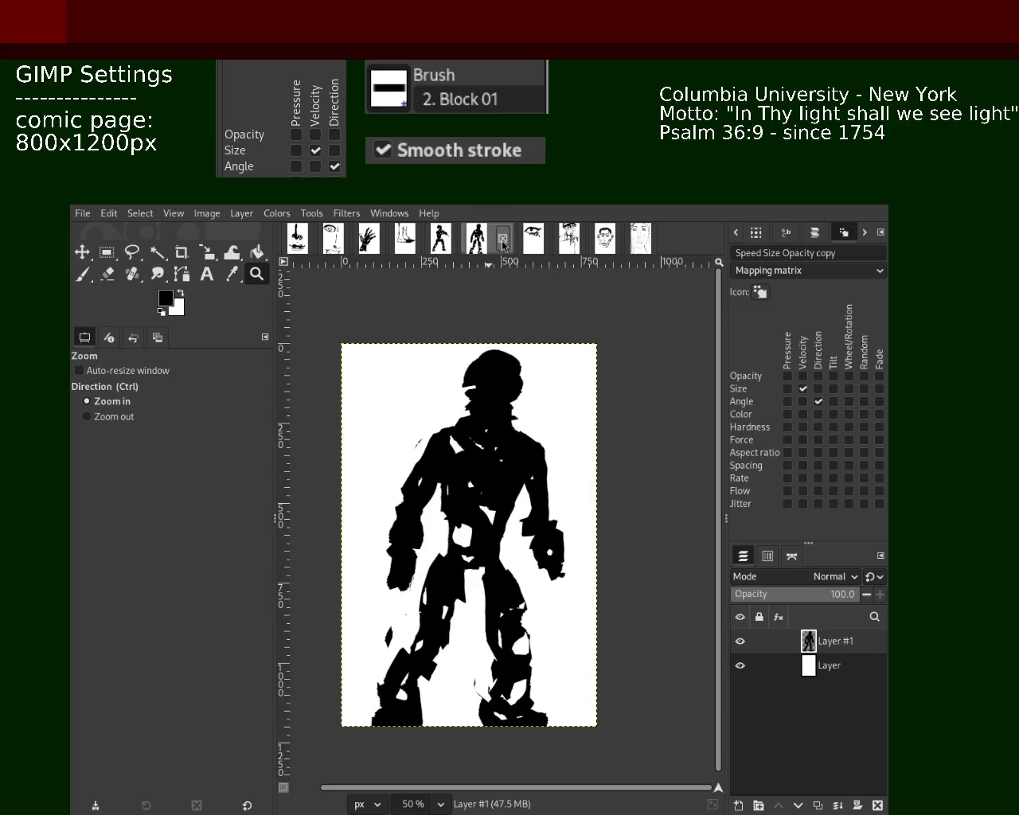
{"action": "left_click", "coordinate": [503, 244]}
{"action": "left_click", "coordinate": [503, 245]}
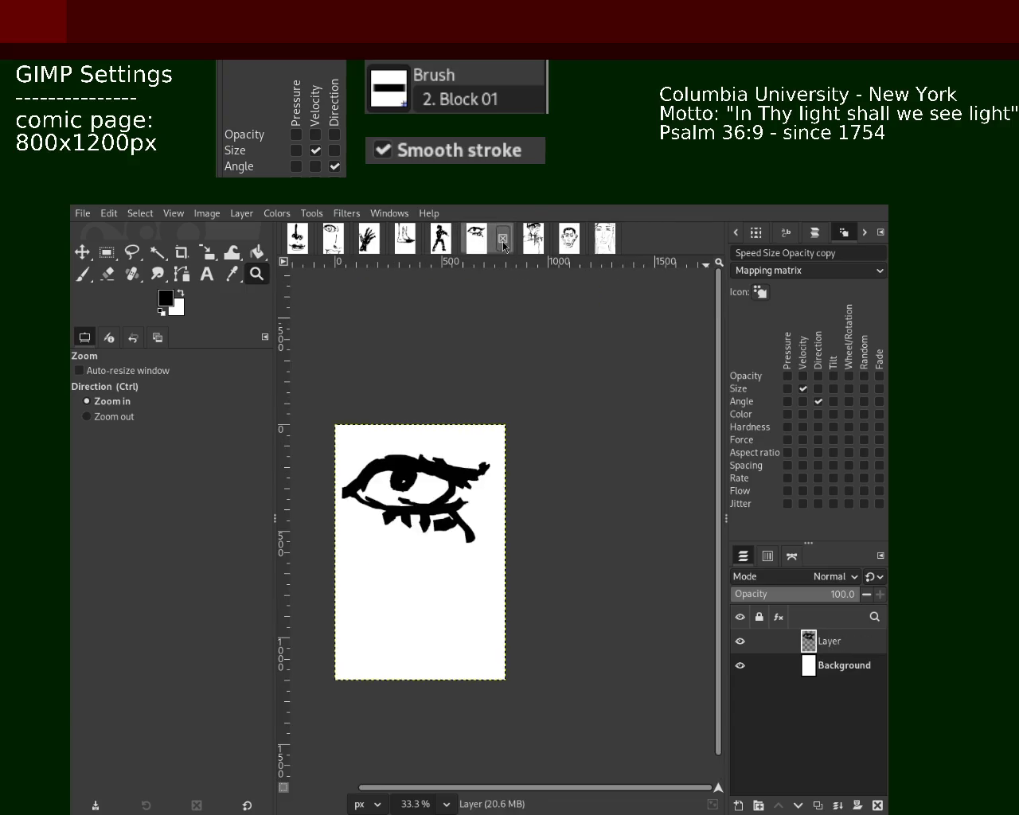
{"action": "left_click", "coordinate": [502, 244]}
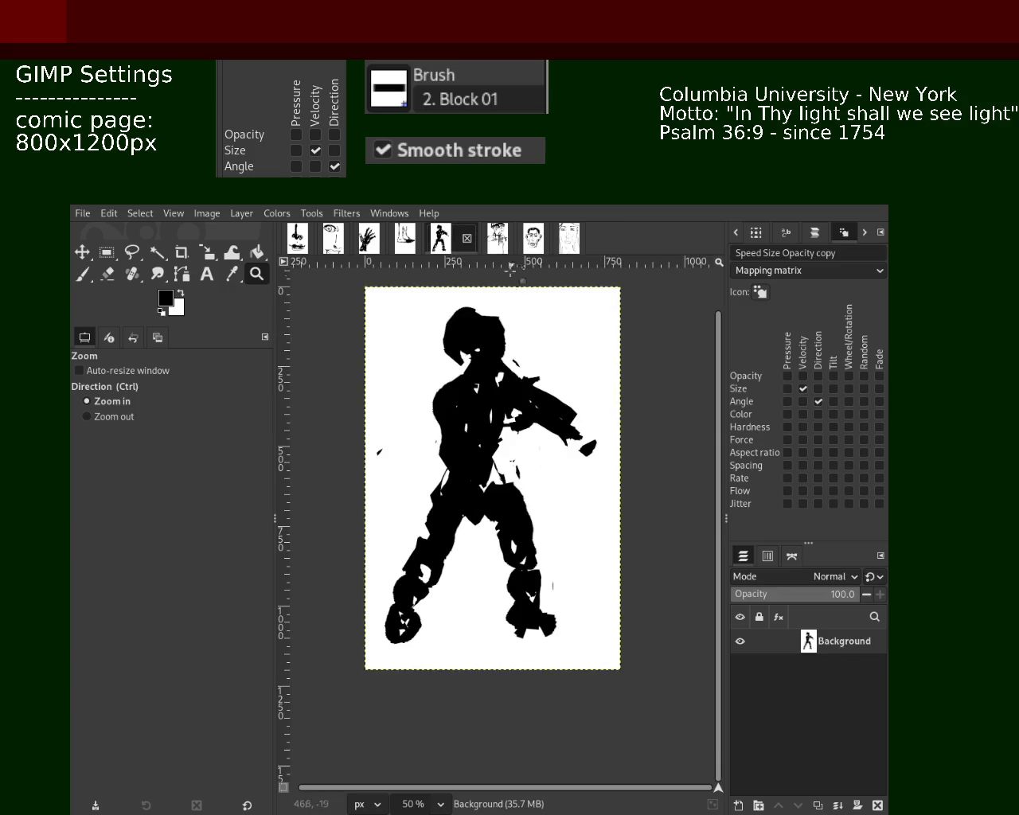
{"action": "left_click", "coordinate": [529, 242]}
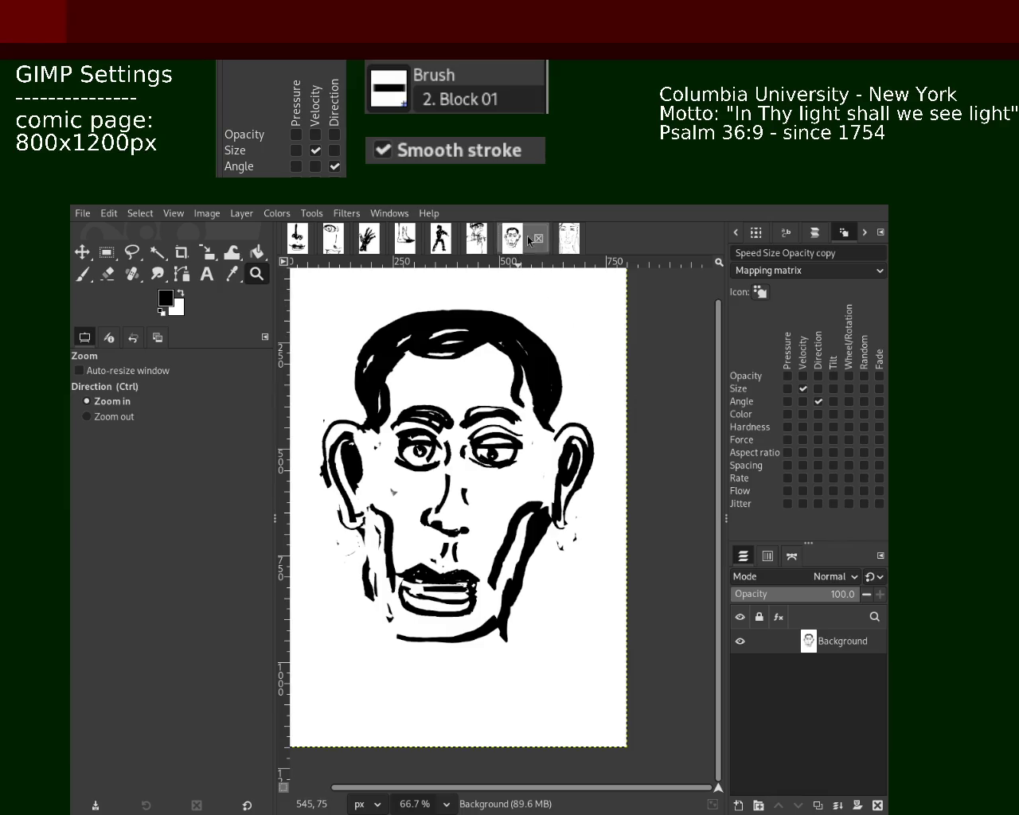
{"action": "left_click", "coordinate": [538, 238]}
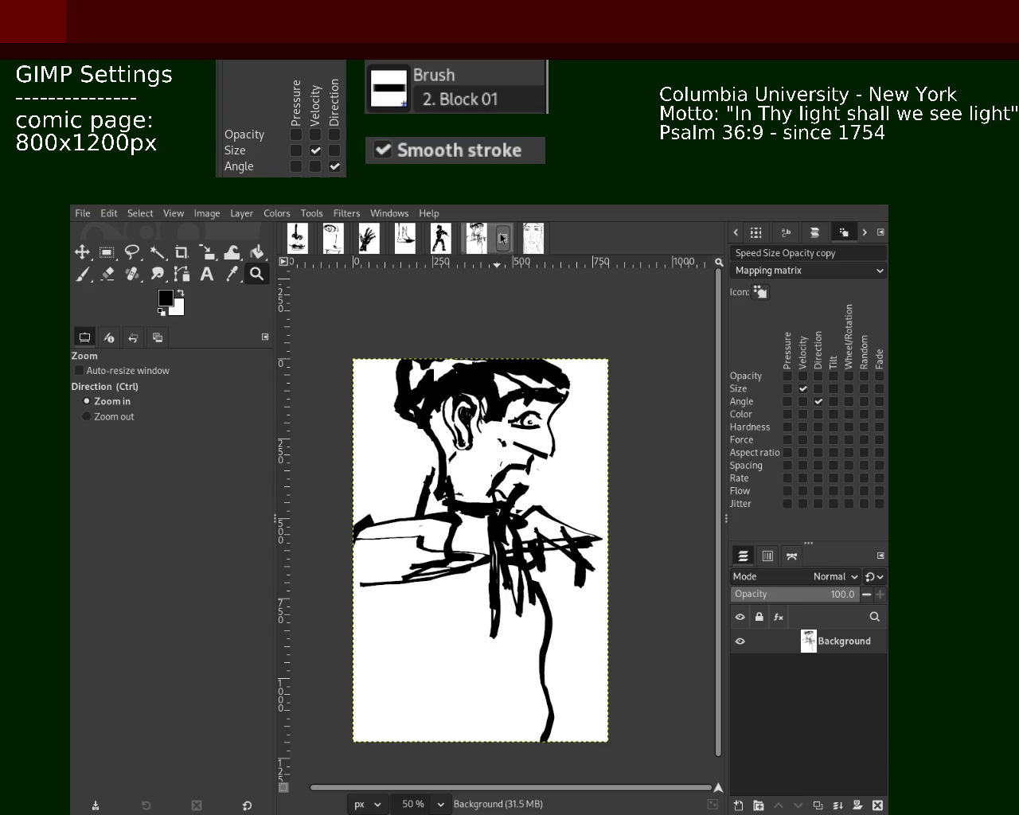
{"action": "left_click", "coordinate": [503, 238]}
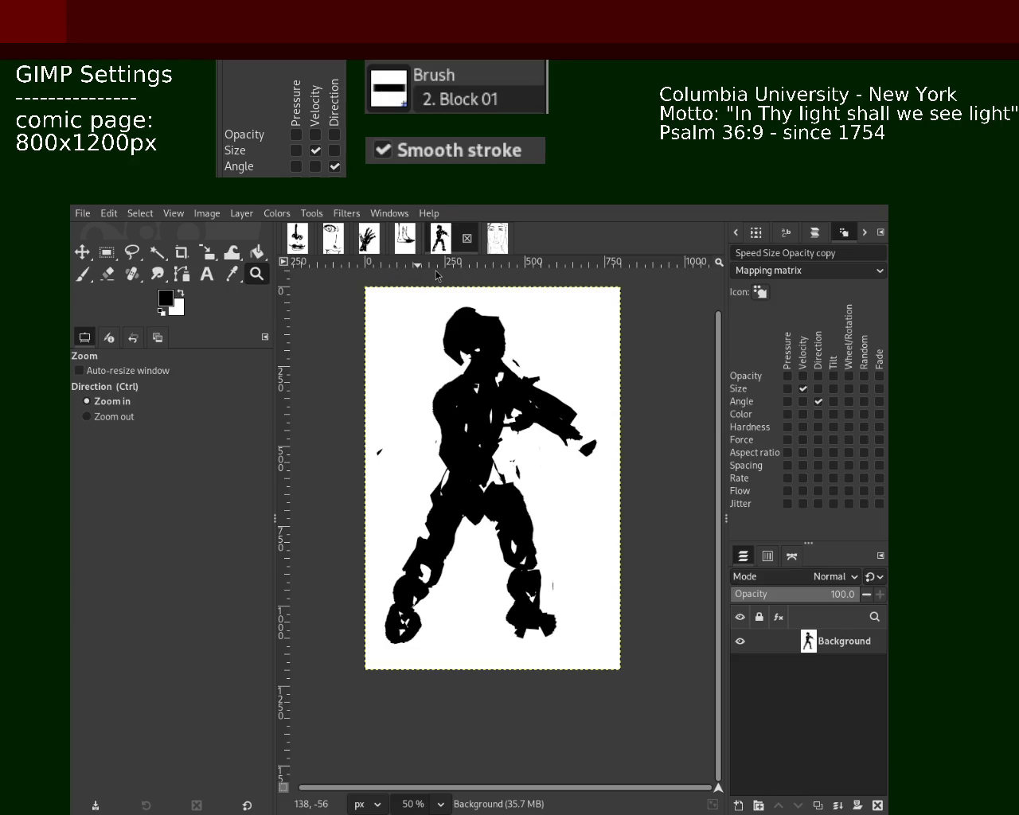
Cycle through the remaining nose-mouth, eye, hand, foot and silhouette pages, ending on the face sketch.
{"action": "left_click", "coordinate": [493, 236]}
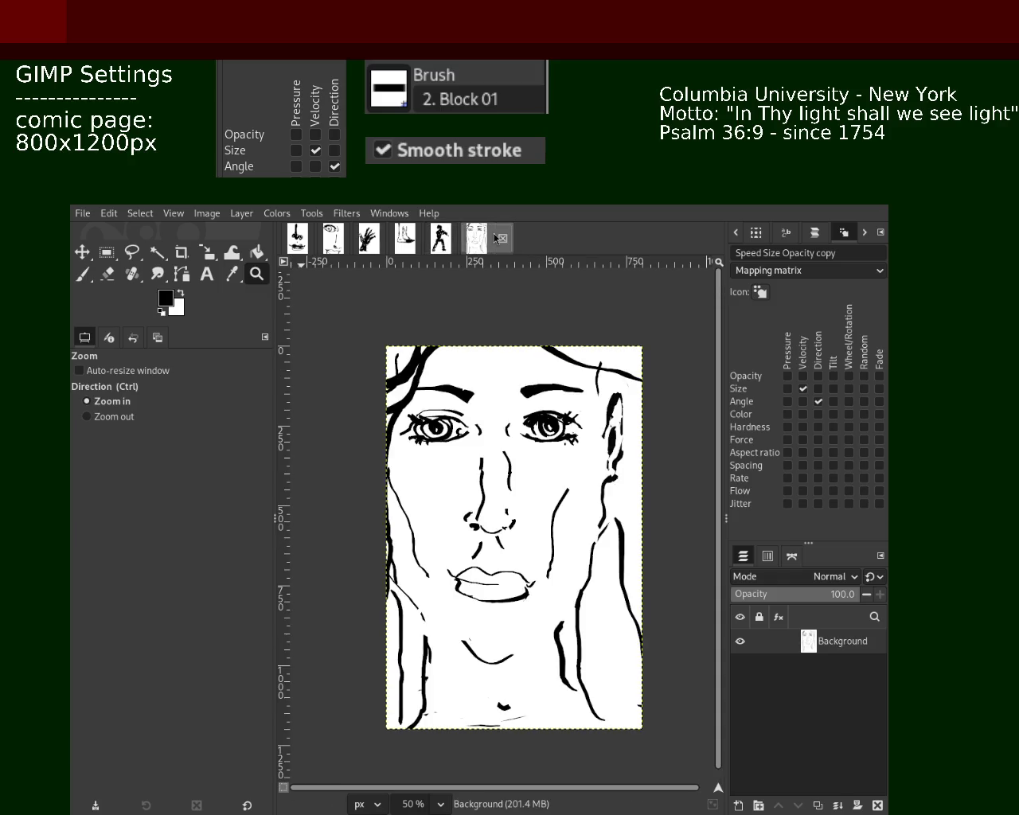
{"action": "left_click", "coordinate": [297, 238]}
{"action": "left_click", "coordinate": [360, 248]}
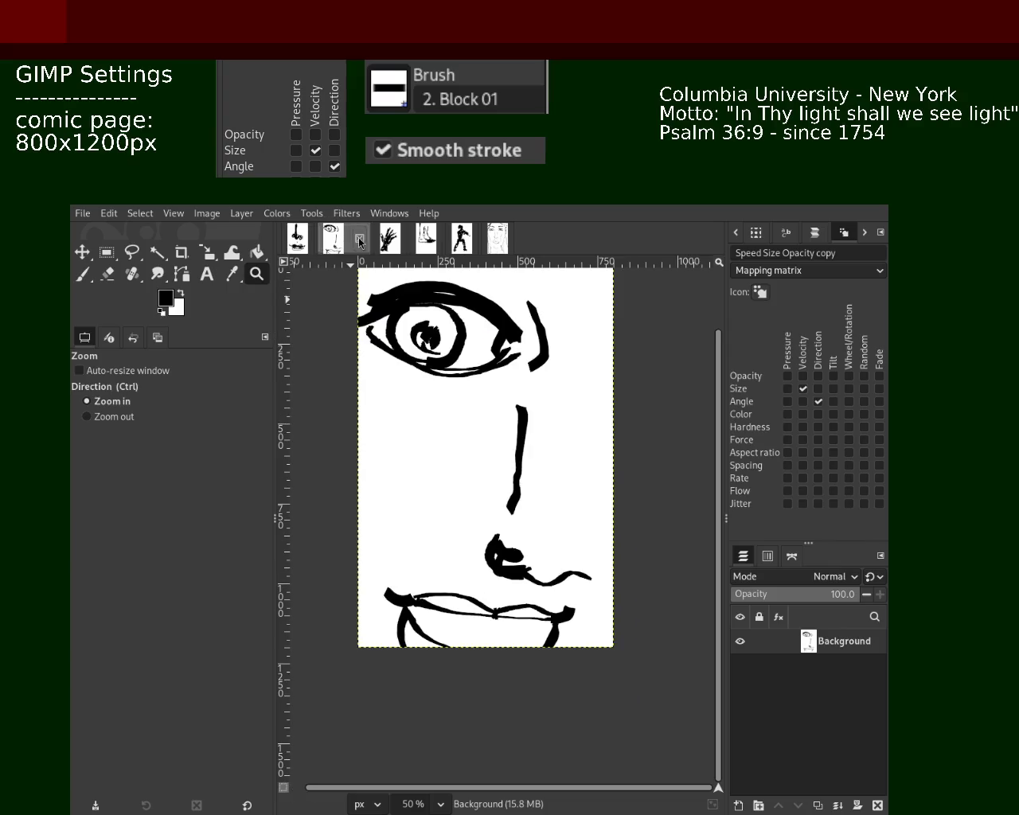
{"action": "left_click", "coordinate": [395, 250]}
{"action": "left_click", "coordinate": [429, 249]}
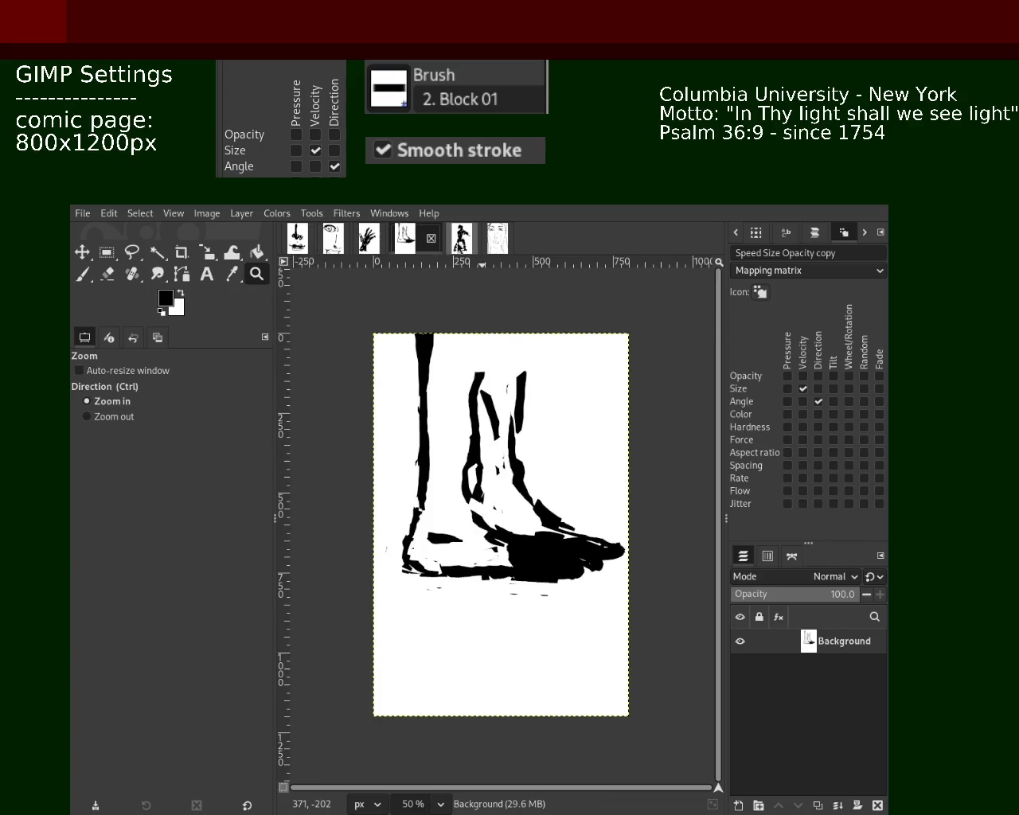
{"action": "left_click", "coordinate": [462, 247]}
{"action": "left_click", "coordinate": [490, 248]}
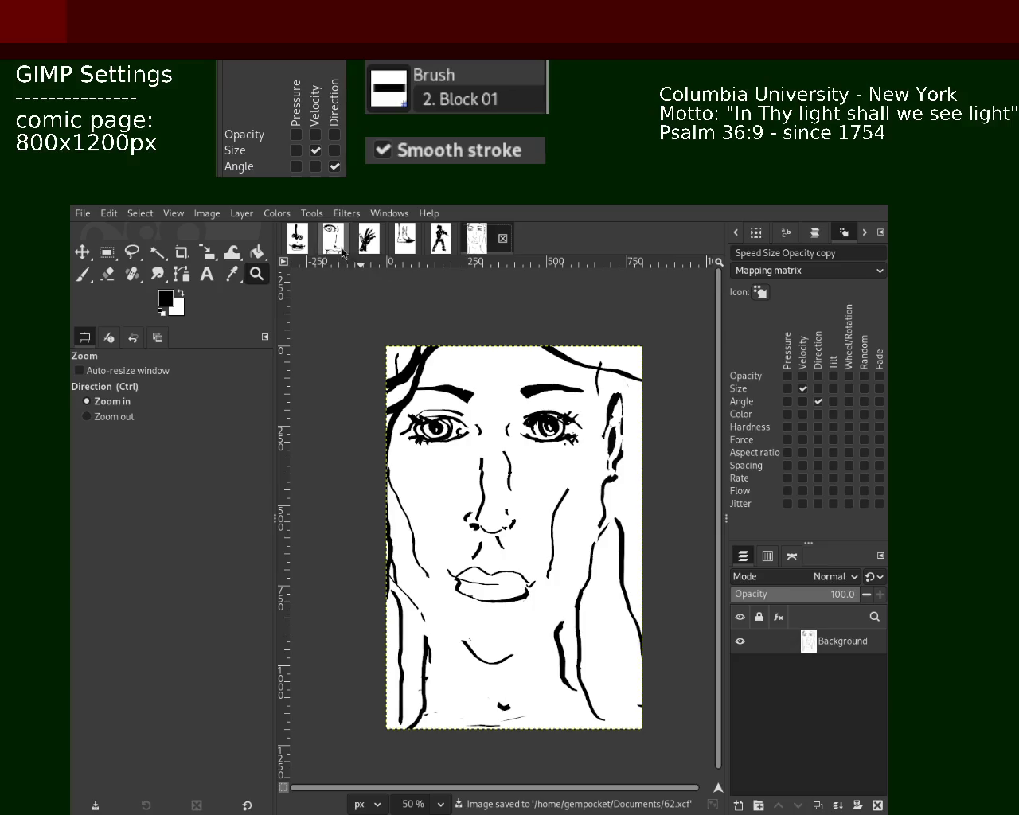
{"action": "left_click", "coordinate": [303, 242]}
{"action": "left_click", "coordinate": [497, 239]}
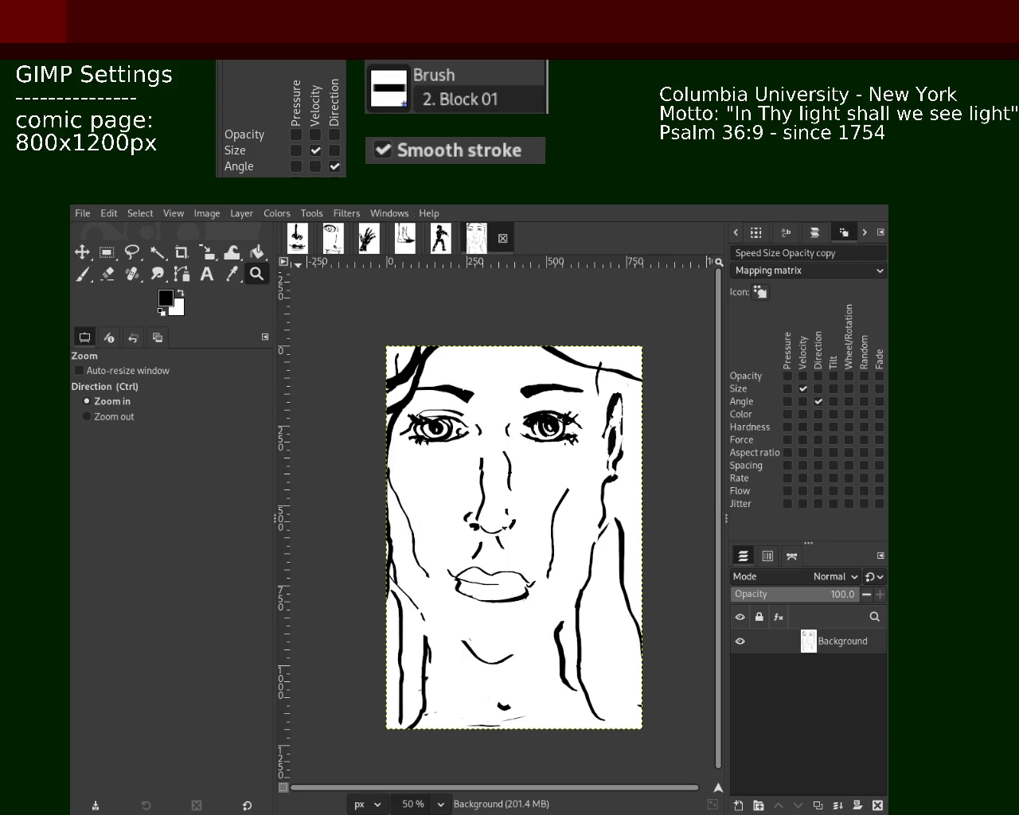
{"action": "key", "text": "ctrl+n"}
{"action": "key", "text": "Return"}
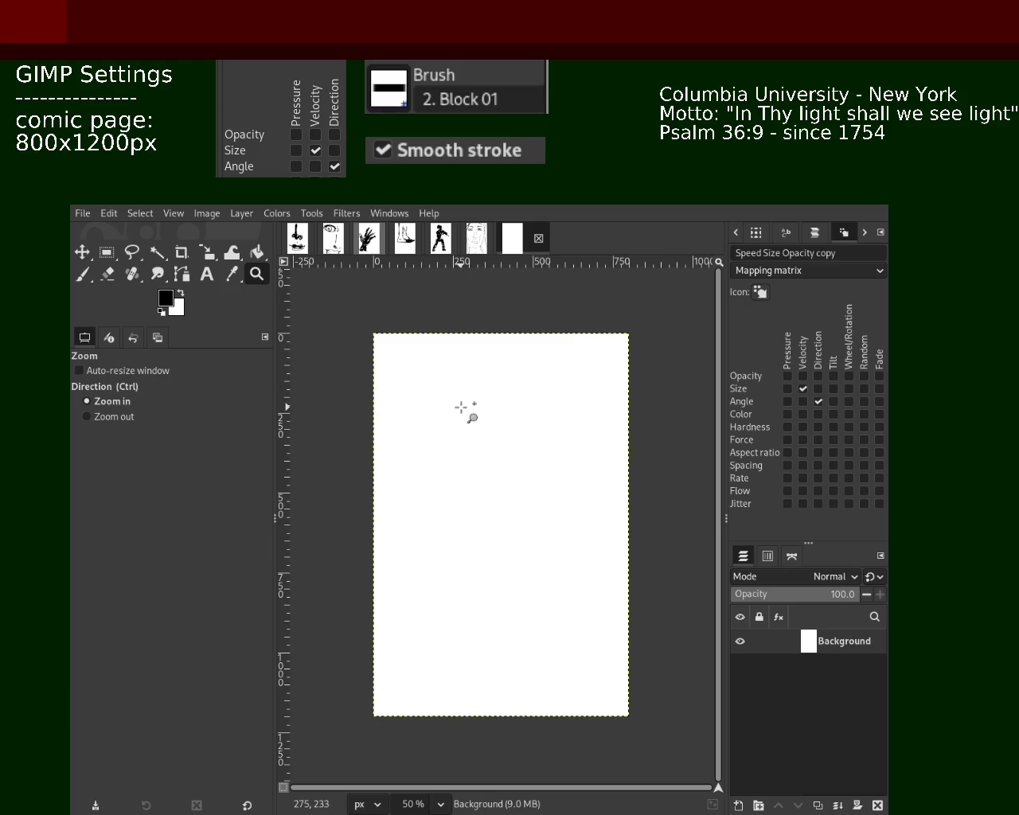
Save the face drawing as 97.xcf, then browse the tabs over to the blank 800x1200 page.
{"action": "left_click", "coordinate": [476, 239]}
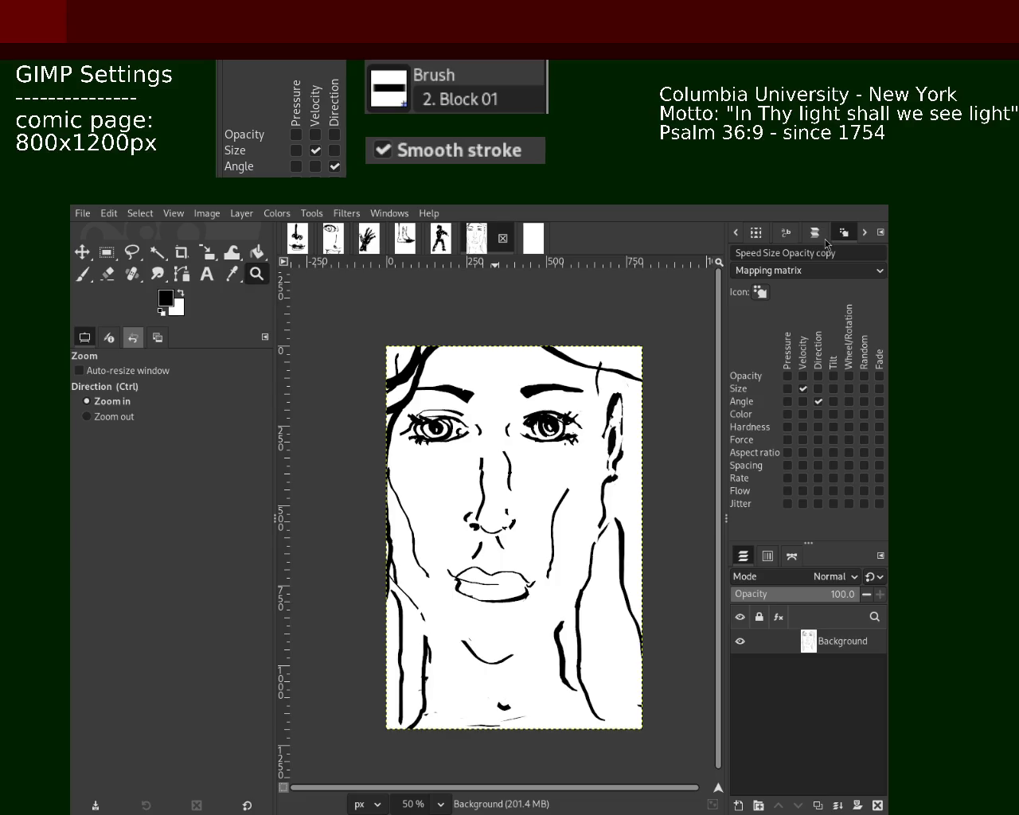
{"action": "key", "text": "ctrl+s"}
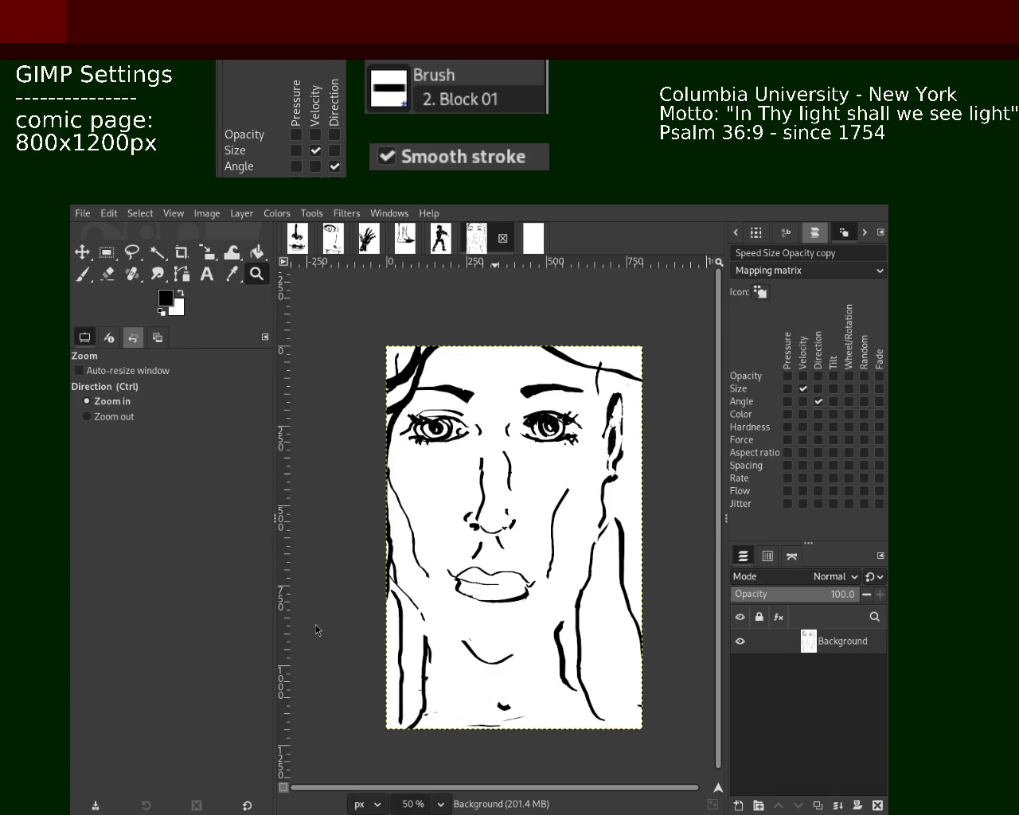
{"action": "left_click", "coordinate": [302, 238]}
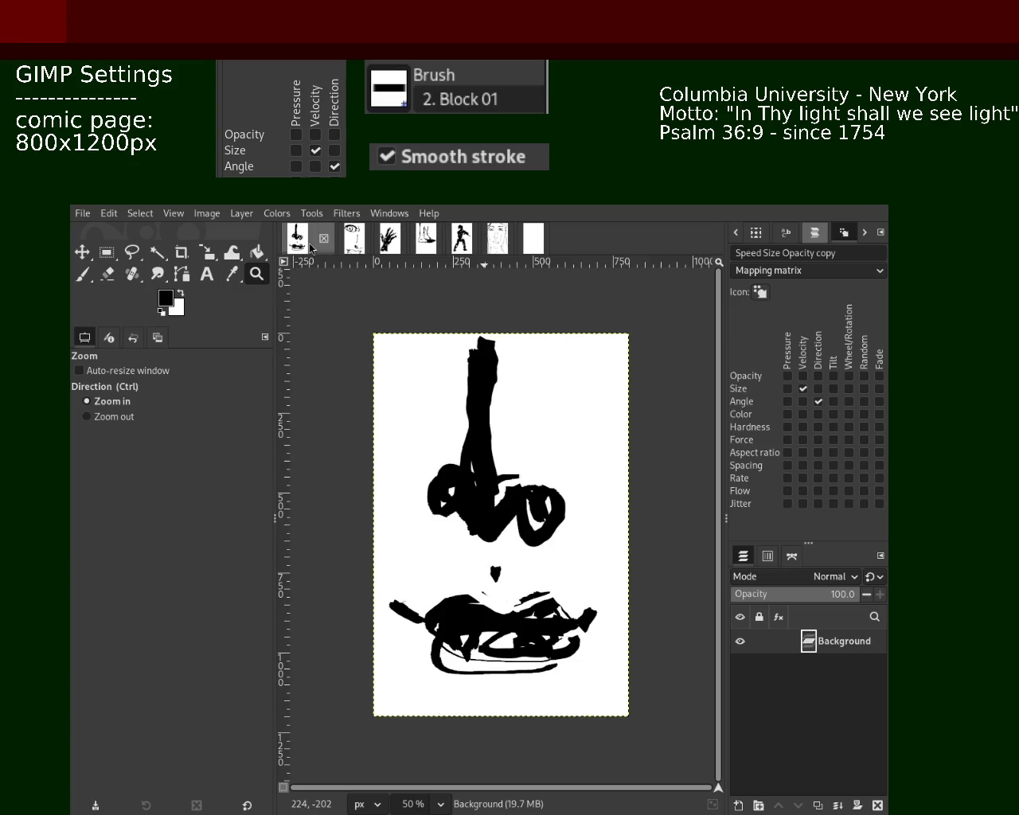
{"action": "left_click", "coordinate": [350, 242]}
{"action": "left_click", "coordinate": [389, 240]}
{"action": "left_click", "coordinate": [426, 240]}
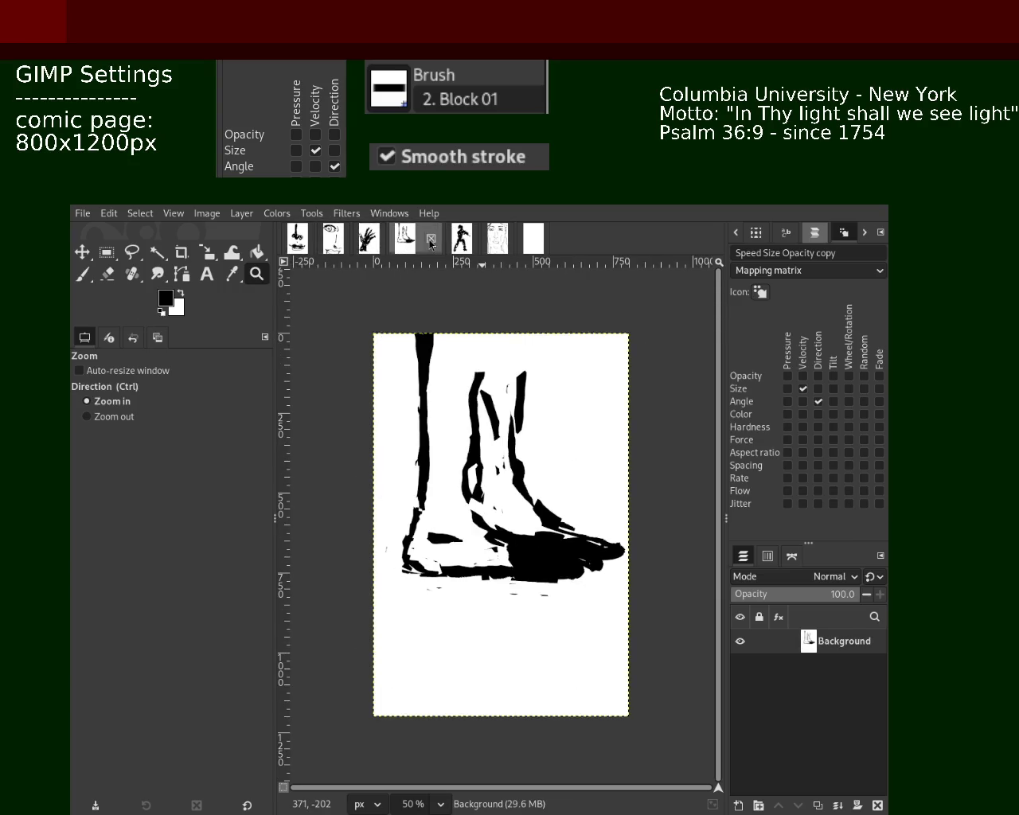
{"action": "left_click", "coordinate": [460, 239]}
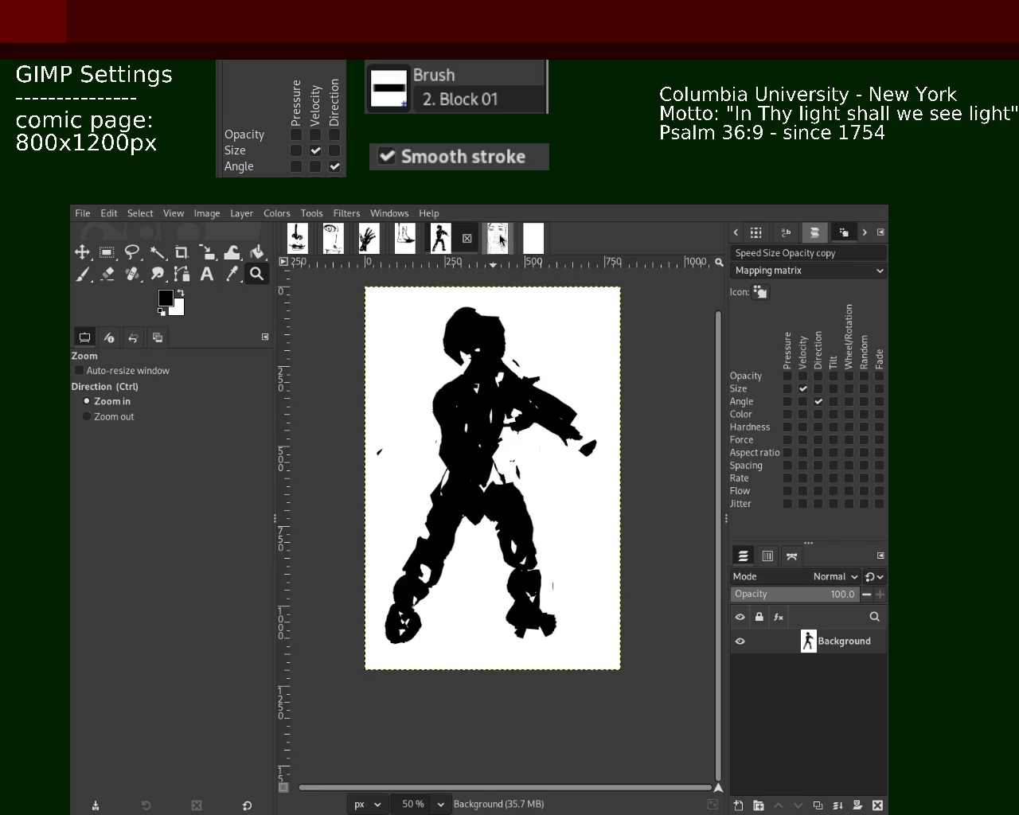
{"action": "left_click", "coordinate": [497, 239]}
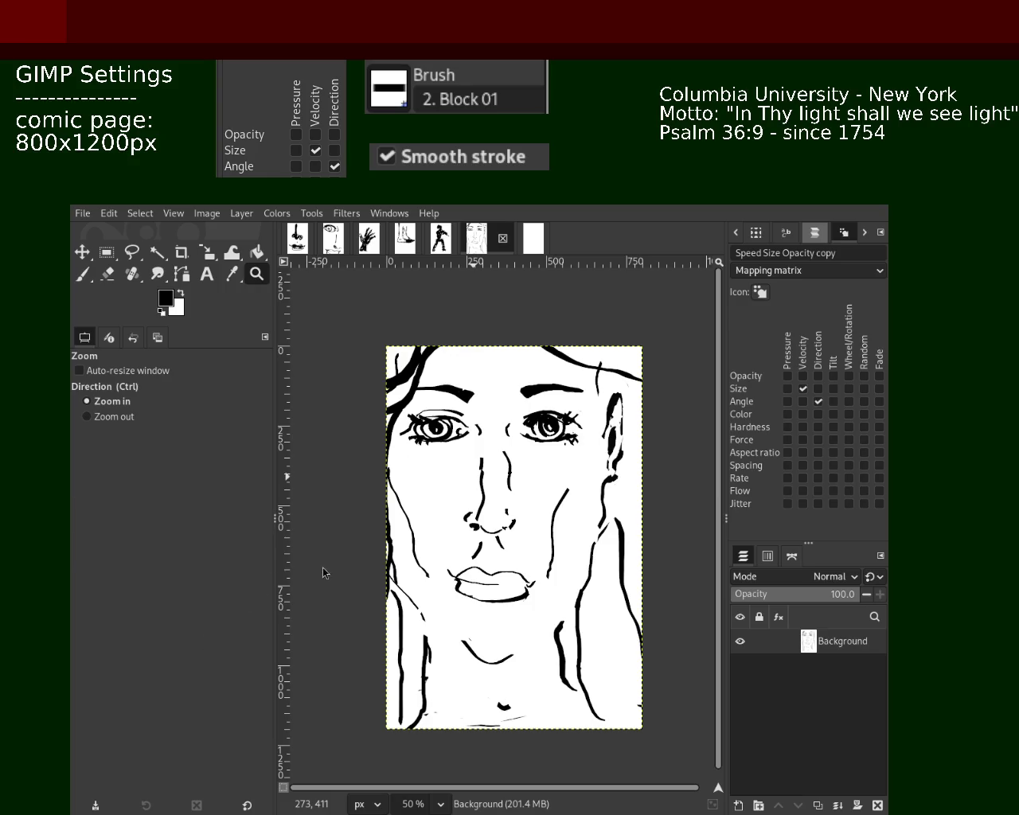
{"action": "left_click", "coordinate": [534, 237]}
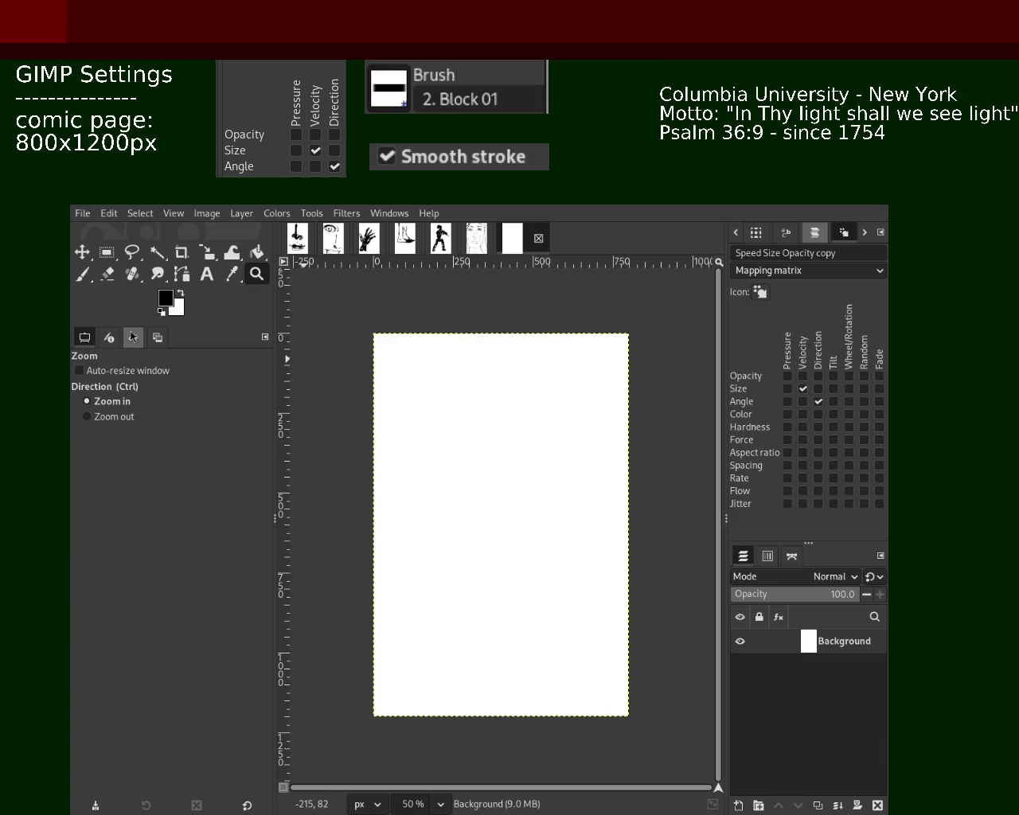
Set the blank page to 50% view and try a first looped Paintbrush stroke.
{"action": "left_click_drag", "start_coordinate": [432, 474], "coordinate": [458, 598]}
{"action": "scroll", "coordinate": [432, 461], "scroll_direction": "down", "scroll_amount": 2, "text": "ctrl"}
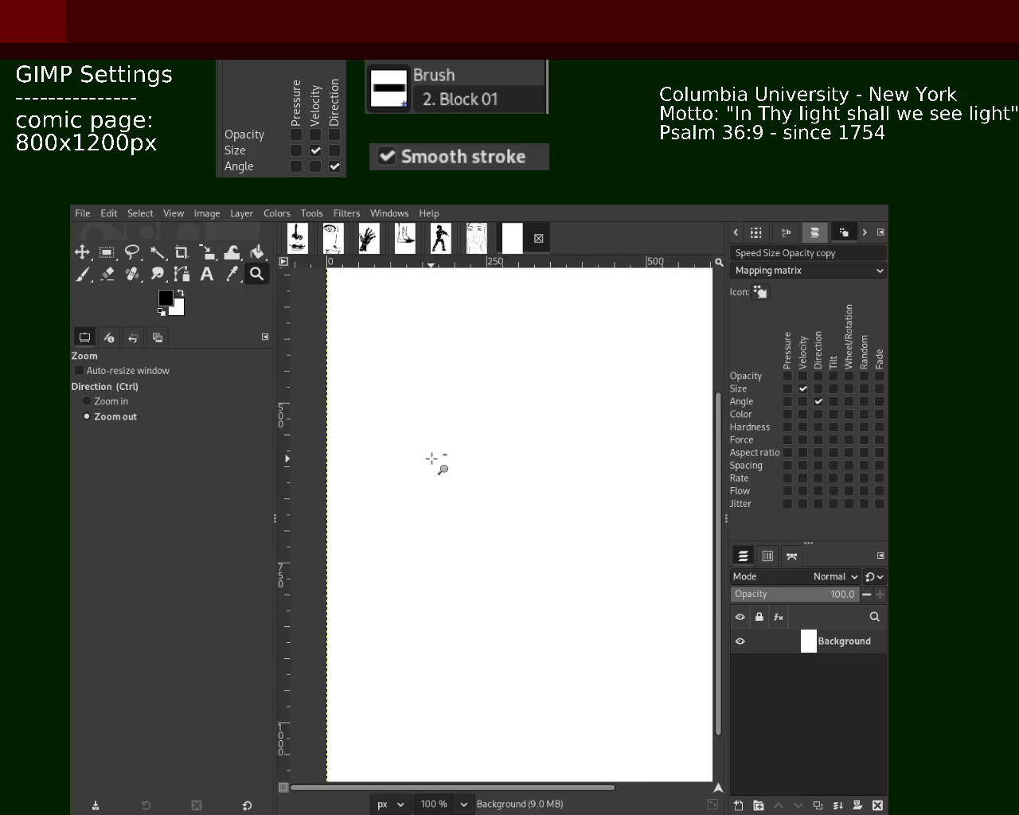
{"action": "scroll", "coordinate": [434, 459], "scroll_direction": "down", "scroll_amount": 5, "text": "ctrl"}
{"action": "left_click", "coordinate": [435, 458]}
{"action": "key", "text": "p"}
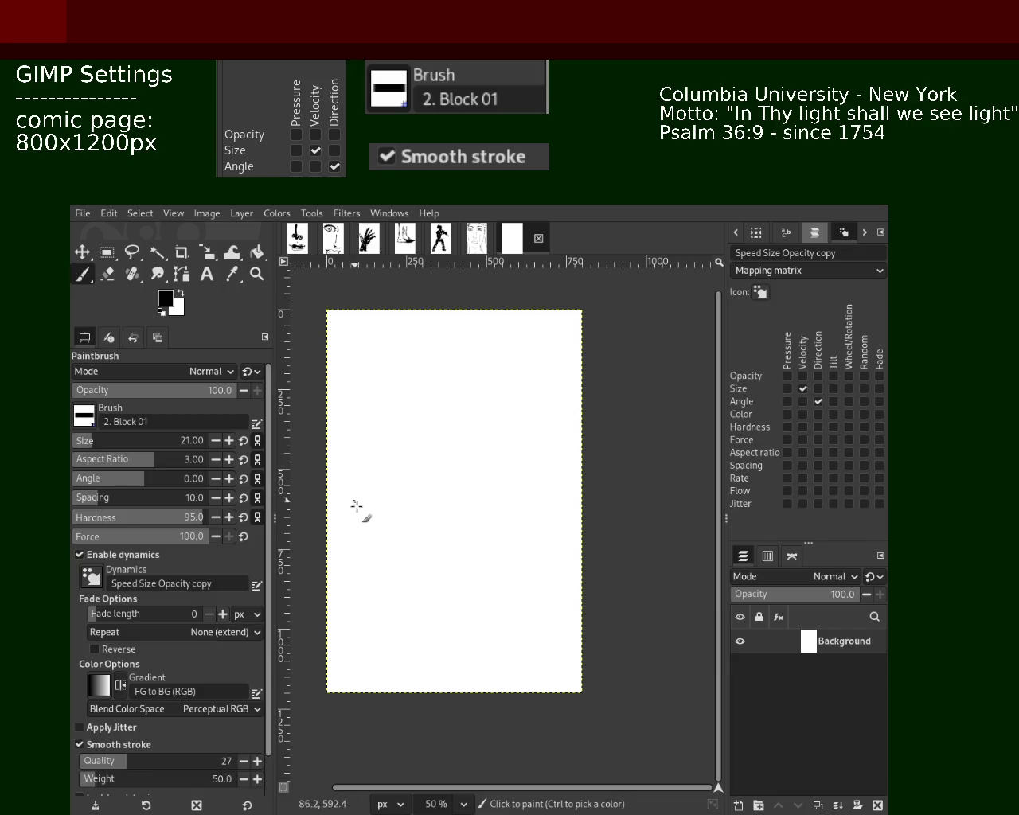
{"action": "mouse_move", "coordinate": [376, 448]}
{"action": "left_mouse_down"}
{"action": "mouse_move", "coordinate": [382, 527]}
{"action": "mouse_move", "coordinate": [376, 477]}
{"action": "mouse_move", "coordinate": [372, 495]}
{"action": "mouse_move", "coordinate": [366, 480]}
{"action": "mouse_move", "coordinate": [392, 461]}
{"action": "mouse_move", "coordinate": [368, 493]}
{"action": "mouse_move", "coordinate": [376, 510]}
{"action": "mouse_move", "coordinate": [364, 571]}
{"action": "mouse_move", "coordinate": [376, 555]}
{"action": "mouse_move", "coordinate": [380, 574]}
{"action": "mouse_move", "coordinate": [398, 450]}
{"action": "mouse_move", "coordinate": [403, 507]}
{"action": "left_mouse_up"}
{"action": "key", "text": "ctrl+z"}
{"action": "key", "text": "ctrl+z"}
{"action": "key", "text": "ctrl+z"}
{"action": "key", "text": "ctrl+z"}
{"action": "key", "text": "ctrl+z"}
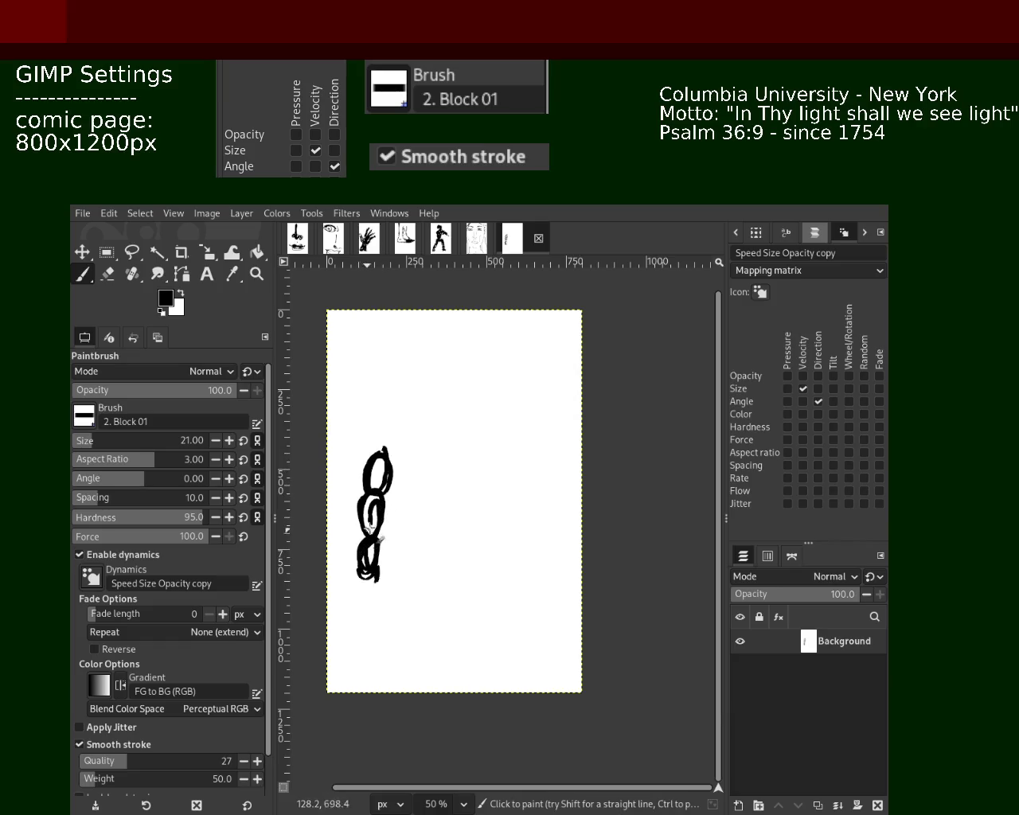
Add chain loops, a tail below the bottom link and thin curves down the right leg.
{"action": "left_click_drag", "start_coordinate": [390, 513], "coordinate": [396, 510]}
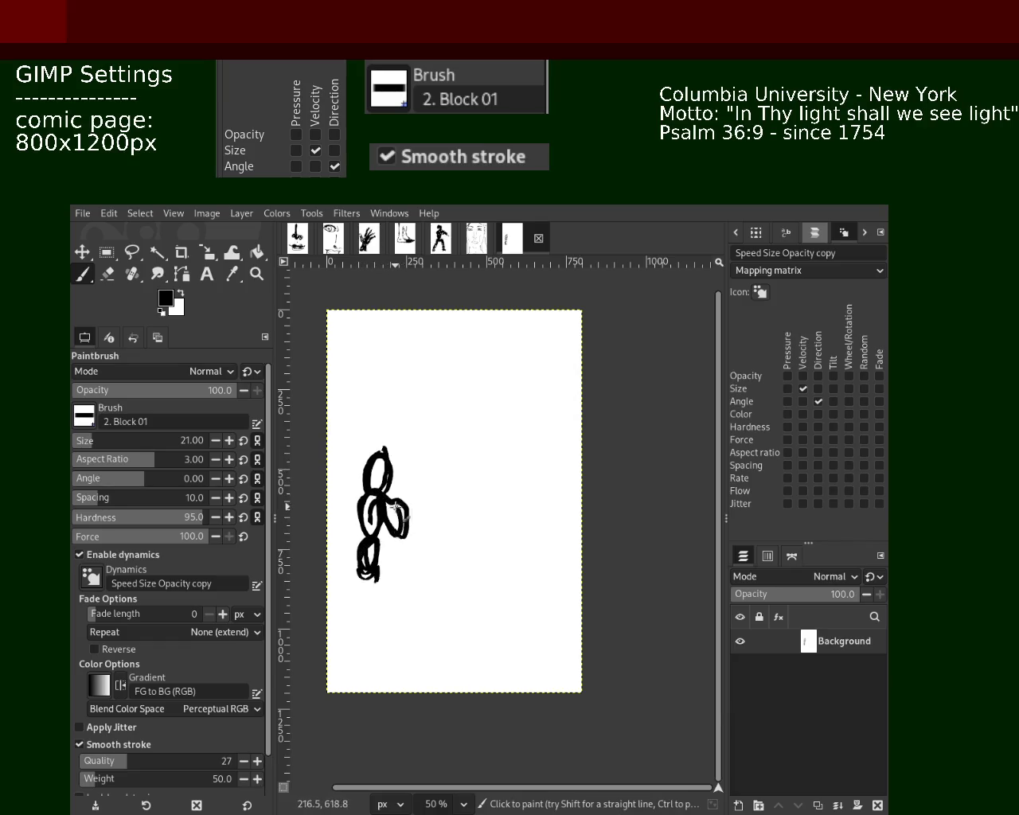
{"action": "left_click_drag", "start_coordinate": [369, 575], "coordinate": [362, 614]}
{"action": "left_click_drag", "start_coordinate": [399, 505], "coordinate": [407, 548]}
{"action": "left_click_drag", "start_coordinate": [411, 499], "coordinate": [456, 629]}
{"action": "mouse_move", "coordinate": [414, 506]}
{"action": "left_mouse_down"}
{"action": "mouse_move", "coordinate": [432, 566]}
{"action": "mouse_move", "coordinate": [417, 562]}
{"action": "mouse_move", "coordinate": [437, 587]}
{"action": "mouse_move", "coordinate": [427, 603]}
{"action": "mouse_move", "coordinate": [448, 609]}
{"action": "mouse_move", "coordinate": [446, 619]}
{"action": "left_mouse_up"}
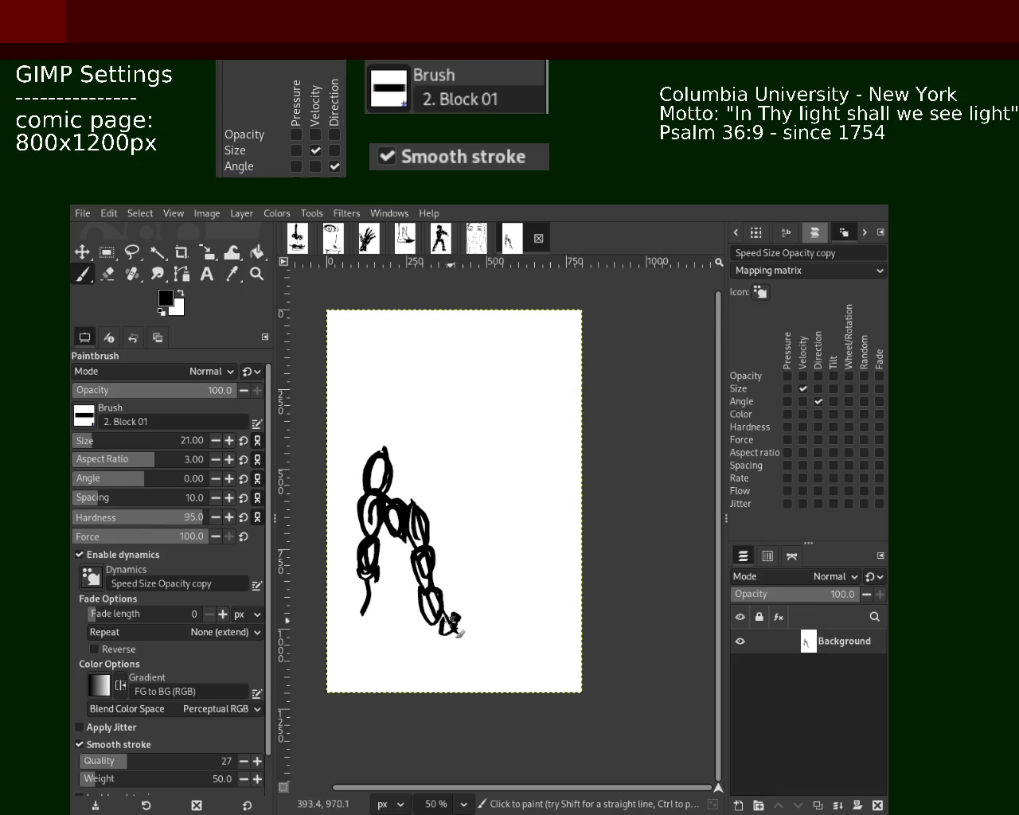
{"action": "mouse_move", "coordinate": [409, 514]}
{"action": "left_mouse_down"}
{"action": "mouse_move", "coordinate": [417, 405]}
{"action": "mouse_move", "coordinate": [478, 482]}
{"action": "left_mouse_up"}
{"action": "key", "text": "ctrl+z"}
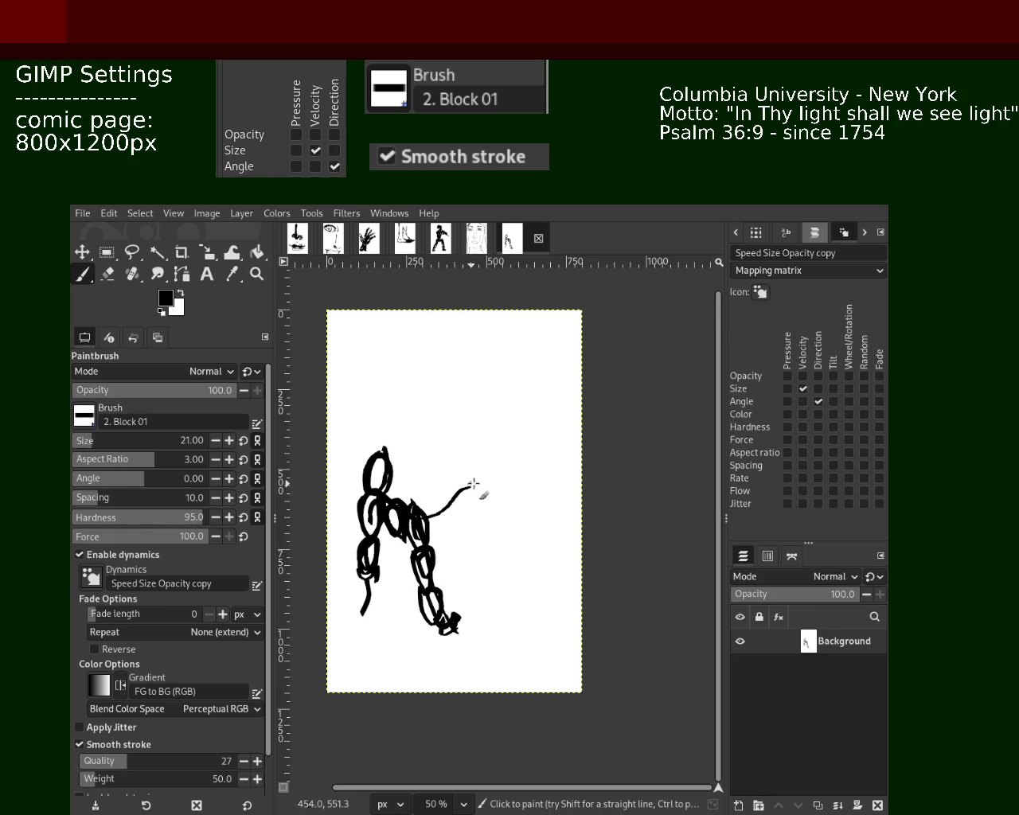
Draw curved strokes reaching toward the upper right, ending in a hooked loop.
{"action": "mouse_move", "coordinate": [401, 491]}
{"action": "left_mouse_down"}
{"action": "mouse_move", "coordinate": [497, 440]}
{"action": "mouse_move", "coordinate": [440, 473]}
{"action": "mouse_move", "coordinate": [504, 392]}
{"action": "left_mouse_up"}
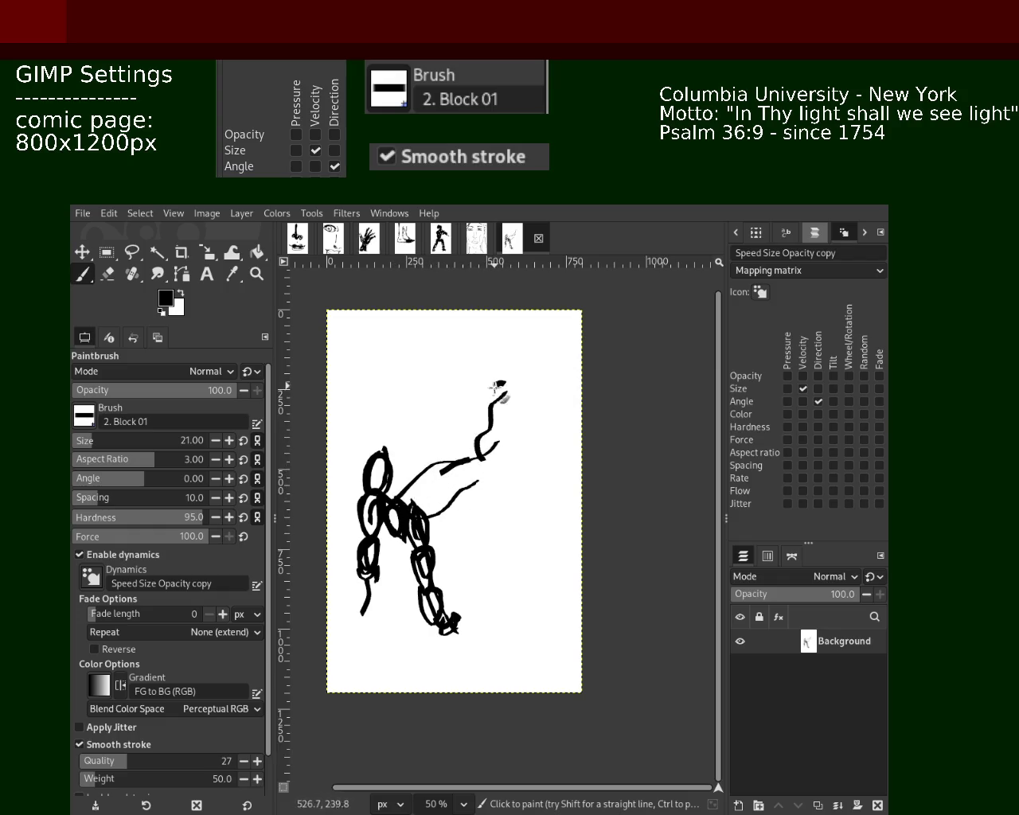
{"action": "left_click_drag", "start_coordinate": [438, 439], "coordinate": [510, 381]}
{"action": "key", "text": "ctrl+z"}
{"action": "left_click_drag", "start_coordinate": [482, 472], "coordinate": [581, 503]}
{"action": "key", "text": "ctrl+z"}
{"action": "left_click_drag", "start_coordinate": [467, 447], "coordinate": [395, 430]}
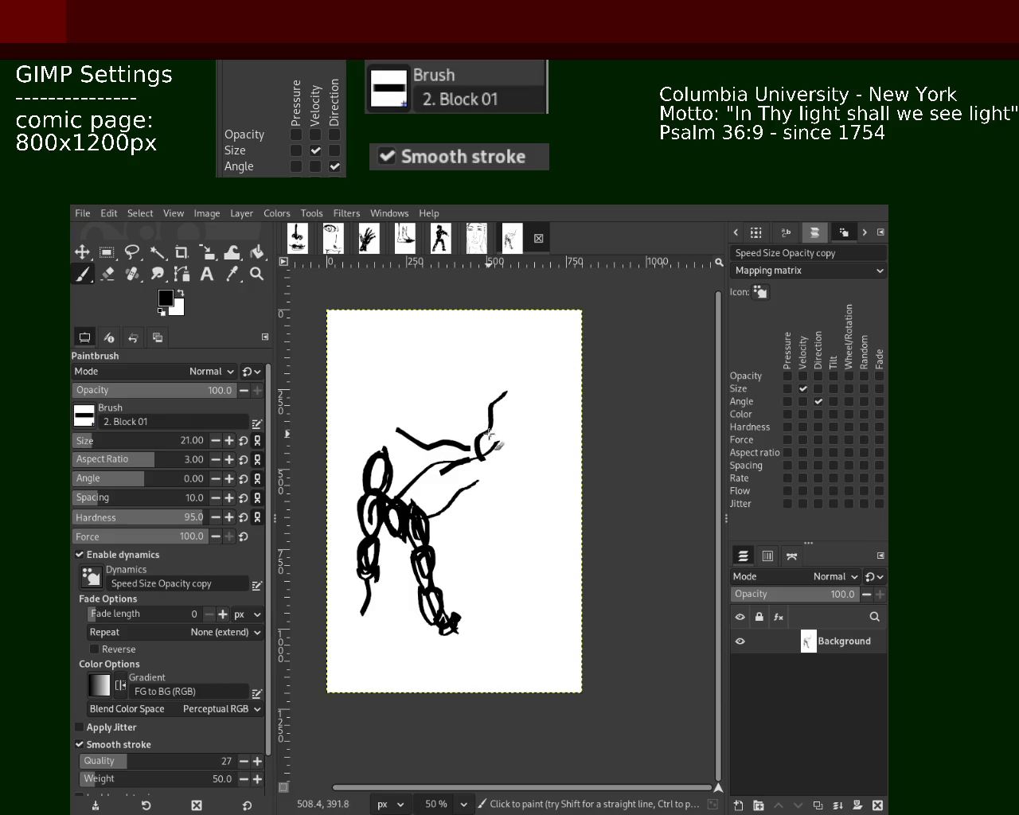
{"action": "mouse_move", "coordinate": [485, 436]}
{"action": "left_mouse_down"}
{"action": "mouse_move", "coordinate": [436, 451]}
{"action": "mouse_move", "coordinate": [398, 417]}
{"action": "mouse_move", "coordinate": [478, 461]}
{"action": "left_mouse_up"}
Briefly toggle the eraser, then add a new transparent layer.
{"action": "left_click", "coordinate": [118, 276]}
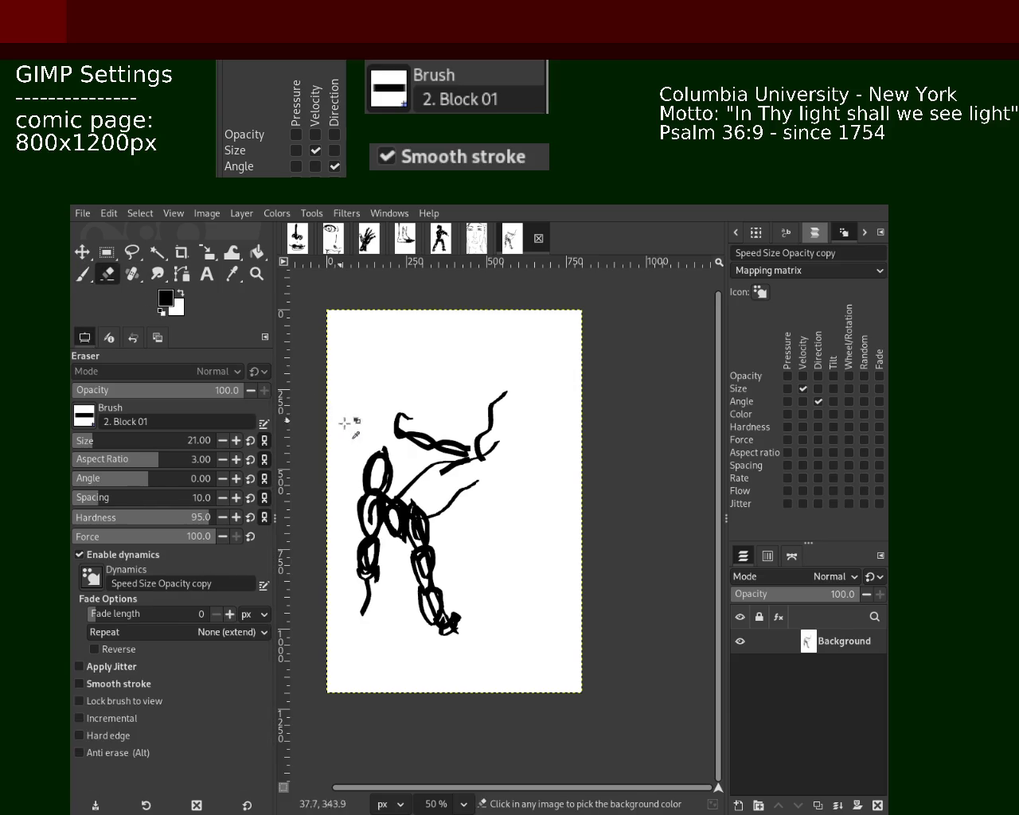
{"action": "left_click", "coordinate": [87, 275]}
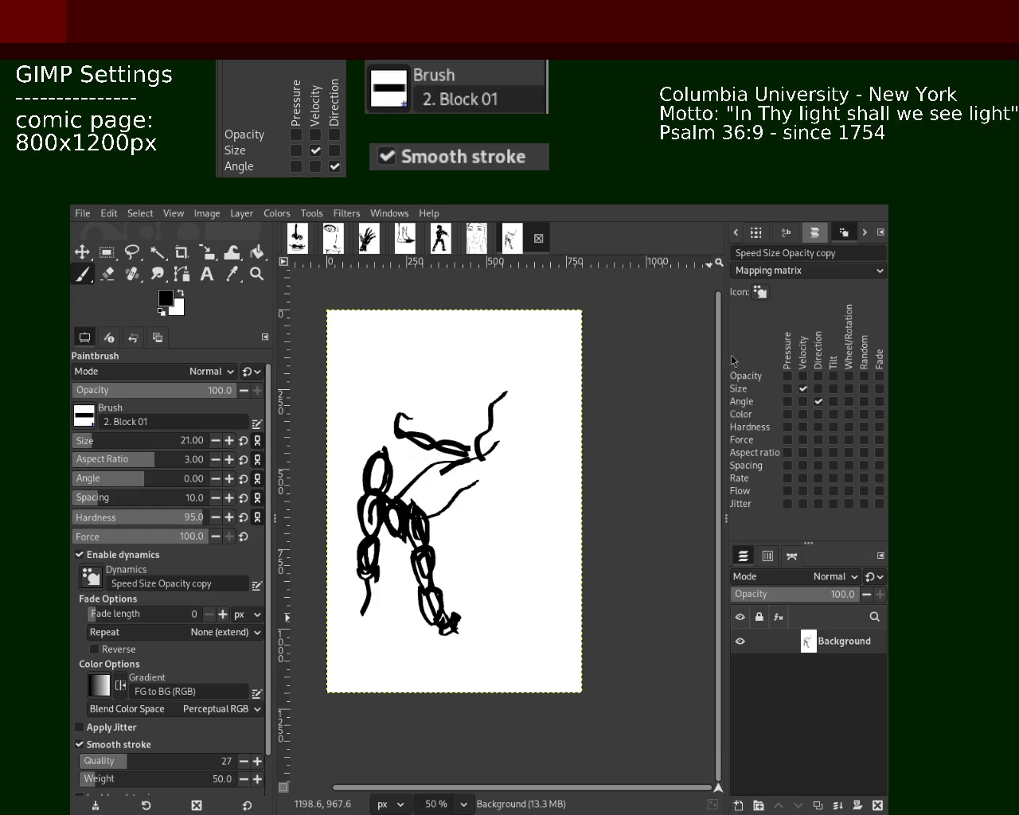
{"action": "key", "text": "shift+ctrl+n"}
Move the new layer below Background, erase the white with Bucket Fill, and save as 98.xcf.
{"action": "left_click_drag", "start_coordinate": [818, 643], "coordinate": [726, 667]}
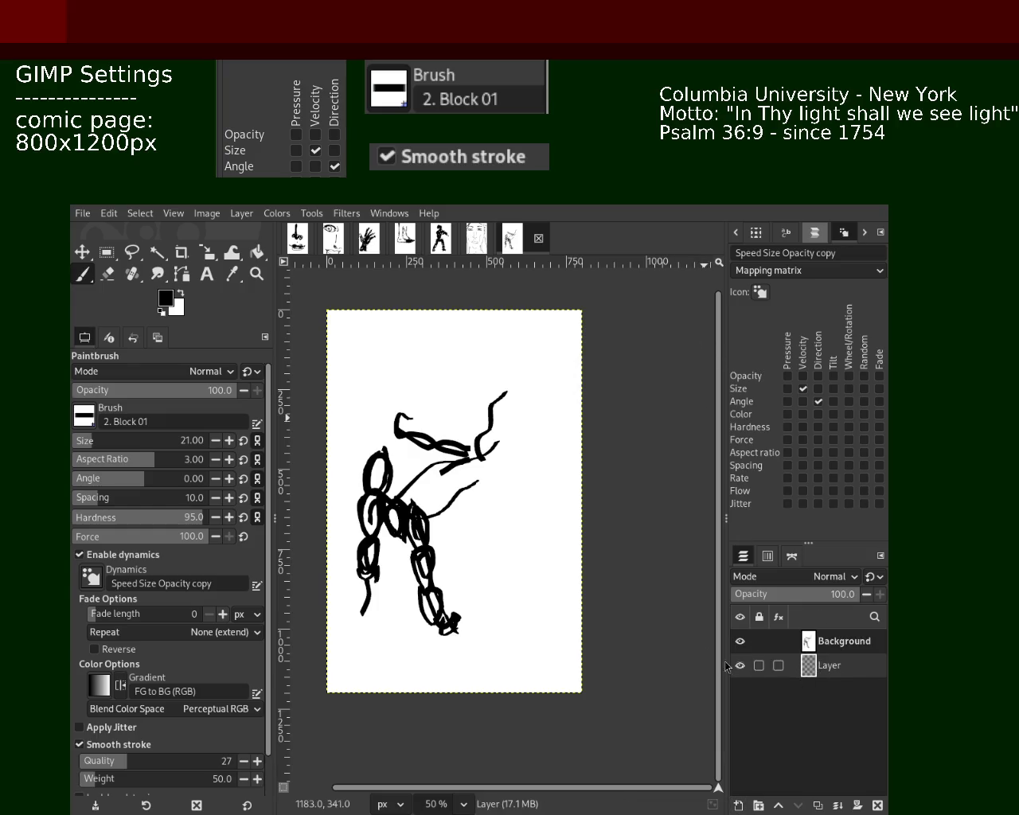
{"action": "left_click", "coordinate": [260, 254]}
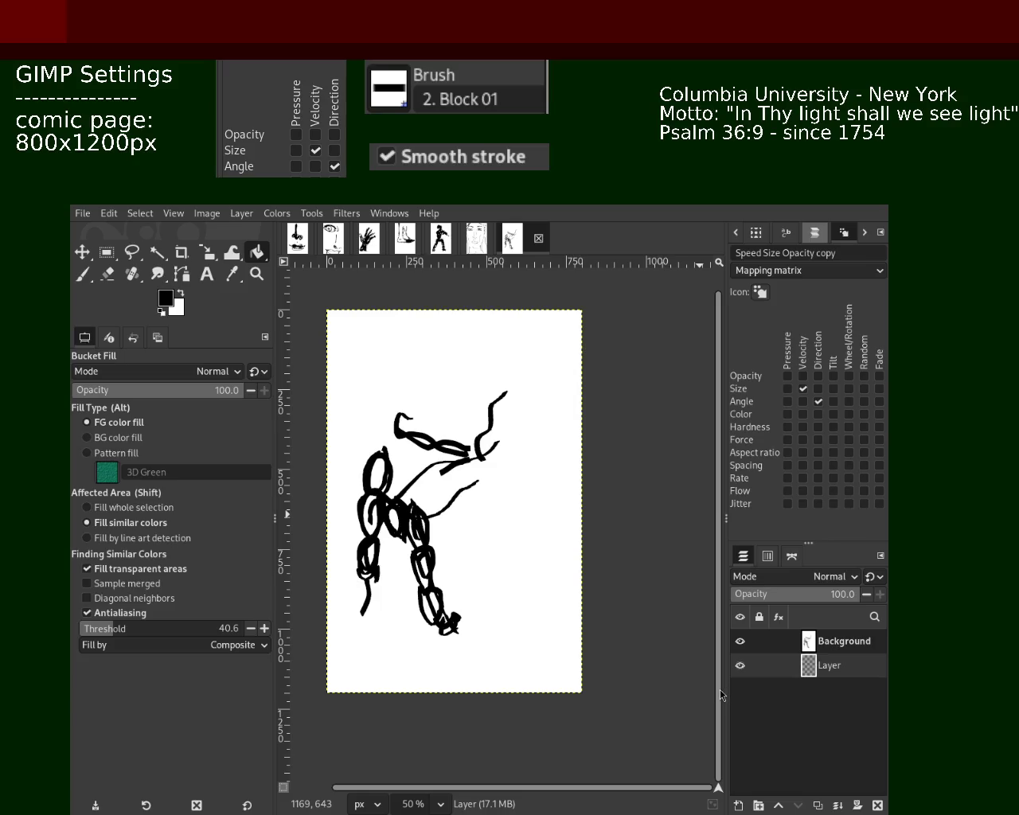
{"action": "left_click", "coordinate": [107, 253]}
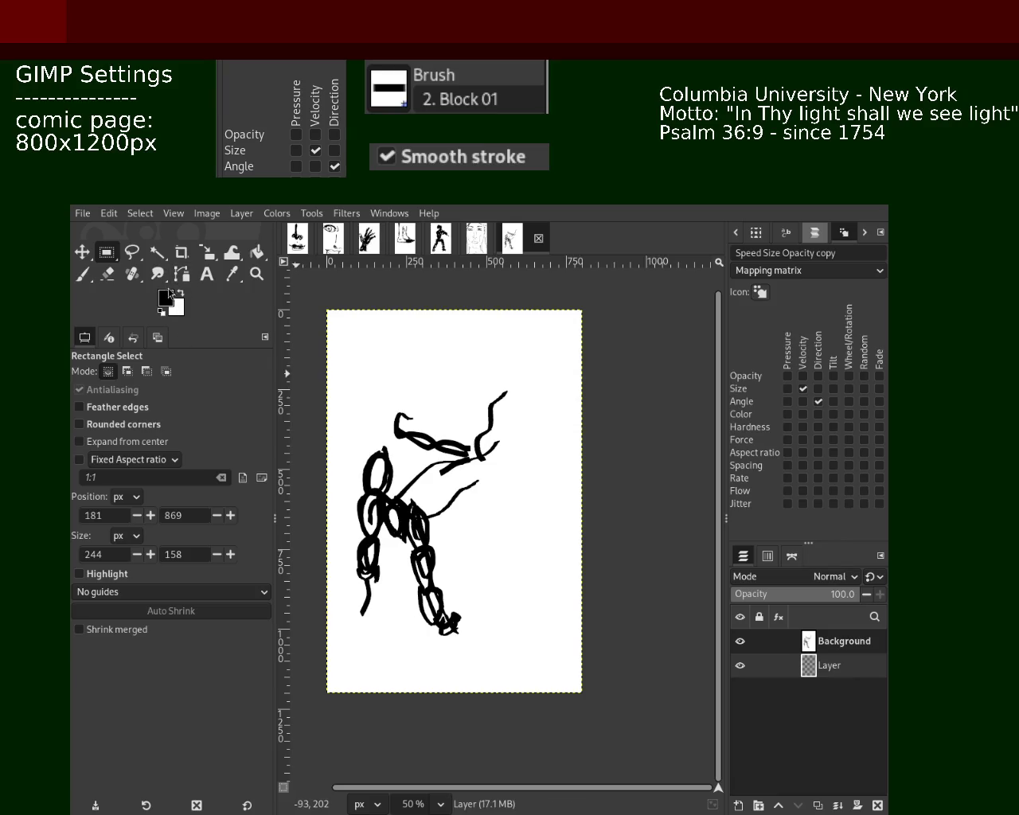
{"action": "left_click", "coordinate": [256, 253]}
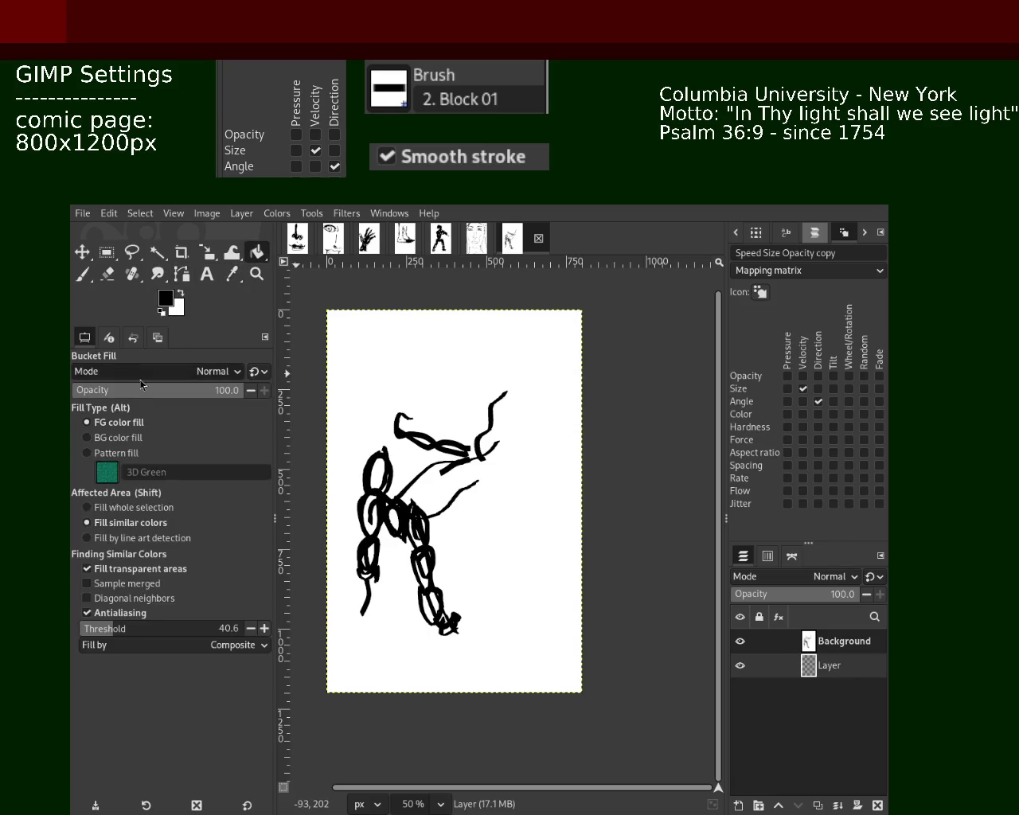
{"action": "key", "text": "shift+KP_Add"}
{"action": "key", "text": "shift+KP_Add"}
{"action": "key", "text": "shift+KP_Add"}
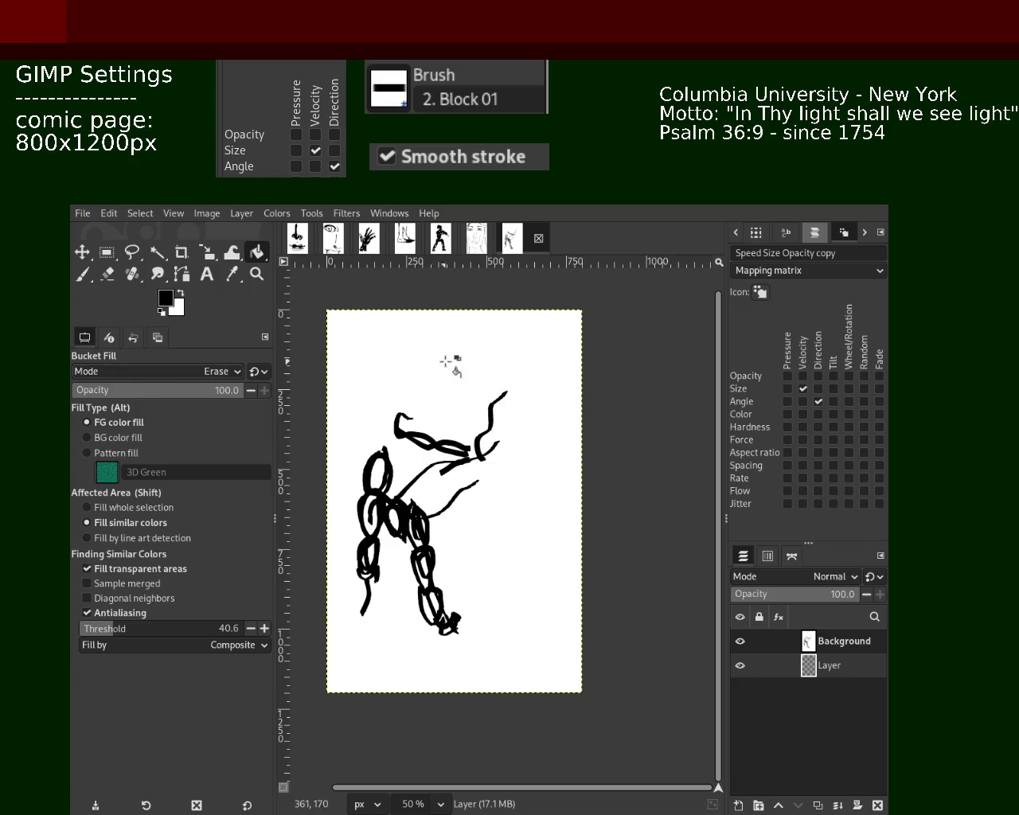
{"action": "mouse_move", "coordinate": [828, 665]}
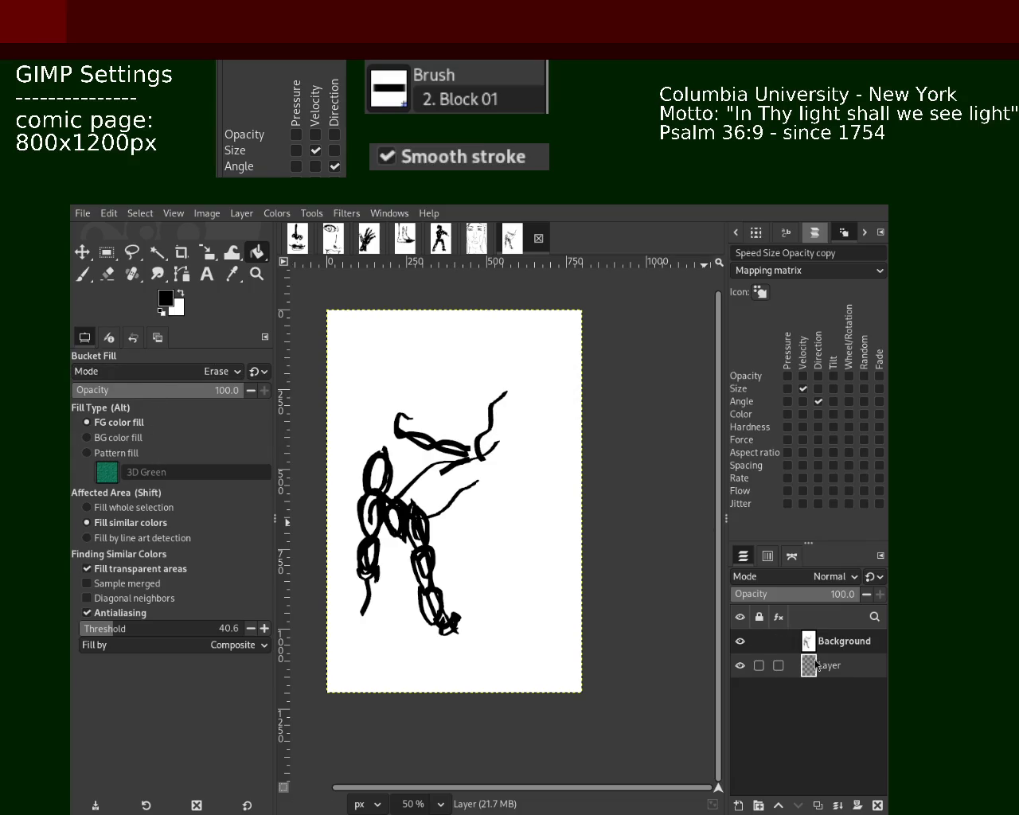
{"action": "left_click", "coordinate": [844, 641]}
{"action": "left_click", "coordinate": [426, 339]}
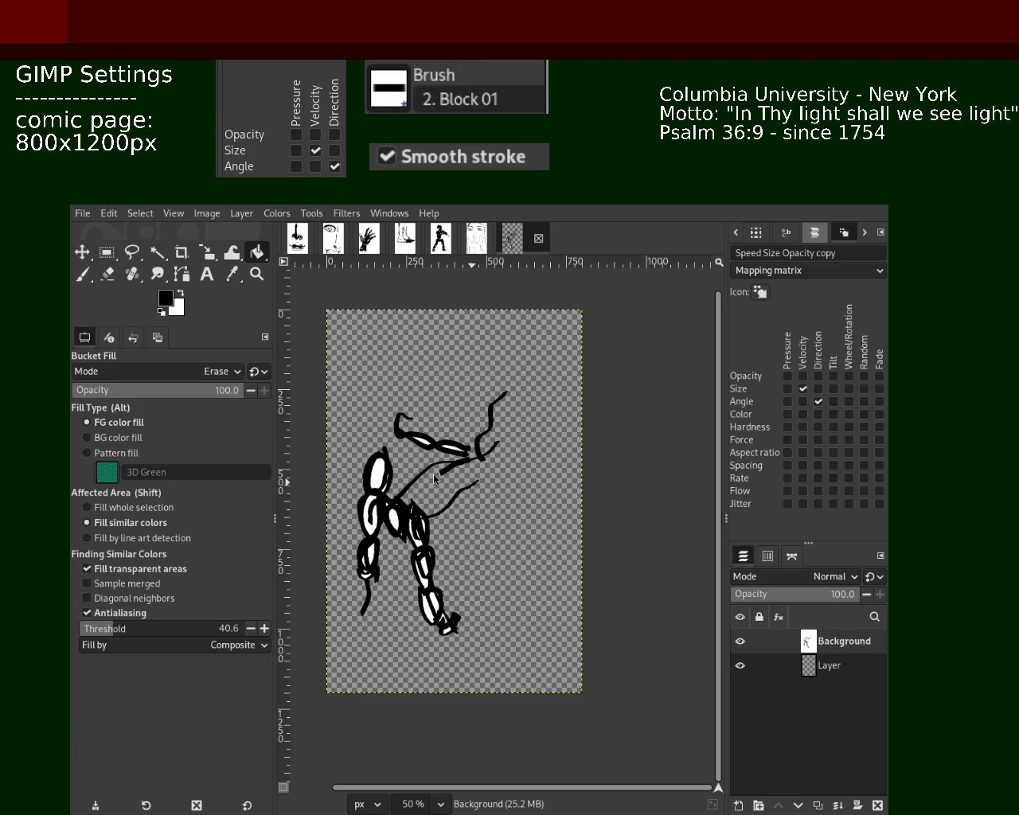
{"action": "key", "text": "ctrl+s"}
Erase a patch near the left edge and delete the remaining layers.
{"action": "key", "text": "shift+e"}
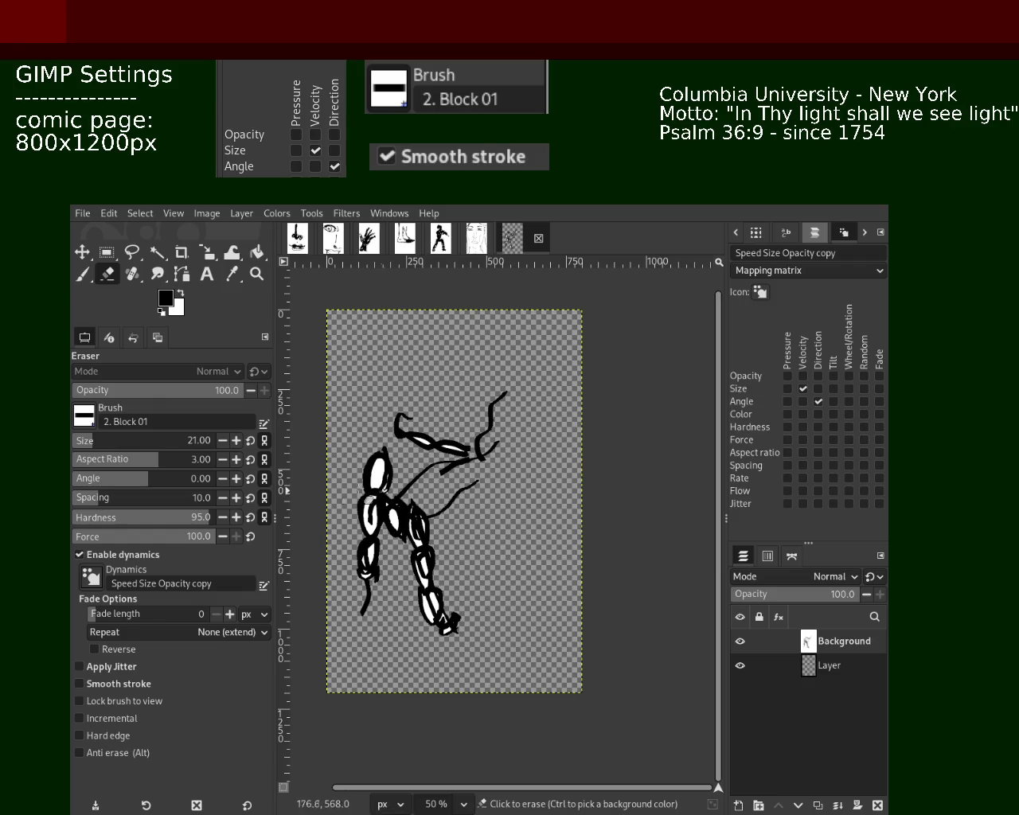
{"action": "left_click_drag", "start_coordinate": [343, 493], "coordinate": [398, 494]}
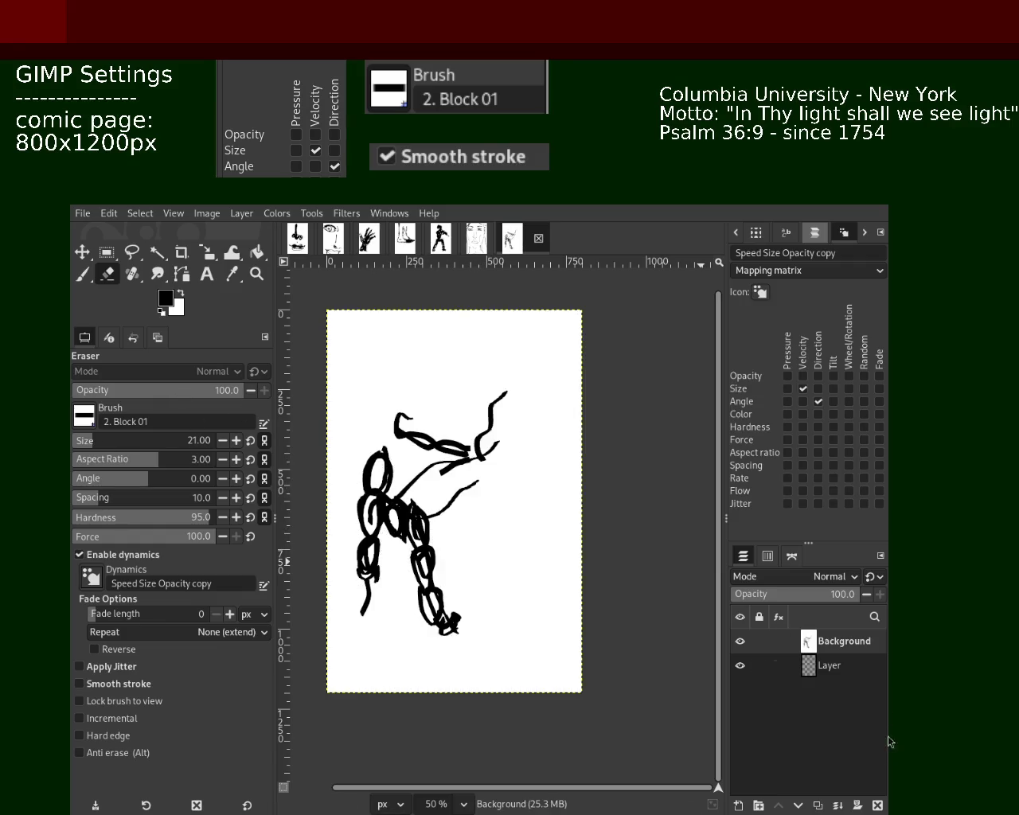
{"action": "left_click", "coordinate": [876, 803]}
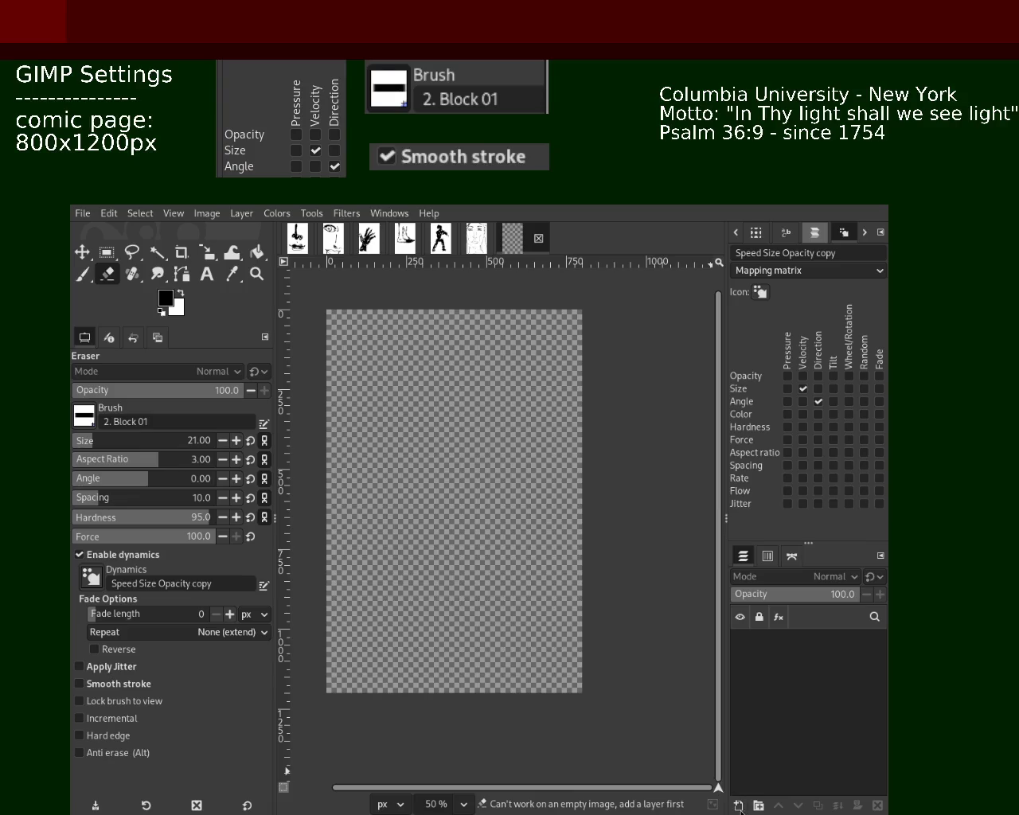
Restore the drawing layer, add a new layer, and bucket-fill it white in Normal mode.
{"action": "key", "text": "ctrl+z"}
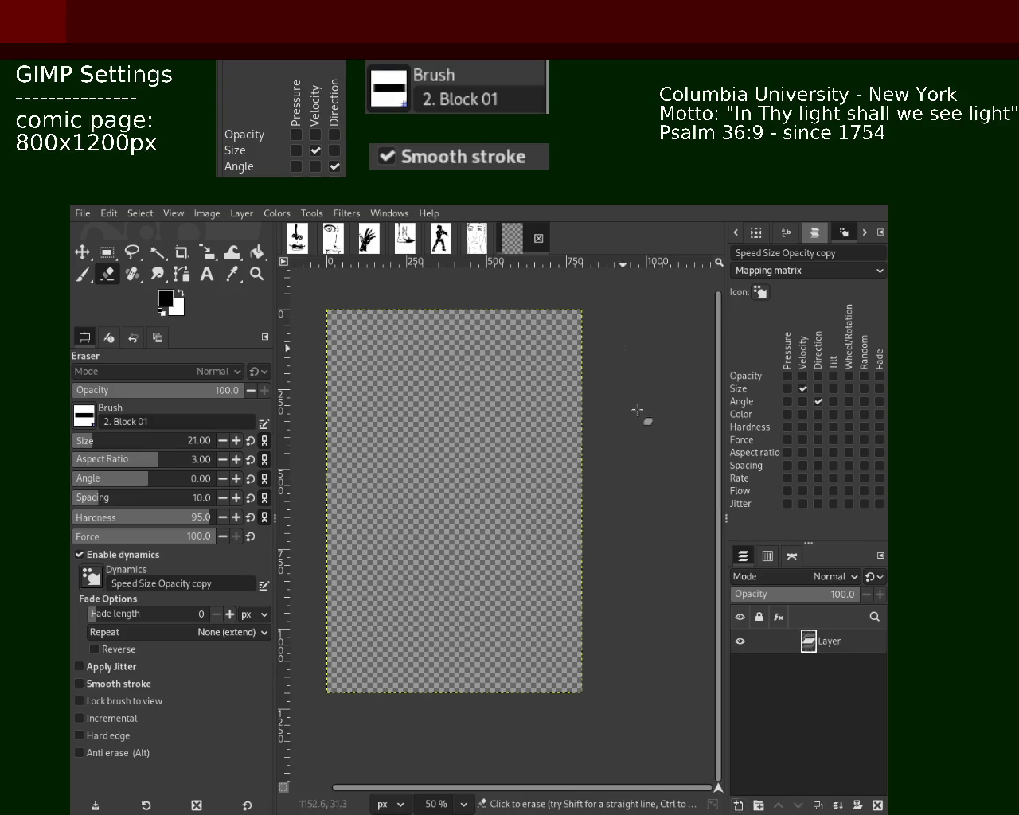
{"action": "key", "text": "ctrl+shift+n"}
{"action": "left_click", "coordinate": [91, 276]}
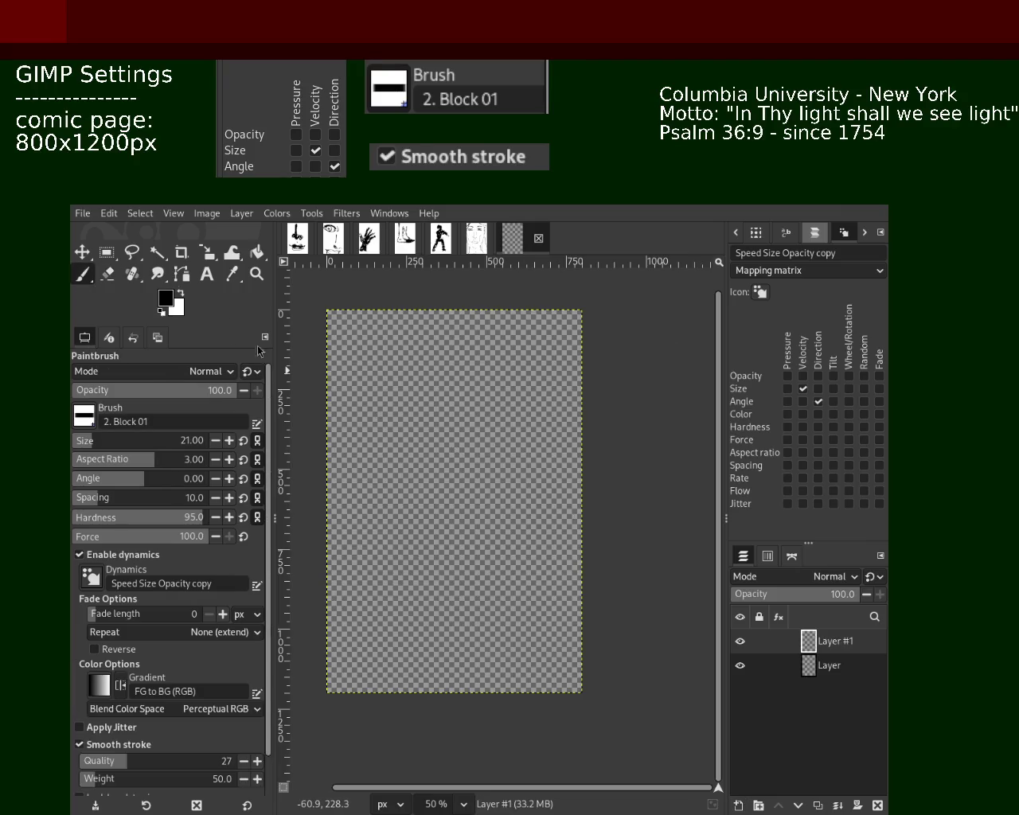
{"action": "left_click", "coordinate": [178, 294]}
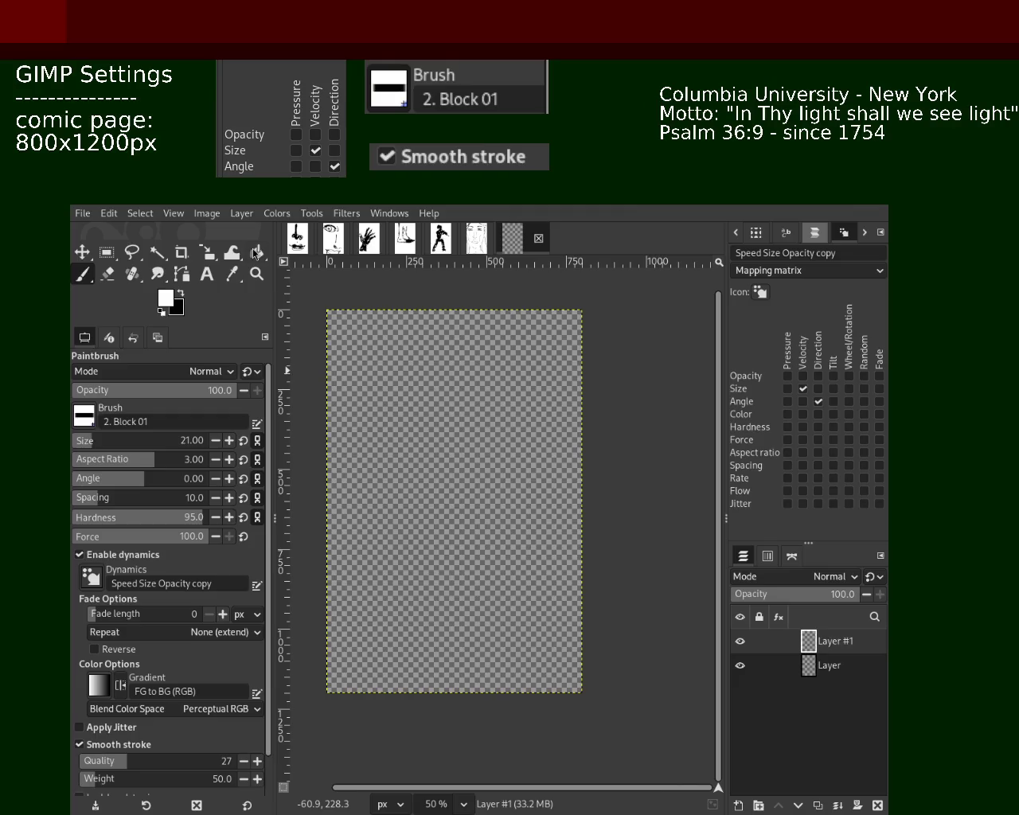
{"action": "key", "text": "shift+b"}
{"action": "left_click", "coordinate": [382, 396]}
{"action": "left_click", "coordinate": [382, 394]}
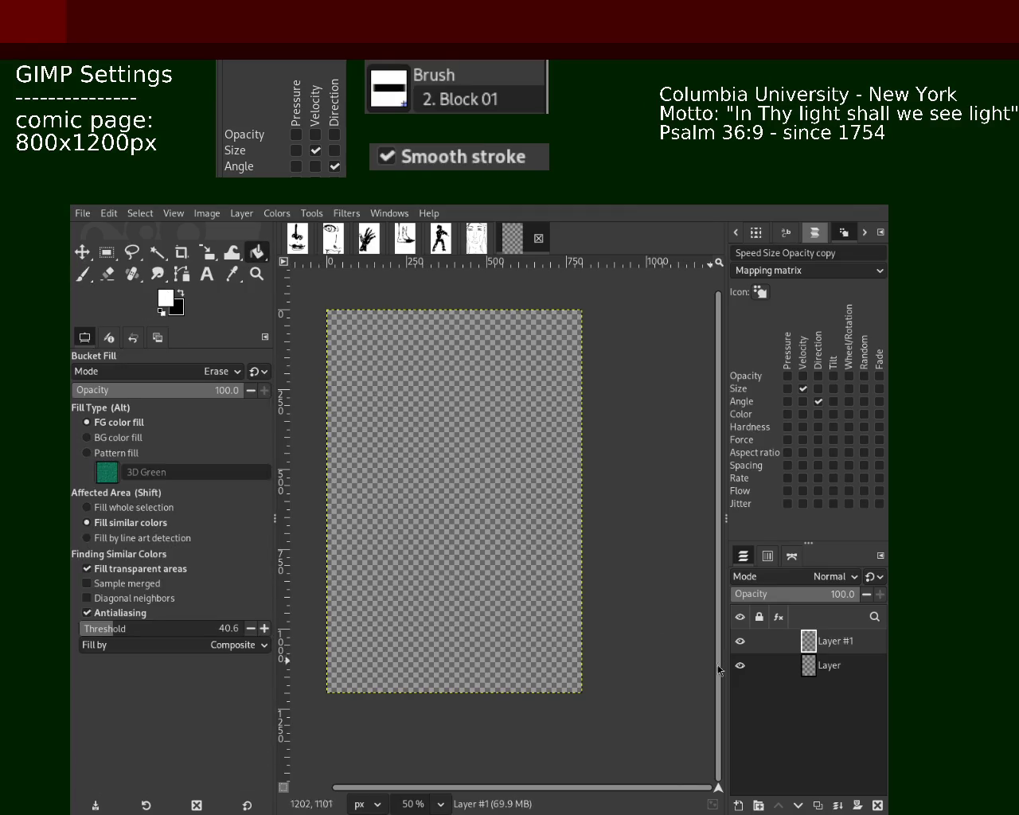
{"action": "left_click", "coordinate": [159, 371]}
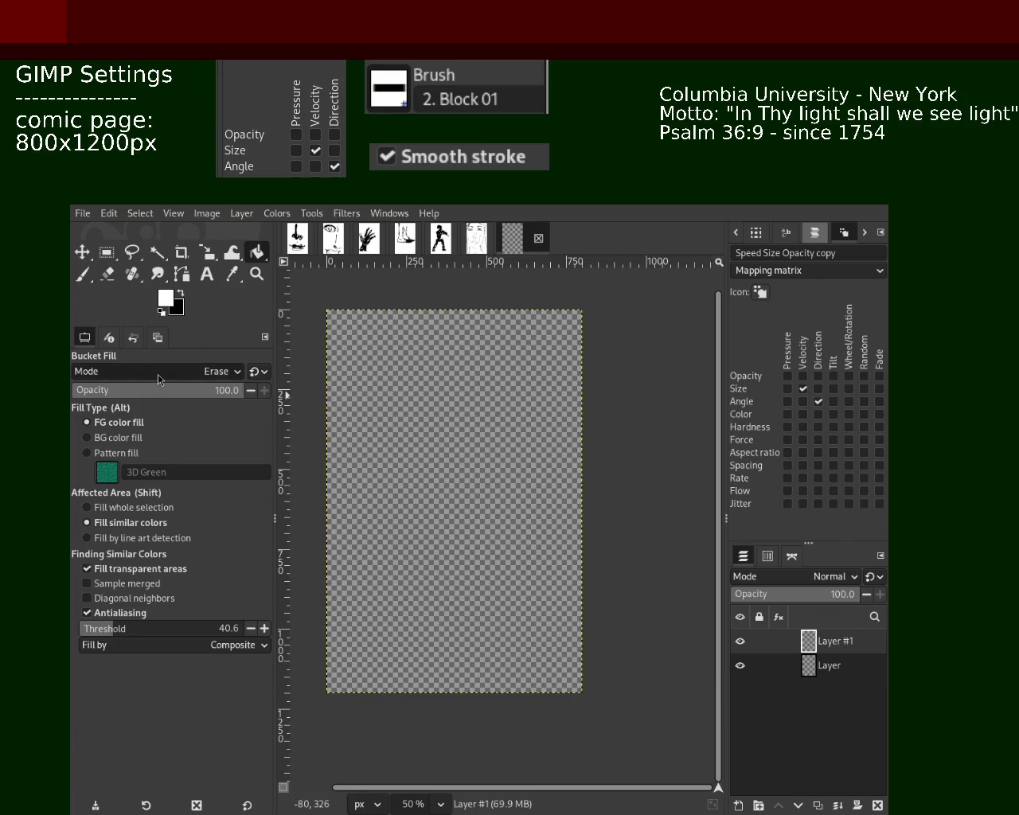
{"action": "left_click", "coordinate": [130, 305]}
{"action": "left_click", "coordinate": [478, 425]}
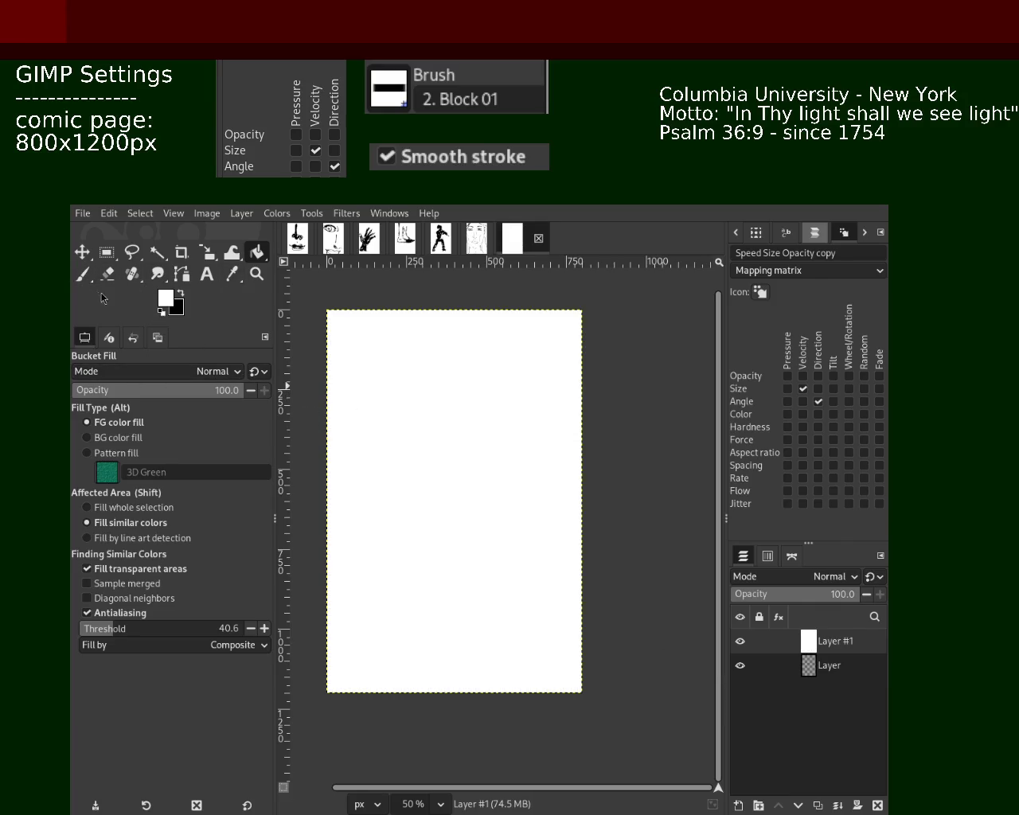
Move the white layer beneath 'Layer', select 'Layer', and make black the paint colour.
{"action": "left_click", "coordinate": [82, 274]}
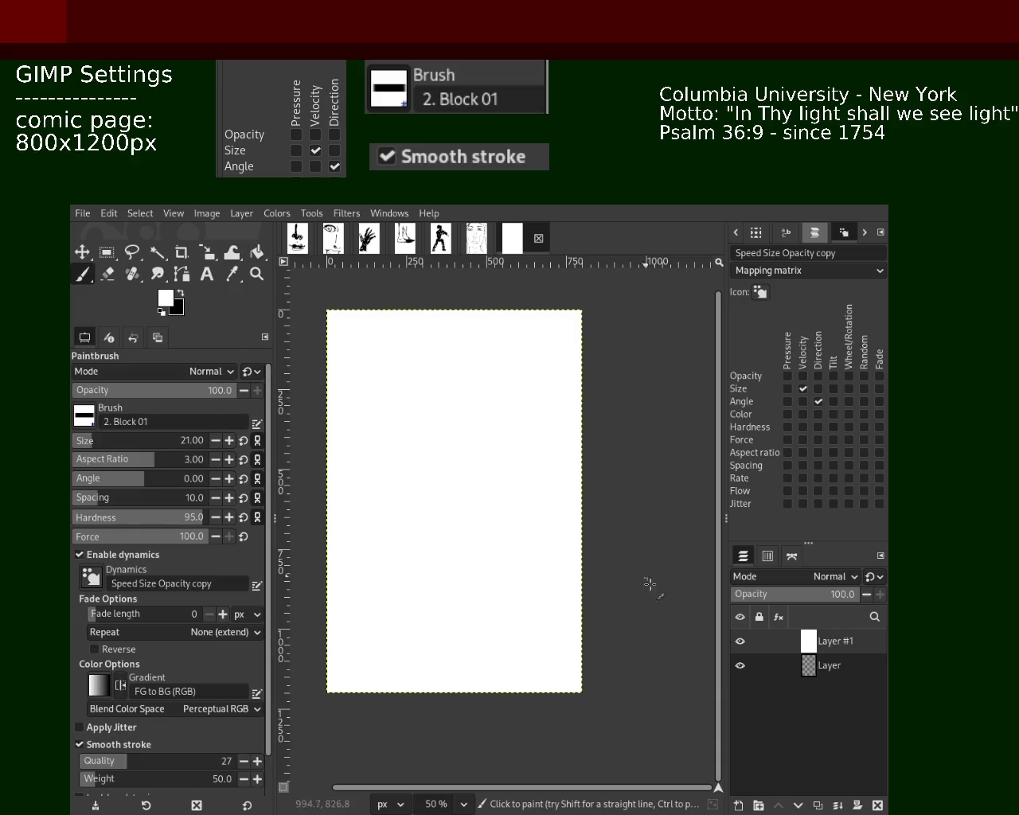
{"action": "left_click_drag", "start_coordinate": [779, 641], "coordinate": [817, 695]}
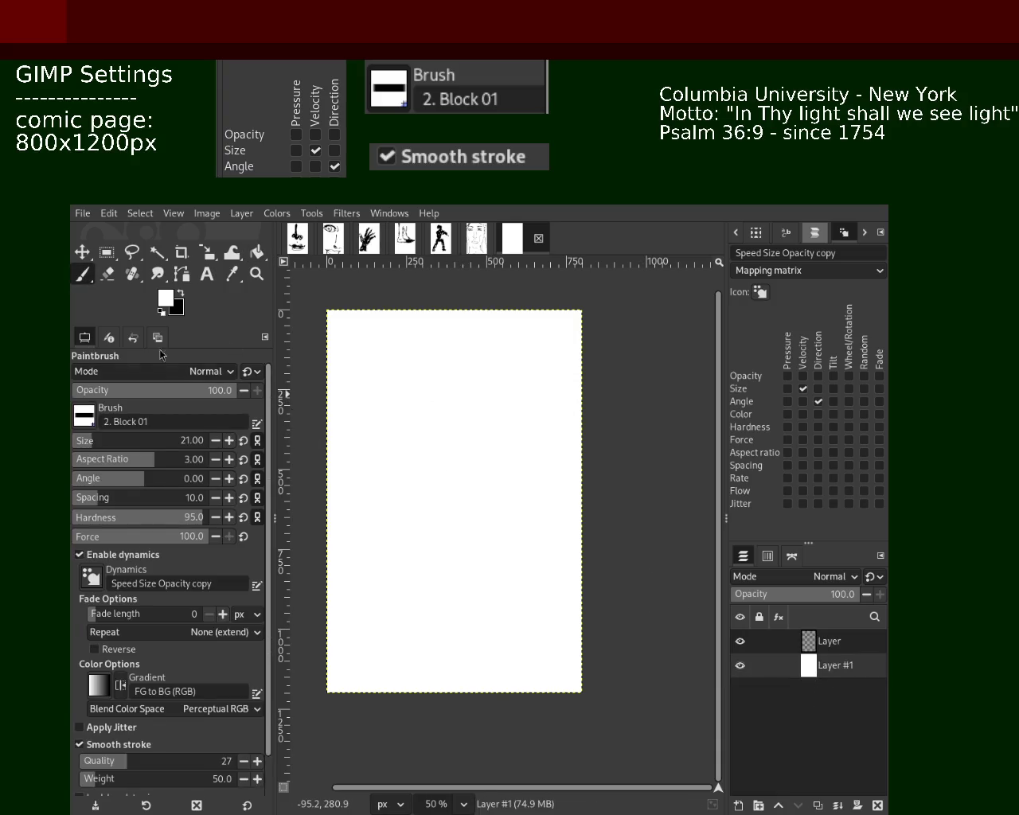
{"action": "left_click", "coordinate": [830, 648]}
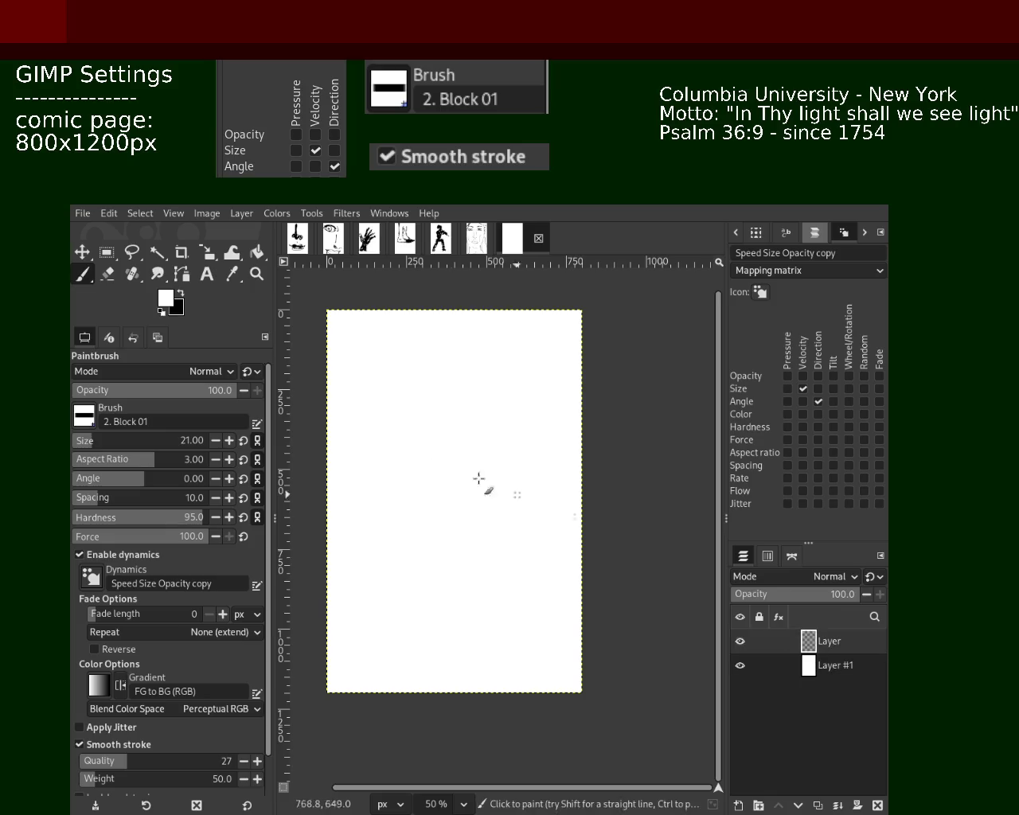
{"action": "left_click", "coordinate": [182, 297]}
Enlarge the brush to size 49, painting and undoing test loops.
{"action": "left_click_drag", "start_coordinate": [466, 398], "coordinate": [451, 418]}
{"action": "key", "text": "ctrl+z"}
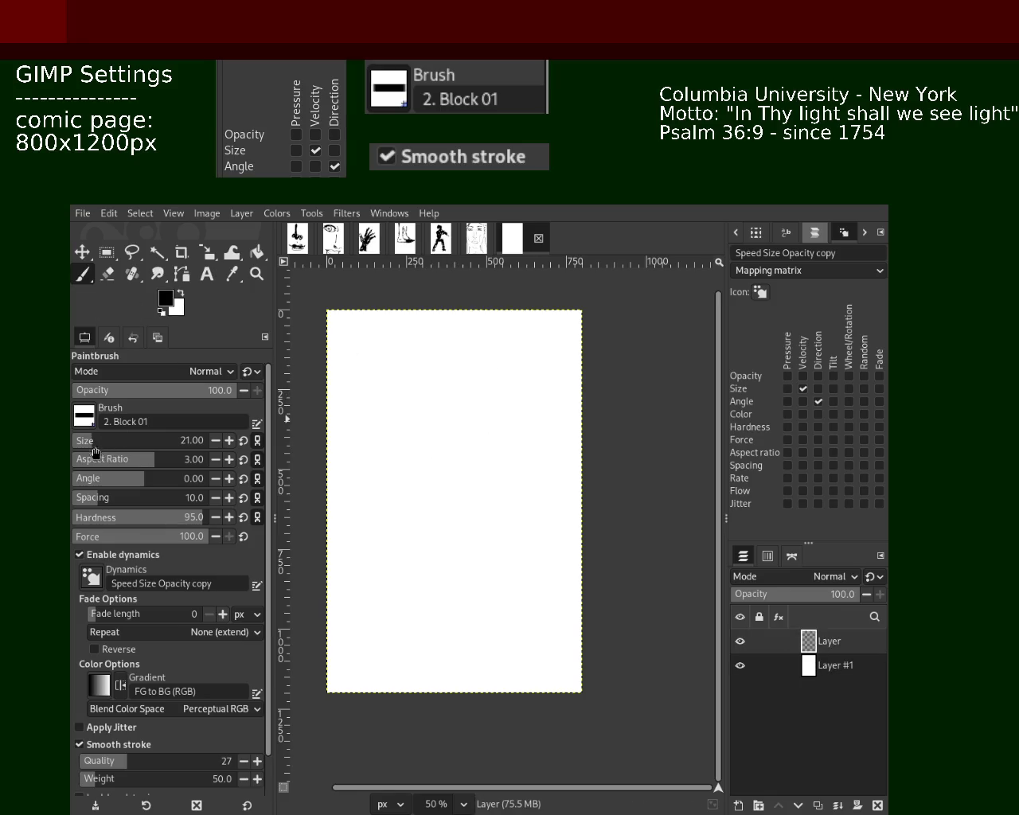
{"action": "left_click_drag", "start_coordinate": [96, 452], "coordinate": [111, 450]}
{"action": "mouse_move", "coordinate": [400, 357]}
{"action": "left_mouse_down"}
{"action": "mouse_move", "coordinate": [437, 348]}
{"action": "mouse_move", "coordinate": [437, 380]}
{"action": "left_mouse_up"}
{"action": "key", "text": "ctrl+z"}
Paint bold black loops left of centre, forming and thickening an 8 shape.
{"action": "key", "text": "ctrl+z"}
{"action": "mouse_move", "coordinate": [415, 331]}
{"action": "left_mouse_down"}
{"action": "mouse_move", "coordinate": [429, 358]}
{"action": "mouse_move", "coordinate": [414, 373]}
{"action": "mouse_move", "coordinate": [409, 416]}
{"action": "mouse_move", "coordinate": [422, 445]}
{"action": "mouse_move", "coordinate": [374, 549]}
{"action": "left_mouse_up"}
{"action": "key", "text": "ctrl+z"}
{"action": "key", "text": "ctrl+z"}
{"action": "key", "text": "ctrl+z"}
{"action": "key", "text": "ctrl+z"}
{"action": "key", "text": "ctrl+z"}
{"action": "mouse_move", "coordinate": [398, 486]}
{"action": "left_mouse_down"}
{"action": "mouse_move", "coordinate": [421, 535]}
{"action": "mouse_move", "coordinate": [402, 458]}
{"action": "mouse_move", "coordinate": [367, 466]}
{"action": "mouse_move", "coordinate": [408, 515]}
{"action": "mouse_move", "coordinate": [430, 506]}
{"action": "mouse_move", "coordinate": [394, 439]}
{"action": "left_mouse_up"}
{"action": "key", "text": "ctrl+z"}
{"action": "key", "text": "ctrl+z"}
{"action": "key", "text": "ctrl+z"}
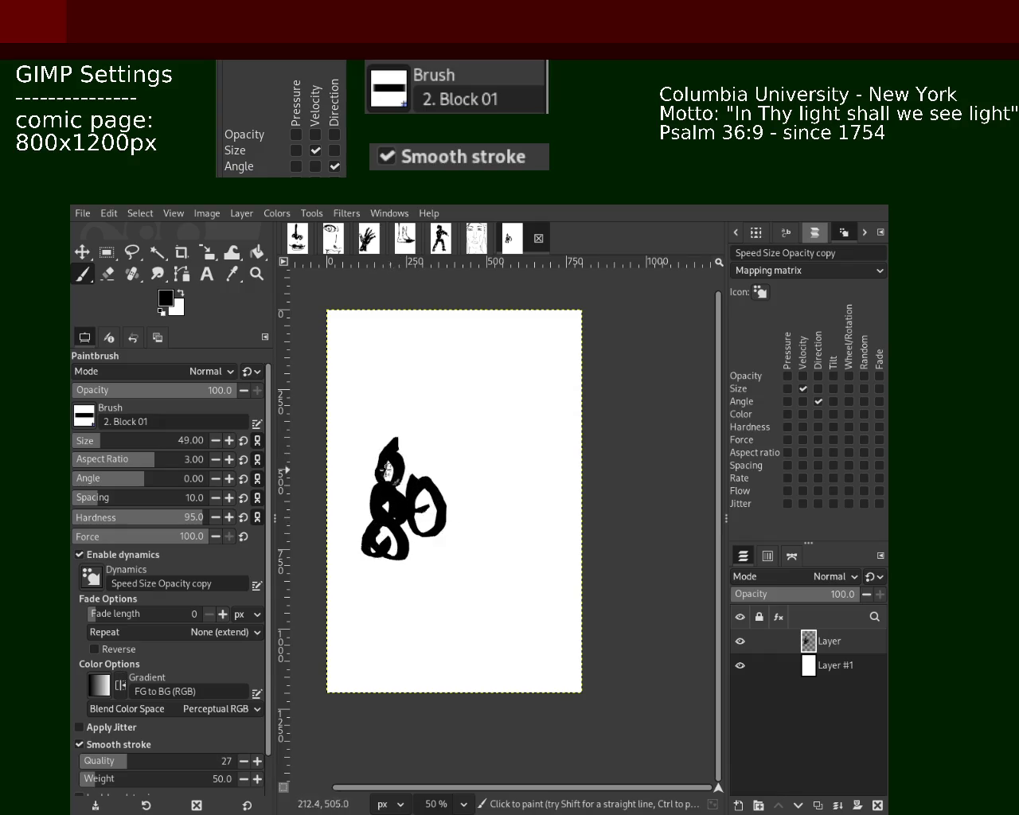
{"action": "key", "text": "ctrl+z"}
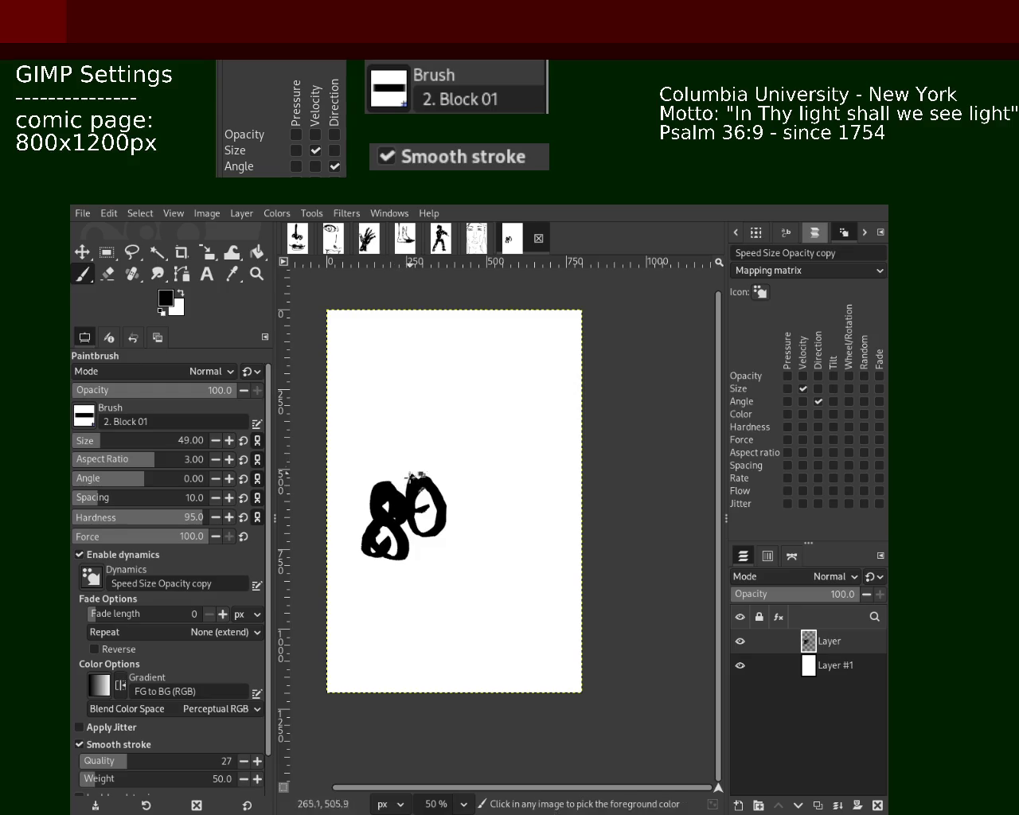
{"action": "mouse_move", "coordinate": [371, 549]}
{"action": "left_mouse_down"}
{"action": "mouse_move", "coordinate": [408, 569]}
{"action": "mouse_move", "coordinate": [371, 555]}
{"action": "mouse_move", "coordinate": [386, 532]}
{"action": "left_mouse_up"}
{"action": "mouse_move", "coordinate": [401, 471]}
{"action": "left_mouse_down"}
{"action": "mouse_move", "coordinate": [434, 555]}
{"action": "mouse_move", "coordinate": [380, 607]}
{"action": "left_mouse_up"}
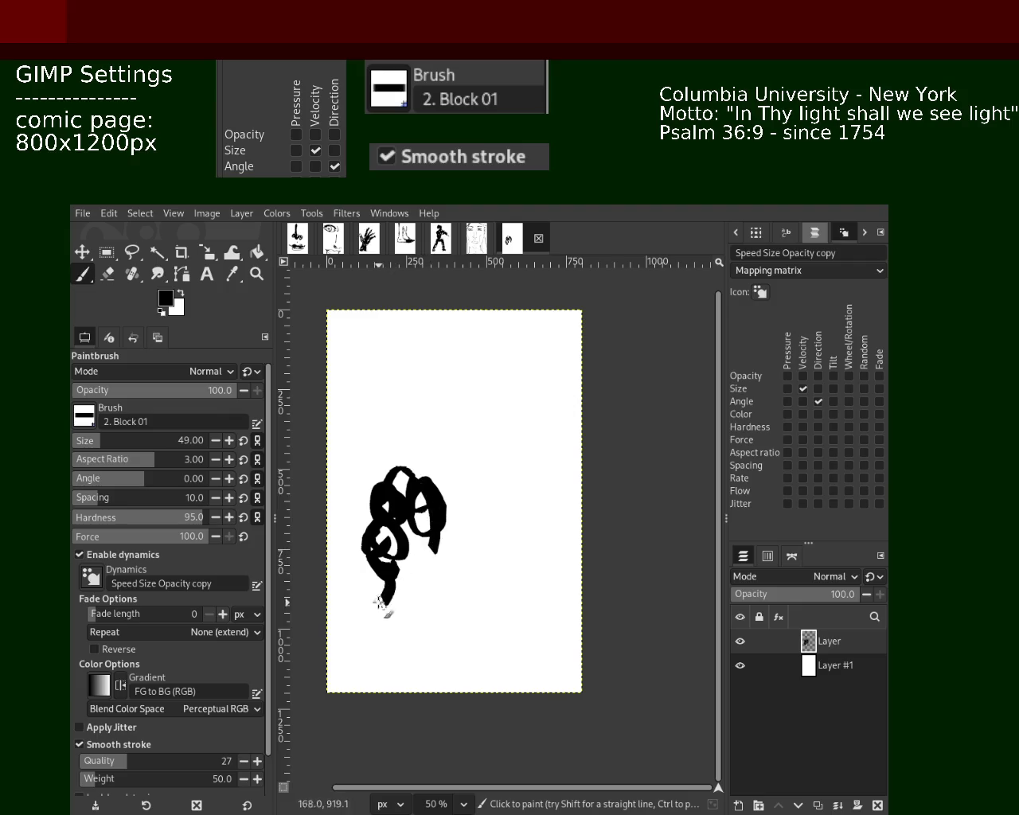
{"action": "mouse_move", "coordinate": [405, 478]}
{"action": "left_mouse_down"}
{"action": "mouse_move", "coordinate": [387, 515]}
{"action": "mouse_move", "coordinate": [364, 527]}
{"action": "mouse_move", "coordinate": [362, 585]}
{"action": "mouse_move", "coordinate": [415, 497]}
{"action": "mouse_move", "coordinate": [385, 518]}
{"action": "left_mouse_up"}
{"action": "left_click_drag", "start_coordinate": [424, 528], "coordinate": [434, 525]}
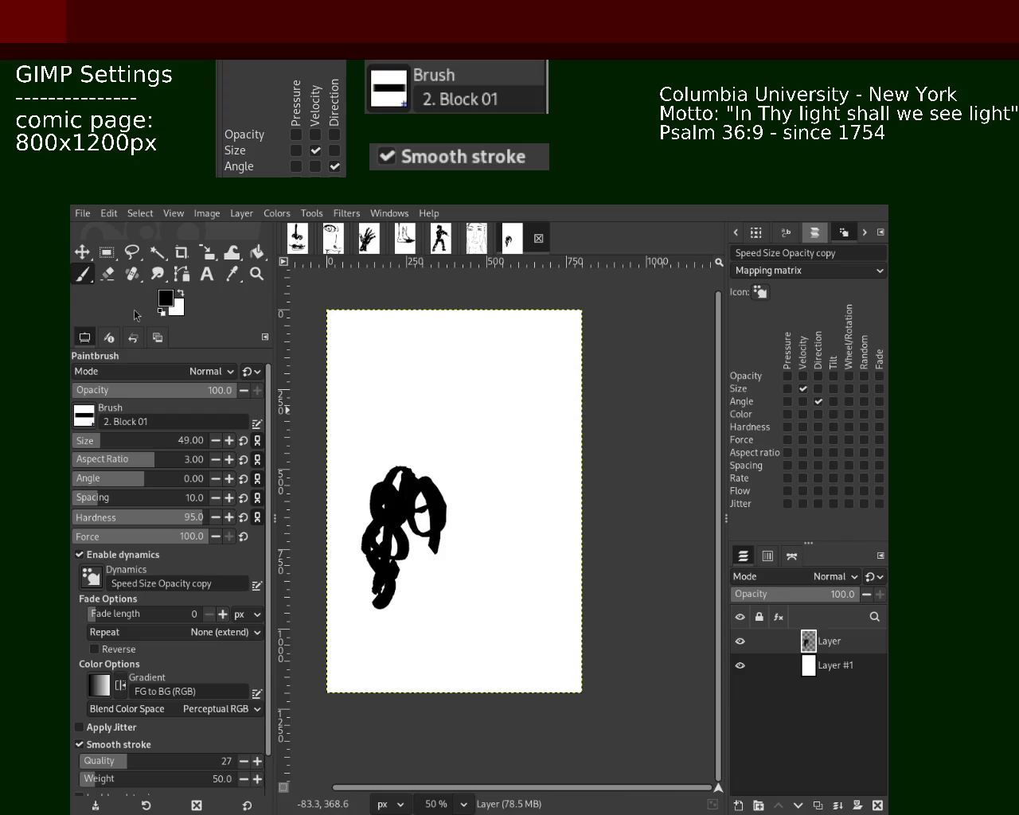
Erase part of the blob's left side, then try and undo several repainting strokes.
{"action": "left_click", "coordinate": [108, 273]}
{"action": "mouse_move", "coordinate": [370, 460]}
{"action": "left_mouse_down"}
{"action": "mouse_move", "coordinate": [364, 528]}
{"action": "mouse_move", "coordinate": [398, 548]}
{"action": "mouse_move", "coordinate": [408, 538]}
{"action": "left_mouse_up"}
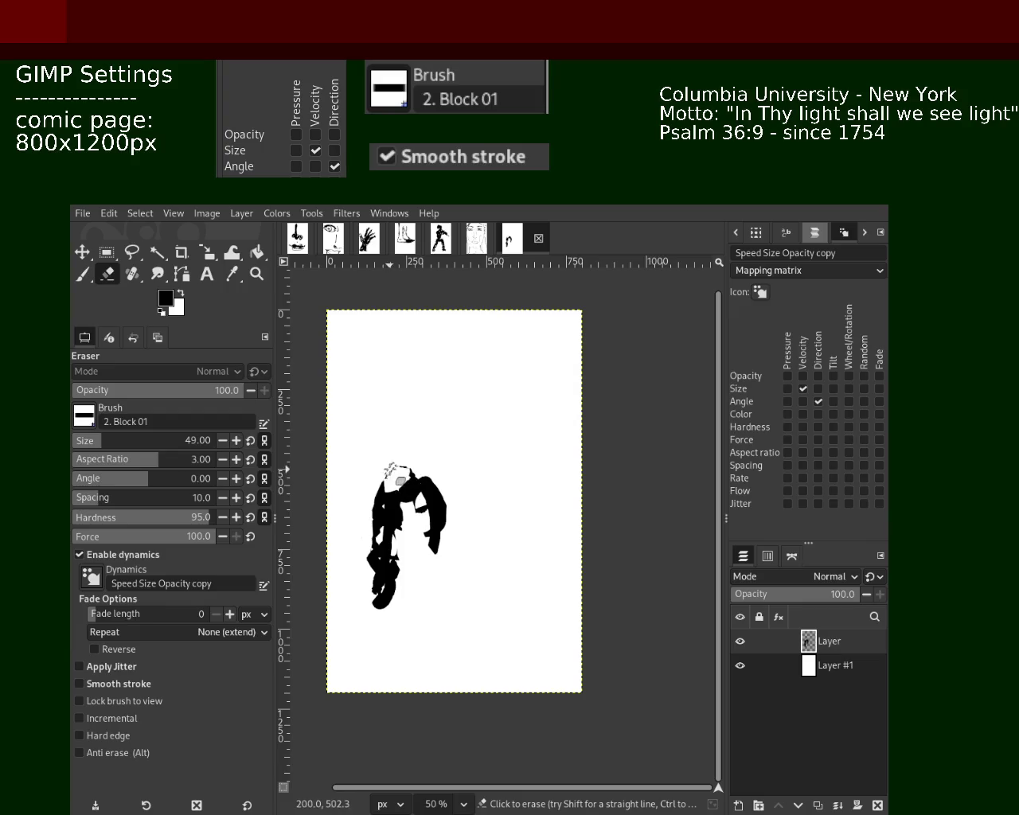
{"action": "key", "text": "p"}
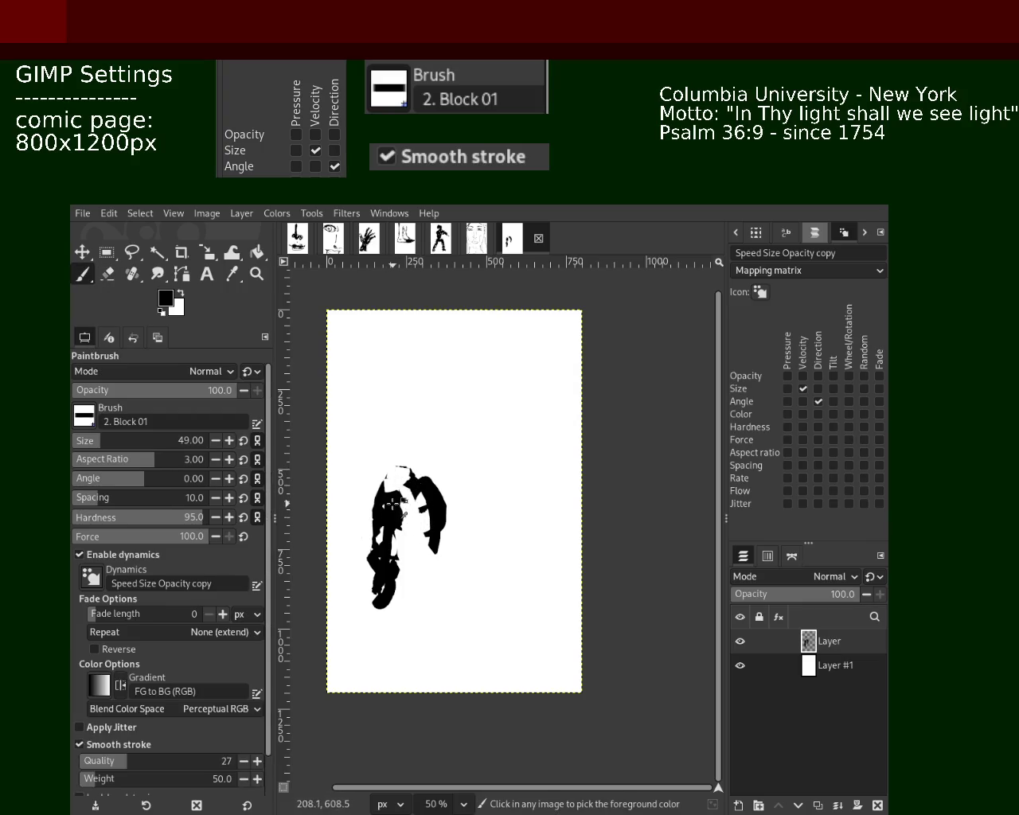
{"action": "left_click_drag", "start_coordinate": [418, 510], "coordinate": [421, 579]}
{"action": "left_click_drag", "start_coordinate": [402, 497], "coordinate": [430, 555]}
{"action": "key", "text": "ctrl+z"}
{"action": "key", "text": "ctrl+z"}
{"action": "key", "text": "ctrl+z"}
{"action": "mouse_move", "coordinate": [422, 517]}
{"action": "left_mouse_down"}
{"action": "mouse_move", "coordinate": [447, 597]}
{"action": "mouse_move", "coordinate": [462, 602]}
{"action": "left_mouse_up"}
{"action": "key", "text": "ctrl+z"}
{"action": "key", "text": "ctrl+z"}
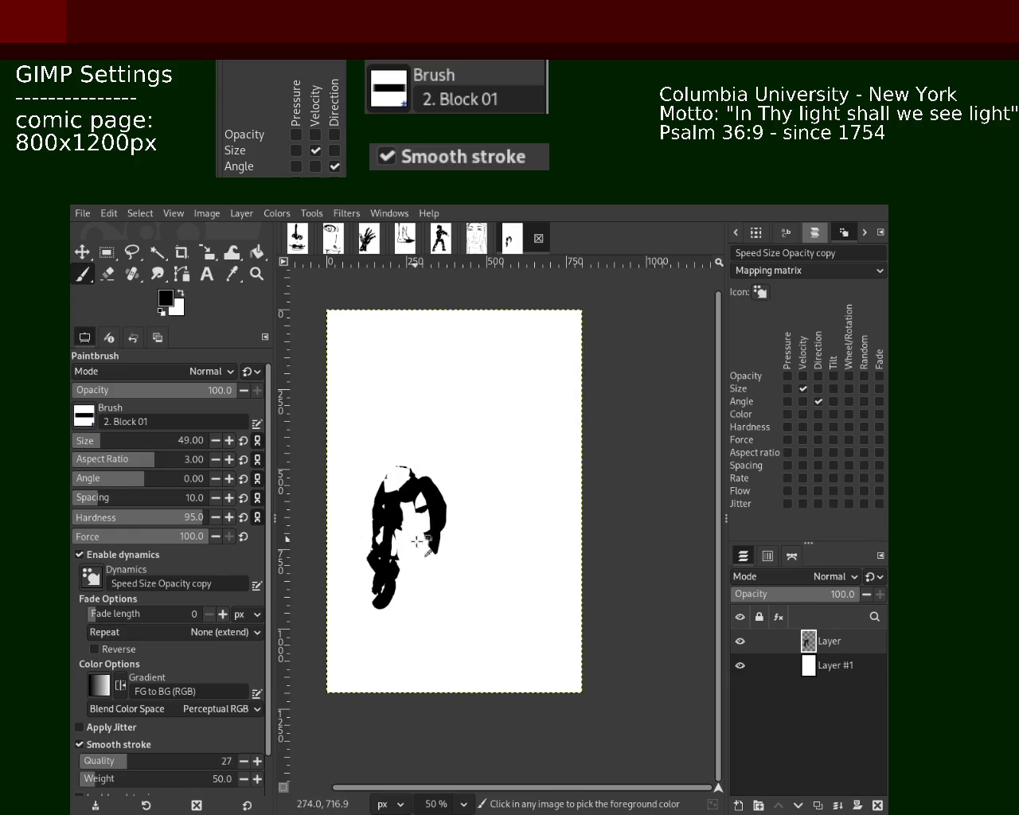
{"action": "left_click_drag", "start_coordinate": [402, 477], "coordinate": [422, 566]}
{"action": "key", "text": "ctrl+z"}
{"action": "key", "text": "ctrl+z"}
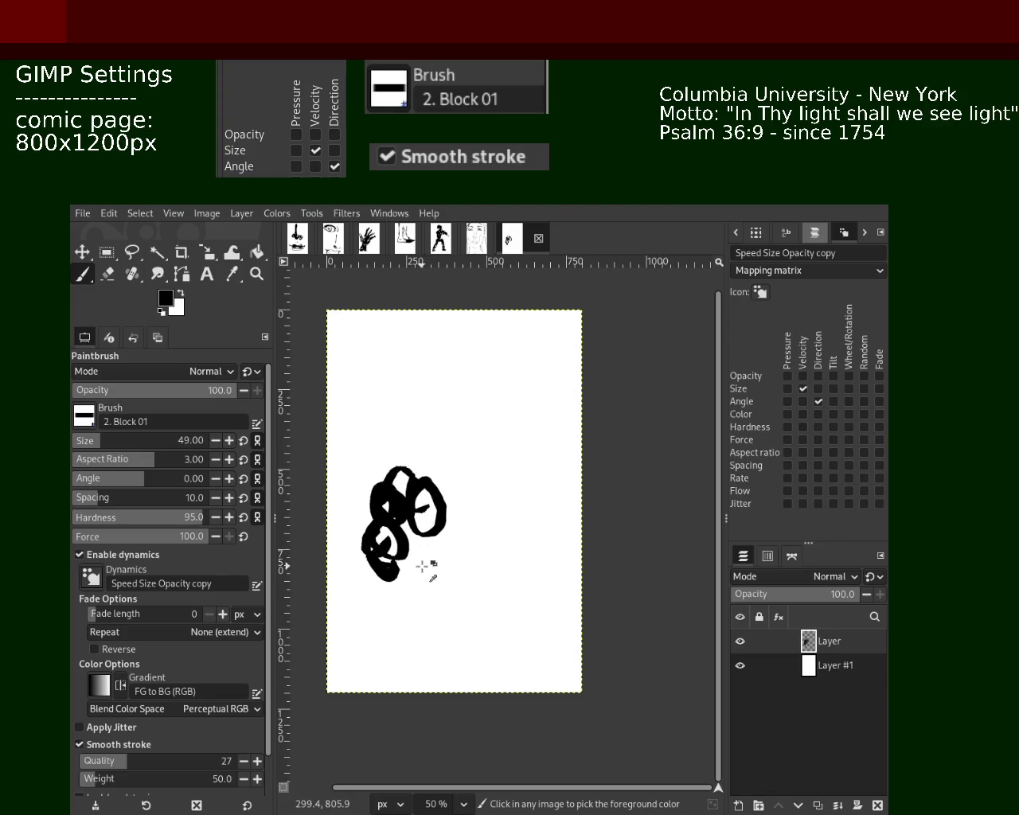
{"action": "key", "text": "ctrl+z"}
{"action": "key", "text": "ctrl+z"}
{"action": "key", "text": "ctrl+z"}
Paint loops around the blob, a looping stroke to its right, and a J-shaped leg.
{"action": "key", "text": "ctrl+z"}
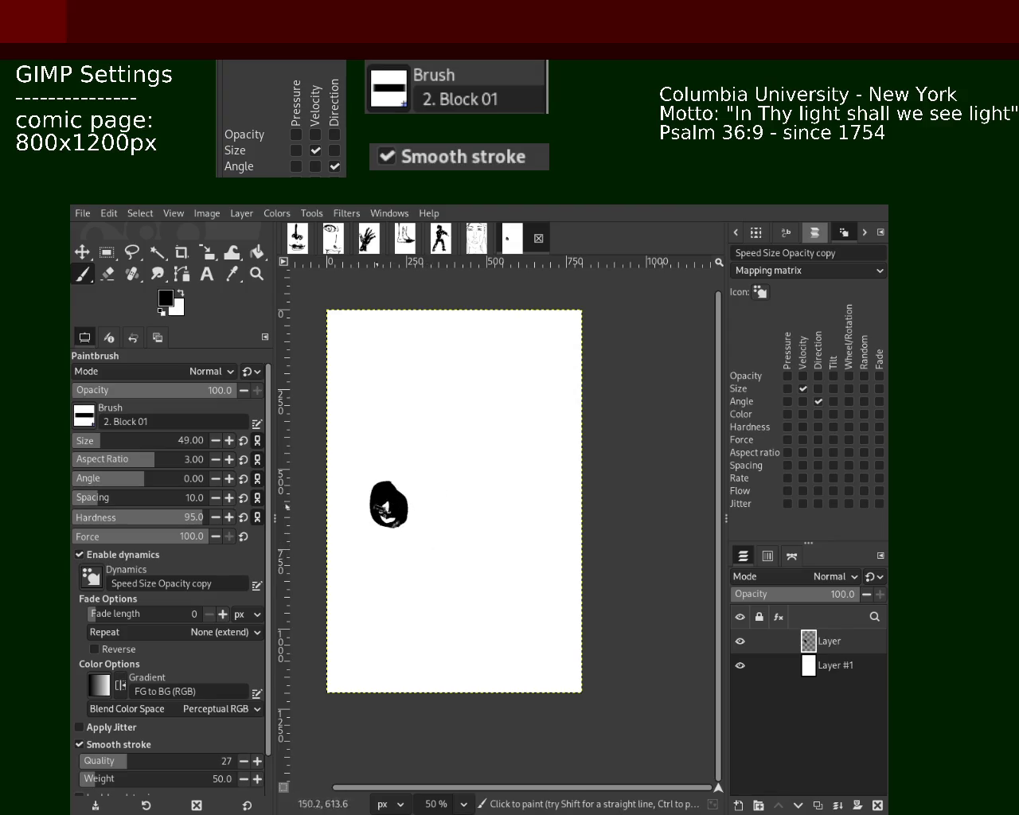
{"action": "left_click_drag", "start_coordinate": [401, 531], "coordinate": [419, 567]}
{"action": "key", "text": "ctrl+z"}
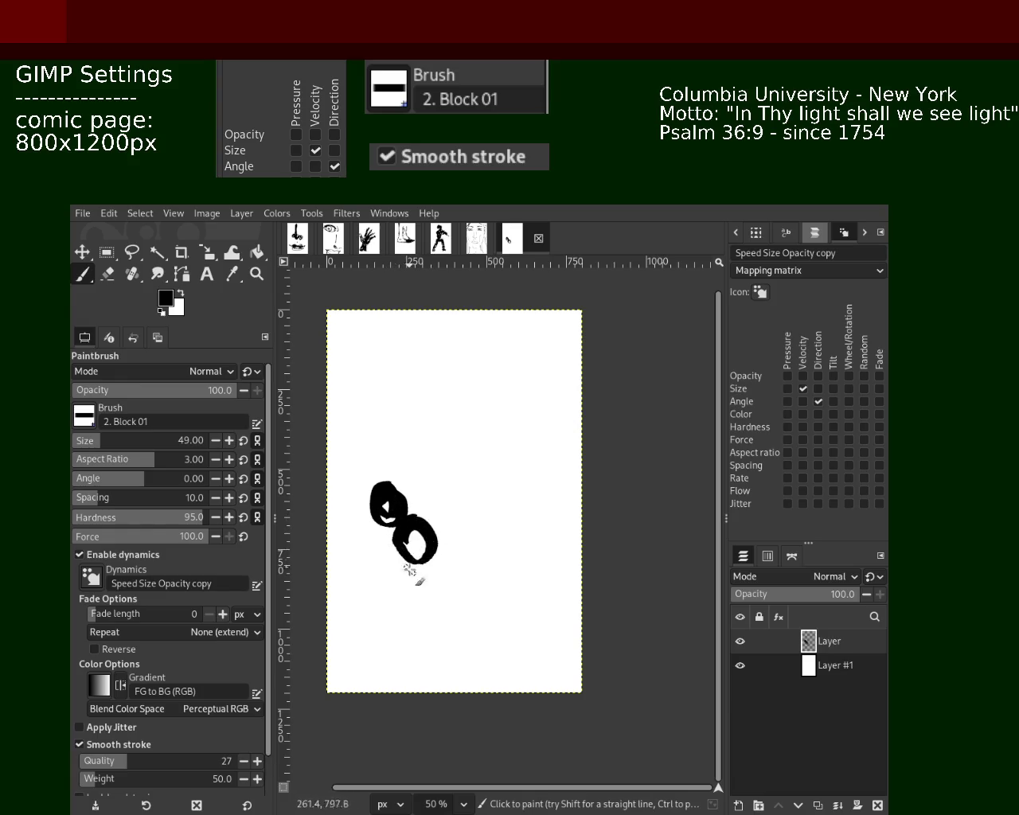
{"action": "mouse_move", "coordinate": [371, 526]}
{"action": "left_mouse_down"}
{"action": "mouse_move", "coordinate": [401, 570]}
{"action": "mouse_move", "coordinate": [374, 529]}
{"action": "mouse_move", "coordinate": [377, 575]}
{"action": "mouse_move", "coordinate": [383, 519]}
{"action": "mouse_move", "coordinate": [360, 542]}
{"action": "mouse_move", "coordinate": [377, 577]}
{"action": "left_mouse_up"}
{"action": "key", "text": "ctrl+z"}
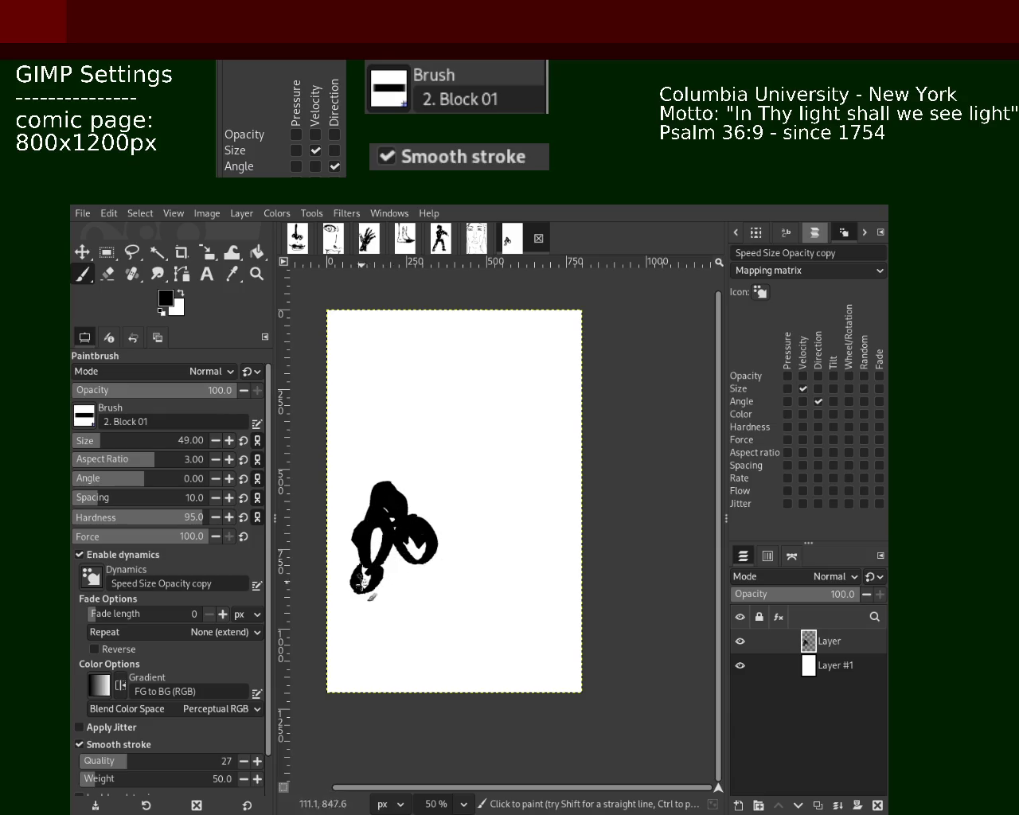
{"action": "mouse_move", "coordinate": [424, 536]}
{"action": "left_mouse_down"}
{"action": "mouse_move", "coordinate": [402, 523]}
{"action": "mouse_move", "coordinate": [416, 521]}
{"action": "mouse_move", "coordinate": [430, 566]}
{"action": "left_mouse_up"}
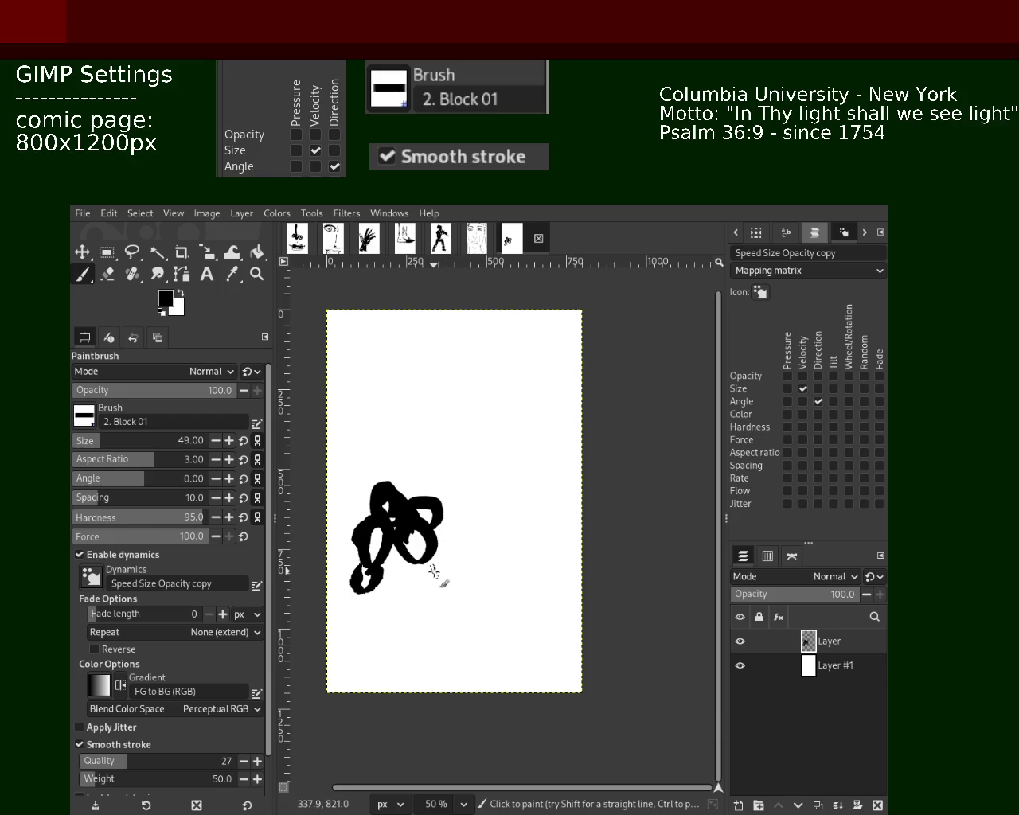
{"action": "mouse_move", "coordinate": [432, 572]}
{"action": "left_mouse_down"}
{"action": "mouse_move", "coordinate": [466, 545]}
{"action": "mouse_move", "coordinate": [503, 675]}
{"action": "left_mouse_up"}
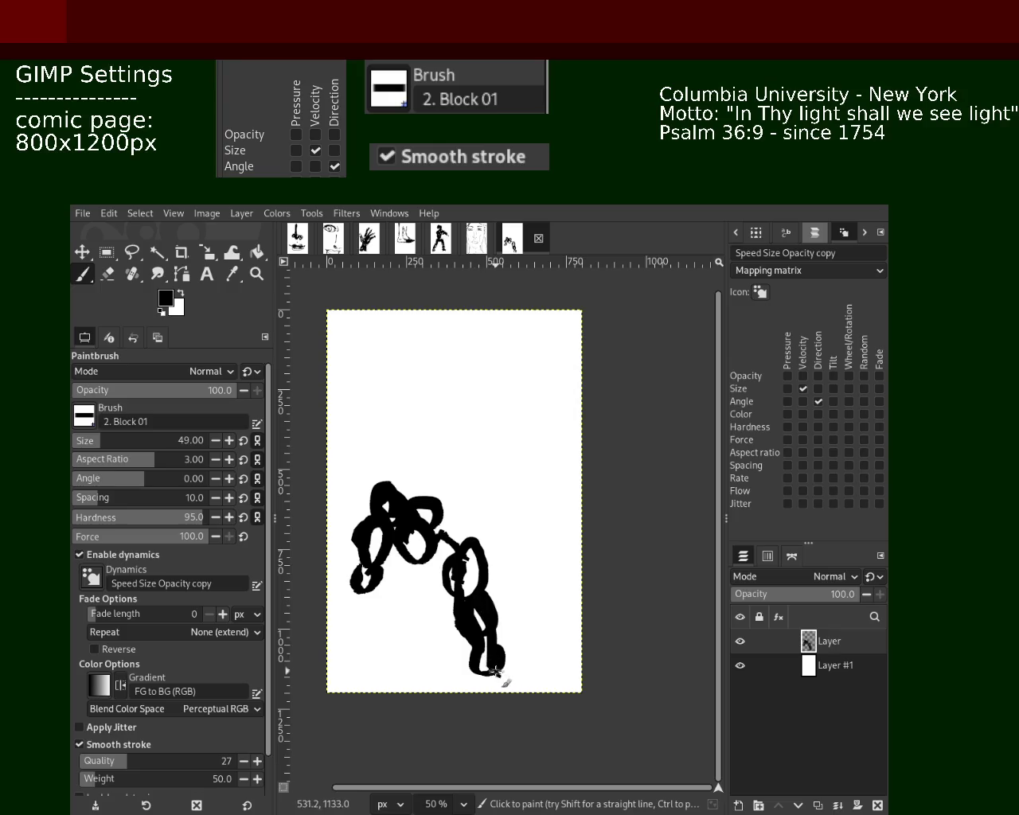
{"action": "mouse_move", "coordinate": [398, 522]}
{"action": "left_mouse_down"}
{"action": "mouse_move", "coordinate": [374, 629]}
{"action": "mouse_move", "coordinate": [343, 593]}
{"action": "mouse_move", "coordinate": [378, 583]}
{"action": "left_mouse_up"}
Paint strokes up the right arm and thicken the bottom foot stroke.
{"action": "mouse_move", "coordinate": [438, 518]}
{"action": "left_mouse_down"}
{"action": "mouse_move", "coordinate": [500, 436]}
{"action": "mouse_move", "coordinate": [487, 521]}
{"action": "mouse_move", "coordinate": [491, 464]}
{"action": "left_mouse_up"}
{"action": "key", "text": "ctrl+z"}
{"action": "left_click_drag", "start_coordinate": [484, 529], "coordinate": [508, 500]}
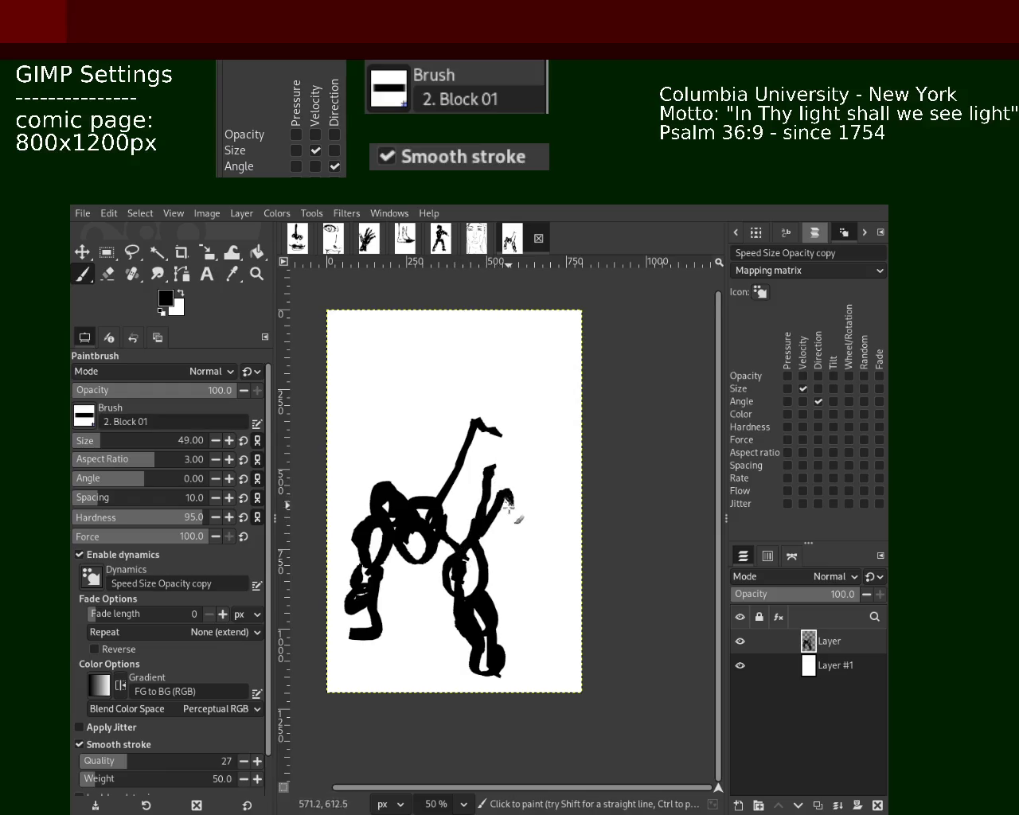
{"action": "left_click_drag", "start_coordinate": [504, 682], "coordinate": [513, 679]}
{"action": "mouse_move", "coordinate": [487, 500]}
{"action": "left_mouse_down"}
{"action": "mouse_move", "coordinate": [476, 442]}
{"action": "mouse_move", "coordinate": [466, 478]}
{"action": "left_mouse_up"}
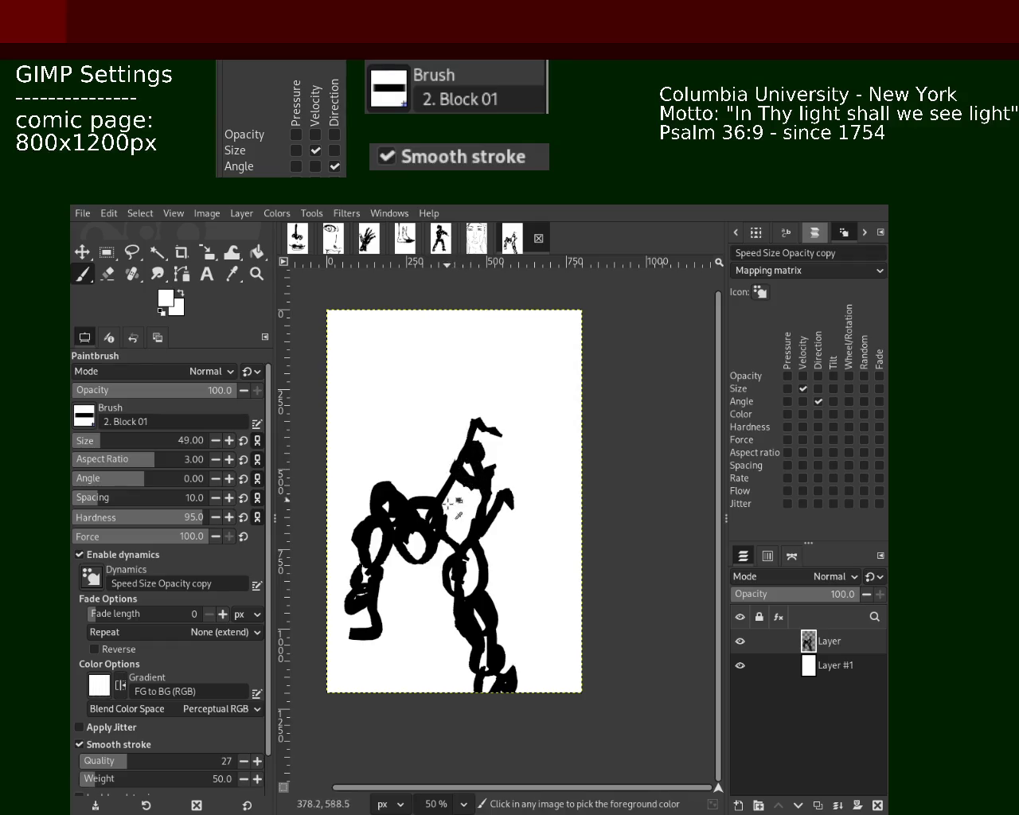
Try loops over the upper body and head, and redraw the lower-left curl.
{"action": "mouse_move", "coordinate": [467, 552]}
{"action": "left_mouse_down"}
{"action": "mouse_move", "coordinate": [428, 504]}
{"action": "mouse_move", "coordinate": [458, 438]}
{"action": "left_mouse_up"}
{"action": "key", "text": "ctrl+z"}
{"action": "key", "text": "ctrl+z"}
{"action": "left_click_drag", "start_coordinate": [458, 542], "coordinate": [470, 455]}
{"action": "key", "text": "ctrl+z"}
{"action": "left_click_drag", "start_coordinate": [457, 534], "coordinate": [478, 413]}
{"action": "key", "text": "ctrl+z"}
{"action": "key", "text": "ctrl+z"}
{"action": "left_click_drag", "start_coordinate": [457, 461], "coordinate": [483, 460]}
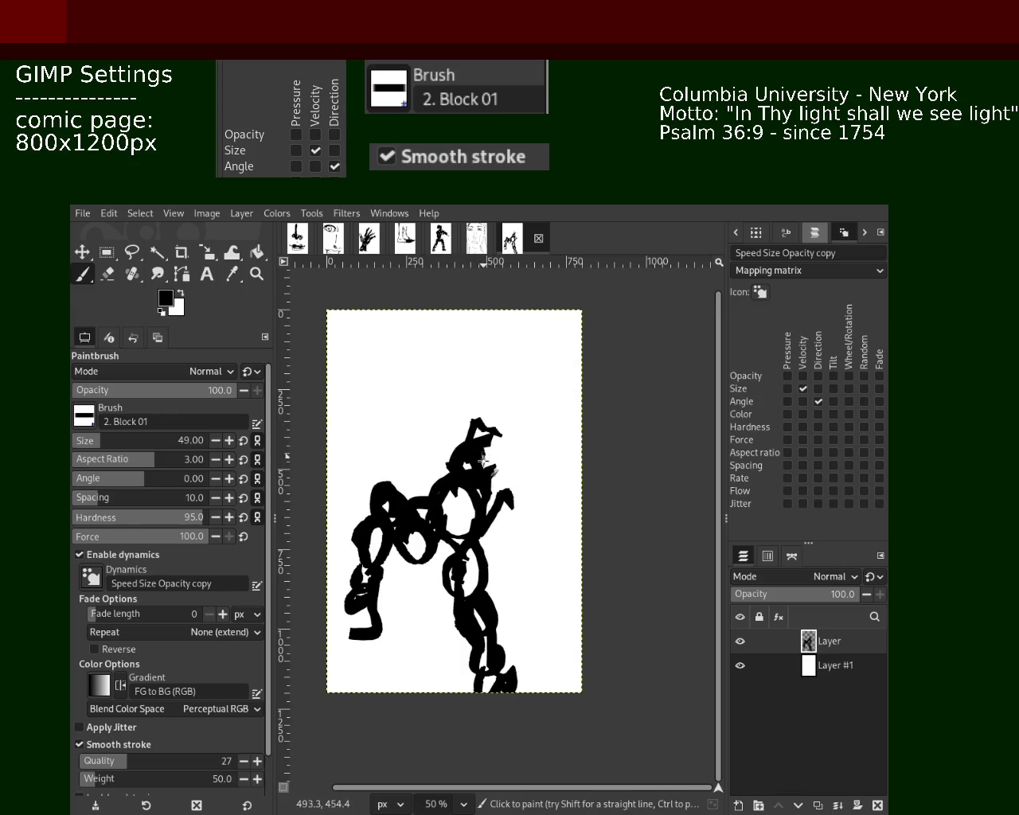
{"action": "mouse_move", "coordinate": [373, 593]}
{"action": "left_mouse_down"}
{"action": "mouse_move", "coordinate": [354, 637]}
{"action": "mouse_move", "coordinate": [353, 607]}
{"action": "mouse_move", "coordinate": [378, 648]}
{"action": "mouse_move", "coordinate": [402, 628]}
{"action": "left_mouse_up"}
{"action": "key", "text": "ctrl+z"}
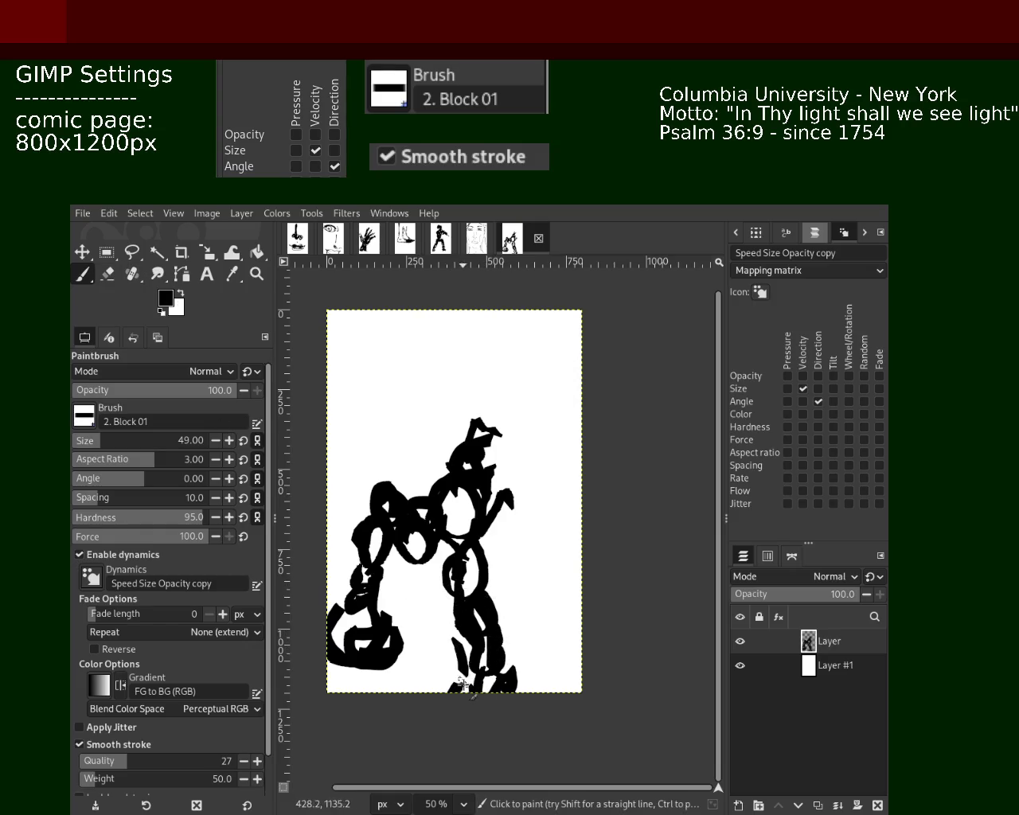
Erase specks from the foot stroke and streaks through the figure's middle.
{"action": "left_click", "coordinate": [108, 273]}
{"action": "left_click_drag", "start_coordinate": [476, 671], "coordinate": [483, 689]}
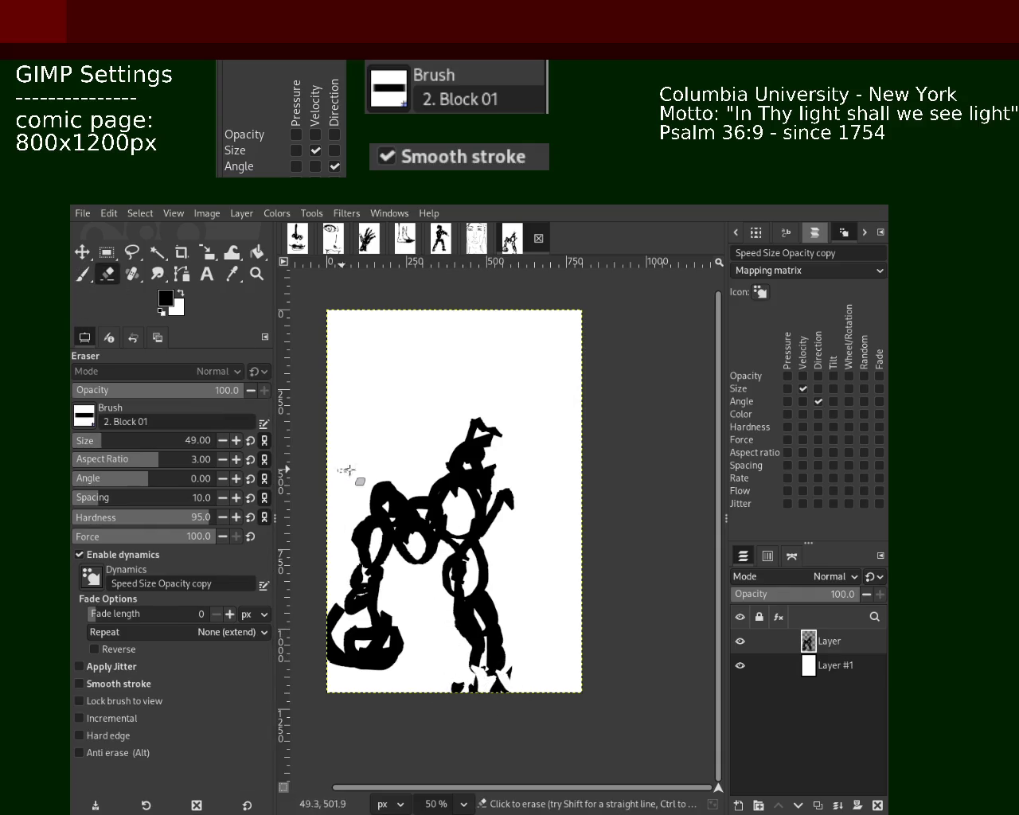
{"action": "left_click_drag", "start_coordinate": [392, 489], "coordinate": [370, 525]}
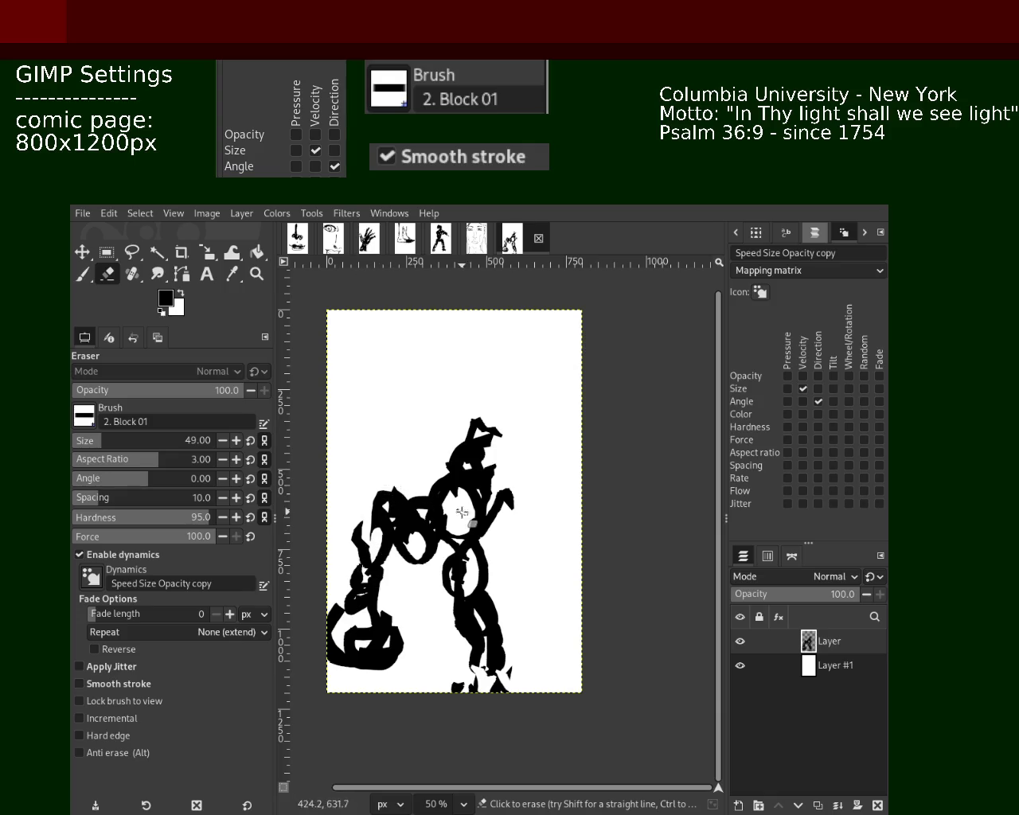
Try white carving and black arcs around the head, undoing each attempt.
{"action": "left_click", "coordinate": [83, 274]}
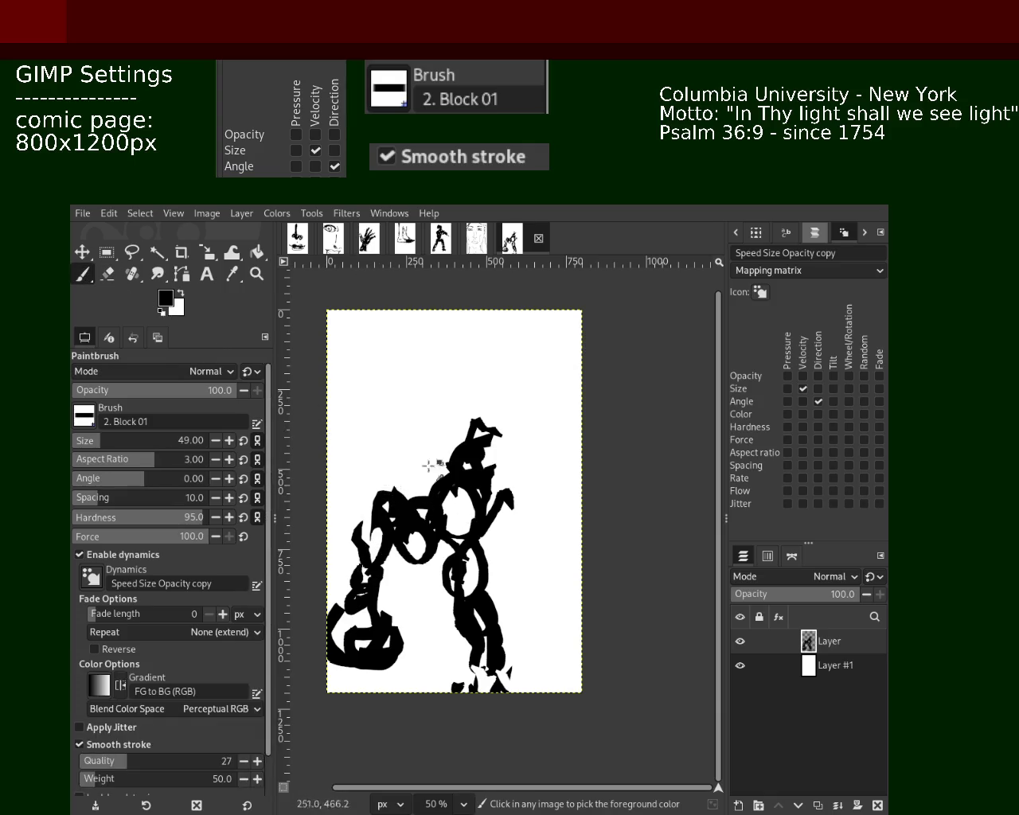
{"action": "left_click", "coordinate": [504, 473], "text": "ctrl"}
{"action": "mouse_move", "coordinate": [465, 461]}
{"action": "left_mouse_down"}
{"action": "mouse_move", "coordinate": [478, 492]}
{"action": "mouse_move", "coordinate": [446, 437]}
{"action": "left_mouse_up"}
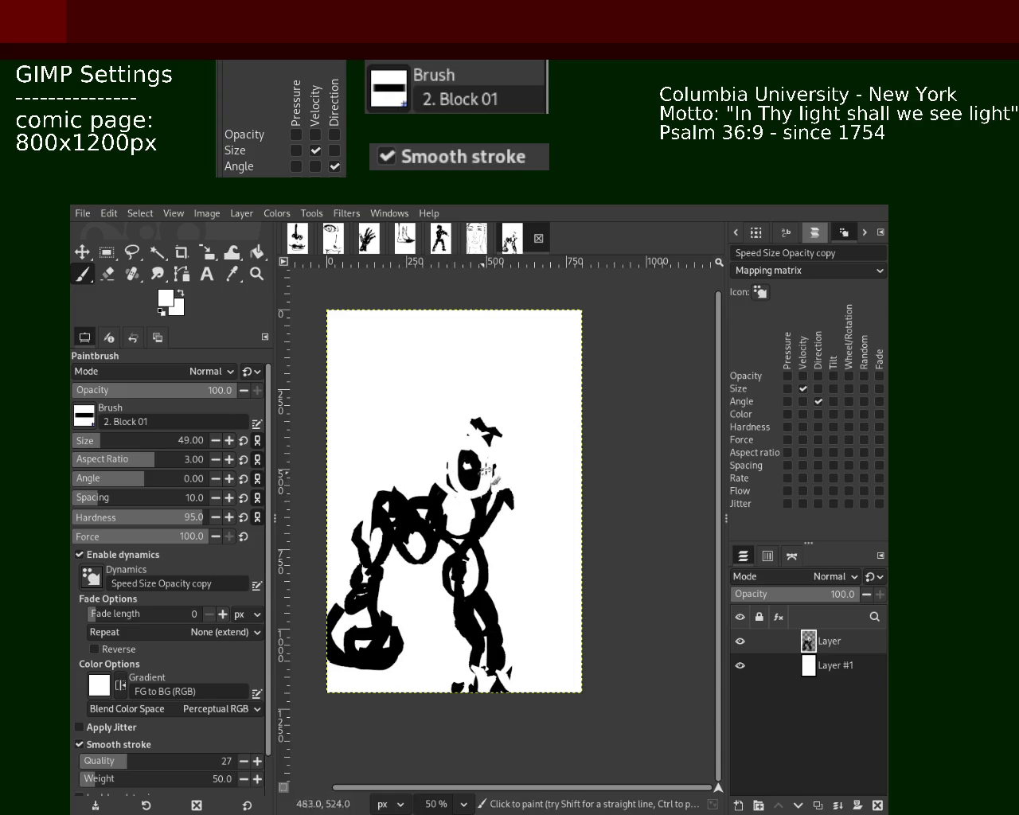
{"action": "key", "text": "ctrl+z"}
{"action": "key", "text": "d"}
{"action": "mouse_move", "coordinate": [458, 434]}
{"action": "left_mouse_down"}
{"action": "mouse_move", "coordinate": [425, 478]}
{"action": "mouse_move", "coordinate": [422, 445]}
{"action": "mouse_move", "coordinate": [462, 479]}
{"action": "mouse_move", "coordinate": [459, 461]}
{"action": "mouse_move", "coordinate": [484, 439]}
{"action": "mouse_move", "coordinate": [422, 485]}
{"action": "left_mouse_up"}
{"action": "key", "text": "ctrl+z"}
{"action": "key", "text": "ctrl+z"}
{"action": "key", "text": "ctrl+z"}
Paint upper-left arms and a C-shaped head, chain the neck, and blacken chest specks.
{"action": "key", "text": "ctrl+z"}
{"action": "left_click_drag", "start_coordinate": [446, 426], "coordinate": [510, 490]}
{"action": "key", "text": "ctrl+z"}
{"action": "mouse_move", "coordinate": [475, 398]}
{"action": "left_mouse_down"}
{"action": "mouse_move", "coordinate": [436, 498]}
{"action": "mouse_move", "coordinate": [446, 434]}
{"action": "mouse_move", "coordinate": [512, 437]}
{"action": "mouse_move", "coordinate": [478, 434]}
{"action": "mouse_move", "coordinate": [490, 414]}
{"action": "mouse_move", "coordinate": [474, 395]}
{"action": "mouse_move", "coordinate": [519, 452]}
{"action": "left_mouse_up"}
{"action": "key", "text": "ctrl+z"}
{"action": "key", "text": "ctrl+z"}
{"action": "left_click_drag", "start_coordinate": [478, 398], "coordinate": [396, 374]}
{"action": "mouse_move", "coordinate": [434, 468]}
{"action": "left_mouse_down"}
{"action": "mouse_move", "coordinate": [374, 432]}
{"action": "mouse_move", "coordinate": [432, 420]}
{"action": "mouse_move", "coordinate": [442, 352]}
{"action": "mouse_move", "coordinate": [499, 384]}
{"action": "mouse_move", "coordinate": [481, 390]}
{"action": "mouse_move", "coordinate": [473, 414]}
{"action": "left_mouse_up"}
{"action": "key", "text": "ctrl+z"}
{"action": "key", "text": "ctrl+z"}
{"action": "key", "text": "ctrl+z"}
{"action": "key", "text": "ctrl+z"}
{"action": "mouse_move", "coordinate": [500, 318]}
{"action": "left_mouse_down"}
{"action": "mouse_move", "coordinate": [505, 360]}
{"action": "mouse_move", "coordinate": [526, 374]}
{"action": "left_mouse_up"}
{"action": "key", "text": "ctrl+z"}
{"action": "mouse_move", "coordinate": [498, 312]}
{"action": "left_mouse_down"}
{"action": "mouse_move", "coordinate": [515, 332]}
{"action": "mouse_move", "coordinate": [482, 358]}
{"action": "mouse_move", "coordinate": [515, 319]}
{"action": "mouse_move", "coordinate": [487, 398]}
{"action": "mouse_move", "coordinate": [462, 409]}
{"action": "left_mouse_up"}
{"action": "key", "text": "ctrl+z"}
{"action": "key", "text": "ctrl+z"}
{"action": "key", "text": "ctrl+z"}
{"action": "key", "text": "ctrl+z"}
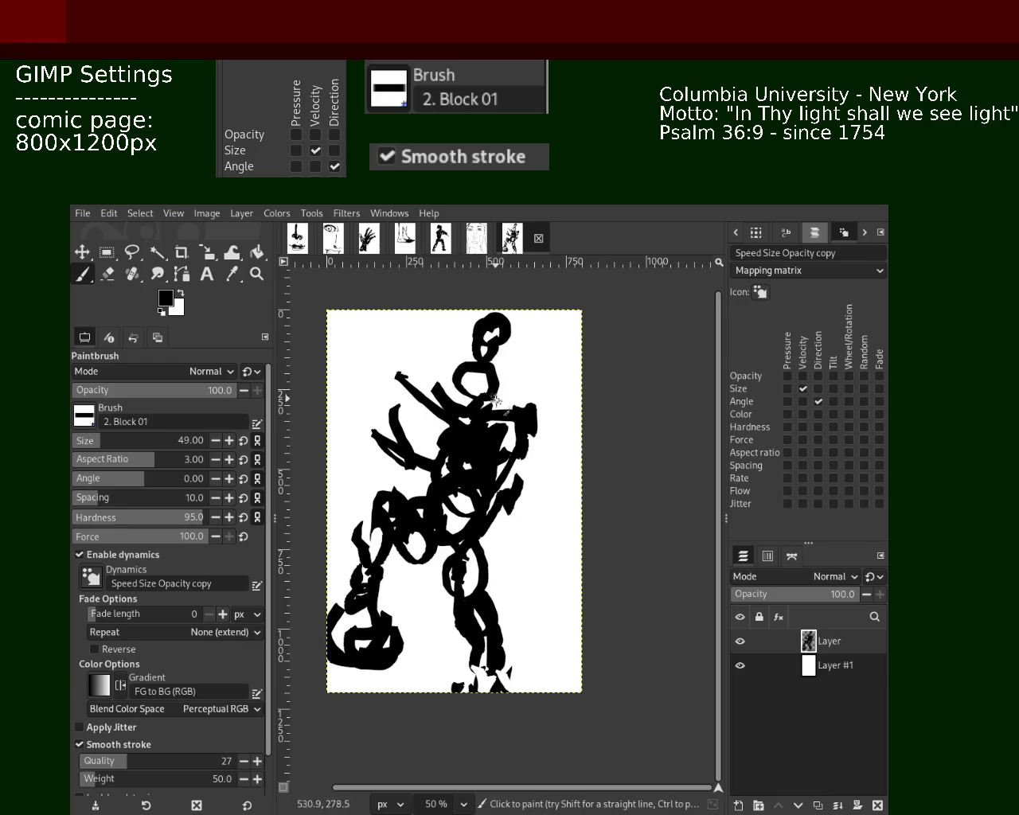
{"action": "key", "text": "ctrl+z"}
{"action": "left_click_drag", "start_coordinate": [452, 473], "coordinate": [466, 498]}
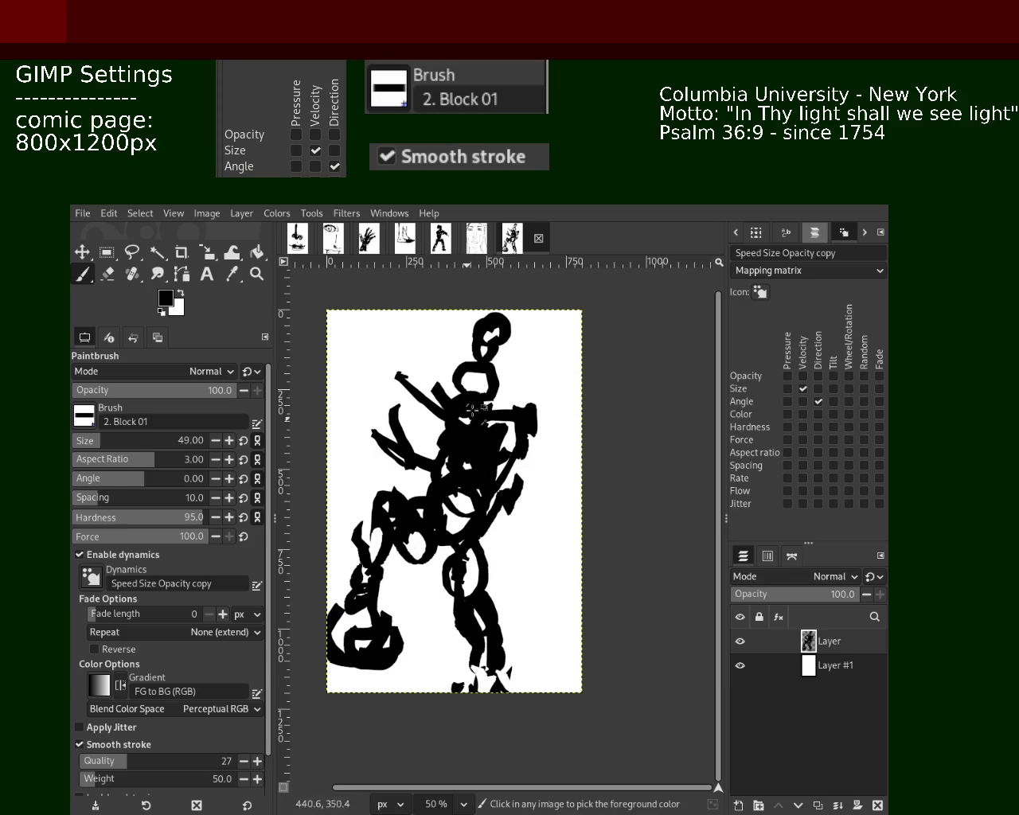
Erase the lower-left blob, stray bottom marks, and part of the left ring stroke.
{"action": "left_click", "coordinate": [108, 274]}
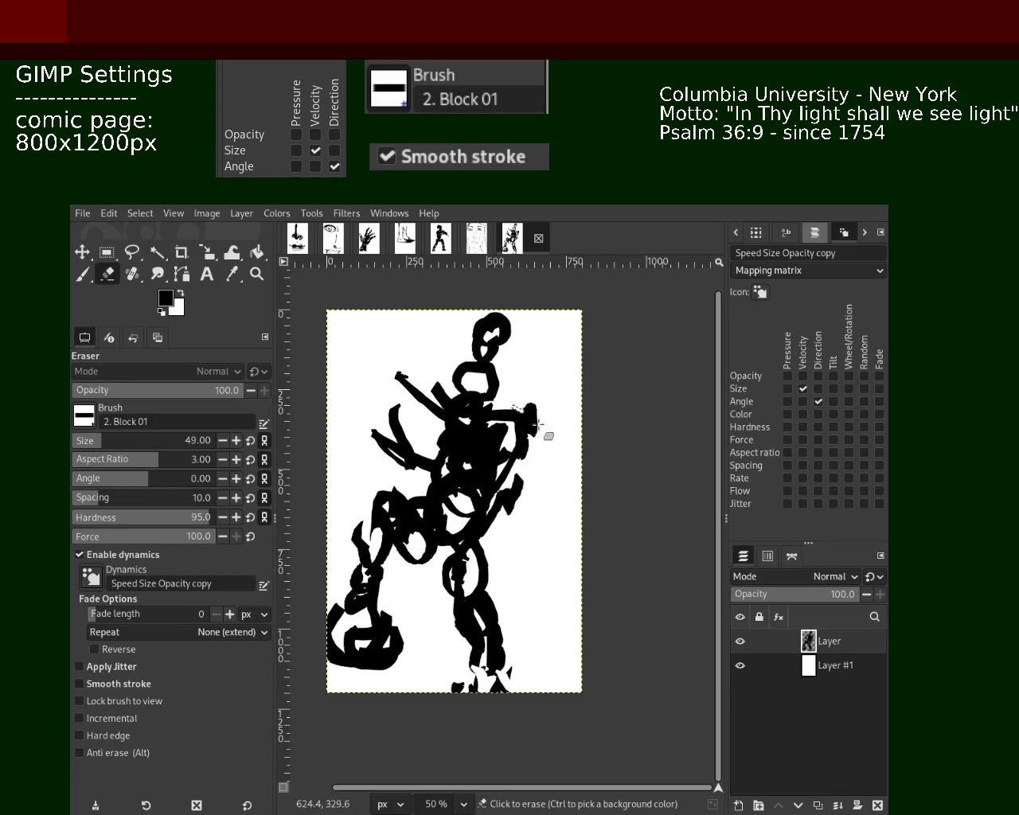
{"action": "left_click_drag", "start_coordinate": [370, 510], "coordinate": [396, 535]}
{"action": "left_click_drag", "start_coordinate": [374, 639], "coordinate": [398, 629]}
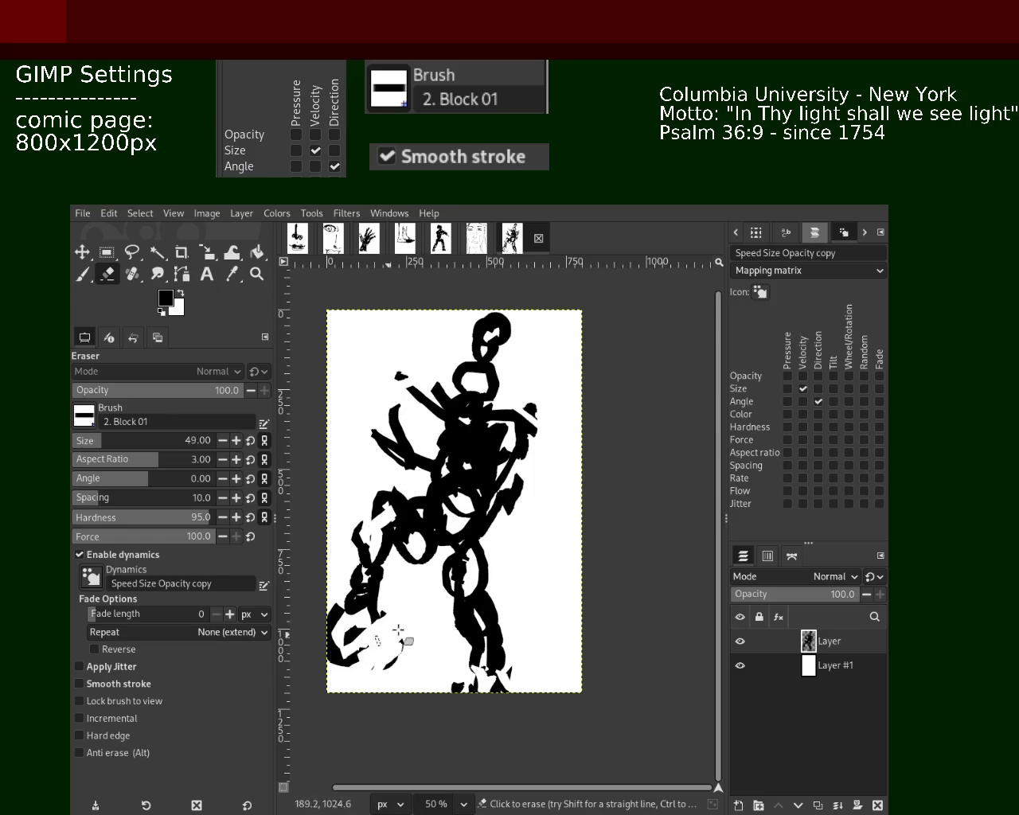
{"action": "left_click_drag", "start_coordinate": [454, 661], "coordinate": [468, 667]}
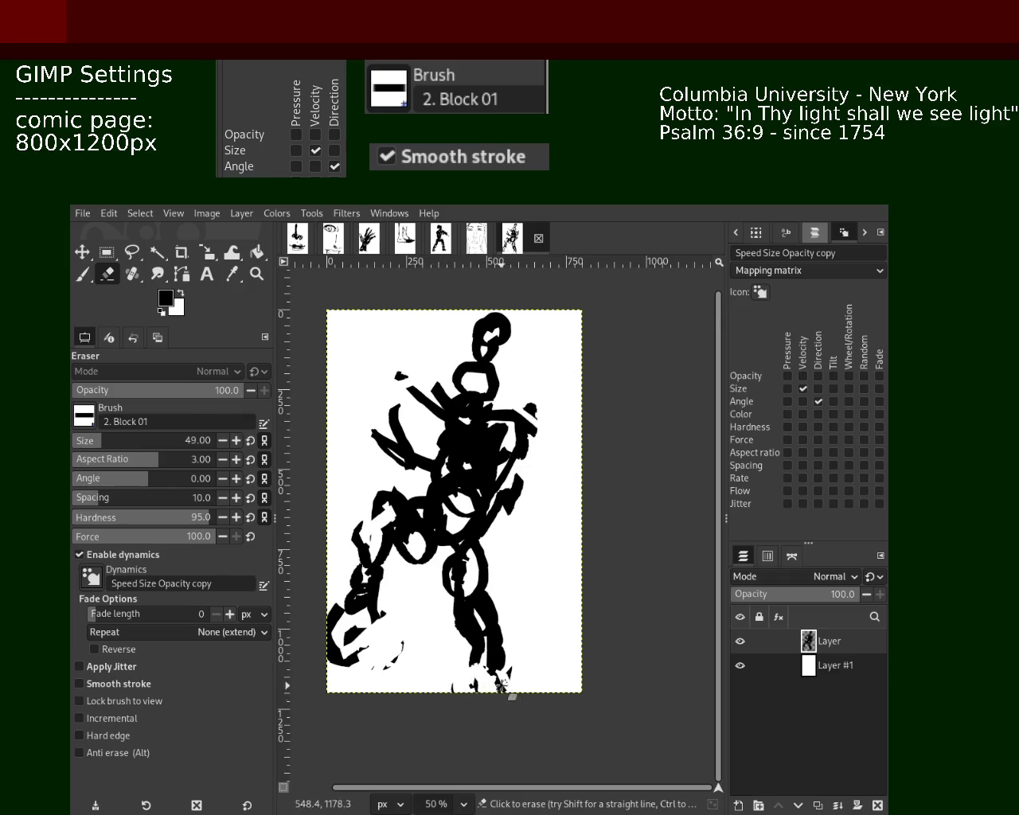
{"action": "left_click_drag", "start_coordinate": [434, 544], "coordinate": [411, 568]}
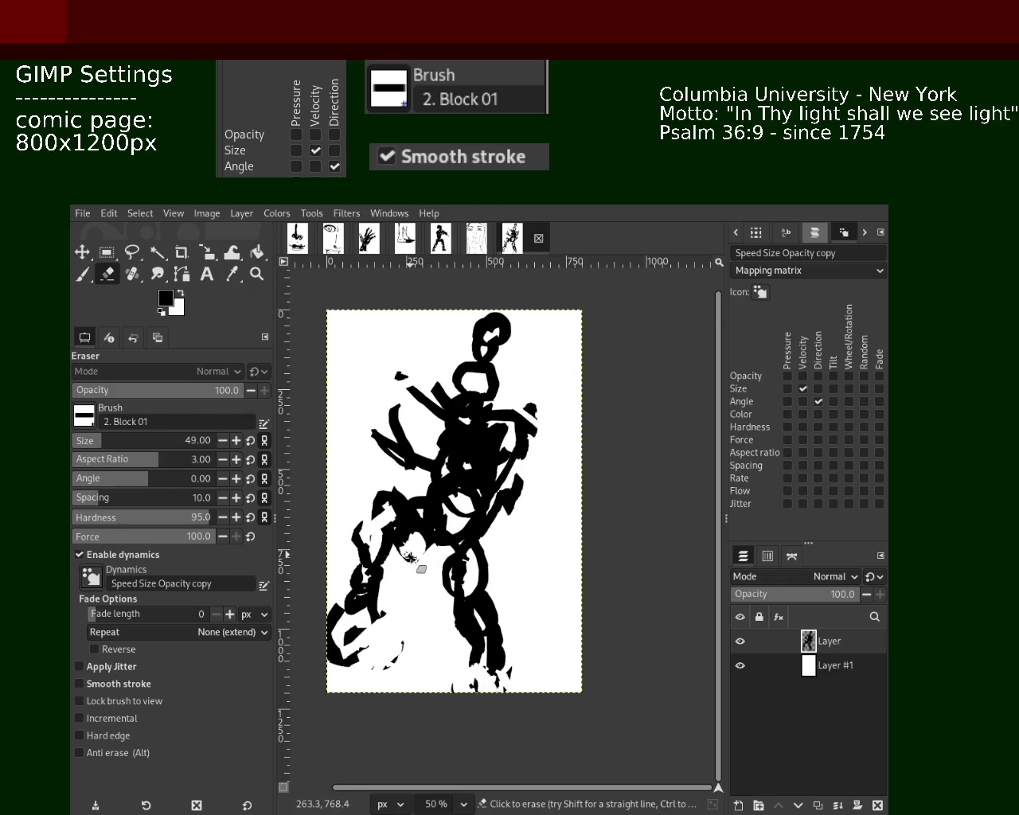
Paint black into the chain gap, undoing and redoing the attempts.
{"action": "key", "text": "p"}
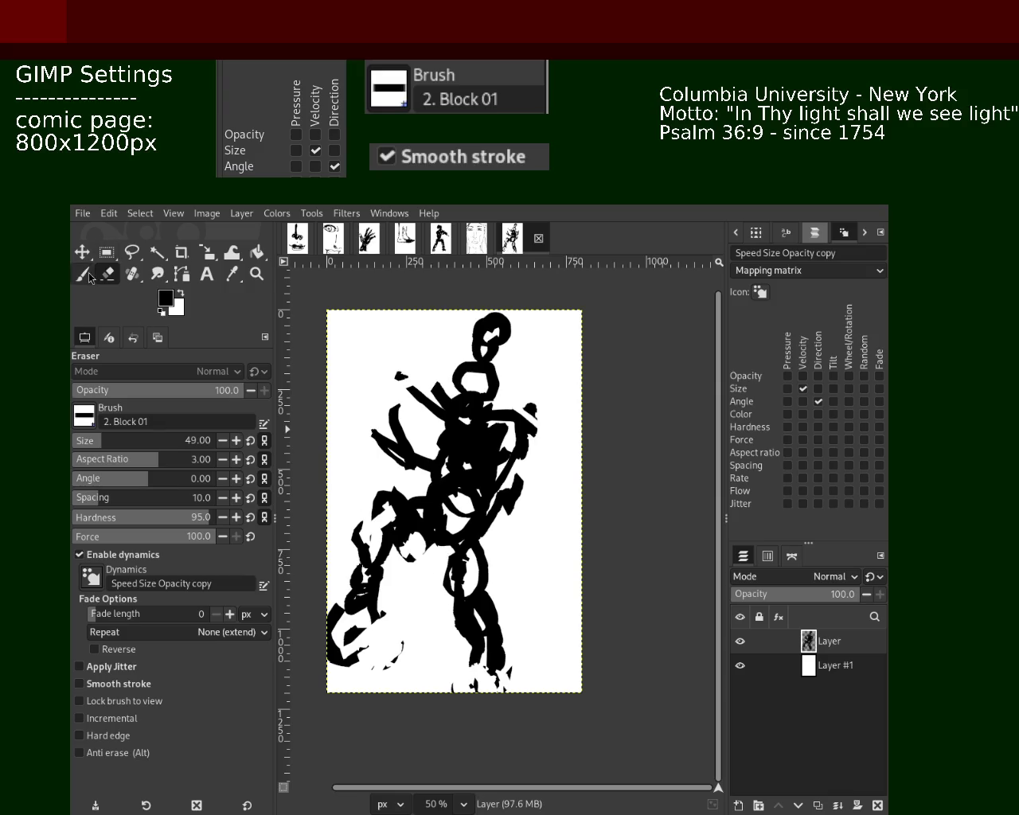
{"action": "left_click", "coordinate": [442, 587], "text": "ctrl"}
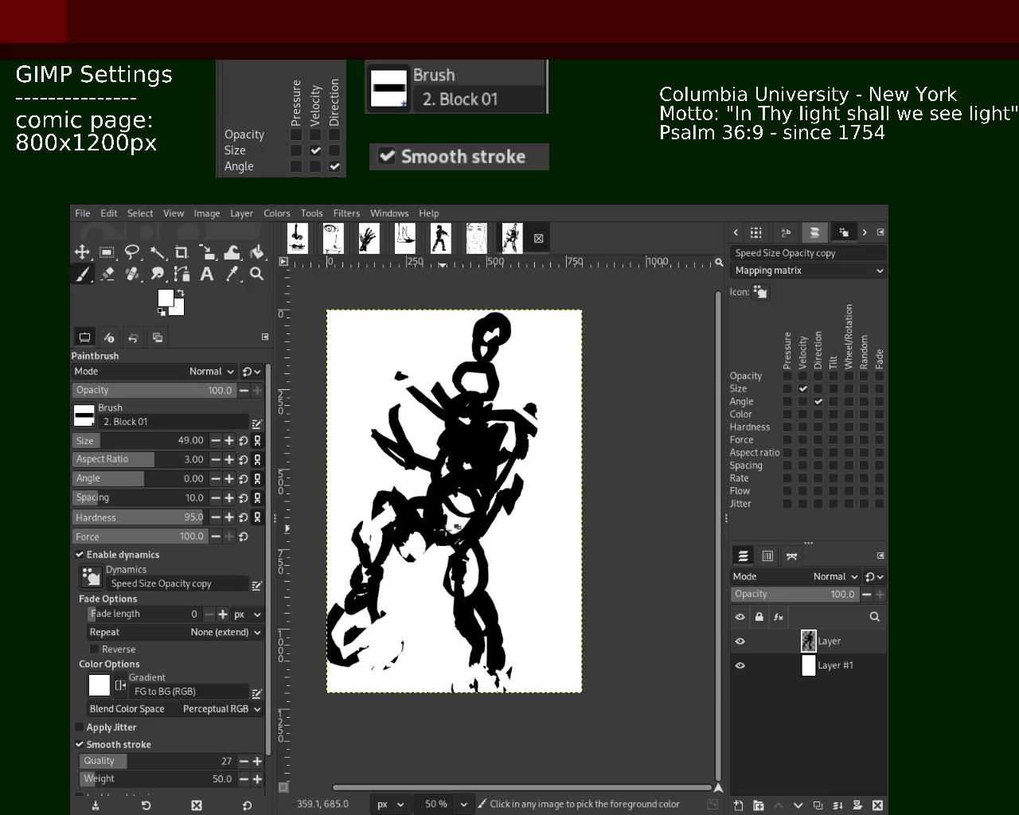
{"action": "left_click", "coordinate": [434, 544], "text": "ctrl"}
{"action": "mouse_move", "coordinate": [449, 593]}
{"action": "left_mouse_down"}
{"action": "mouse_move", "coordinate": [447, 537]}
{"action": "mouse_move", "coordinate": [457, 641]}
{"action": "left_mouse_up"}
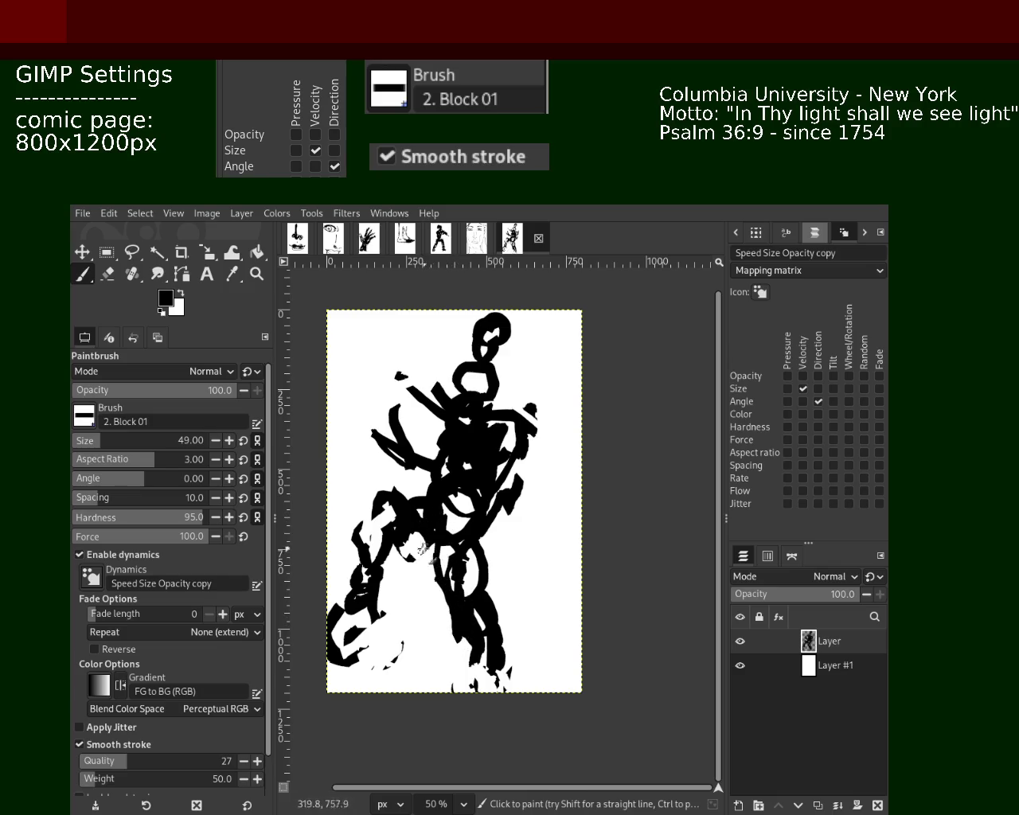
{"action": "left_click_drag", "start_coordinate": [428, 541], "coordinate": [415, 572]}
{"action": "key", "text": "ctrl+z"}
{"action": "key", "text": "ctrl+y"}
{"action": "key", "text": "ctrl+z"}
{"action": "key", "text": "ctrl+y"}
{"action": "key", "text": "ctrl+z"}
{"action": "mouse_move", "coordinate": [419, 549]}
{"action": "left_mouse_down"}
{"action": "mouse_move", "coordinate": [403, 561]}
{"action": "mouse_move", "coordinate": [430, 597]}
{"action": "mouse_move", "coordinate": [392, 557]}
{"action": "mouse_move", "coordinate": [339, 657]}
{"action": "left_mouse_up"}
{"action": "key", "text": "ctrl+z"}
Redraw the stroke down the figure's left leg and the bottom-left foot.
{"action": "key", "text": "ctrl+z"}
{"action": "key", "text": "ctrl+z"}
{"action": "key", "text": "ctrl+z"}
{"action": "left_click_drag", "start_coordinate": [394, 555], "coordinate": [365, 649]}
{"action": "key", "text": "ctrl+z"}
{"action": "mouse_move", "coordinate": [388, 513]}
{"action": "left_mouse_down"}
{"action": "mouse_move", "coordinate": [357, 570]}
{"action": "mouse_move", "coordinate": [372, 583]}
{"action": "left_mouse_up"}
{"action": "key", "text": "ctrl+z"}
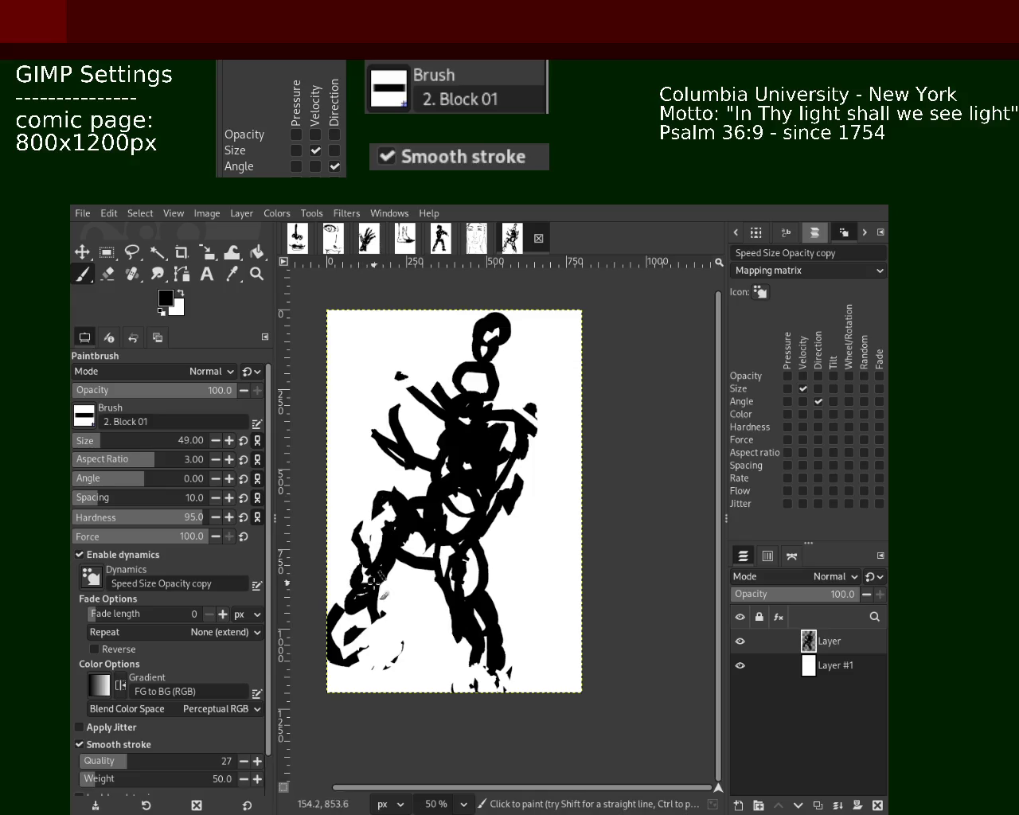
{"action": "mouse_move", "coordinate": [374, 511]}
{"action": "left_mouse_down"}
{"action": "mouse_move", "coordinate": [343, 605]}
{"action": "mouse_move", "coordinate": [351, 626]}
{"action": "mouse_move", "coordinate": [338, 664]}
{"action": "left_mouse_up"}
{"action": "key", "text": "ctrl+z"}
Repaint the head as a larger round loop at the top.
{"action": "key", "text": "ctrl+z"}
{"action": "left_click_drag", "start_coordinate": [374, 613], "coordinate": [338, 649]}
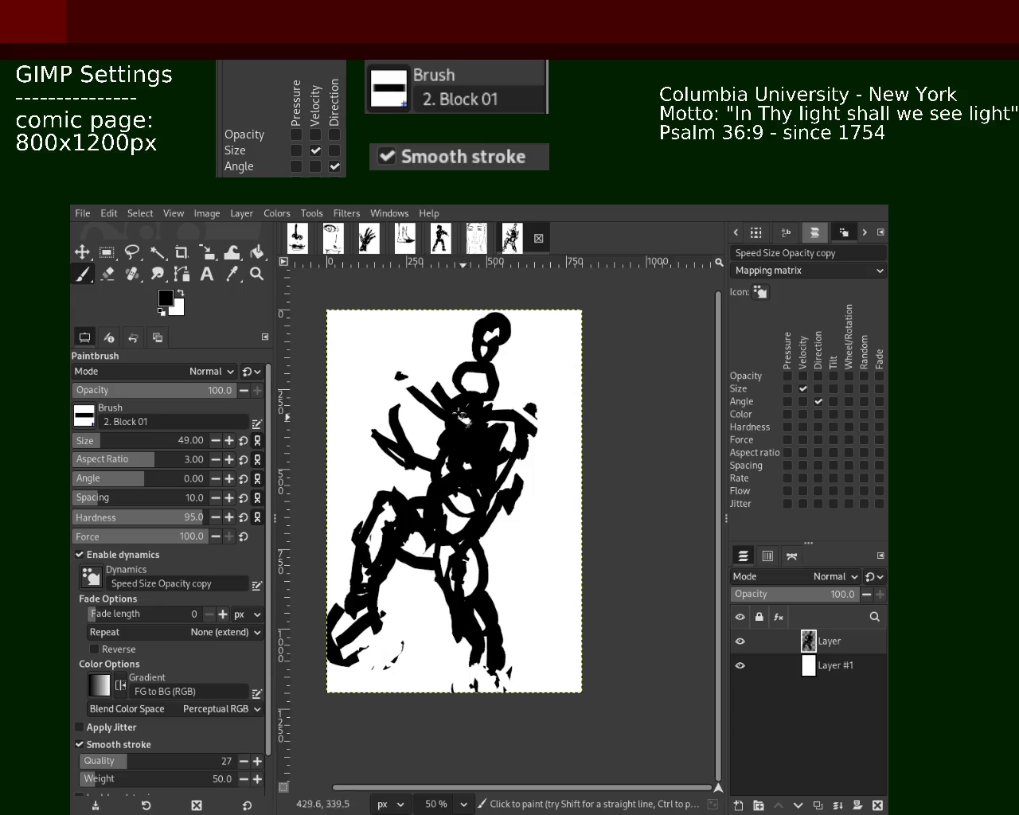
{"action": "left_click_drag", "start_coordinate": [476, 311], "coordinate": [492, 366]}
{"action": "key", "text": "ctrl+z"}
{"action": "key", "text": "ctrl+z"}
{"action": "mouse_move", "coordinate": [487, 317]}
{"action": "left_mouse_down"}
{"action": "mouse_move", "coordinate": [458, 342]}
{"action": "mouse_move", "coordinate": [513, 363]}
{"action": "mouse_move", "coordinate": [445, 354]}
{"action": "mouse_move", "coordinate": [356, 438]}
{"action": "mouse_move", "coordinate": [388, 427]}
{"action": "left_mouse_up"}
{"action": "left_click", "coordinate": [105, 274]}
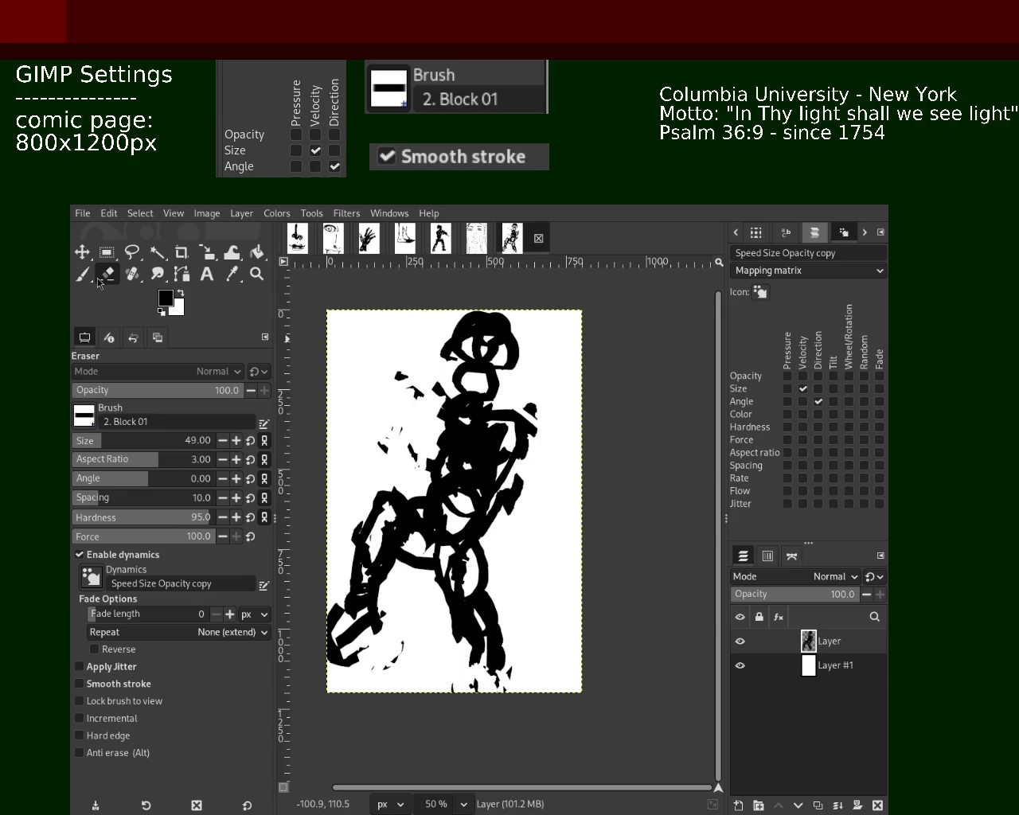
Paint a diagonal stroke down the left torso and a short stroke on the right torso.
{"action": "key", "text": "p"}
{"action": "left_click_drag", "start_coordinate": [456, 416], "coordinate": [402, 470]}
{"action": "key", "text": "ctrl+z"}
{"action": "left_click_drag", "start_coordinate": [440, 414], "coordinate": [411, 468]}
{"action": "key", "text": "ctrl+z"}
{"action": "left_click_drag", "start_coordinate": [422, 406], "coordinate": [412, 491]}
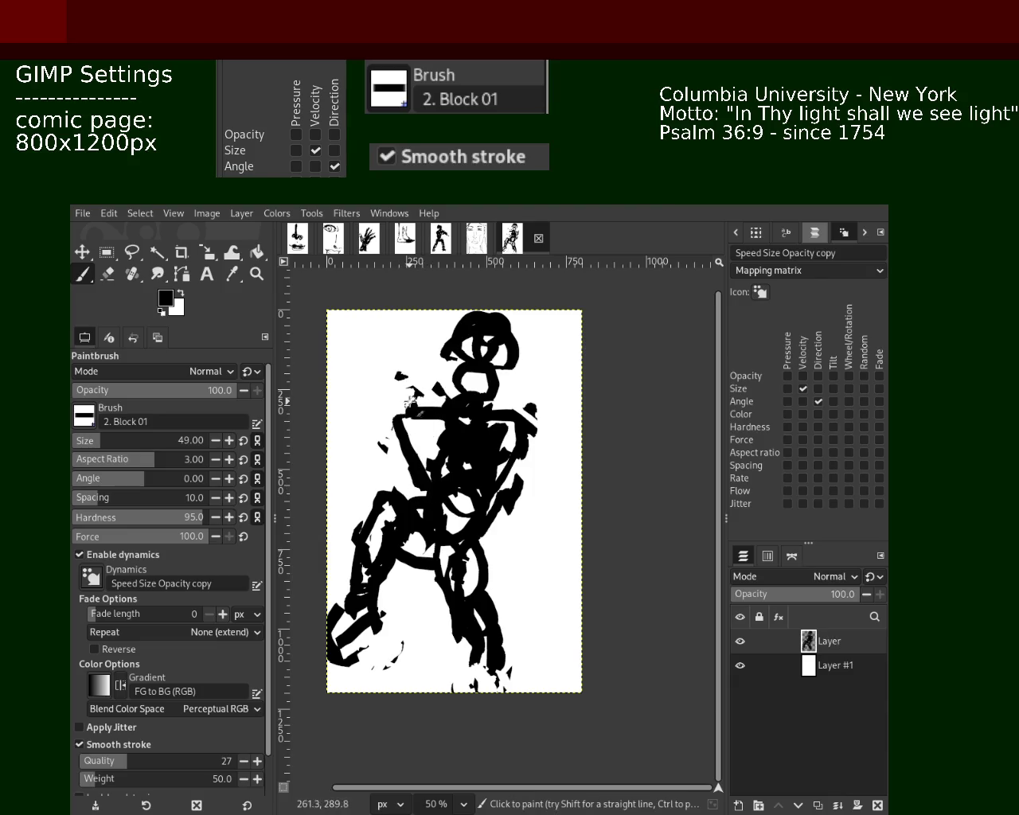
{"action": "key", "text": "ctrl+z"}
{"action": "left_click_drag", "start_coordinate": [438, 382], "coordinate": [417, 510]}
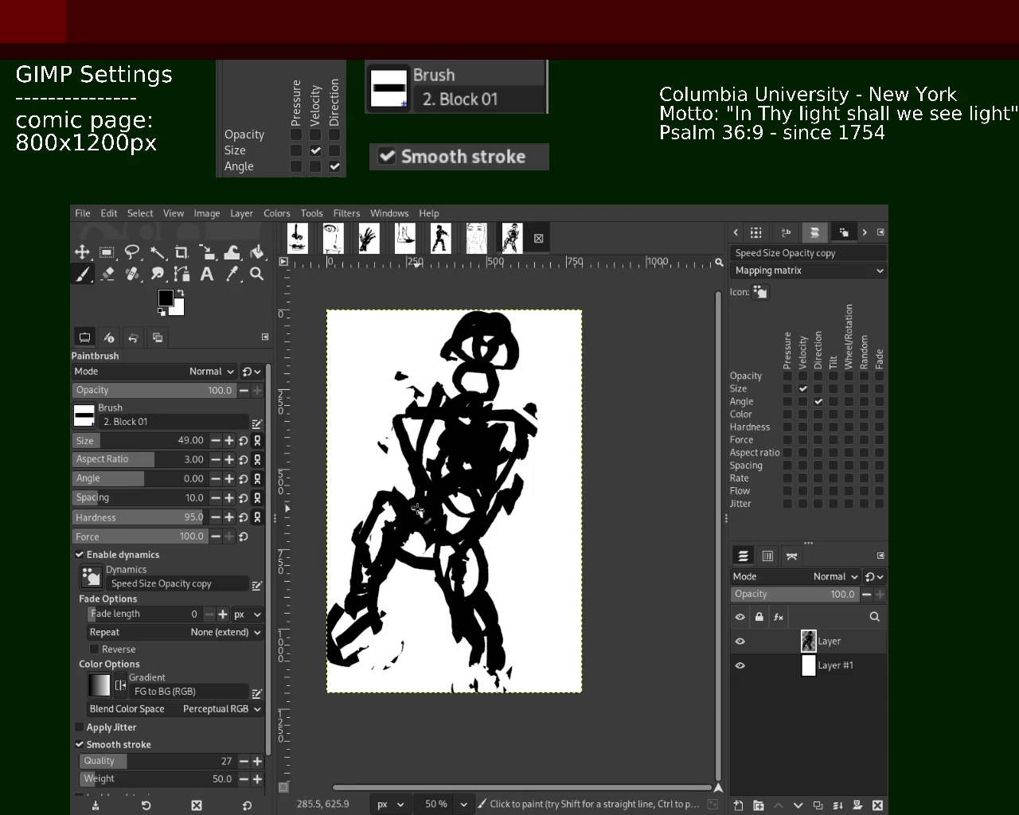
{"action": "left_click_drag", "start_coordinate": [507, 483], "coordinate": [513, 509]}
Erase around the neck and upper torso, then add black ink around the figure's foot.
{"action": "left_click", "coordinate": [116, 275]}
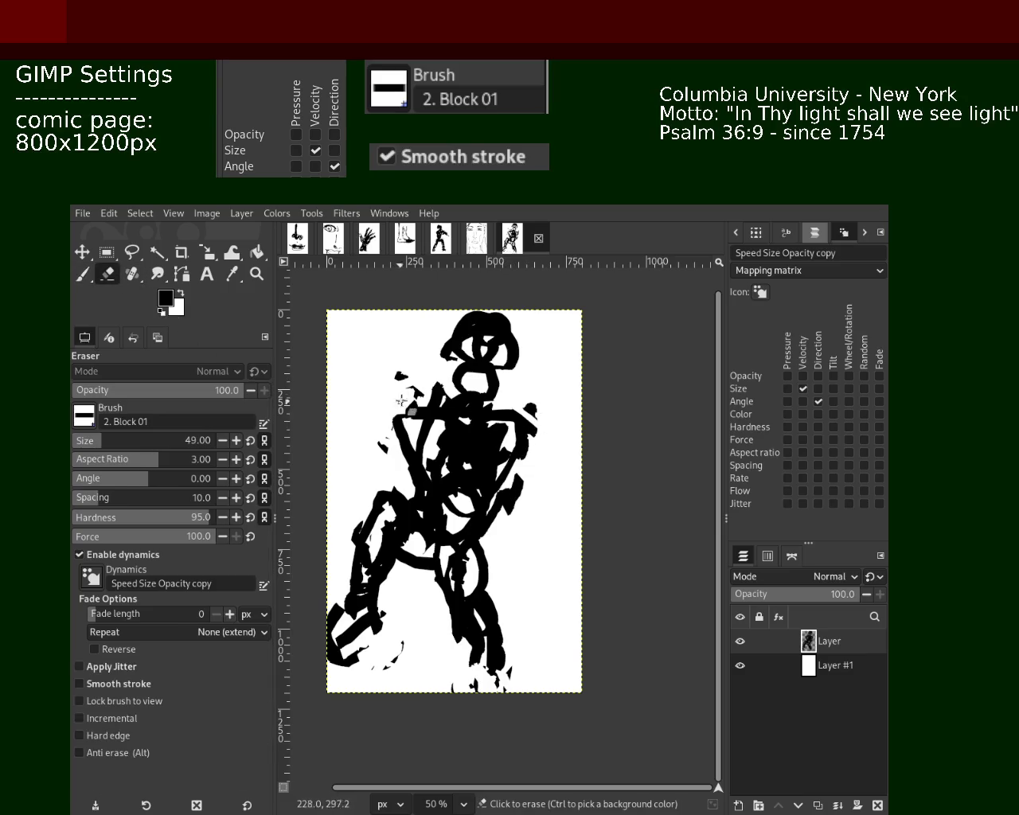
{"action": "left_click_drag", "start_coordinate": [456, 407], "coordinate": [522, 407]}
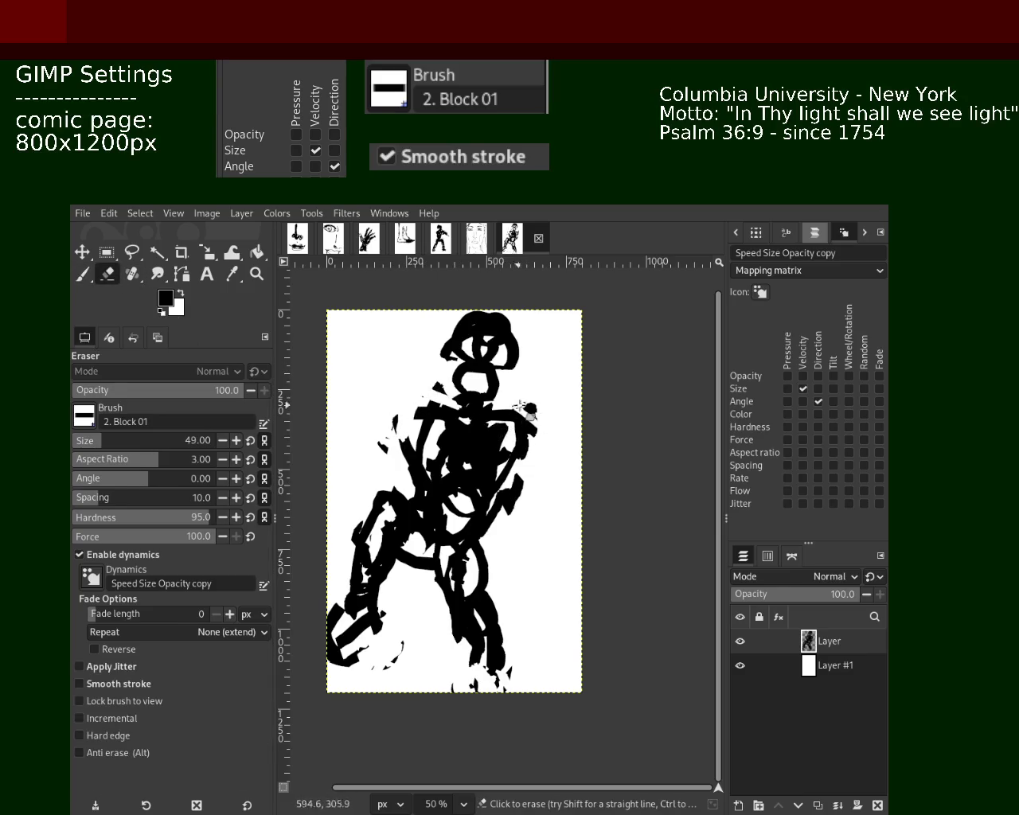
{"action": "left_click", "coordinate": [82, 274]}
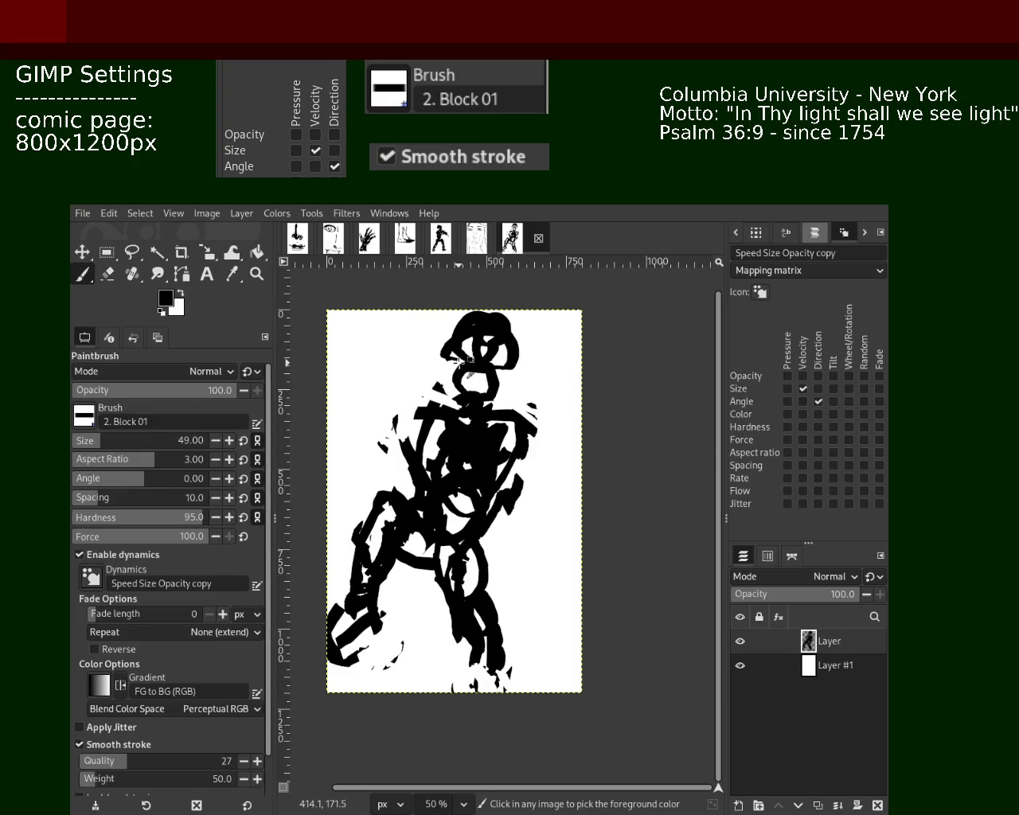
{"action": "left_click", "coordinate": [460, 363], "text": "ctrl"}
{"action": "left_click_drag", "start_coordinate": [460, 362], "coordinate": [446, 390]}
{"action": "key", "text": "ctrl+z"}
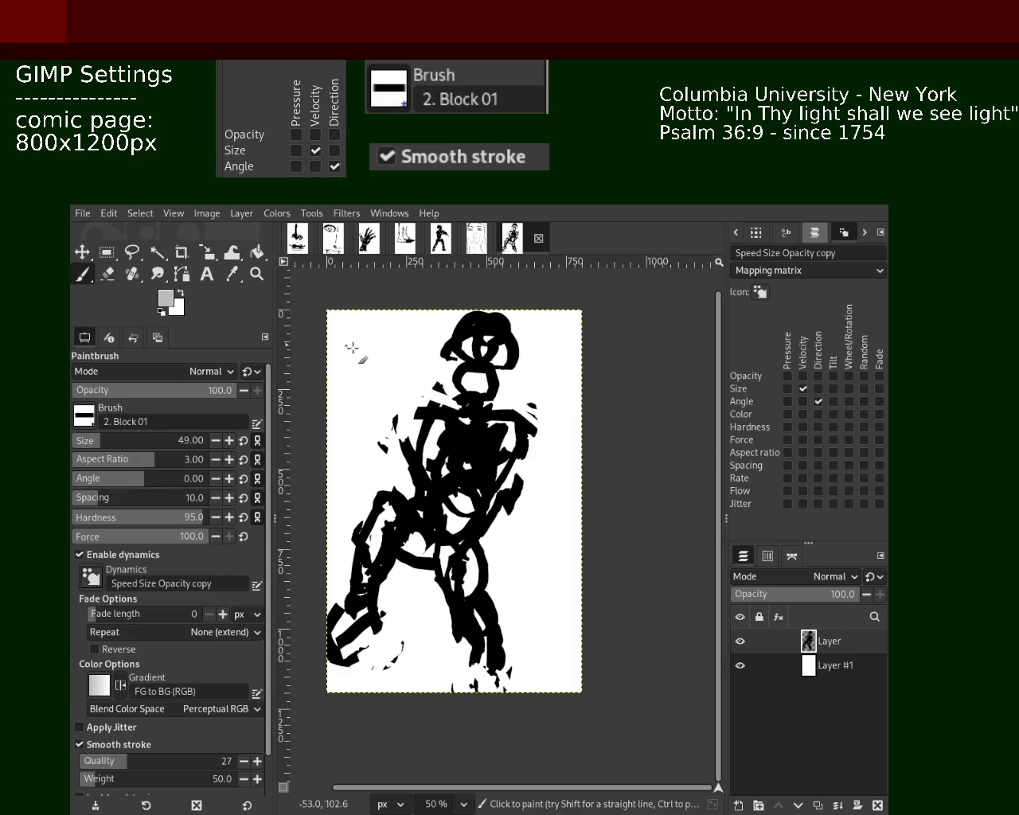
{"action": "left_click", "coordinate": [469, 374], "text": "ctrl"}
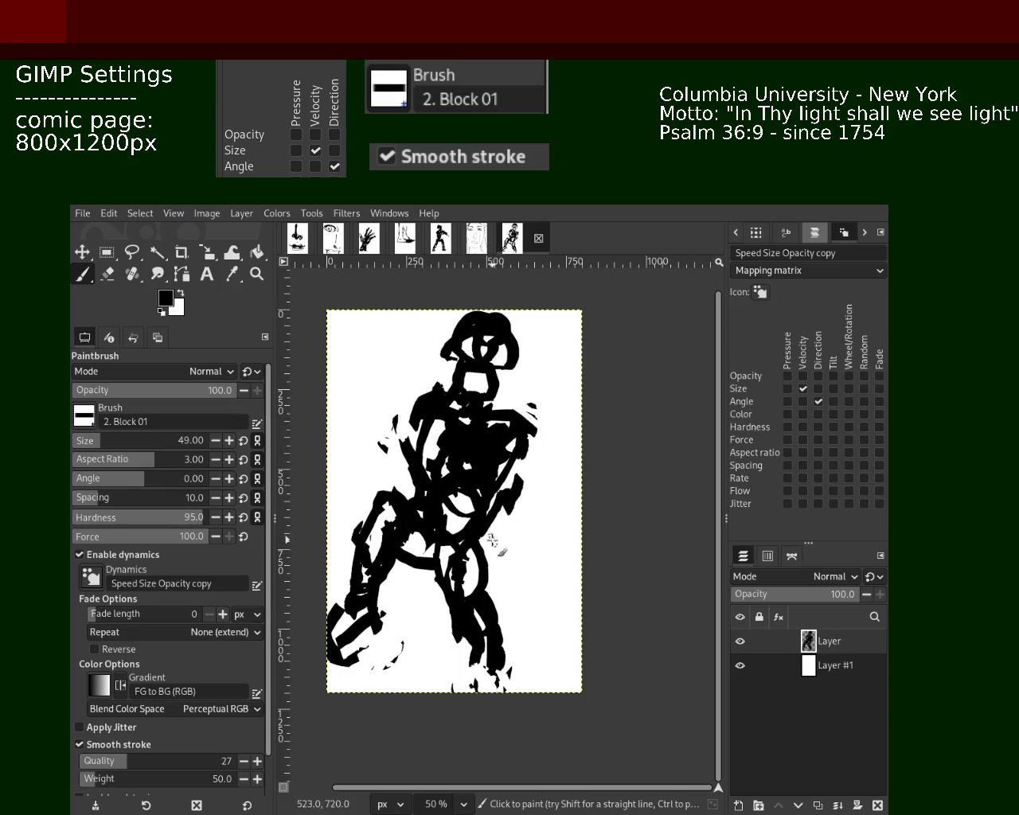
{"action": "left_click_drag", "start_coordinate": [478, 653], "coordinate": [487, 680]}
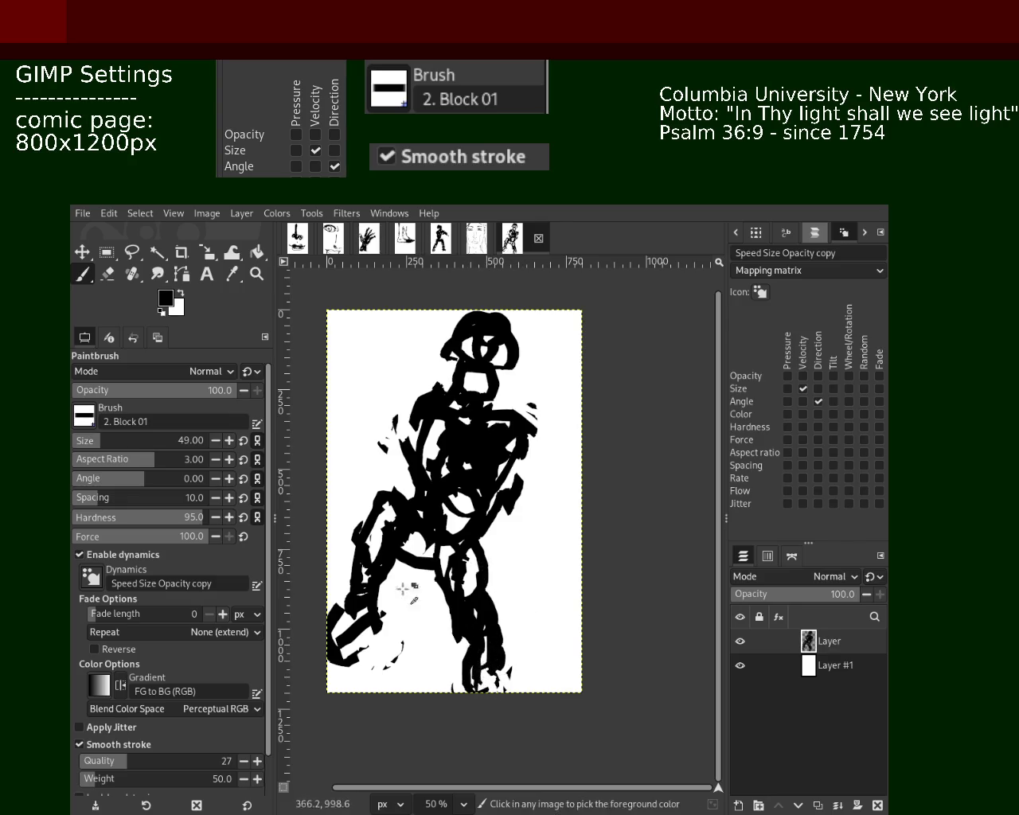
Erase streaks across the torso and hip, then thicken the head, midsection, hips and chest in black.
{"action": "key", "text": "shift+e"}
{"action": "left_click", "coordinate": [460, 697]}
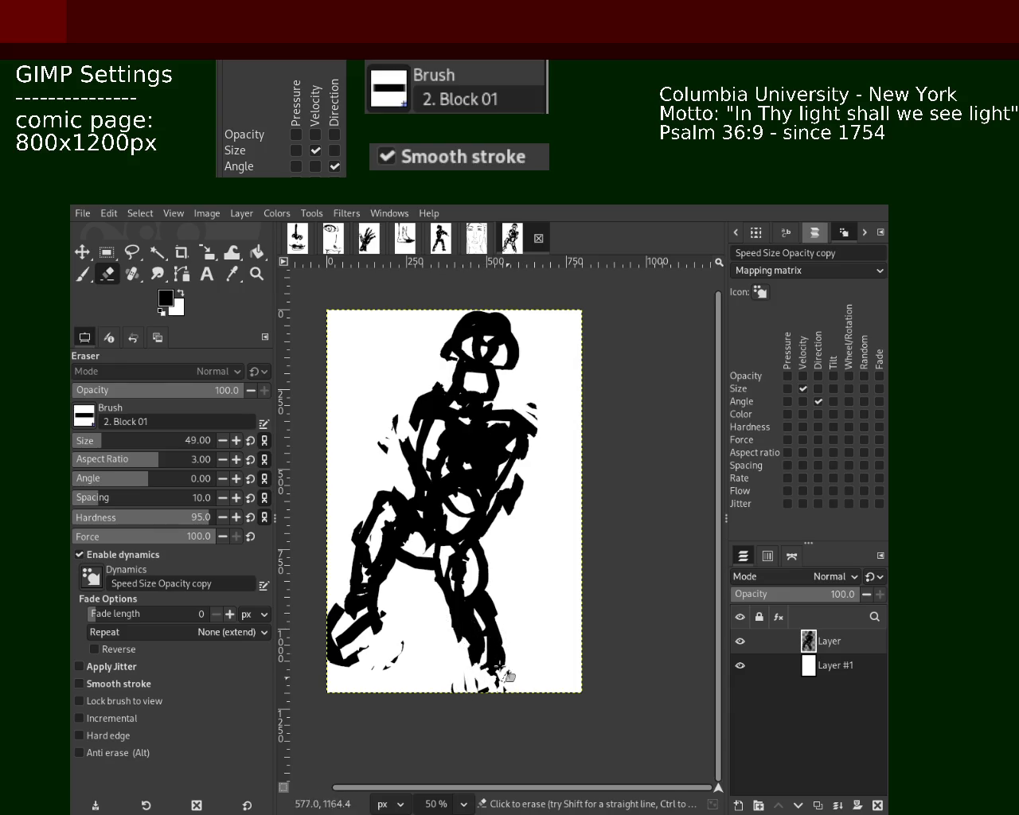
{"action": "mouse_move", "coordinate": [515, 513]}
{"action": "left_mouse_down"}
{"action": "mouse_move", "coordinate": [494, 540]}
{"action": "mouse_move", "coordinate": [437, 498]}
{"action": "mouse_move", "coordinate": [504, 509]}
{"action": "mouse_move", "coordinate": [468, 466]}
{"action": "left_mouse_up"}
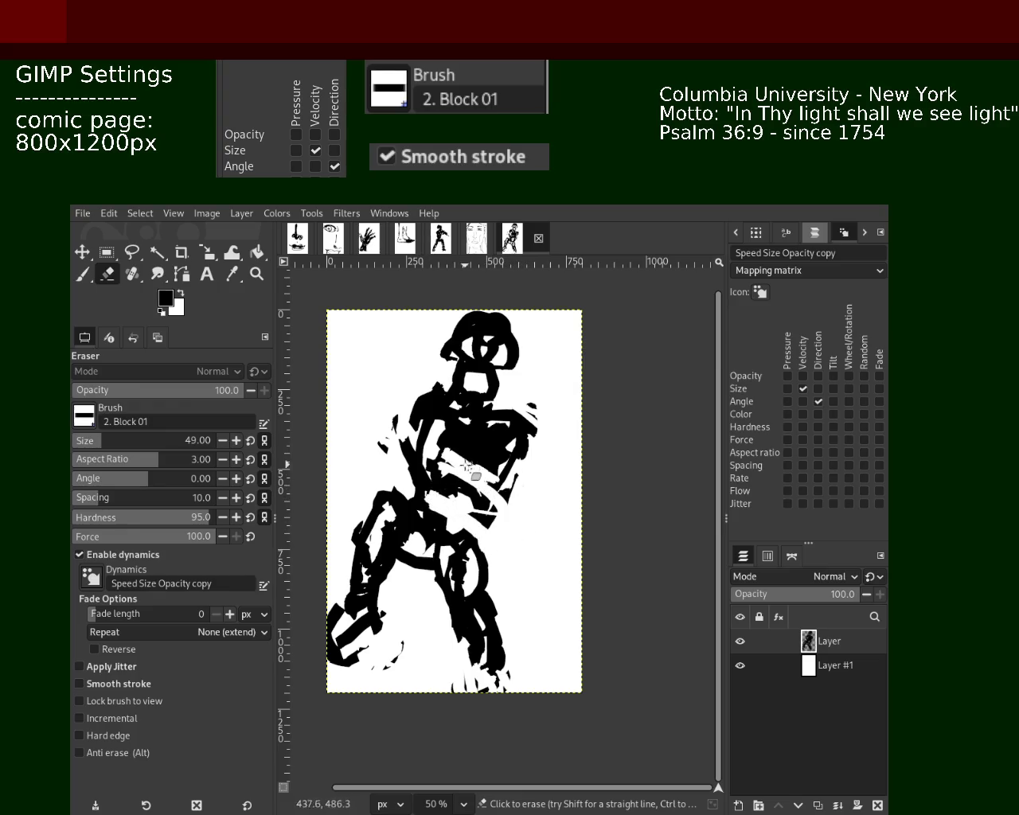
{"action": "left_click", "coordinate": [82, 273]}
{"action": "mouse_move", "coordinate": [495, 327]}
{"action": "left_mouse_down"}
{"action": "mouse_move", "coordinate": [452, 410]}
{"action": "mouse_move", "coordinate": [463, 428]}
{"action": "left_mouse_up"}
{"action": "left_click_drag", "start_coordinate": [438, 525], "coordinate": [425, 499]}
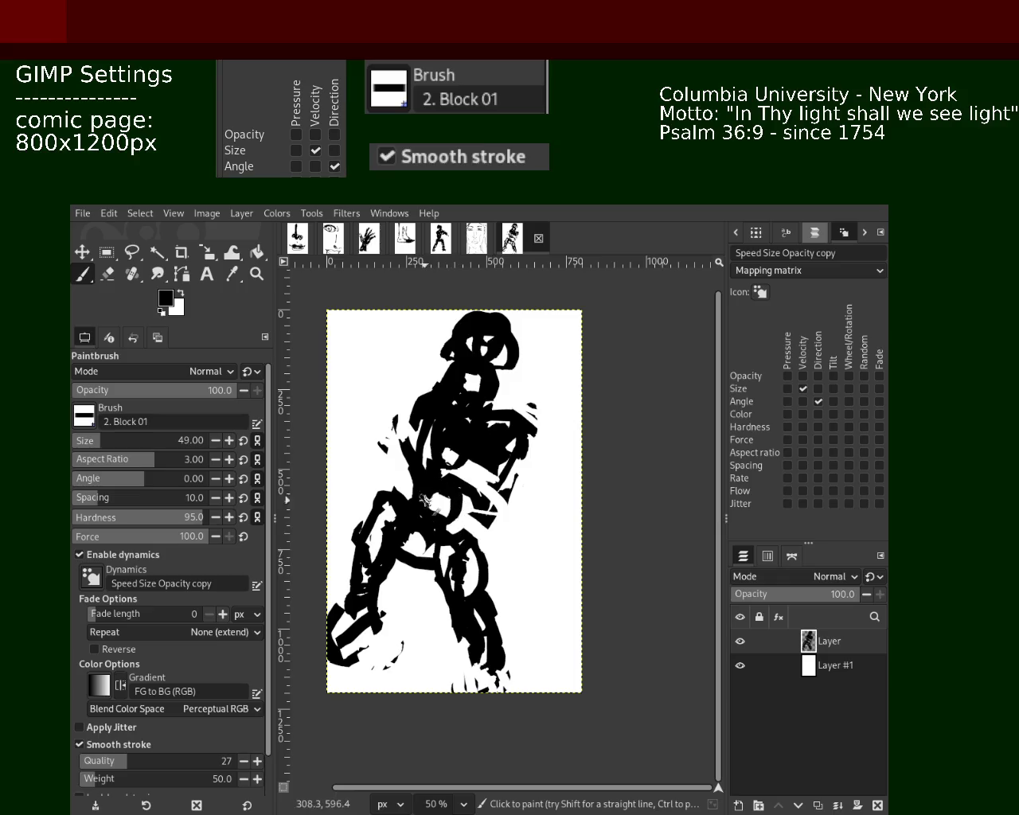
{"action": "mouse_move", "coordinate": [429, 555]}
{"action": "left_mouse_down"}
{"action": "mouse_move", "coordinate": [418, 500]}
{"action": "mouse_move", "coordinate": [463, 519]}
{"action": "mouse_move", "coordinate": [479, 487]}
{"action": "mouse_move", "coordinate": [473, 407]}
{"action": "left_mouse_up"}
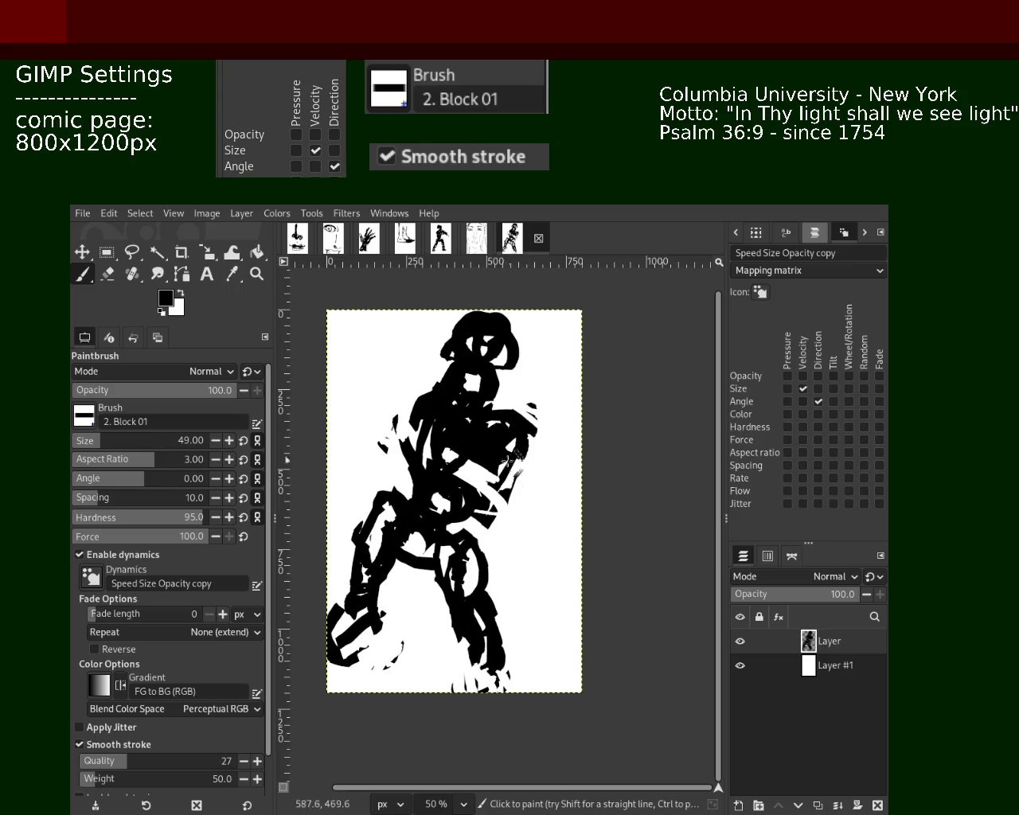
{"action": "mouse_move", "coordinate": [542, 448]}
{"action": "left_mouse_down"}
{"action": "mouse_move", "coordinate": [529, 473]}
{"action": "mouse_move", "coordinate": [456, 453]}
{"action": "left_mouse_up"}
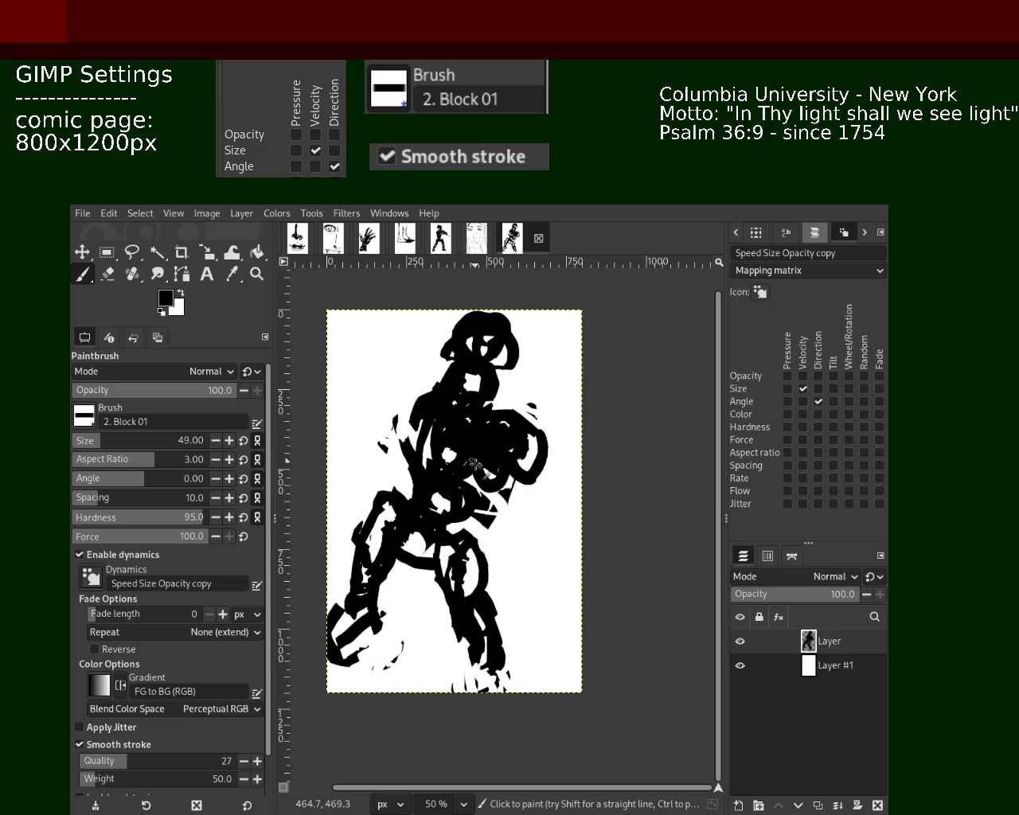
{"action": "mouse_move", "coordinate": [407, 393]}
{"action": "left_mouse_down"}
{"action": "mouse_move", "coordinate": [382, 422]}
{"action": "mouse_move", "coordinate": [395, 418]}
{"action": "left_mouse_up"}
{"action": "key", "text": "ctrl+z"}
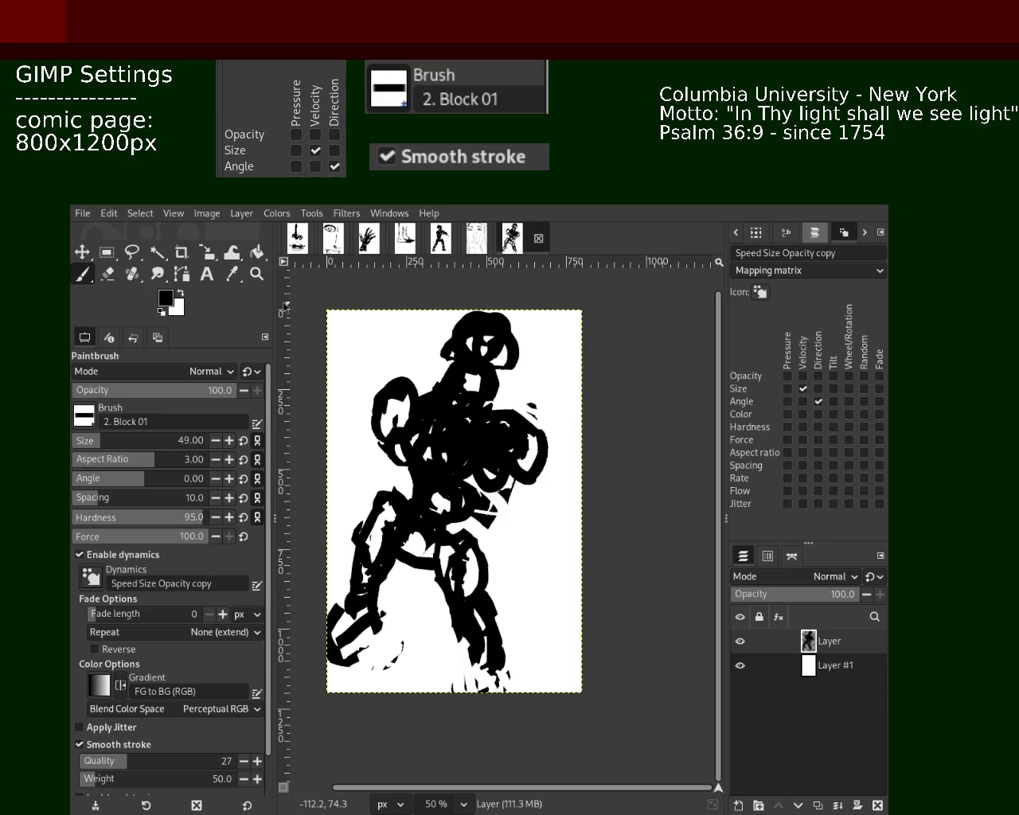
Erase paint across the chest, cut white gaps into the head, and trim the lower-left foot.
{"action": "left_click", "coordinate": [106, 275]}
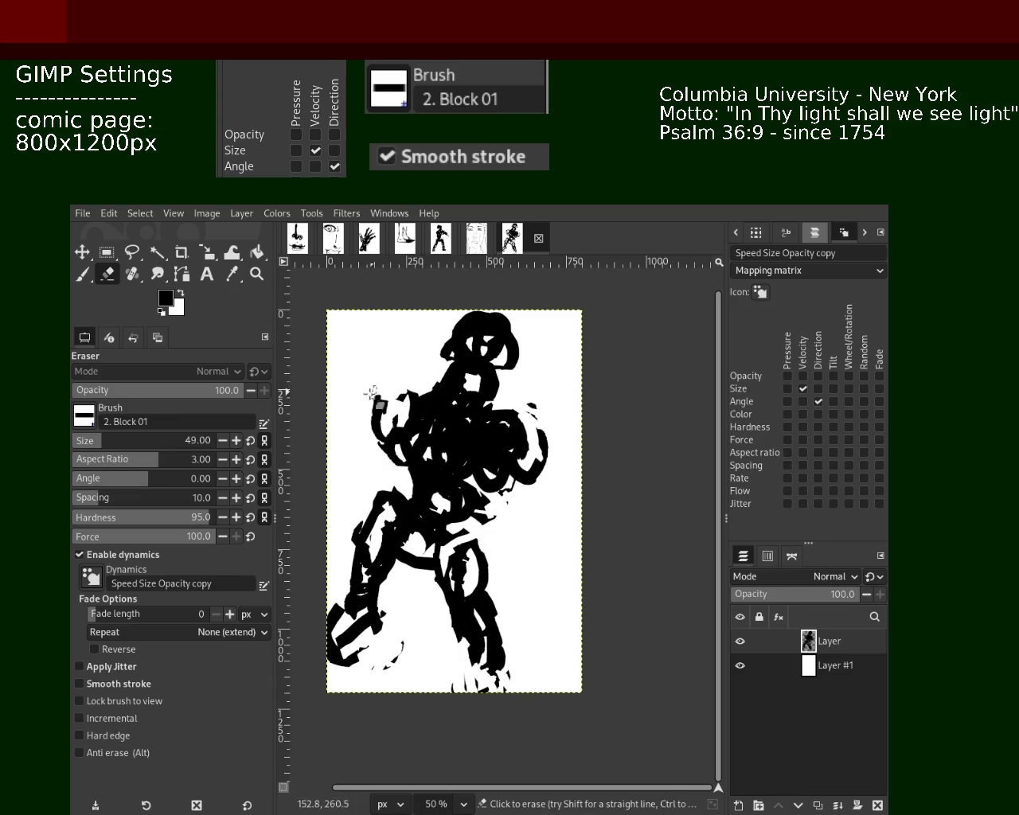
{"action": "left_click_drag", "start_coordinate": [498, 403], "coordinate": [526, 438]}
{"action": "left_click_drag", "start_coordinate": [490, 396], "coordinate": [495, 400]}
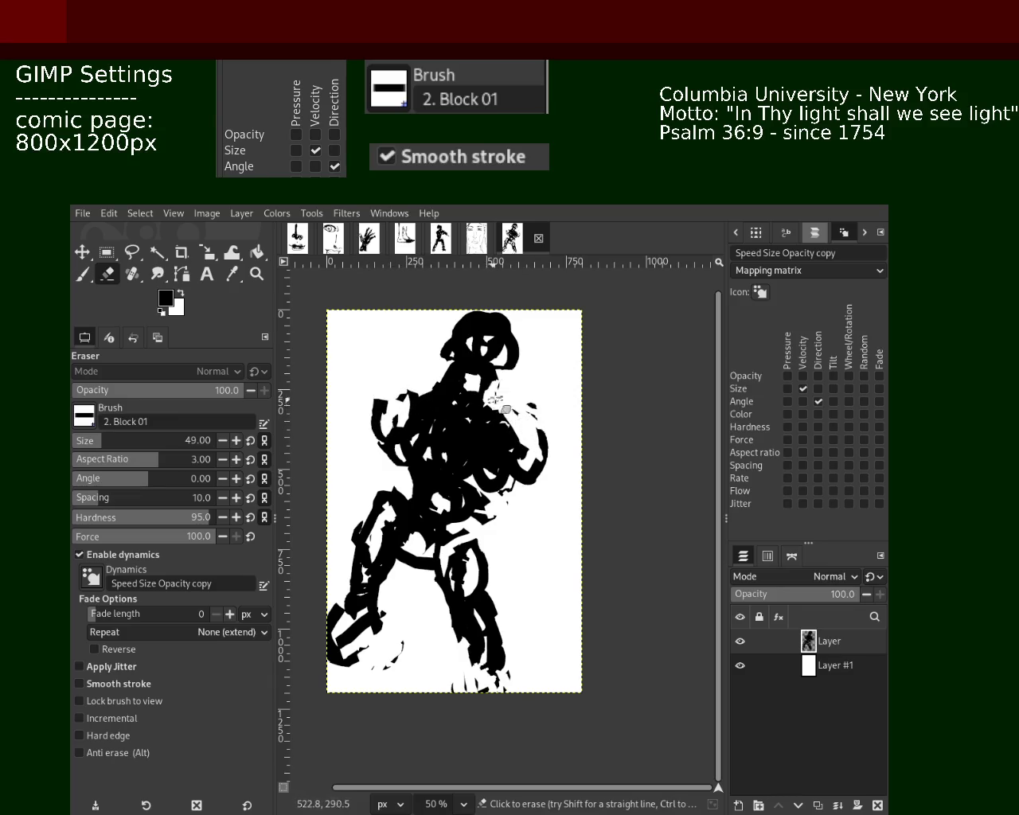
{"action": "left_click", "coordinate": [83, 275]}
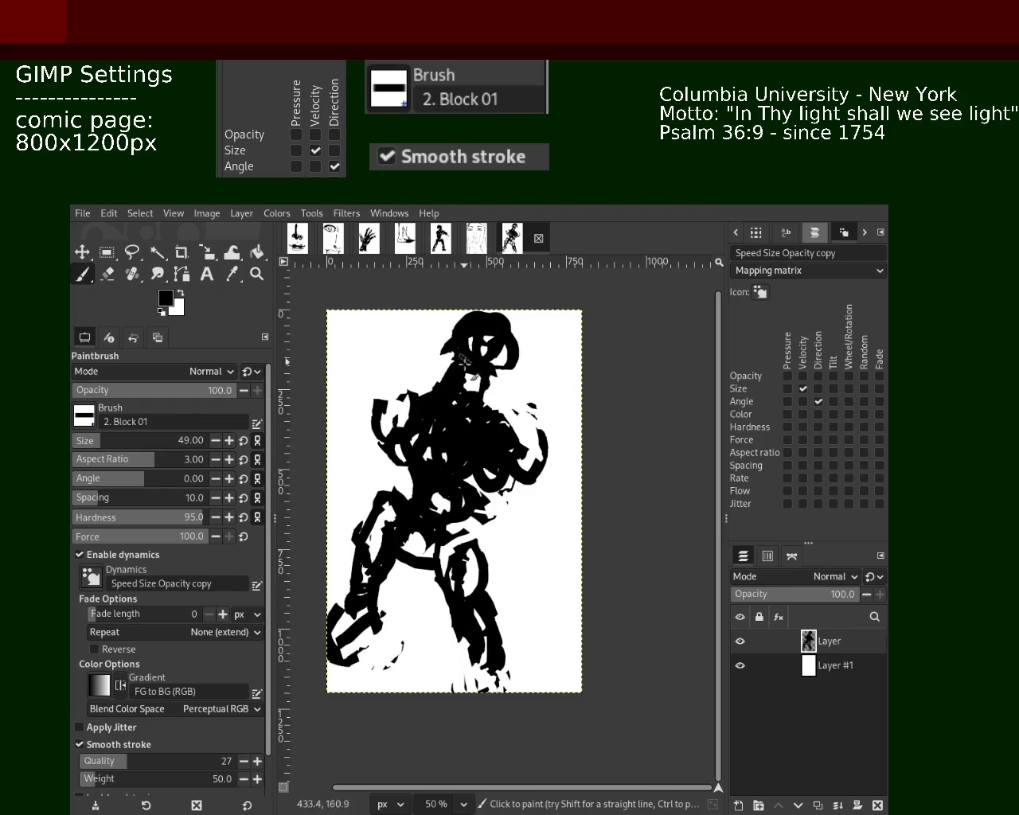
{"action": "left_click", "coordinate": [108, 274]}
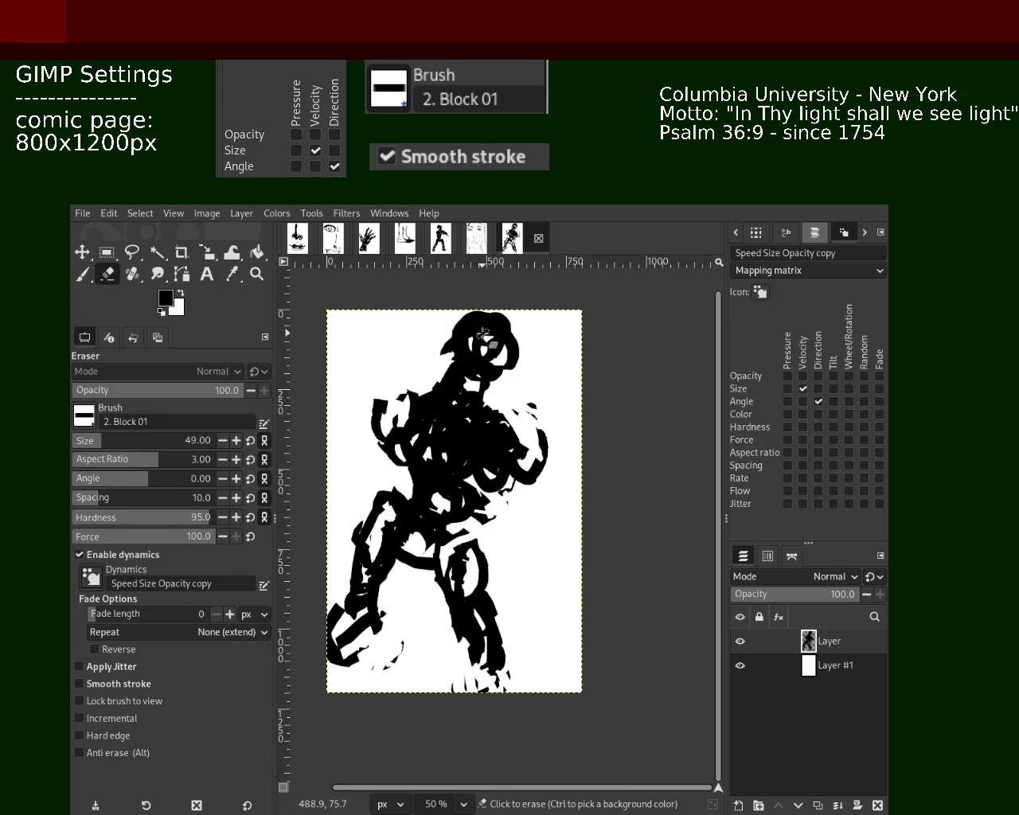
{"action": "left_click_drag", "start_coordinate": [481, 334], "coordinate": [466, 374]}
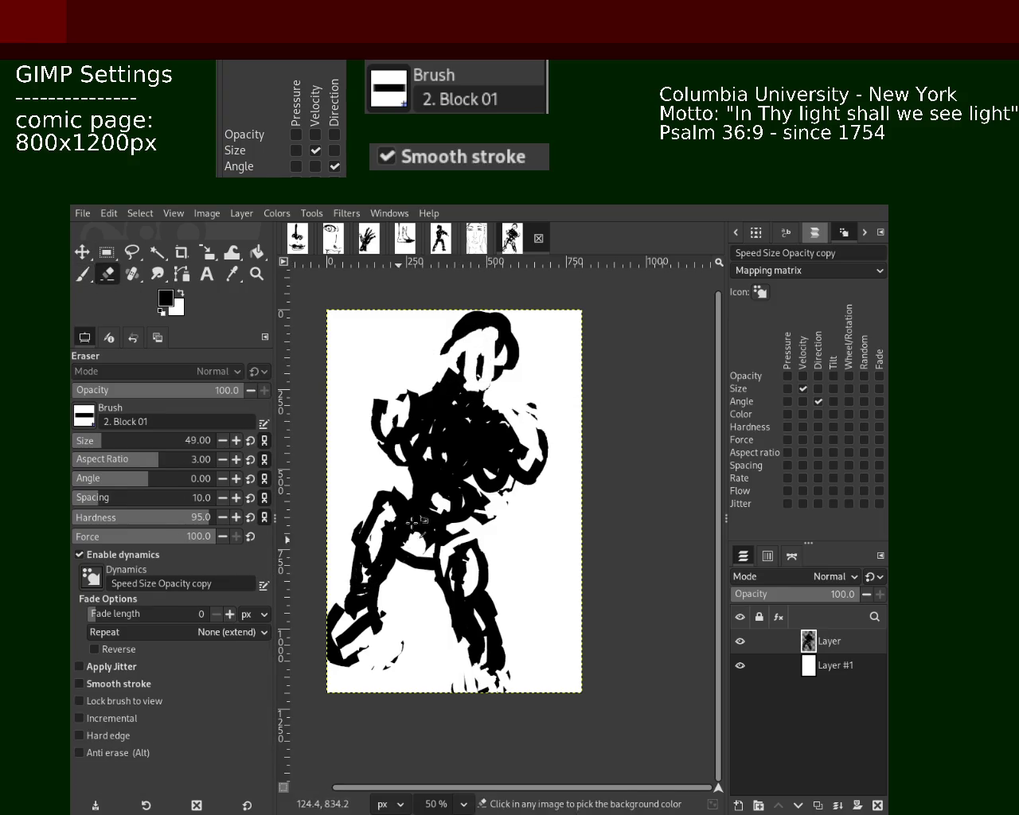
{"action": "left_click_drag", "start_coordinate": [500, 601], "coordinate": [495, 670]}
{"action": "key", "text": "ctrl+z"}
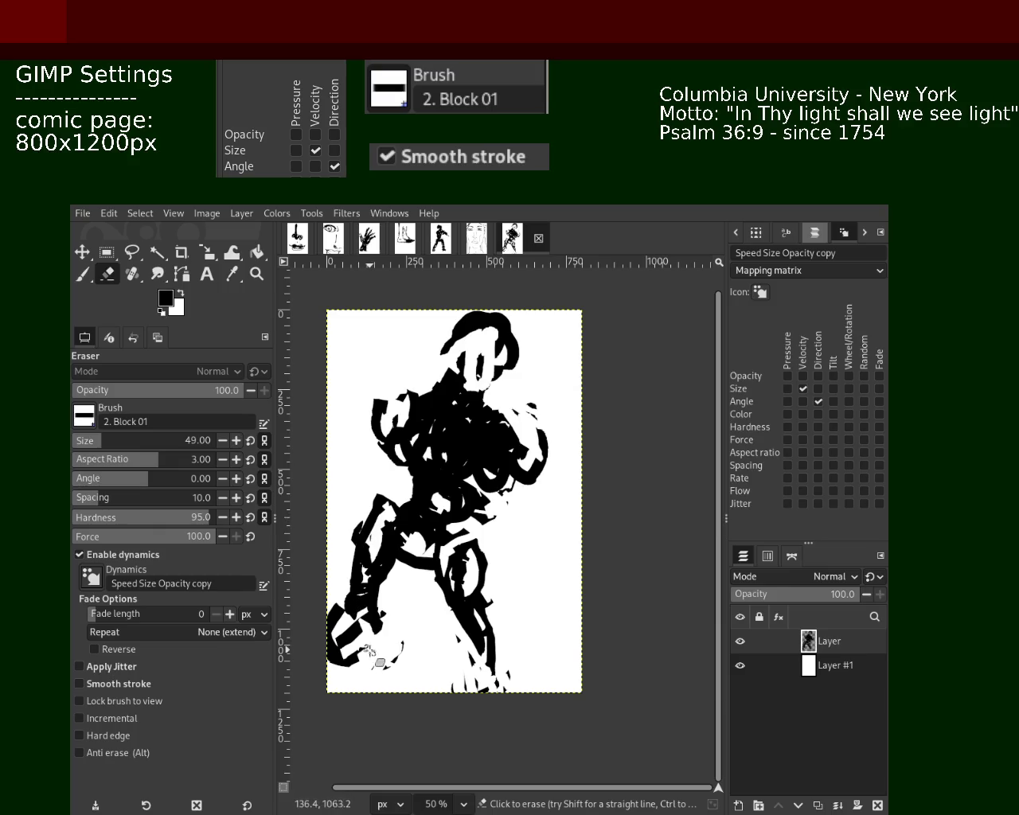
{"action": "left_click_drag", "start_coordinate": [334, 609], "coordinate": [344, 641]}
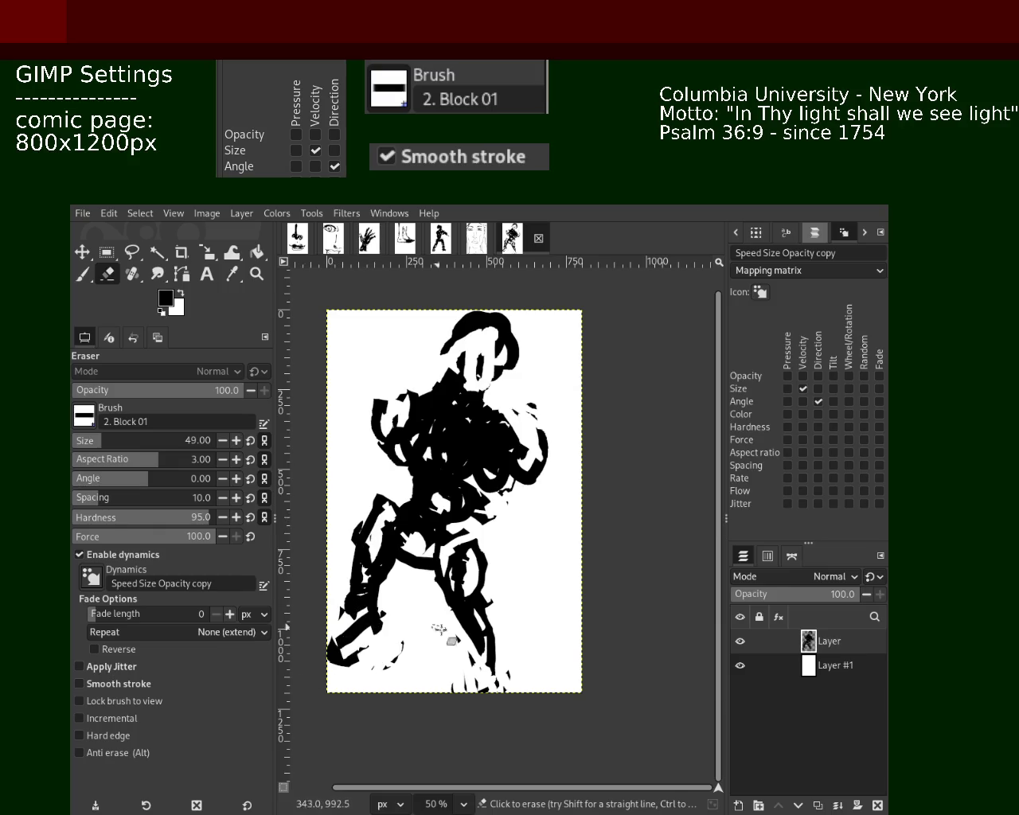
Paint diagonal action strokes at the page's lower right and top-left.
{"action": "left_click", "coordinate": [82, 274]}
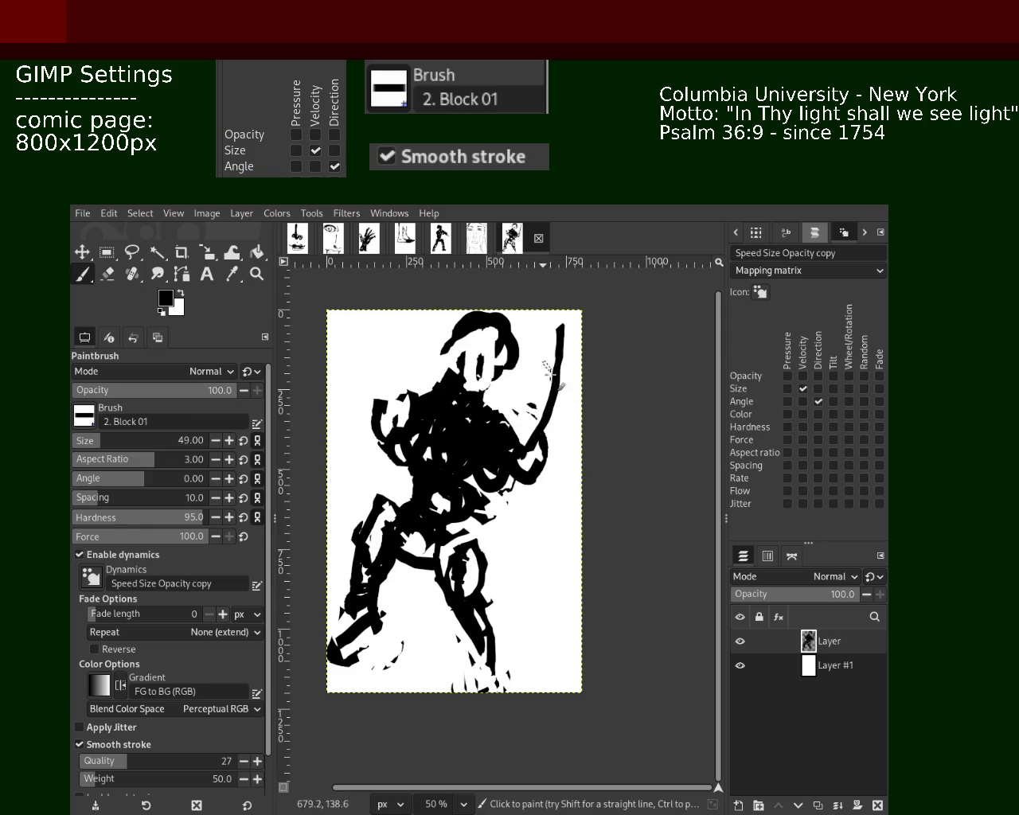
{"action": "left_click_drag", "start_coordinate": [537, 614], "coordinate": [581, 661]}
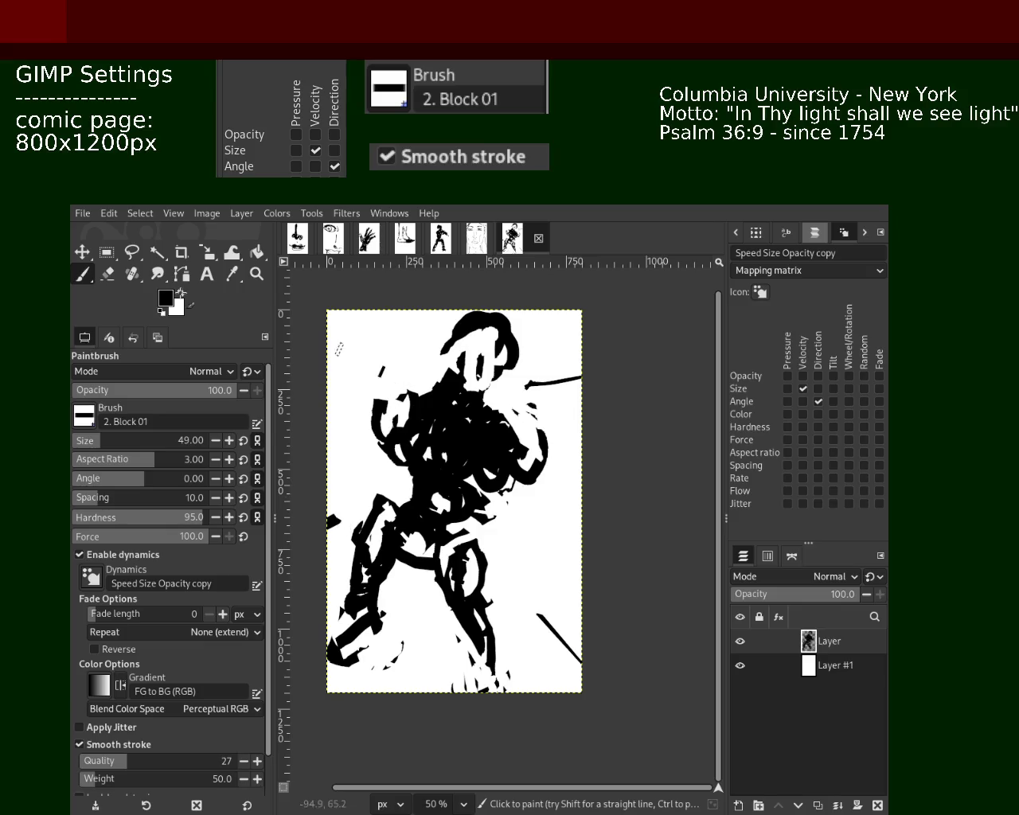
{"action": "left_click_drag", "start_coordinate": [374, 329], "coordinate": [333, 311]}
{"action": "left_click_drag", "start_coordinate": [535, 501], "coordinate": [589, 505]}
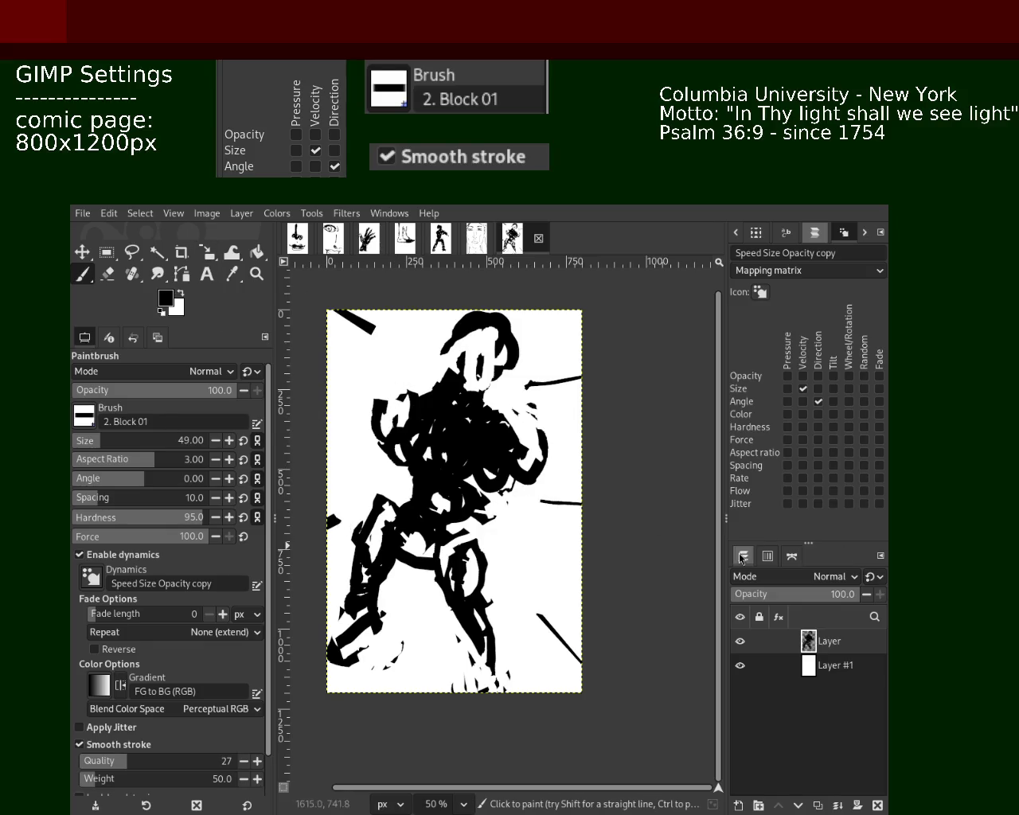
{"action": "key", "text": "ctrl+z"}
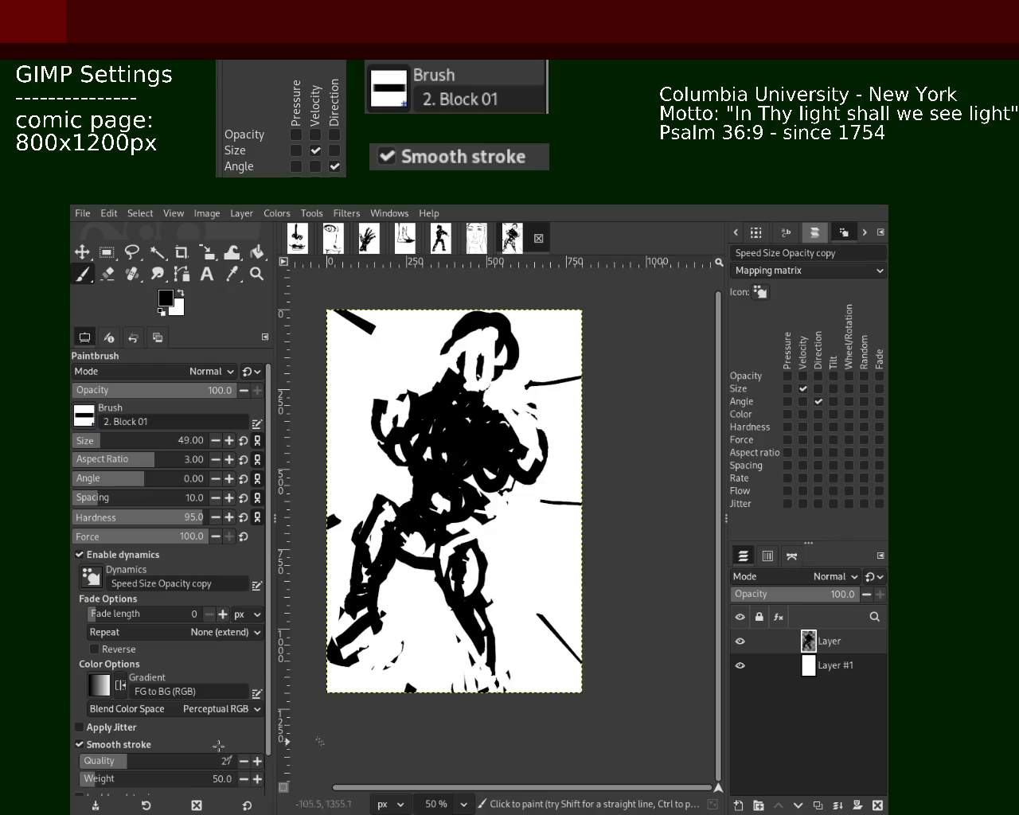
Add black strokes at the figure's lower left and radial strokes toward the right edge.
{"action": "left_click_drag", "start_coordinate": [410, 682], "coordinate": [330, 677]}
{"action": "key", "text": "ctrl+z"}
{"action": "left_click_drag", "start_coordinate": [406, 646], "coordinate": [330, 684]}
{"action": "key", "text": "ctrl+z"}
{"action": "left_click_drag", "start_coordinate": [398, 641], "coordinate": [422, 670]}
{"action": "mouse_move", "coordinate": [513, 645]}
{"action": "left_mouse_down"}
{"action": "mouse_move", "coordinate": [544, 691]}
{"action": "mouse_move", "coordinate": [568, 672]}
{"action": "left_mouse_up"}
{"action": "mouse_move", "coordinate": [527, 518]}
{"action": "left_mouse_down"}
{"action": "mouse_move", "coordinate": [592, 542]}
{"action": "mouse_move", "coordinate": [494, 544]}
{"action": "left_mouse_up"}
{"action": "left_click_drag", "start_coordinate": [589, 529], "coordinate": [538, 523]}
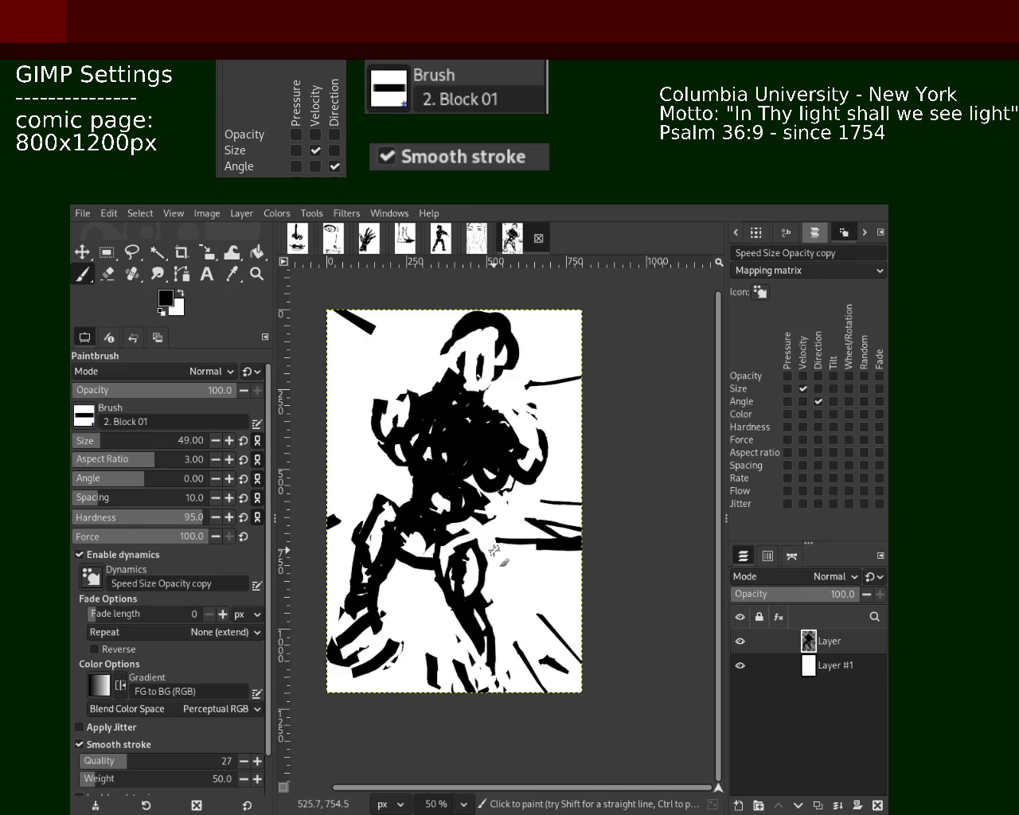
Erase black patches across the torso with the eraser at size 65.
{"action": "left_click", "coordinate": [108, 275]}
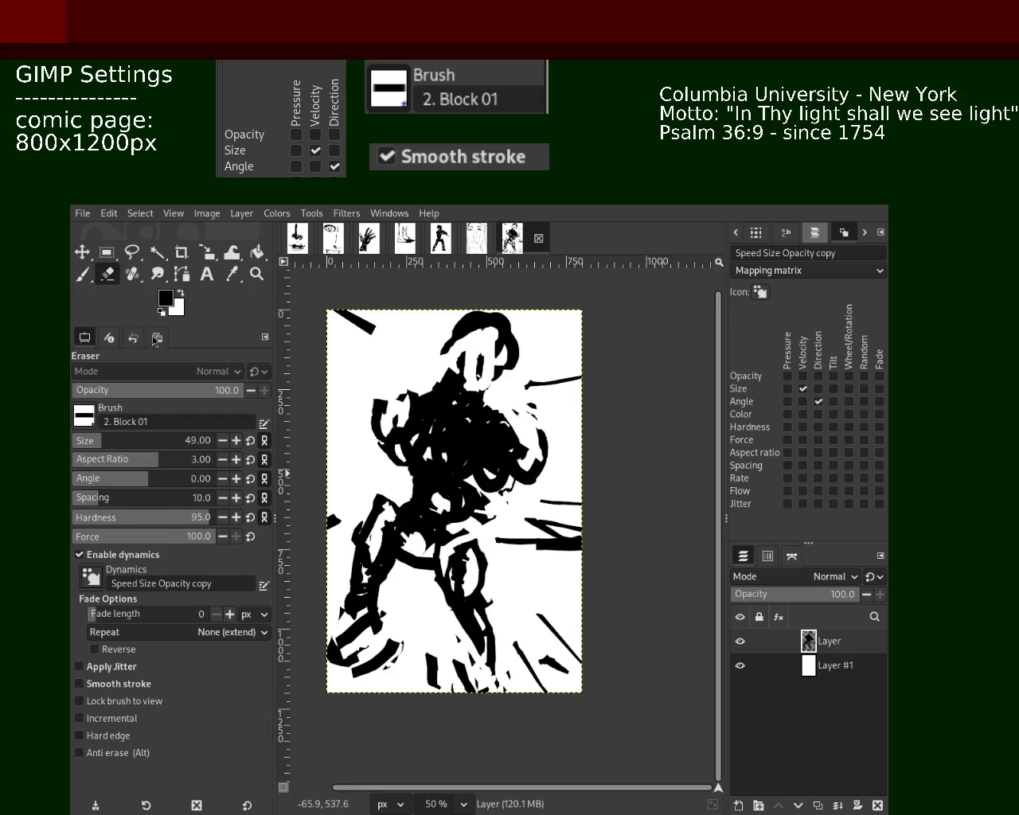
{"action": "left_click", "coordinate": [102, 436]}
{"action": "mouse_move", "coordinate": [549, 425]}
{"action": "left_mouse_down"}
{"action": "mouse_move", "coordinate": [514, 486]}
{"action": "mouse_move", "coordinate": [497, 436]}
{"action": "mouse_move", "coordinate": [505, 489]}
{"action": "mouse_move", "coordinate": [514, 467]}
{"action": "left_mouse_up"}
{"action": "mouse_move", "coordinate": [409, 382]}
{"action": "left_mouse_down"}
{"action": "mouse_move", "coordinate": [391, 446]}
{"action": "mouse_move", "coordinate": [406, 398]}
{"action": "mouse_move", "coordinate": [337, 456]}
{"action": "left_mouse_up"}
{"action": "left_click", "coordinate": [82, 275]}
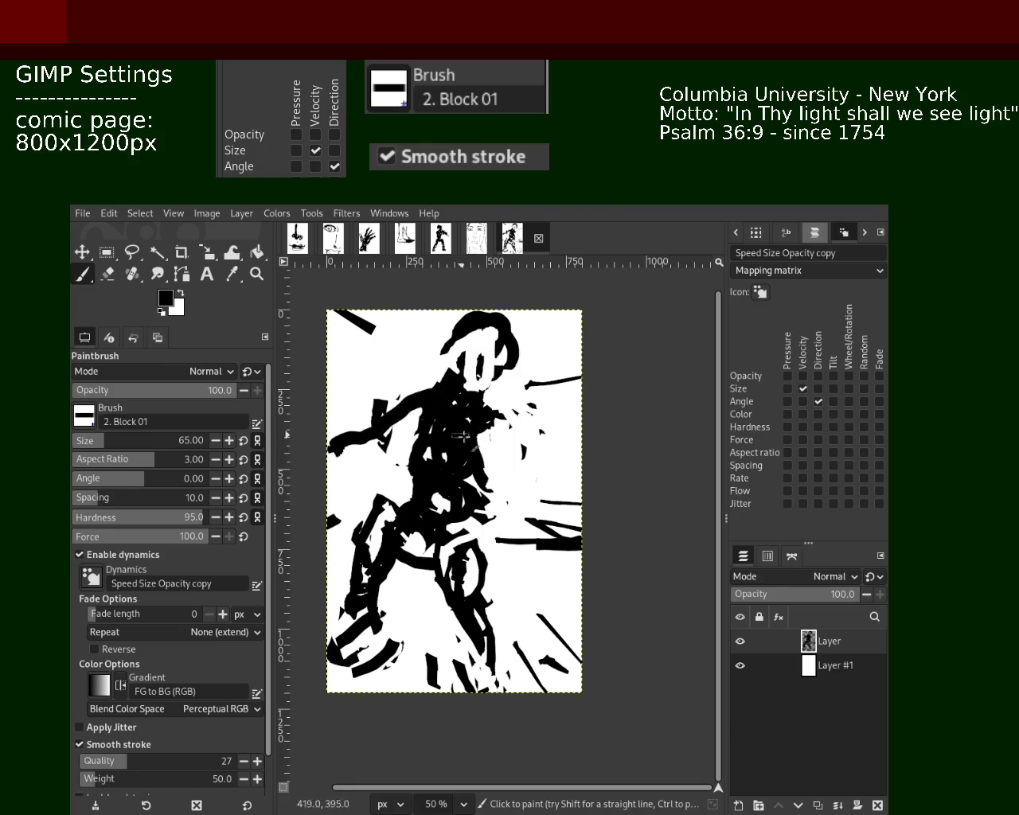
Try strokes rising toward the torso and a white stroke across the arm, returning to black.
{"action": "mouse_move", "coordinate": [414, 486]}
{"action": "left_mouse_down"}
{"action": "mouse_move", "coordinate": [334, 513]}
{"action": "mouse_move", "coordinate": [407, 451]}
{"action": "left_mouse_up"}
{"action": "key", "text": "ctrl+z"}
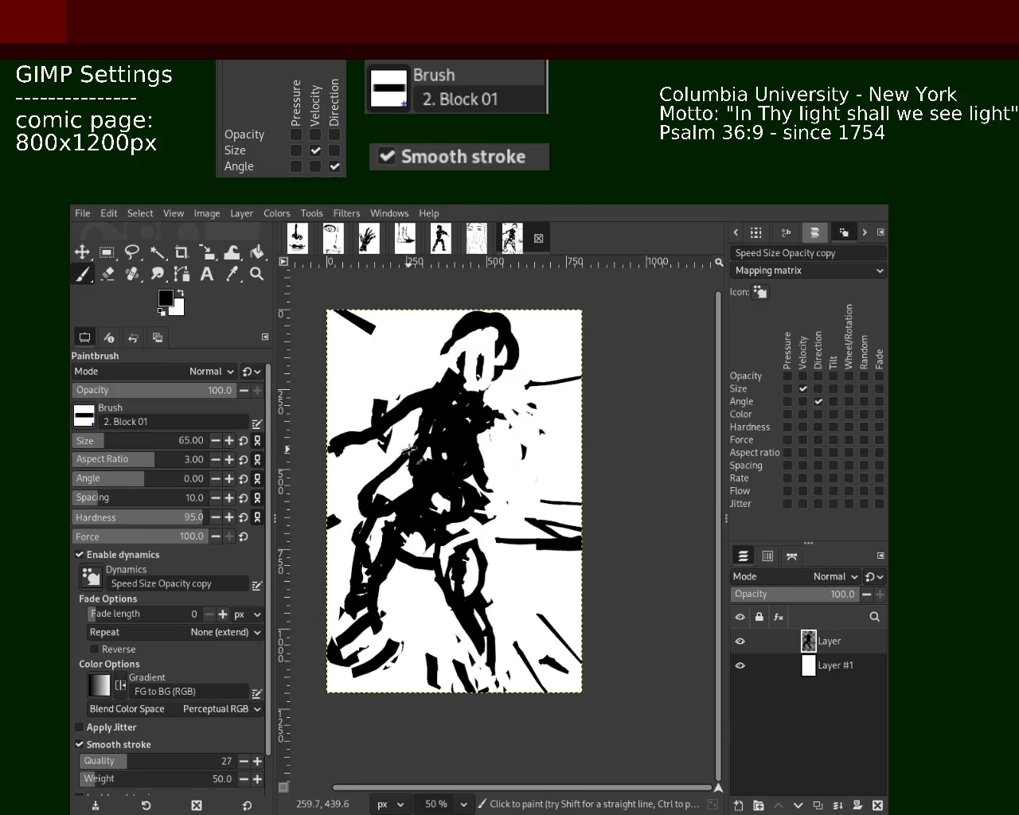
{"action": "key", "text": "ctrl+z"}
{"action": "mouse_move", "coordinate": [360, 499]}
{"action": "left_mouse_down"}
{"action": "mouse_move", "coordinate": [445, 447]}
{"action": "mouse_move", "coordinate": [357, 451]}
{"action": "left_mouse_up"}
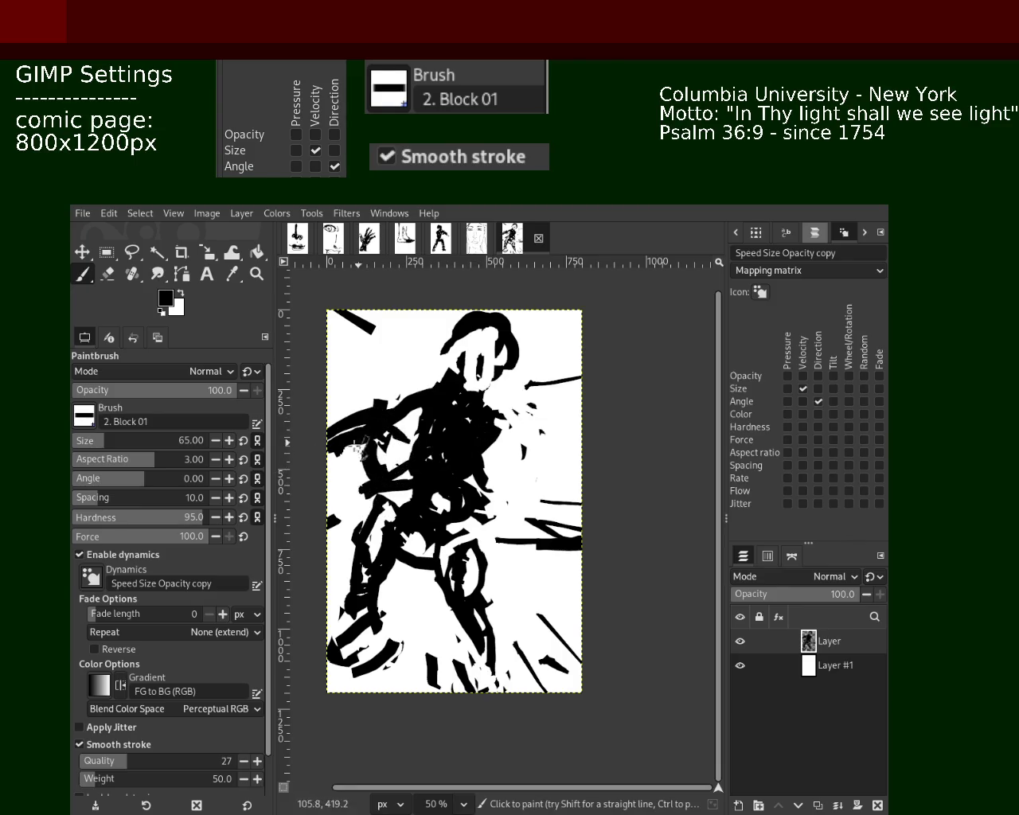
{"action": "key", "text": "ctrl+z"}
{"action": "key", "text": "ctrl+y"}
{"action": "left_click", "coordinate": [434, 477], "text": "ctrl"}
{"action": "left_click_drag", "start_coordinate": [490, 465], "coordinate": [332, 458]}
{"action": "key", "text": "ctrl+z"}
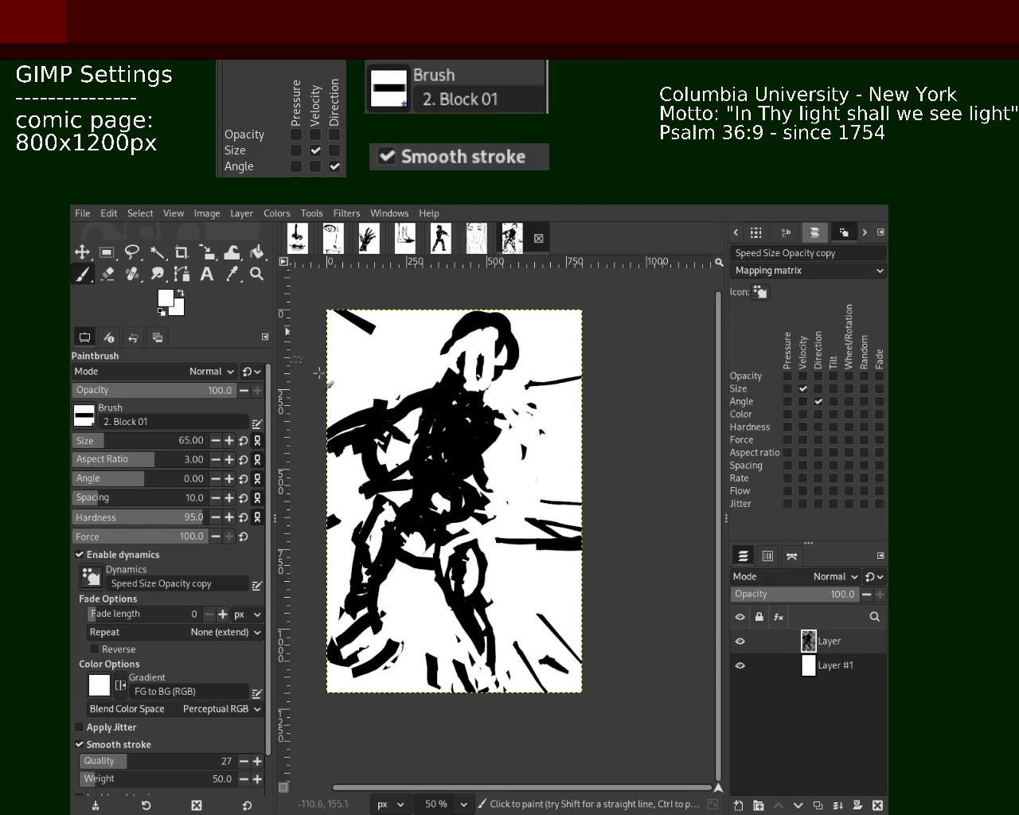
{"action": "left_click", "coordinate": [466, 437], "text": "ctrl"}
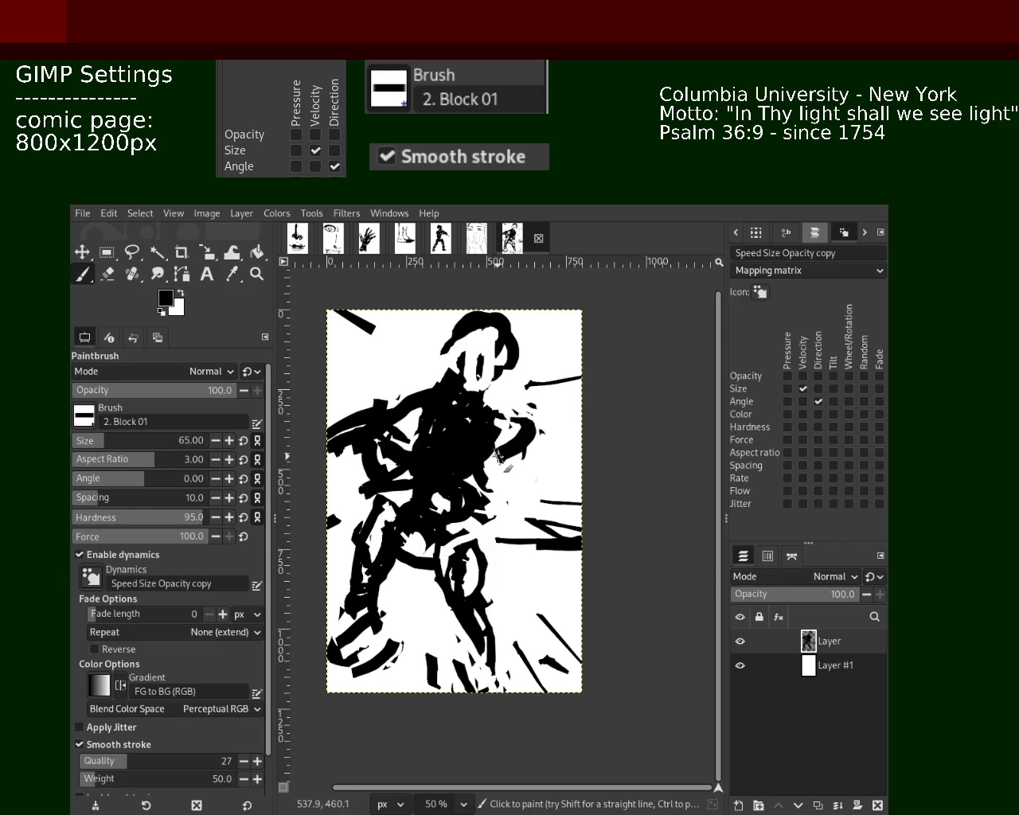
Paint a raised arm sweeping from the upper left into the chest.
{"action": "left_click_drag", "start_coordinate": [495, 425], "coordinate": [581, 460]}
{"action": "key", "text": "ctrl+z"}
{"action": "left_click_drag", "start_coordinate": [435, 386], "coordinate": [338, 330]}
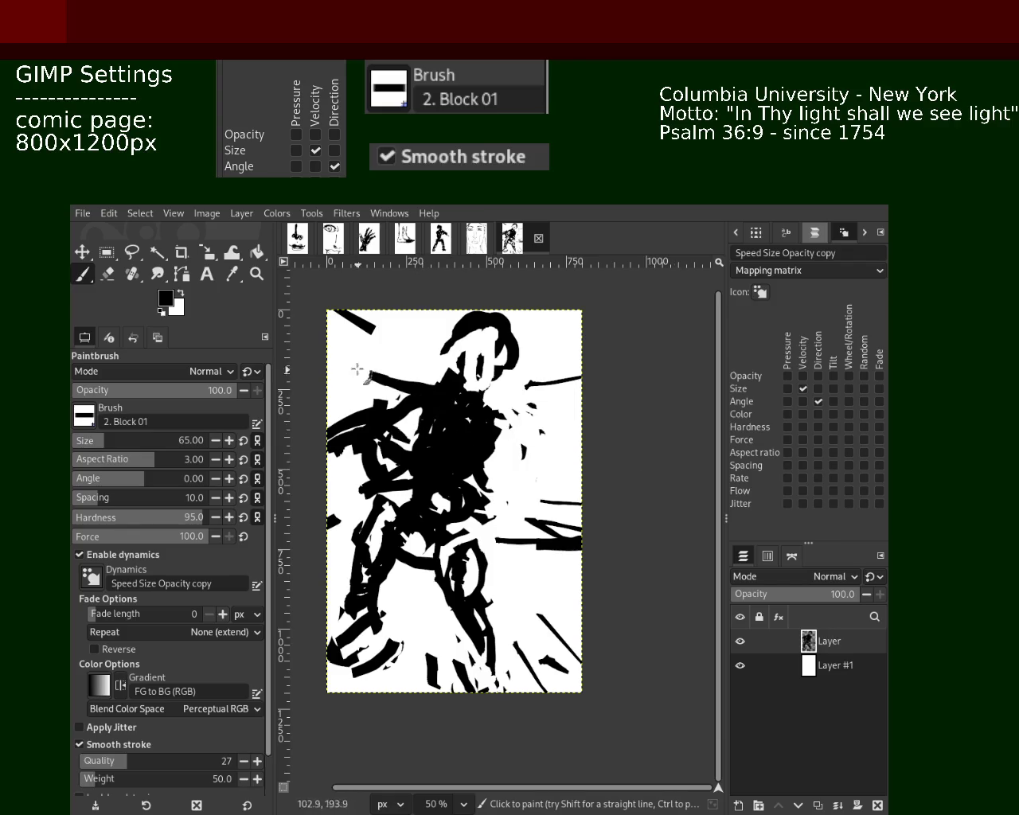
{"action": "mouse_move", "coordinate": [498, 426]}
{"action": "left_mouse_down"}
{"action": "mouse_move", "coordinate": [509, 477]}
{"action": "mouse_move", "coordinate": [470, 490]}
{"action": "mouse_move", "coordinate": [544, 475]}
{"action": "left_mouse_up"}
{"action": "key", "text": "ctrl+z"}
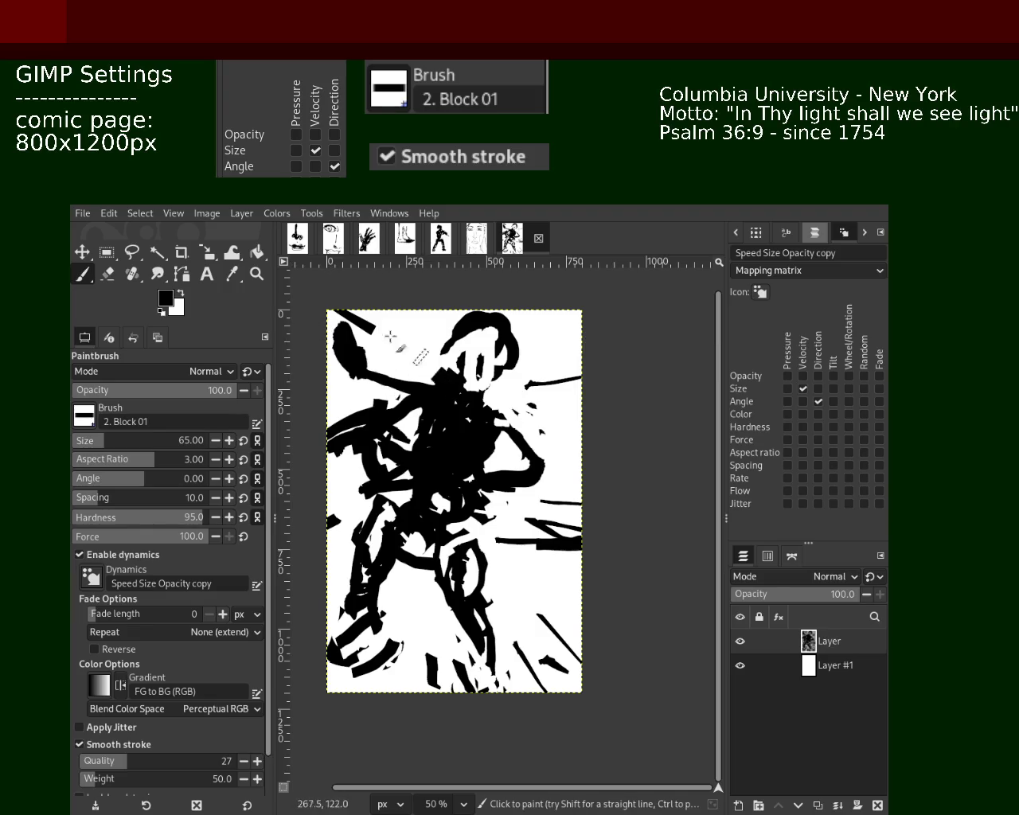
{"action": "mouse_move", "coordinate": [390, 335]}
{"action": "left_mouse_down"}
{"action": "mouse_move", "coordinate": [418, 372]}
{"action": "mouse_move", "coordinate": [396, 353]}
{"action": "left_mouse_up"}
{"action": "key", "text": "ctrl+z"}
{"action": "key", "text": "ctrl+z"}
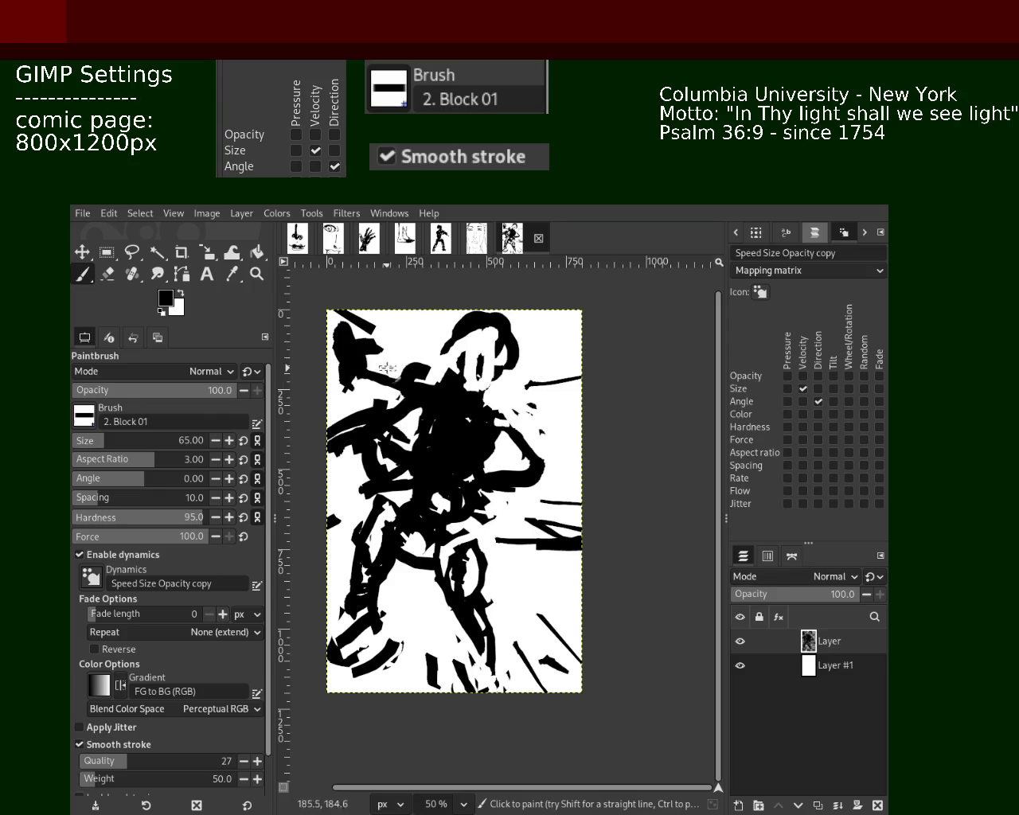
Erase ink around the chest and the strokes near the right edge.
{"action": "left_click", "coordinate": [107, 274]}
{"action": "mouse_move", "coordinate": [382, 399]}
{"action": "left_mouse_down"}
{"action": "mouse_move", "coordinate": [380, 411]}
{"action": "mouse_move", "coordinate": [298, 435]}
{"action": "left_mouse_up"}
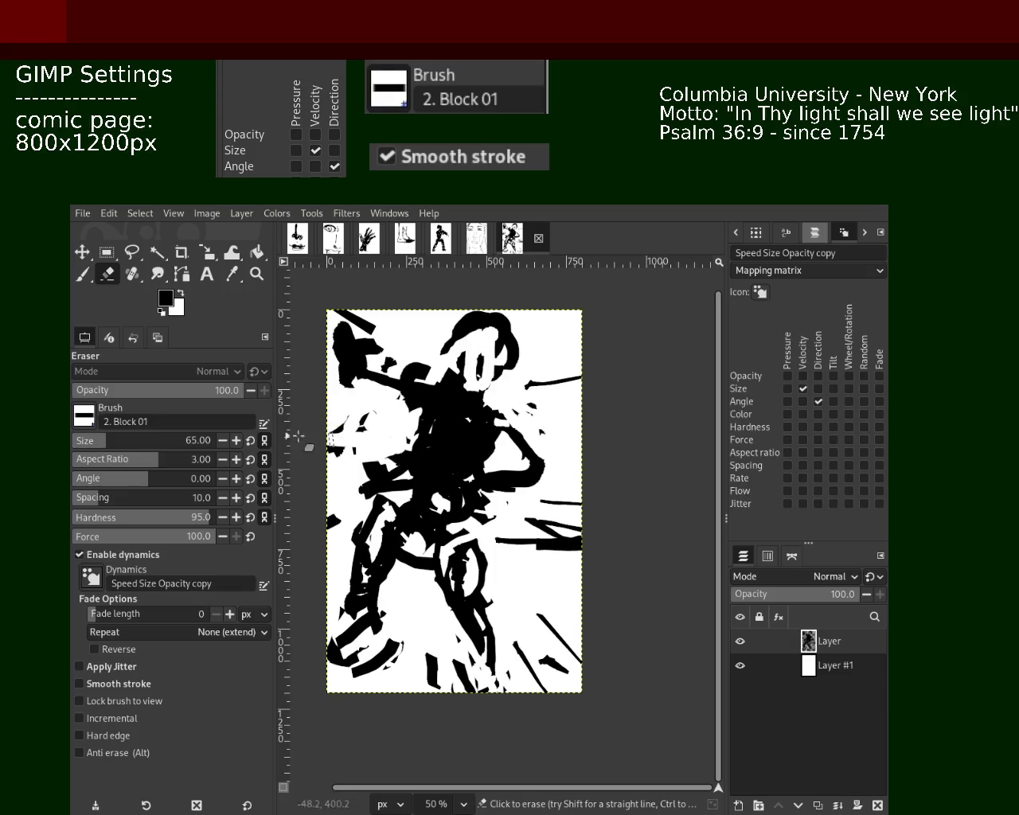
{"action": "left_click_drag", "start_coordinate": [484, 498], "coordinate": [538, 523]}
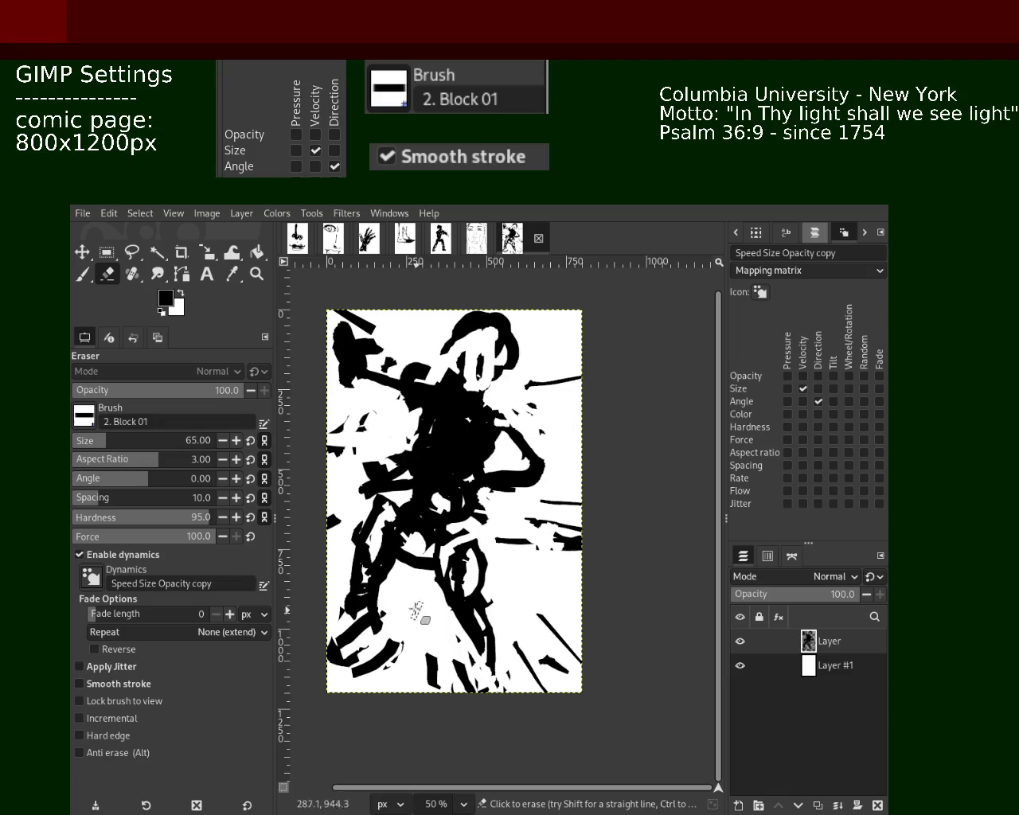
Repaint the head as a black outline around a white oval face.
{"action": "key", "text": "p"}
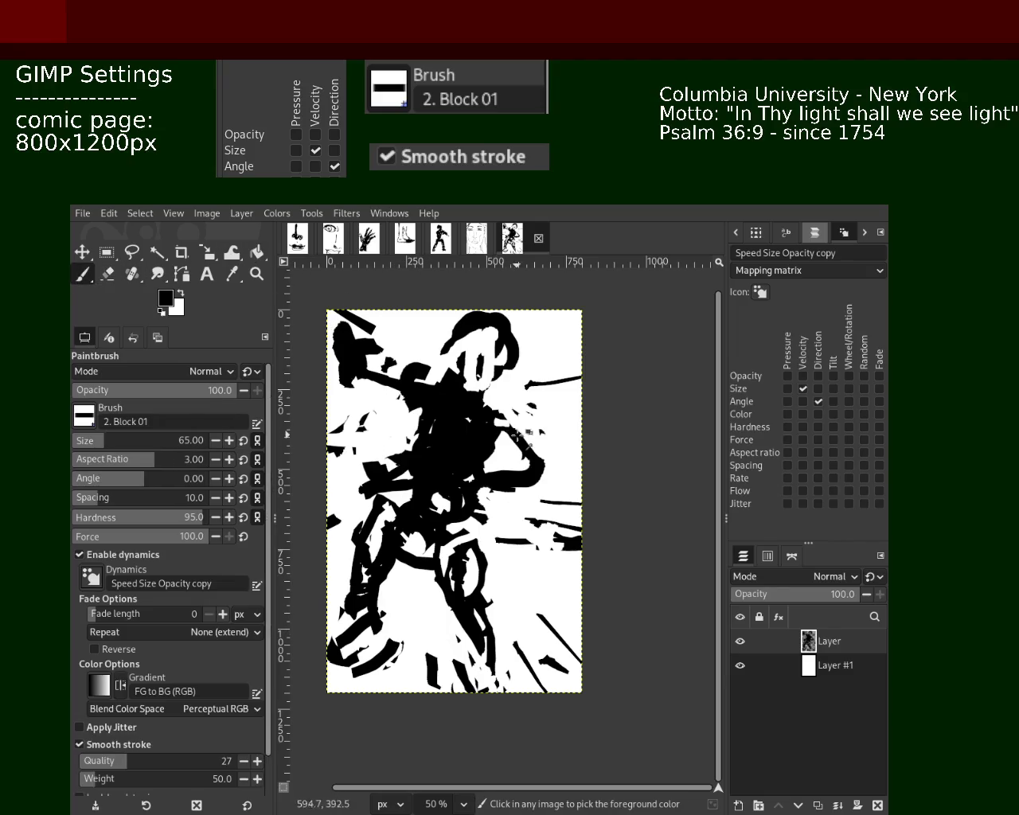
{"action": "left_click_drag", "start_coordinate": [476, 417], "coordinate": [473, 460]}
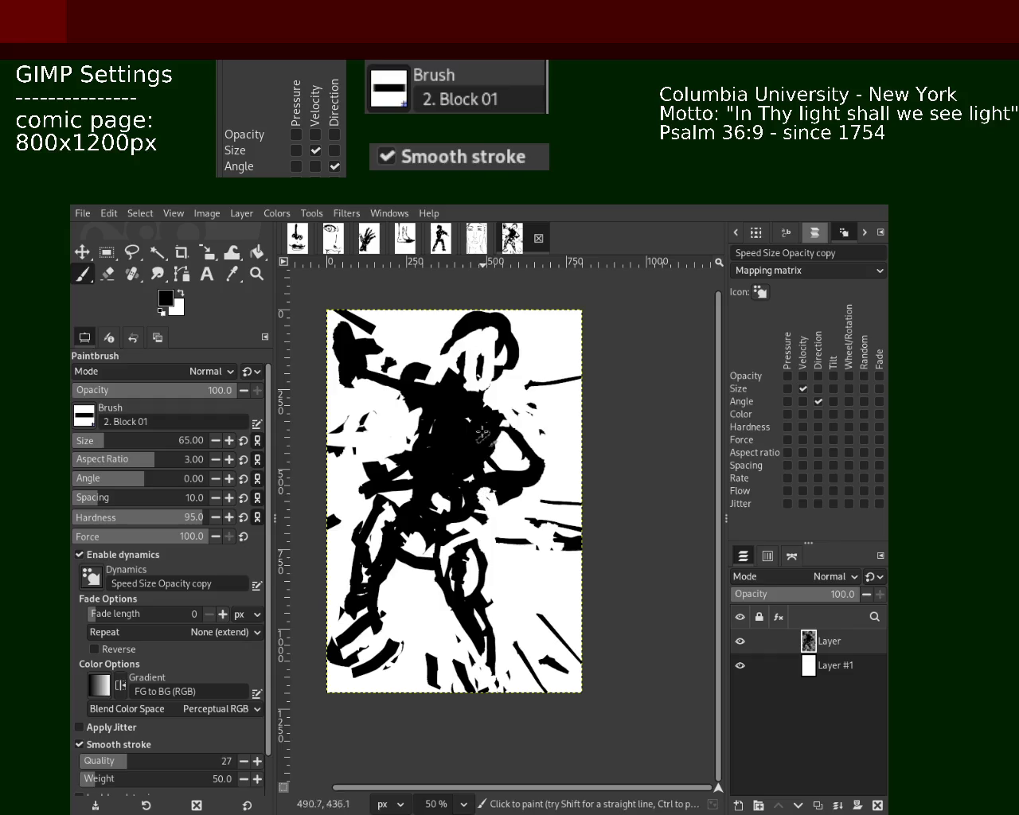
{"action": "left_click", "coordinate": [485, 509], "text": "ctrl"}
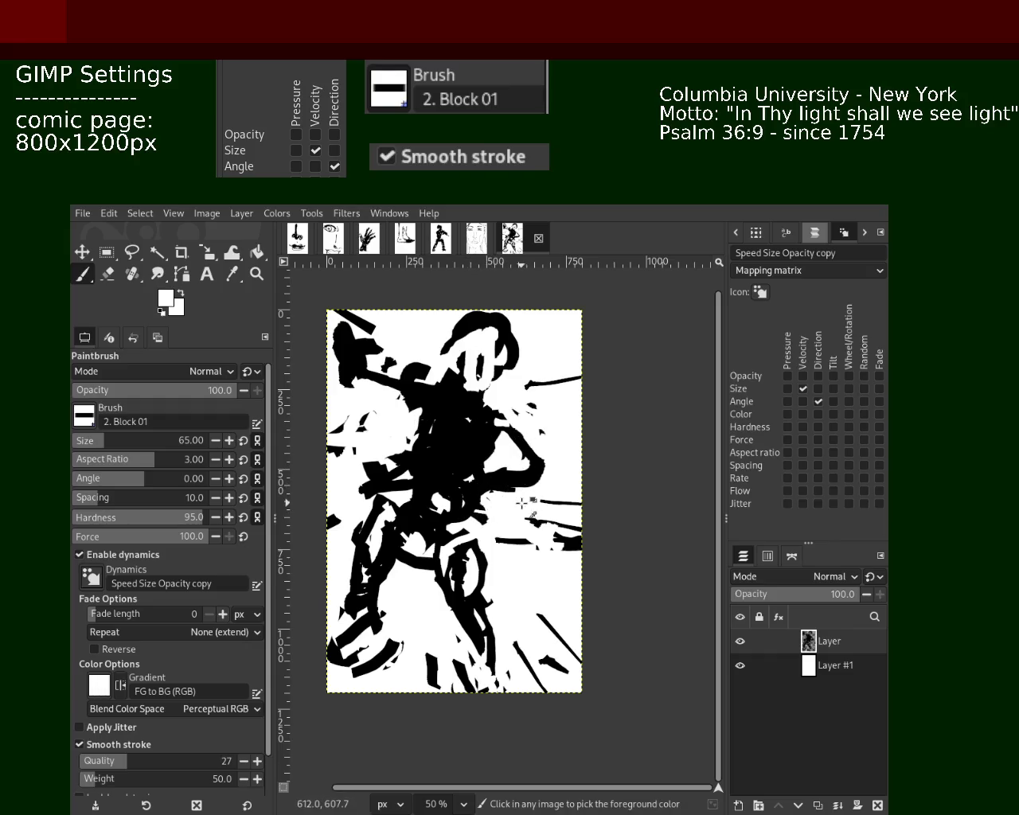
{"action": "left_click_drag", "start_coordinate": [394, 350], "coordinate": [350, 338]}
{"action": "key", "text": "ctrl+z"}
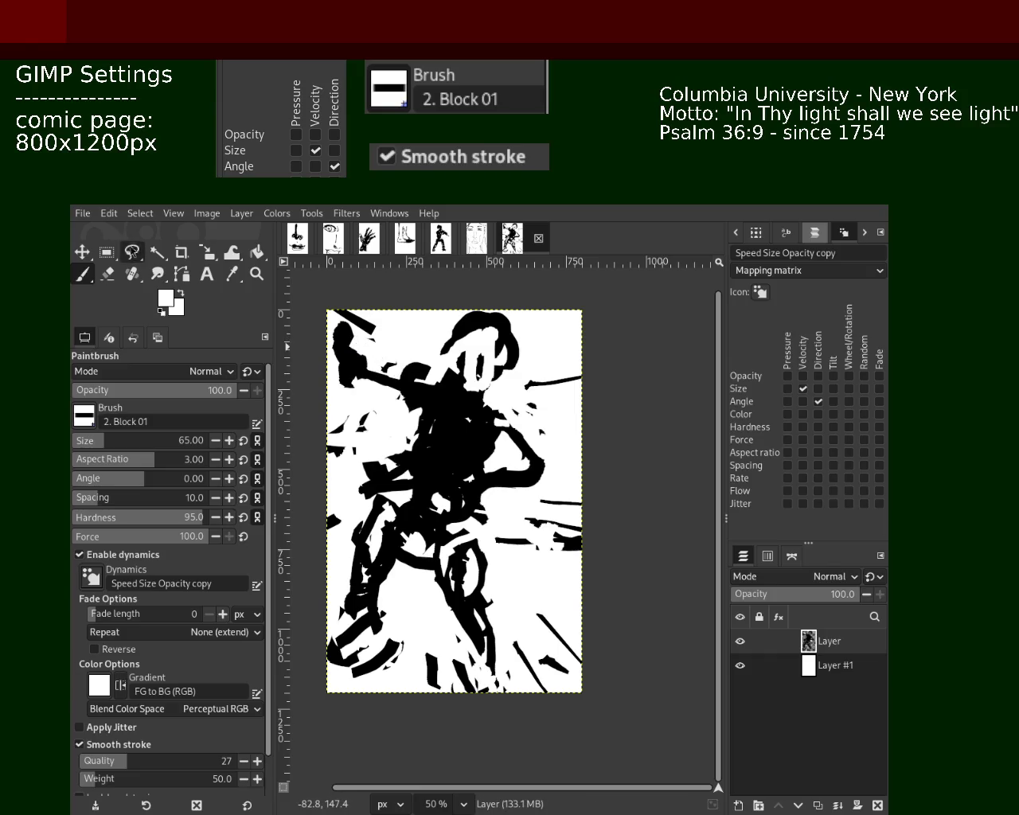
{"action": "left_click", "coordinate": [446, 372], "text": "ctrl"}
{"action": "mouse_move", "coordinate": [445, 372]}
{"action": "left_mouse_down"}
{"action": "mouse_move", "coordinate": [350, 364]}
{"action": "mouse_move", "coordinate": [405, 380]}
{"action": "left_mouse_up"}
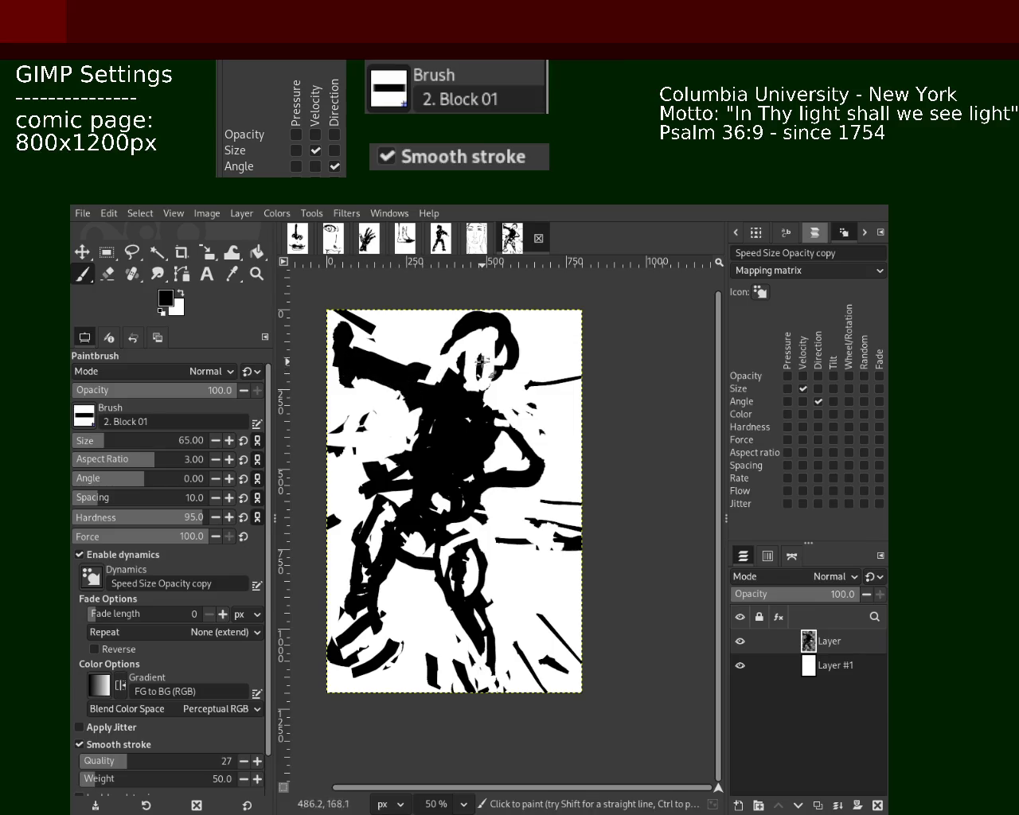
{"action": "left_click_drag", "start_coordinate": [480, 361], "coordinate": [465, 394]}
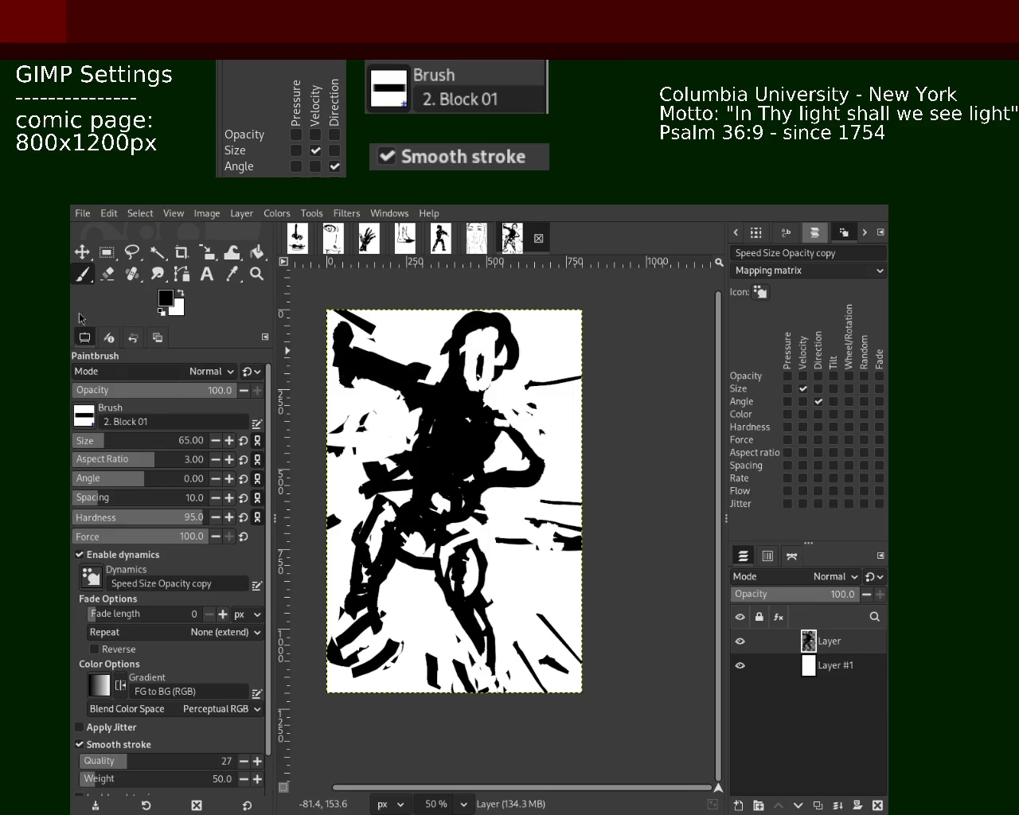
{"action": "left_click", "coordinate": [108, 273]}
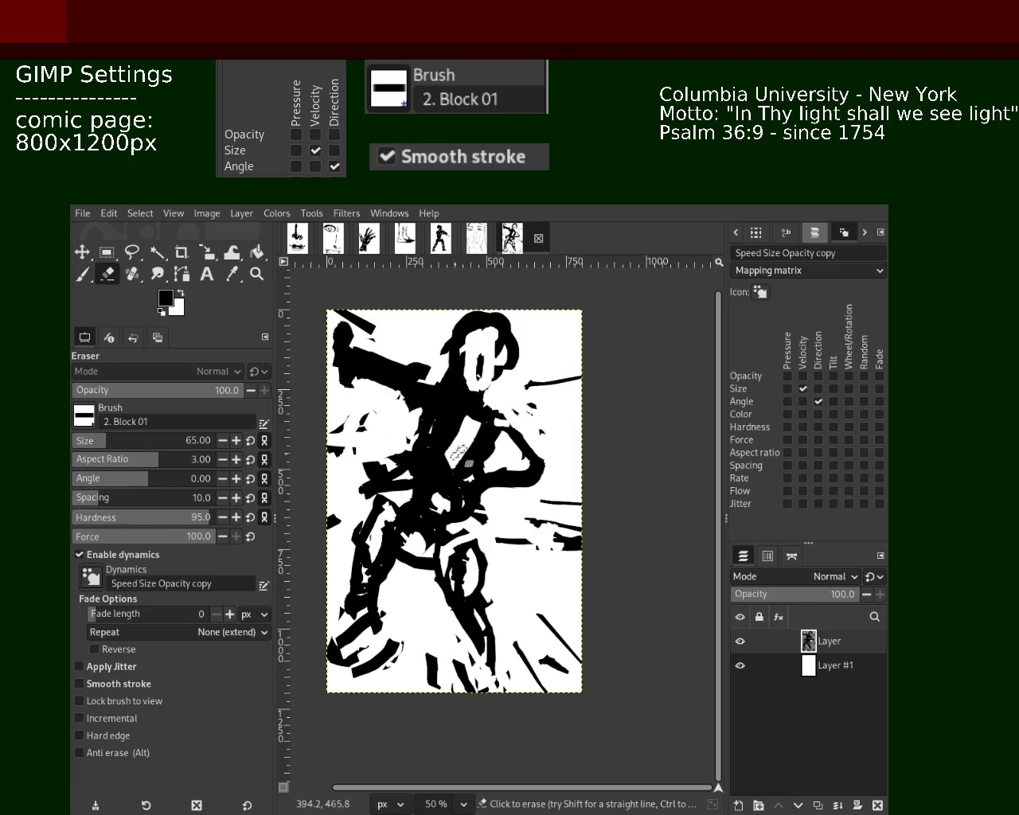
Clear torso strokes, then paint black strokes near the page bottom and the figure's lower left.
{"action": "left_click_drag", "start_coordinate": [464, 401], "coordinate": [456, 402]}
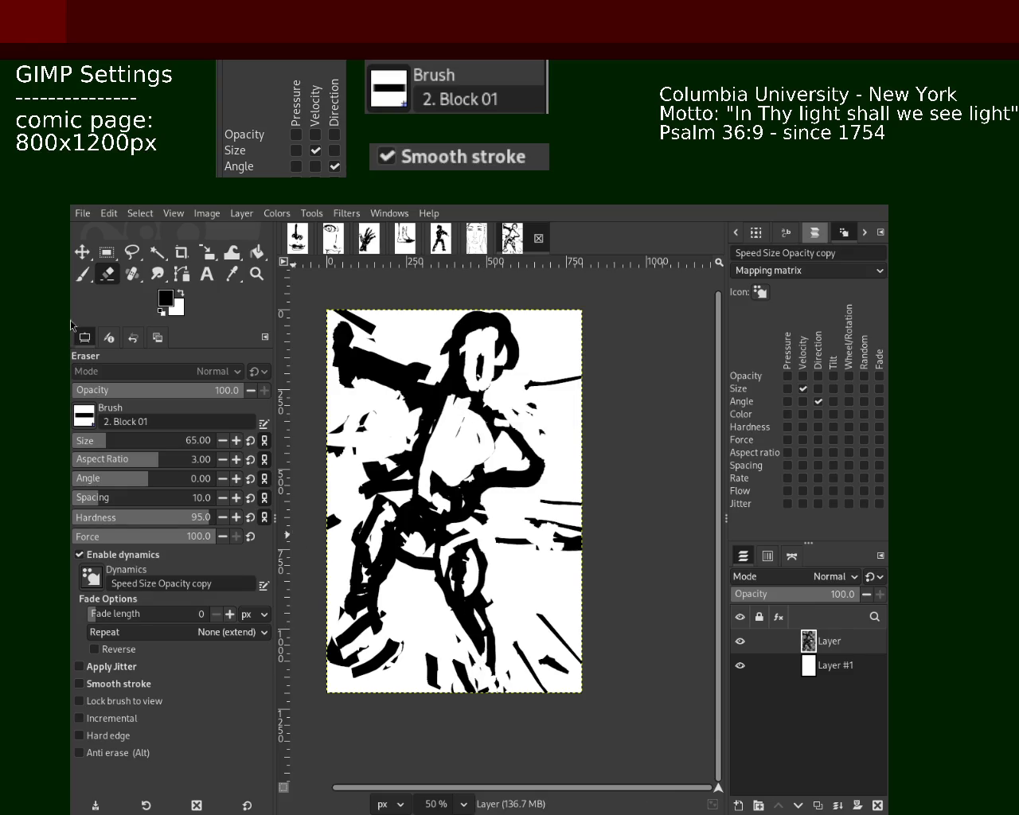
{"action": "key", "text": "p"}
{"action": "left_click_drag", "start_coordinate": [481, 652], "coordinate": [472, 672]}
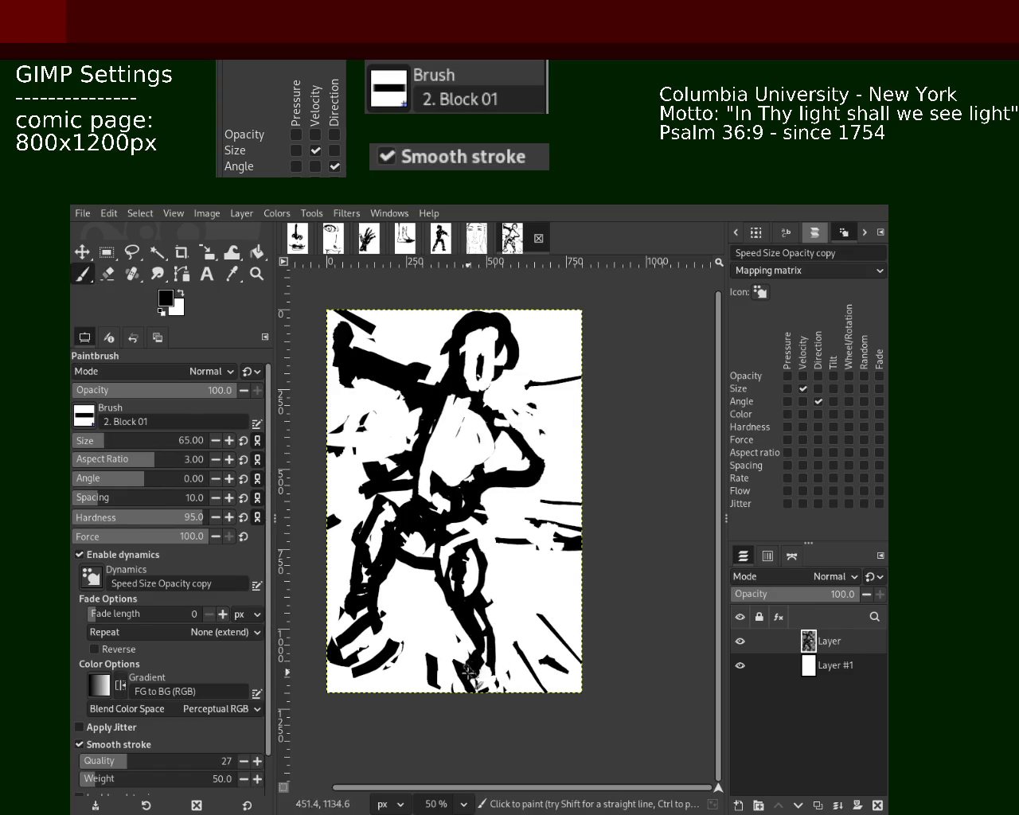
{"action": "mouse_move", "coordinate": [339, 653]}
{"action": "left_mouse_down"}
{"action": "mouse_move", "coordinate": [374, 641]}
{"action": "mouse_move", "coordinate": [361, 645]}
{"action": "left_mouse_up"}
{"action": "key", "text": "ctrl+z"}
Erase small marks at the bottom and a white opening around the figure's left hip.
{"action": "left_click", "coordinate": [108, 275]}
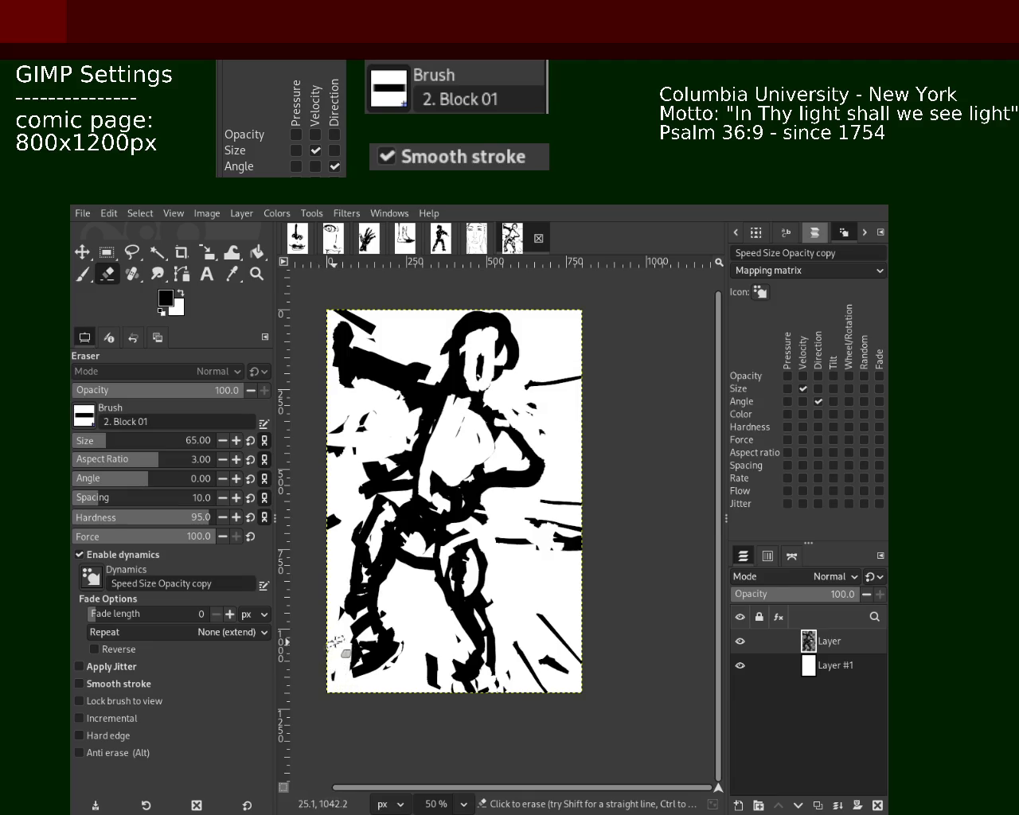
{"action": "left_click_drag", "start_coordinate": [447, 675], "coordinate": [433, 685]}
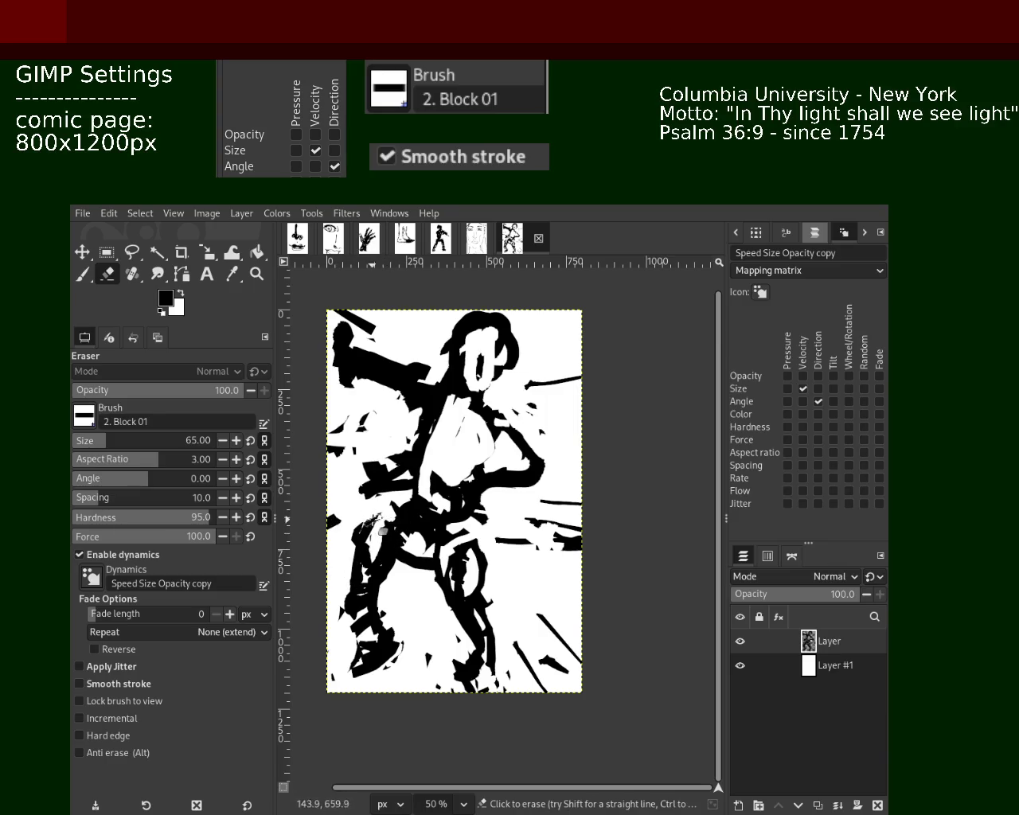
{"action": "left_click_drag", "start_coordinate": [387, 514], "coordinate": [368, 478]}
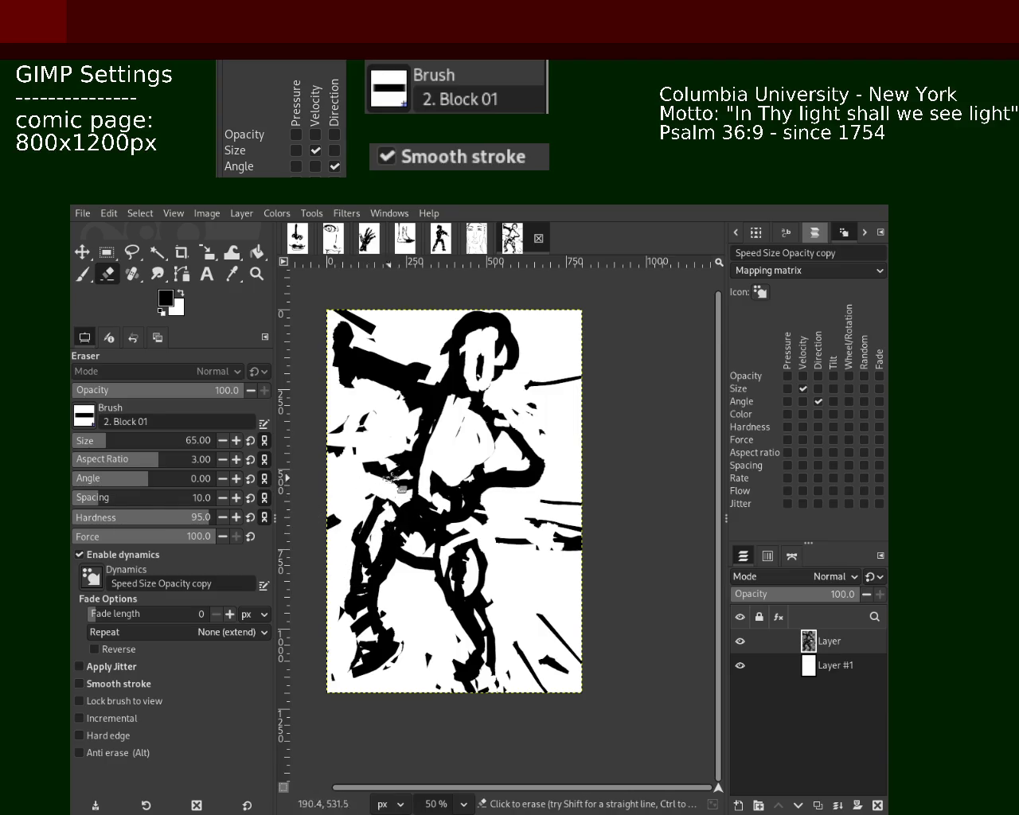
{"action": "left_click", "coordinate": [82, 273]}
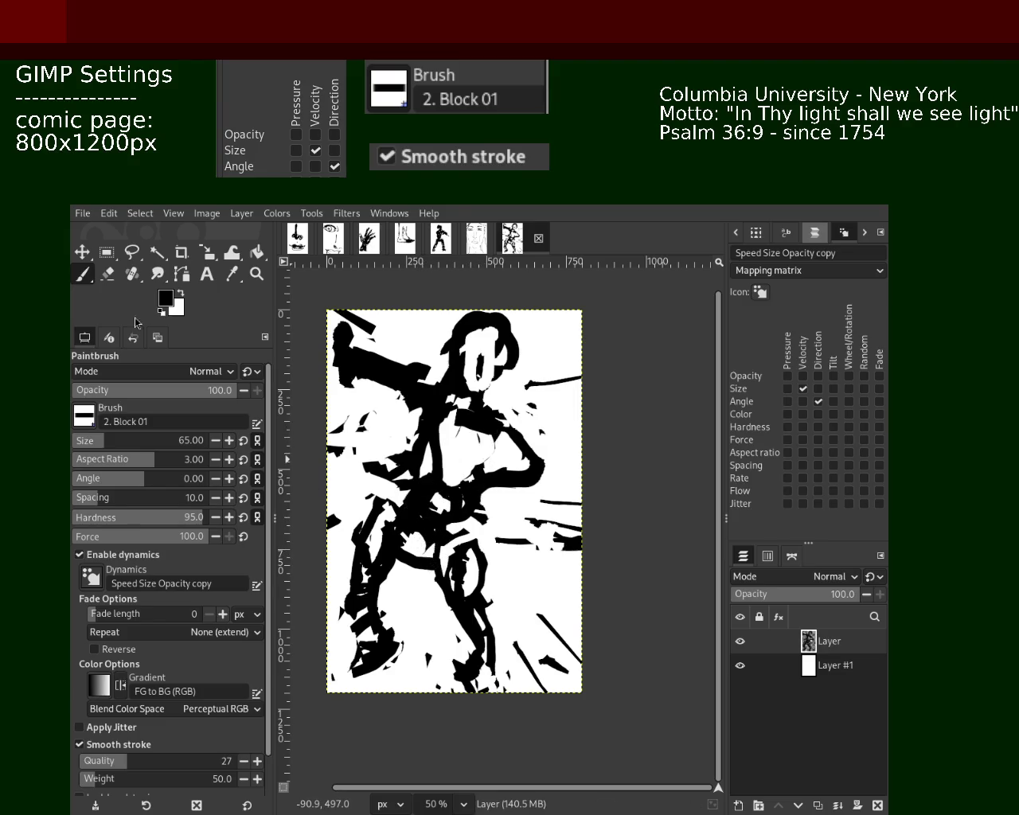
{"action": "left_click", "coordinate": [110, 275]}
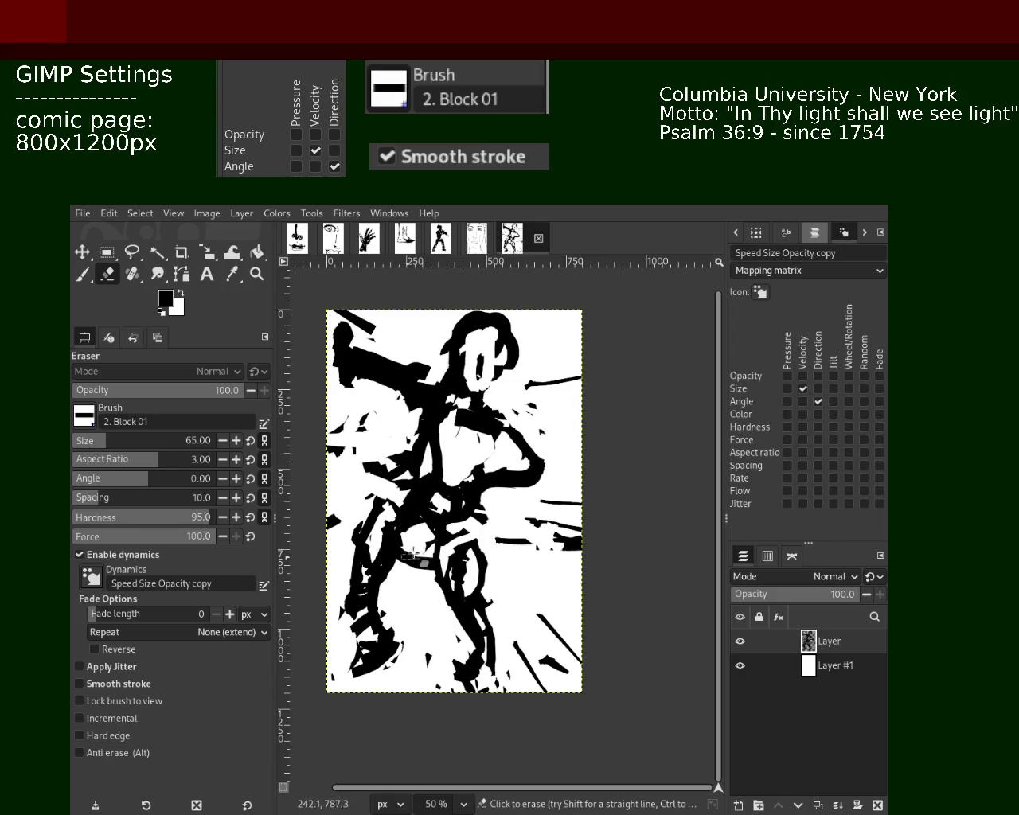
{"action": "mouse_move", "coordinate": [393, 507]}
{"action": "left_mouse_down"}
{"action": "mouse_move", "coordinate": [406, 546]}
{"action": "mouse_move", "coordinate": [376, 619]}
{"action": "left_mouse_up"}
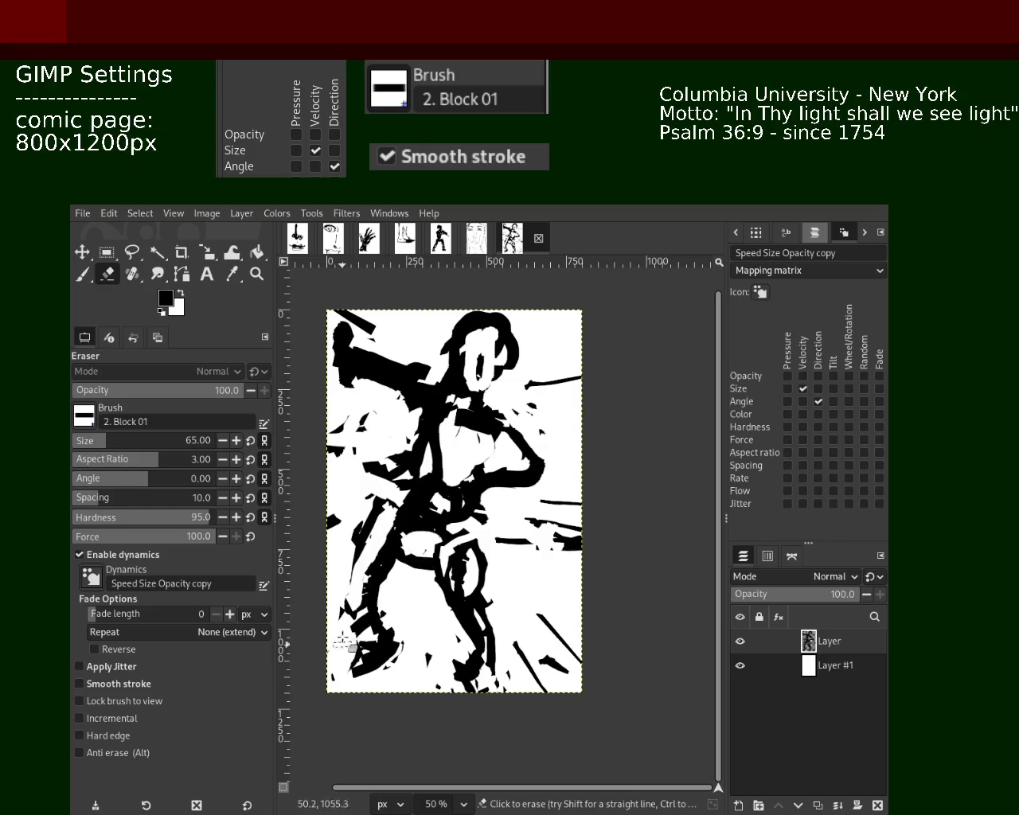
{"action": "key", "text": "ctrl+z"}
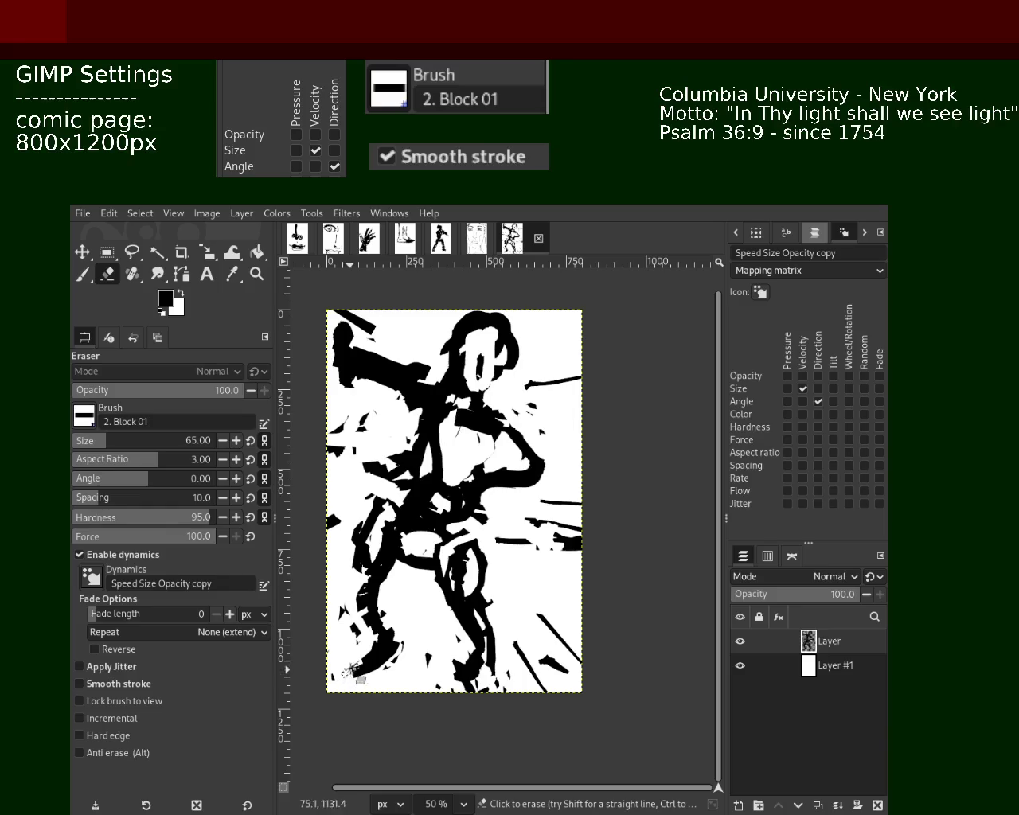
{"action": "key", "text": "ctrl+y"}
{"action": "key", "text": "ctrl+z"}
Restore the hip erase, paint a thick left-side stroke, and erase black near the lower right.
{"action": "key", "text": "ctrl+y"}
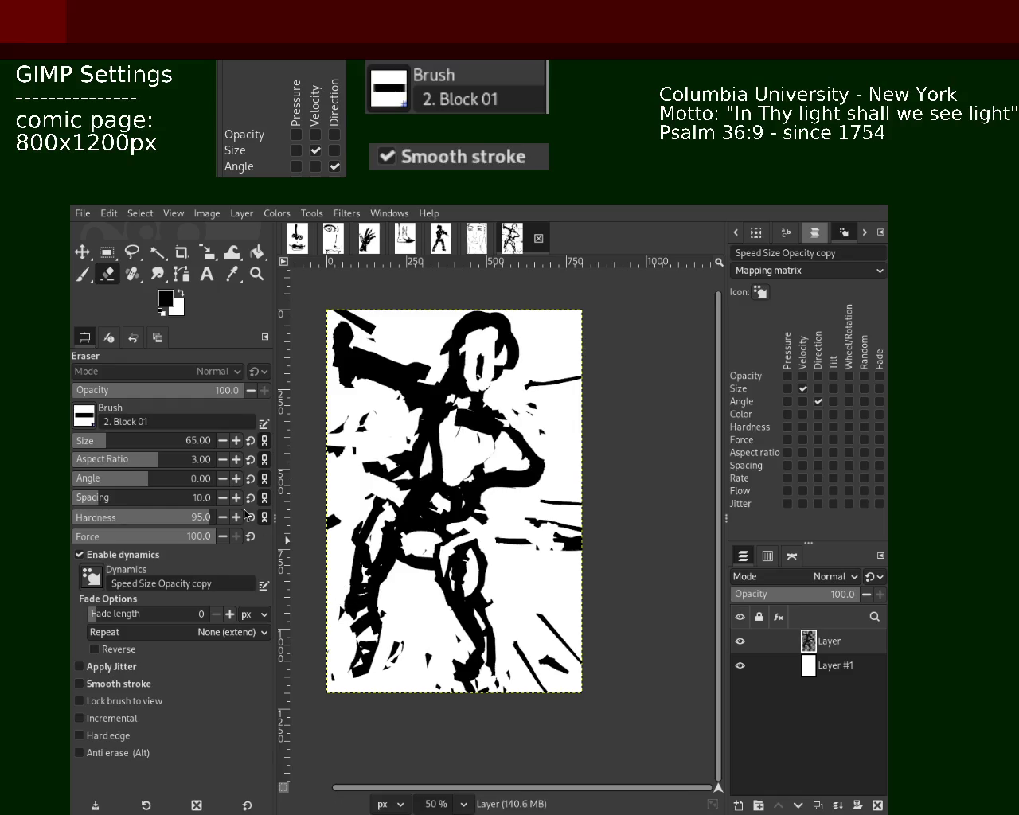
{"action": "left_click", "coordinate": [82, 273]}
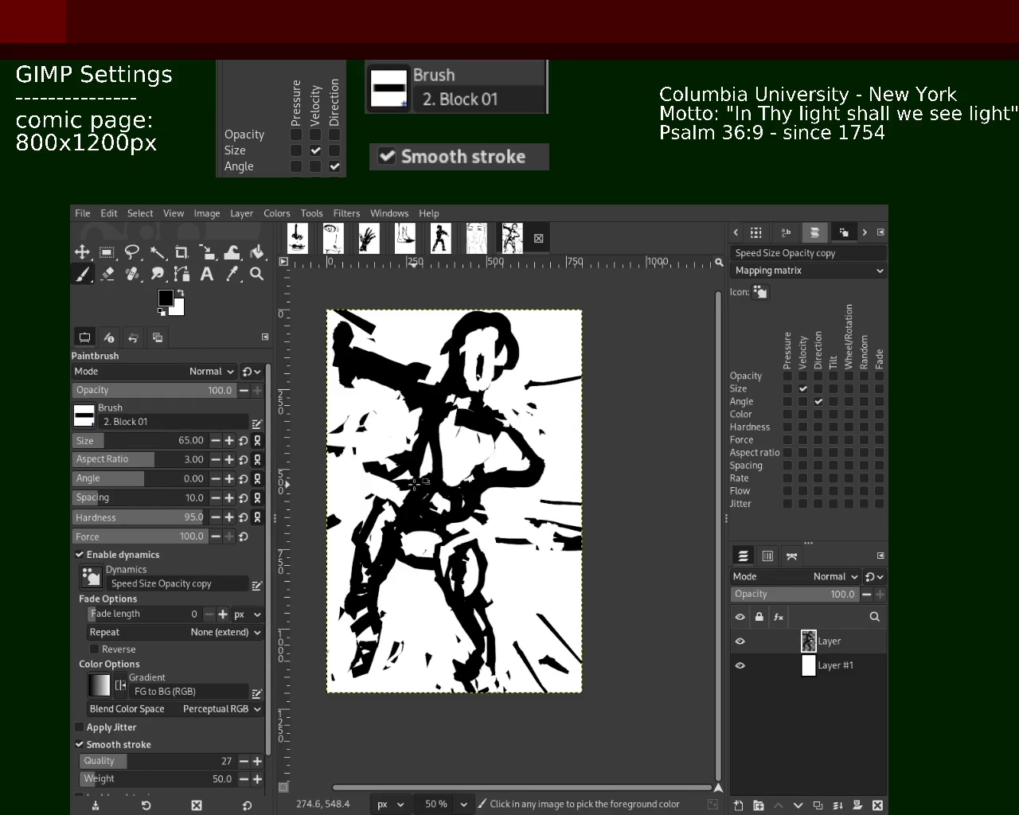
{"action": "left_click_drag", "start_coordinate": [374, 479], "coordinate": [331, 554]}
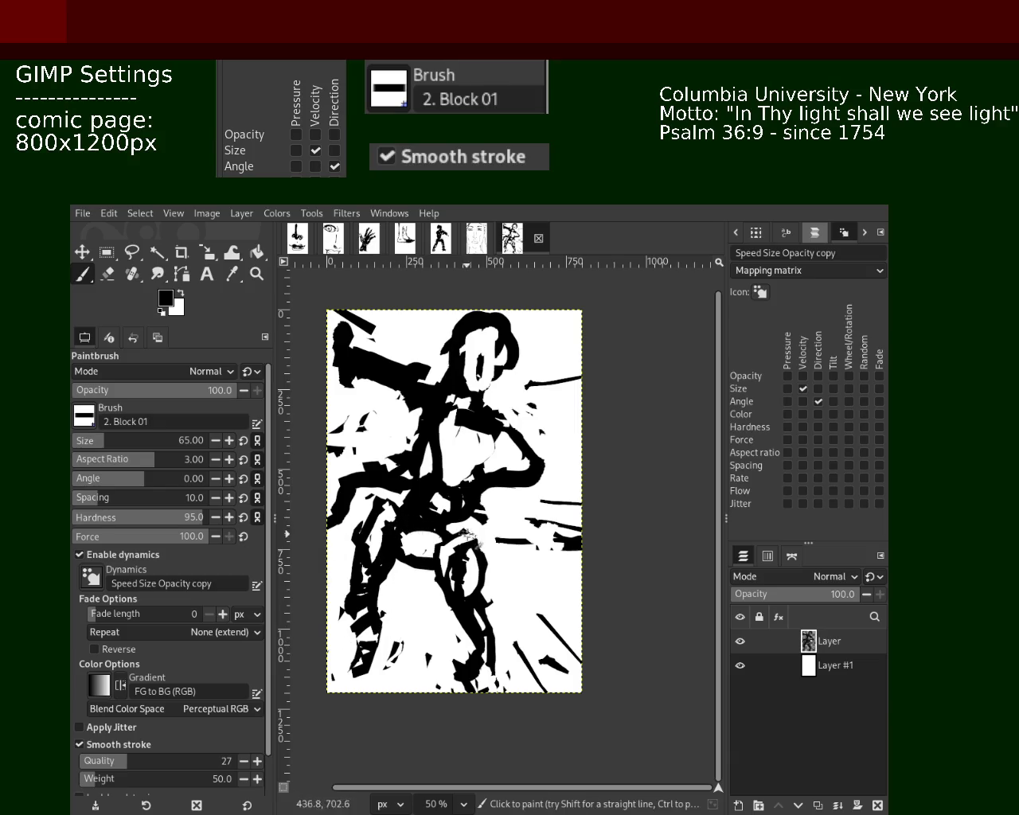
{"action": "left_click", "coordinate": [107, 273]}
{"action": "mouse_move", "coordinate": [482, 572]}
{"action": "left_mouse_down"}
{"action": "mouse_move", "coordinate": [439, 564]}
{"action": "mouse_move", "coordinate": [497, 677]}
{"action": "left_mouse_up"}
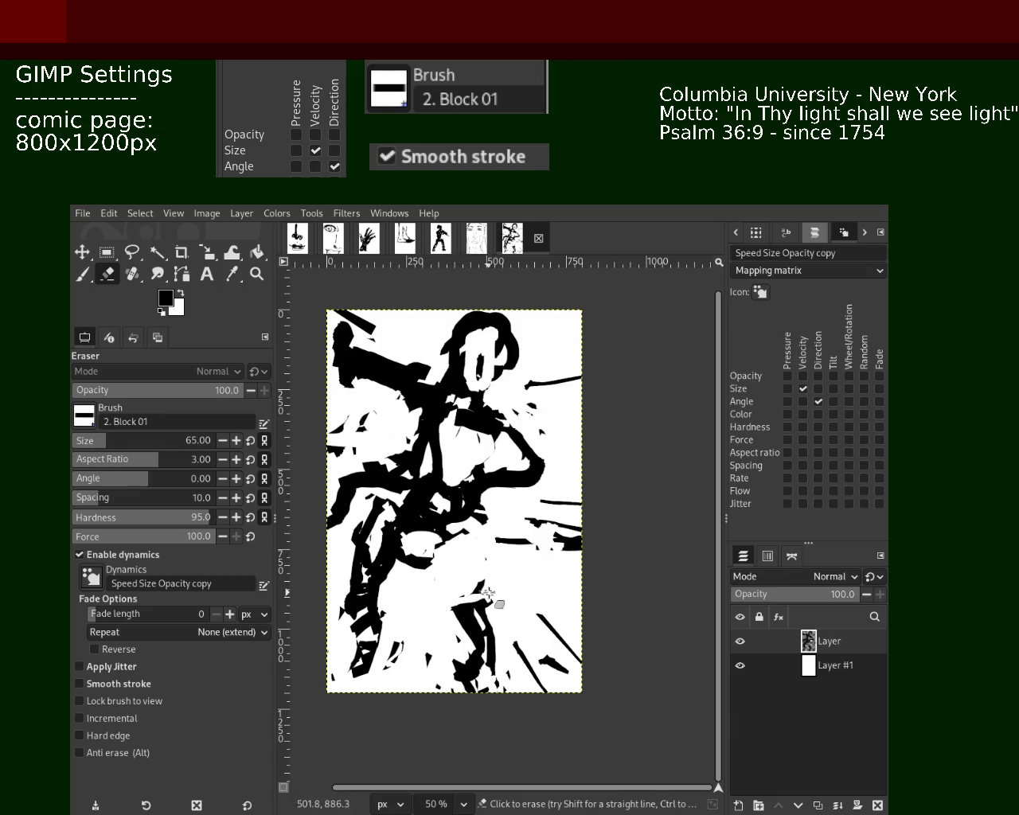
Paint new thick strokes across the torso, out to the right edge, and on the left side.
{"action": "left_click", "coordinate": [82, 278]}
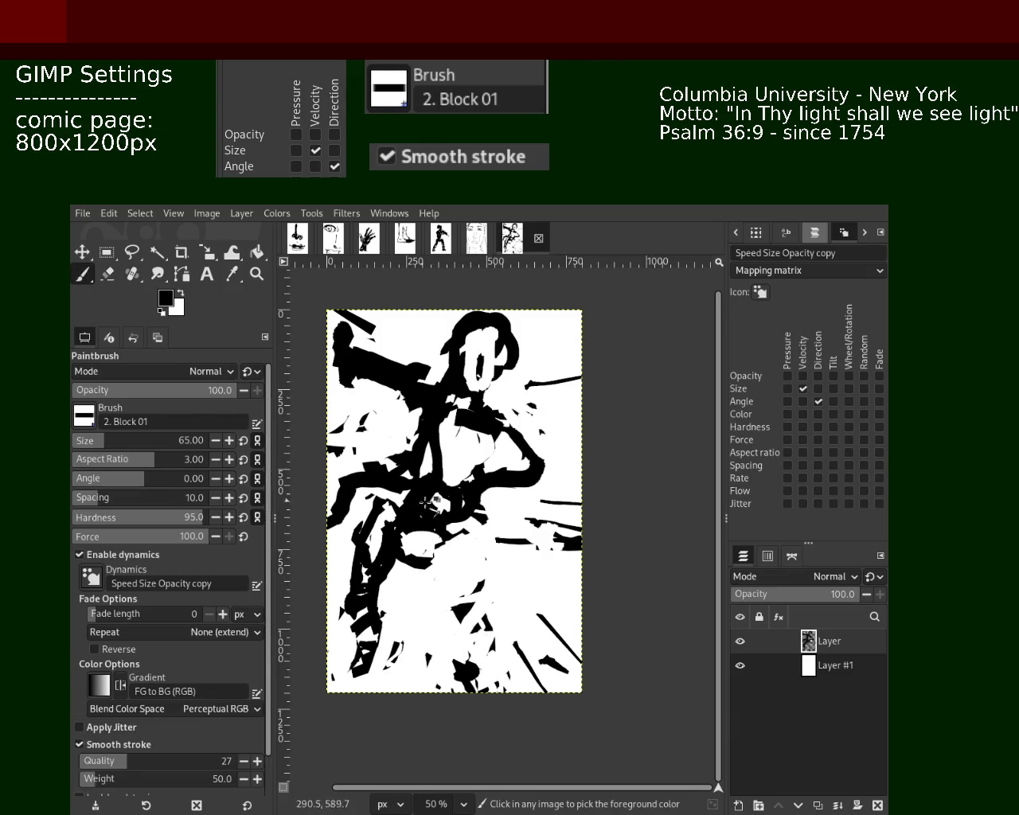
{"action": "mouse_move", "coordinate": [478, 522]}
{"action": "left_mouse_down"}
{"action": "mouse_move", "coordinate": [467, 550]}
{"action": "mouse_move", "coordinate": [420, 557]}
{"action": "left_mouse_up"}
{"action": "key", "text": "ctrl+z"}
{"action": "mouse_move", "coordinate": [414, 450]}
{"action": "left_mouse_down"}
{"action": "mouse_move", "coordinate": [362, 458]}
{"action": "mouse_move", "coordinate": [362, 382]}
{"action": "mouse_move", "coordinate": [390, 456]}
{"action": "left_mouse_up"}
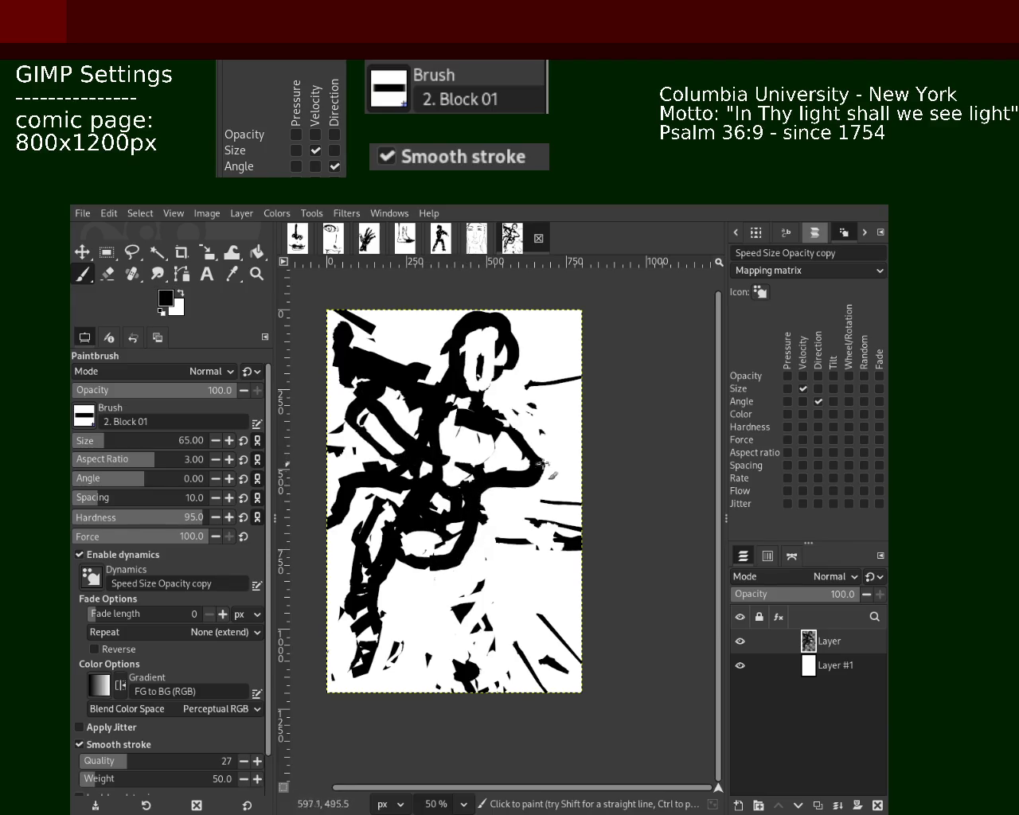
{"action": "left_click_drag", "start_coordinate": [497, 422], "coordinate": [575, 434]}
{"action": "mouse_move", "coordinate": [530, 475]}
{"action": "left_mouse_down"}
{"action": "mouse_move", "coordinate": [581, 468]}
{"action": "mouse_move", "coordinate": [539, 440]}
{"action": "left_mouse_up"}
{"action": "left_click_drag", "start_coordinate": [390, 499], "coordinate": [330, 474]}
Try strokes near the lower legs, keeping strokes along the left edge and left-centre.
{"action": "left_click_drag", "start_coordinate": [481, 550], "coordinate": [531, 659]}
{"action": "key", "text": "ctrl+z"}
{"action": "left_click_drag", "start_coordinate": [382, 633], "coordinate": [411, 578]}
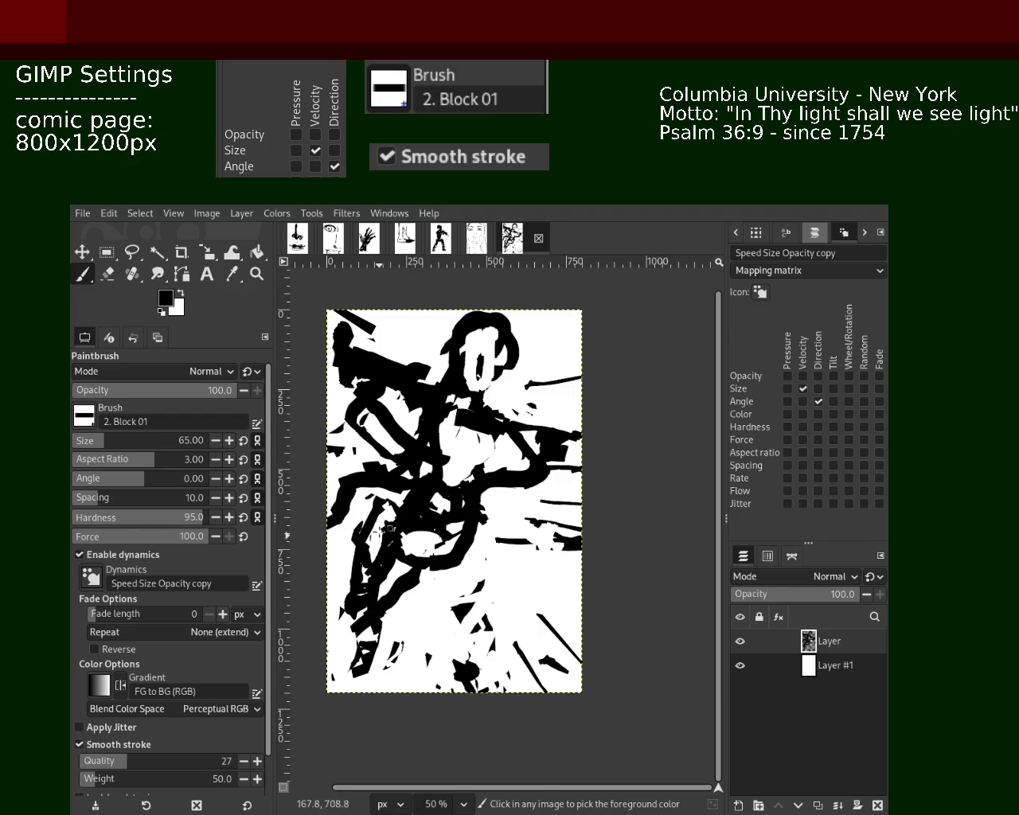
{"action": "key", "text": "ctrl+z"}
{"action": "left_click_drag", "start_coordinate": [350, 499], "coordinate": [310, 608]}
{"action": "left_click_drag", "start_coordinate": [402, 608], "coordinate": [365, 656]}
{"action": "key", "text": "ctrl+z"}
{"action": "left_click_drag", "start_coordinate": [417, 570], "coordinate": [425, 672]}
{"action": "key", "text": "ctrl+z"}
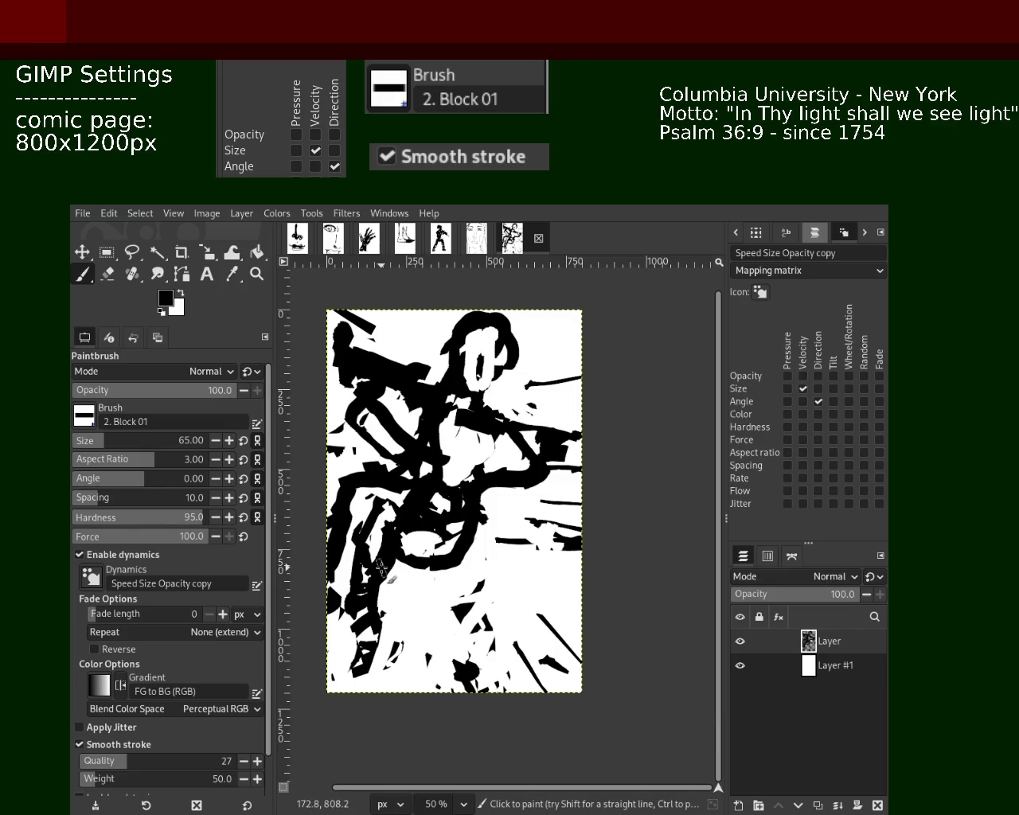
{"action": "left_click_drag", "start_coordinate": [382, 540], "coordinate": [334, 478]}
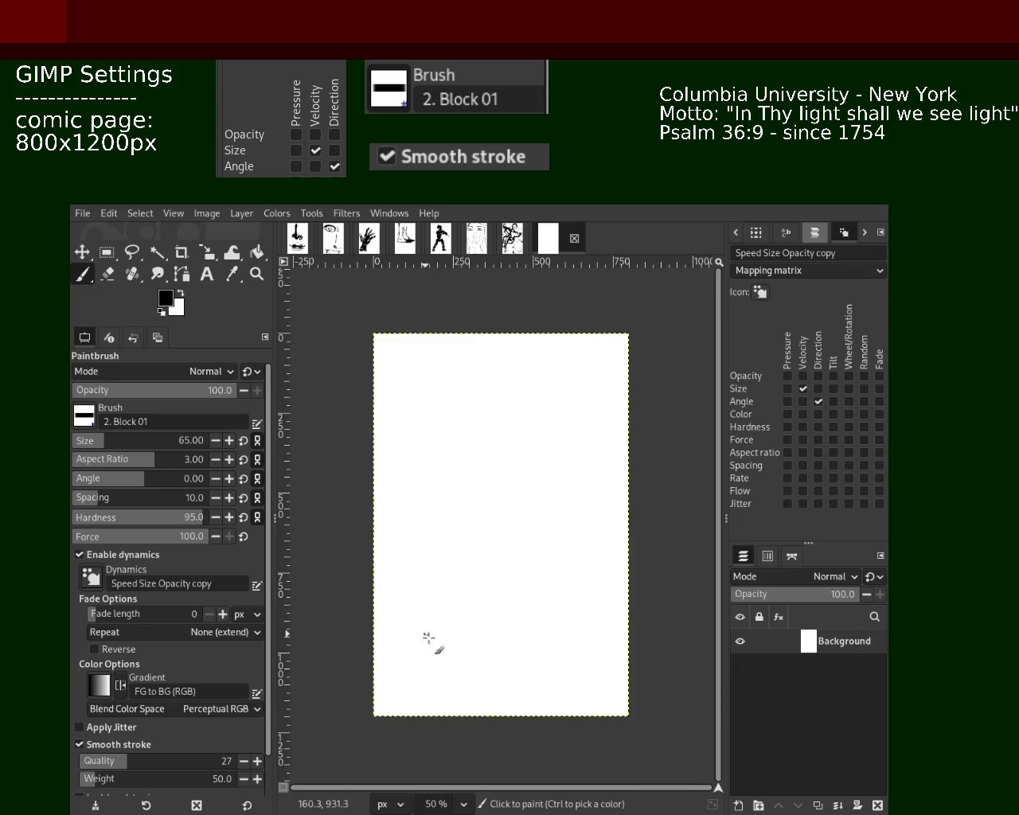
Try several opening strokes and curves on the new page, undoing each.
{"action": "left_click_drag", "start_coordinate": [337, 494], "coordinate": [567, 600]}
{"action": "key", "text": "ctrl+z"}
{"action": "left_click_drag", "start_coordinate": [368, 478], "coordinate": [503, 593]}
{"action": "key", "text": "ctrl+z"}
{"action": "mouse_move", "coordinate": [368, 446]}
{"action": "left_mouse_down"}
{"action": "mouse_move", "coordinate": [468, 534]}
{"action": "mouse_move", "coordinate": [489, 575]}
{"action": "mouse_move", "coordinate": [478, 406]}
{"action": "left_mouse_up"}
{"action": "key", "text": "ctrl+z"}
{"action": "left_click_drag", "start_coordinate": [563, 394], "coordinate": [490, 549]}
{"action": "key", "text": "ctrl+z"}
Paint a down-left stroke and a thick hooked stroke on the right, extending one to the left edge.
{"action": "mouse_move", "coordinate": [589, 414]}
{"action": "left_mouse_down"}
{"action": "mouse_move", "coordinate": [475, 629]}
{"action": "mouse_move", "coordinate": [462, 591]}
{"action": "left_mouse_up"}
{"action": "mouse_move", "coordinate": [546, 471]}
{"action": "left_mouse_down"}
{"action": "mouse_move", "coordinate": [515, 421]}
{"action": "mouse_move", "coordinate": [404, 347]}
{"action": "left_mouse_up"}
{"action": "key", "text": "ctrl+z"}
{"action": "left_click_drag", "start_coordinate": [550, 473], "coordinate": [601, 577]}
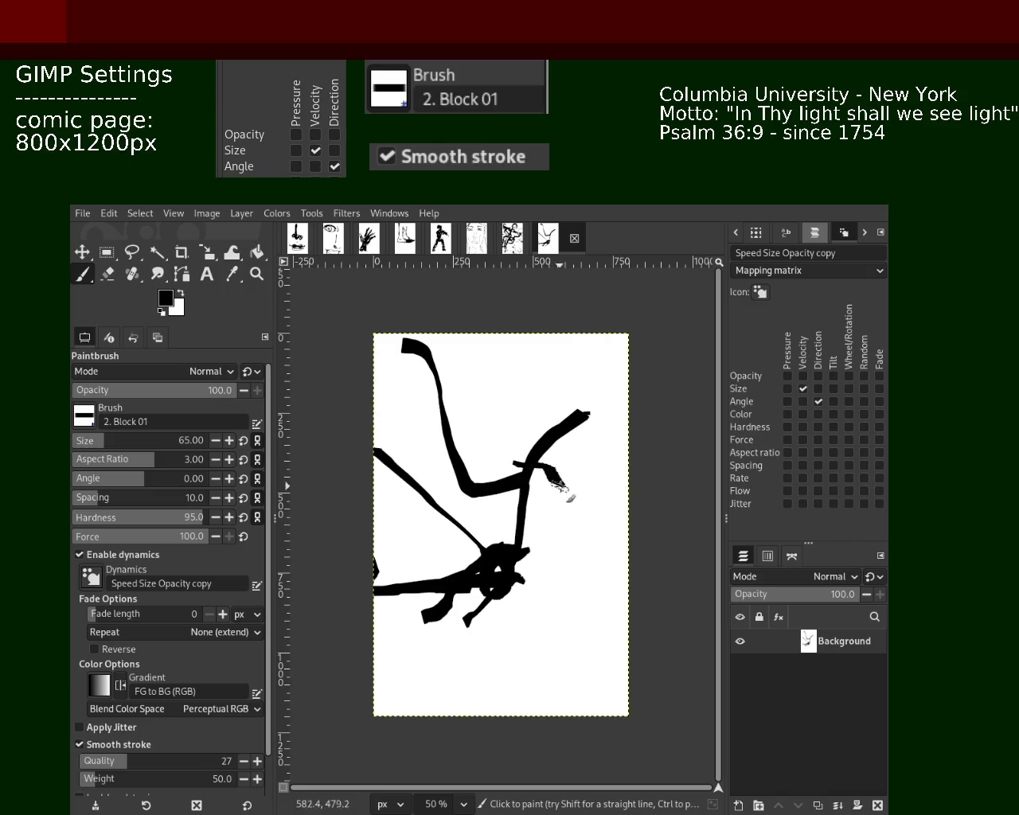
{"action": "left_click_drag", "start_coordinate": [413, 614], "coordinate": [364, 694]}
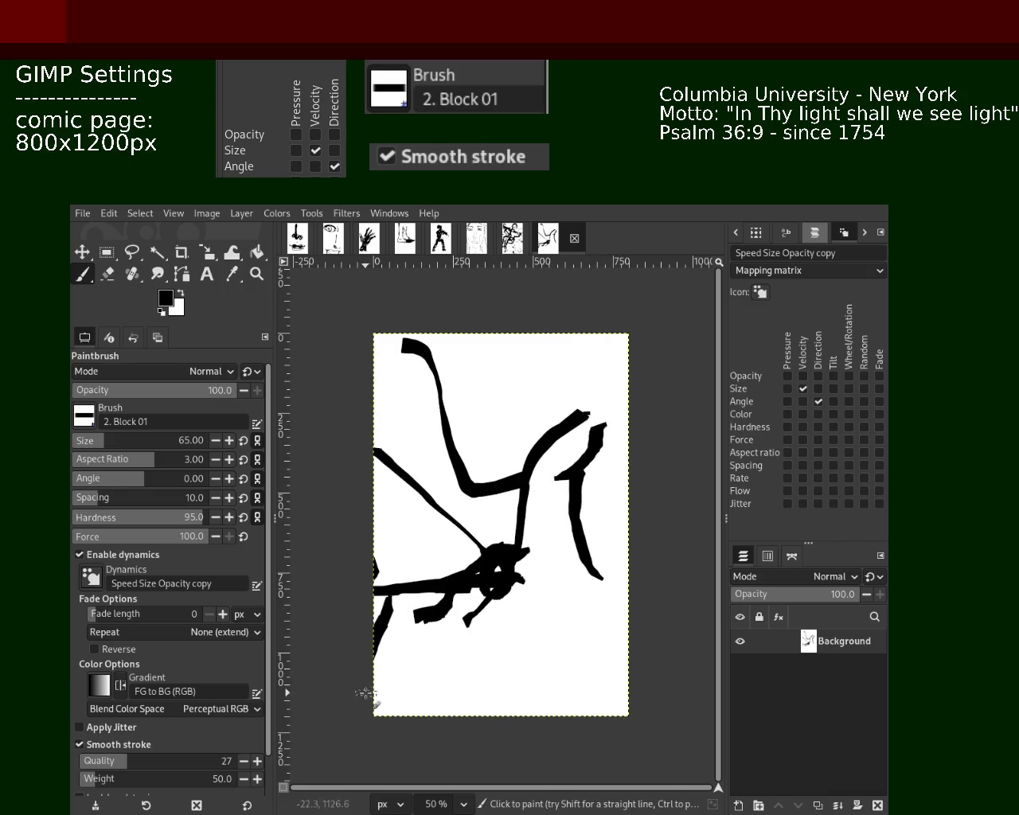
{"action": "mouse_move", "coordinate": [583, 569]}
{"action": "left_mouse_down"}
{"action": "mouse_move", "coordinate": [563, 619]}
{"action": "mouse_move", "coordinate": [478, 441]}
{"action": "left_mouse_up"}
{"action": "key", "text": "ctrl+z"}
Add a curved stroke across the upper middle and trial strokes along the figure's bottom.
{"action": "mouse_move", "coordinate": [434, 392]}
{"action": "left_mouse_down"}
{"action": "mouse_move", "coordinate": [524, 439]}
{"action": "mouse_move", "coordinate": [429, 377]}
{"action": "mouse_move", "coordinate": [477, 403]}
{"action": "mouse_move", "coordinate": [428, 405]}
{"action": "left_mouse_up"}
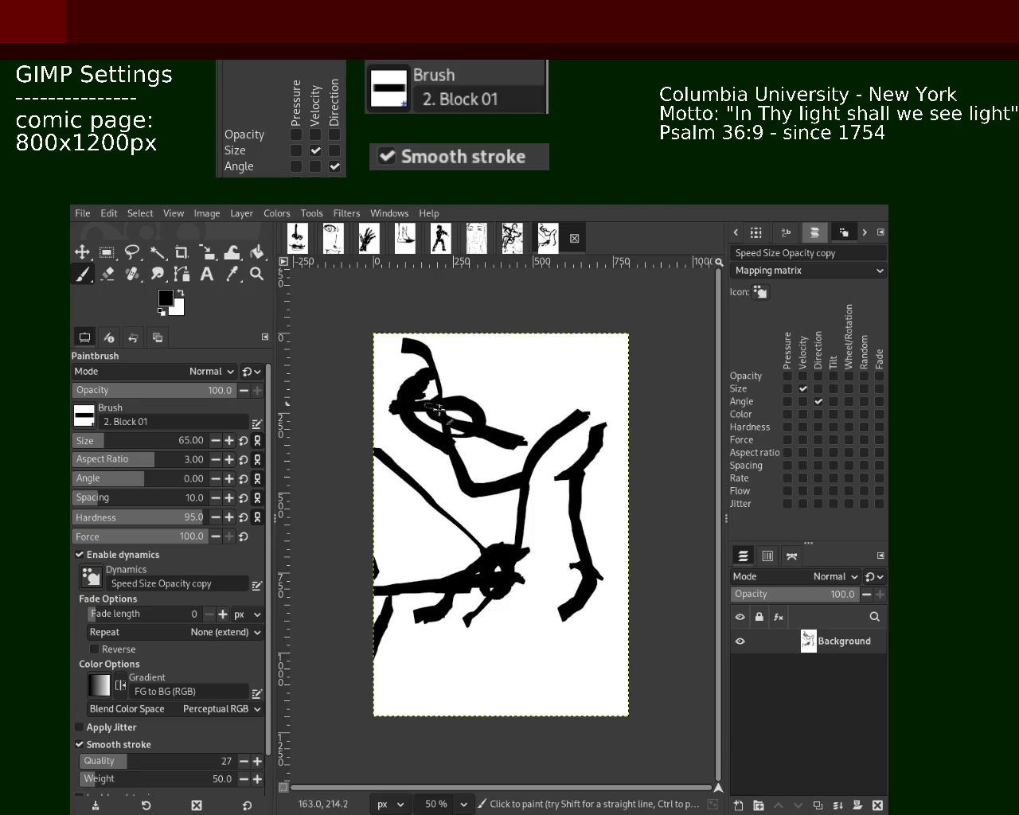
{"action": "mouse_move", "coordinate": [494, 592]}
{"action": "left_mouse_down"}
{"action": "mouse_move", "coordinate": [482, 635]}
{"action": "mouse_move", "coordinate": [383, 660]}
{"action": "left_mouse_up"}
{"action": "key", "text": "ctrl+z"}
{"action": "left_click_drag", "start_coordinate": [441, 621], "coordinate": [402, 720]}
{"action": "key", "text": "ctrl+z"}
{"action": "key", "text": "ctrl+z"}
{"action": "key", "text": "ctrl+z"}
{"action": "key", "text": "ctrl+z"}
{"action": "key", "text": "ctrl+z"}
{"action": "key", "text": "ctrl+z"}
{"action": "key", "text": "ctrl+z"}
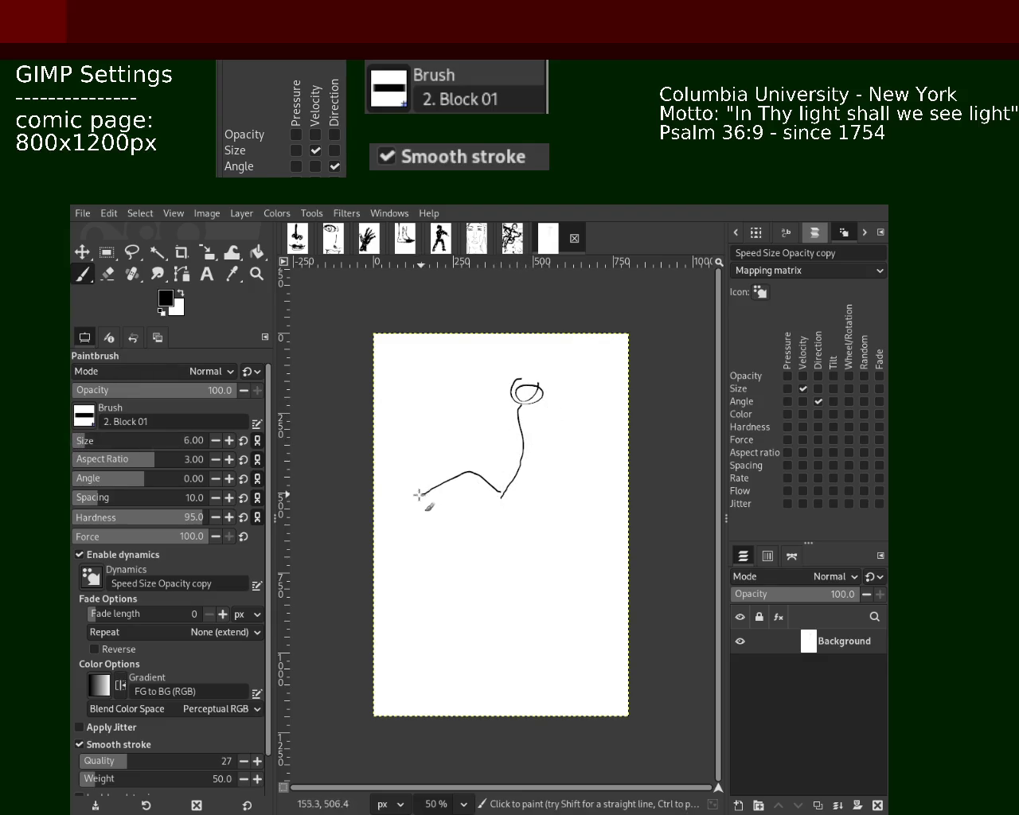
Rework the thin stick figure: undo its arm, leg and torso lines, redraw a curved arm, and add a foot loop.
{"action": "key", "text": "ctrl+z"}
{"action": "left_click_drag", "start_coordinate": [510, 472], "coordinate": [452, 443]}
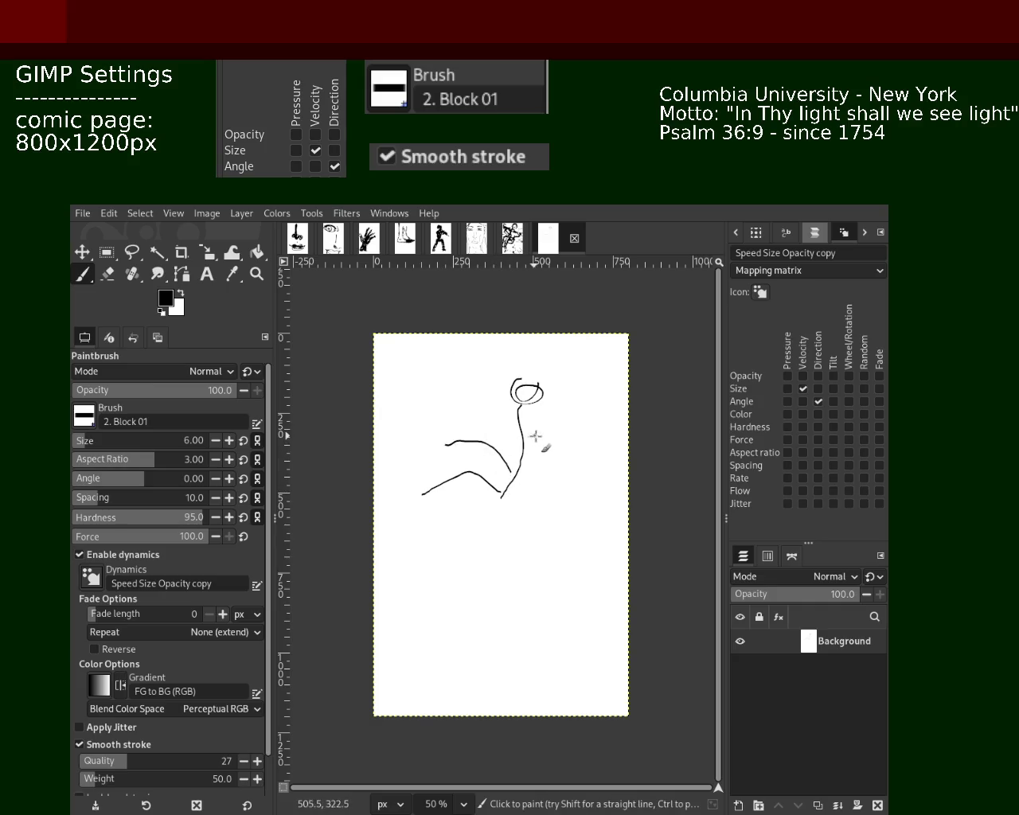
{"action": "key", "text": "ctrl+z"}
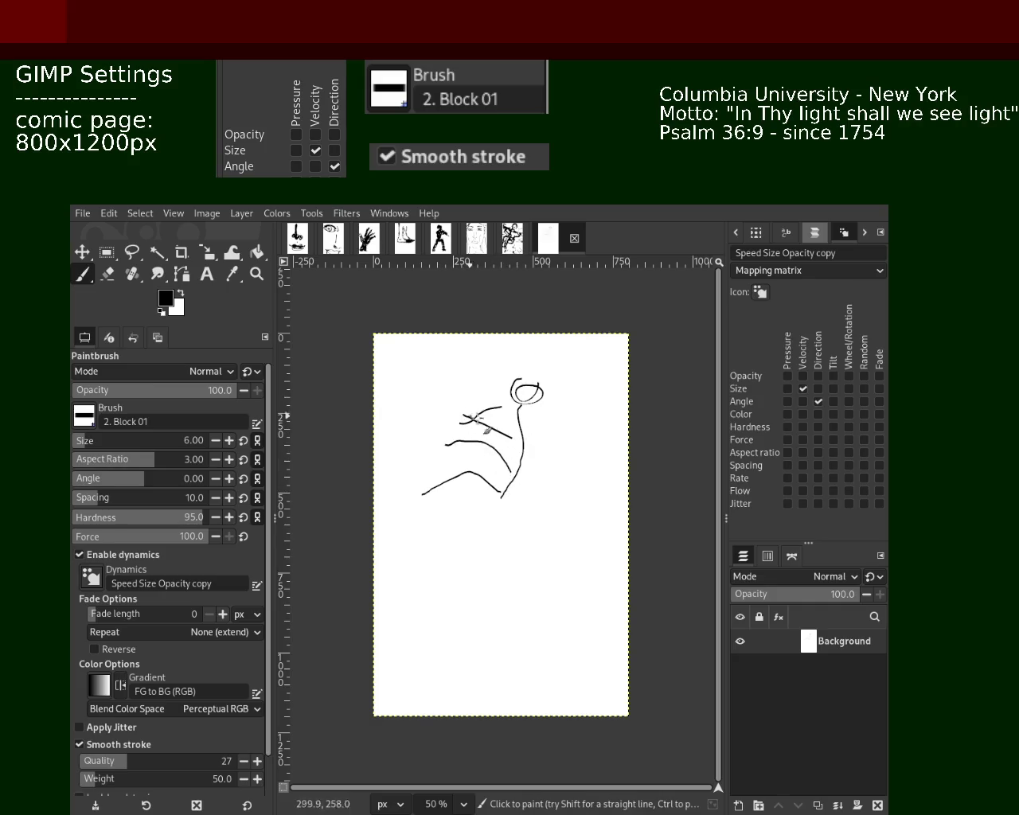
{"action": "key", "text": "ctrl+z"}
{"action": "key", "text": "ctrl+z"}
{"action": "mouse_move", "coordinate": [404, 491]}
{"action": "left_mouse_down"}
{"action": "mouse_move", "coordinate": [412, 499]}
{"action": "mouse_move", "coordinate": [421, 488]}
{"action": "left_mouse_up"}
Undo the earlier loops and repaint a thinner bottom loop plus a chain of thick loops along the leg.
{"action": "key", "text": "ctrl+z"}
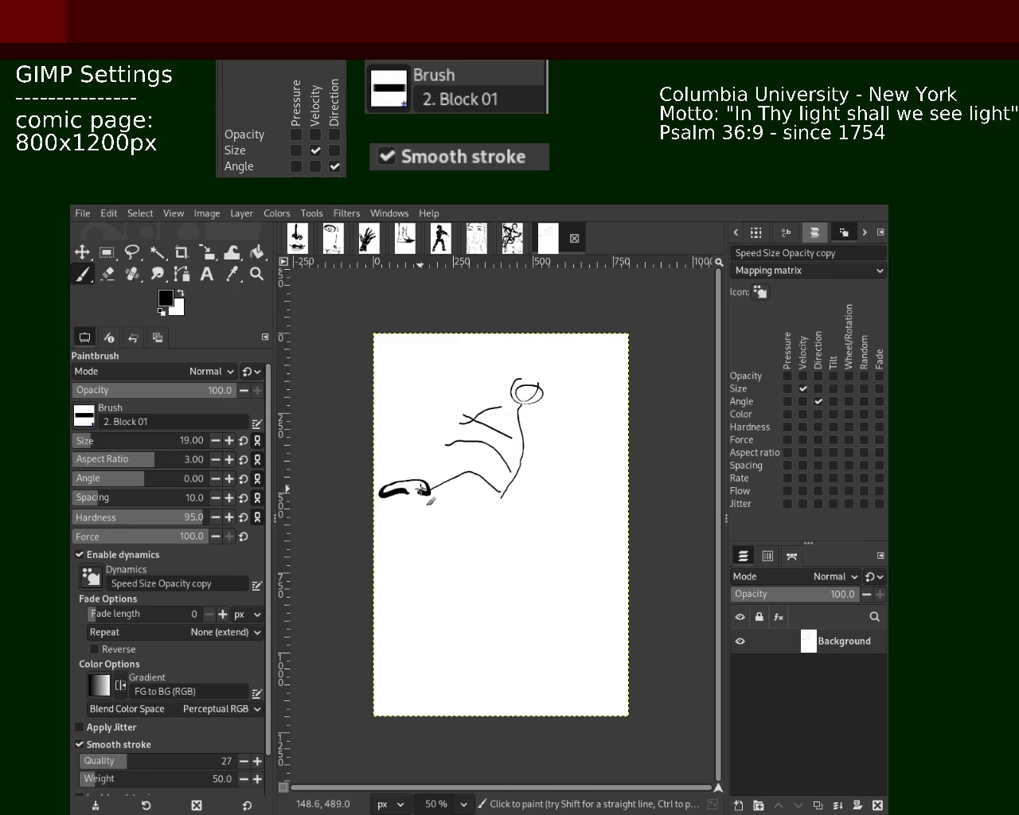
{"action": "key", "text": "ctrl+z"}
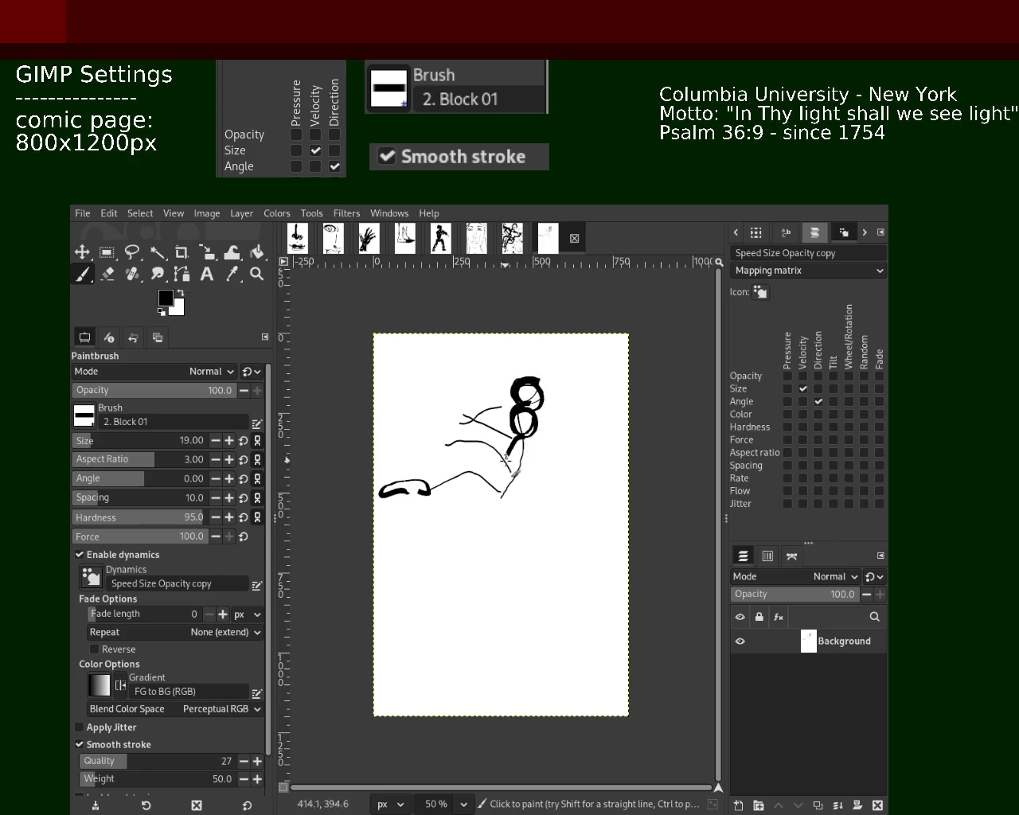
{"action": "key", "text": "ctrl+z"}
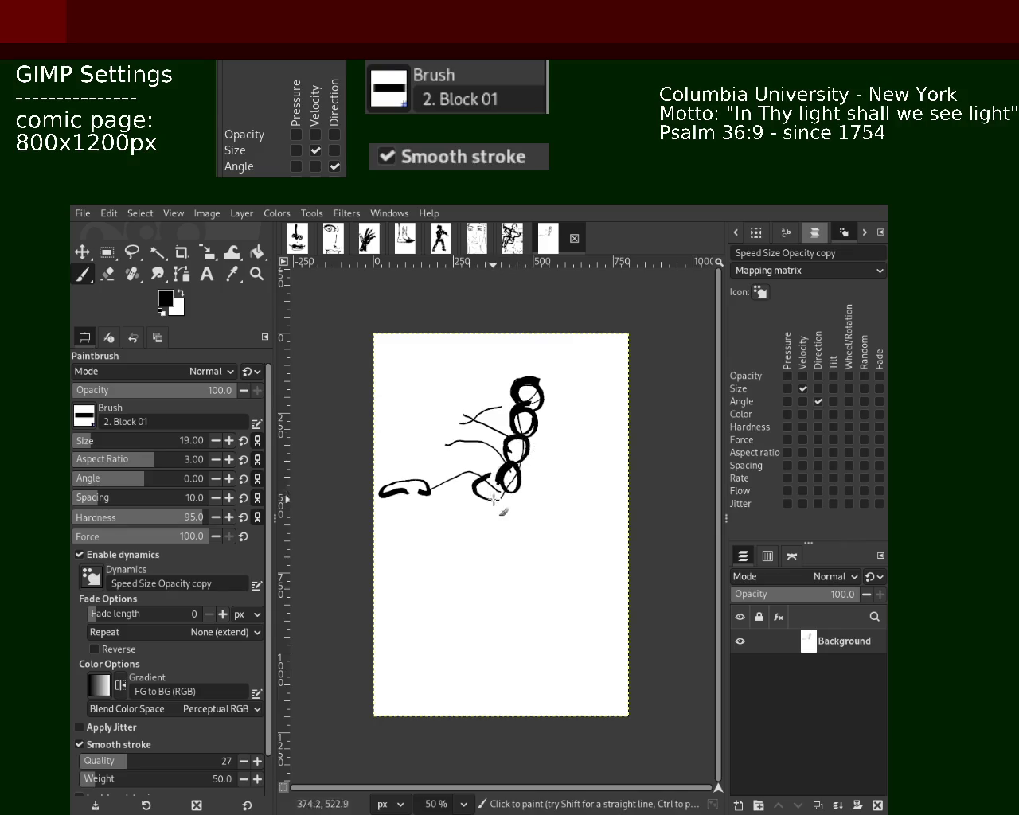
{"action": "key", "text": "ctrl+z"}
{"action": "left_click_drag", "start_coordinate": [497, 472], "coordinate": [499, 500]}
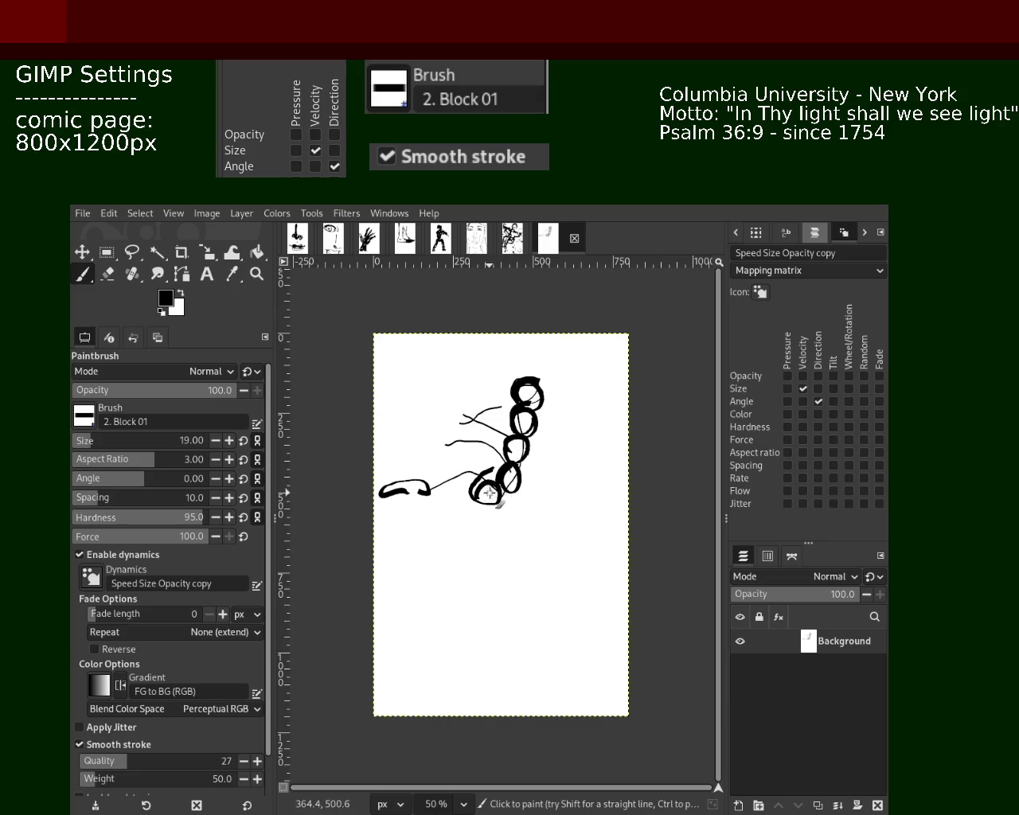
{"action": "left_click_drag", "start_coordinate": [443, 484], "coordinate": [407, 479]}
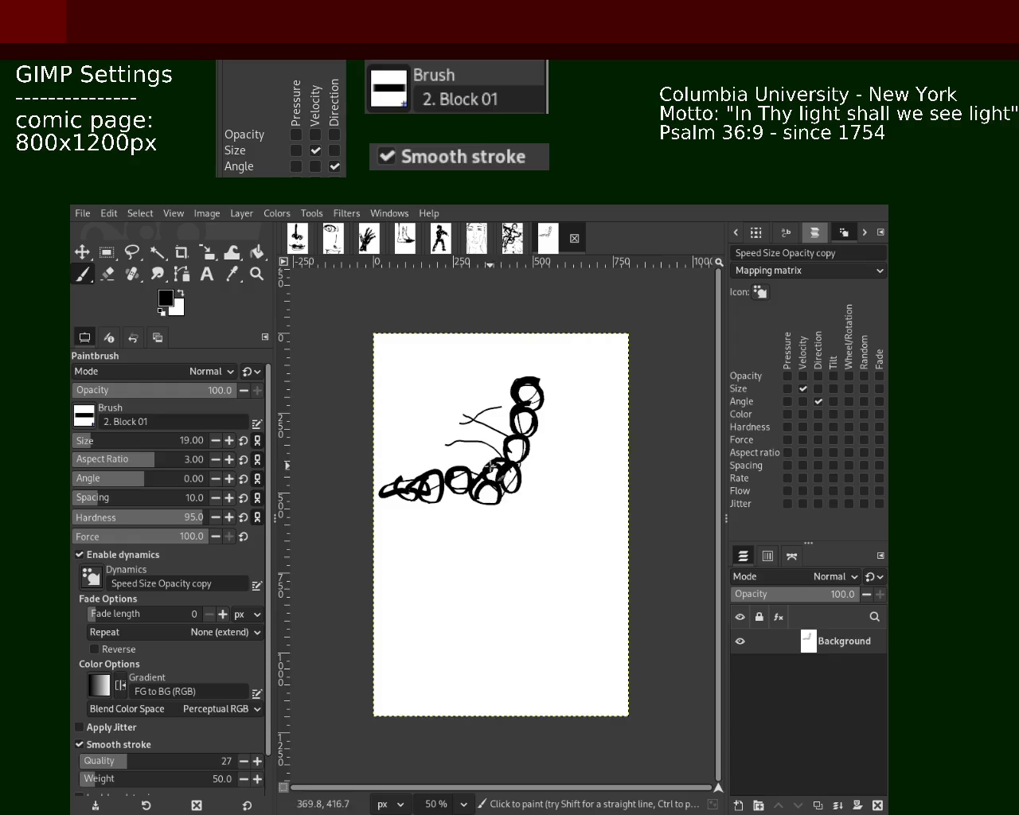
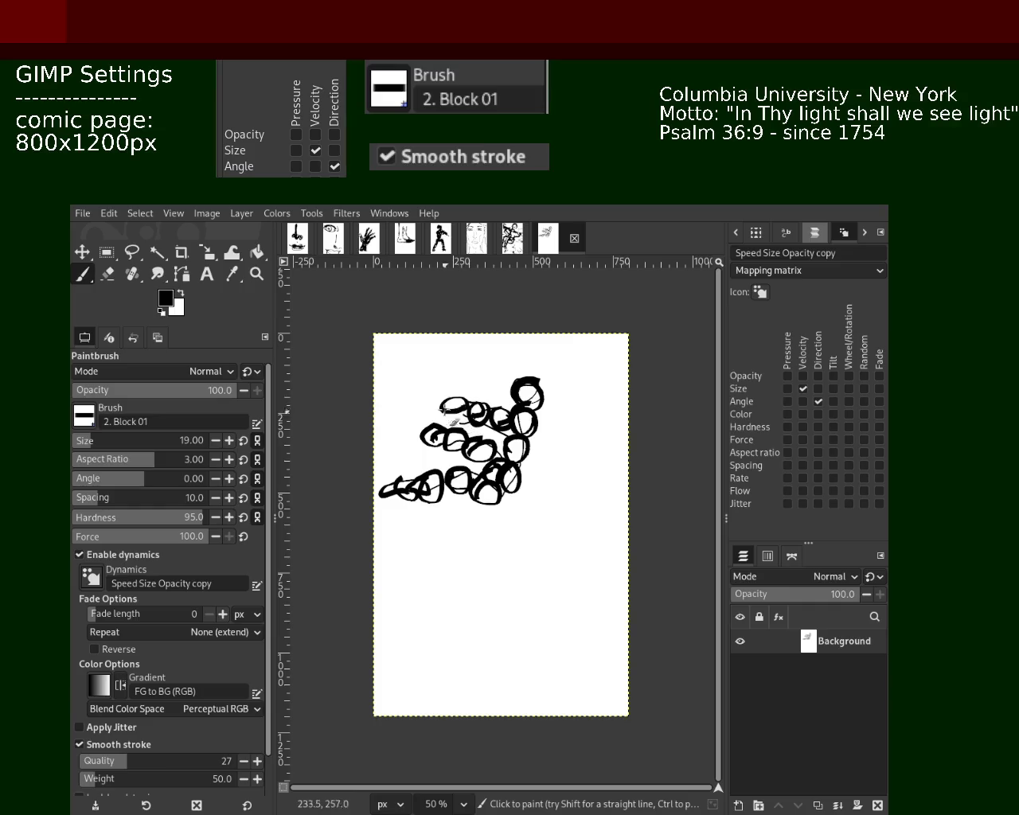
Redraw two small loops among the circles and add a curved black stroke below them.
{"action": "key", "text": "ctrl+z"}
{"action": "left_click_drag", "start_coordinate": [473, 405], "coordinate": [475, 408]}
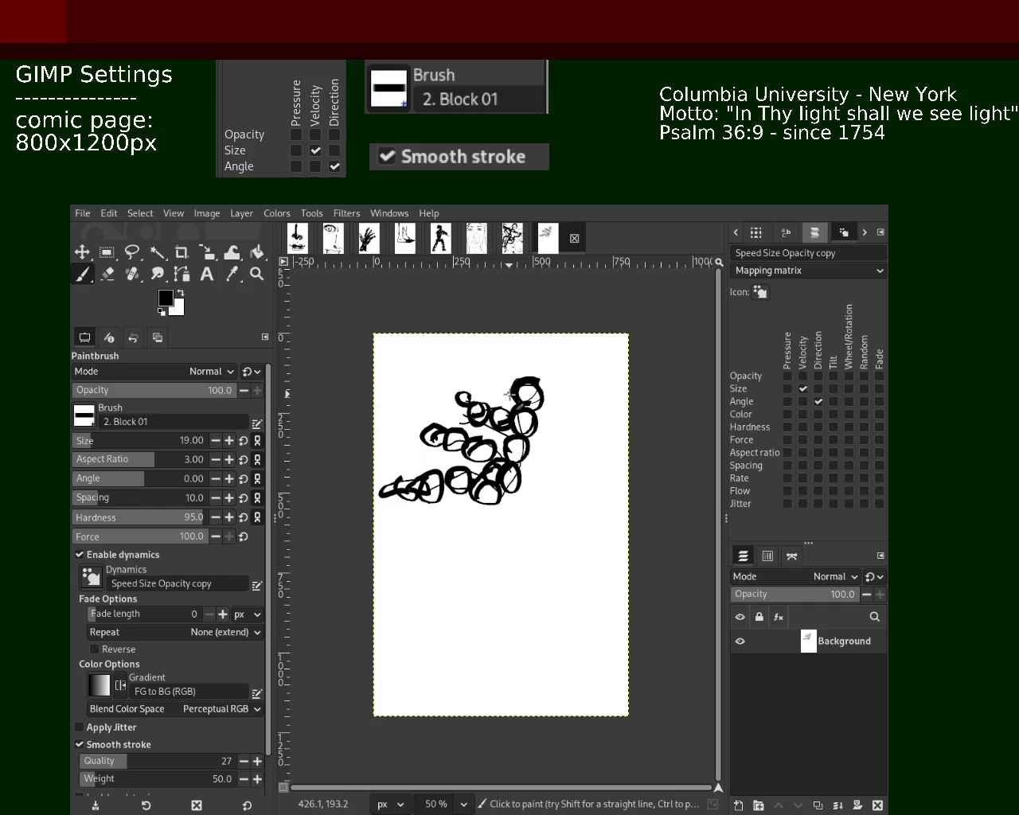
{"action": "key", "text": "ctrl+z"}
{"action": "left_click_drag", "start_coordinate": [482, 395], "coordinate": [494, 392]}
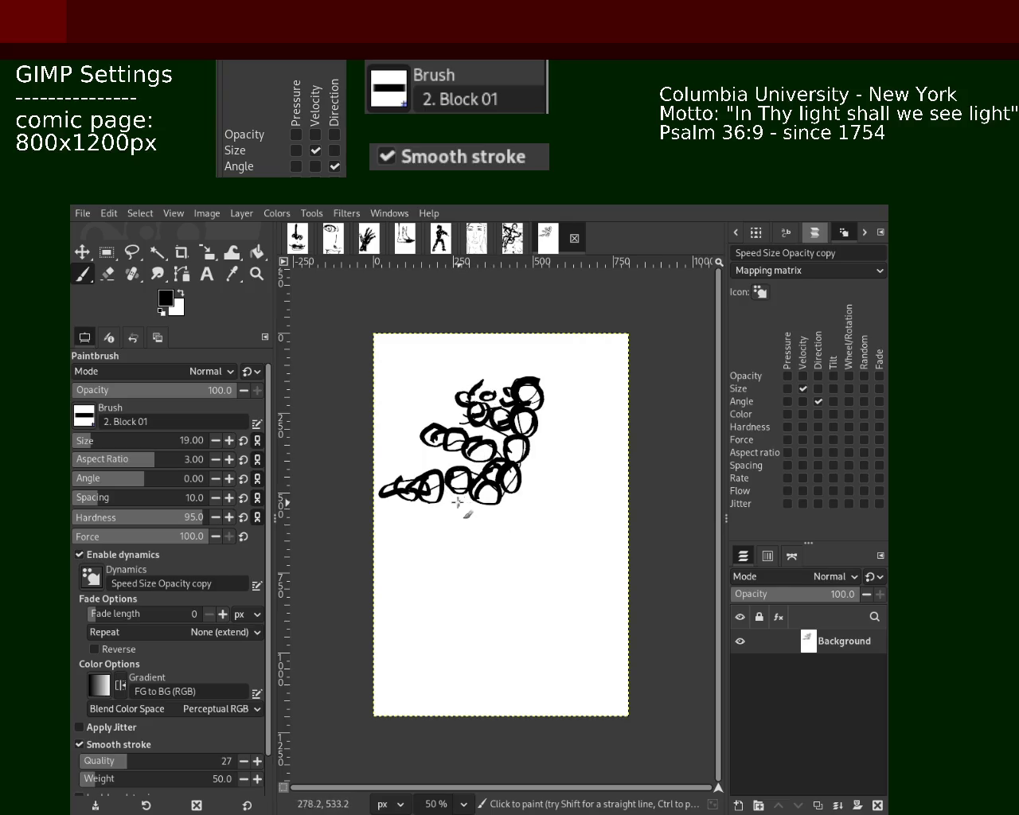
{"action": "left_click_drag", "start_coordinate": [430, 510], "coordinate": [422, 535]}
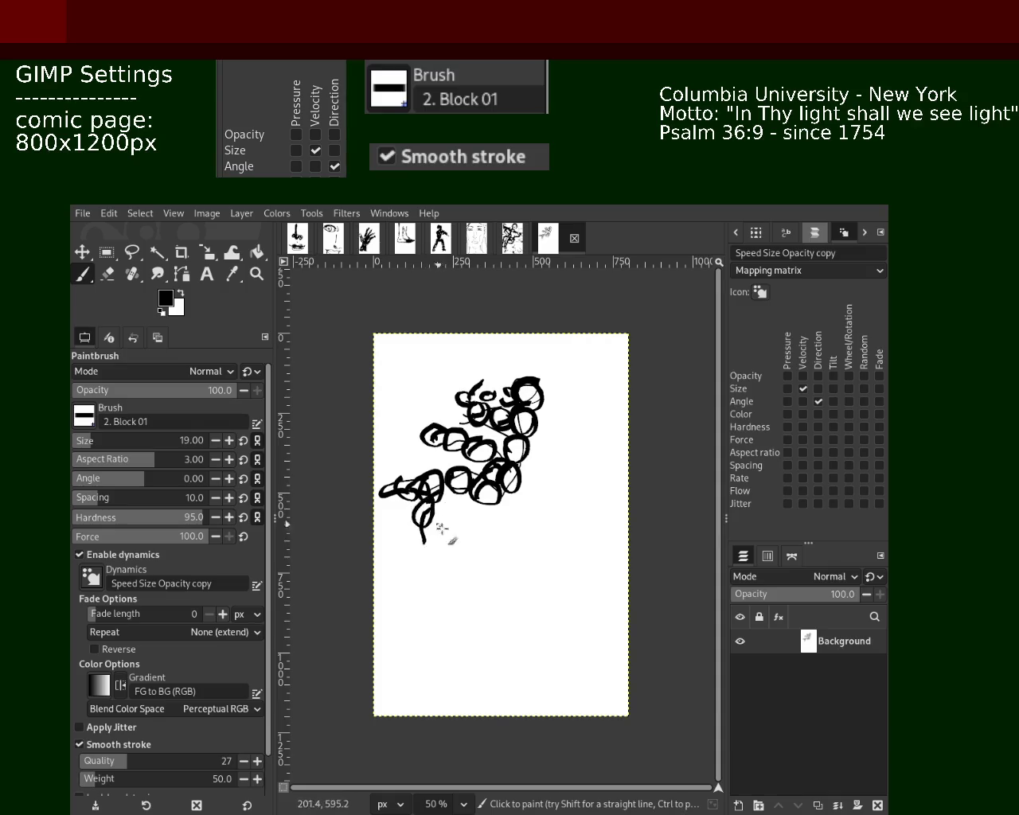
{"action": "left_click", "coordinate": [425, 529]}
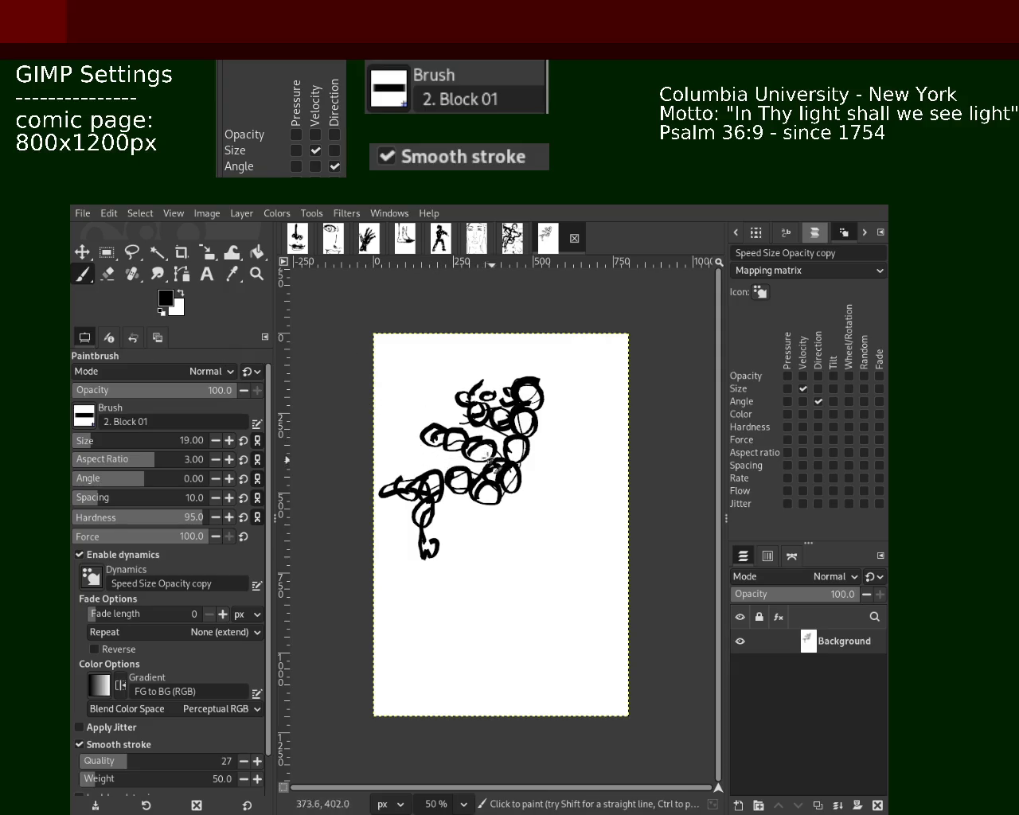
Undo the last brush stroke and bring up the heavily inked figure drawing.
{"action": "key", "text": "ctrl+z"}
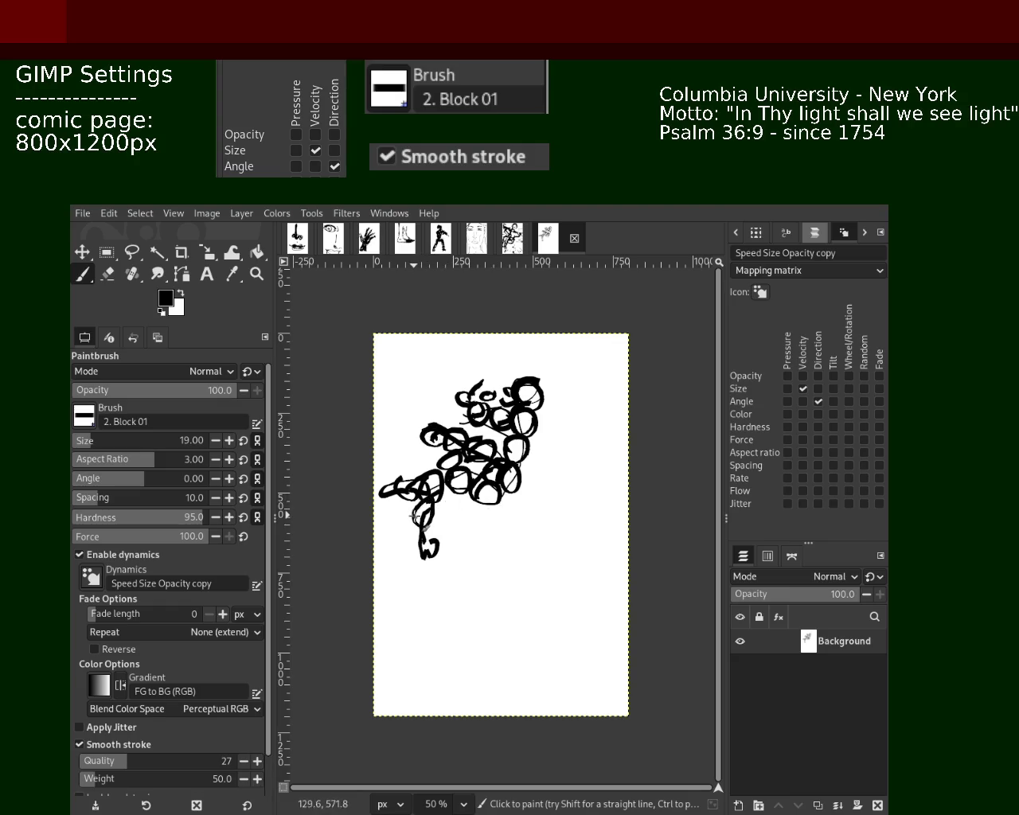
{"action": "left_click", "coordinate": [105, 275]}
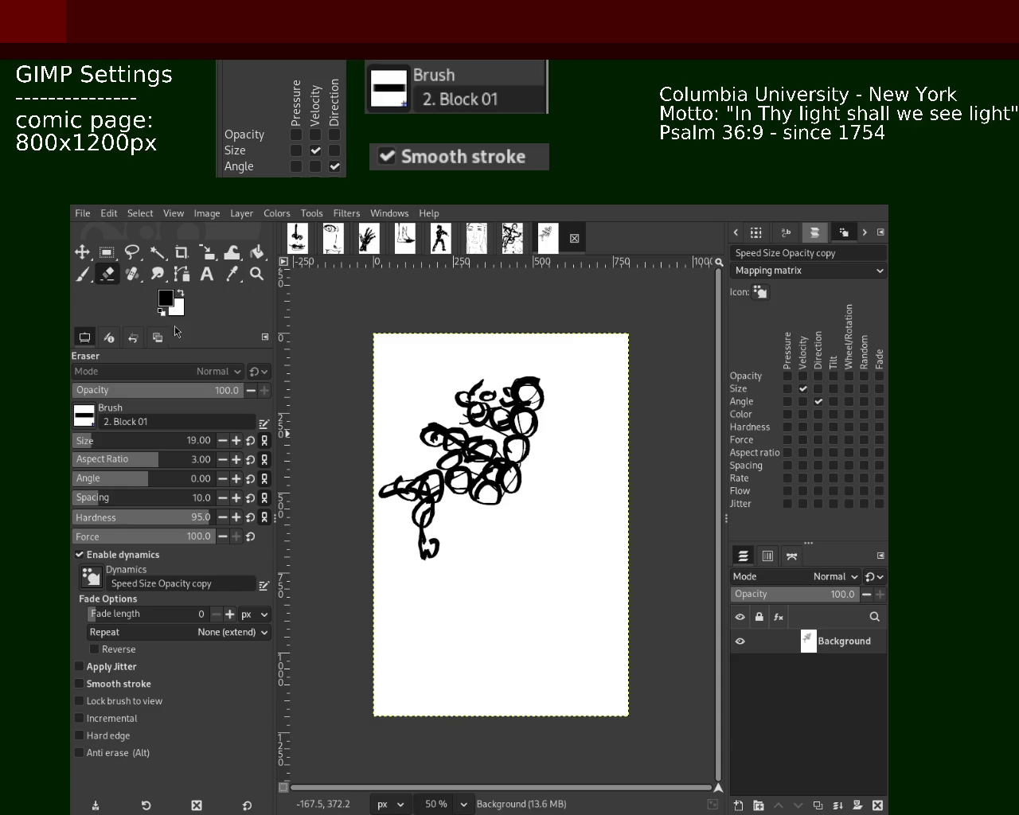
{"action": "left_click", "coordinate": [81, 276]}
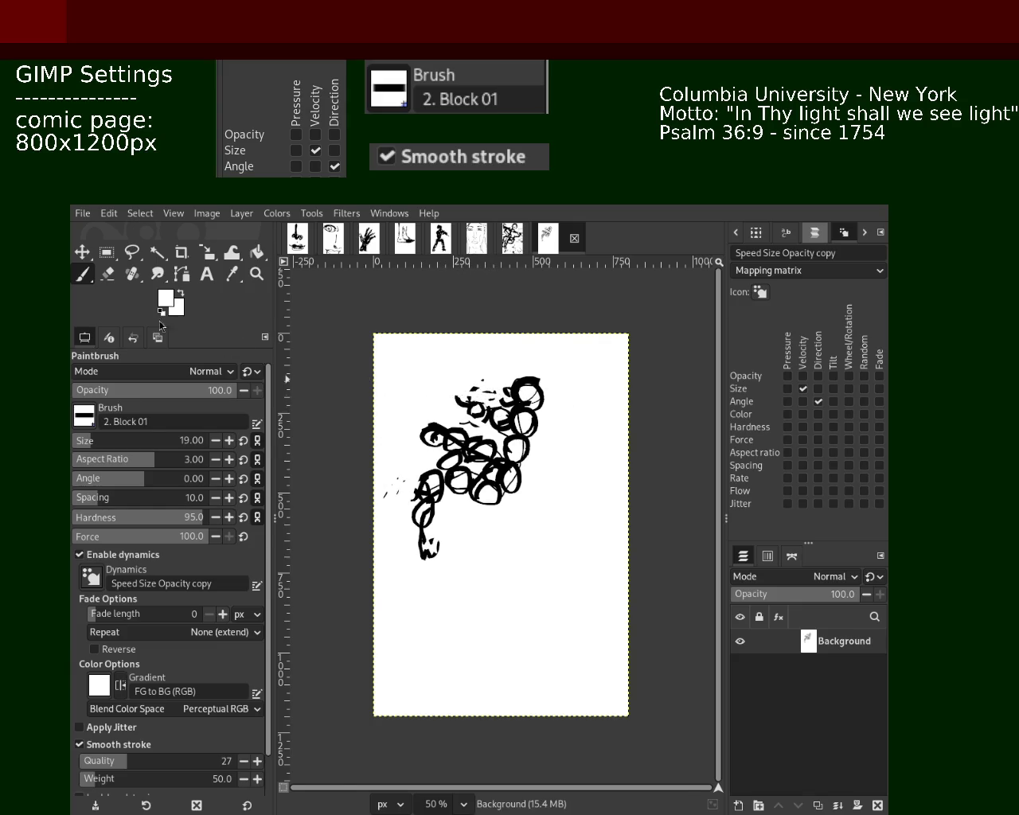
{"action": "left_click", "coordinate": [525, 246]}
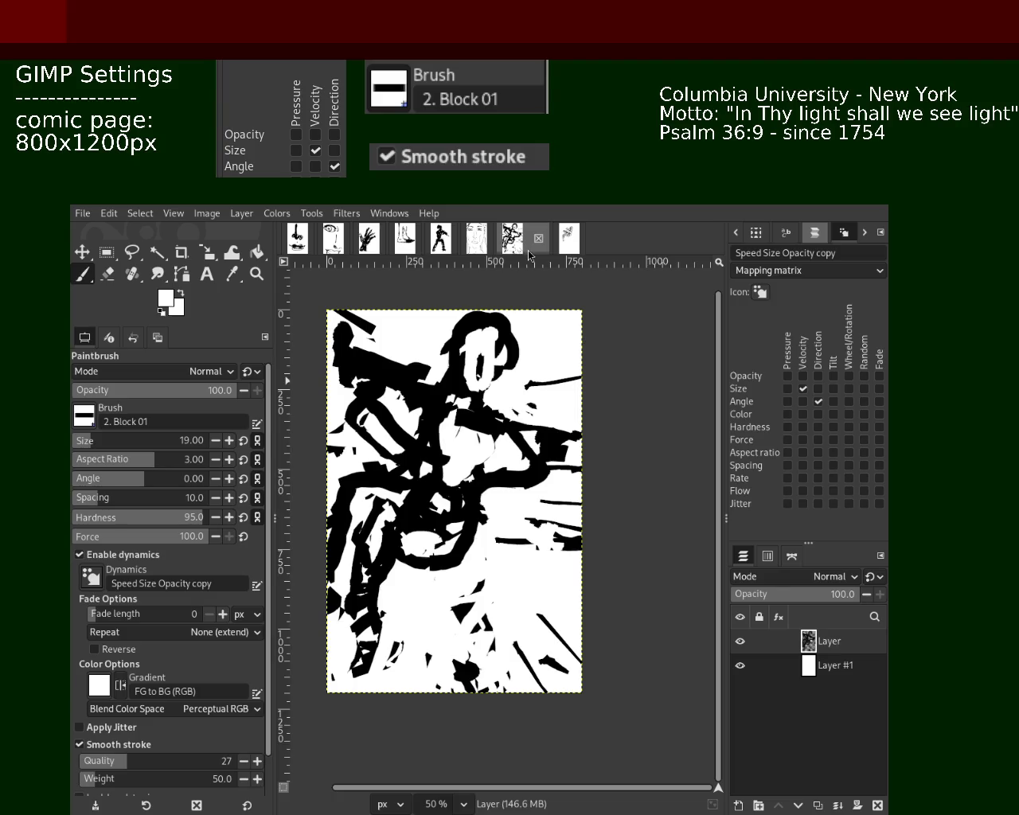
Zoom the figure to 66.7% and set a black Paintbrush at size 130.
{"action": "left_click", "coordinate": [255, 274]}
{"action": "key", "text": "plus"}
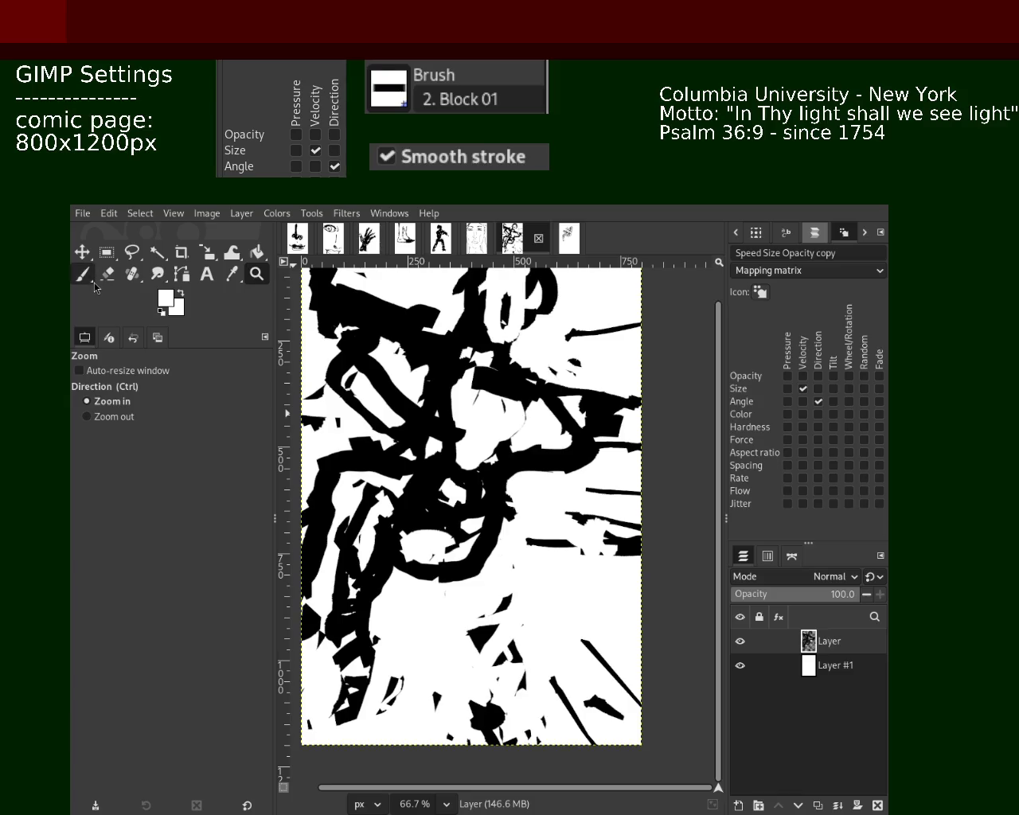
{"action": "left_click", "coordinate": [82, 274]}
{"action": "key", "text": "d"}
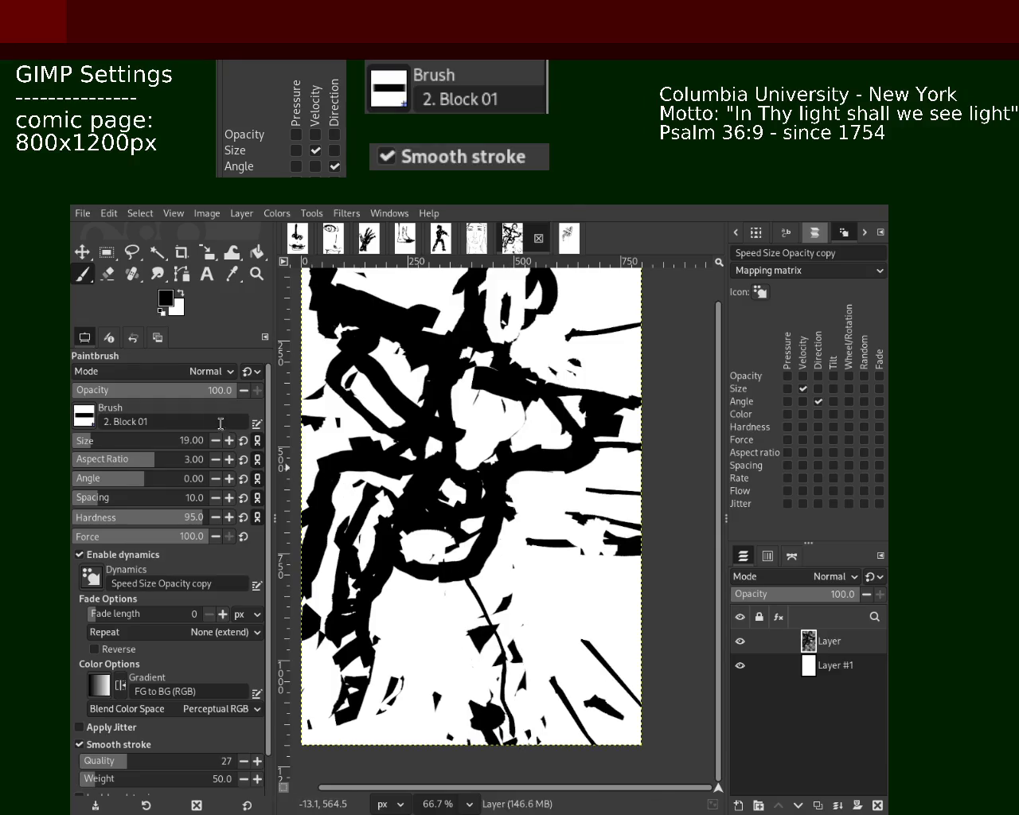
{"action": "left_click", "coordinate": [117, 441]}
Paint a thick black stroke curving down-left from the lower middle.
{"action": "left_click_drag", "start_coordinate": [422, 570], "coordinate": [423, 588]}
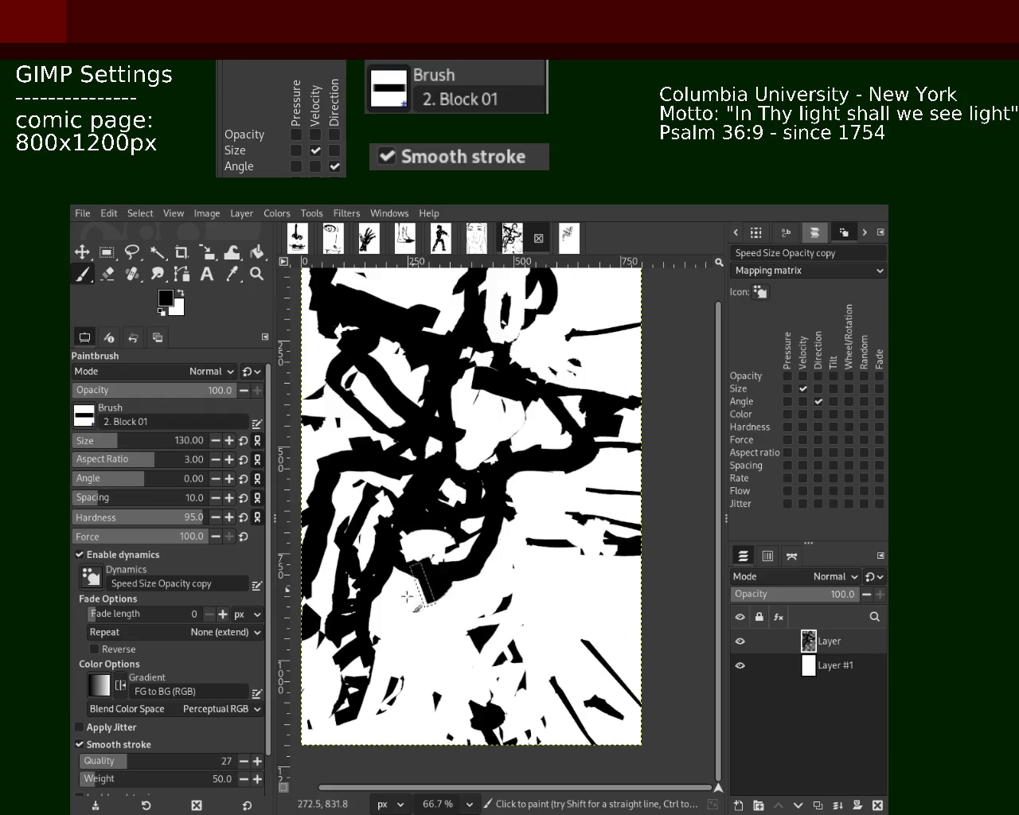
{"action": "key", "text": "ctrl+z"}
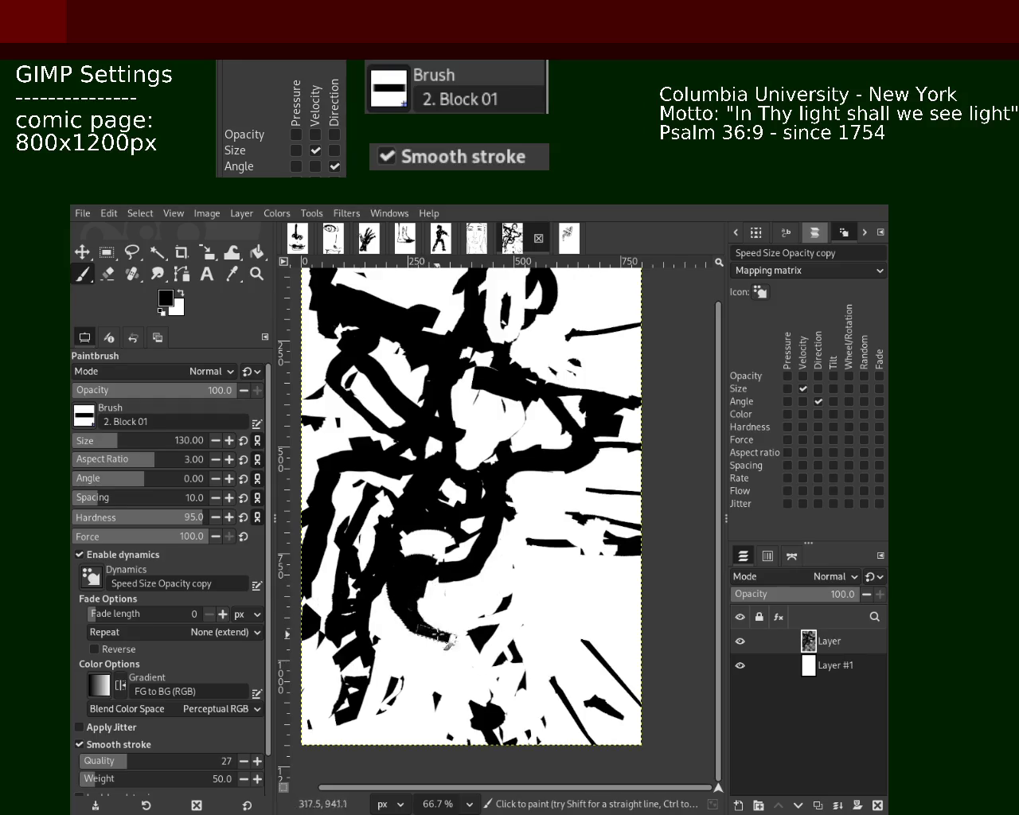
{"action": "mouse_move", "coordinate": [422, 573]}
{"action": "left_mouse_down"}
{"action": "mouse_move", "coordinate": [450, 685]}
{"action": "mouse_move", "coordinate": [398, 709]}
{"action": "left_mouse_up"}
{"action": "key", "text": "ctrl+z"}
{"action": "key", "text": "ctrl+z"}
{"action": "key", "text": "ctrl+z"}
{"action": "left_click_drag", "start_coordinate": [422, 605], "coordinate": [398, 740]}
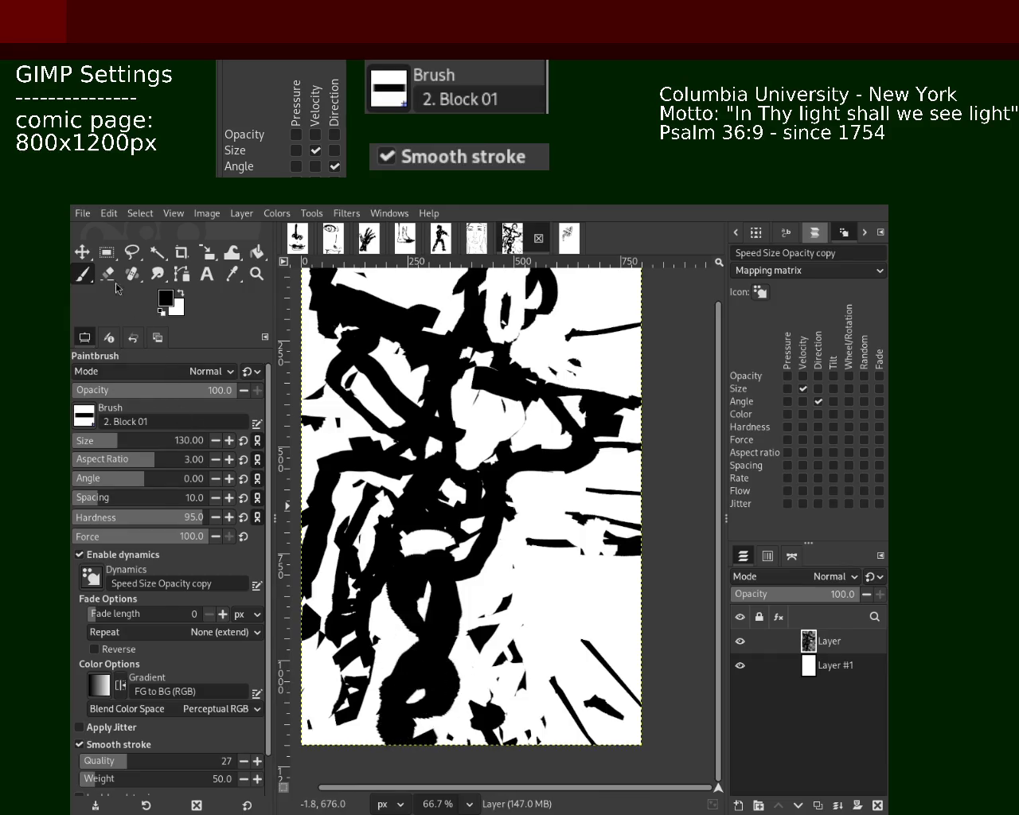
Erase black fragments in the lower left and try a looping stroke there.
{"action": "left_click", "coordinate": [107, 252]}
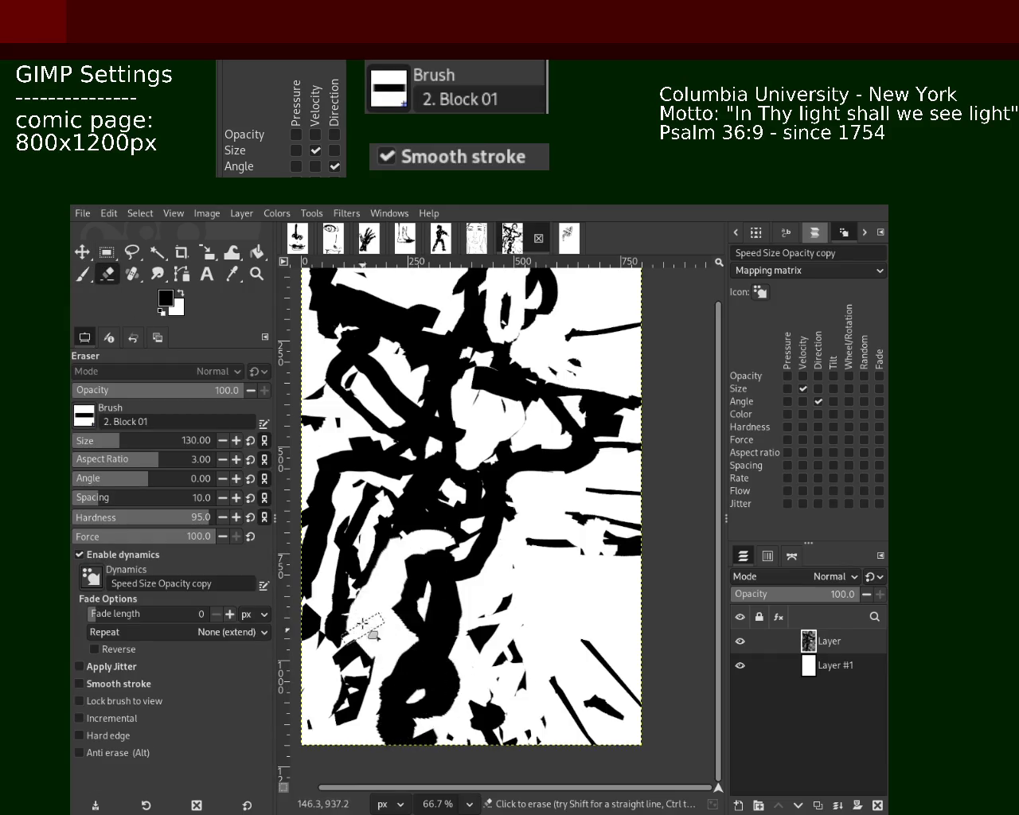
{"action": "mouse_move", "coordinate": [362, 623]}
{"action": "left_mouse_down"}
{"action": "mouse_move", "coordinate": [351, 519]}
{"action": "mouse_move", "coordinate": [336, 701]}
{"action": "left_mouse_up"}
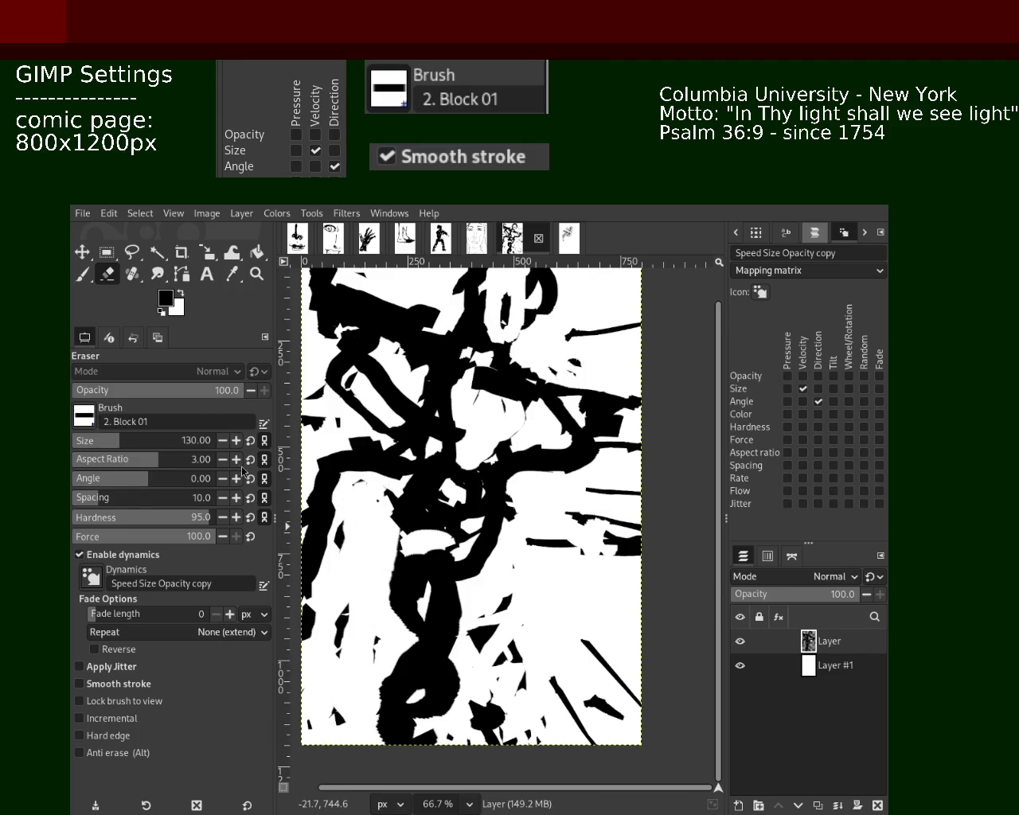
{"action": "left_click", "coordinate": [91, 276]}
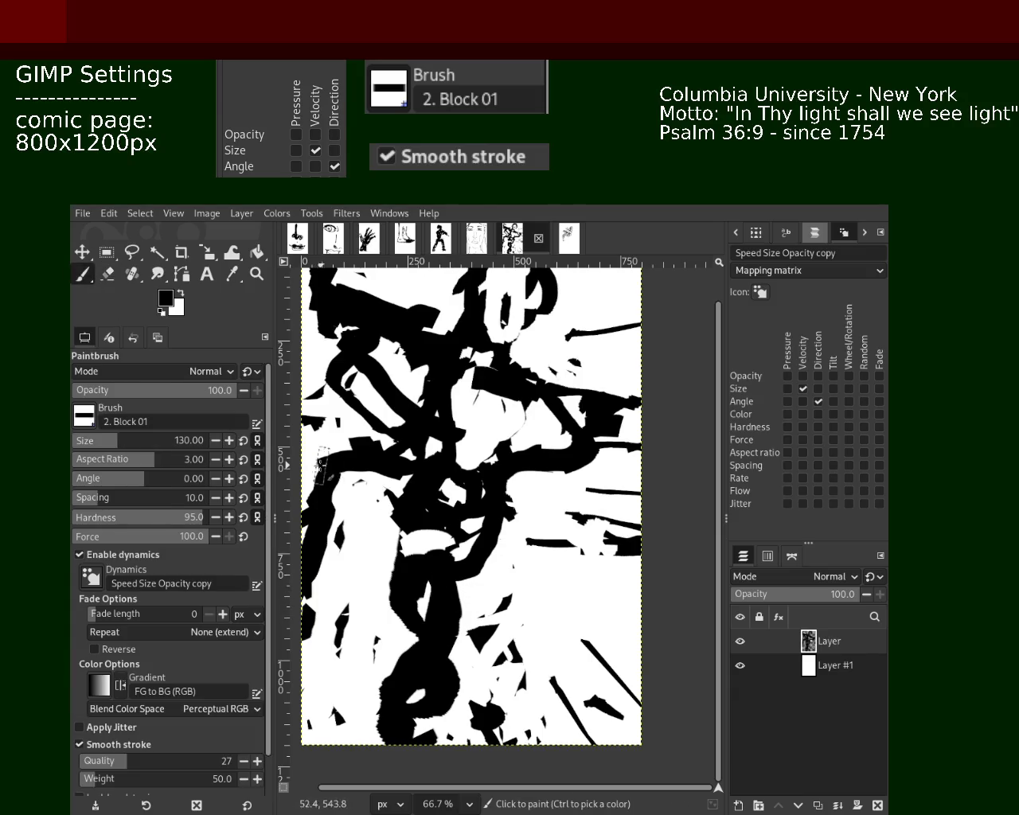
{"action": "mouse_move", "coordinate": [324, 511]}
{"action": "left_mouse_down"}
{"action": "mouse_move", "coordinate": [333, 535]}
{"action": "mouse_move", "coordinate": [317, 569]}
{"action": "mouse_move", "coordinate": [348, 657]}
{"action": "left_mouse_up"}
{"action": "key", "text": "ctrl+z"}
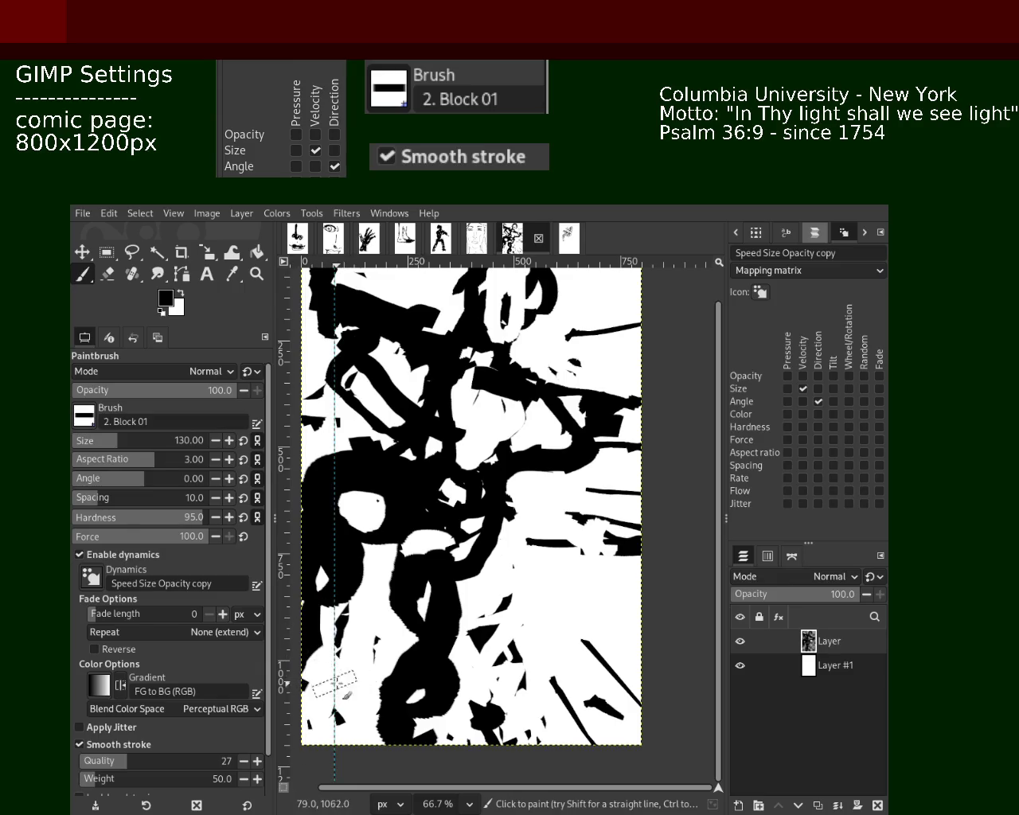
Try black strokes in the lower middle and left edge, then a light grey stroke on the right.
{"action": "mouse_move", "coordinate": [429, 640]}
{"action": "left_mouse_down"}
{"action": "mouse_move", "coordinate": [488, 604]}
{"action": "mouse_move", "coordinate": [430, 620]}
{"action": "left_mouse_up"}
{"action": "key", "text": "ctrl+z"}
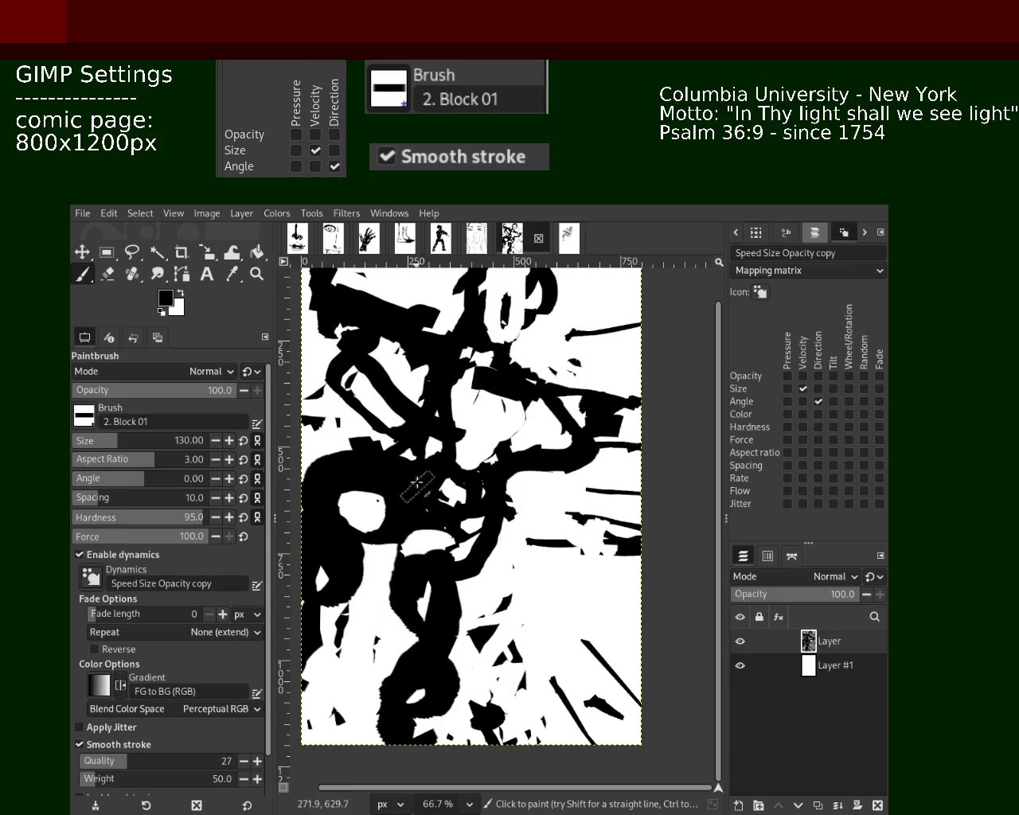
{"action": "left_click_drag", "start_coordinate": [416, 482], "coordinate": [286, 416]}
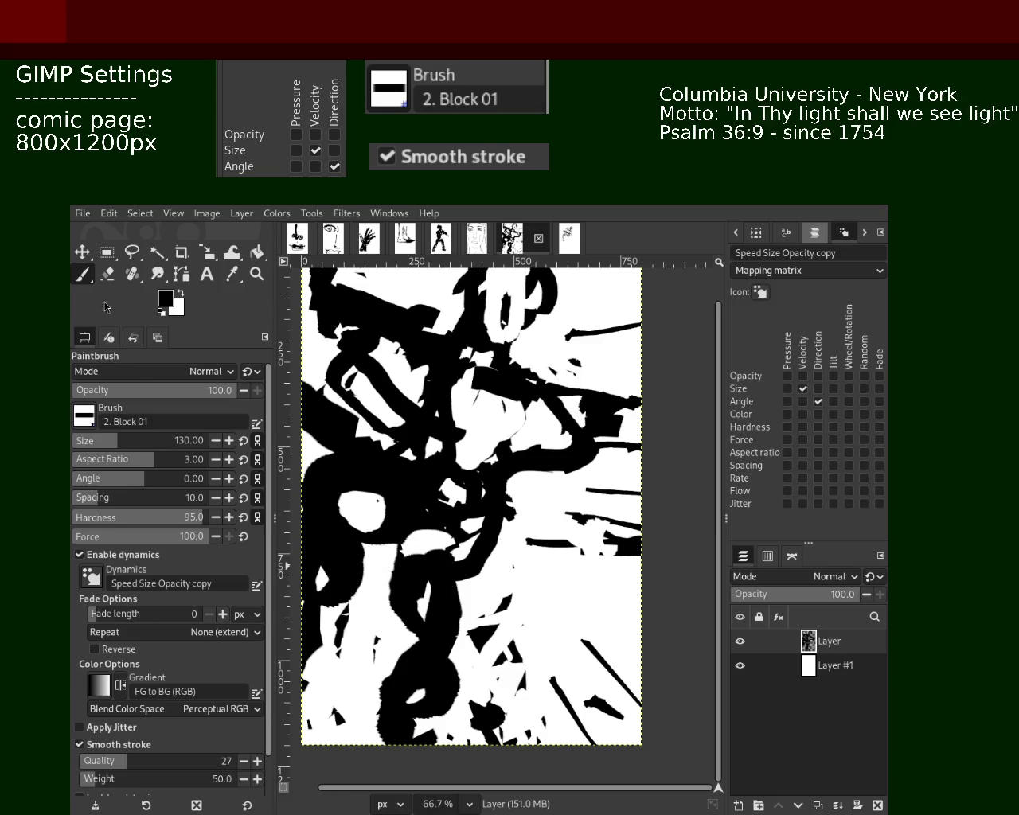
{"action": "key", "text": "ctrl+z"}
{"action": "left_click_drag", "start_coordinate": [361, 413], "coordinate": [337, 497]}
{"action": "key", "text": "ctrl+z"}
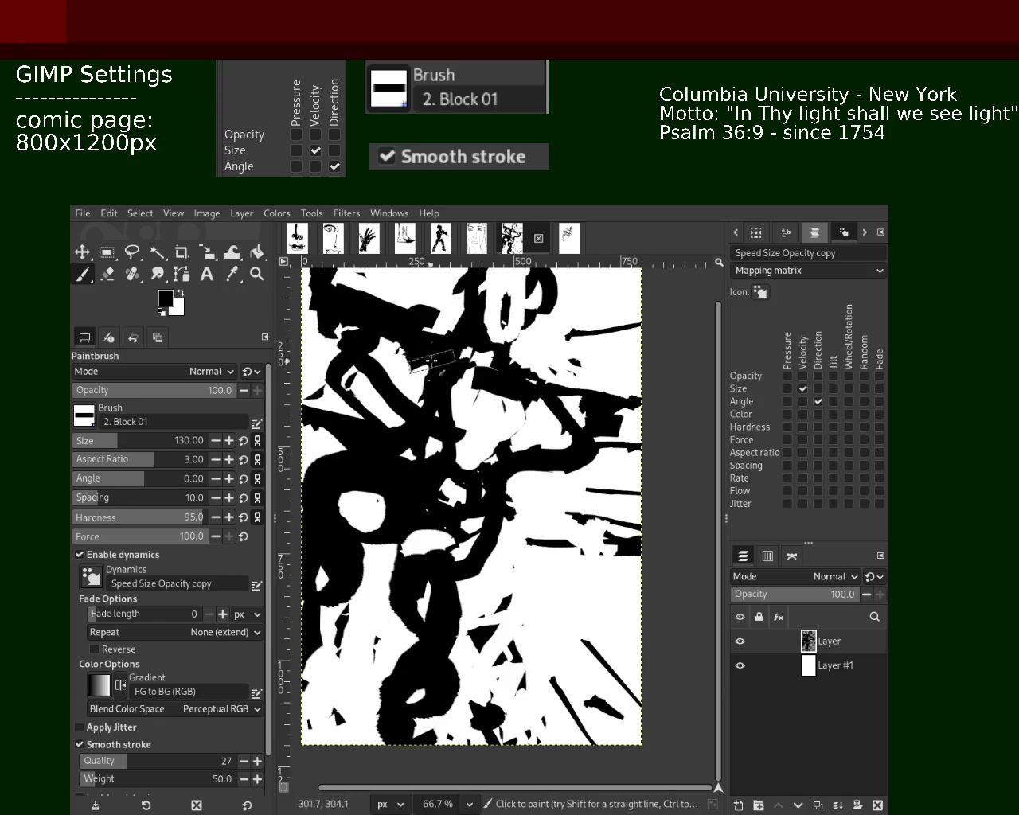
{"action": "left_click", "coordinate": [593, 486], "text": "ctrl"}
{"action": "left_click_drag", "start_coordinate": [593, 354], "coordinate": [550, 525]}
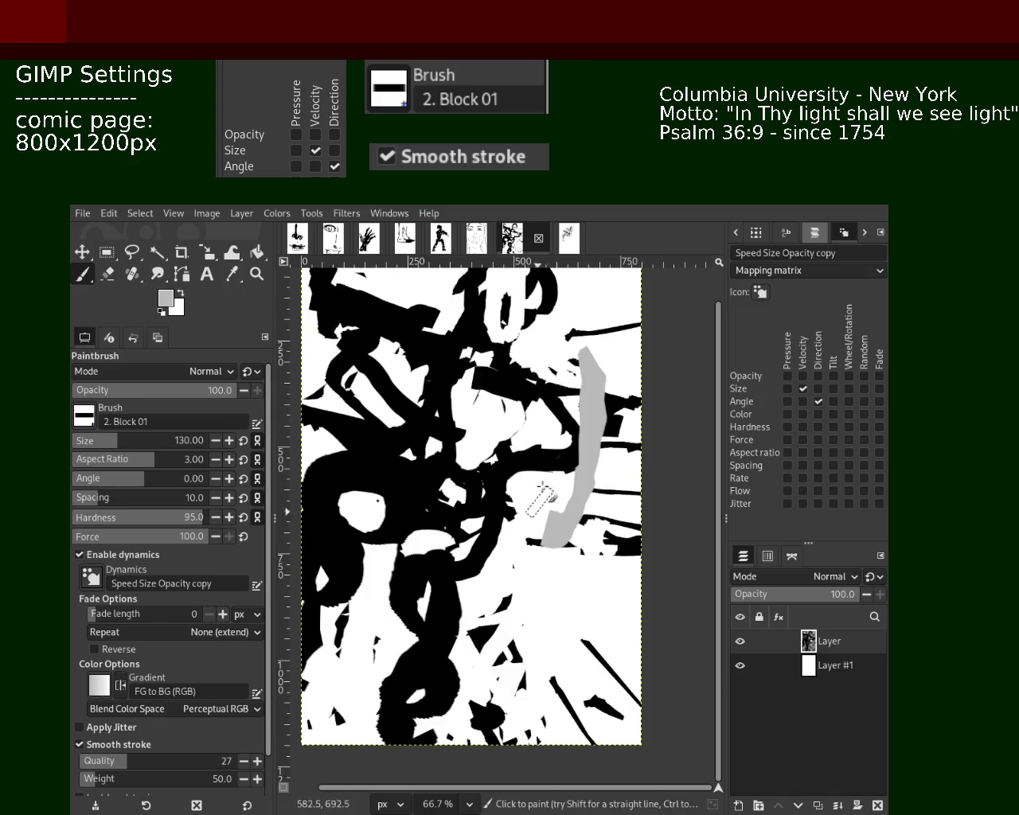
Replace the grey stroke with white strokes over the black patches on the right.
{"action": "key", "text": "ctrl+z"}
{"action": "left_click", "coordinate": [605, 364], "text": "ctrl"}
{"action": "mouse_move", "coordinate": [621, 398]}
{"action": "left_mouse_down"}
{"action": "mouse_move", "coordinate": [531, 456]}
{"action": "mouse_move", "coordinate": [525, 394]}
{"action": "left_mouse_up"}
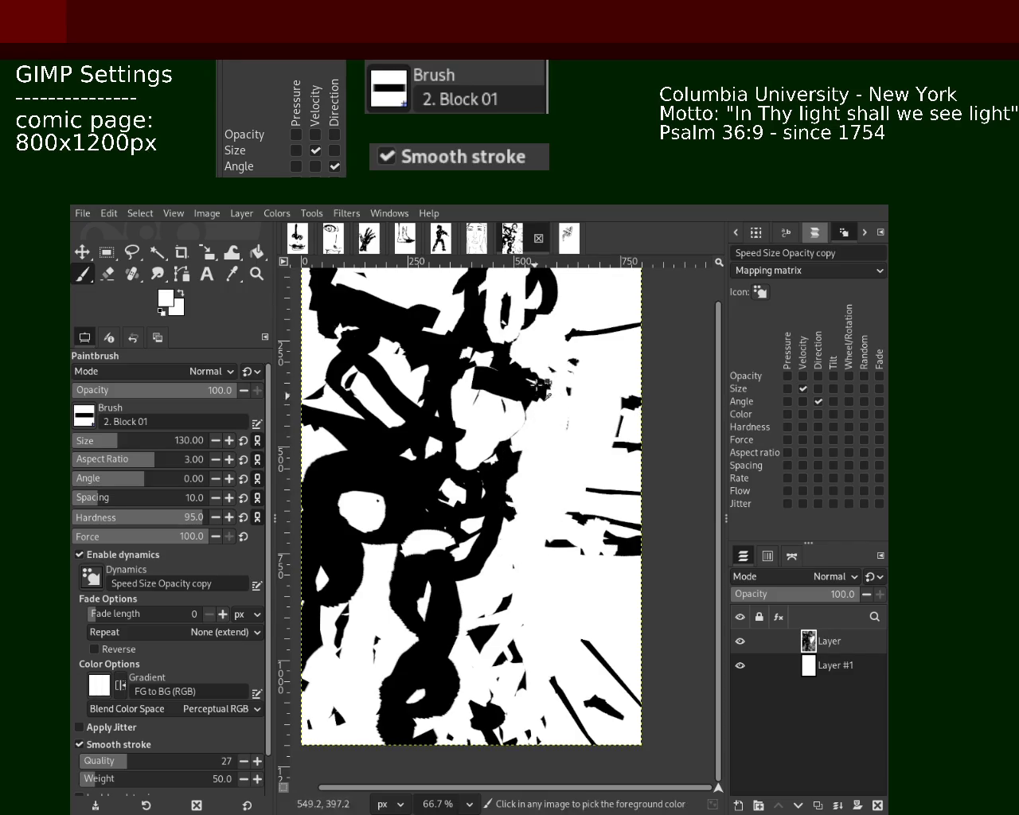
{"action": "mouse_move", "coordinate": [380, 428]}
{"action": "left_mouse_down"}
{"action": "mouse_move", "coordinate": [414, 421]}
{"action": "mouse_move", "coordinate": [375, 358]}
{"action": "left_mouse_up"}
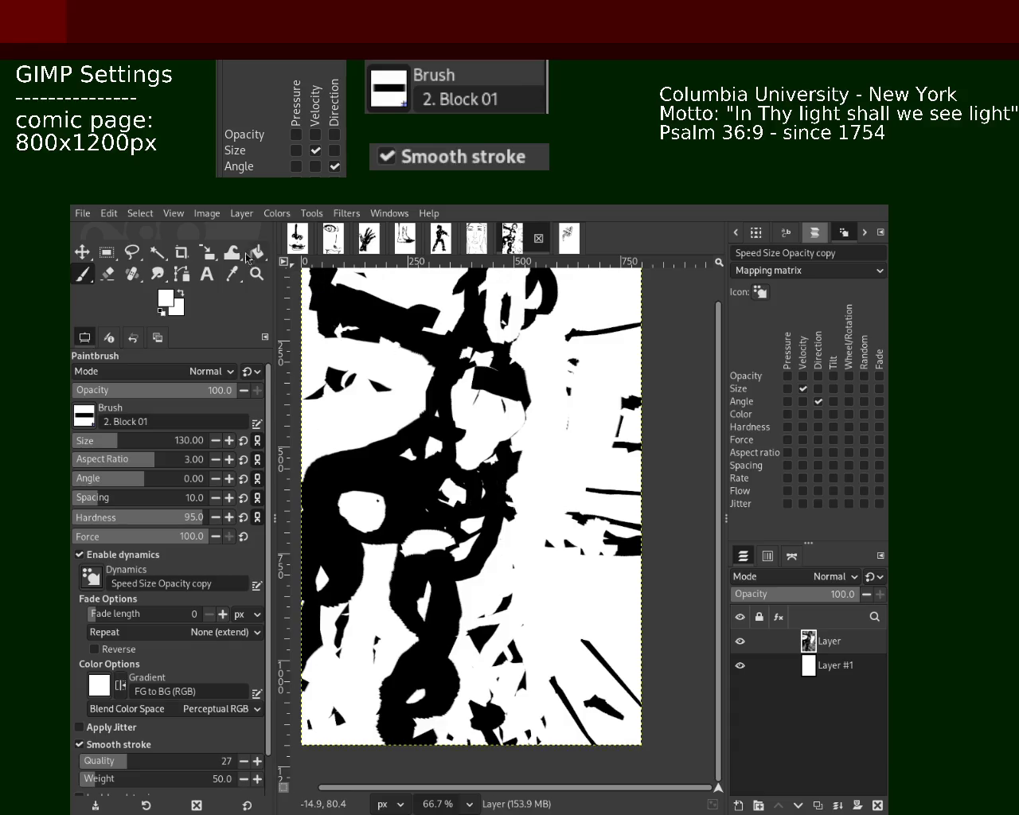
Pick black from the drawing and paint a black arc and wide stroke down the right side.
{"action": "key", "text": "ctrl"}
{"action": "left_click", "coordinate": [511, 387], "text": "ctrl"}
{"action": "left_click_drag", "start_coordinate": [511, 385], "coordinate": [635, 516]}
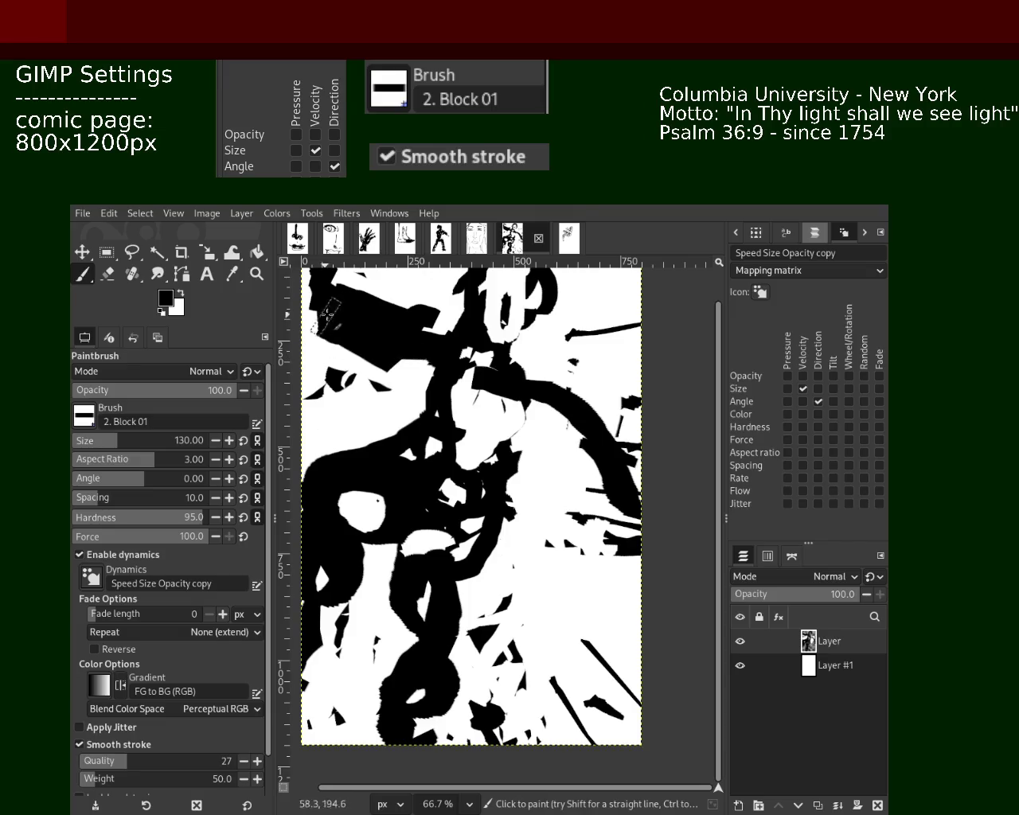
{"action": "key", "text": "ctrl"}
{"action": "left_click_drag", "start_coordinate": [485, 543], "coordinate": [518, 700]}
{"action": "key", "text": "ctrl+z"}
{"action": "left_click_drag", "start_coordinate": [478, 541], "coordinate": [613, 733]}
Erase parts of the lower-middle black strokes, then repaint black strokes down the lower middle.
{"action": "key", "text": "shift+e"}
{"action": "mouse_move", "coordinate": [484, 567]}
{"action": "left_mouse_down"}
{"action": "mouse_move", "coordinate": [422, 609]}
{"action": "mouse_move", "coordinate": [397, 738]}
{"action": "left_mouse_up"}
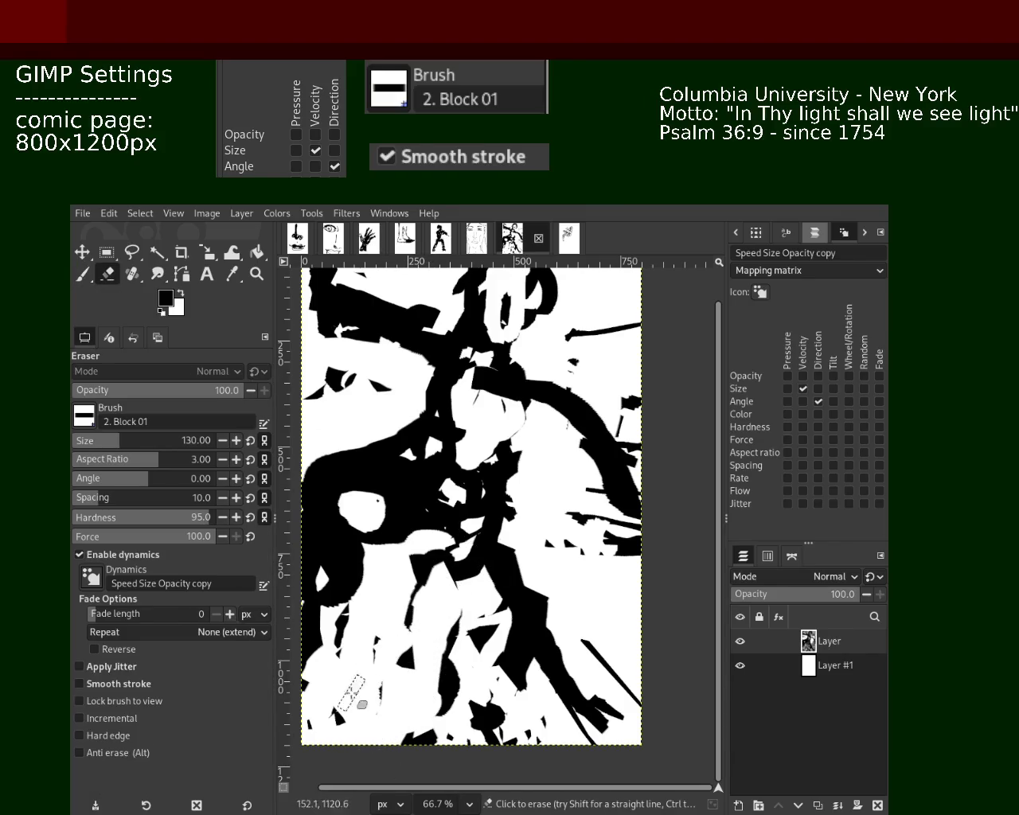
{"action": "left_click", "coordinate": [81, 277]}
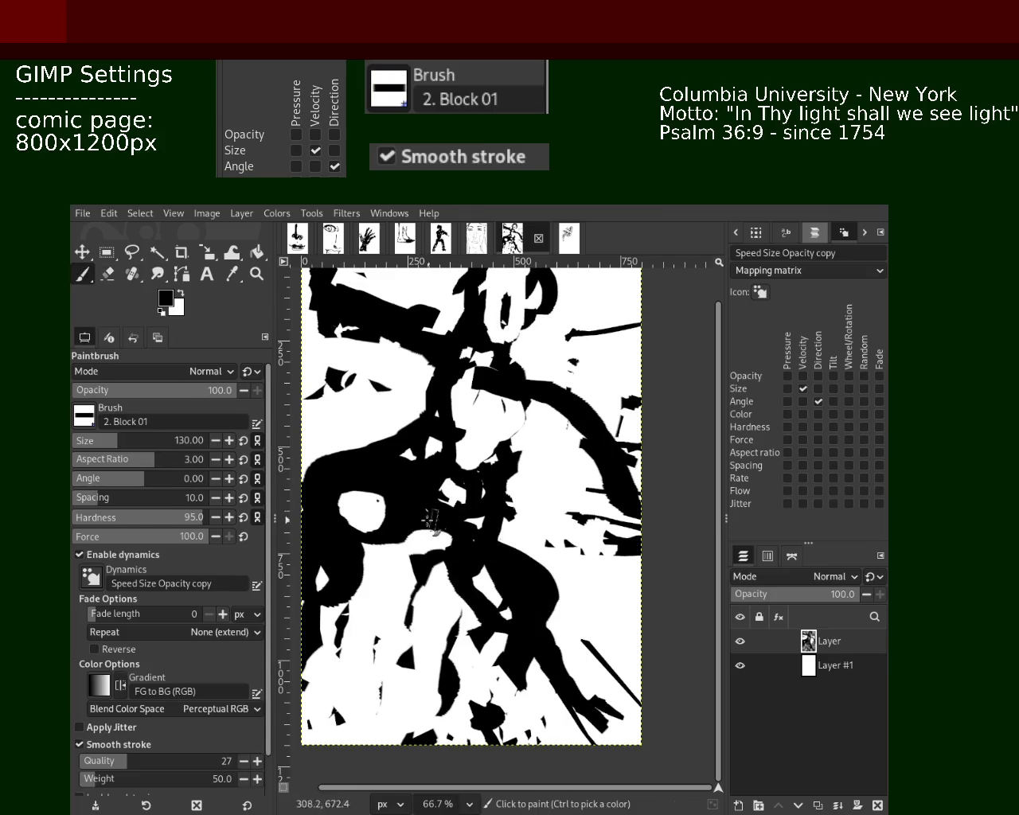
{"action": "mouse_move", "coordinate": [495, 551]}
{"action": "left_mouse_down"}
{"action": "mouse_move", "coordinate": [512, 707]}
{"action": "mouse_move", "coordinate": [546, 716]}
{"action": "left_mouse_up"}
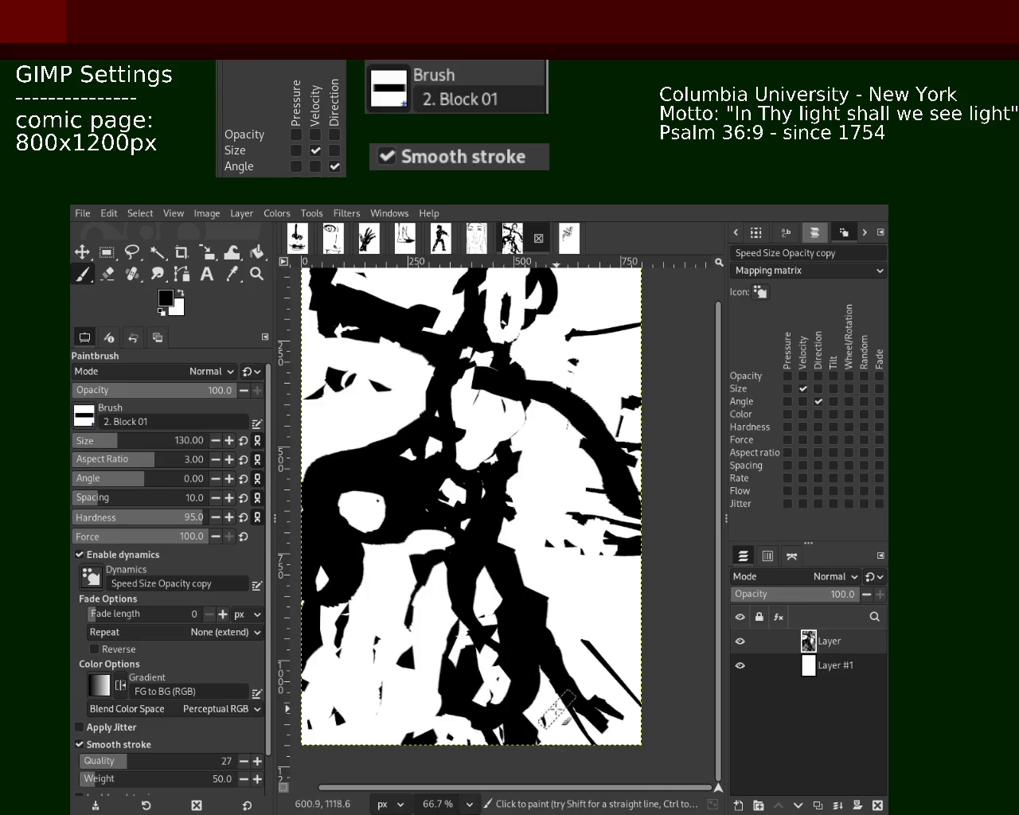
{"action": "mouse_move", "coordinate": [568, 422]}
{"action": "left_mouse_down"}
{"action": "mouse_move", "coordinate": [552, 384]}
{"action": "mouse_move", "coordinate": [628, 502]}
{"action": "left_mouse_up"}
{"action": "key", "text": "ctrl+z"}
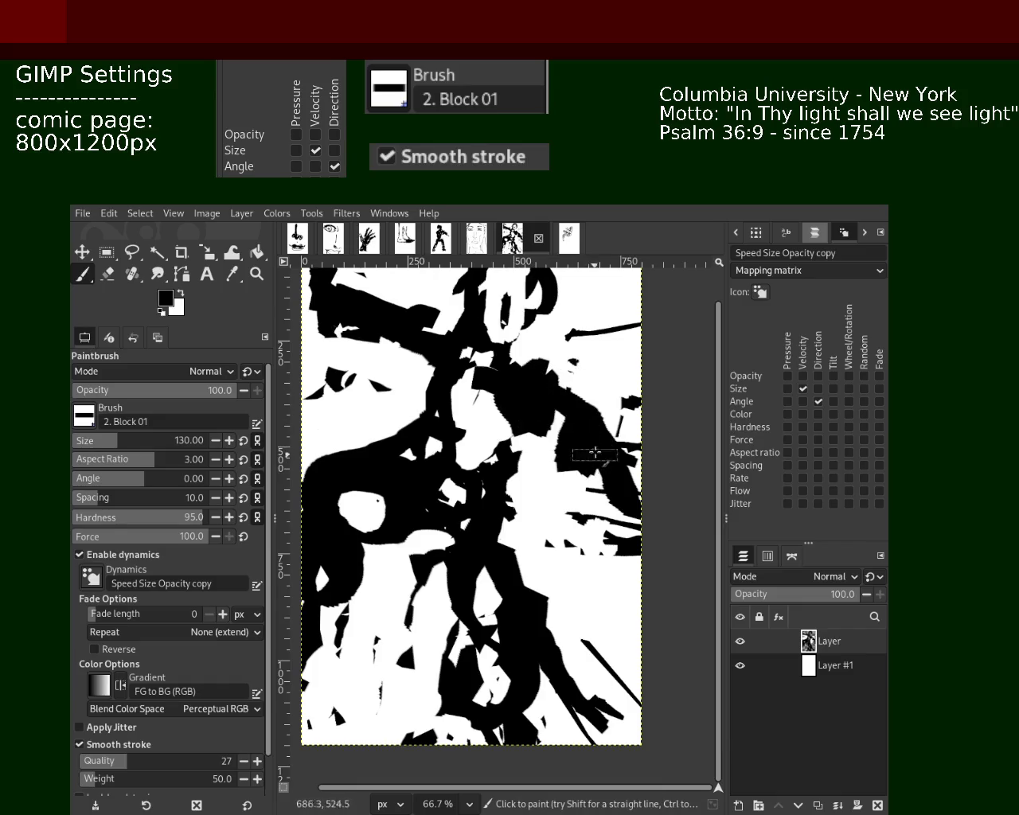
Try and undo blobs in the upper and lower left, then add a new transparent layer.
{"action": "mouse_move", "coordinate": [422, 378]}
{"action": "left_mouse_down"}
{"action": "mouse_move", "coordinate": [374, 342]}
{"action": "mouse_move", "coordinate": [364, 308]}
{"action": "left_mouse_up"}
{"action": "key", "text": "ctrl+z"}
{"action": "key", "text": "ctrl+z"}
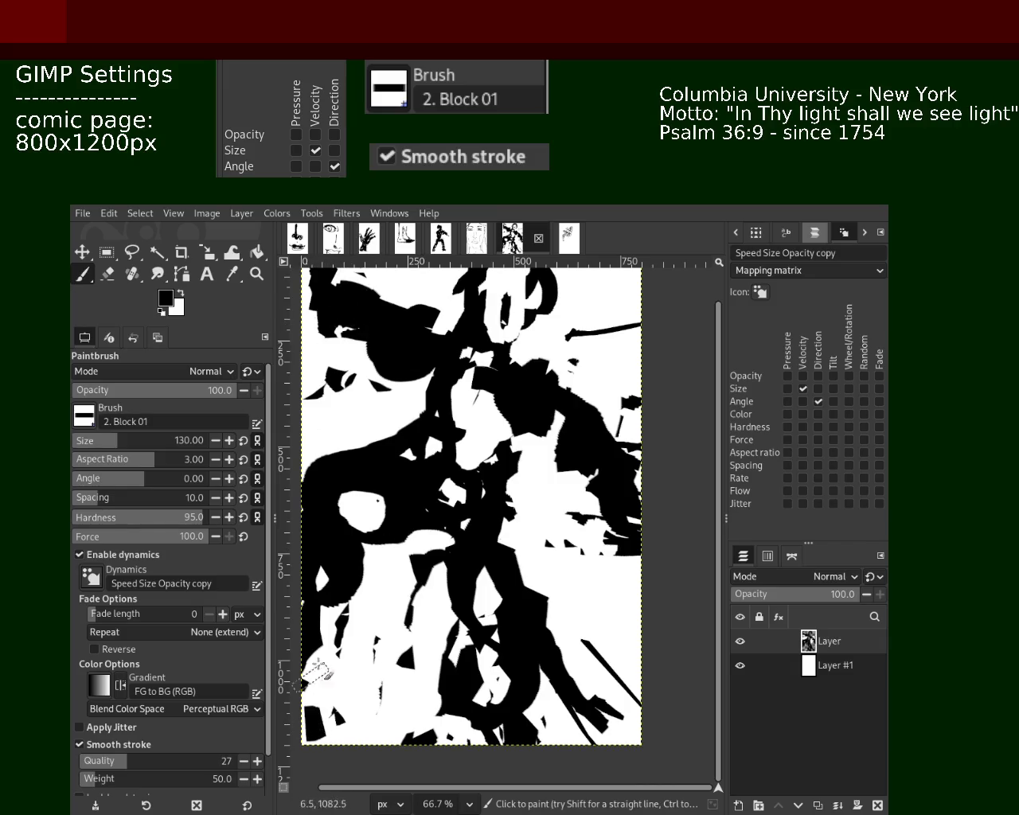
{"action": "left_click_drag", "start_coordinate": [398, 669], "coordinate": [419, 656]}
{"action": "key", "text": "ctrl+z"}
{"action": "mouse_move", "coordinate": [406, 604]}
{"action": "left_mouse_down"}
{"action": "mouse_move", "coordinate": [342, 670]}
{"action": "mouse_move", "coordinate": [391, 633]}
{"action": "left_mouse_up"}
{"action": "key", "text": "ctrl+z"}
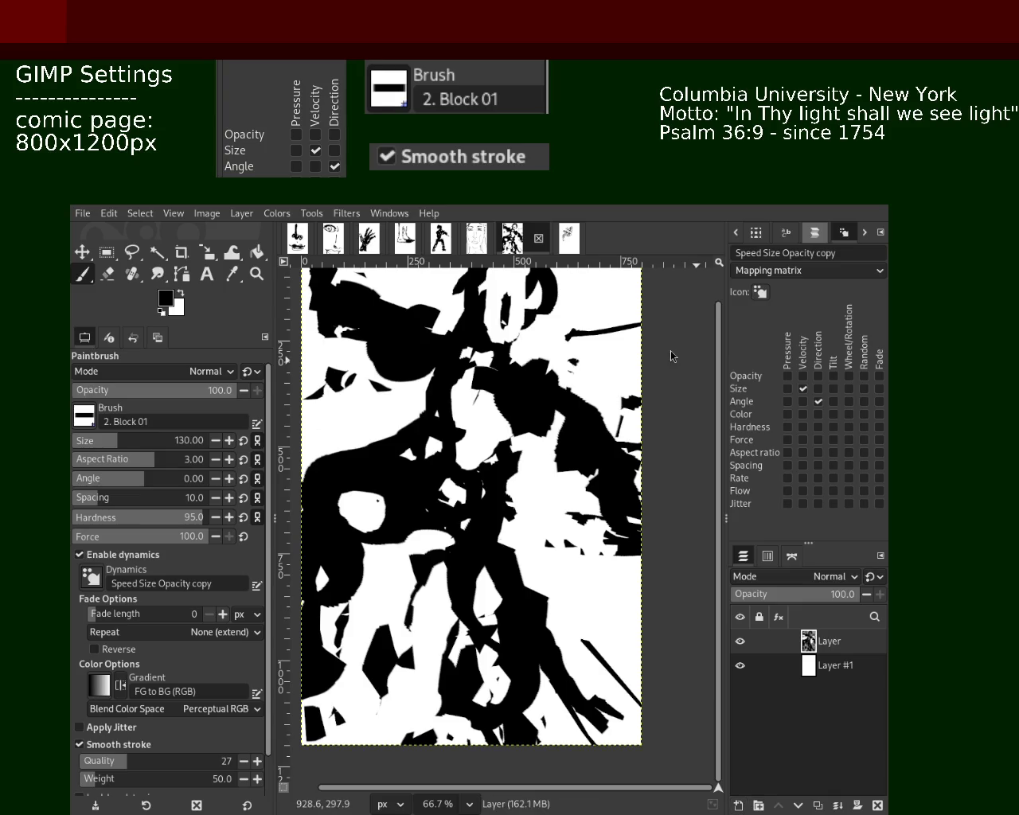
{"action": "key", "text": "shift+ctrl+n"}
Place Layer above Layer #2, hide it, and cover Layer #2 with dense black block scribbles.
{"action": "left_click_drag", "start_coordinate": [824, 675], "coordinate": [824, 637]}
{"action": "left_click_drag", "start_coordinate": [528, 405], "coordinate": [402, 344]}
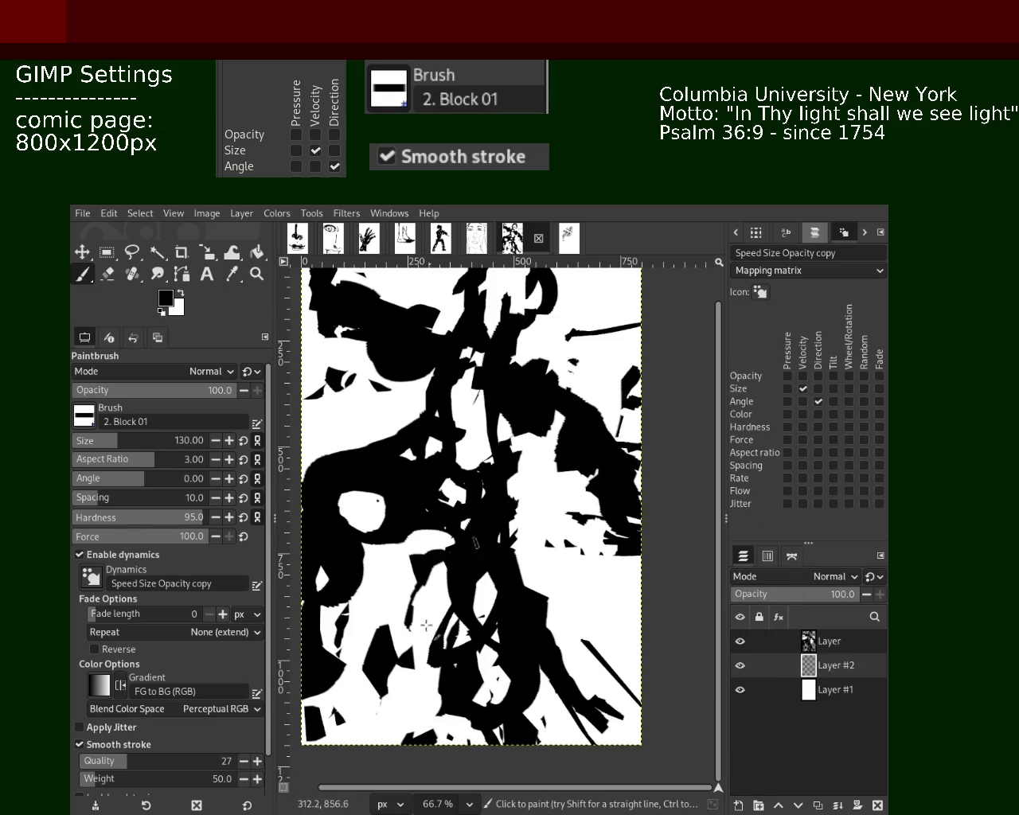
{"action": "key", "text": "ctrl+z"}
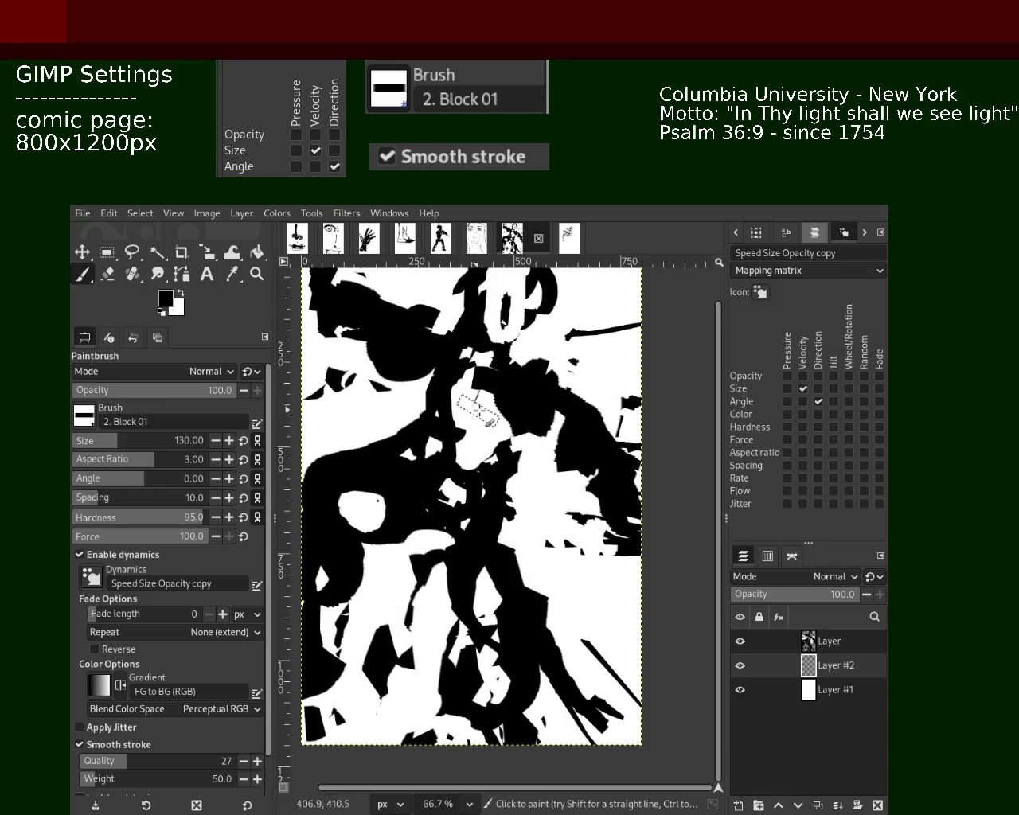
{"action": "left_click", "coordinate": [746, 641]}
{"action": "mouse_move", "coordinate": [509, 406]}
{"action": "left_mouse_down"}
{"action": "mouse_move", "coordinate": [436, 590]}
{"action": "mouse_move", "coordinate": [359, 391]}
{"action": "mouse_move", "coordinate": [403, 689]}
{"action": "mouse_move", "coordinate": [509, 550]}
{"action": "mouse_move", "coordinate": [596, 518]}
{"action": "mouse_move", "coordinate": [464, 648]}
{"action": "mouse_move", "coordinate": [636, 660]}
{"action": "mouse_move", "coordinate": [319, 629]}
{"action": "mouse_move", "coordinate": [406, 382]}
{"action": "mouse_move", "coordinate": [407, 280]}
{"action": "mouse_move", "coordinate": [318, 339]}
{"action": "left_mouse_up"}
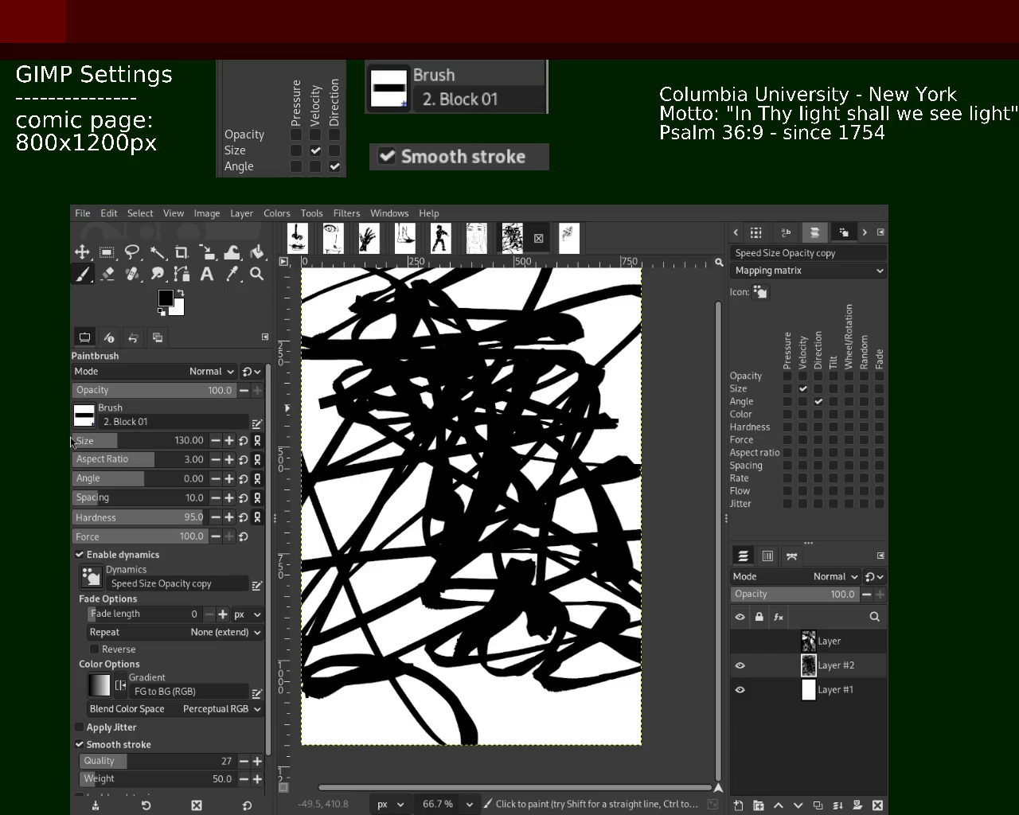
{"action": "mouse_move", "coordinate": [573, 518]}
{"action": "left_mouse_down"}
{"action": "mouse_move", "coordinate": [351, 438]}
{"action": "mouse_move", "coordinate": [406, 653]}
{"action": "mouse_move", "coordinate": [525, 657]}
{"action": "mouse_move", "coordinate": [438, 613]}
{"action": "left_mouse_up"}
{"action": "mouse_move", "coordinate": [398, 477]}
{"action": "left_mouse_down"}
{"action": "mouse_move", "coordinate": [343, 621]}
{"action": "mouse_move", "coordinate": [398, 573]}
{"action": "mouse_move", "coordinate": [430, 398]}
{"action": "mouse_move", "coordinate": [526, 300]}
{"action": "mouse_move", "coordinate": [620, 433]}
{"action": "mouse_move", "coordinate": [497, 588]}
{"action": "mouse_move", "coordinate": [576, 724]}
{"action": "mouse_move", "coordinate": [457, 711]}
{"action": "mouse_move", "coordinate": [398, 645]}
{"action": "mouse_move", "coordinate": [432, 596]}
{"action": "mouse_move", "coordinate": [460, 607]}
{"action": "left_mouse_up"}
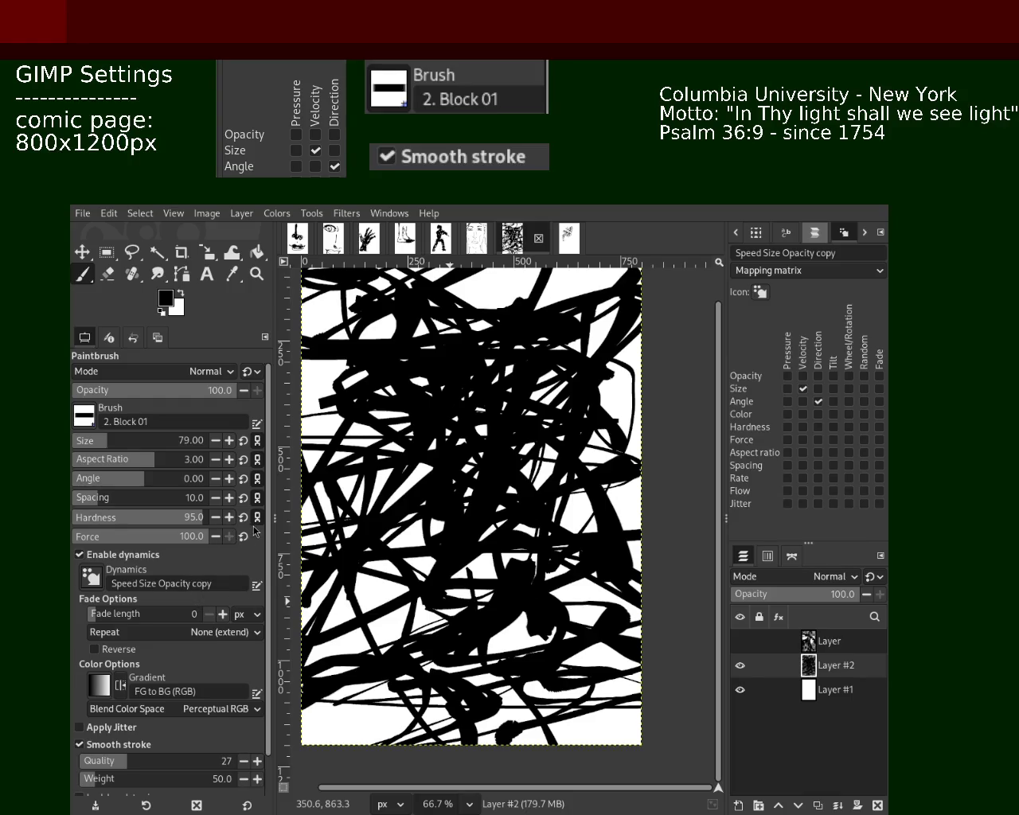
Erase broad white paths through the centre and lower half of the scribbles.
{"action": "left_click", "coordinate": [107, 273]}
{"action": "mouse_move", "coordinate": [414, 517]}
{"action": "left_mouse_down"}
{"action": "mouse_move", "coordinate": [525, 434]}
{"action": "mouse_move", "coordinate": [636, 541]}
{"action": "mouse_move", "coordinate": [589, 374]}
{"action": "mouse_move", "coordinate": [609, 311]}
{"action": "left_mouse_up"}
{"action": "mouse_move", "coordinate": [486, 649]}
{"action": "left_mouse_down"}
{"action": "mouse_move", "coordinate": [350, 685]}
{"action": "mouse_move", "coordinate": [289, 625]}
{"action": "left_mouse_up"}
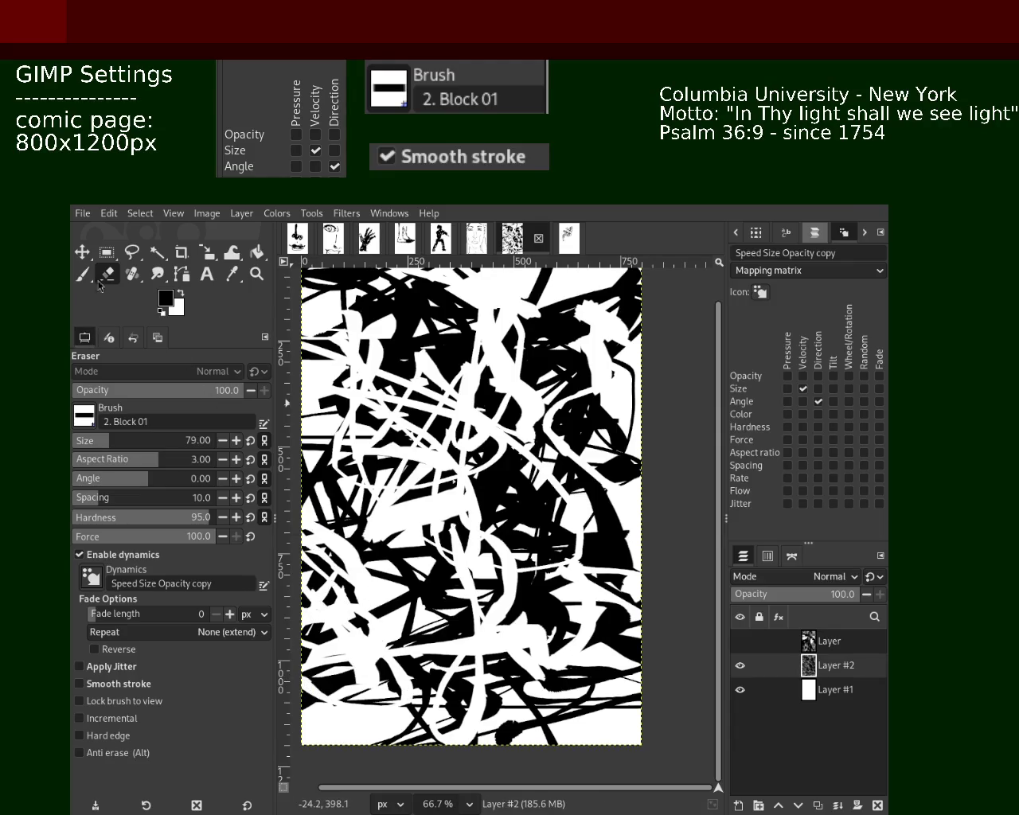
Paint black Paintbrush strokes across the centre, lower left and bottom of the scribble layer.
{"action": "key", "text": "p"}
{"action": "left_click_drag", "start_coordinate": [553, 362], "coordinate": [529, 477]}
{"action": "left_click_drag", "start_coordinate": [406, 613], "coordinate": [326, 604]}
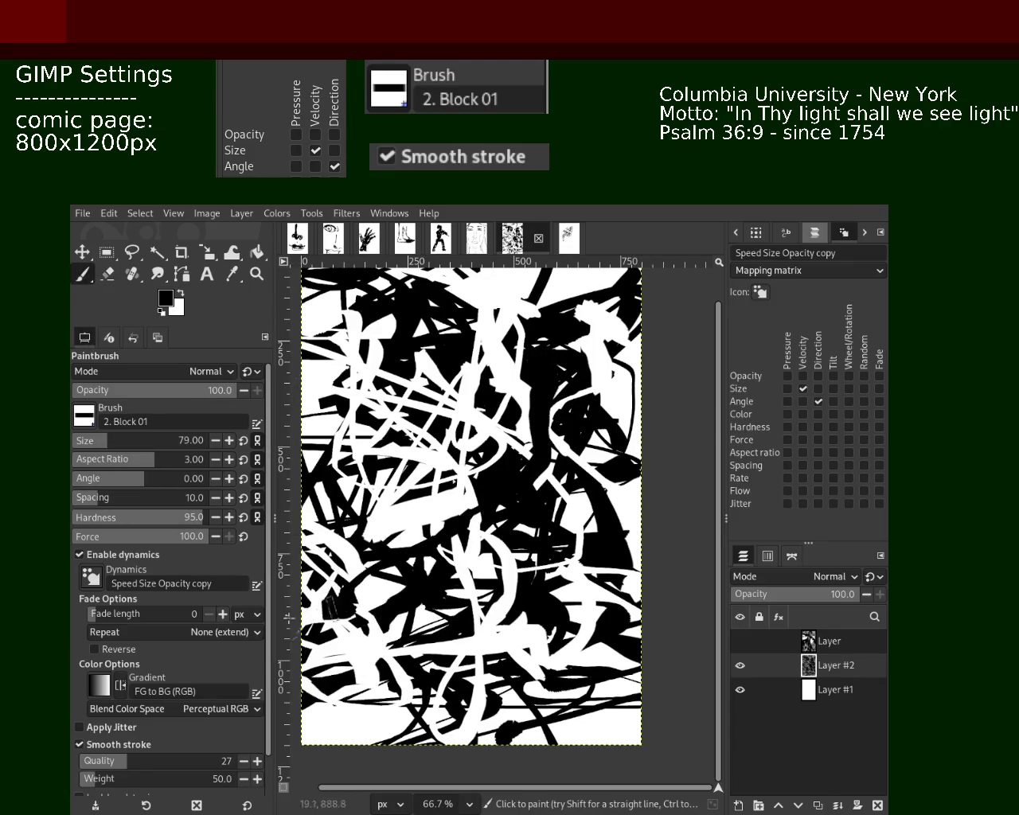
{"action": "left_click_drag", "start_coordinate": [366, 334], "coordinate": [319, 422]}
{"action": "left_click_drag", "start_coordinate": [518, 350], "coordinate": [318, 526]}
{"action": "left_click_drag", "start_coordinate": [422, 470], "coordinate": [390, 716]}
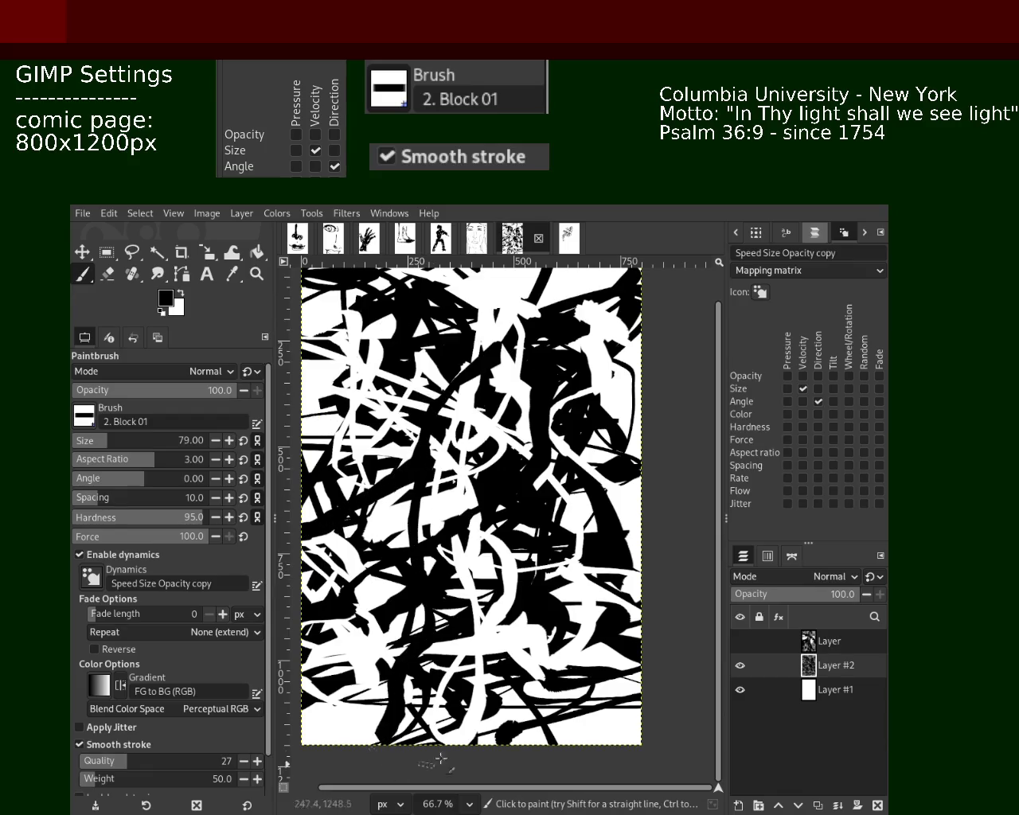
{"action": "left_click_drag", "start_coordinate": [398, 621], "coordinate": [398, 764]}
{"action": "mouse_move", "coordinate": [477, 621]}
{"action": "left_mouse_down"}
{"action": "mouse_move", "coordinate": [521, 741]}
{"action": "mouse_move", "coordinate": [577, 632]}
{"action": "mouse_move", "coordinate": [574, 501]}
{"action": "left_mouse_up"}
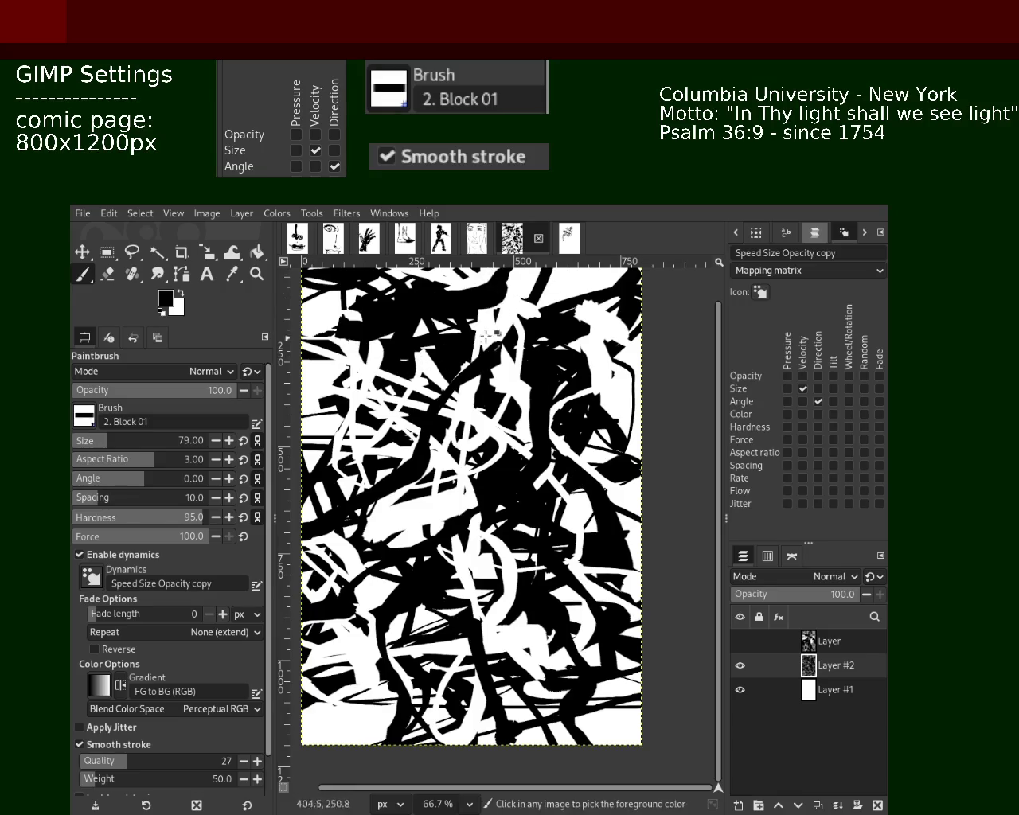
Darken the upper centre, left centre, right edge and lower middle with more black strokes.
{"action": "left_click_drag", "start_coordinate": [454, 312], "coordinate": [519, 291]}
{"action": "left_click_drag", "start_coordinate": [358, 388], "coordinate": [394, 456]}
{"action": "left_click_drag", "start_coordinate": [330, 490], "coordinate": [330, 515]}
{"action": "left_click_drag", "start_coordinate": [366, 406], "coordinate": [516, 507]}
{"action": "key", "text": "ctrl+z"}
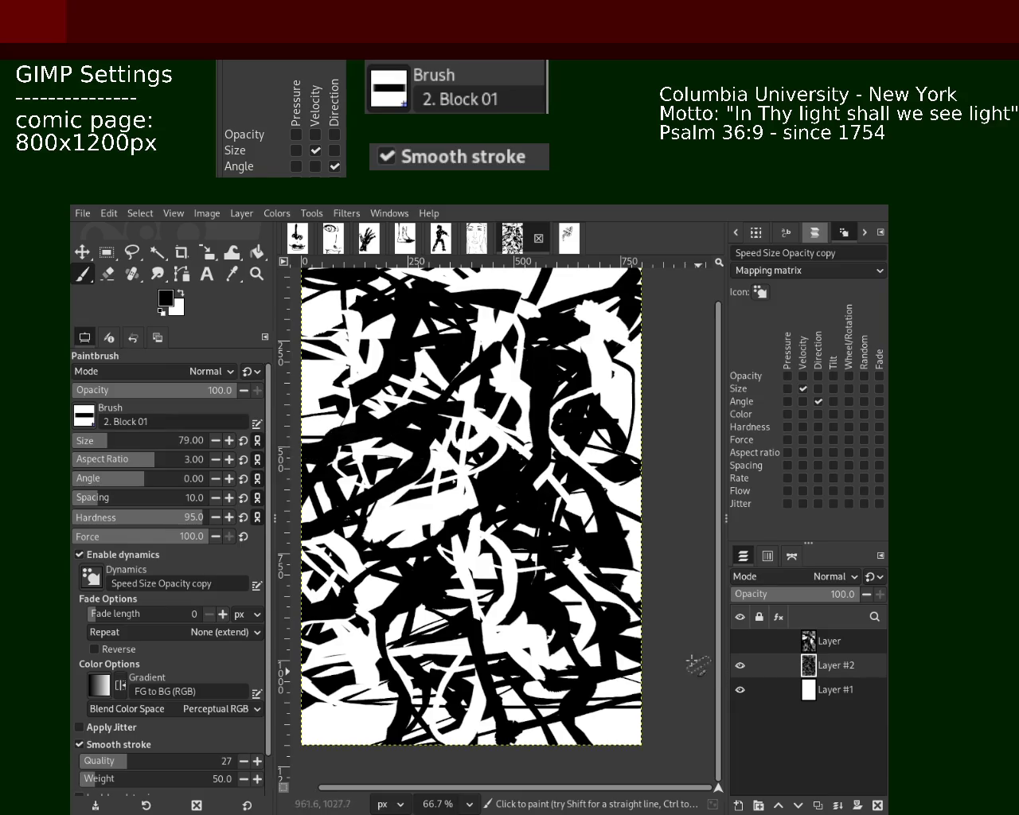
{"action": "key", "text": "ctrl"}
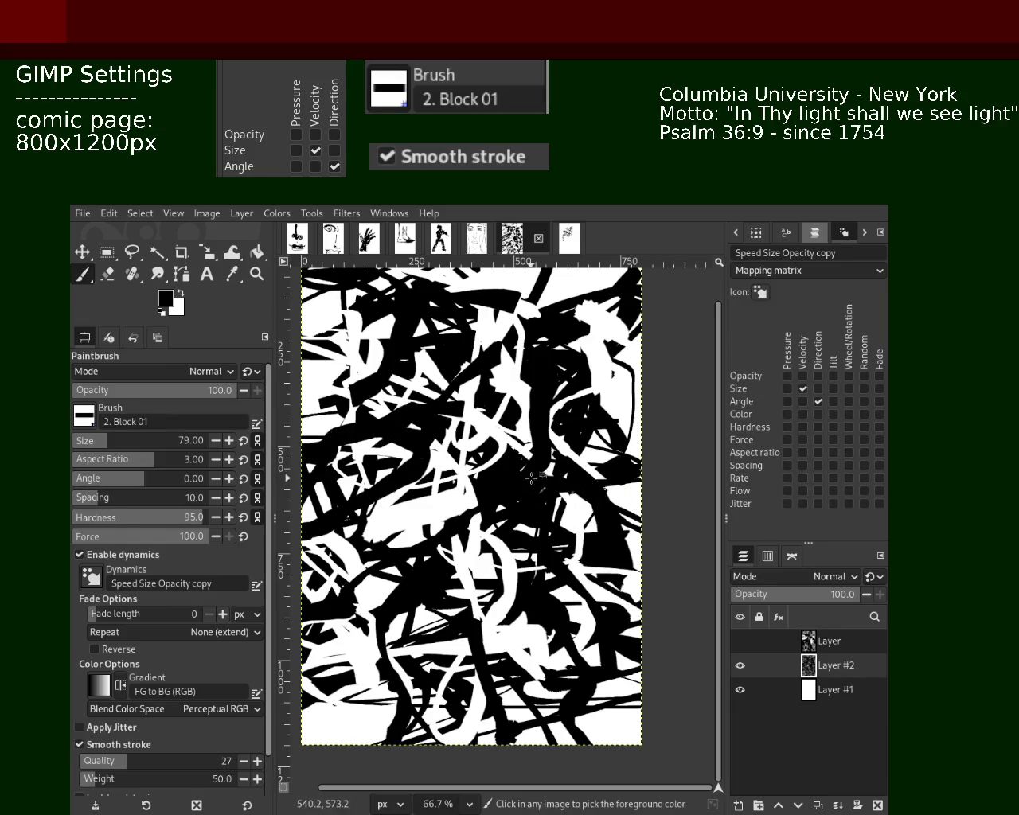
{"action": "left_click_drag", "start_coordinate": [564, 384], "coordinate": [570, 487]}
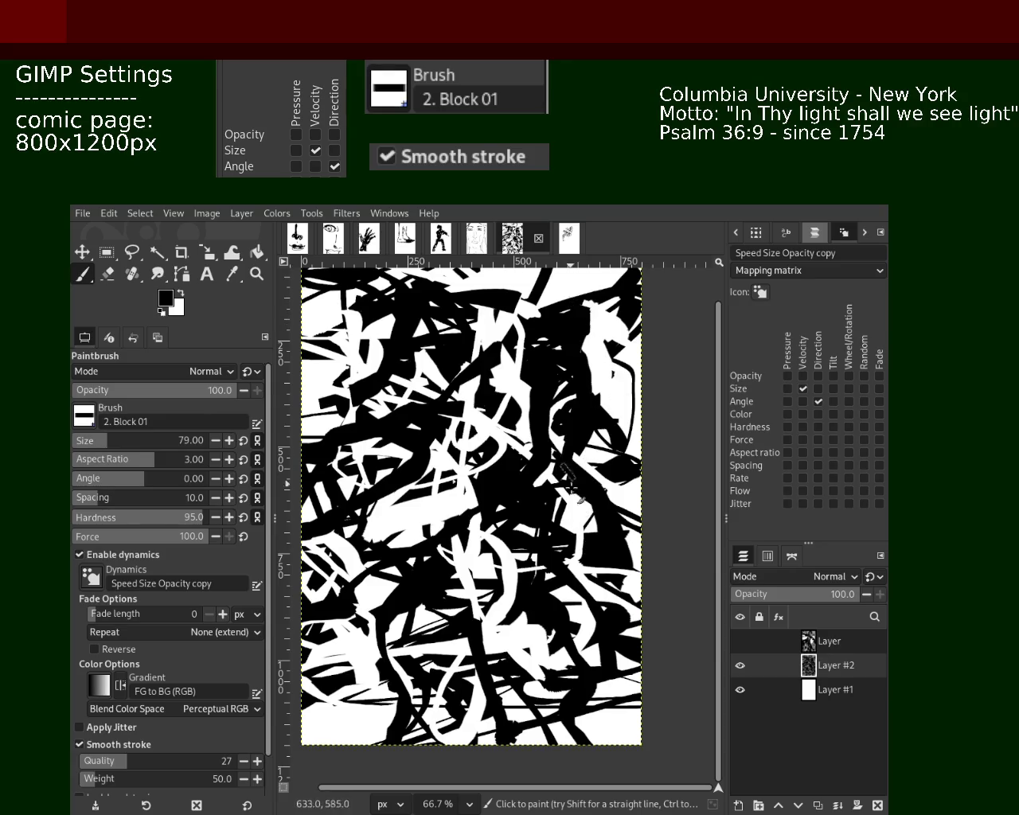
{"action": "left_click_drag", "start_coordinate": [502, 513], "coordinate": [400, 491]}
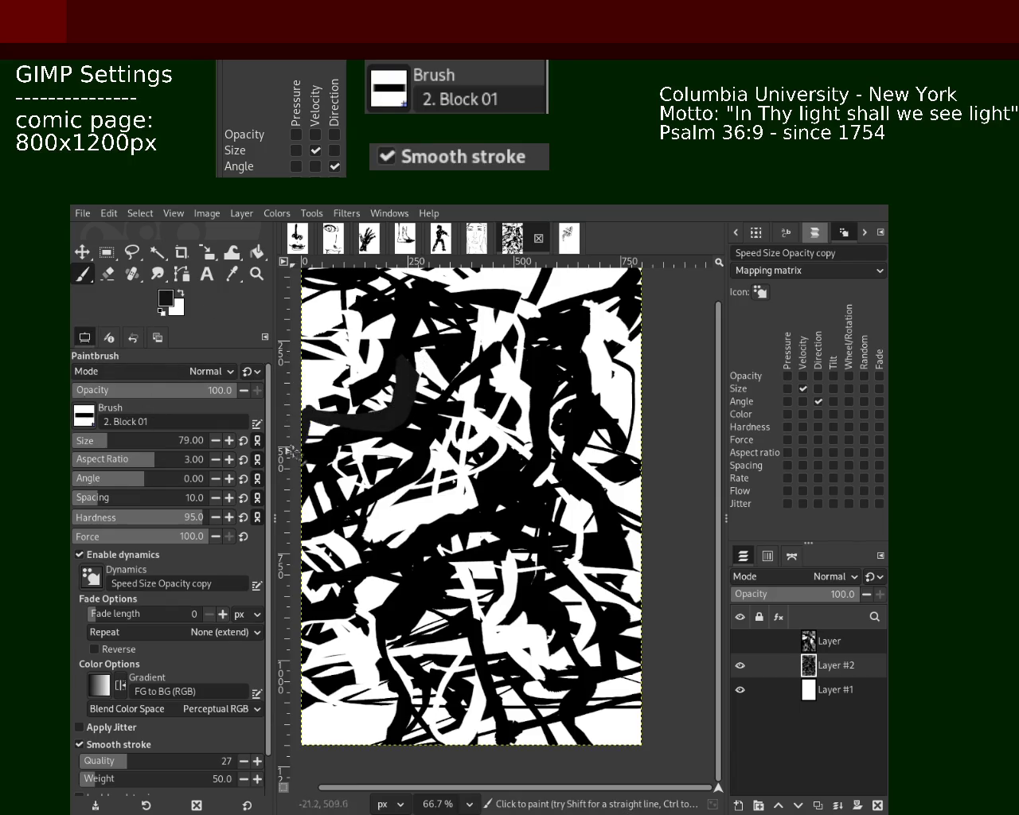
{"action": "left_click_drag", "start_coordinate": [603, 333], "coordinate": [489, 577]}
{"action": "key", "text": "ctrl+z"}
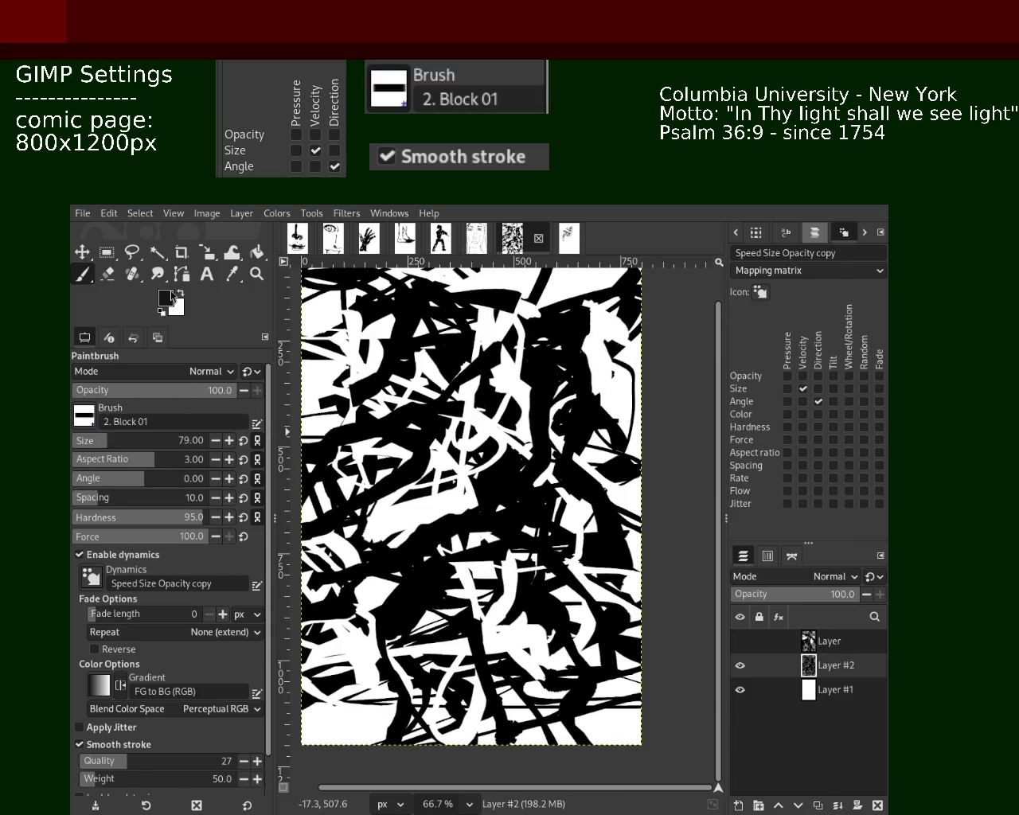
Try a white stroke across the middle, then return to black and paint down the middle.
{"action": "mouse_move", "coordinate": [509, 557]}
{"action": "left_mouse_down"}
{"action": "mouse_move", "coordinate": [425, 513]}
{"action": "mouse_move", "coordinate": [357, 374]}
{"action": "left_mouse_up"}
{"action": "key", "text": "ctrl+z"}
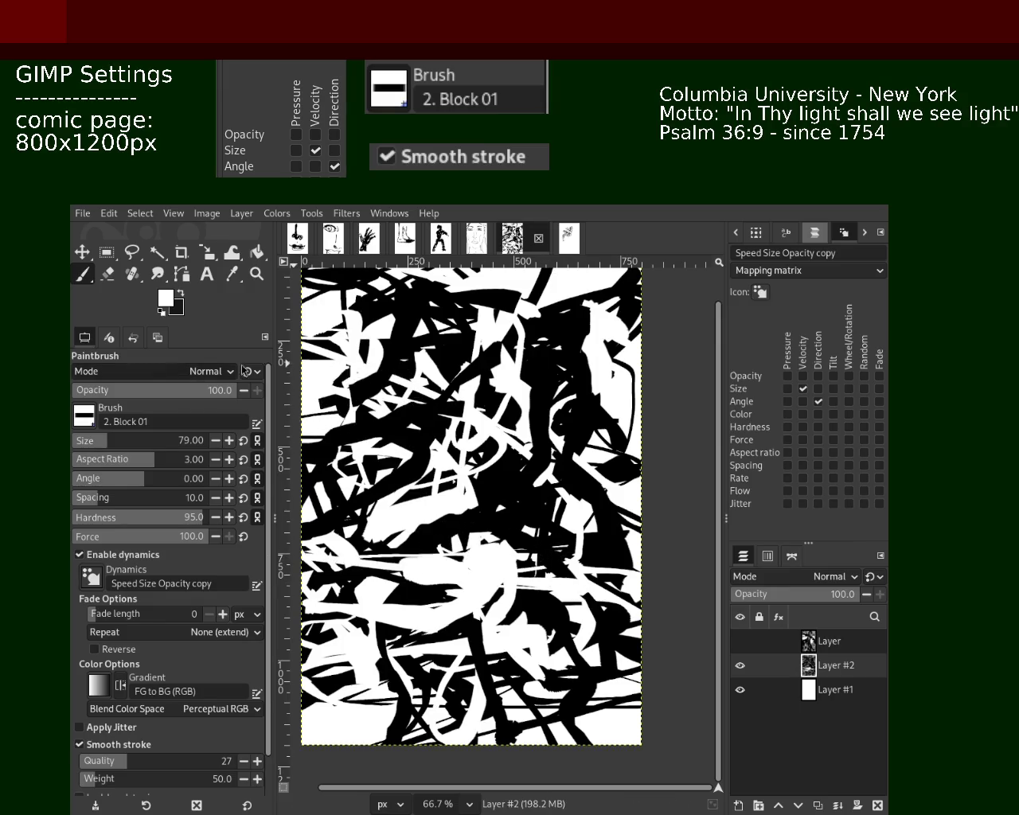
{"action": "key", "text": "x"}
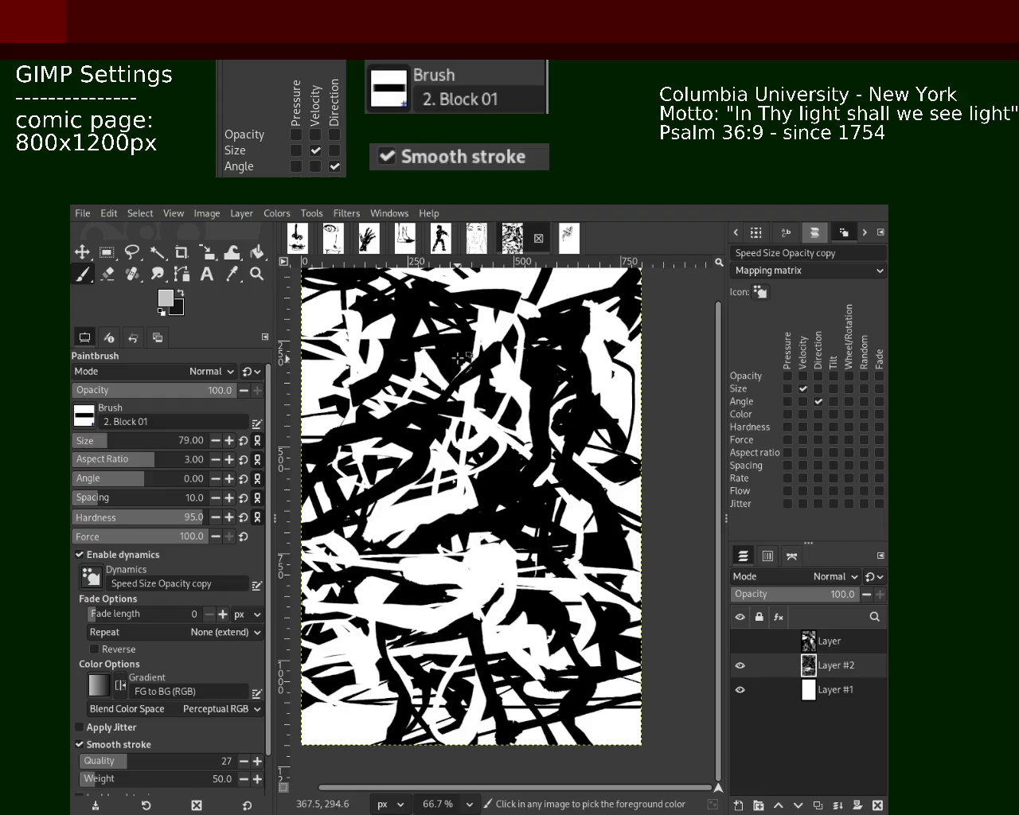
{"action": "mouse_move", "coordinate": [421, 334]}
{"action": "left_mouse_down"}
{"action": "mouse_move", "coordinate": [506, 513]}
{"action": "mouse_move", "coordinate": [328, 739]}
{"action": "left_mouse_up"}
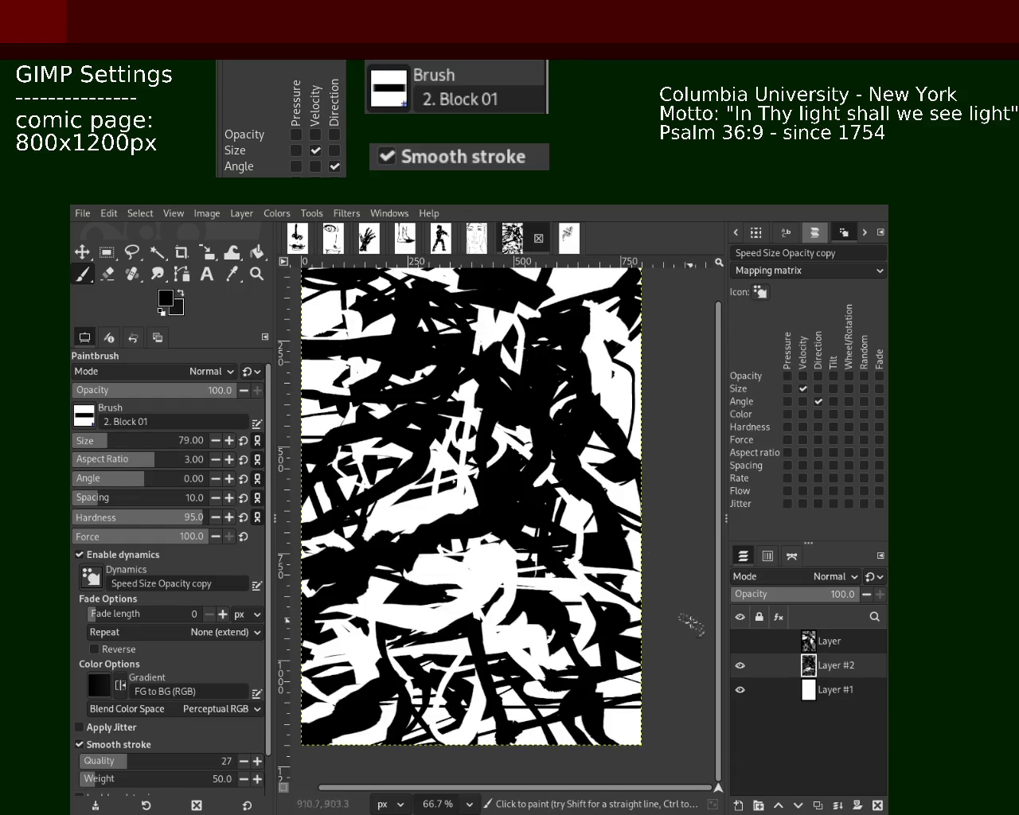
{"action": "left_click", "coordinate": [741, 642]}
Show the figure layer and set the scribble layer beneath to 73% opacity.
{"action": "left_click", "coordinate": [744, 644]}
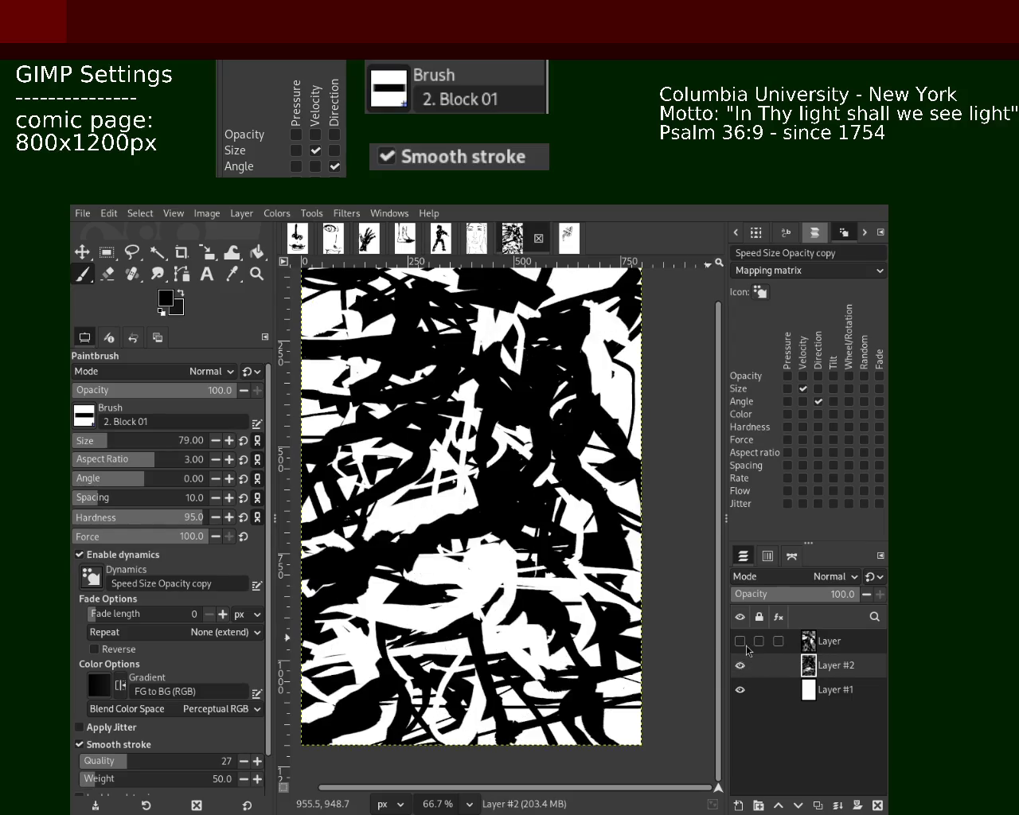
{"action": "left_click", "coordinate": [741, 642]}
{"action": "left_click", "coordinate": [740, 641]}
{"action": "left_click_drag", "start_coordinate": [788, 603], "coordinate": [772, 603]}
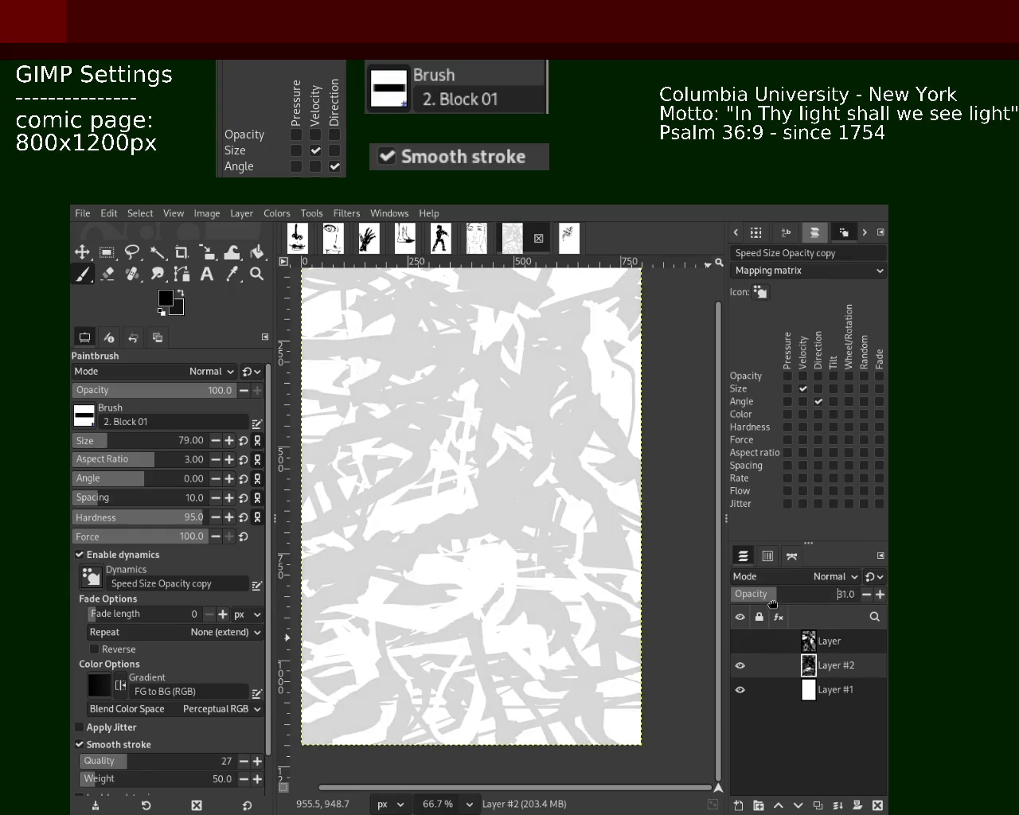
{"action": "left_click", "coordinate": [732, 648]}
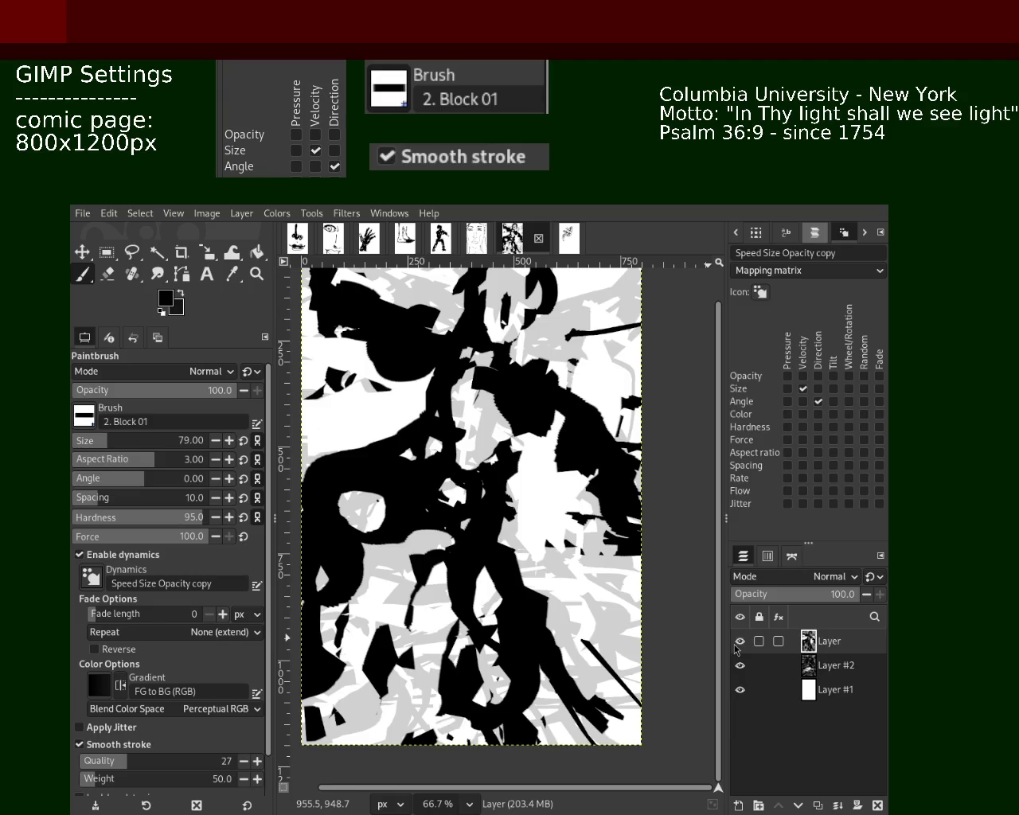
{"action": "left_click", "coordinate": [808, 669]}
{"action": "left_click_drag", "start_coordinate": [772, 602], "coordinate": [824, 604]}
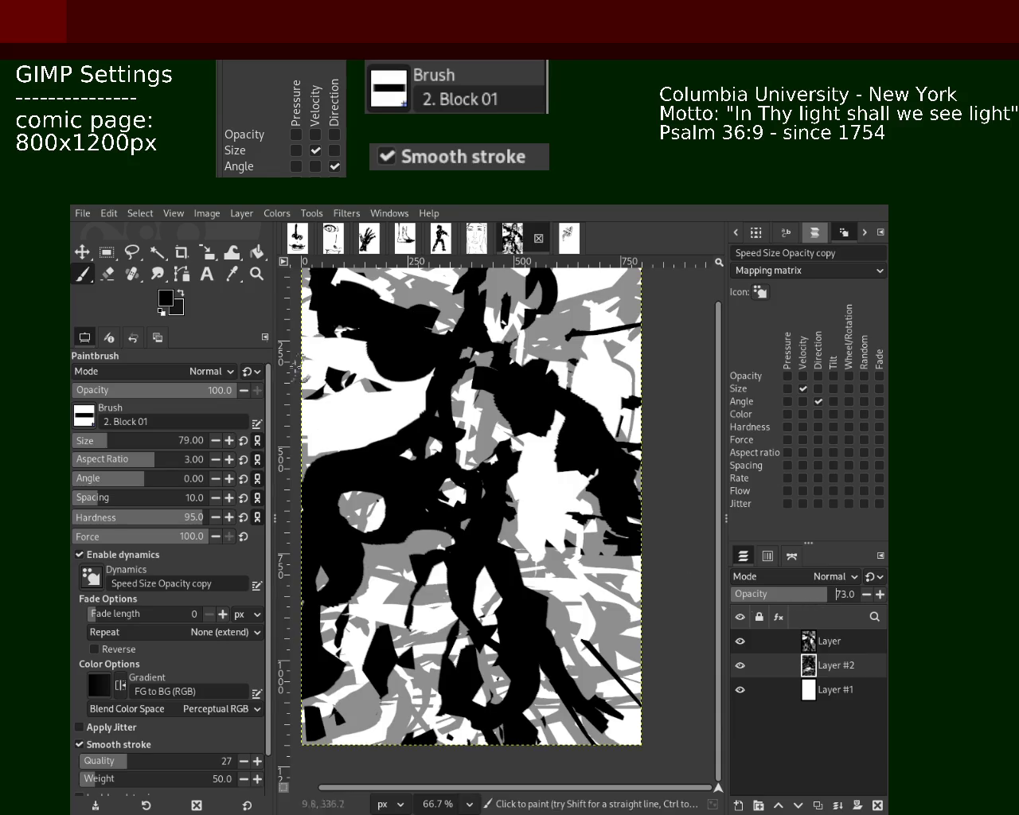
{"action": "left_click", "coordinate": [257, 274]}
{"action": "key", "text": "minus"}
{"action": "key", "text": "minus"}
{"action": "key", "text": "minus"}
{"action": "left_click", "coordinate": [475, 430]}
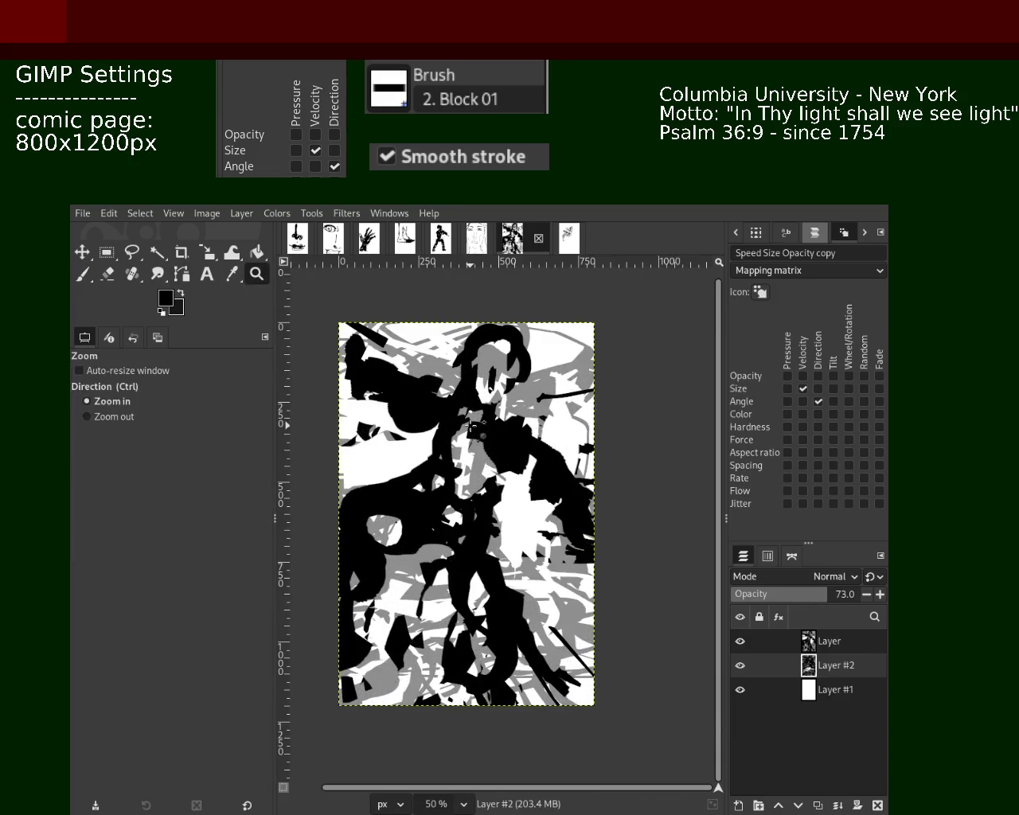
At 50% zoom, select the figure layer and erase patches from its upper body.
{"action": "left_click", "coordinate": [475, 430]}
{"action": "left_click", "coordinate": [475, 430]}
{"action": "left_click", "coordinate": [475, 430]}
{"action": "left_click", "coordinate": [475, 430], "text": "ctrl"}
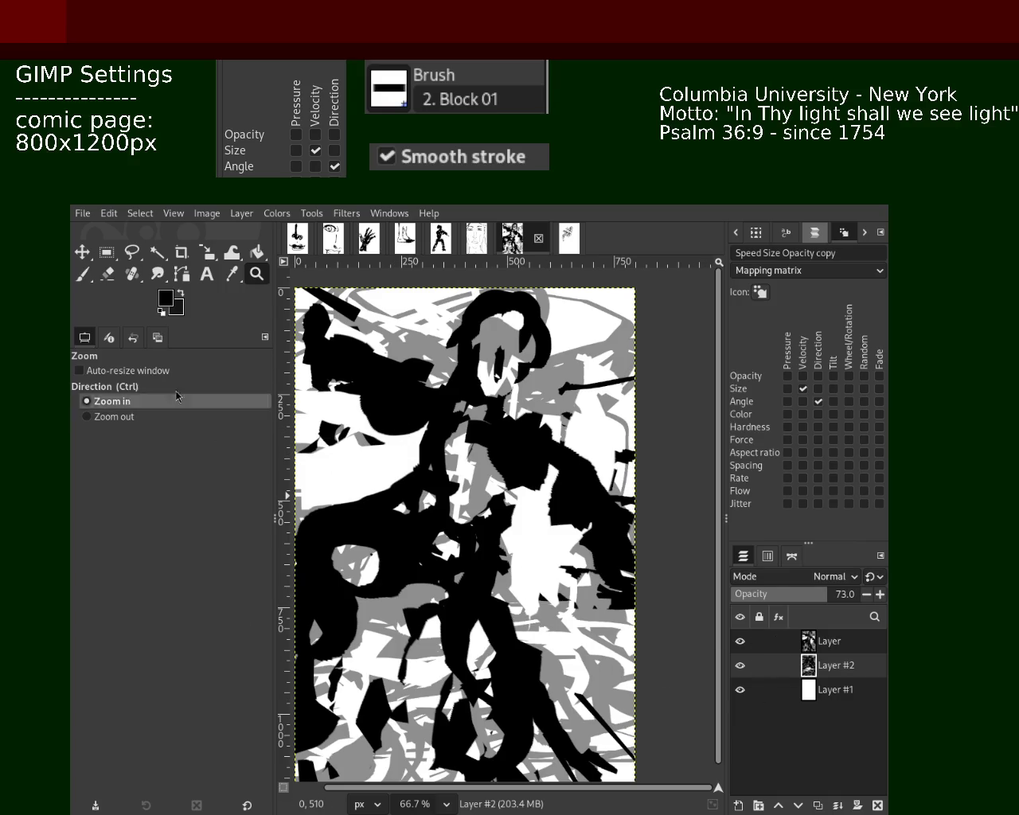
{"action": "left_click", "coordinate": [812, 650]}
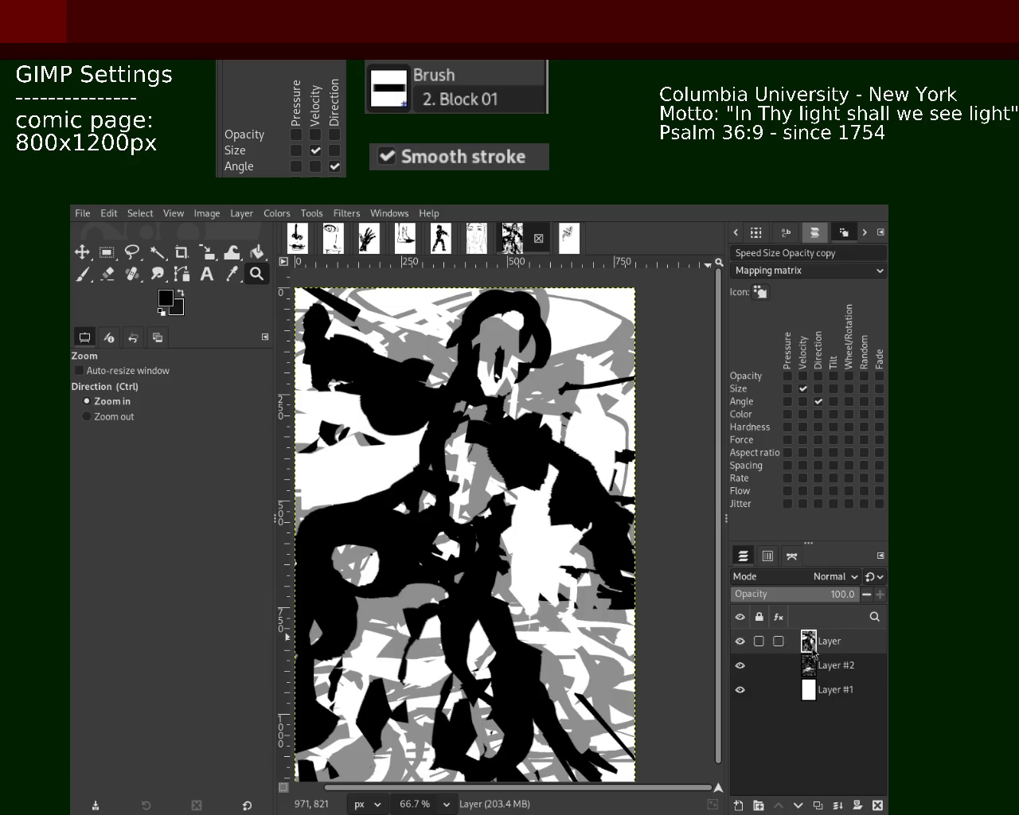
{"action": "left_click", "coordinate": [118, 276]}
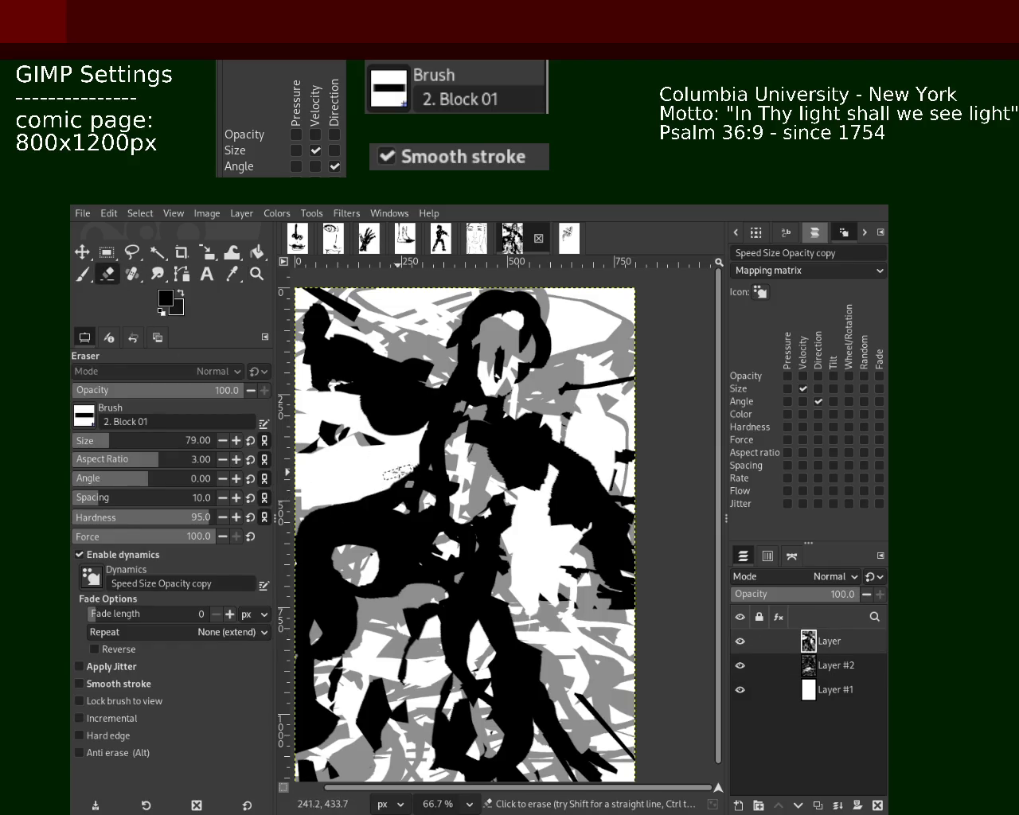
{"action": "left_click_drag", "start_coordinate": [385, 504], "coordinate": [341, 529]}
{"action": "mouse_move", "coordinate": [493, 581]}
{"action": "left_mouse_down"}
{"action": "mouse_move", "coordinate": [569, 705]}
{"action": "mouse_move", "coordinate": [550, 737]}
{"action": "mouse_move", "coordinate": [586, 535]}
{"action": "mouse_move", "coordinate": [458, 358]}
{"action": "mouse_move", "coordinate": [438, 376]}
{"action": "left_mouse_up"}
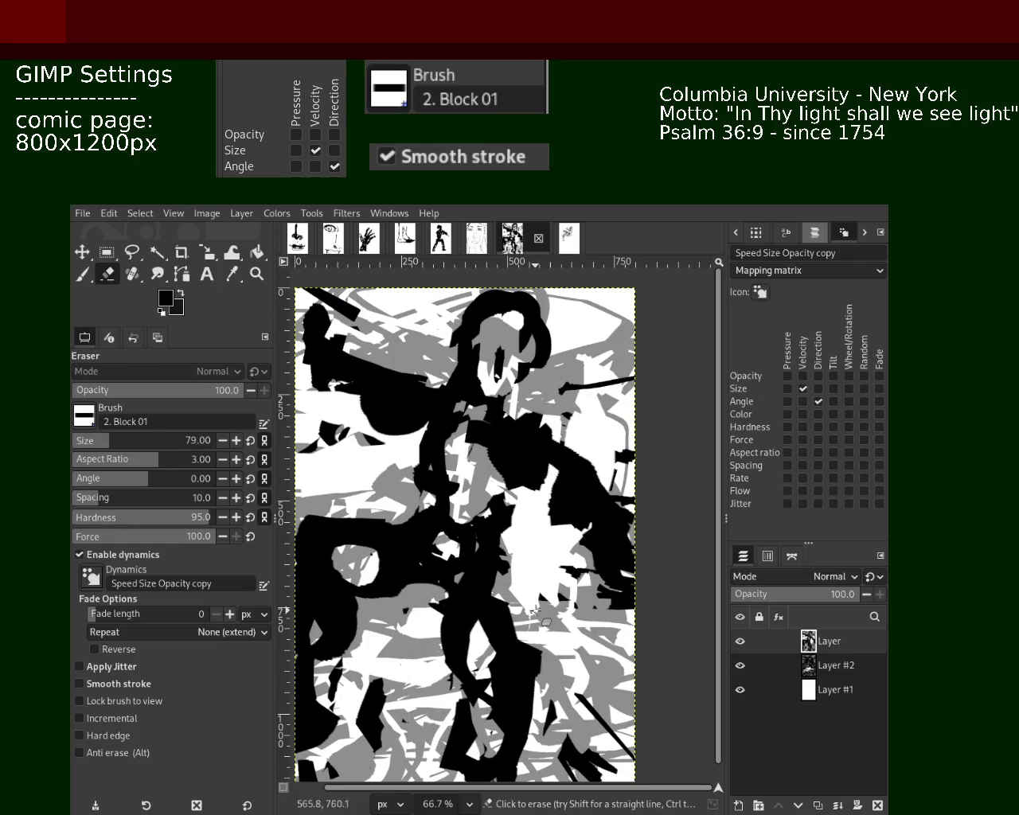
Erase parts of the figure's leg, both sides of the torso, and through the torso.
{"action": "left_click_drag", "start_coordinate": [535, 609], "coordinate": [523, 740]}
{"action": "mouse_move", "coordinate": [336, 509]}
{"action": "left_mouse_down"}
{"action": "mouse_move", "coordinate": [342, 539]}
{"action": "mouse_move", "coordinate": [404, 457]}
{"action": "left_mouse_up"}
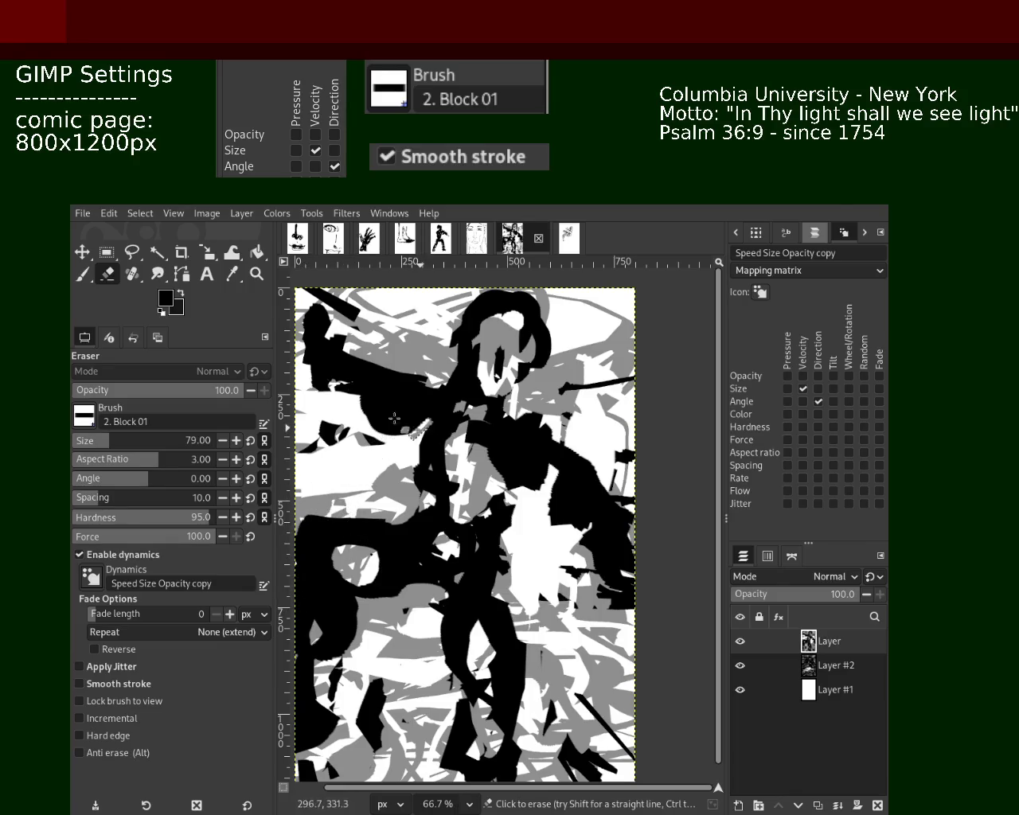
{"action": "left_click_drag", "start_coordinate": [526, 502], "coordinate": [621, 557]}
{"action": "key", "text": "ctrl+z"}
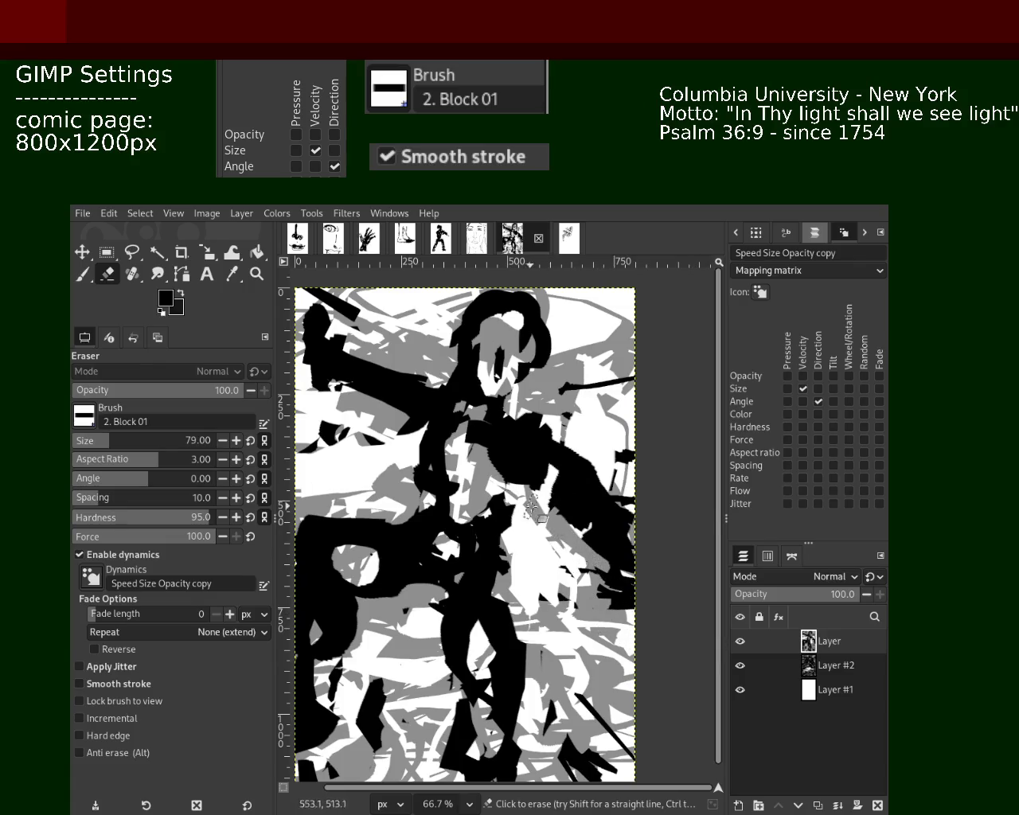
{"action": "key", "text": "ctrl+y"}
{"action": "mouse_move", "coordinate": [521, 487]}
{"action": "left_mouse_down"}
{"action": "mouse_move", "coordinate": [476, 393]}
{"action": "mouse_move", "coordinate": [306, 361]}
{"action": "left_mouse_up"}
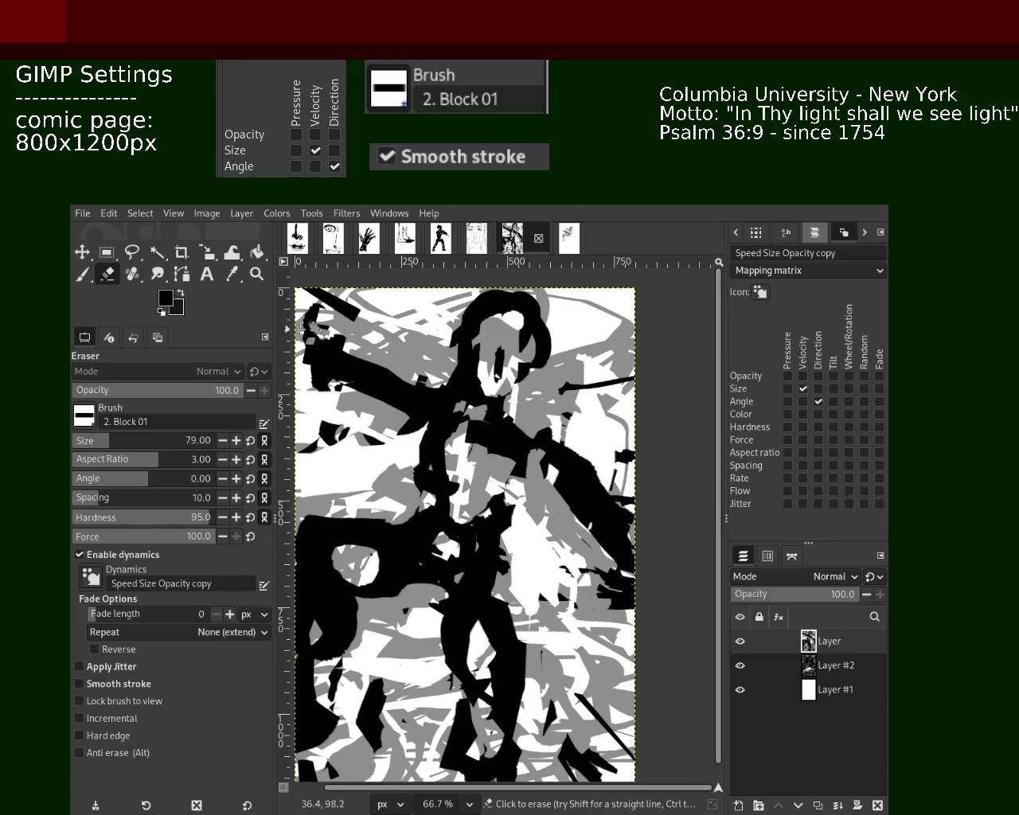
Paint new black shapes on the figure's left and a black blob on its right side.
{"action": "key", "text": "p"}
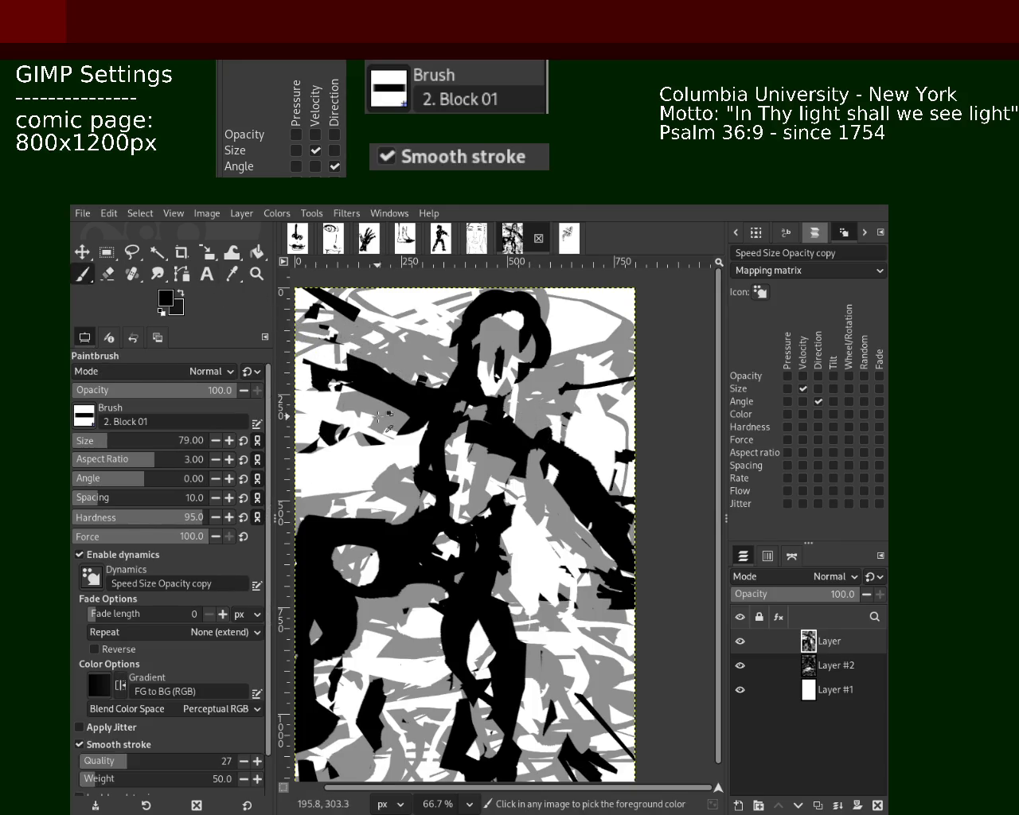
{"action": "left_click_drag", "start_coordinate": [374, 398], "coordinate": [330, 454]}
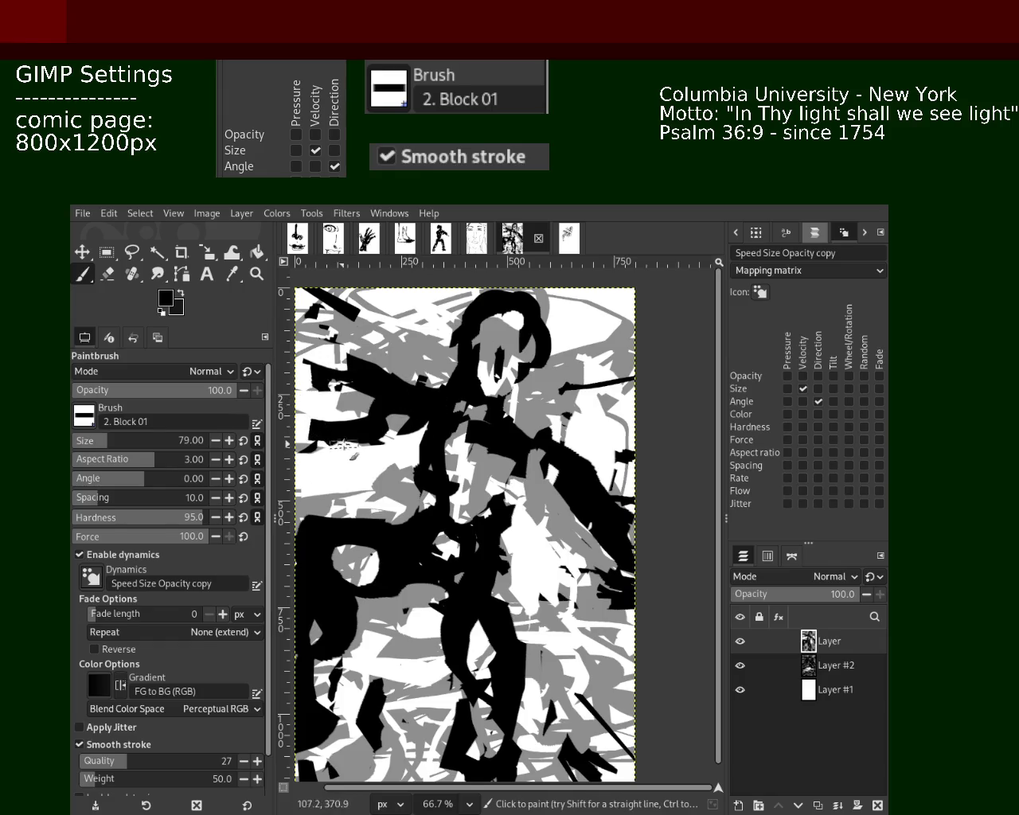
{"action": "mouse_move", "coordinate": [437, 374]}
{"action": "left_mouse_down"}
{"action": "mouse_move", "coordinate": [382, 445]}
{"action": "mouse_move", "coordinate": [416, 455]}
{"action": "mouse_move", "coordinate": [374, 414]}
{"action": "mouse_move", "coordinate": [310, 446]}
{"action": "left_mouse_up"}
{"action": "key", "text": "ctrl+z"}
{"action": "left_click_drag", "start_coordinate": [368, 420], "coordinate": [307, 502]}
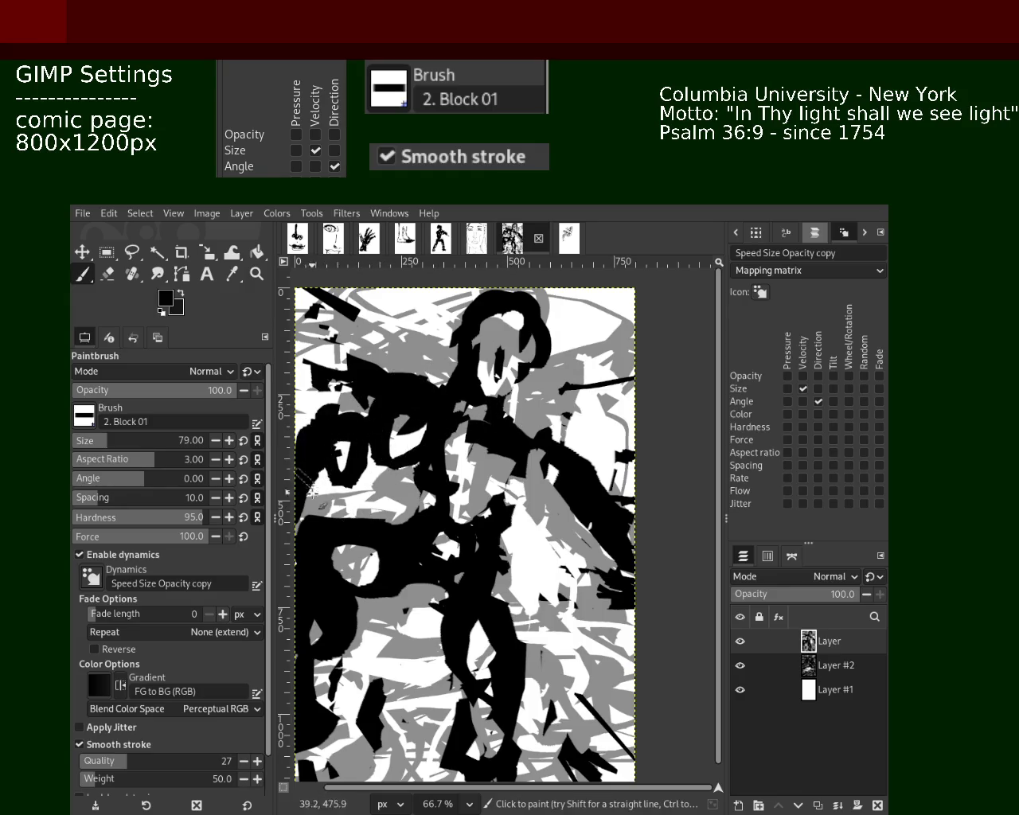
{"action": "mouse_move", "coordinate": [542, 501]}
{"action": "left_mouse_down"}
{"action": "mouse_move", "coordinate": [549, 434]}
{"action": "mouse_move", "coordinate": [517, 509]}
{"action": "mouse_move", "coordinate": [535, 461]}
{"action": "mouse_move", "coordinate": [557, 497]}
{"action": "mouse_move", "coordinate": [517, 557]}
{"action": "mouse_move", "coordinate": [546, 538]}
{"action": "left_mouse_up"}
{"action": "key", "text": "ctrl+z"}
{"action": "key", "text": "ctrl+z"}
{"action": "key", "text": "ctrl+z"}
{"action": "mouse_move", "coordinate": [546, 593]}
{"action": "left_mouse_down"}
{"action": "mouse_move", "coordinate": [560, 594]}
{"action": "mouse_move", "coordinate": [590, 655]}
{"action": "left_mouse_up"}
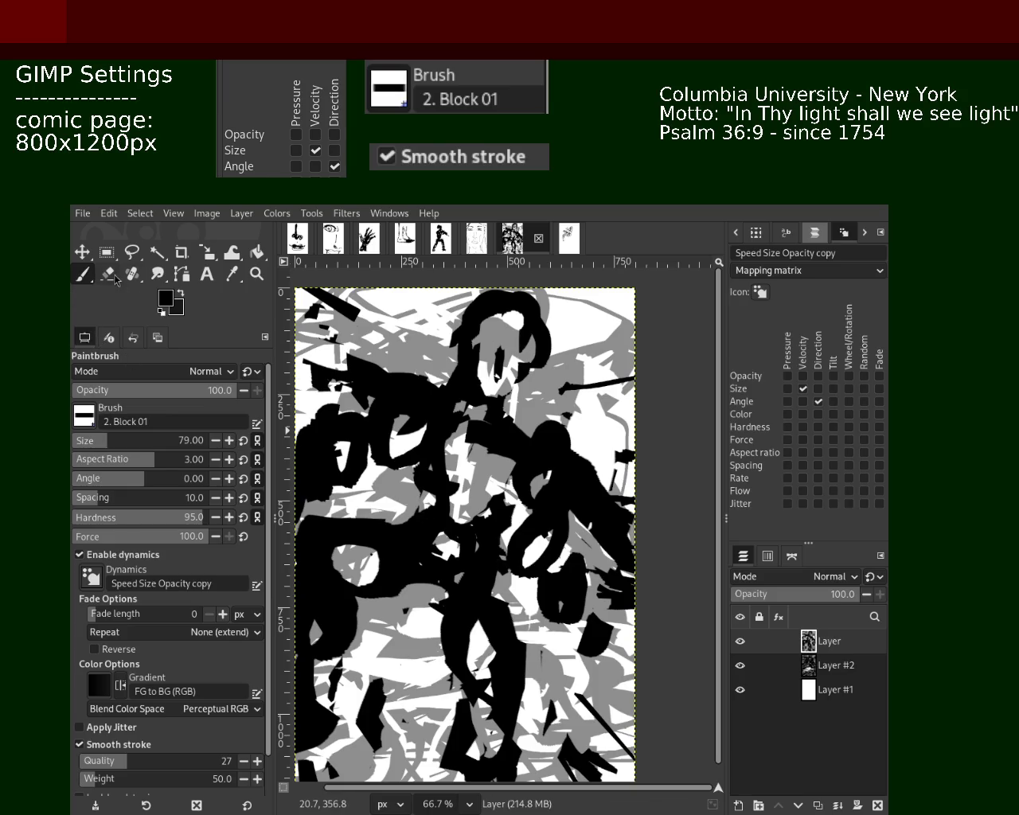
Erase black on the figure's right side, discarding trial strokes near the bottom and face.
{"action": "left_click", "coordinate": [108, 274]}
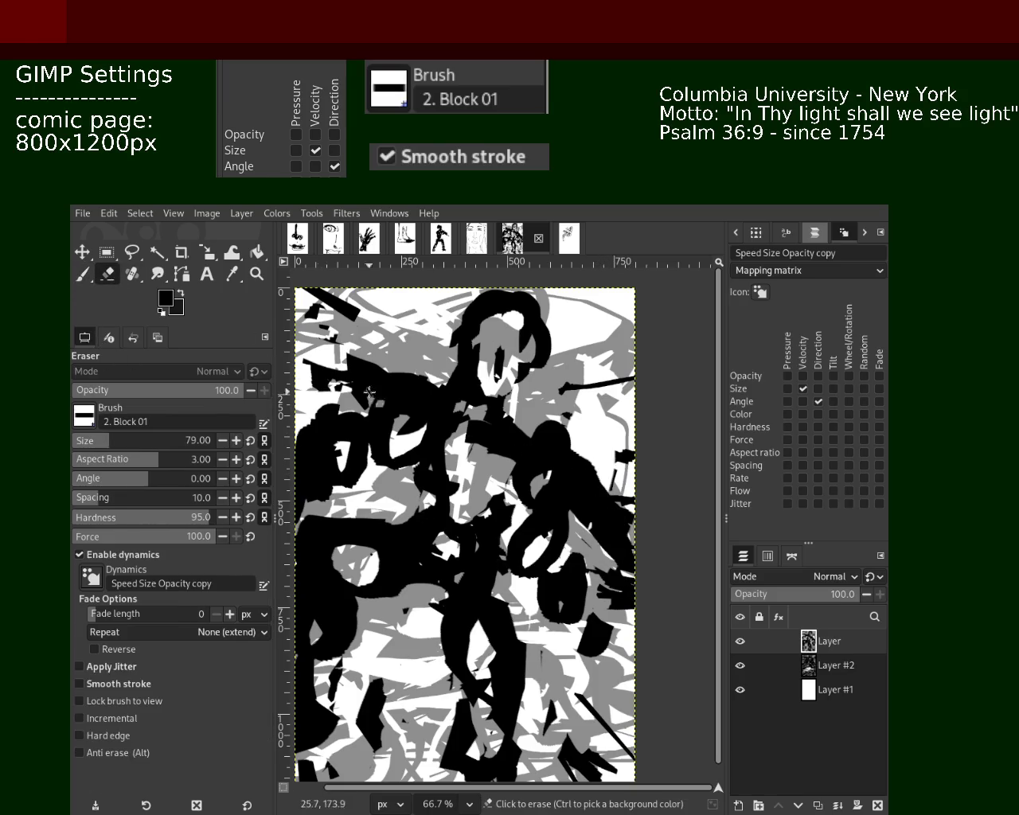
{"action": "mouse_move", "coordinate": [618, 468]}
{"action": "left_mouse_down"}
{"action": "mouse_move", "coordinate": [619, 605]}
{"action": "mouse_move", "coordinate": [587, 503]}
{"action": "mouse_move", "coordinate": [593, 613]}
{"action": "mouse_move", "coordinate": [609, 670]}
{"action": "mouse_move", "coordinate": [584, 619]}
{"action": "mouse_move", "coordinate": [632, 601]}
{"action": "mouse_move", "coordinate": [609, 490]}
{"action": "mouse_move", "coordinate": [636, 577]}
{"action": "mouse_move", "coordinate": [633, 538]}
{"action": "left_mouse_up"}
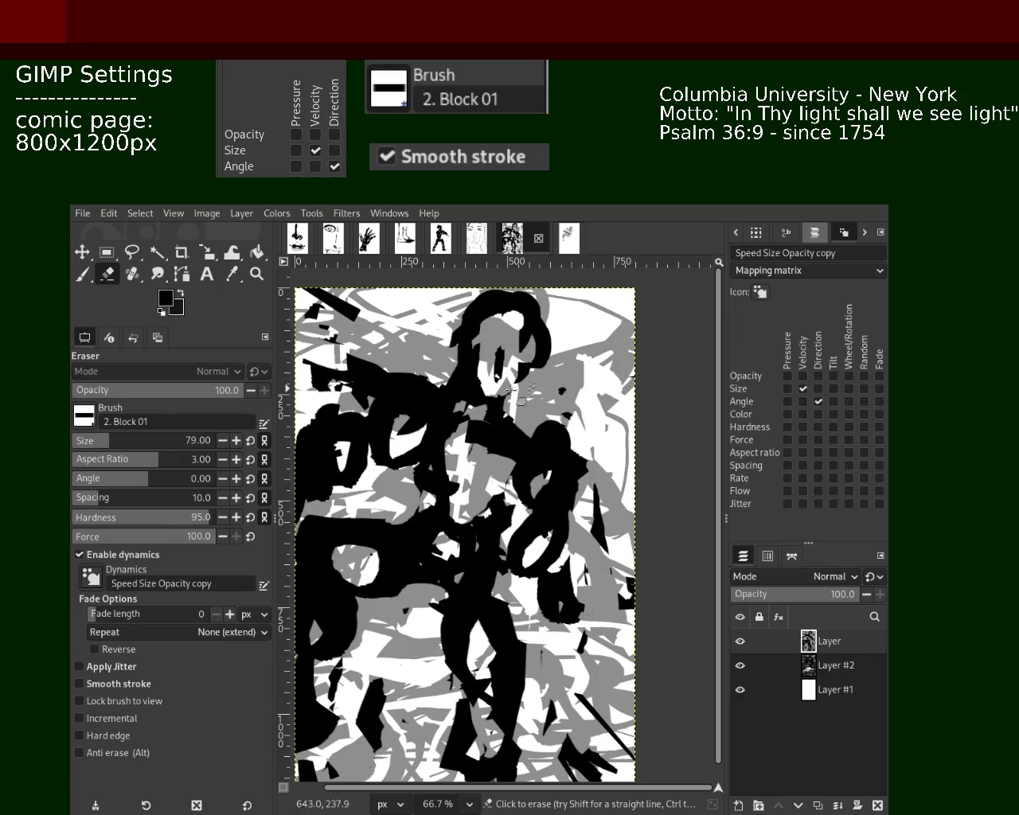
{"action": "left_click", "coordinate": [82, 275]}
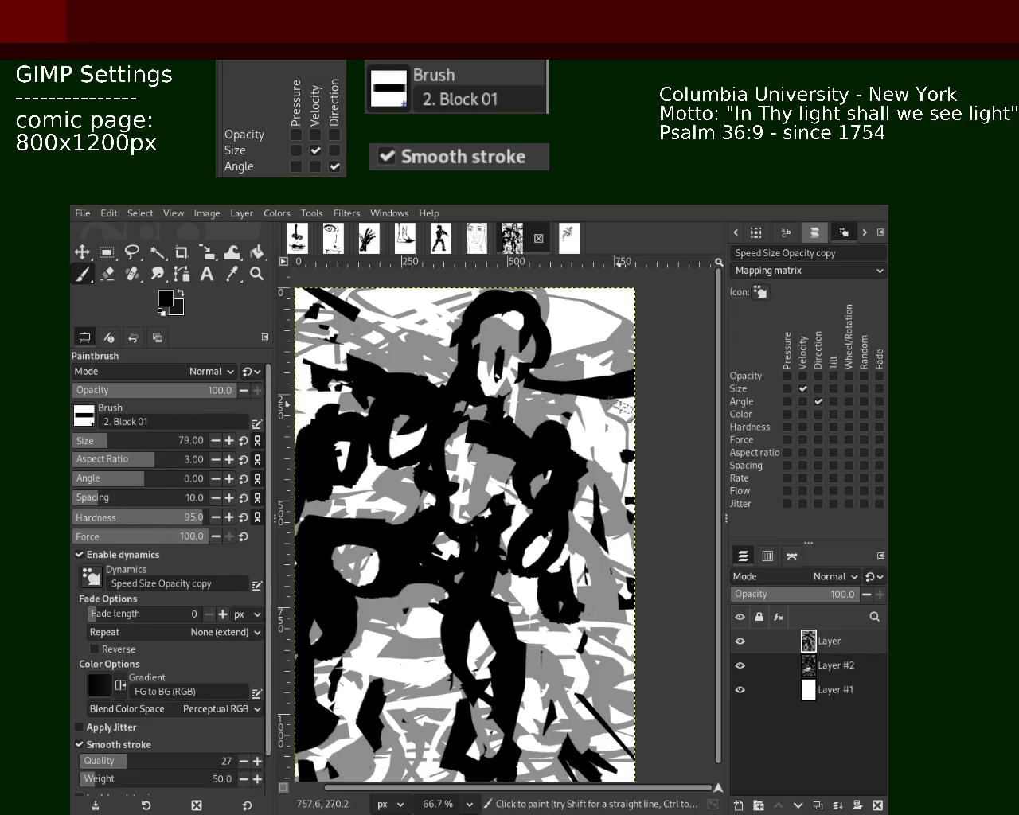
{"action": "mouse_move", "coordinate": [481, 764]}
{"action": "left_mouse_down"}
{"action": "mouse_move", "coordinate": [382, 749]}
{"action": "mouse_move", "coordinate": [336, 810]}
{"action": "left_mouse_up"}
{"action": "key", "text": "ctrl+z"}
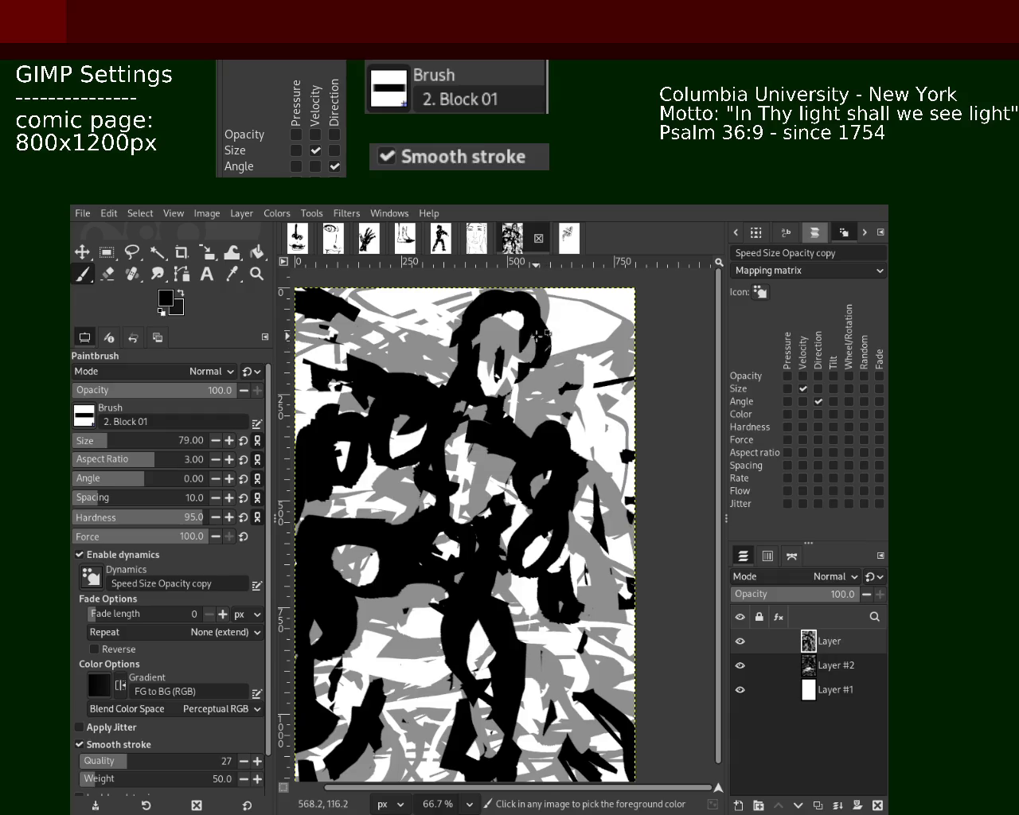
{"action": "left_click_drag", "start_coordinate": [538, 329], "coordinate": [484, 364]}
{"action": "key", "text": "ctrl+z"}
{"action": "key", "text": "ctrl+z"}
{"action": "key", "text": "ctrl+z"}
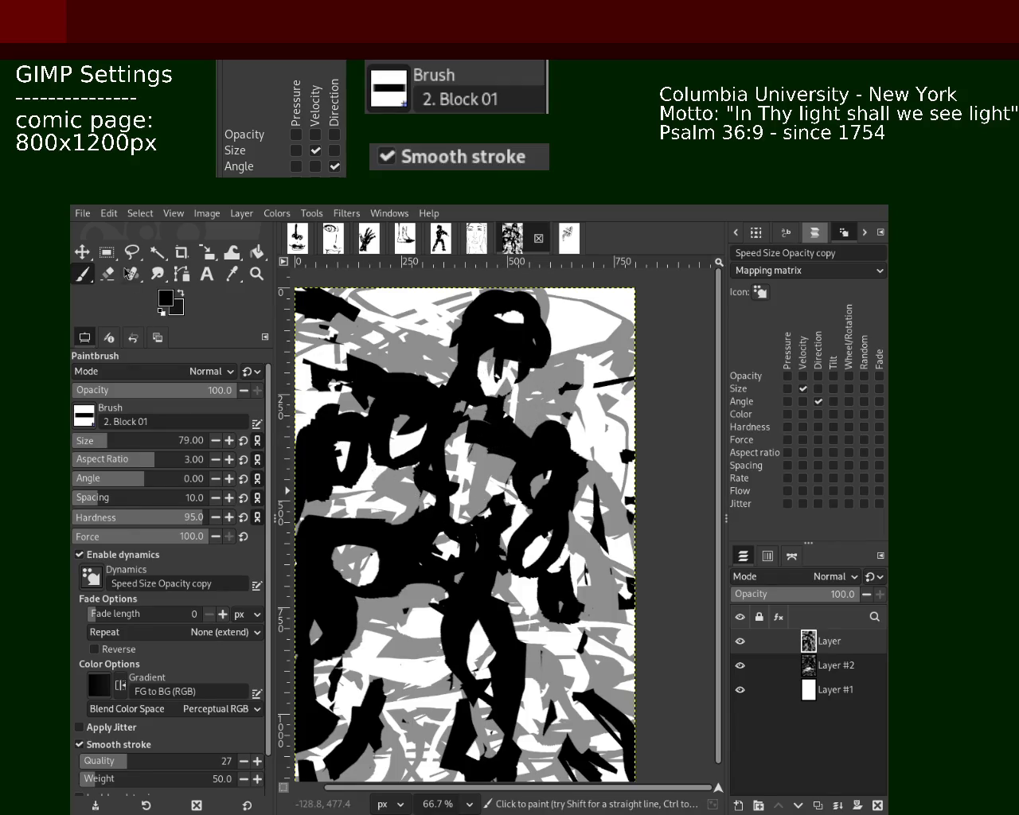
Erase black on the figure's left side and extend the right arm downward in black.
{"action": "left_click", "coordinate": [108, 274]}
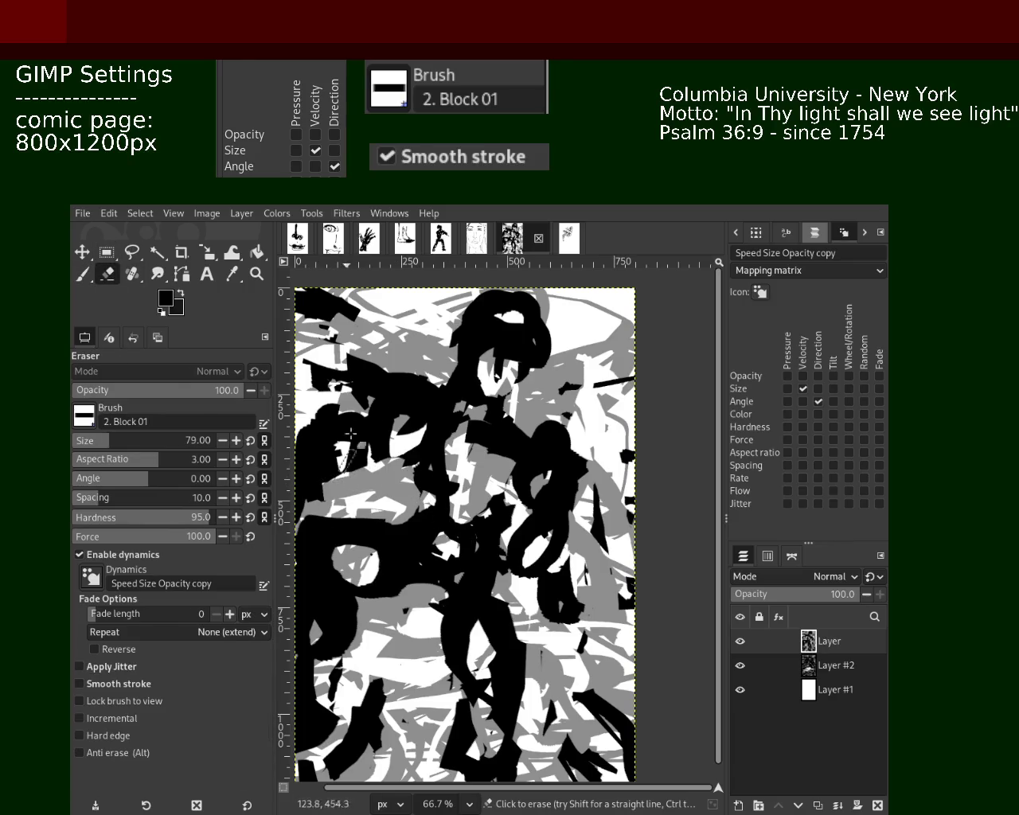
{"action": "mouse_move", "coordinate": [413, 378]}
{"action": "left_mouse_down"}
{"action": "mouse_move", "coordinate": [365, 441]}
{"action": "mouse_move", "coordinate": [419, 451]}
{"action": "mouse_move", "coordinate": [317, 446]}
{"action": "mouse_move", "coordinate": [371, 468]}
{"action": "mouse_move", "coordinate": [378, 458]}
{"action": "left_mouse_up"}
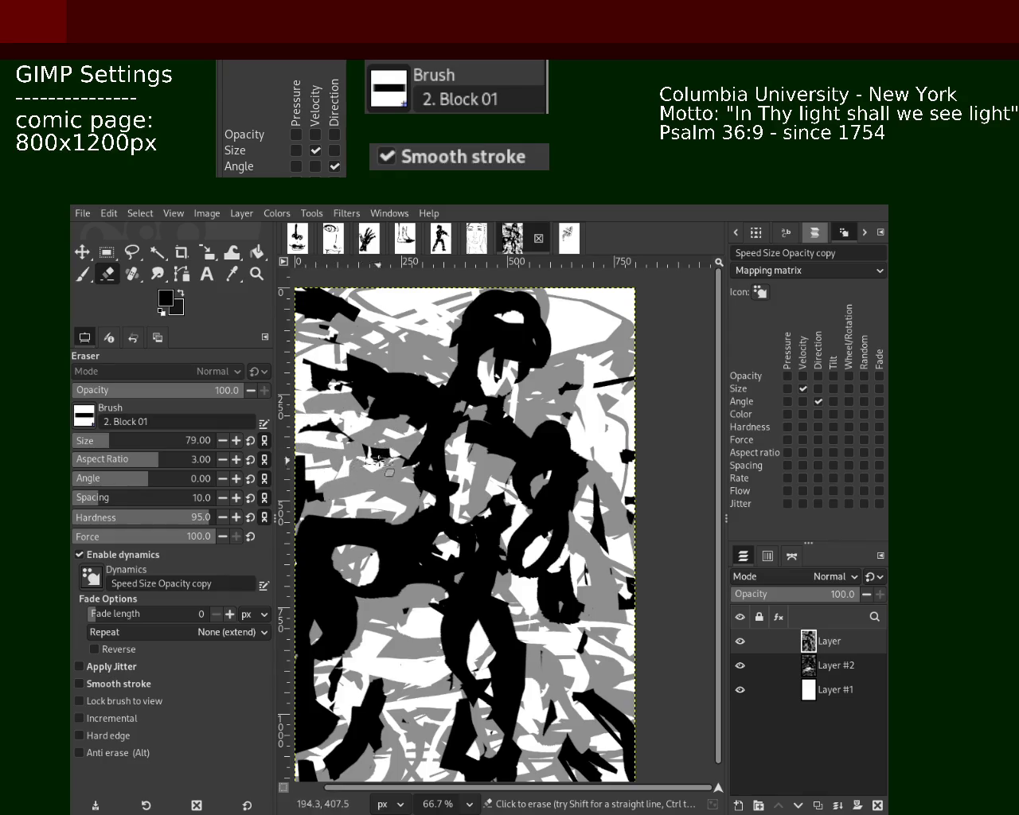
{"action": "left_click", "coordinate": [82, 274]}
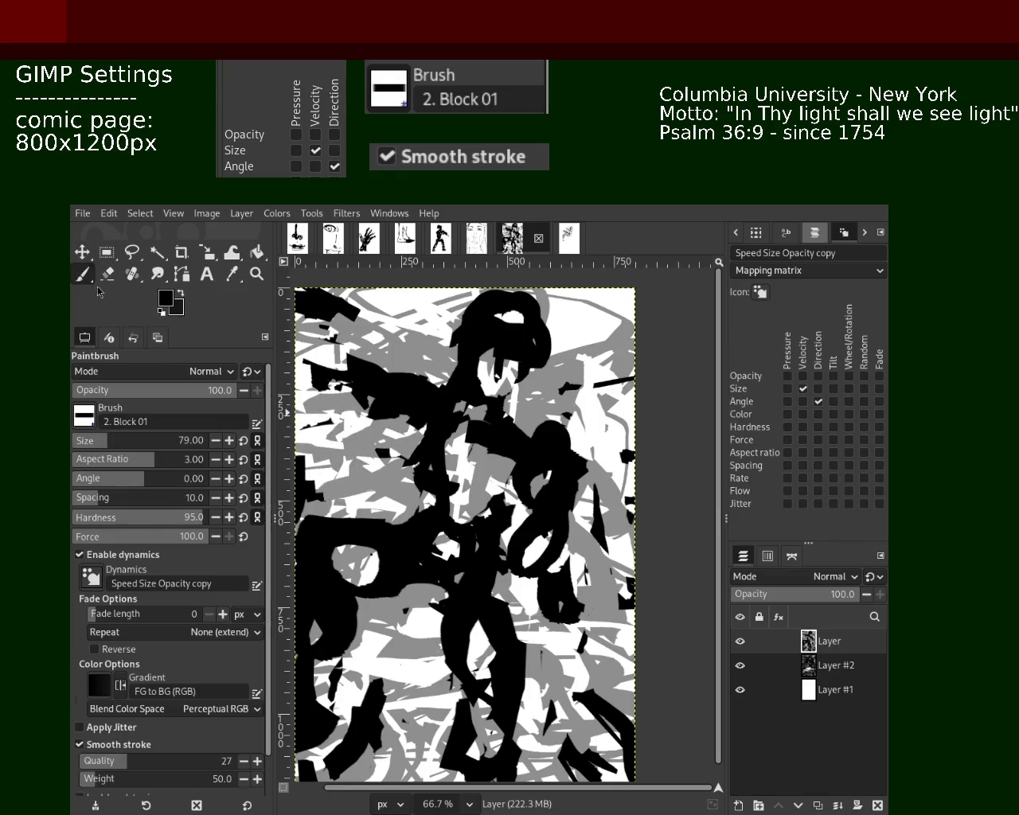
{"action": "mouse_move", "coordinate": [391, 378]}
{"action": "left_mouse_down"}
{"action": "mouse_move", "coordinate": [353, 345]}
{"action": "mouse_move", "coordinate": [312, 367]}
{"action": "left_mouse_up"}
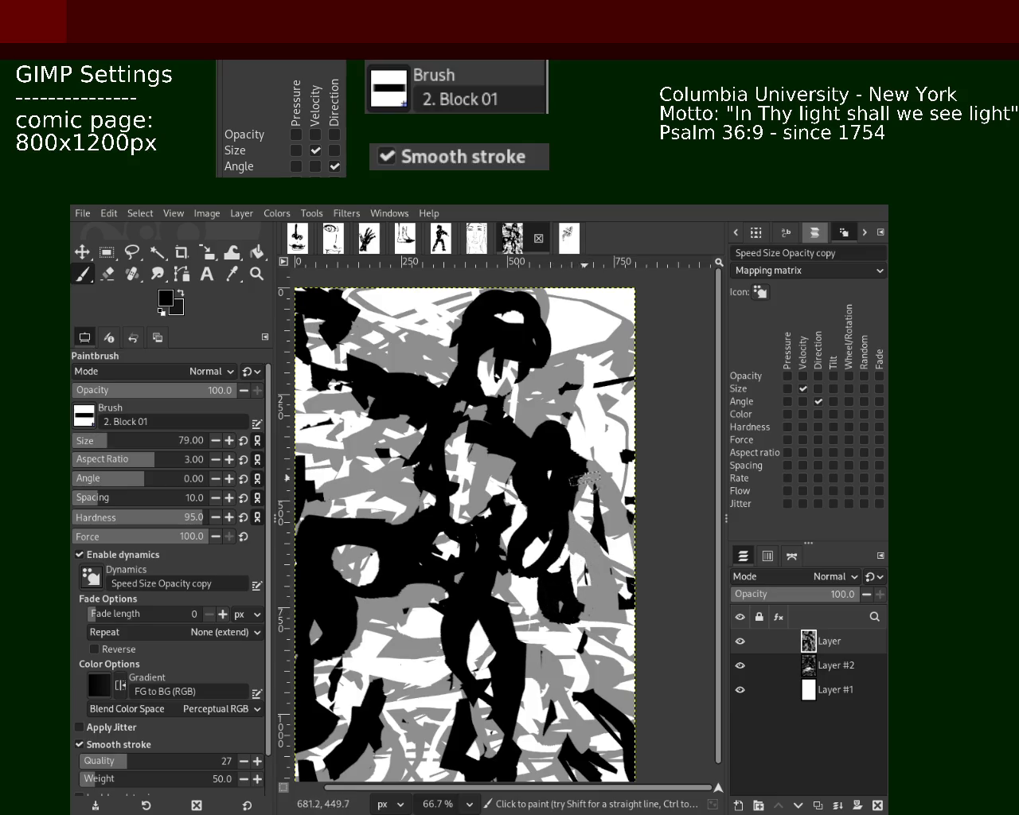
{"action": "left_click_drag", "start_coordinate": [577, 471], "coordinate": [610, 583]}
{"action": "left_click_drag", "start_coordinate": [592, 484], "coordinate": [627, 654]}
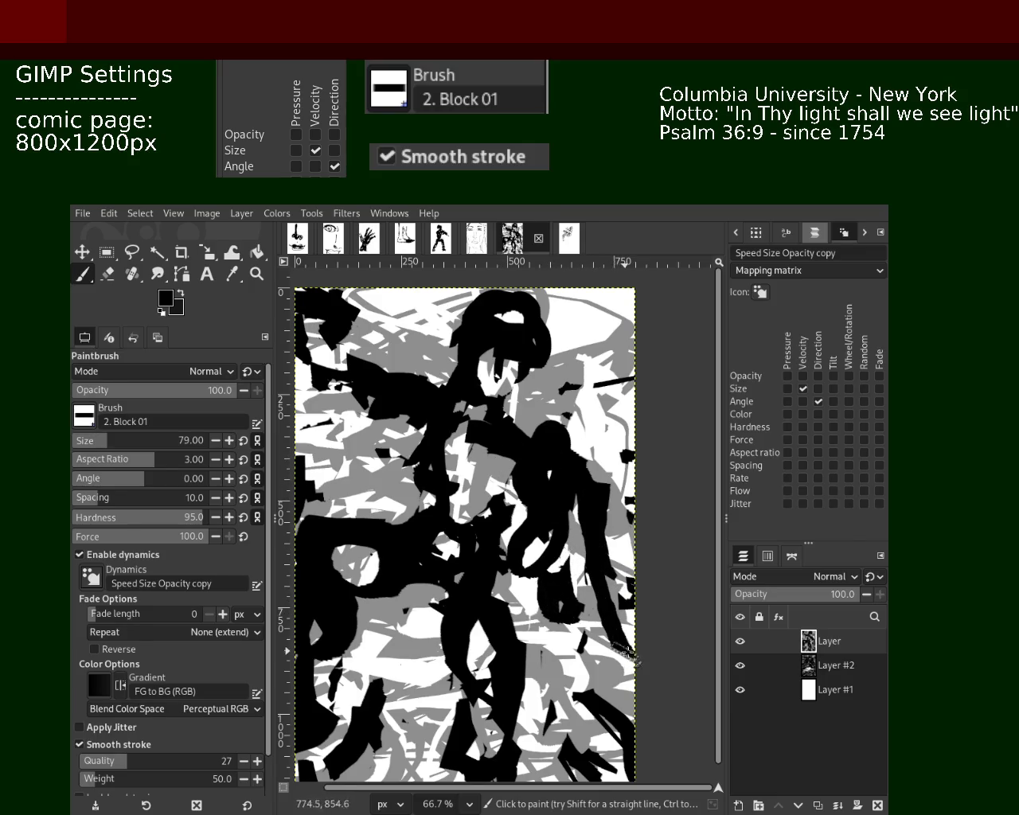
{"action": "left_click_drag", "start_coordinate": [587, 515], "coordinate": [590, 668]}
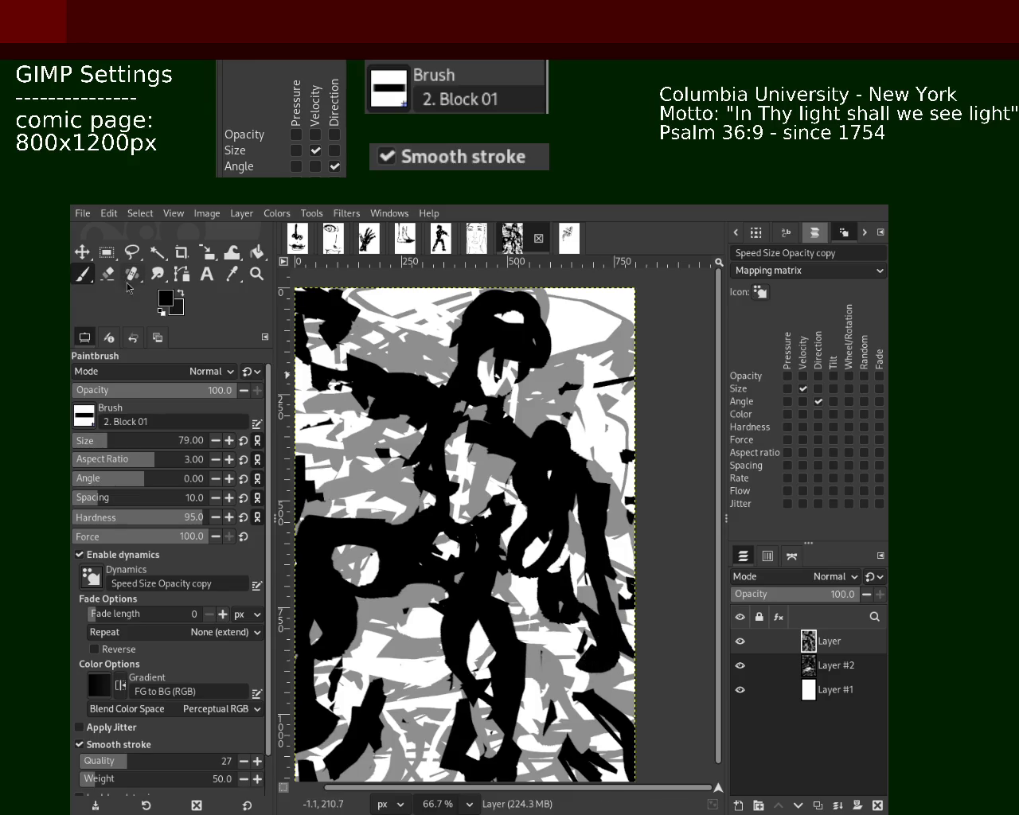
Erase black strips down the figure and near the bottom, undoing the last erase.
{"action": "left_click", "coordinate": [107, 273]}
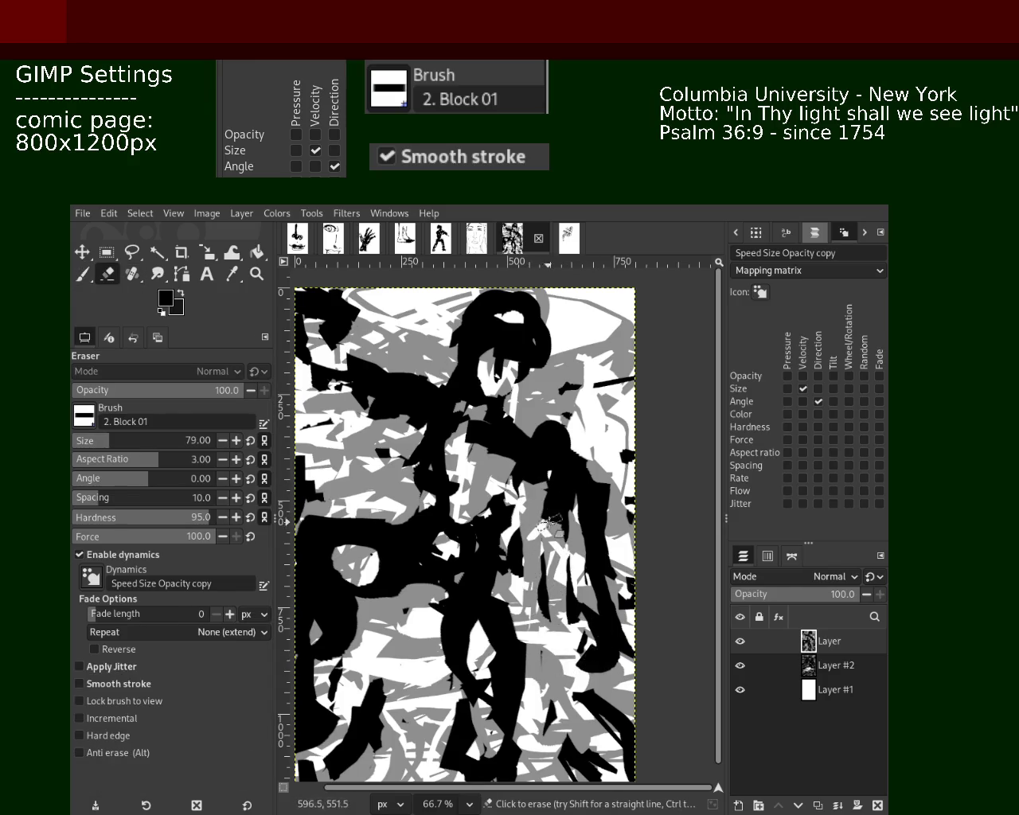
{"action": "left_click_drag", "start_coordinate": [546, 525], "coordinate": [573, 667]}
{"action": "left_click", "coordinate": [83, 274]}
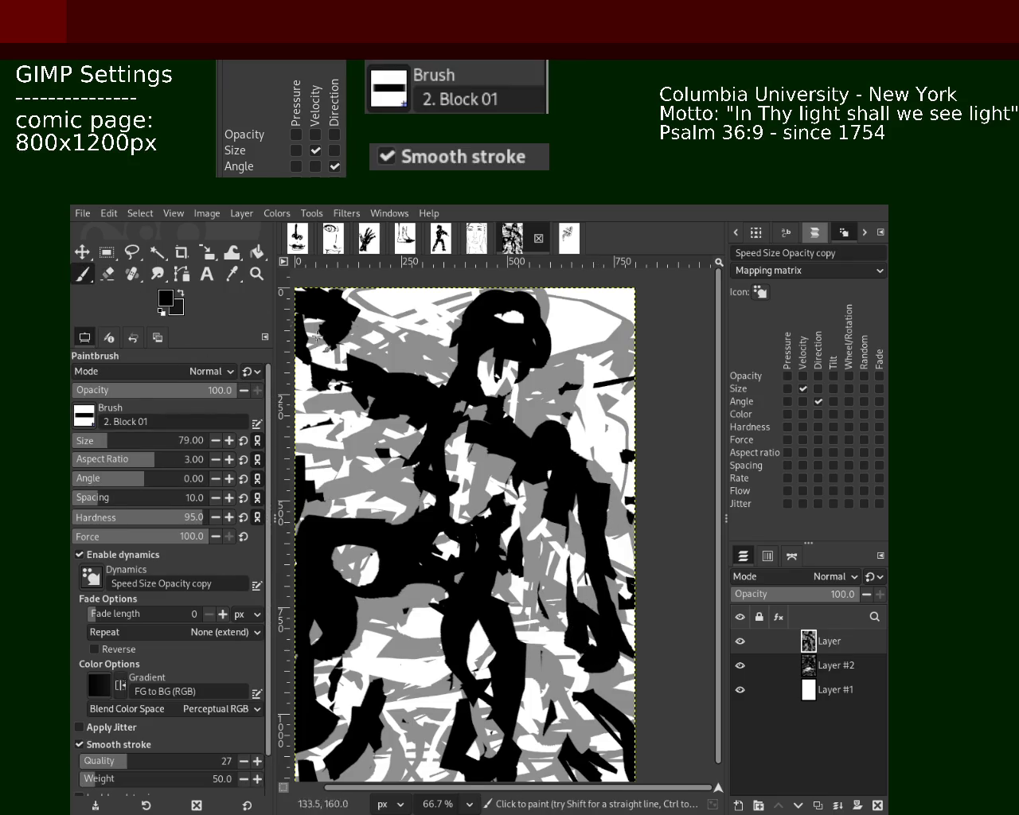
{"action": "left_click", "coordinate": [107, 274]}
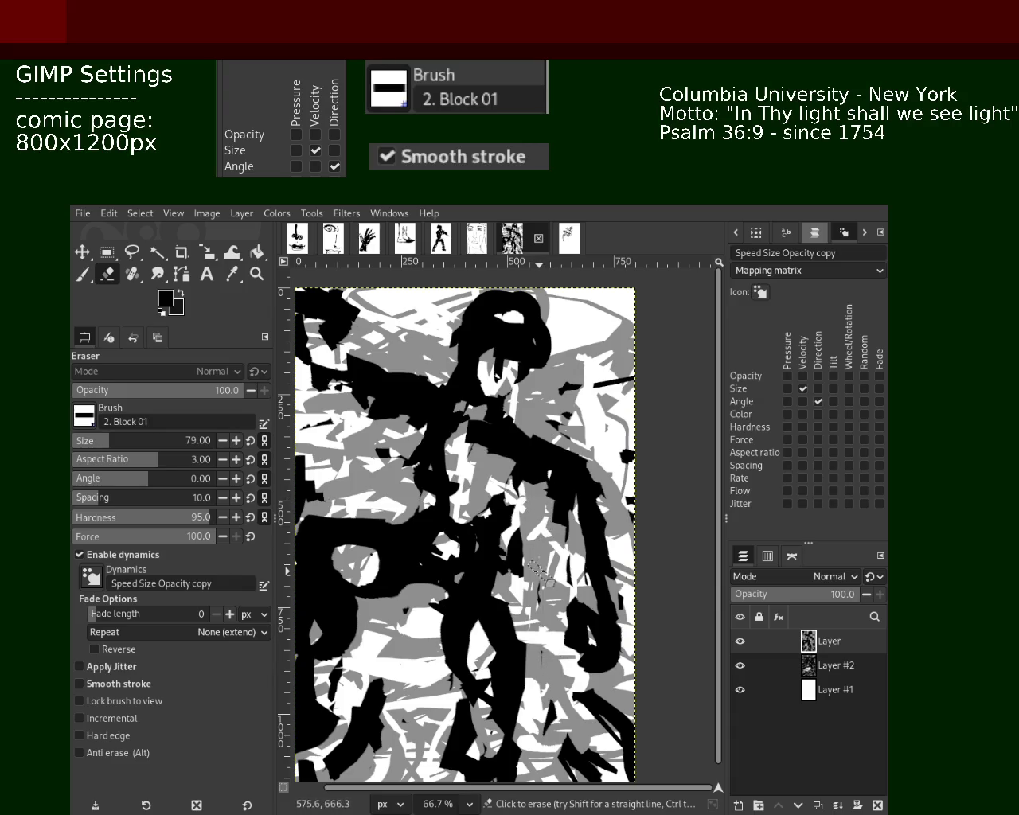
{"action": "left_click", "coordinate": [86, 272]}
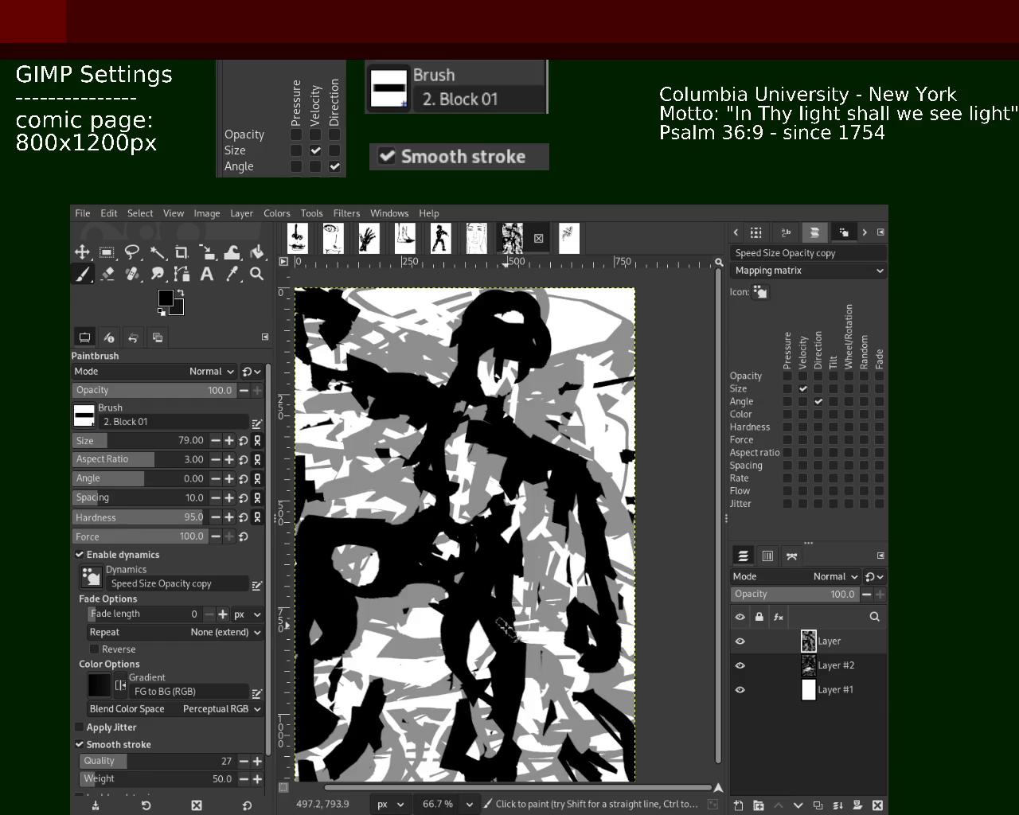
{"action": "left_click", "coordinate": [107, 275]}
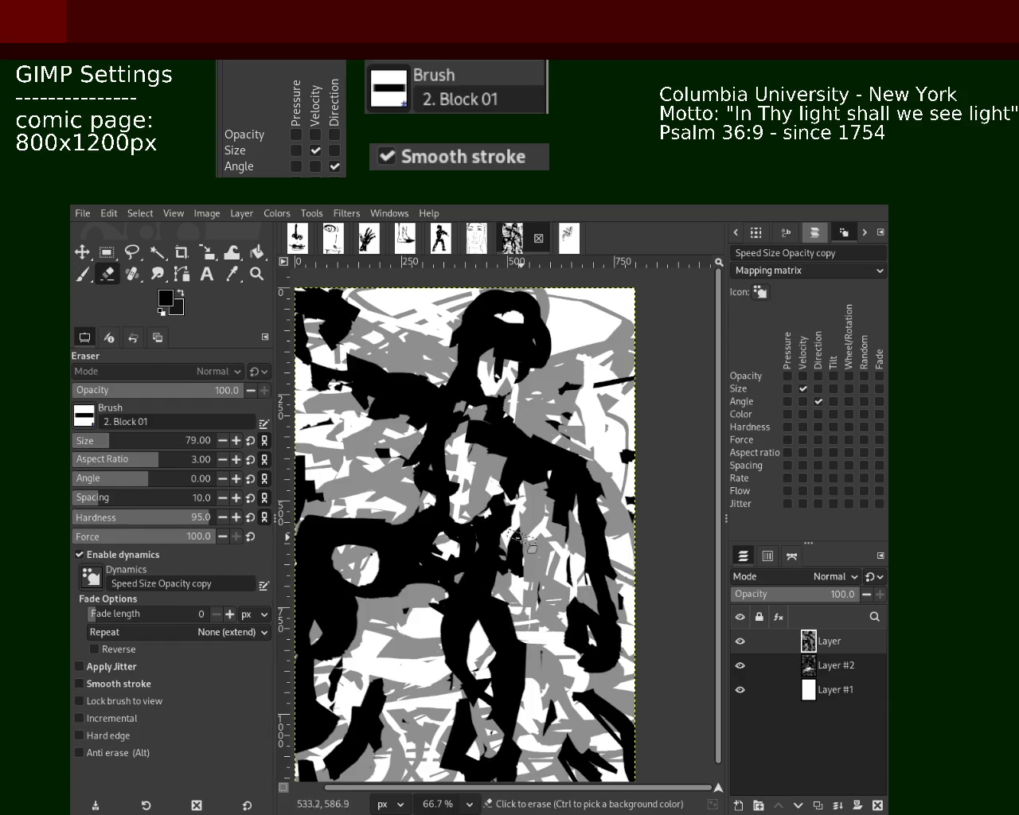
{"action": "left_click_drag", "start_coordinate": [519, 536], "coordinate": [542, 614]}
{"action": "mouse_move", "coordinate": [510, 552]}
{"action": "left_mouse_down"}
{"action": "mouse_move", "coordinate": [541, 724]}
{"action": "mouse_move", "coordinate": [527, 799]}
{"action": "left_mouse_up"}
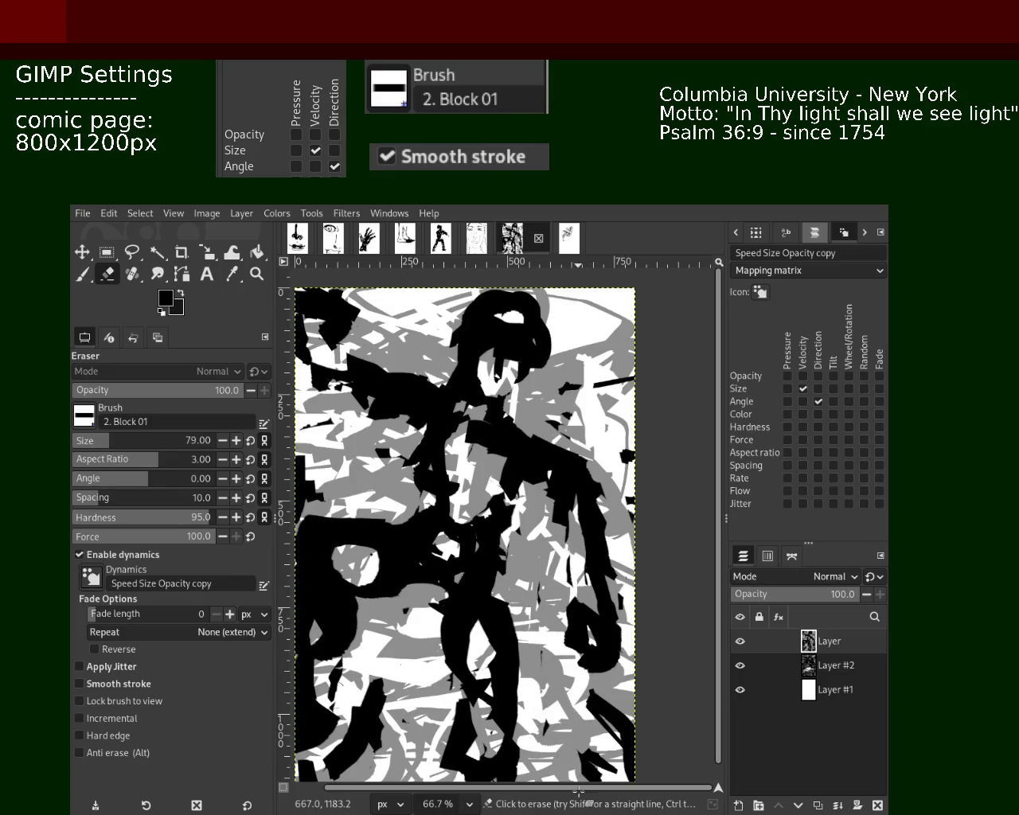
{"action": "mouse_move", "coordinate": [370, 676]}
{"action": "left_mouse_down"}
{"action": "mouse_move", "coordinate": [361, 736]}
{"action": "mouse_move", "coordinate": [382, 788]}
{"action": "left_mouse_up"}
{"action": "mouse_move", "coordinate": [356, 720]}
{"action": "left_mouse_down"}
{"action": "mouse_move", "coordinate": [356, 756]}
{"action": "mouse_move", "coordinate": [378, 693]}
{"action": "mouse_move", "coordinate": [382, 767]}
{"action": "left_mouse_up"}
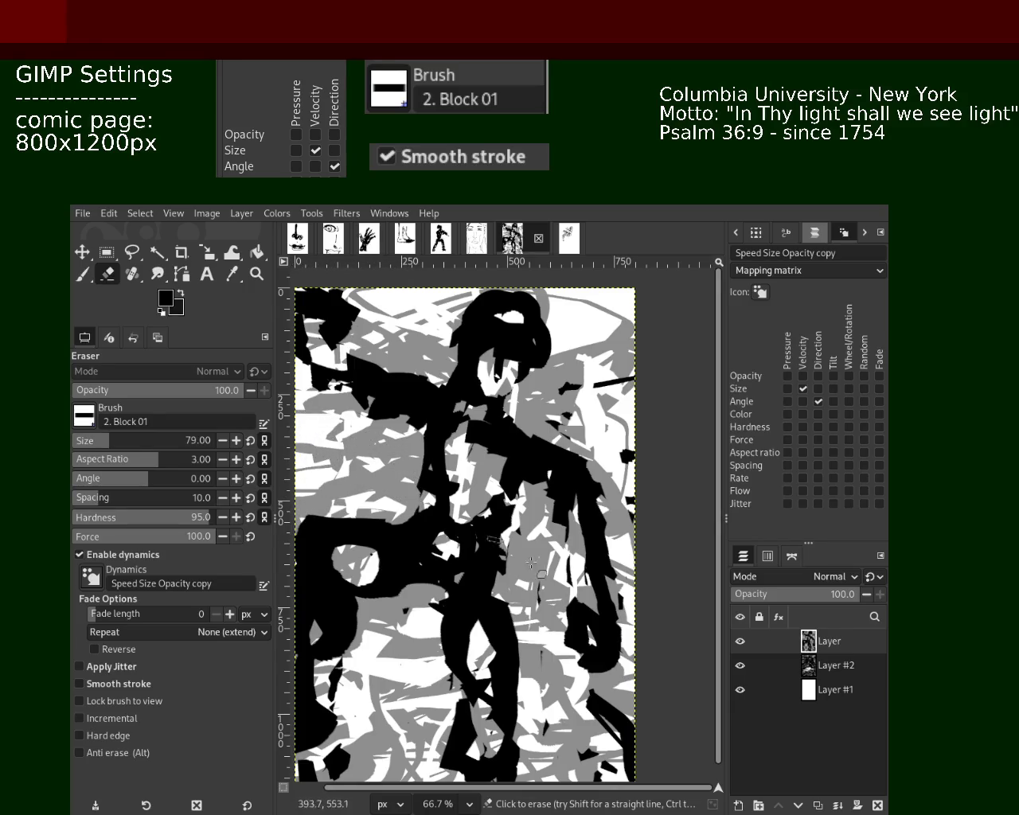
{"action": "key", "text": "ctrl+z"}
Check the feather drawing, then return to the comic figure zoomed out to the full page.
{"action": "left_click", "coordinate": [82, 274]}
{"action": "left_click", "coordinate": [107, 274]}
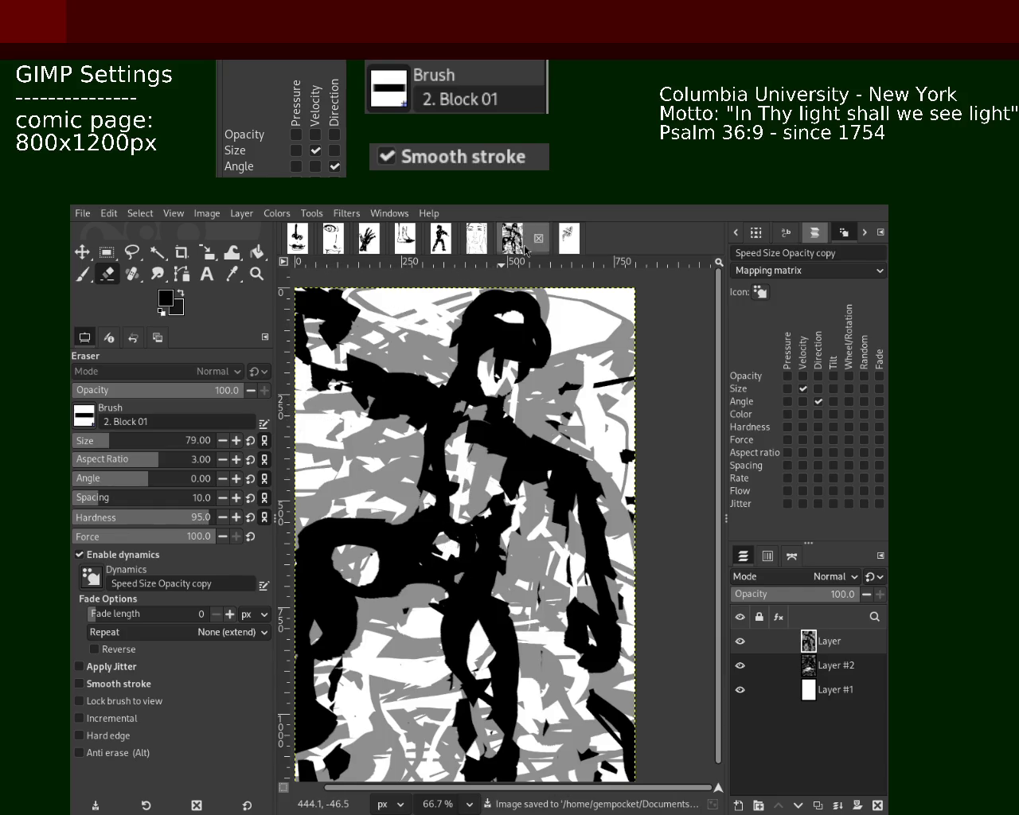
{"action": "left_click", "coordinate": [567, 245]}
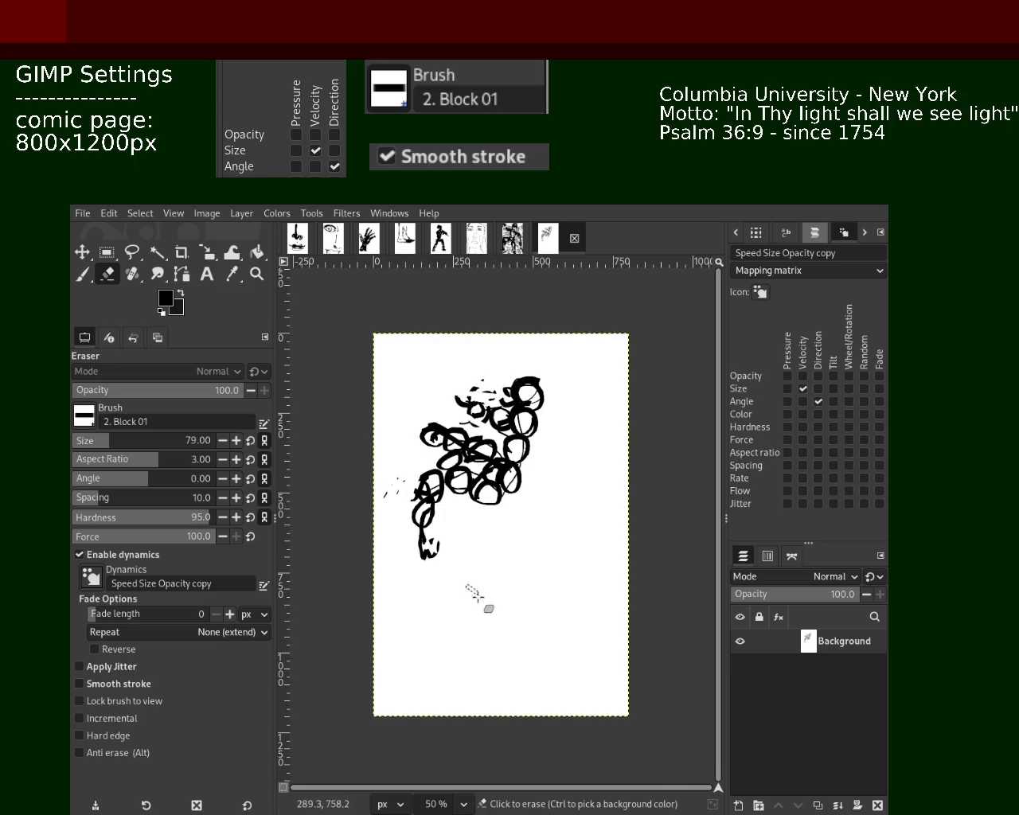
{"action": "left_click", "coordinate": [513, 237]}
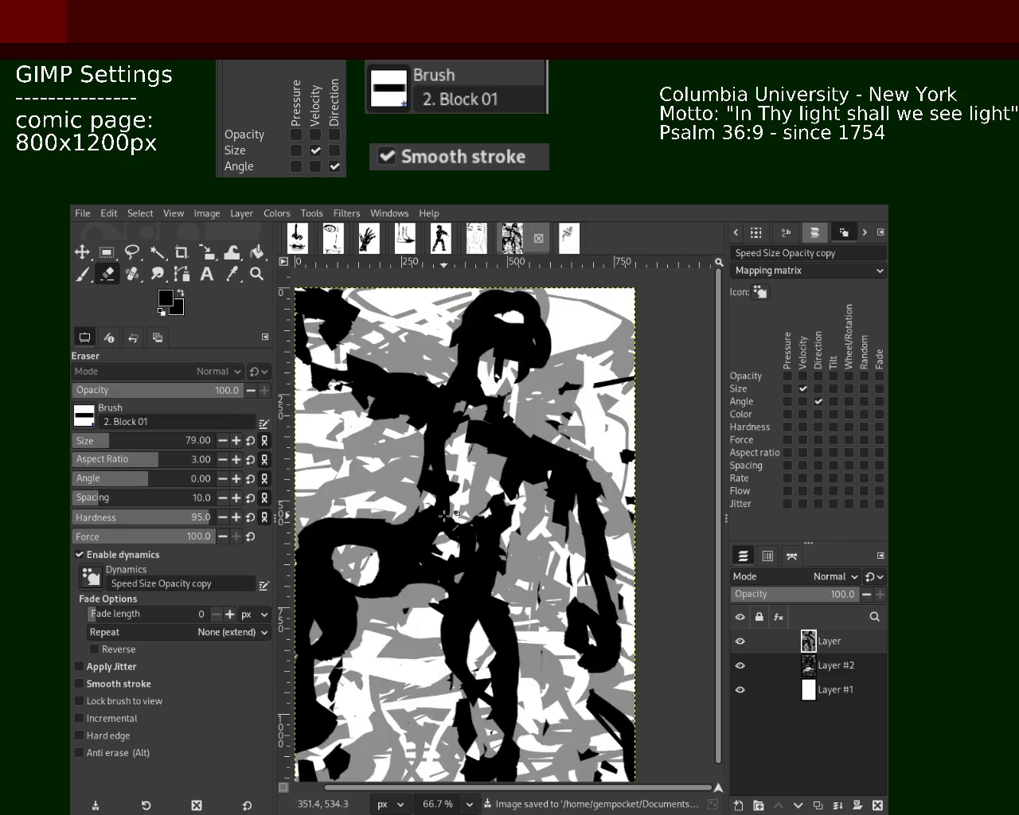
{"action": "key", "text": "z"}
{"action": "left_click", "coordinate": [463, 521], "text": "ctrl"}
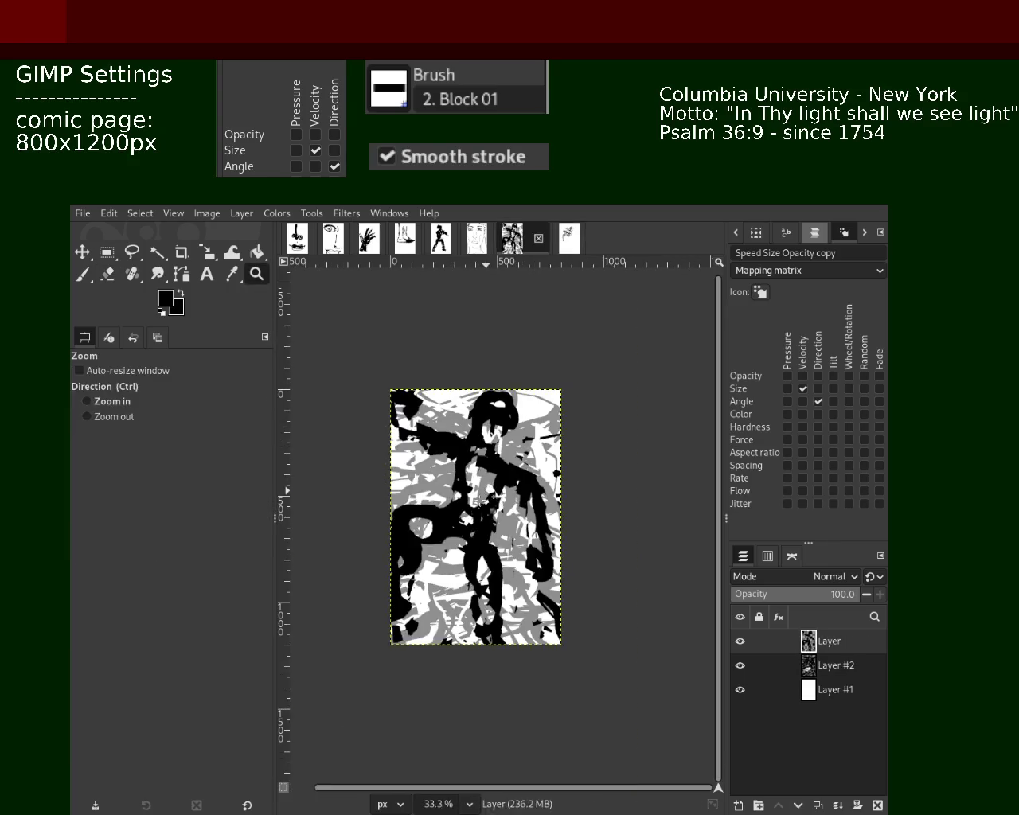
Zoom in to 200% on the figure's head.
{"action": "left_click", "coordinate": [463, 521], "text": "ctrl"}
{"action": "left_click", "coordinate": [490, 375]}
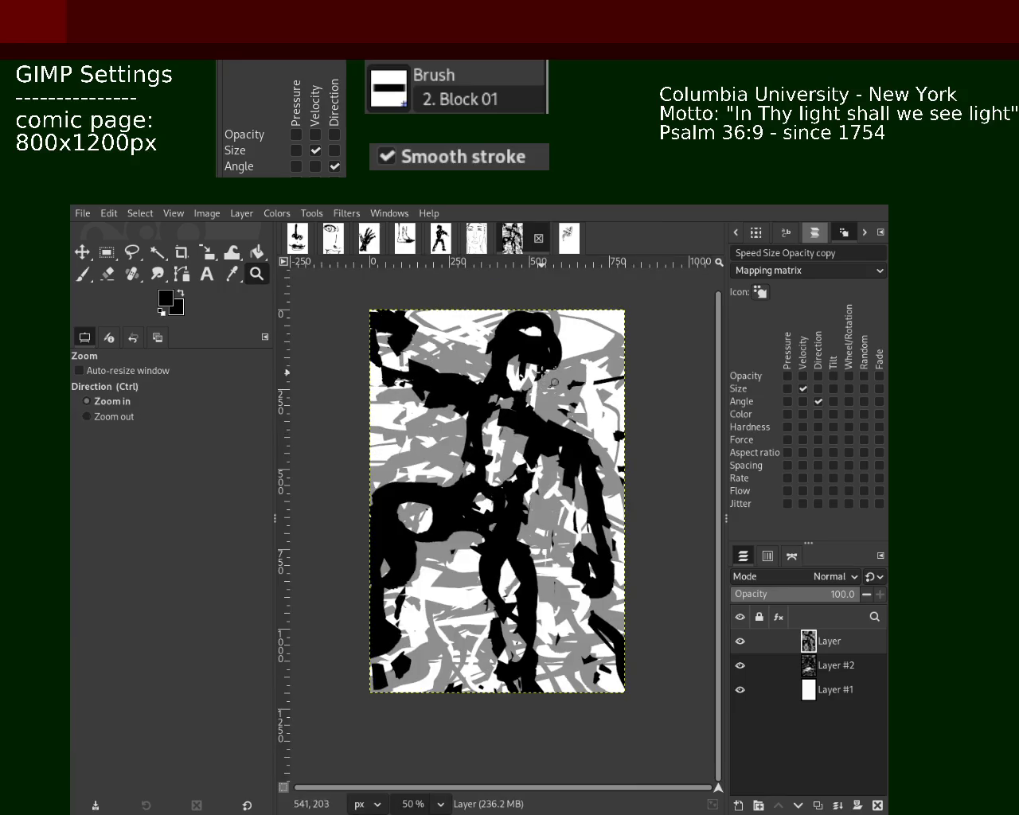
{"action": "double_click", "coordinate": [529, 346]}
Try erasing the face, undo both strokes, and restore the black brush.
{"action": "left_click", "coordinate": [82, 274]}
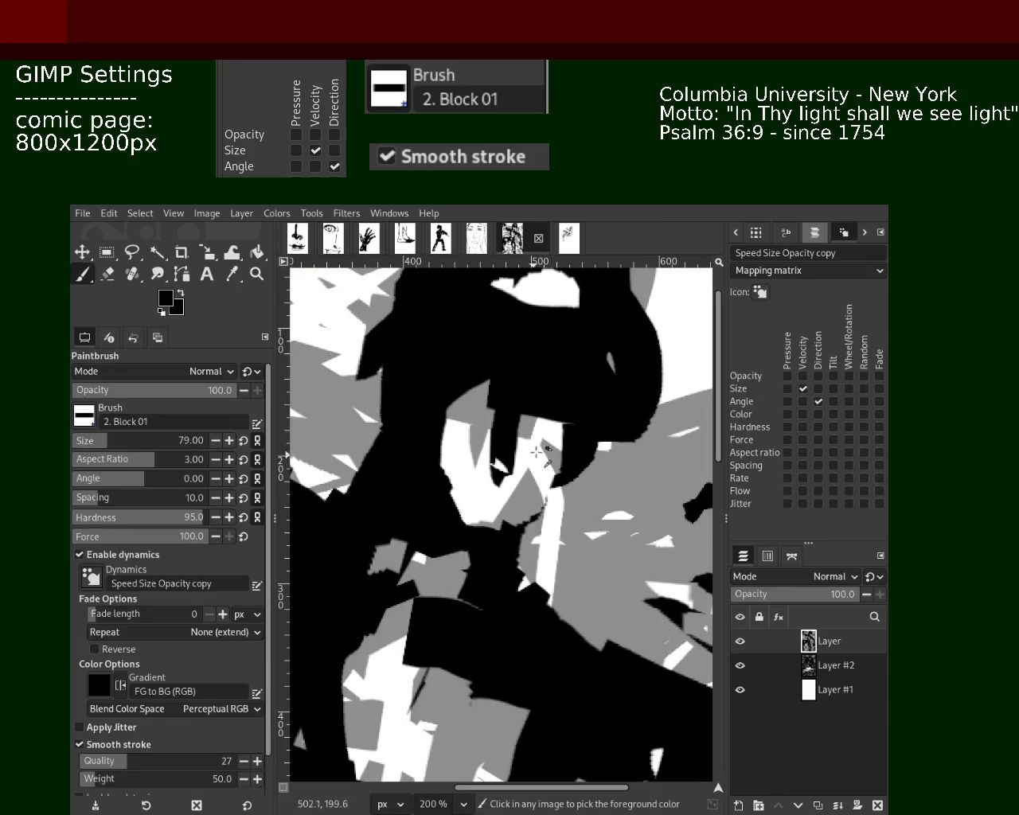
{"action": "left_click", "coordinate": [107, 273]}
{"action": "mouse_move", "coordinate": [519, 454]}
{"action": "left_mouse_down"}
{"action": "mouse_move", "coordinate": [493, 414]}
{"action": "mouse_move", "coordinate": [382, 410]}
{"action": "left_mouse_up"}
{"action": "key", "text": "ctrl+z"}
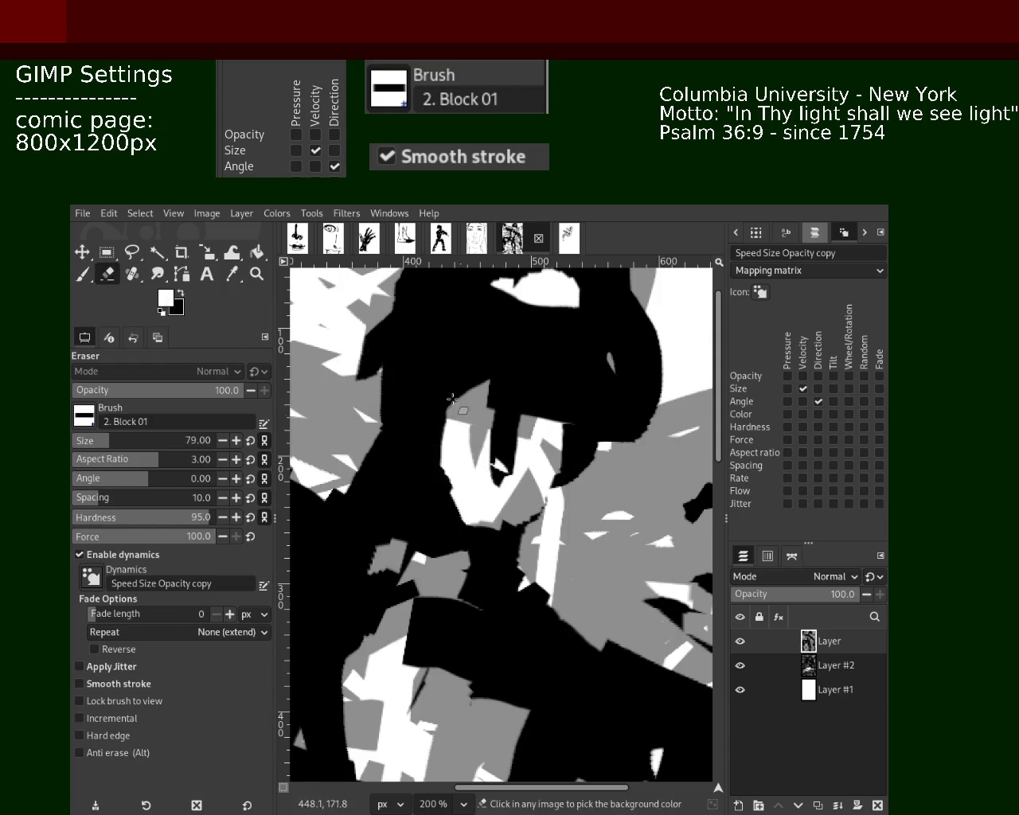
{"action": "key", "text": "ctrl+z"}
{"action": "left_click", "coordinate": [82, 274]}
{"action": "key", "text": "x"}
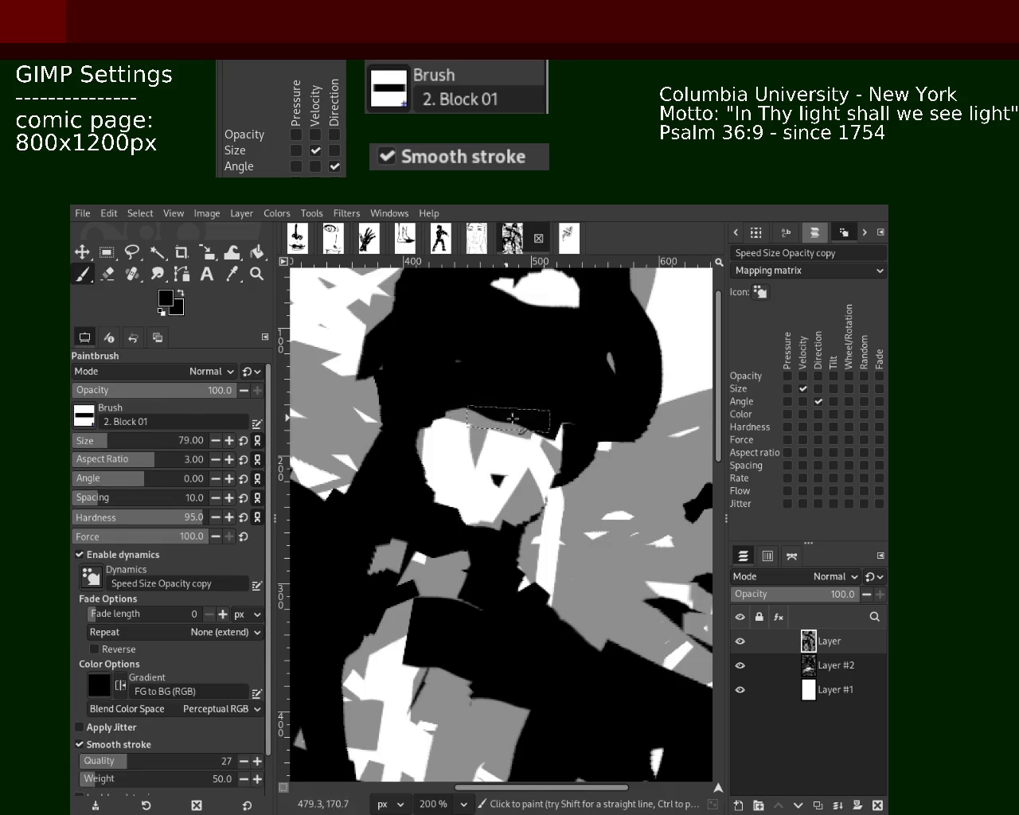
{"action": "left_click", "coordinate": [476, 238]}
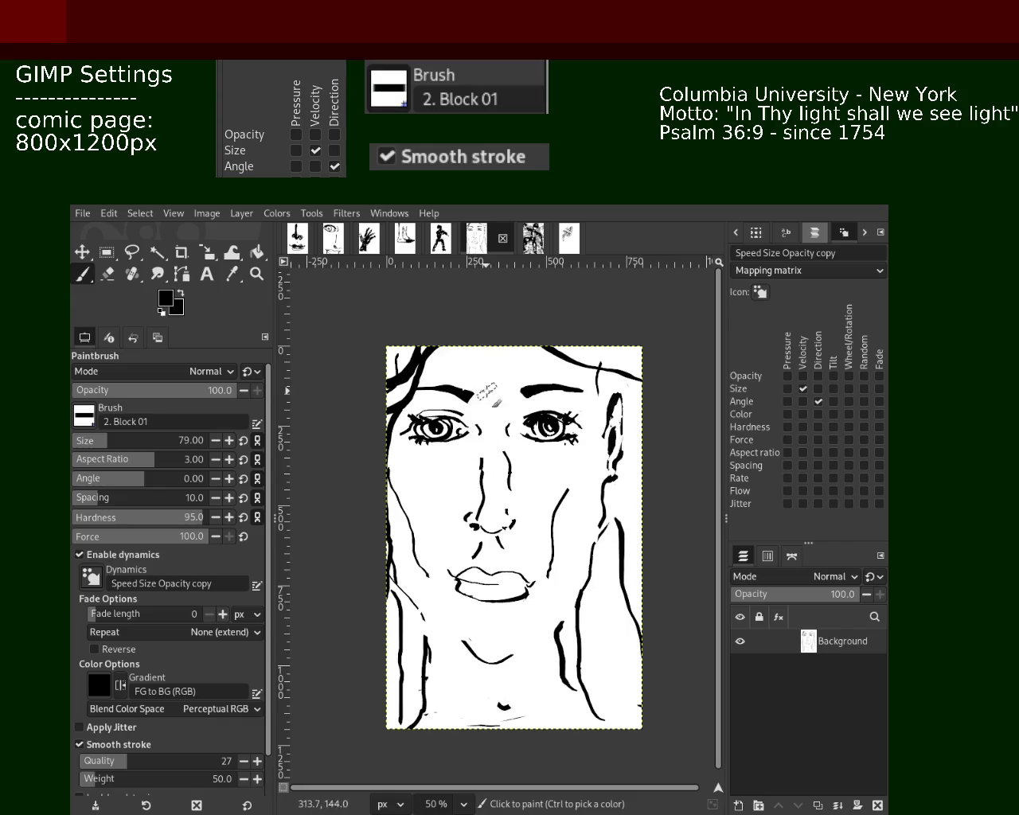
Back on the comic figure, zoom out to 50% and hide the figure layer to compare.
{"action": "left_click", "coordinate": [533, 237]}
{"action": "left_click", "coordinate": [256, 274]}
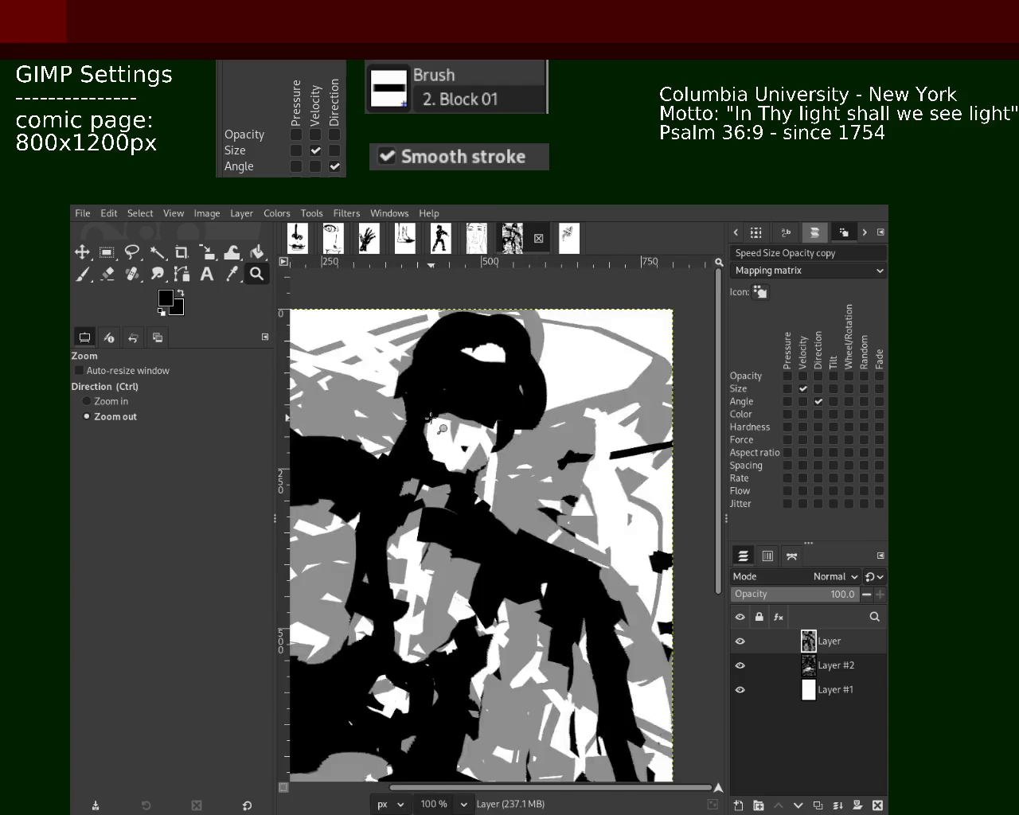
{"action": "scroll", "coordinate": [430, 416], "scroll_direction": "down", "scroll_amount": 5}
{"action": "scroll", "coordinate": [430, 416], "scroll_direction": "up", "scroll_amount": 2}
{"action": "scroll", "coordinate": [430, 416], "scroll_direction": "down", "scroll_amount": 1}
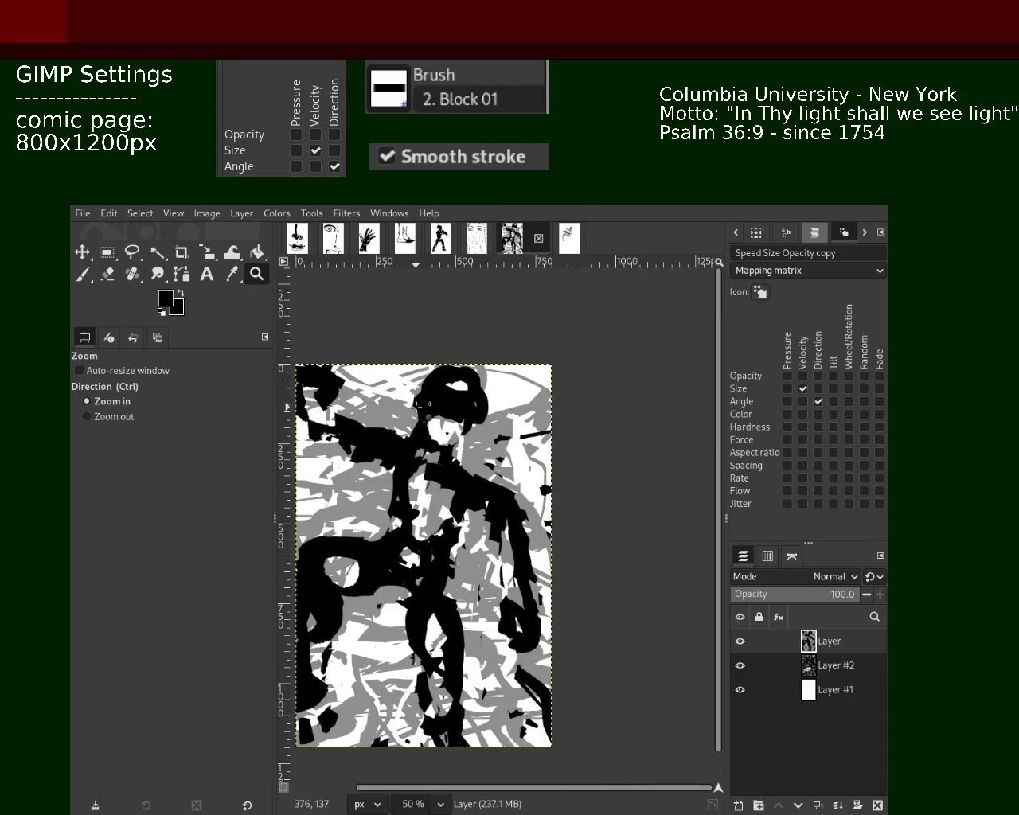
{"action": "scroll", "coordinate": [430, 416], "scroll_direction": "up", "scroll_amount": 2}
{"action": "scroll", "coordinate": [430, 416], "scroll_direction": "down", "scroll_amount": 2}
{"action": "scroll", "coordinate": [414, 410], "scroll_direction": "up", "scroll_amount": 2}
{"action": "scroll", "coordinate": [398, 402], "scroll_direction": "down", "scroll_amount": 1}
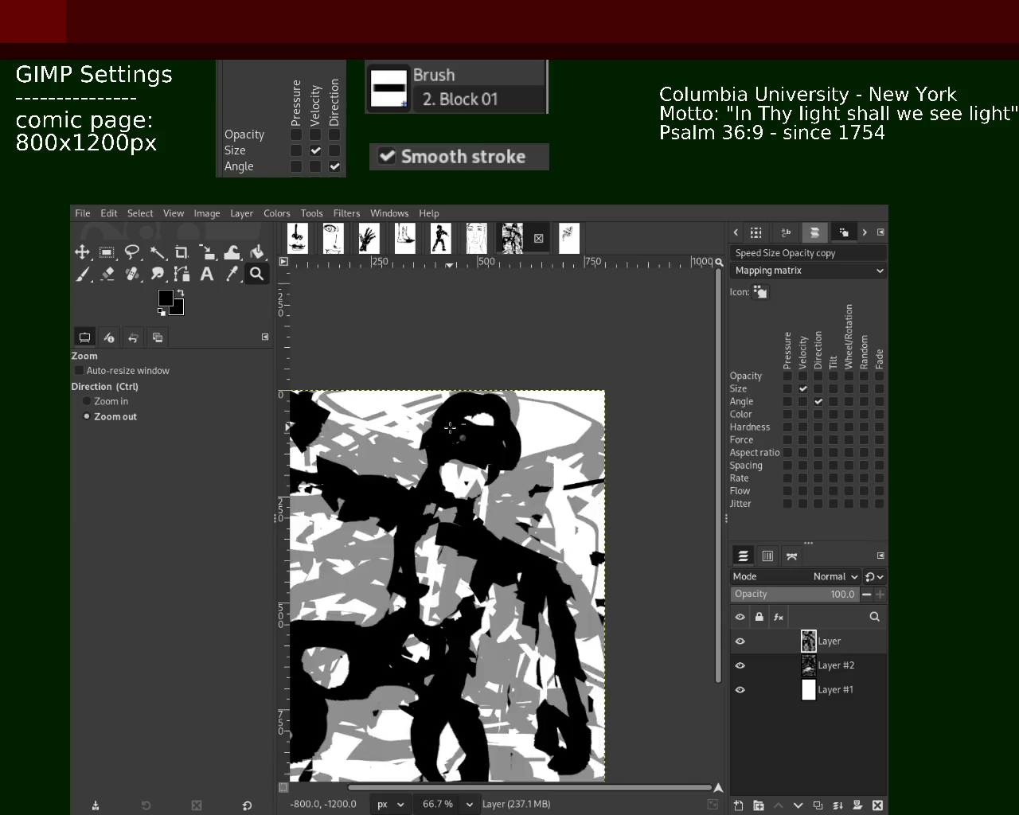
{"action": "scroll", "coordinate": [414, 414], "scroll_direction": "down", "scroll_amount": 2}
{"action": "scroll", "coordinate": [434, 437], "scroll_direction": "down", "scroll_amount": 1}
{"action": "scroll", "coordinate": [450, 455], "scroll_direction": "up", "scroll_amount": 1}
{"action": "scroll", "coordinate": [450, 455], "scroll_direction": "up", "scroll_amount": 1}
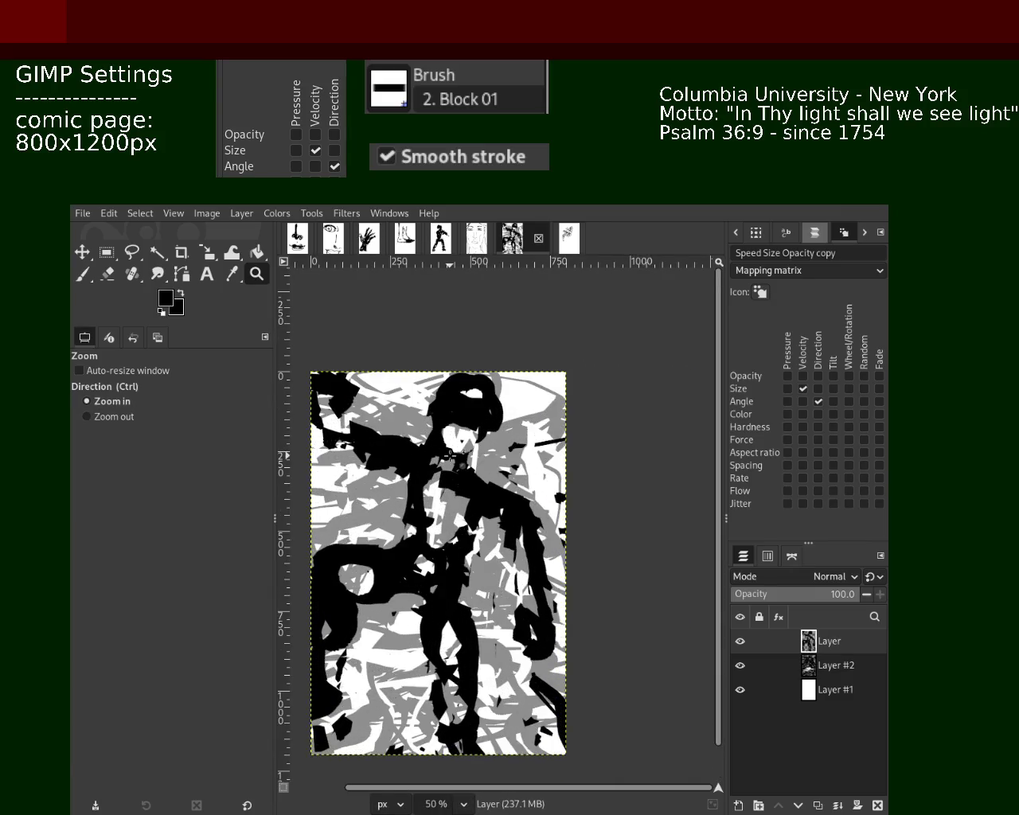
{"action": "scroll", "coordinate": [449, 455], "scroll_direction": "down", "scroll_amount": 1}
{"action": "scroll", "coordinate": [609, 555], "scroll_direction": "up", "scroll_amount": 1}
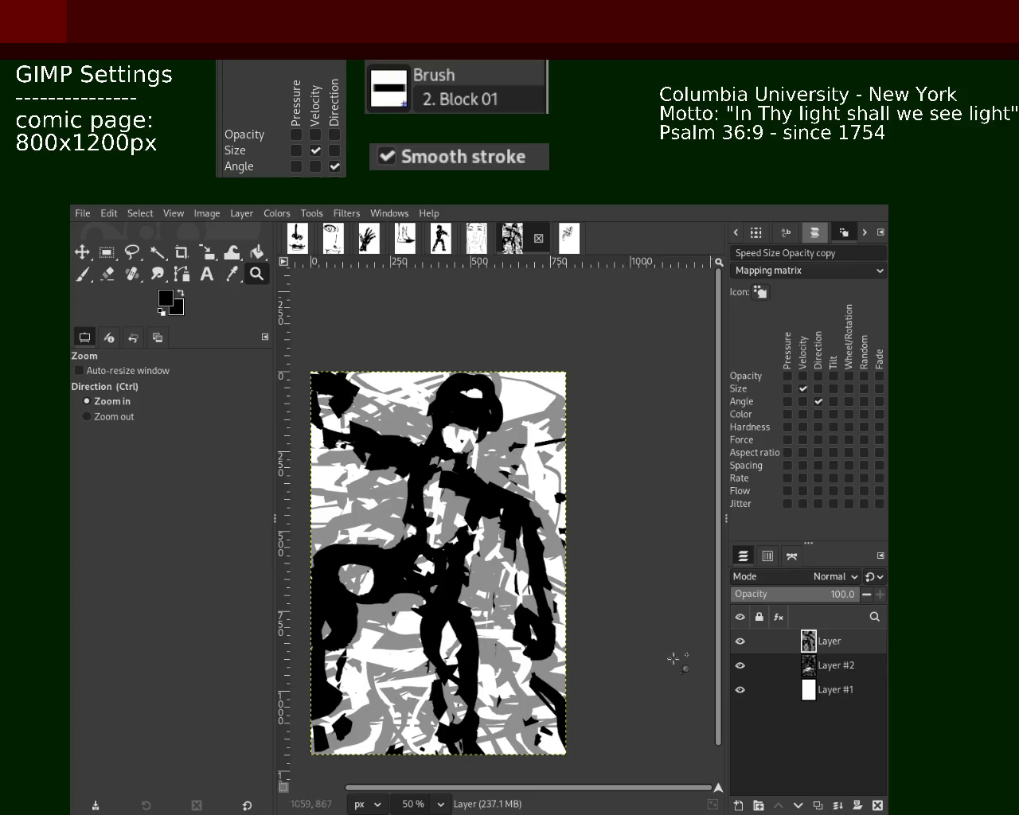
{"action": "left_click", "coordinate": [740, 642]}
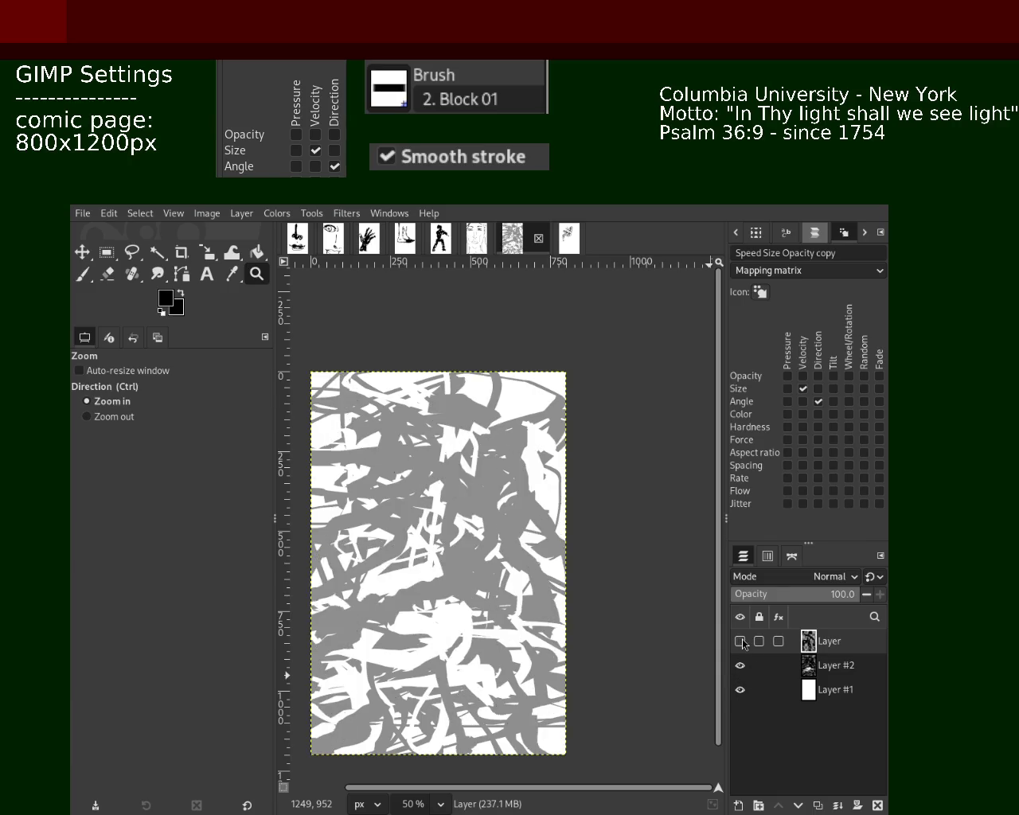
Hide Layer #2's grey strokes and zoom to 100% on the figure's body.
{"action": "left_click", "coordinate": [739, 665]}
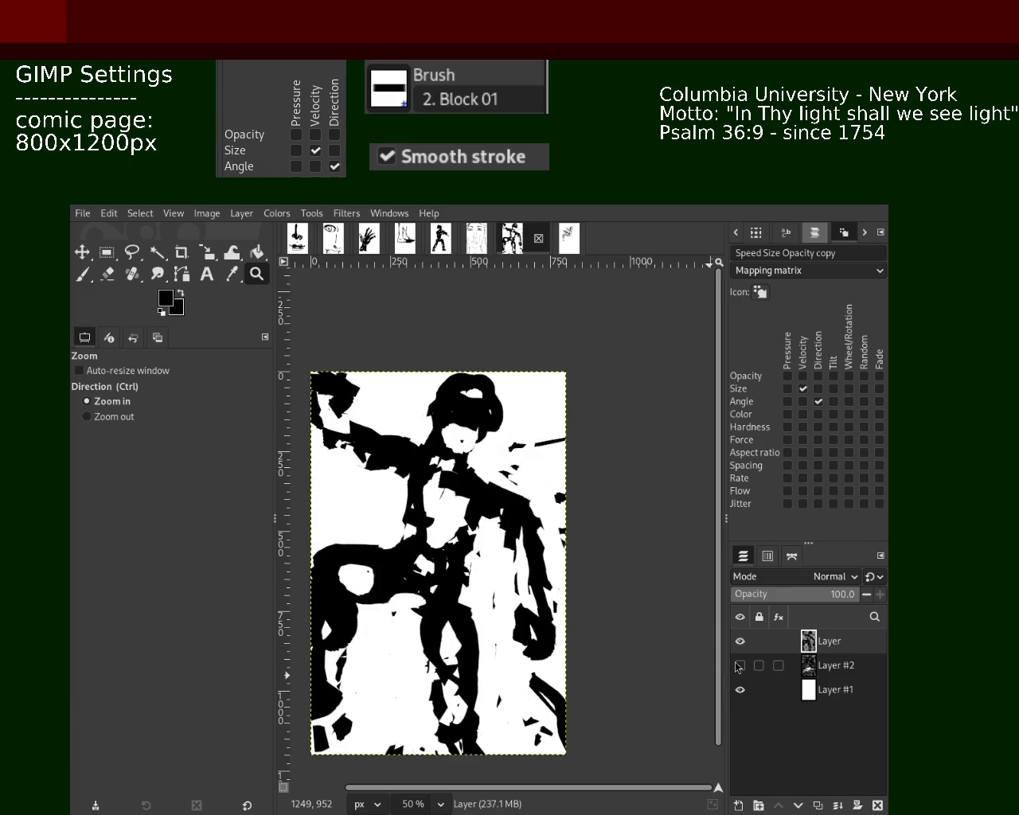
{"action": "left_click", "coordinate": [513, 496], "text": "ctrl"}
{"action": "left_click", "coordinate": [414, 454]}
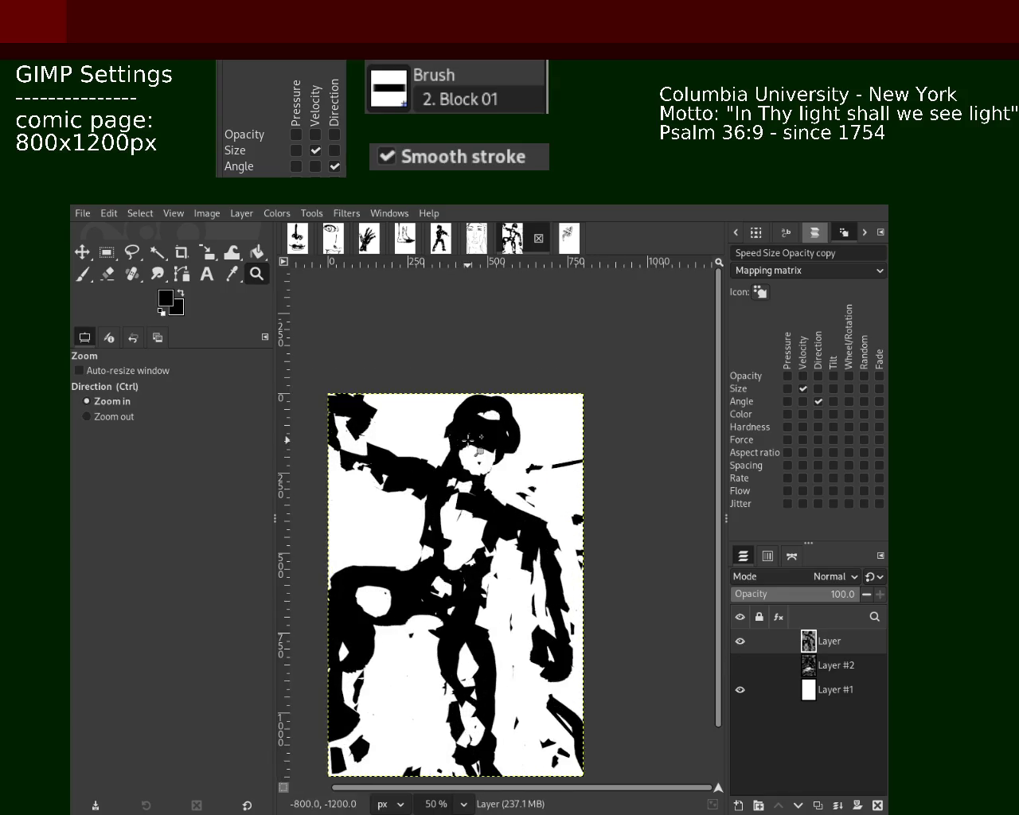
{"action": "left_click", "coordinate": [446, 531], "text": "ctrl"}
{"action": "left_click", "coordinate": [460, 604]}
{"action": "left_click", "coordinate": [477, 557], "text": "ctrl"}
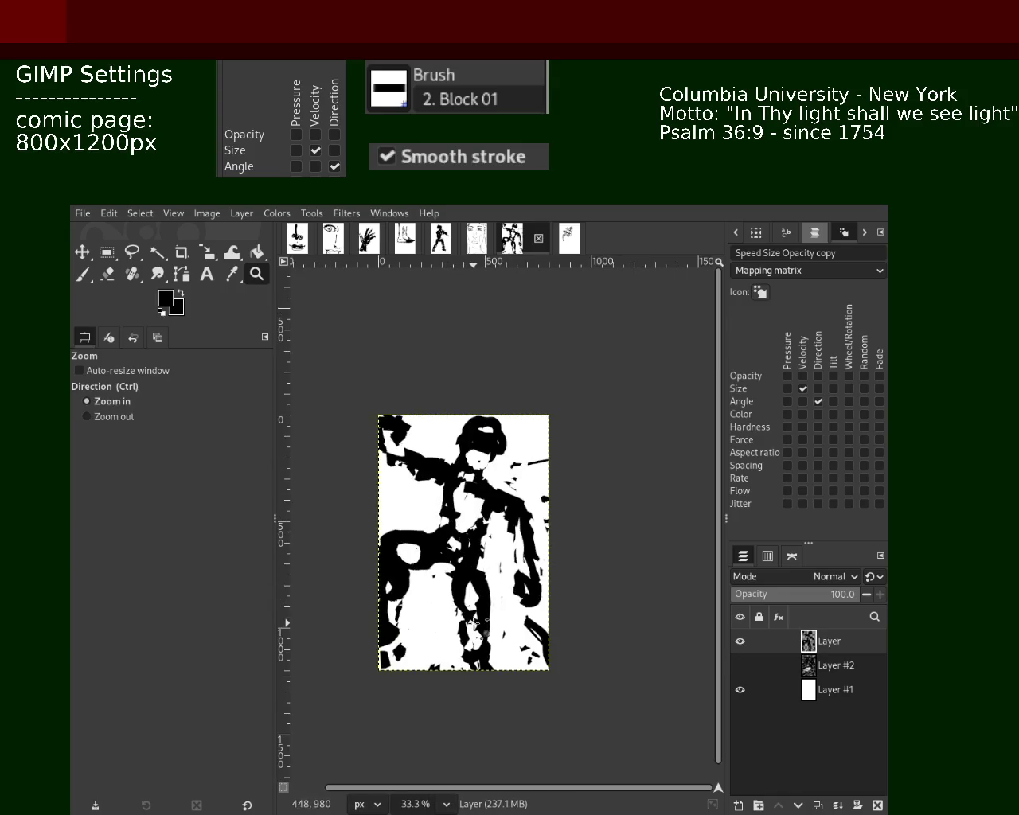
{"action": "left_click", "coordinate": [494, 517]}
{"action": "left_click", "coordinate": [509, 476], "text": "ctrl"}
{"action": "double_click", "coordinate": [510, 476]}
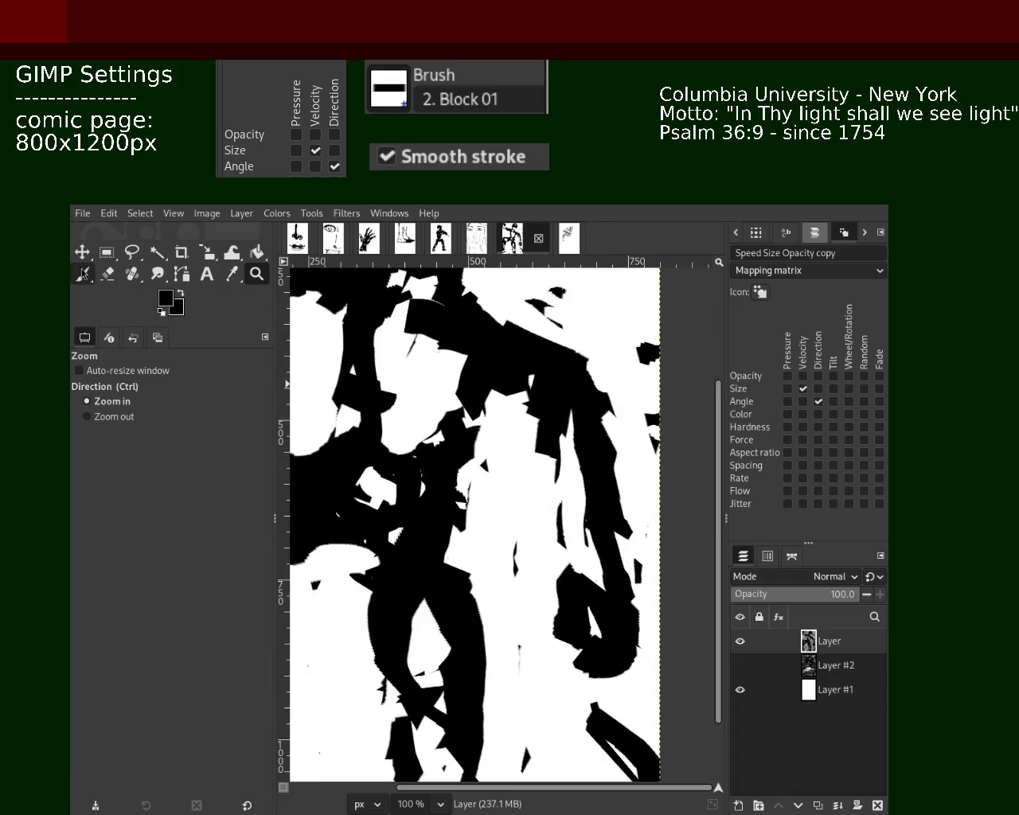
Raise the Block 01 brush to size 38 and paint a thick black stroke down the figure.
{"action": "left_click", "coordinate": [82, 273]}
{"action": "left_click_drag", "start_coordinate": [540, 452], "coordinate": [572, 534]}
{"action": "key", "text": "ctrl+z"}
{"action": "mouse_move", "coordinate": [513, 395]}
{"action": "left_mouse_down"}
{"action": "mouse_move", "coordinate": [519, 454]}
{"action": "mouse_move", "coordinate": [549, 510]}
{"action": "left_mouse_up"}
{"action": "key", "text": "ctrl+z"}
{"action": "left_click", "coordinate": [91, 447]}
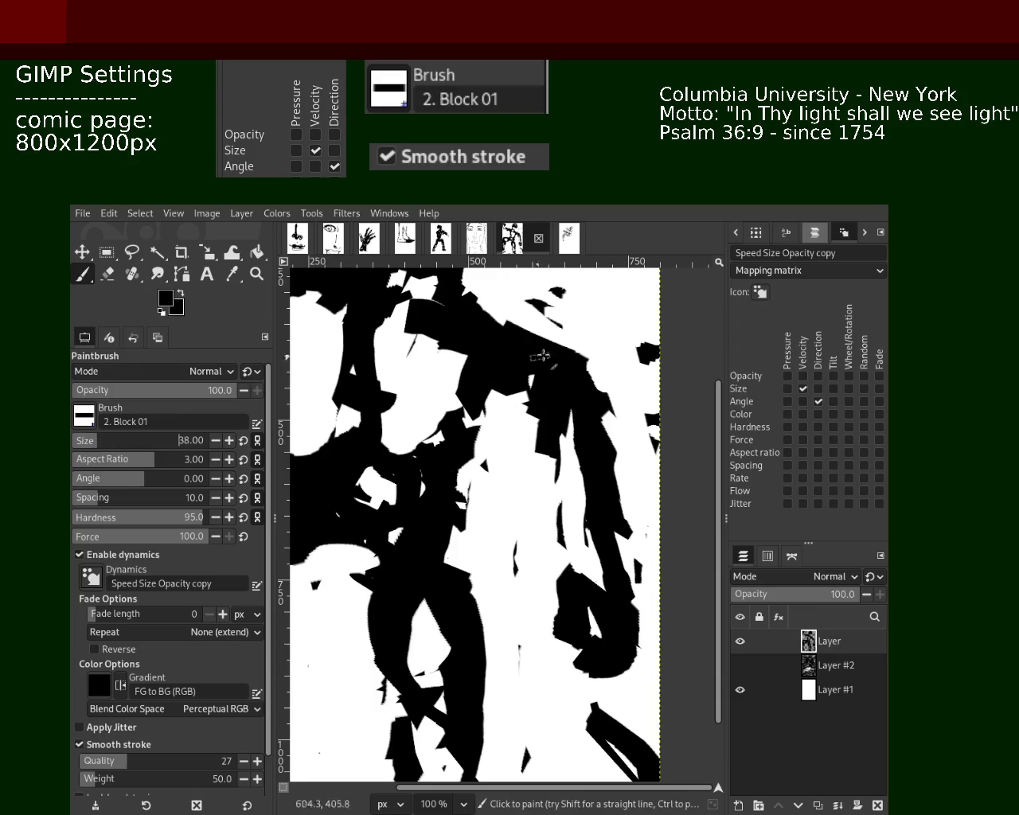
{"action": "left_click_drag", "start_coordinate": [540, 354], "coordinate": [570, 516]}
{"action": "left_click_drag", "start_coordinate": [525, 328], "coordinate": [464, 266]}
{"action": "key", "text": "ctrl+z"}
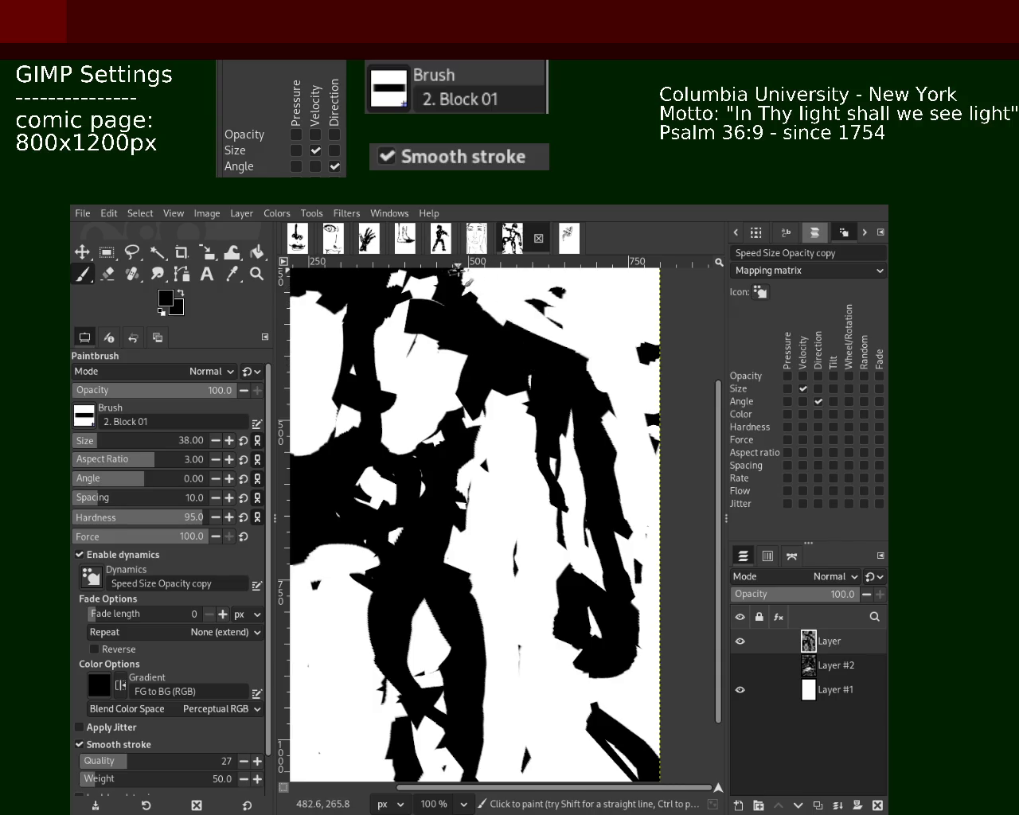
Zoom to 66.7% and add black paint near the figure's lower-left edge.
{"action": "key", "text": "z"}
{"action": "left_click", "coordinate": [542, 447], "text": "ctrl"}
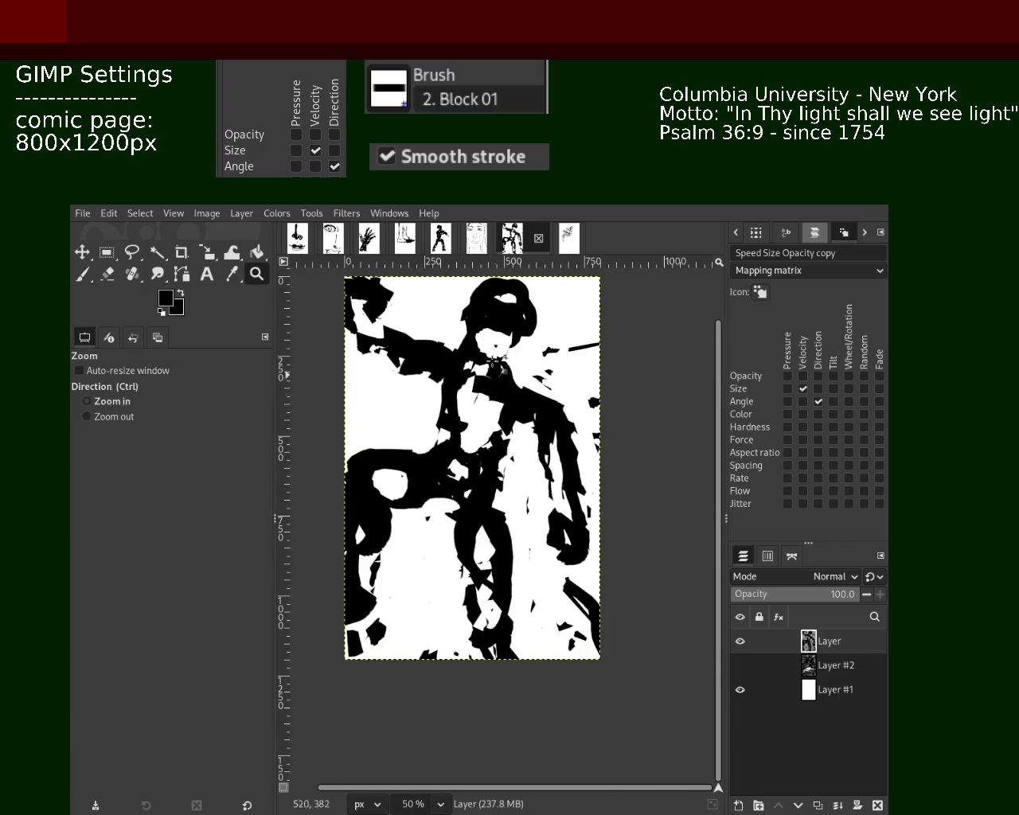
{"action": "left_click_drag", "start_coordinate": [495, 364], "coordinate": [526, 398]}
{"action": "left_click_drag", "start_coordinate": [485, 353], "coordinate": [494, 443]}
{"action": "left_click", "coordinate": [493, 443]}
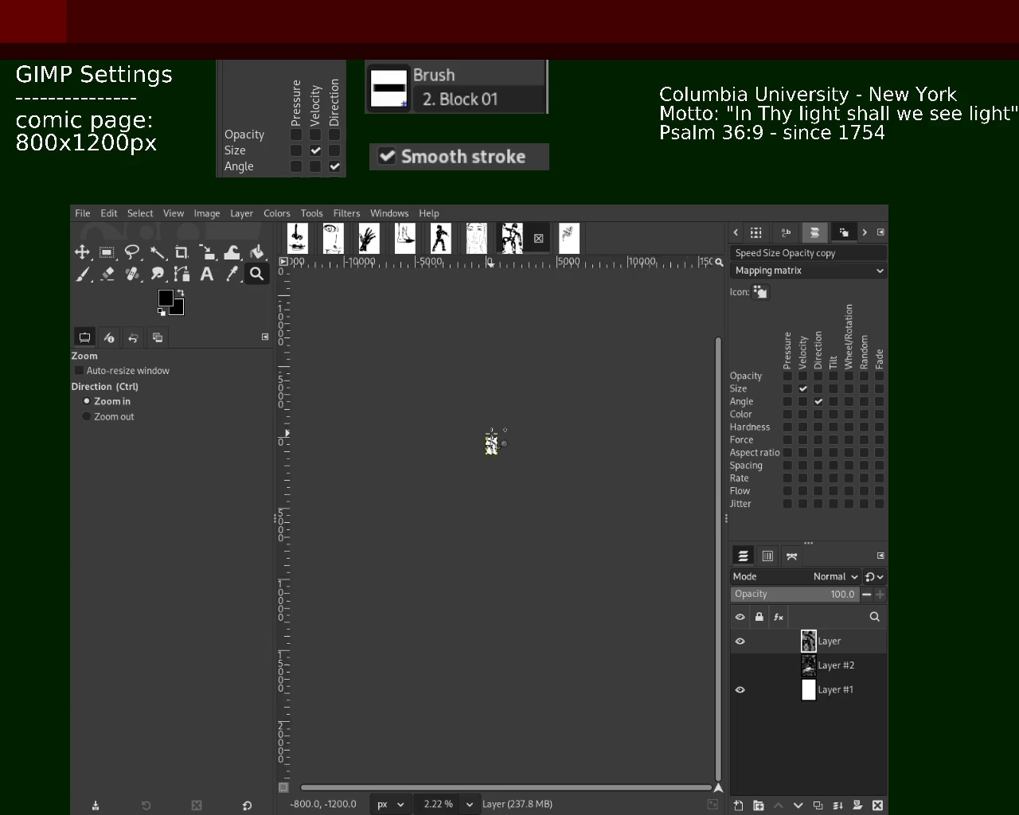
{"action": "left_click", "coordinate": [494, 454]}
{"action": "left_click", "coordinate": [499, 478], "text": "ctrl"}
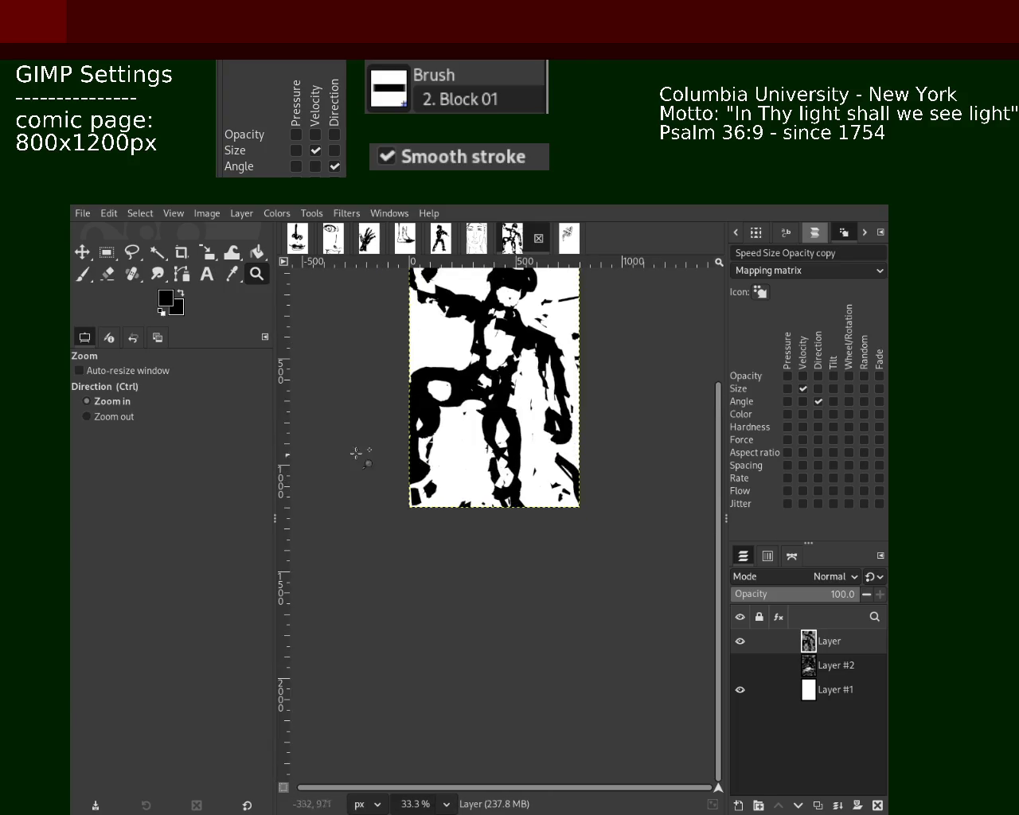
{"action": "left_click", "coordinate": [434, 458]}
{"action": "left_click", "coordinate": [404, 474]}
{"action": "key", "text": "p"}
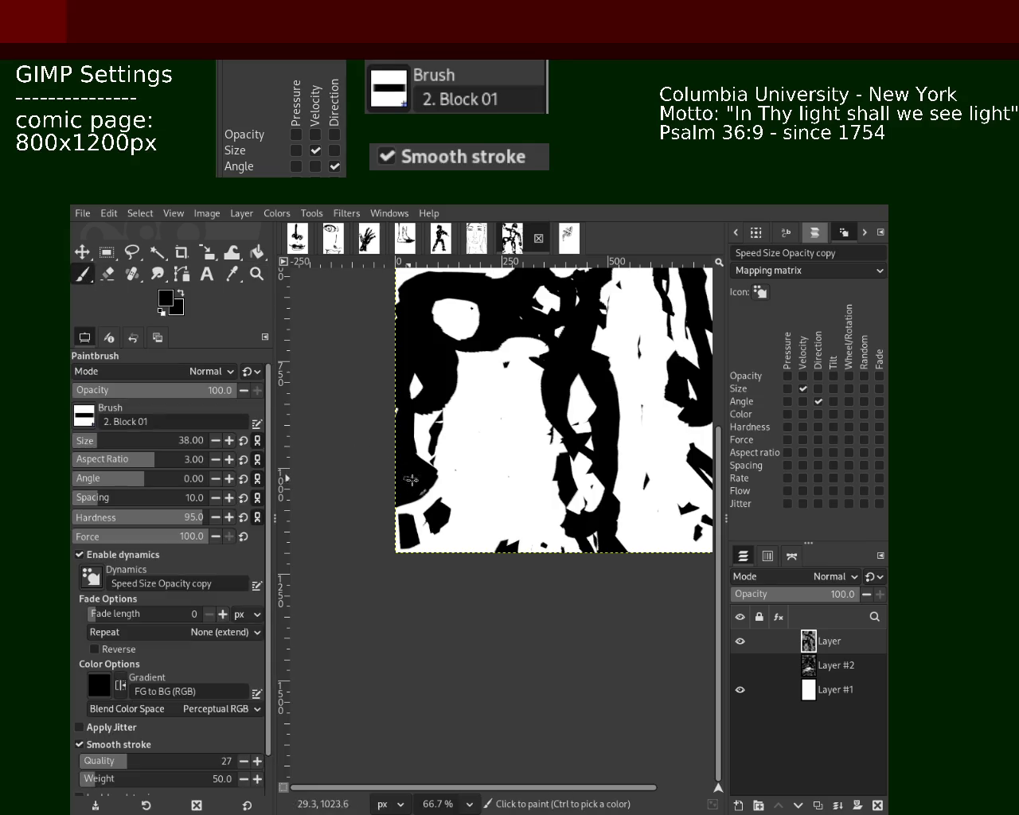
{"action": "left_click_drag", "start_coordinate": [439, 518], "coordinate": [437, 495]}
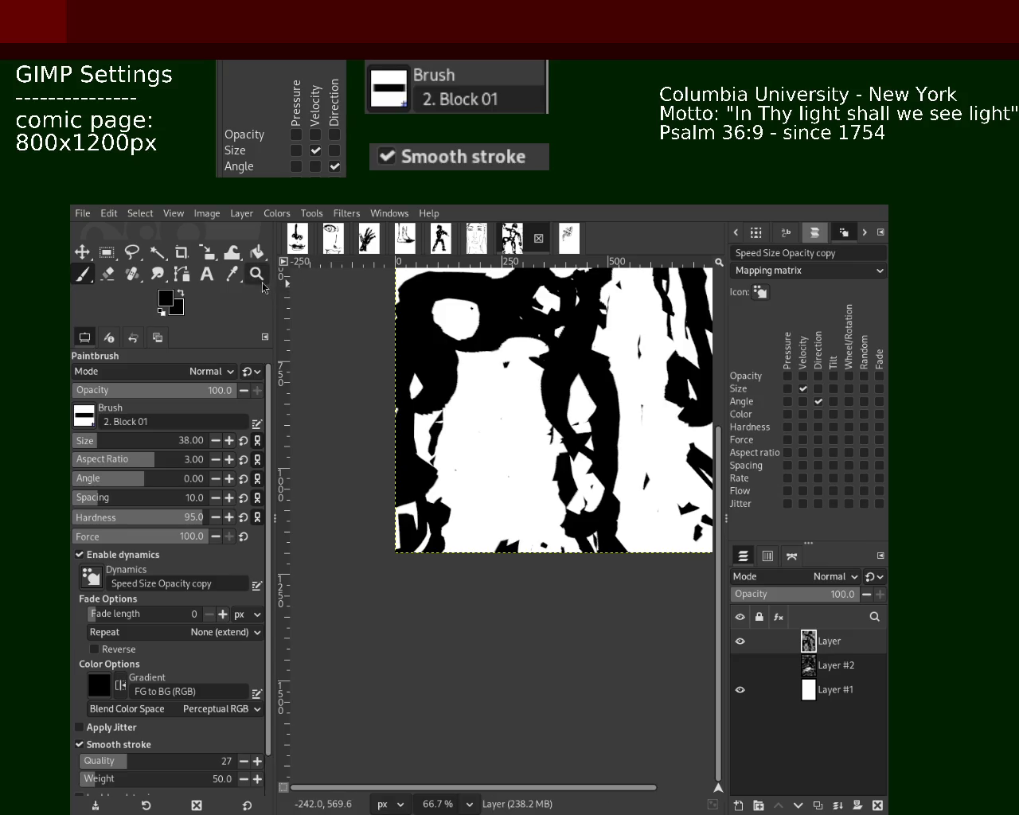
Draw a straight thin horizontal black line across the figure's middle.
{"action": "key", "text": "z"}
{"action": "left_click", "coordinate": [493, 478], "text": "ctrl"}
{"action": "left_click", "coordinate": [502, 415]}
{"action": "left_click", "coordinate": [489, 529], "text": "ctrl"}
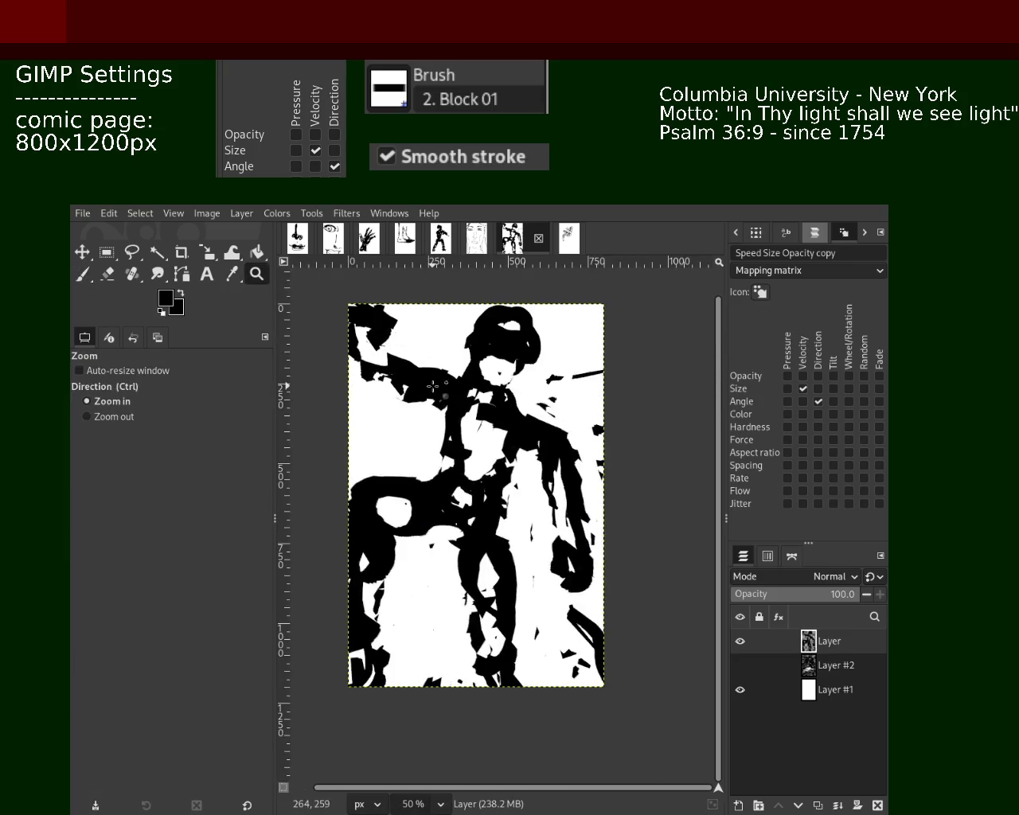
{"action": "left_click", "coordinate": [574, 497]}
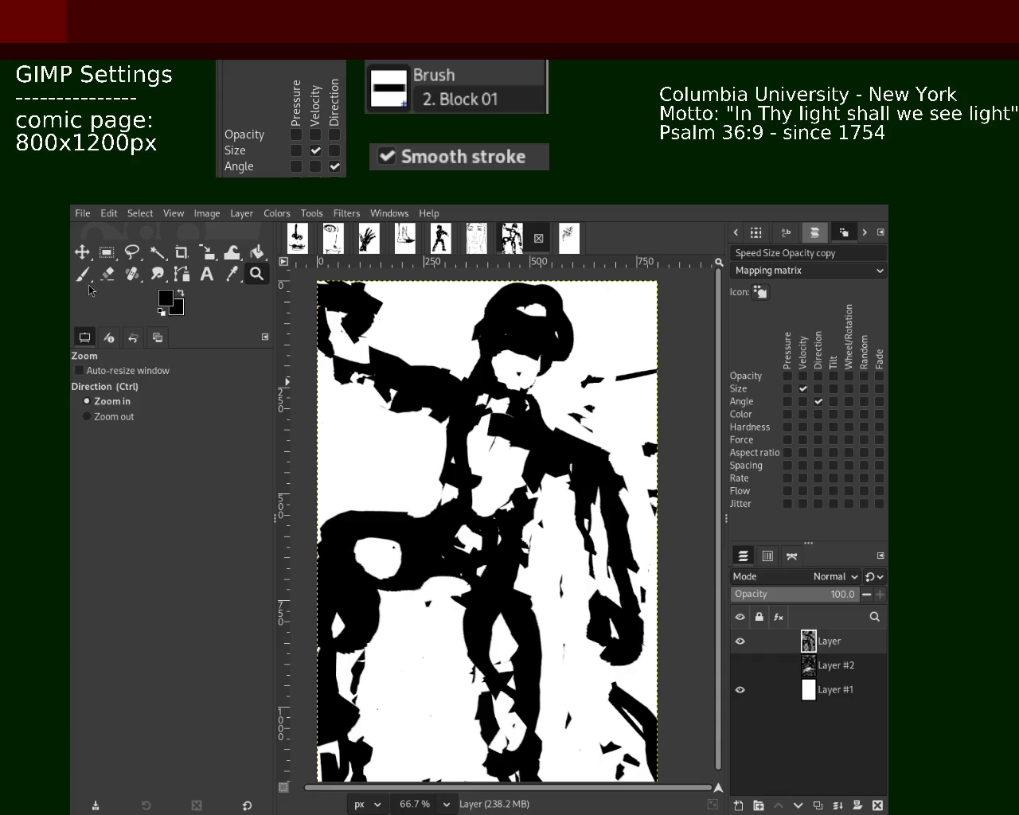
{"action": "left_click", "coordinate": [85, 275]}
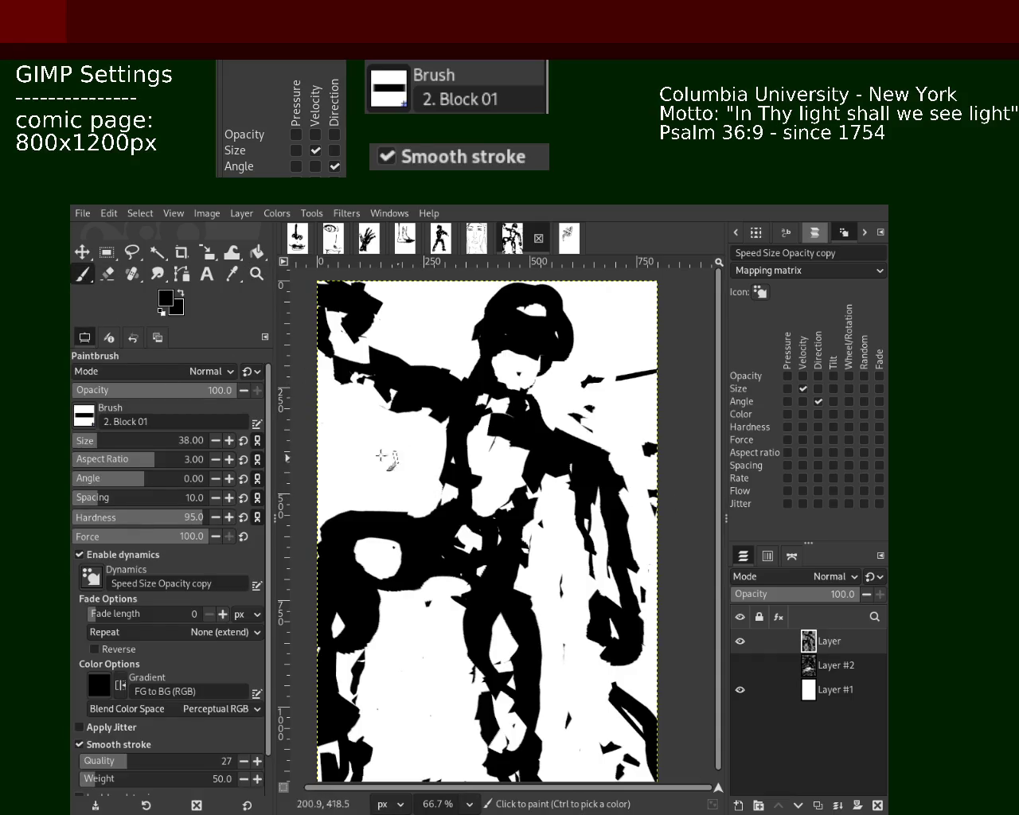
{"action": "left_click_drag", "start_coordinate": [325, 455], "coordinate": [517, 462]}
{"action": "key", "text": "ctrl+z"}
{"action": "left_click_drag", "start_coordinate": [326, 457], "coordinate": [522, 458]}
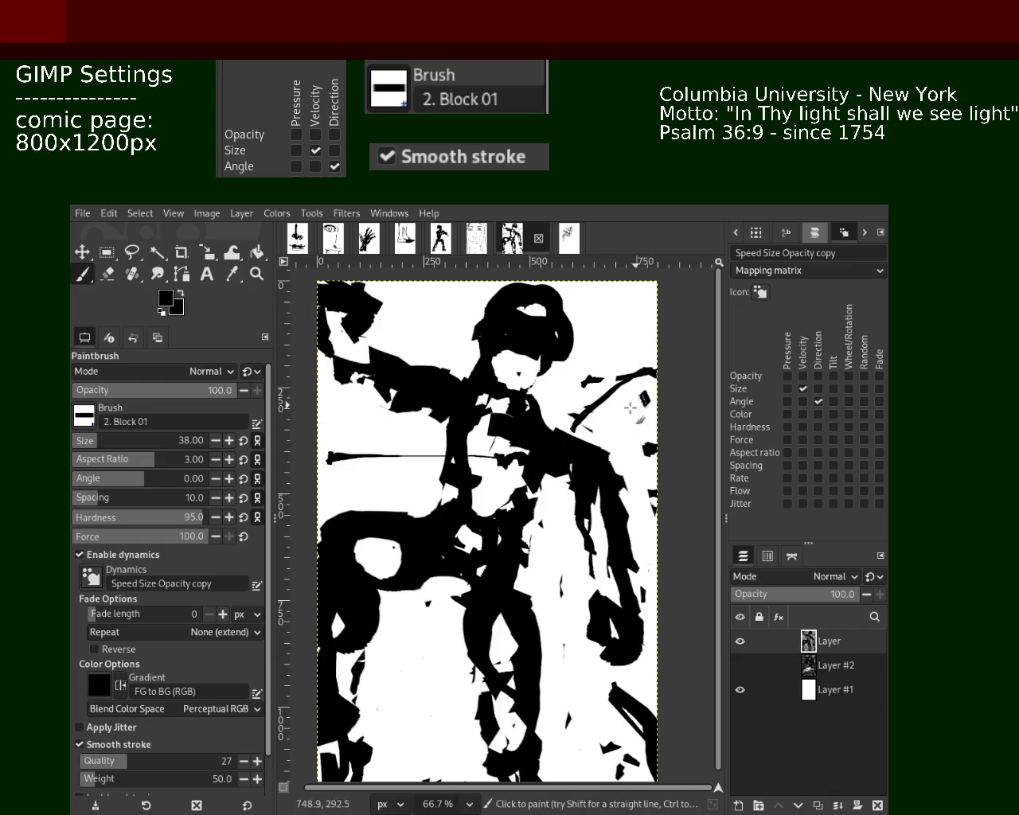
Paint a black block near the upper chest, discarding marks at the line end and right edge.
{"action": "left_click_drag", "start_coordinate": [352, 449], "coordinate": [344, 475]}
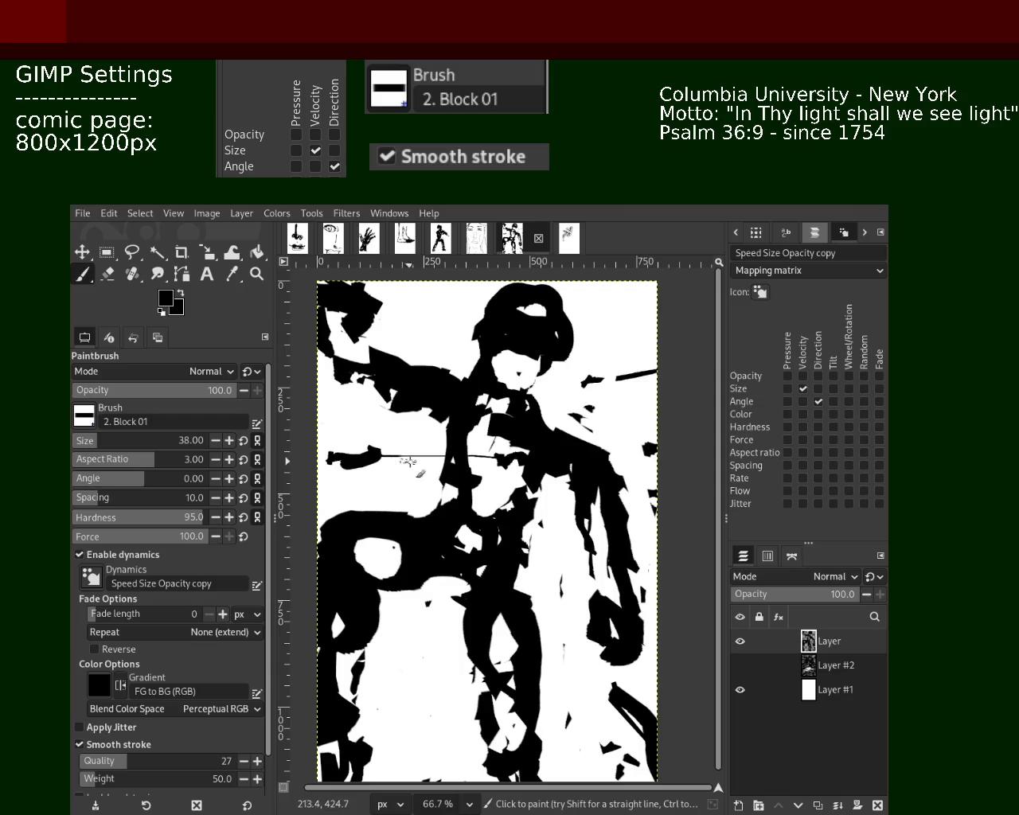
{"action": "key", "text": "ctrl+z"}
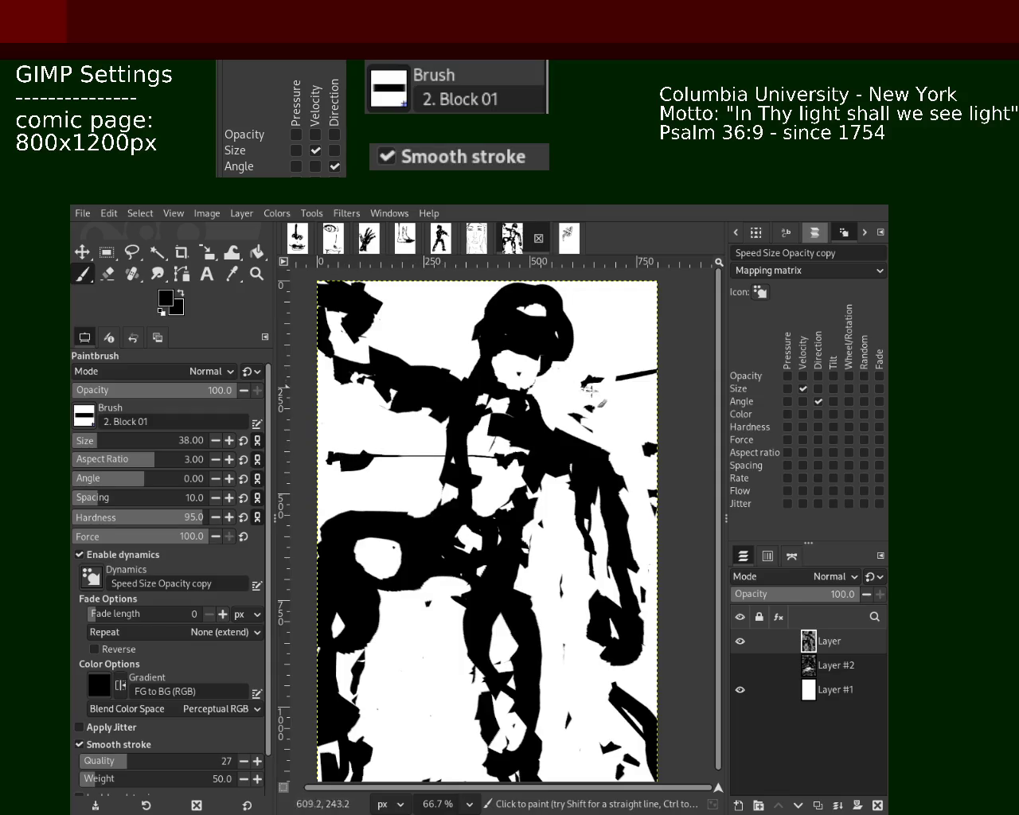
{"action": "left_click_drag", "start_coordinate": [557, 372], "coordinate": [818, 341]}
{"action": "key", "text": "ctrl+z"}
{"action": "key", "text": "ctrl+z"}
{"action": "left_click_drag", "start_coordinate": [426, 318], "coordinate": [422, 288]}
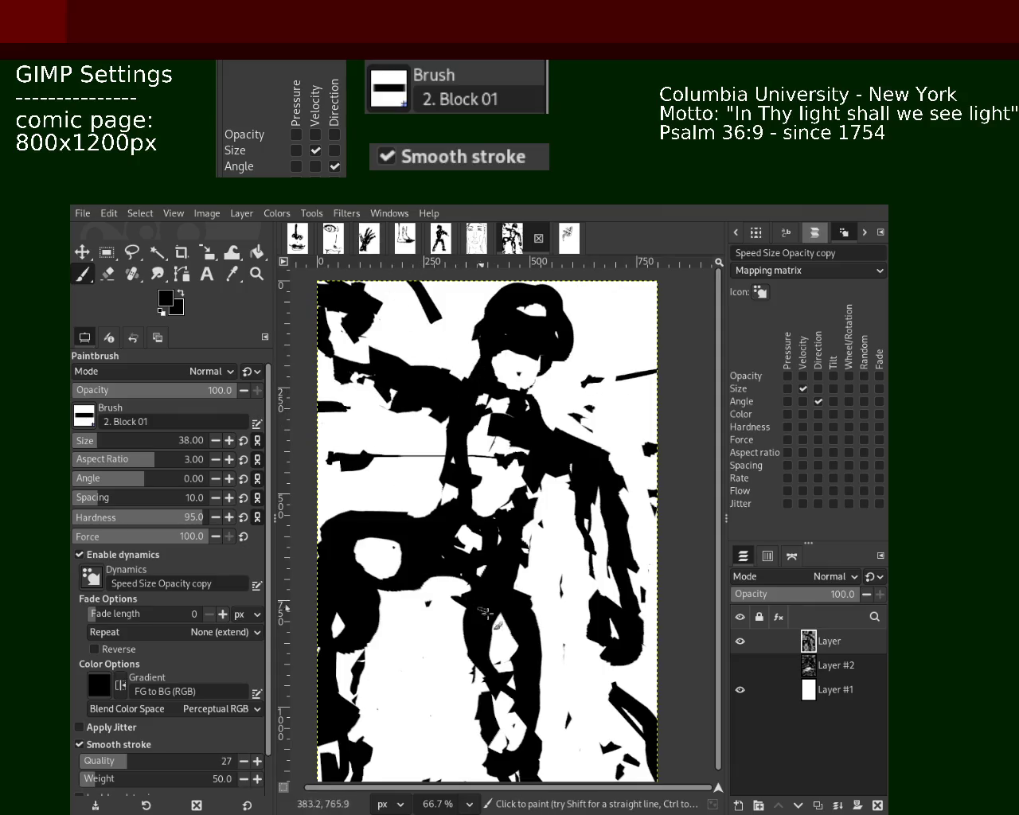
{"action": "left_click", "coordinate": [256, 276]}
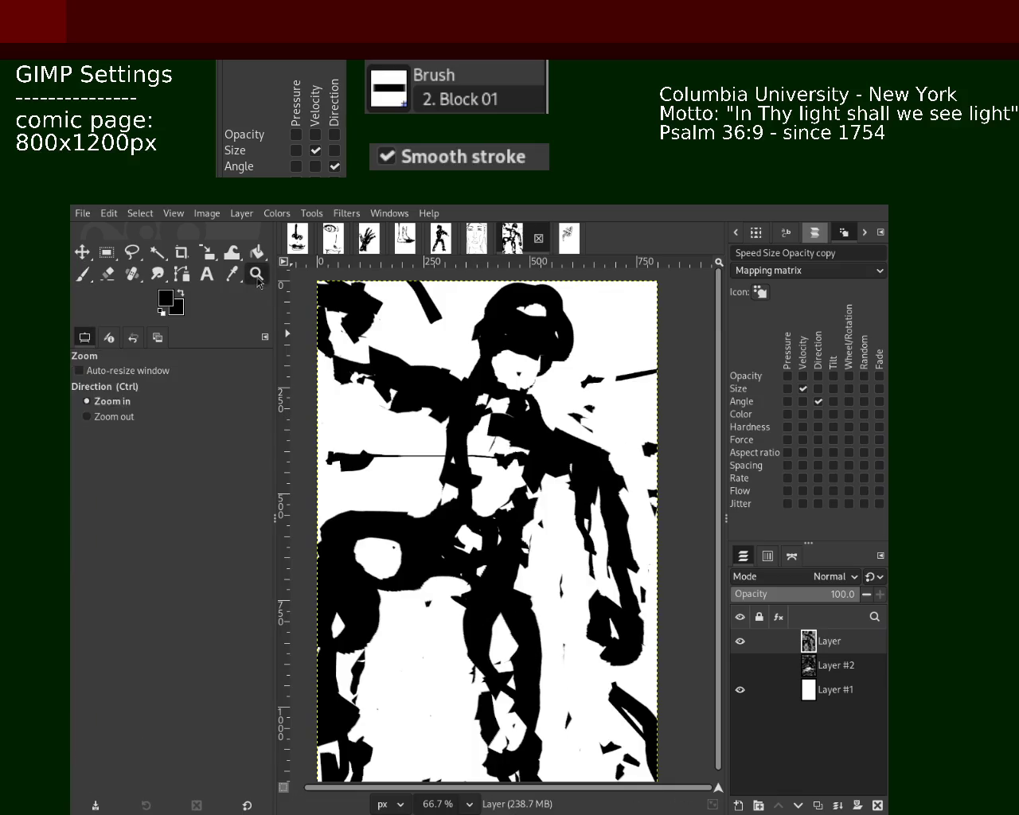
Toggle Layer #2's grey strokes on and off, then zoom to 200% on the head.
{"action": "left_click", "coordinate": [431, 469], "text": "ctrl"}
{"action": "left_click", "coordinate": [740, 665]}
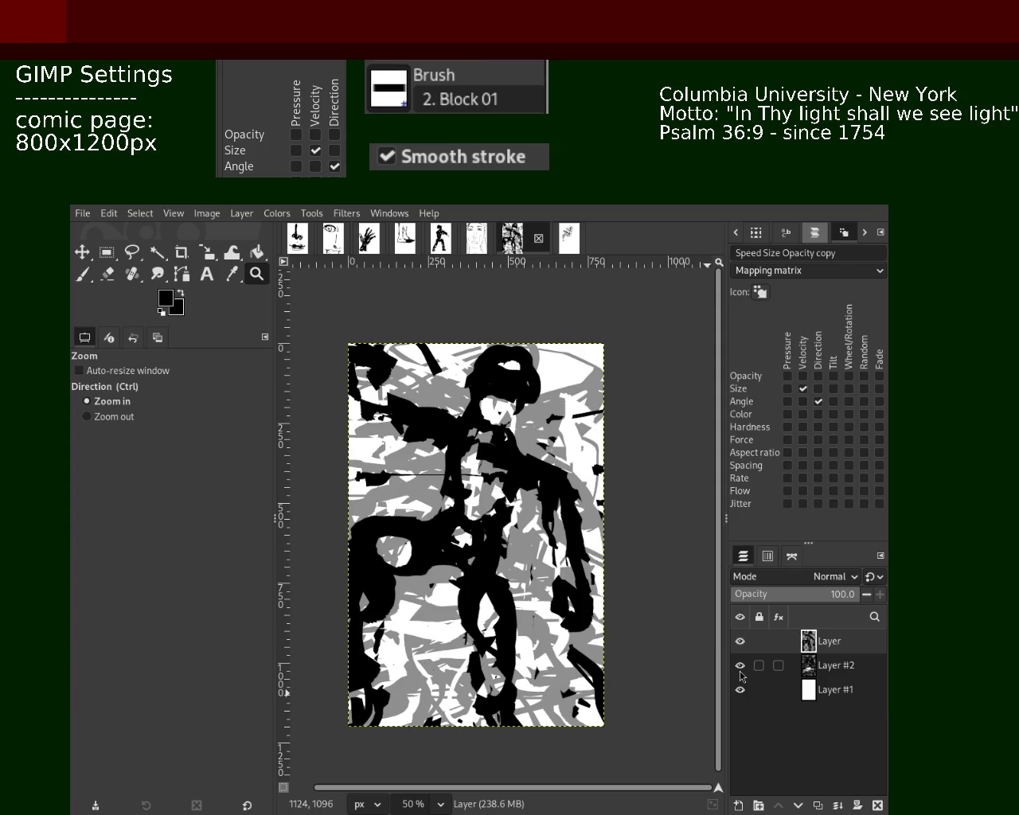
{"action": "left_click", "coordinate": [740, 665]}
{"action": "left_click", "coordinate": [395, 445], "text": "ctrl"}
{"action": "left_click", "coordinate": [430, 447]}
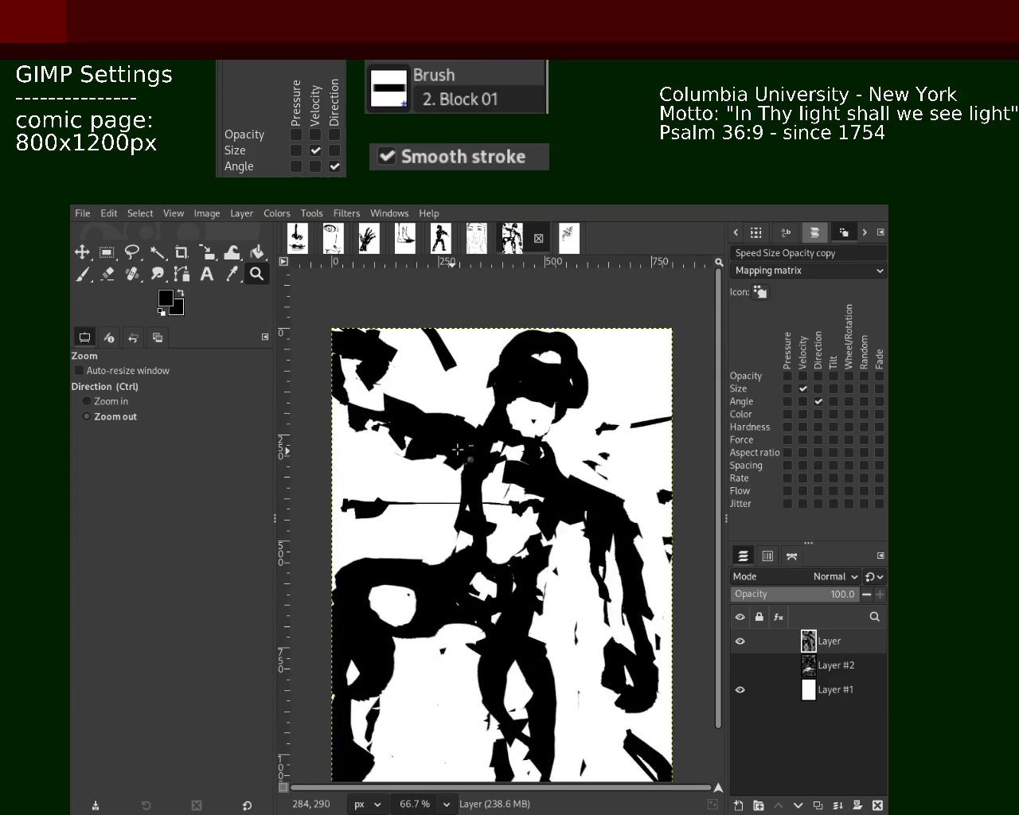
{"action": "left_click", "coordinate": [457, 449], "text": "ctrl"}
{"action": "key", "text": "2"}
{"action": "left_click", "coordinate": [107, 273]}
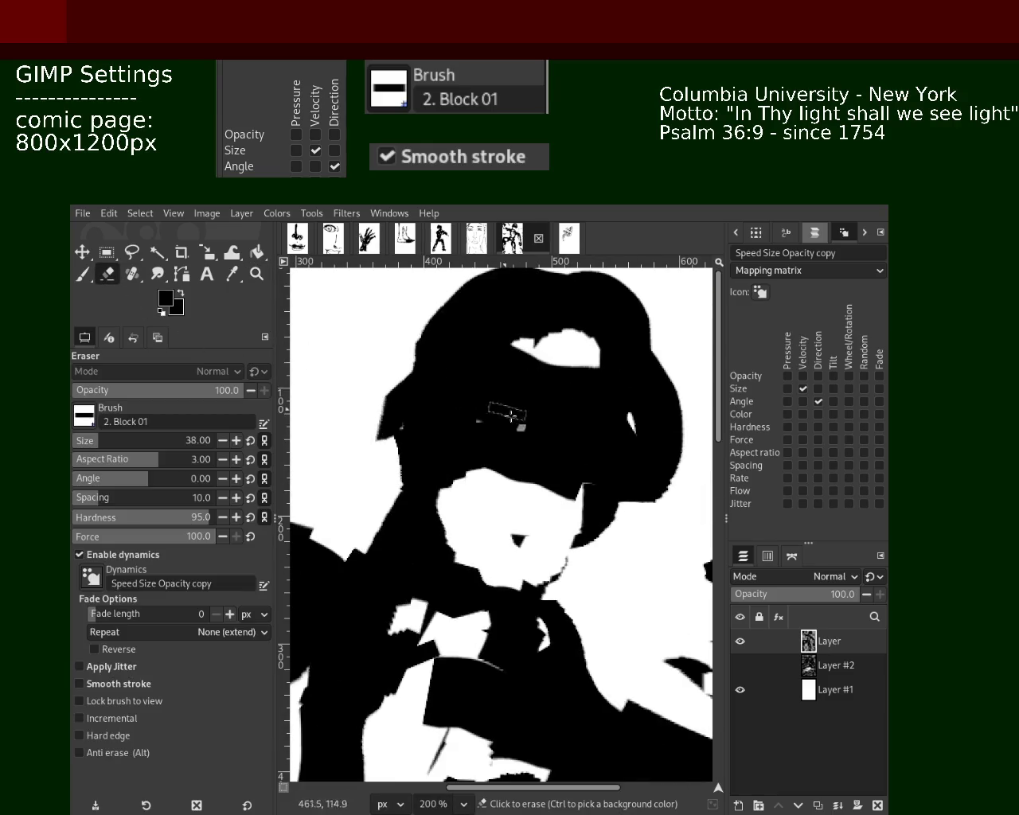
Erase black from the hair and face, discarding a trial black stroke over the face.
{"action": "mouse_move", "coordinate": [557, 489]}
{"action": "left_mouse_down"}
{"action": "mouse_move", "coordinate": [478, 382]}
{"action": "mouse_move", "coordinate": [585, 402]}
{"action": "mouse_move", "coordinate": [479, 431]}
{"action": "mouse_move", "coordinate": [584, 486]}
{"action": "mouse_move", "coordinate": [580, 400]}
{"action": "mouse_move", "coordinate": [520, 491]}
{"action": "mouse_move", "coordinate": [520, 438]}
{"action": "mouse_move", "coordinate": [548, 363]}
{"action": "mouse_move", "coordinate": [510, 530]}
{"action": "left_mouse_up"}
{"action": "key", "text": "ctrl+z"}
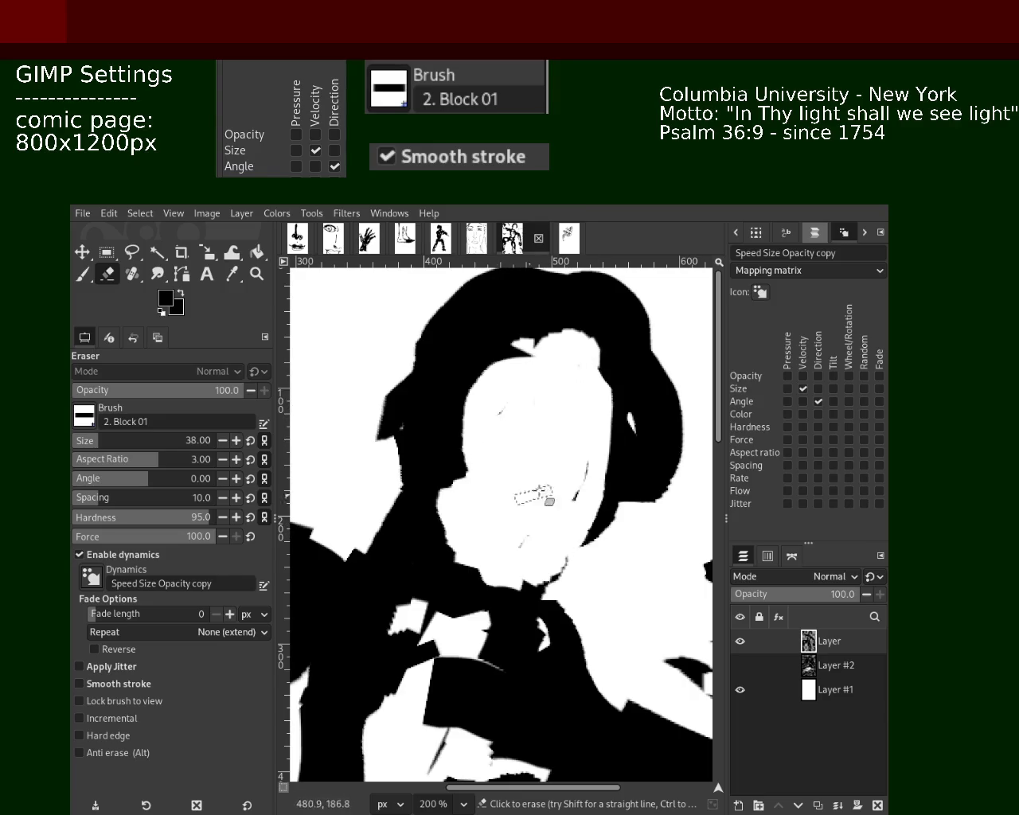
{"action": "key", "text": "p"}
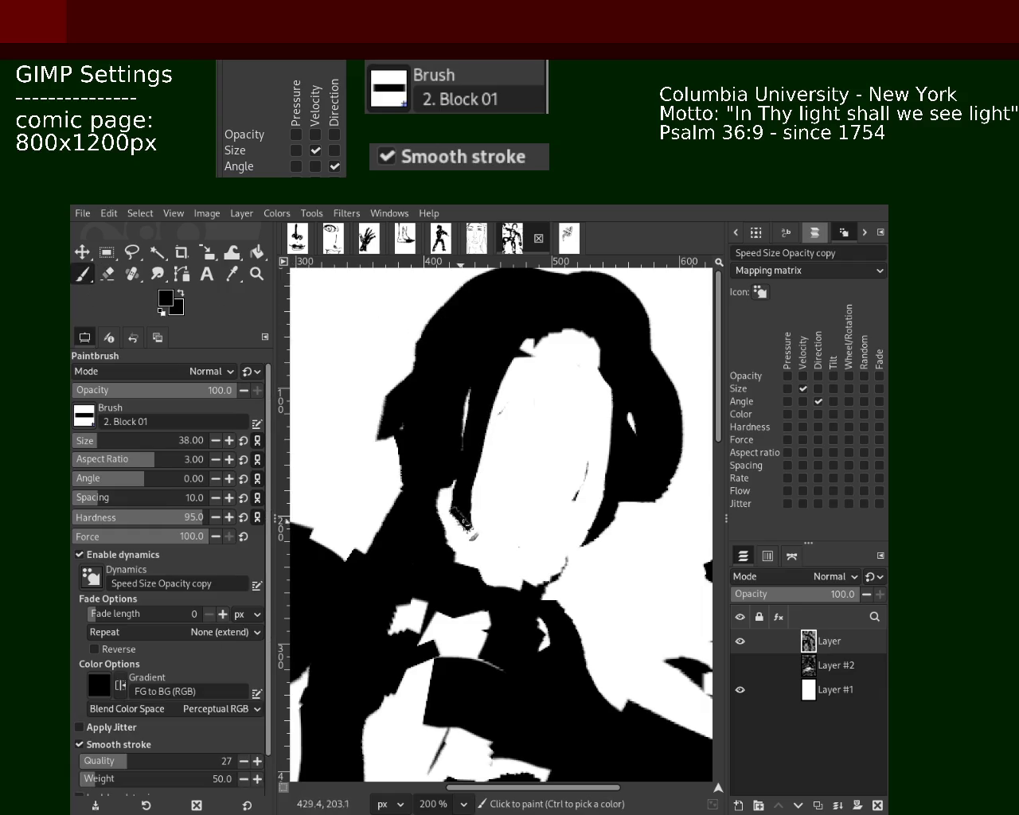
{"action": "mouse_move", "coordinate": [550, 338]}
{"action": "left_mouse_down"}
{"action": "mouse_move", "coordinate": [478, 398]}
{"action": "mouse_move", "coordinate": [312, 410]}
{"action": "left_mouse_up"}
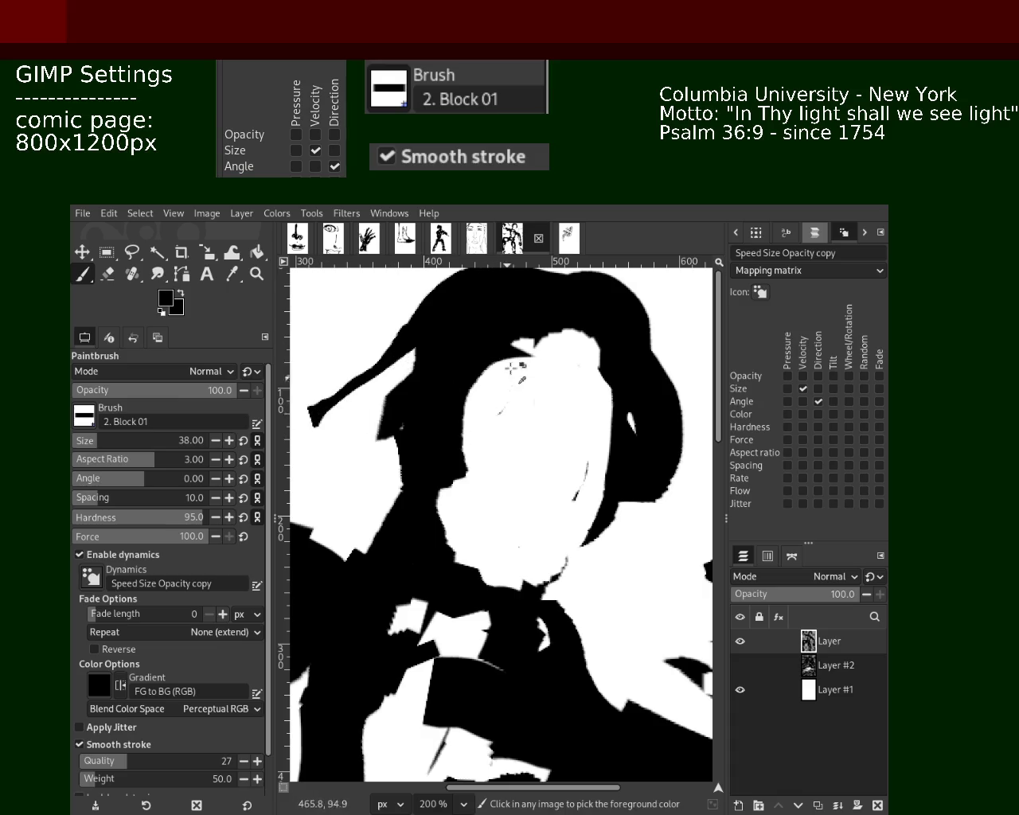
{"action": "key", "text": "ctrl+z"}
Paint wavy black hair strokes curving around the hat and down its right side.
{"action": "left_click_drag", "start_coordinate": [557, 282], "coordinate": [366, 398]}
{"action": "left_click_drag", "start_coordinate": [445, 390], "coordinate": [294, 410]}
{"action": "key", "text": "ctrl+z"}
{"action": "left_click_drag", "start_coordinate": [617, 306], "coordinate": [705, 501]}
{"action": "key", "text": "ctrl+z"}
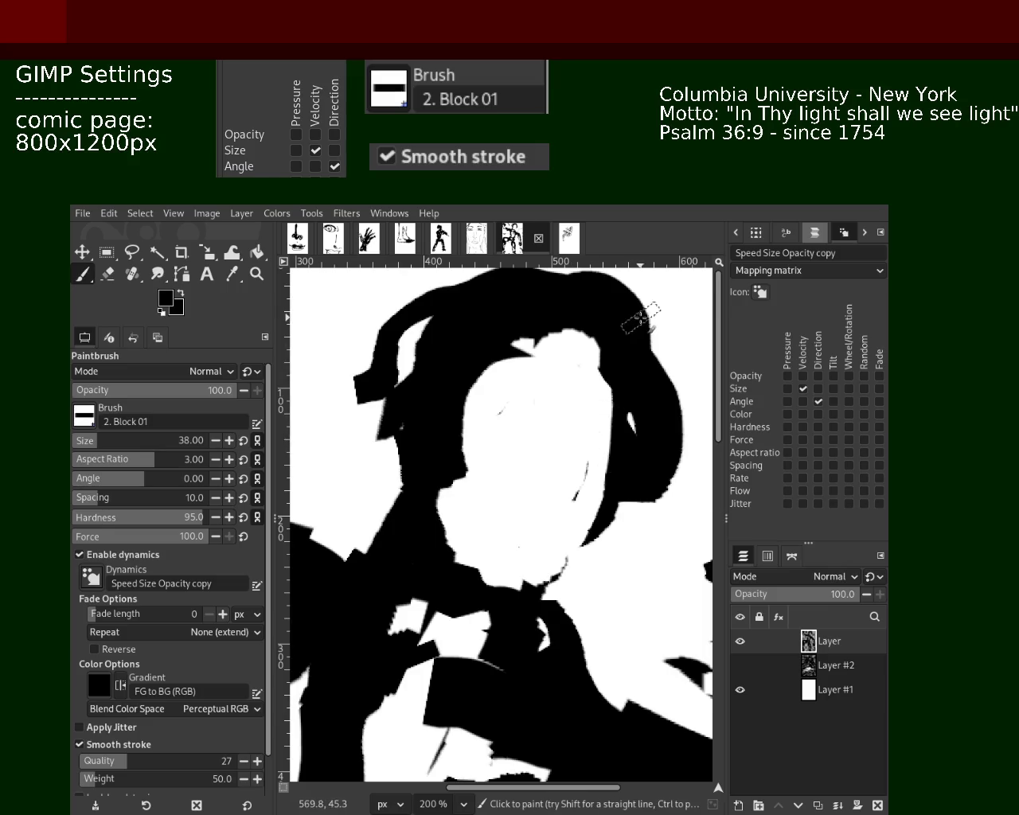
{"action": "left_click_drag", "start_coordinate": [625, 303], "coordinate": [686, 530]}
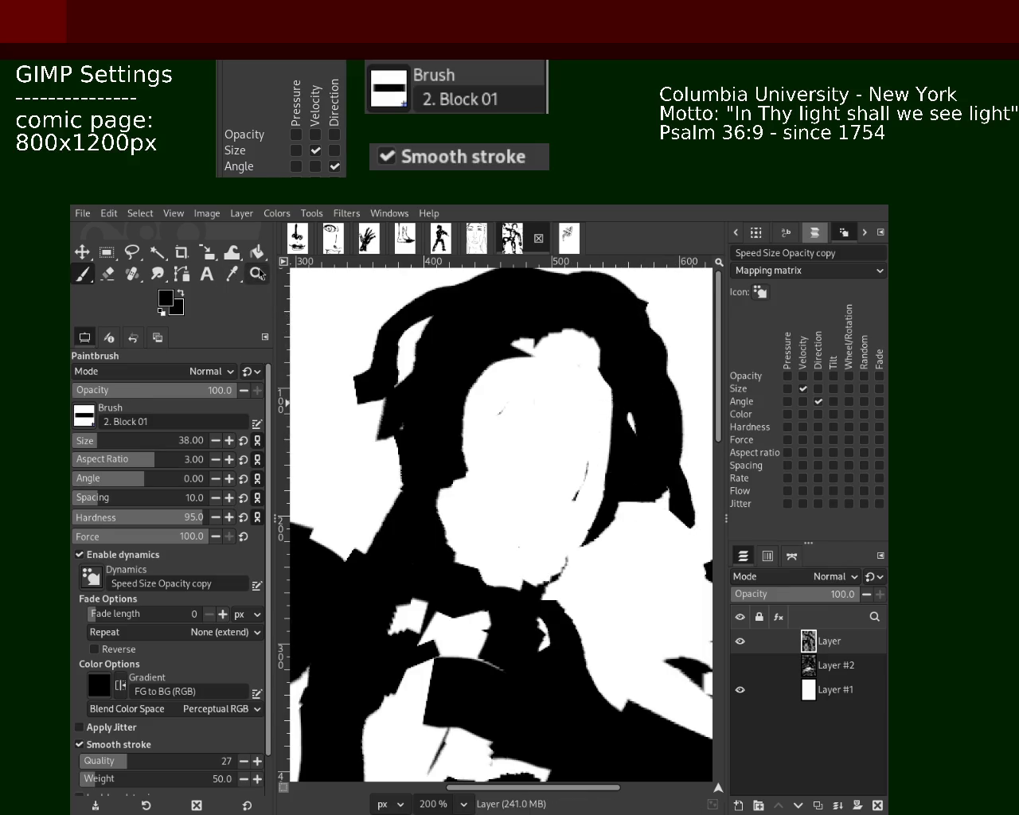
Zoom out to the whole page, then in to 150% on the figure's chest.
{"action": "left_click", "coordinate": [256, 273]}
{"action": "left_click", "coordinate": [528, 400], "text": "ctrl"}
{"action": "left_click", "coordinate": [493, 430], "text": "ctrl"}
{"action": "left_click", "coordinate": [487, 482], "text": "ctrl"}
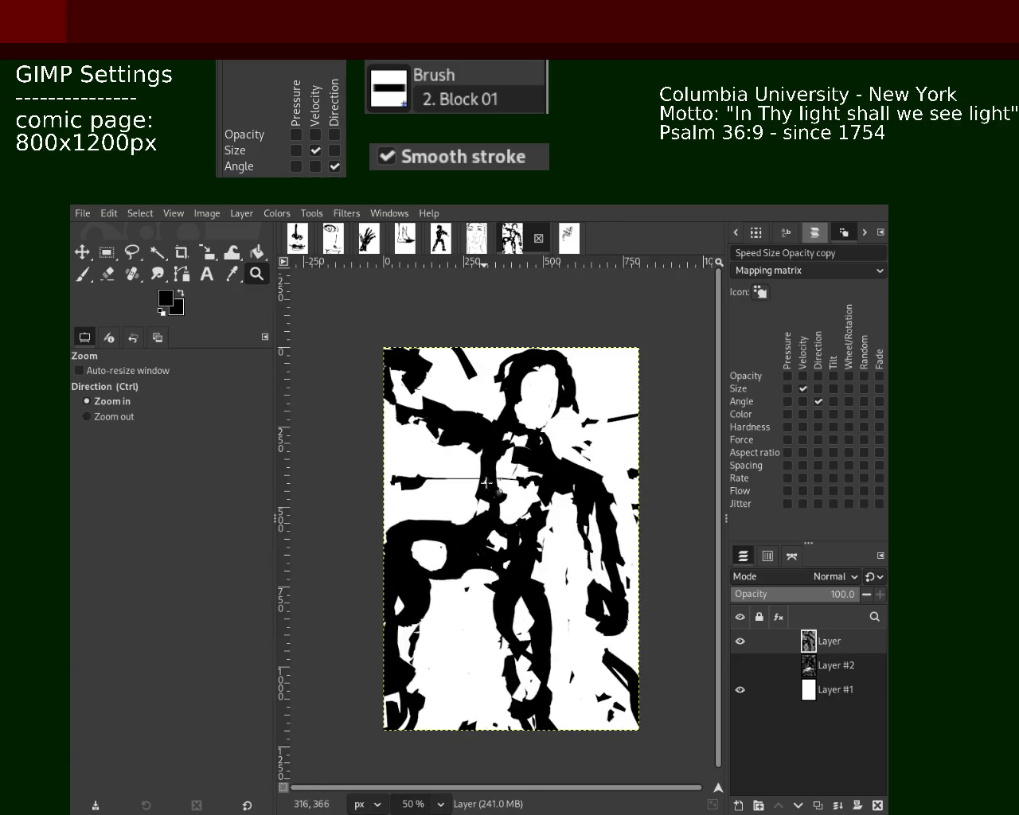
{"action": "left_click", "coordinate": [488, 487], "text": "ctrl"}
{"action": "left_click", "coordinate": [494, 519], "text": "ctrl"}
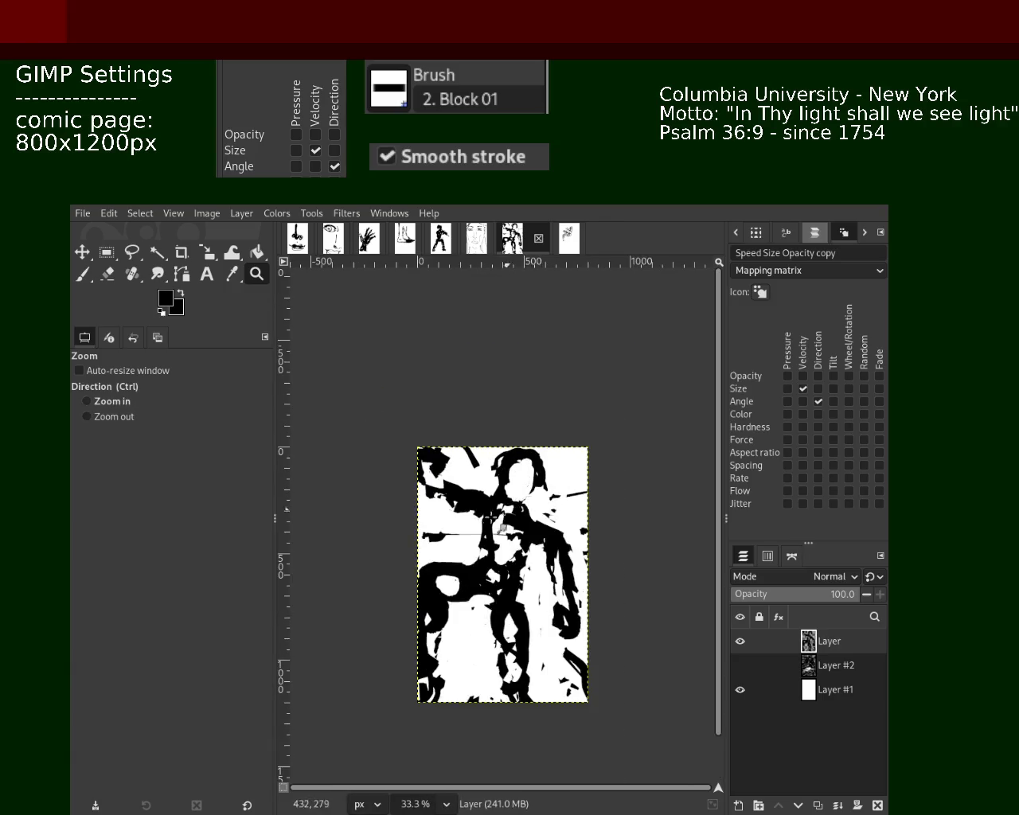
{"action": "left_click", "coordinate": [481, 581], "text": "ctrl"}
{"action": "left_click", "coordinate": [510, 581]}
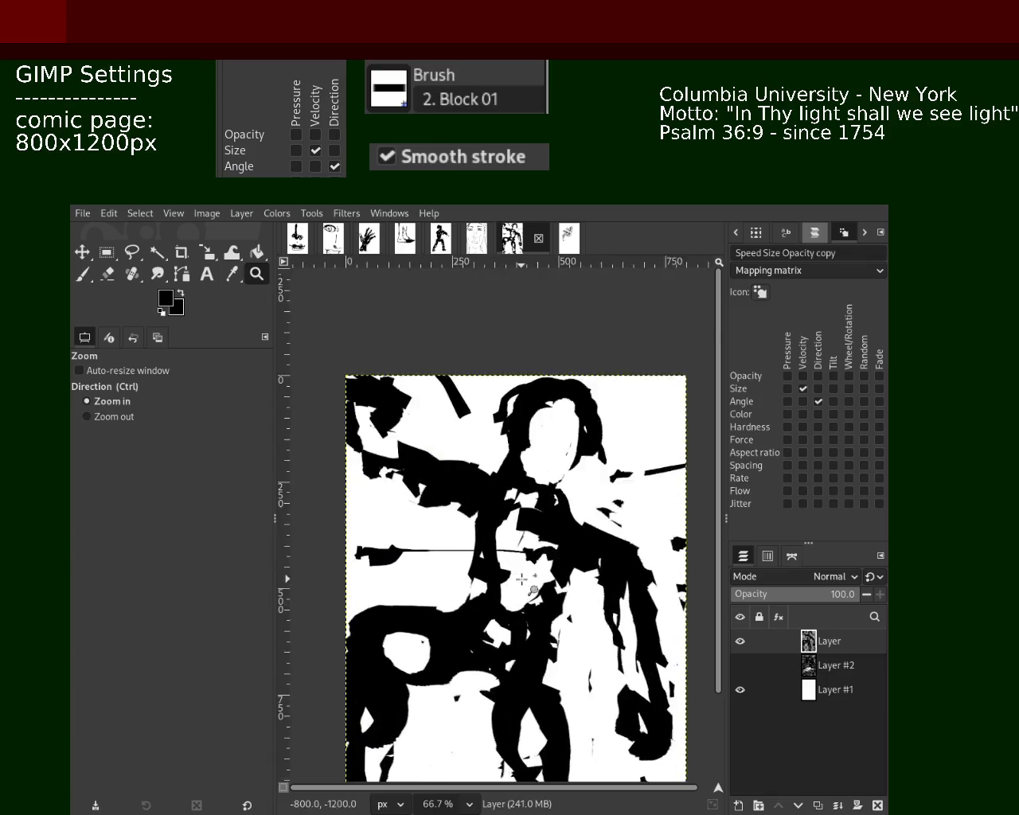
{"action": "double_click", "coordinate": [523, 582]}
{"action": "left_click", "coordinate": [83, 276]}
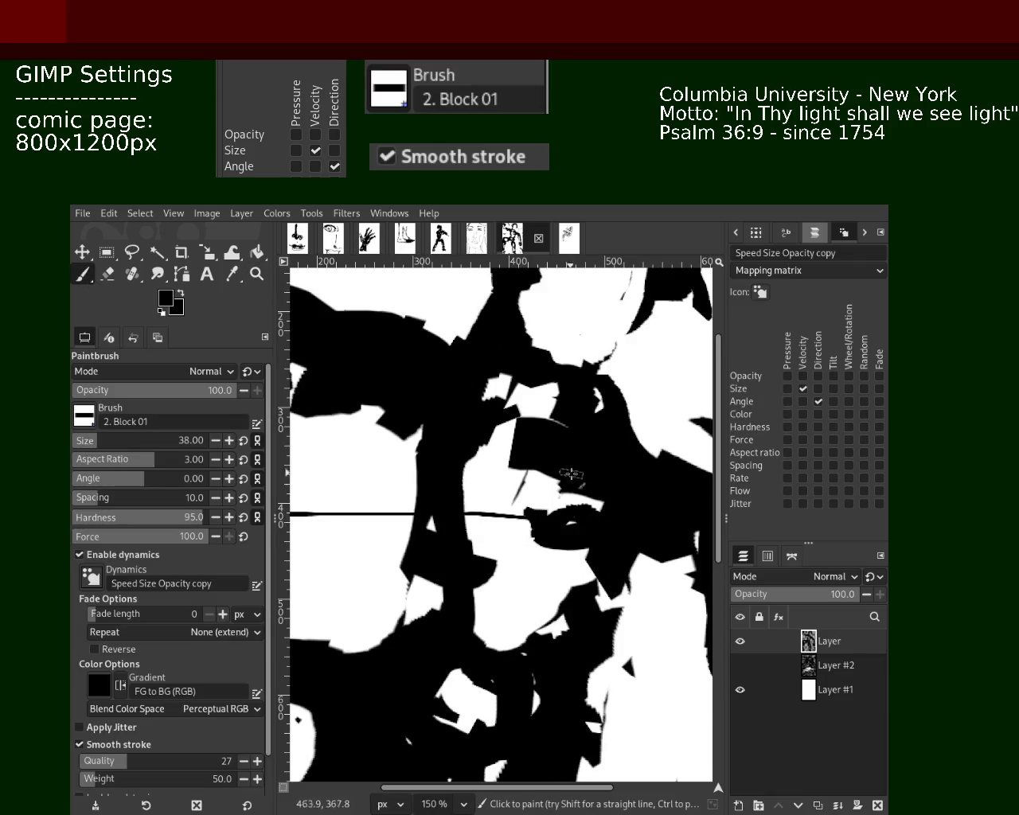
Paint a white curved stroke running down-left through the head area, then swap back to black.
{"action": "key", "text": "x"}
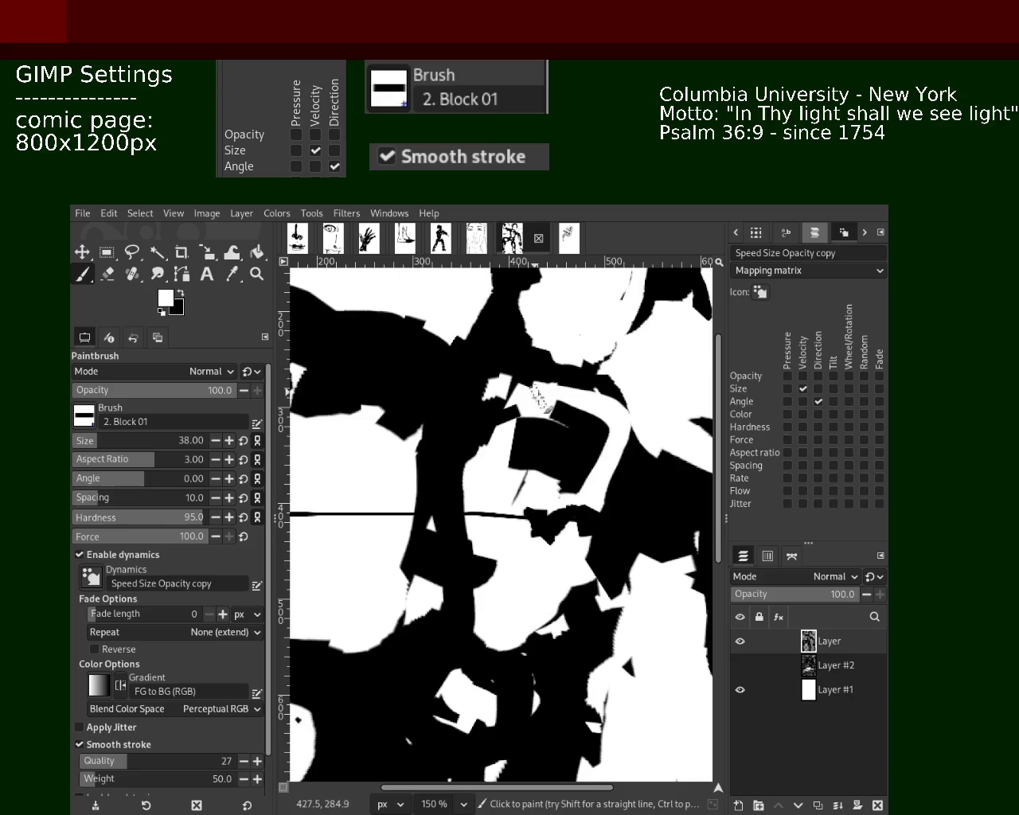
{"action": "left_click_drag", "start_coordinate": [617, 509], "coordinate": [429, 662]}
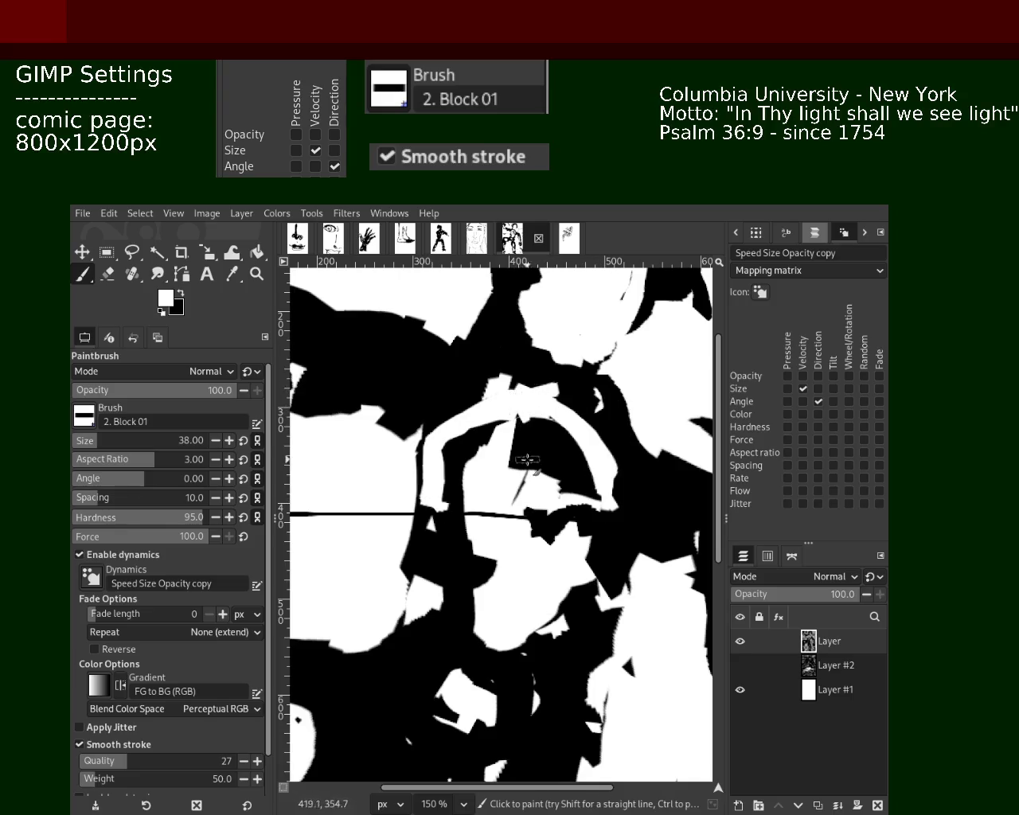
{"action": "key", "text": "ctrl+z"}
{"action": "left_click_drag", "start_coordinate": [483, 557], "coordinate": [402, 676]}
{"action": "key", "text": "ctrl+z"}
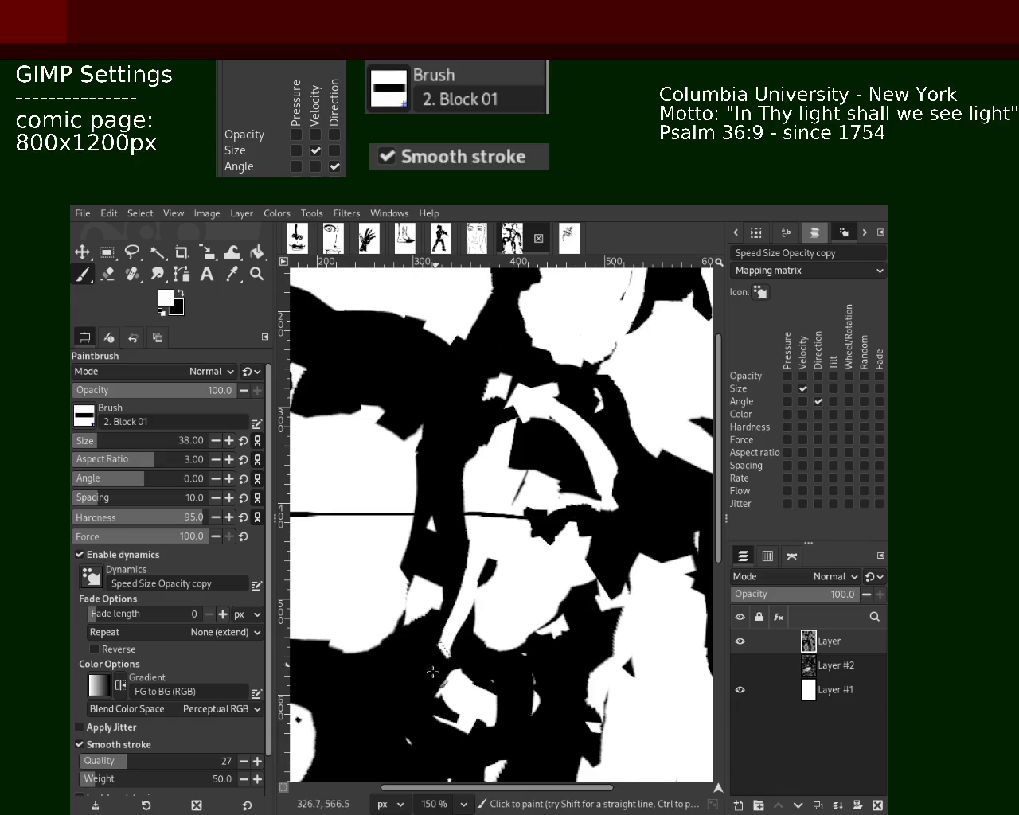
{"action": "left_click_drag", "start_coordinate": [484, 557], "coordinate": [380, 733]}
{"action": "key", "text": "x"}
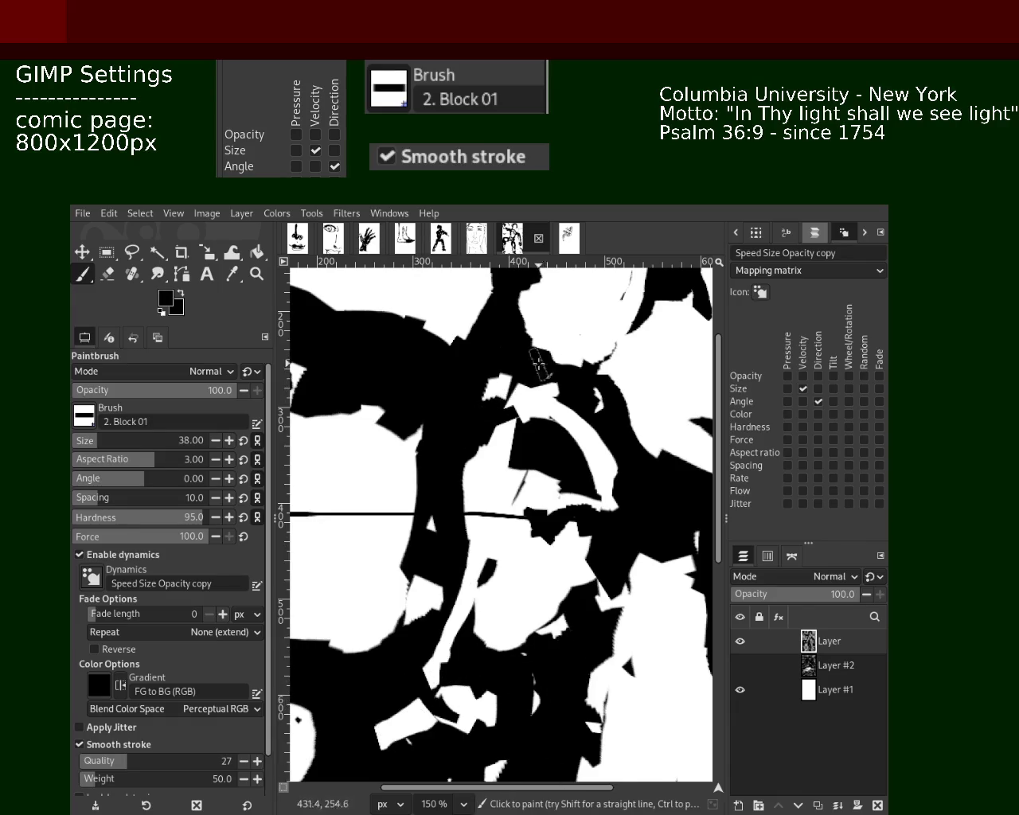
{"action": "key", "text": "z"}
{"action": "scroll", "coordinate": [515, 448], "scroll_direction": "down", "scroll_amount": 3}
Erase a small black spot on the lower part of the figure.
{"action": "scroll", "coordinate": [516, 449], "scroll_direction": "down", "scroll_amount": 1}
{"action": "scroll", "coordinate": [516, 366], "scroll_direction": "up", "scroll_amount": 2}
{"action": "scroll", "coordinate": [516, 366], "scroll_direction": "down", "scroll_amount": 1}
{"action": "scroll", "coordinate": [525, 414], "scroll_direction": "up", "scroll_amount": 1}
{"action": "scroll", "coordinate": [557, 517], "scroll_direction": "down", "scroll_amount": 10}
{"action": "scroll", "coordinate": [505, 620], "scroll_direction": "up", "scroll_amount": 1}
{"action": "scroll", "coordinate": [505, 620], "scroll_direction": "up", "scroll_amount": 2}
{"action": "scroll", "coordinate": [520, 587], "scroll_direction": "up", "scroll_amount": 2}
{"action": "scroll", "coordinate": [525, 578], "scroll_direction": "up", "scroll_amount": 2}
{"action": "scroll", "coordinate": [531, 560], "scroll_direction": "up", "scroll_amount": 2}
{"action": "scroll", "coordinate": [531, 541], "scroll_direction": "up", "scroll_amount": 2}
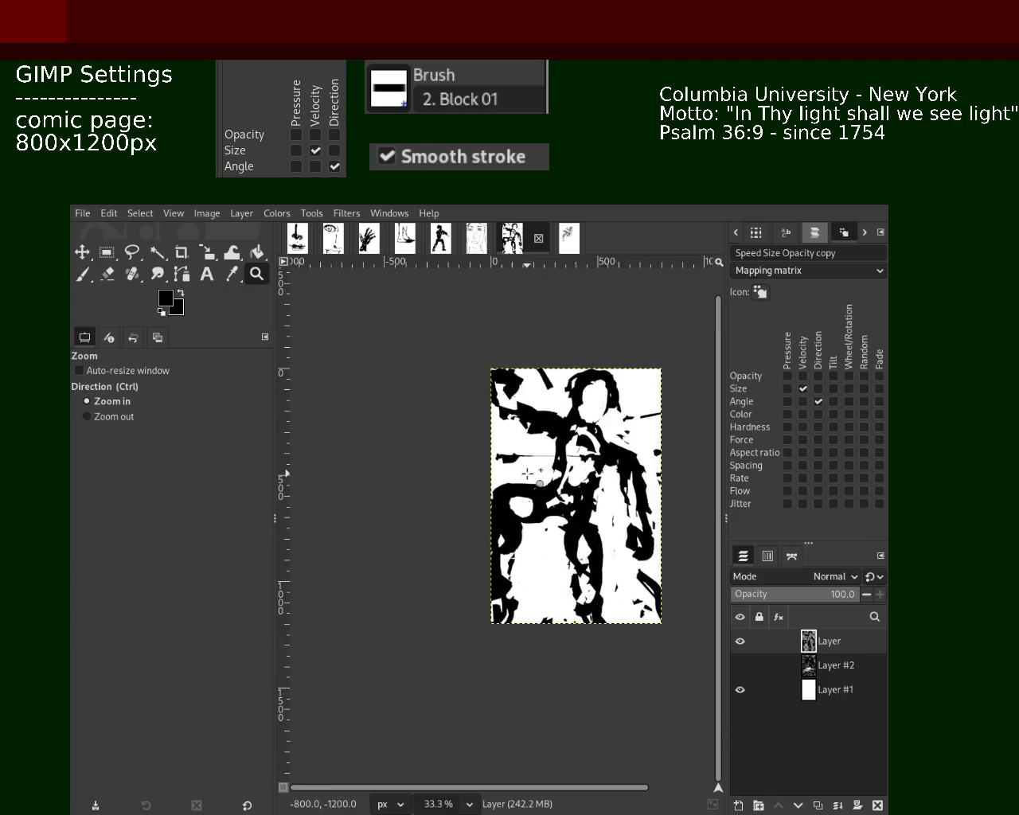
{"action": "scroll", "coordinate": [493, 510], "scroll_direction": "up", "scroll_amount": 2}
{"action": "key", "text": "shift+e"}
{"action": "left_click", "coordinate": [543, 575]}
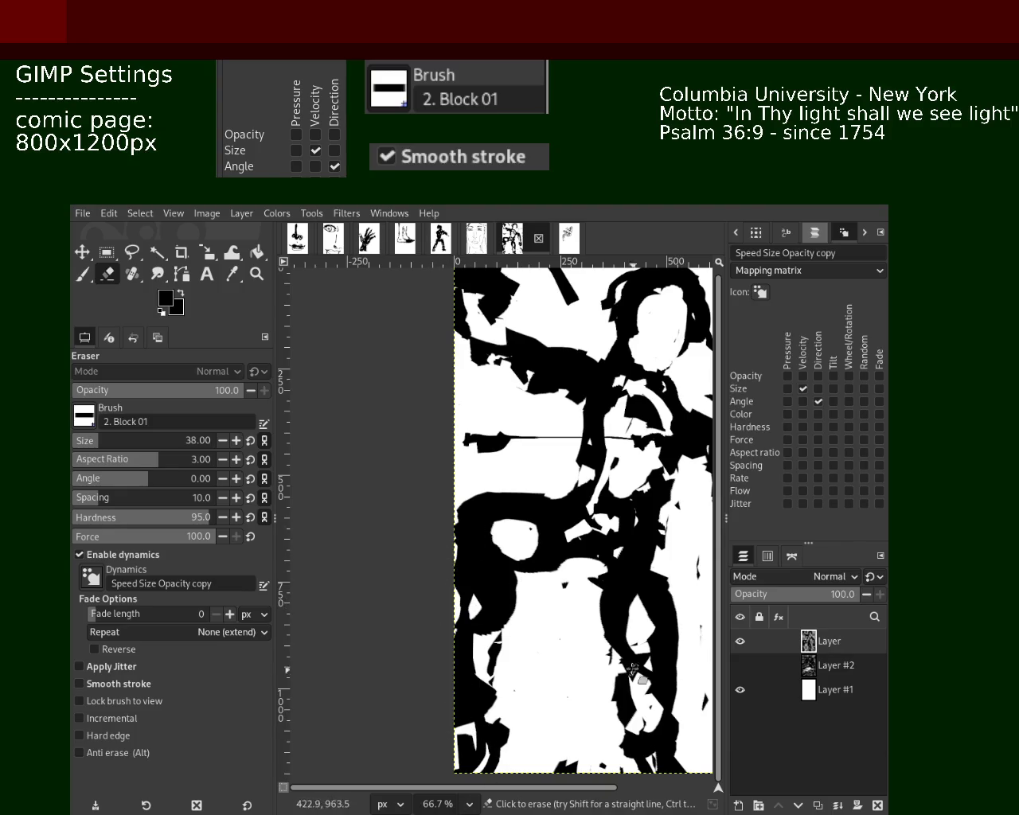
{"action": "left_click", "coordinate": [82, 254]}
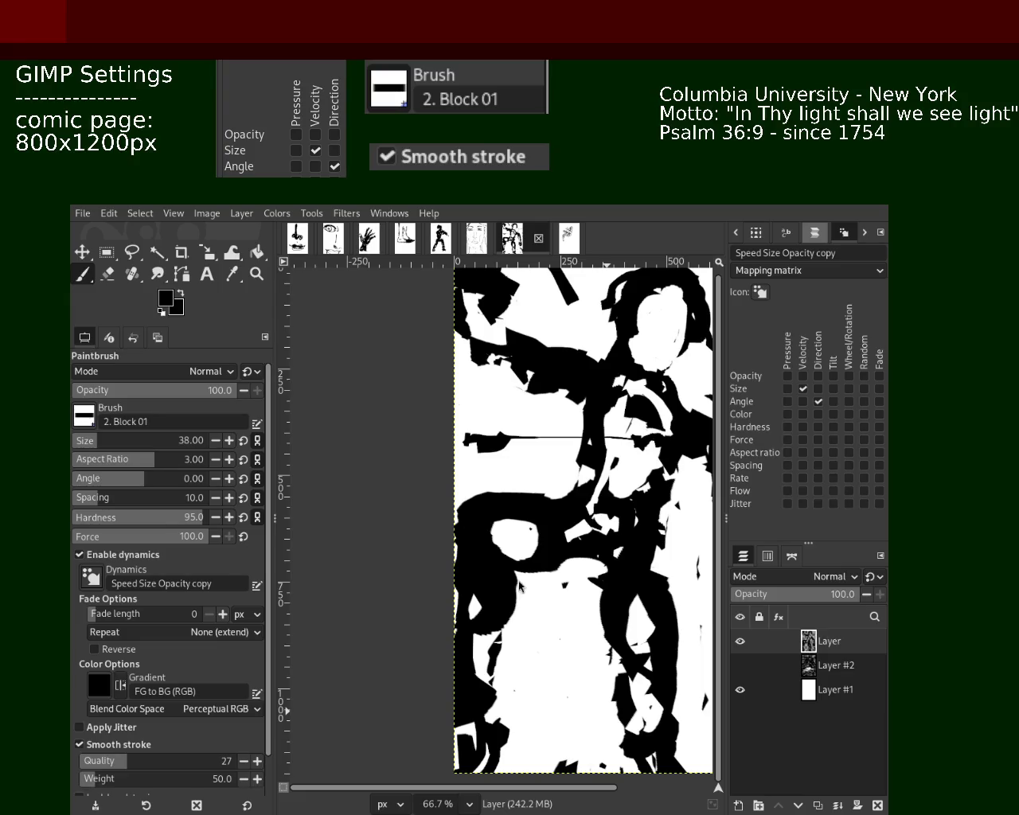
At 100% zoom, erase the ragged black edges around the lower white area and loop.
{"action": "left_click", "coordinate": [256, 274]}
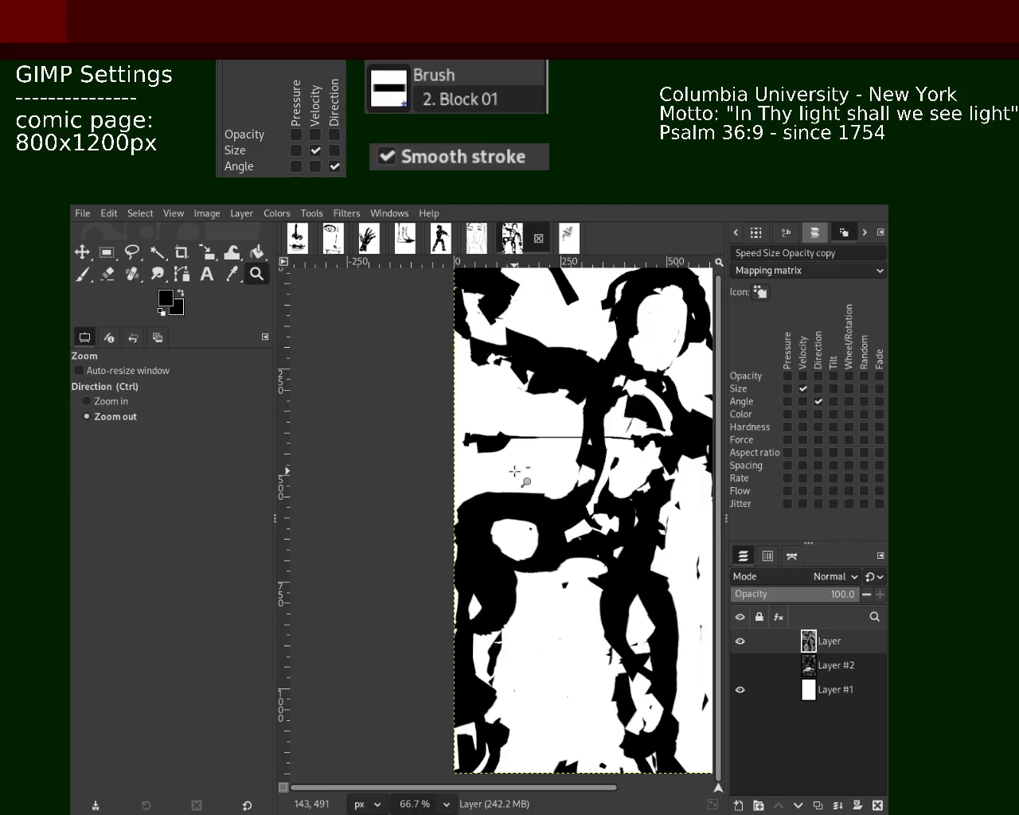
{"action": "scroll", "coordinate": [518, 472], "scroll_direction": "down", "scroll_amount": 3}
{"action": "left_click", "coordinate": [470, 549]}
{"action": "left_click", "coordinate": [414, 562]}
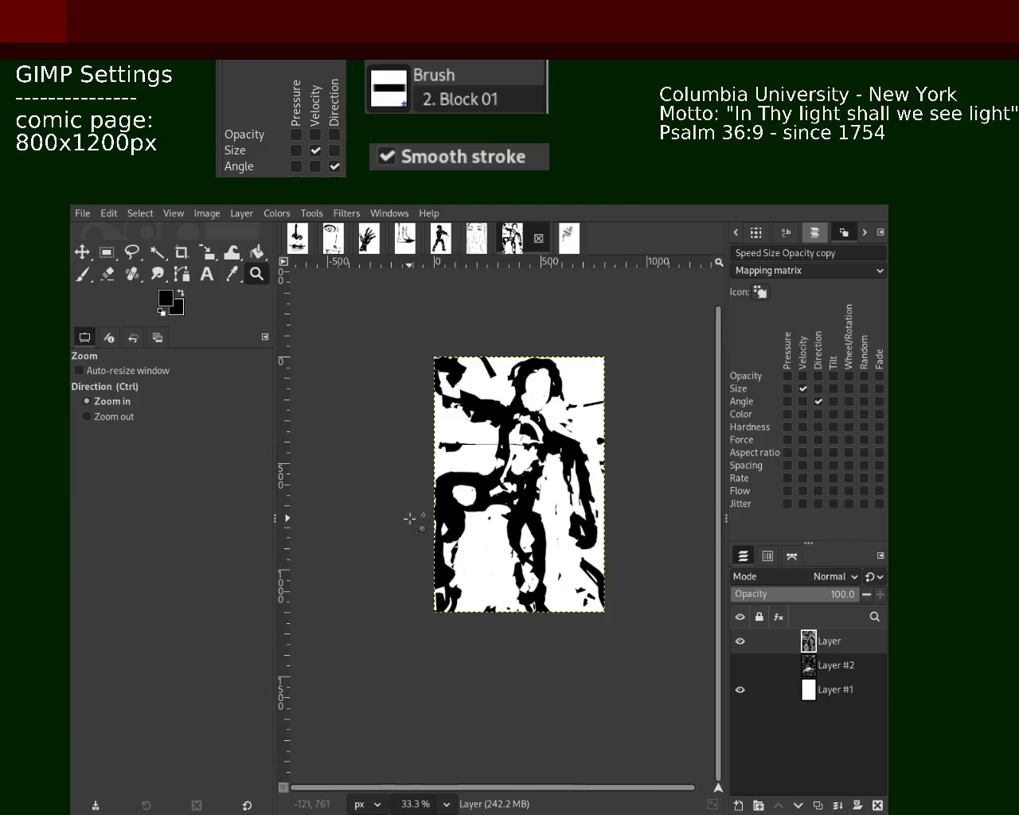
{"action": "left_click", "coordinate": [517, 573]}
{"action": "left_click", "coordinate": [556, 604]}
{"action": "left_click", "coordinate": [526, 543], "text": "ctrl"}
{"action": "left_click", "coordinate": [518, 498]}
{"action": "key", "text": "p"}
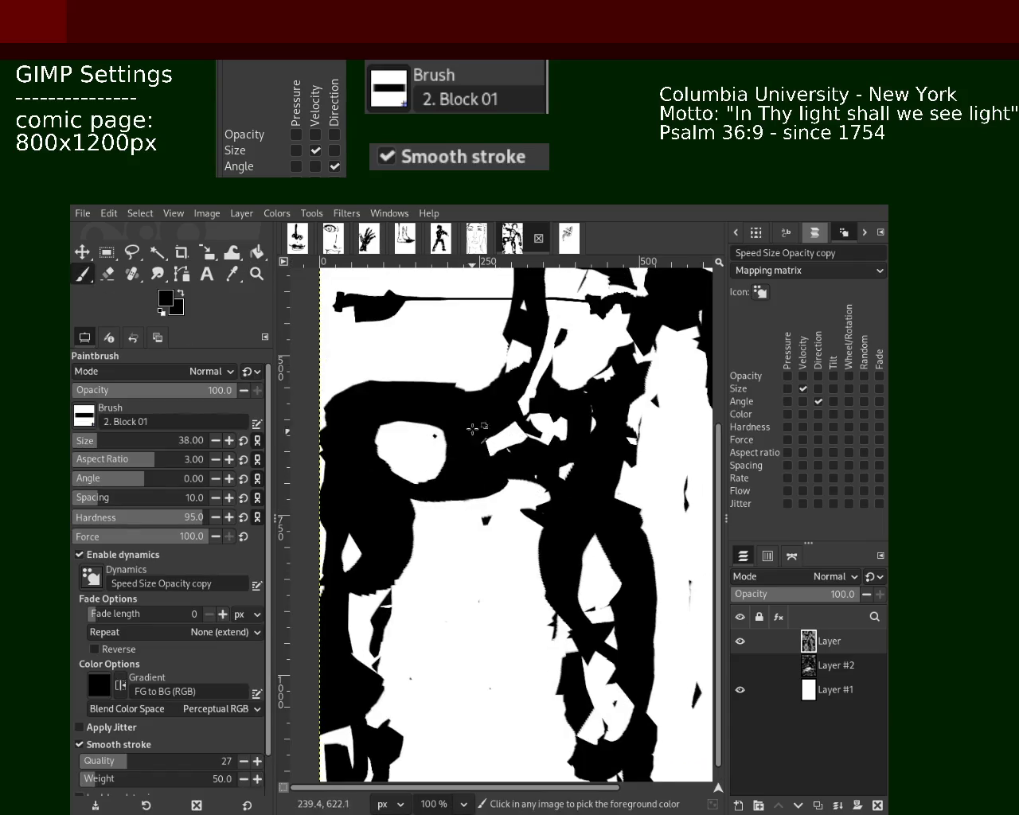
{"action": "left_click", "coordinate": [104, 273]}
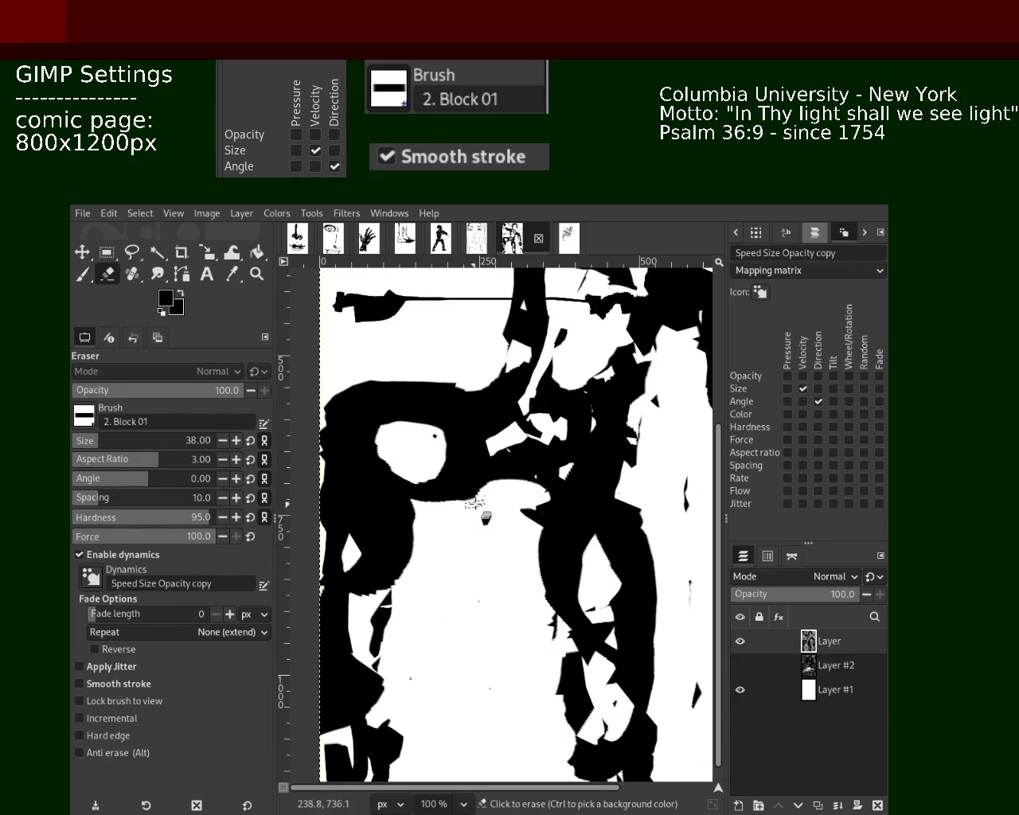
{"action": "left_click_drag", "start_coordinate": [475, 496], "coordinate": [394, 501]}
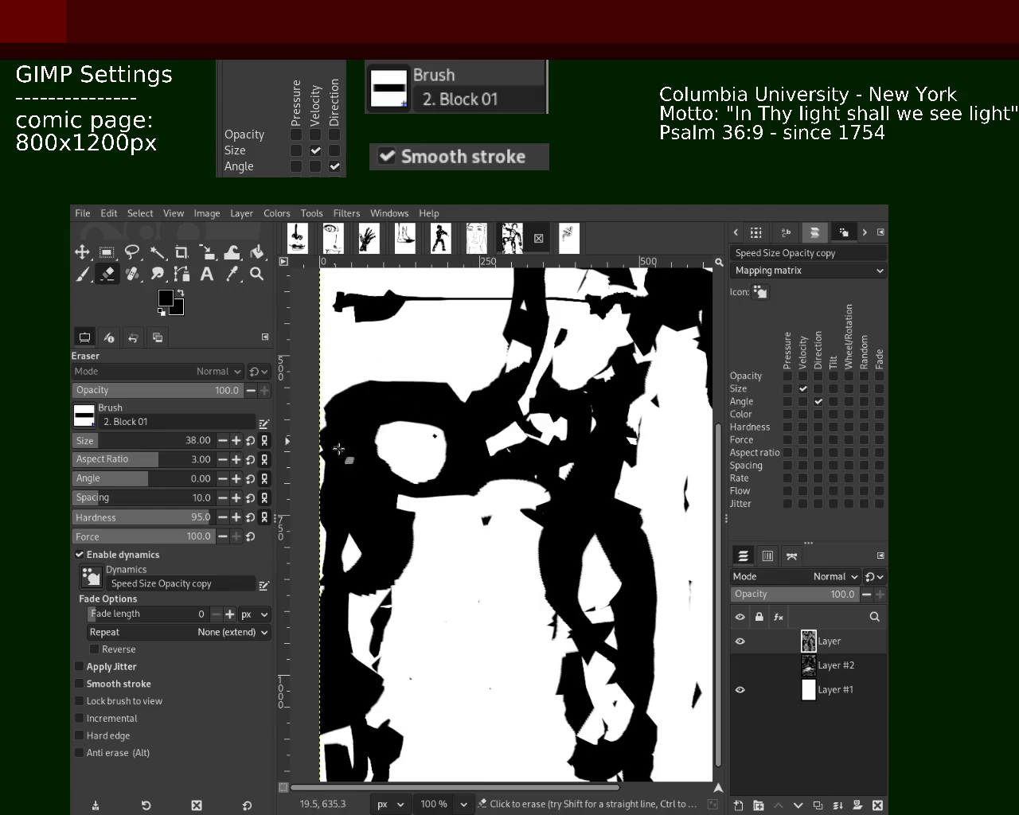
{"action": "left_click_drag", "start_coordinate": [343, 400], "coordinate": [346, 409]}
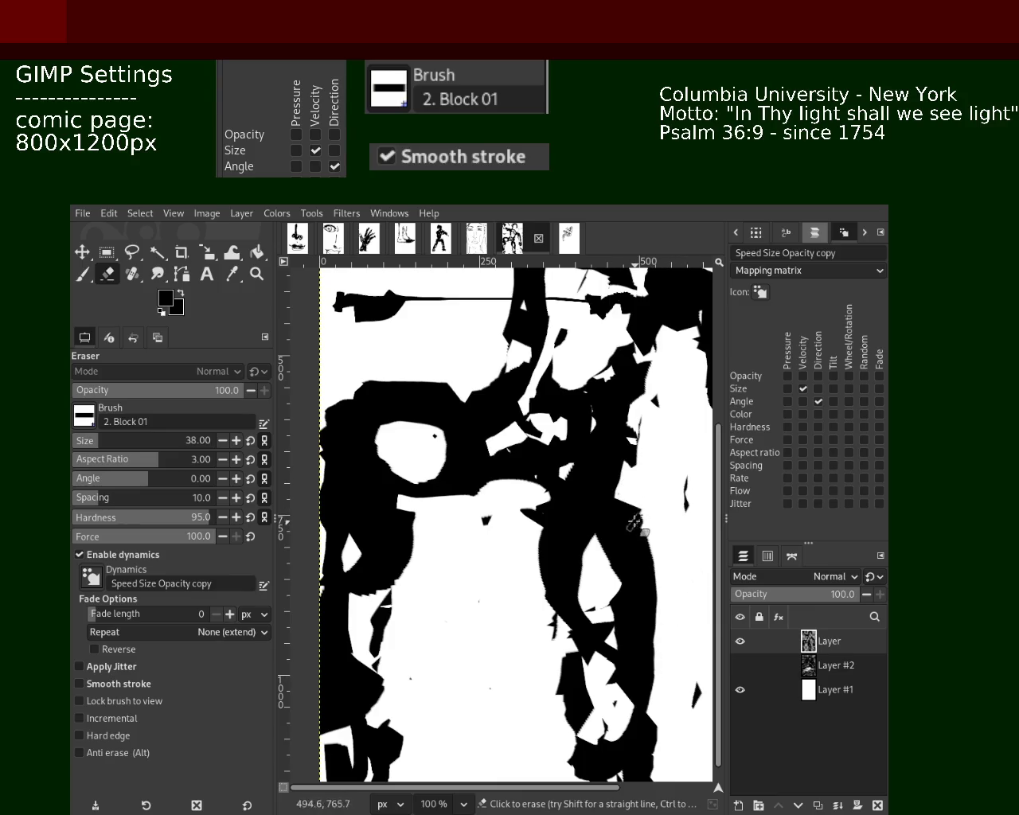
{"action": "left_click_drag", "start_coordinate": [547, 495], "coordinate": [537, 687]}
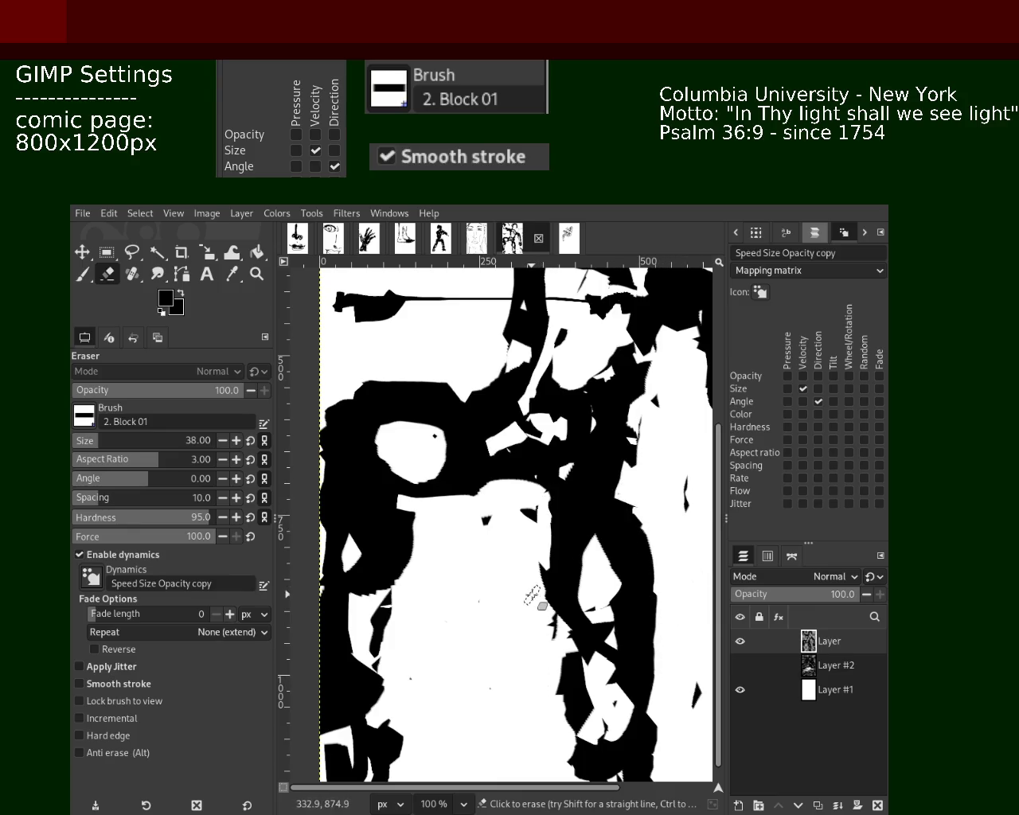
Erase the black area above the figure's looped arm.
{"action": "left_click", "coordinate": [255, 275]}
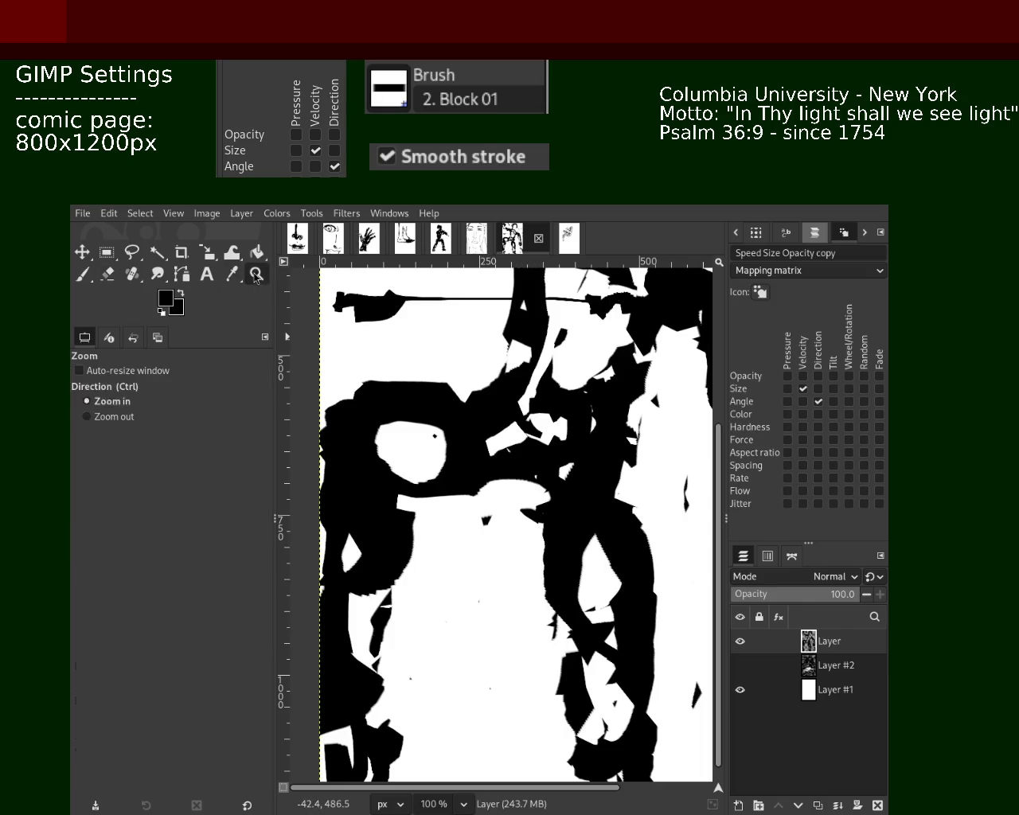
{"action": "left_click", "coordinate": [400, 406], "text": "ctrl"}
{"action": "left_click", "coordinate": [357, 423]}
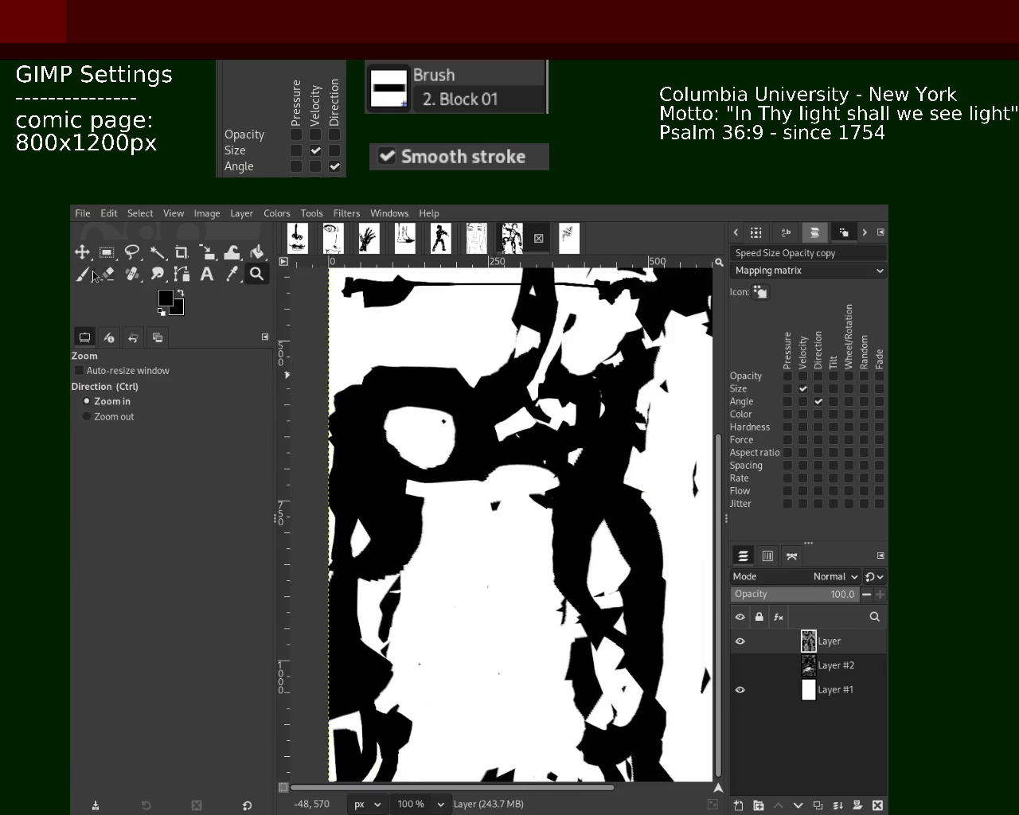
{"action": "left_click", "coordinate": [107, 273]}
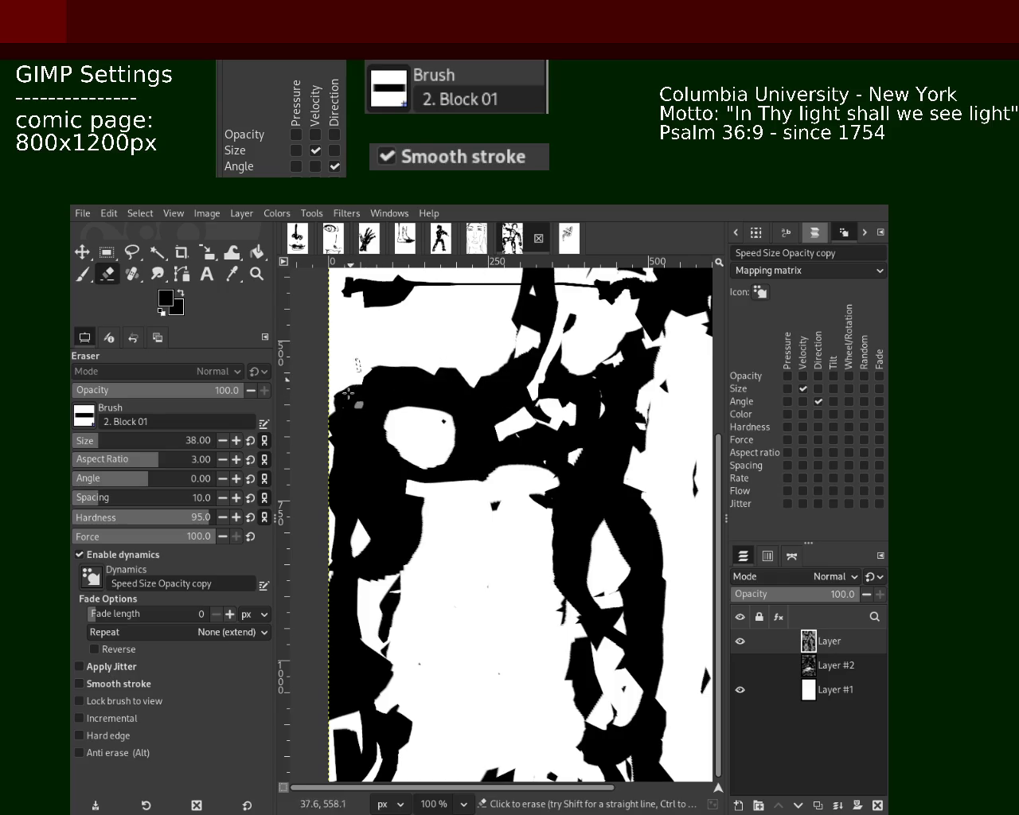
{"action": "left_click_drag", "start_coordinate": [470, 370], "coordinate": [348, 451]}
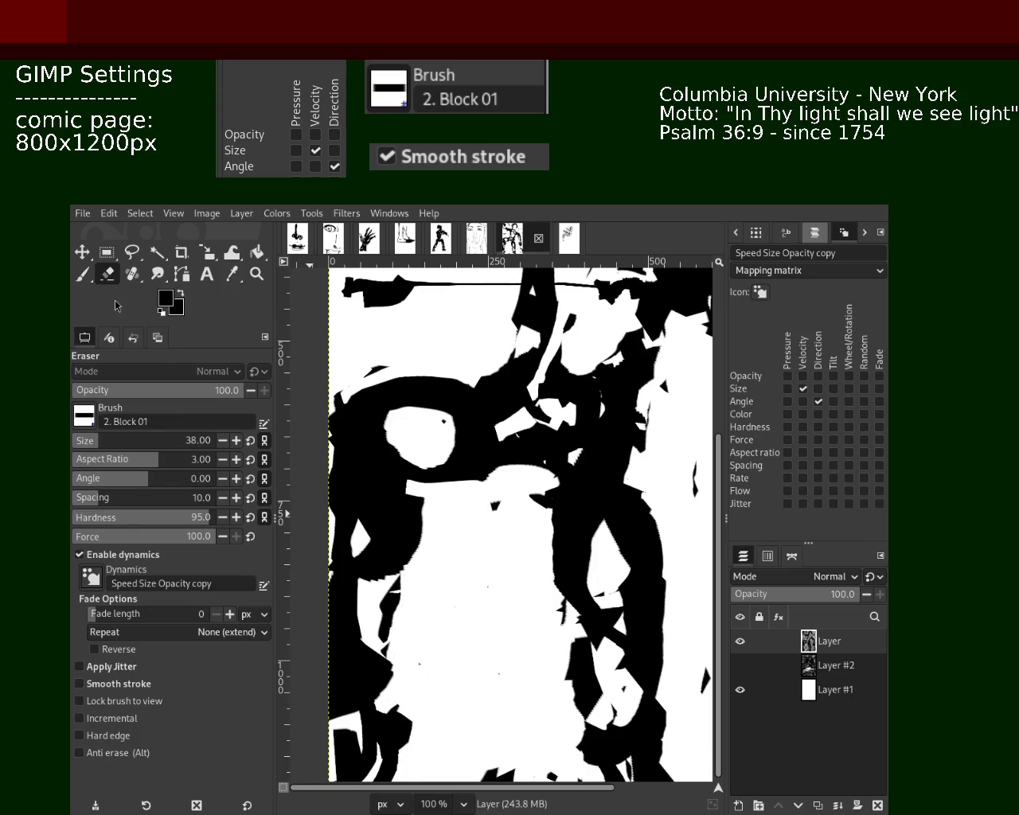
Zoom out to check the whole page, then back in near the head.
{"action": "left_click", "coordinate": [256, 274]}
{"action": "left_click", "coordinate": [405, 466], "text": "ctrl"}
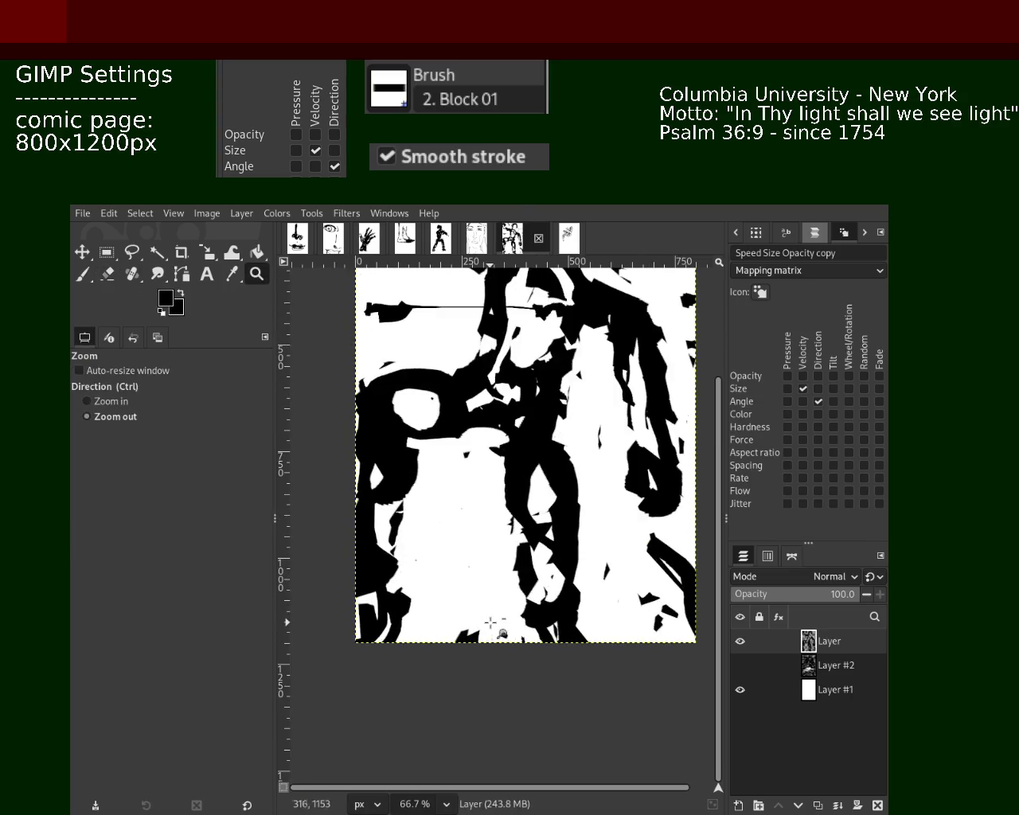
{"action": "left_click", "coordinate": [532, 587], "text": "ctrl"}
{"action": "double_click", "coordinate": [494, 430]}
{"action": "left_click", "coordinate": [539, 461]}
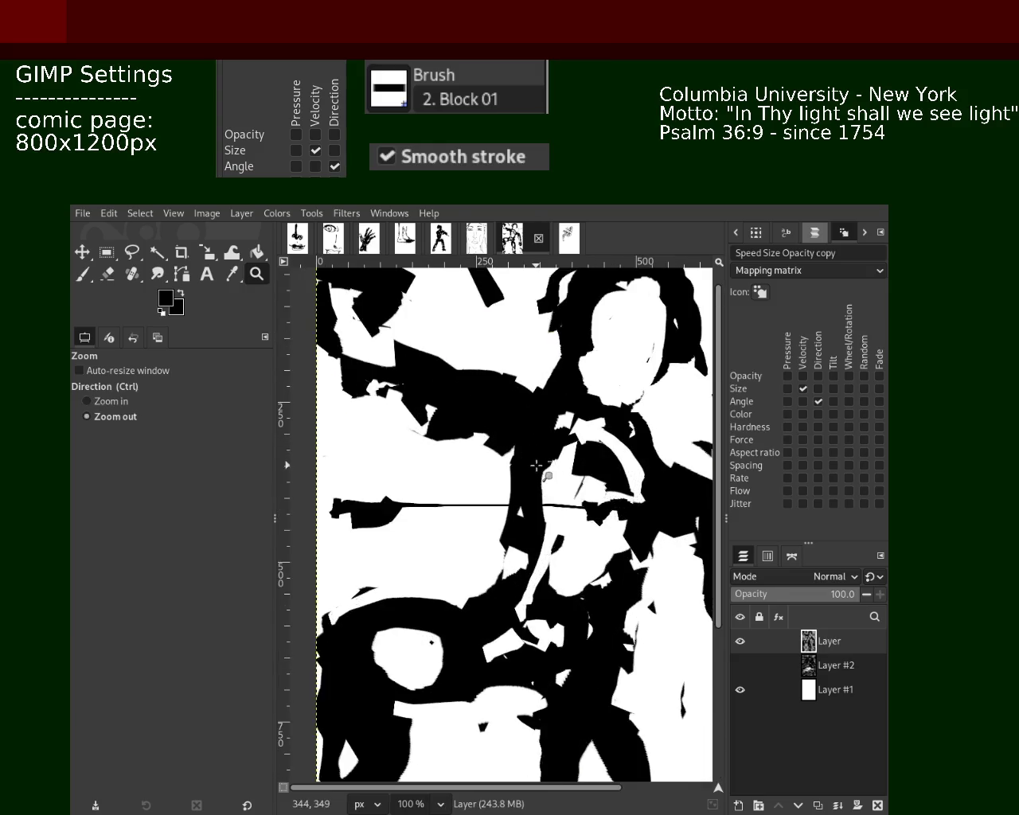
{"action": "left_click_drag", "start_coordinate": [465, 430], "coordinate": [499, 425]}
{"action": "left_click", "coordinate": [454, 432]}
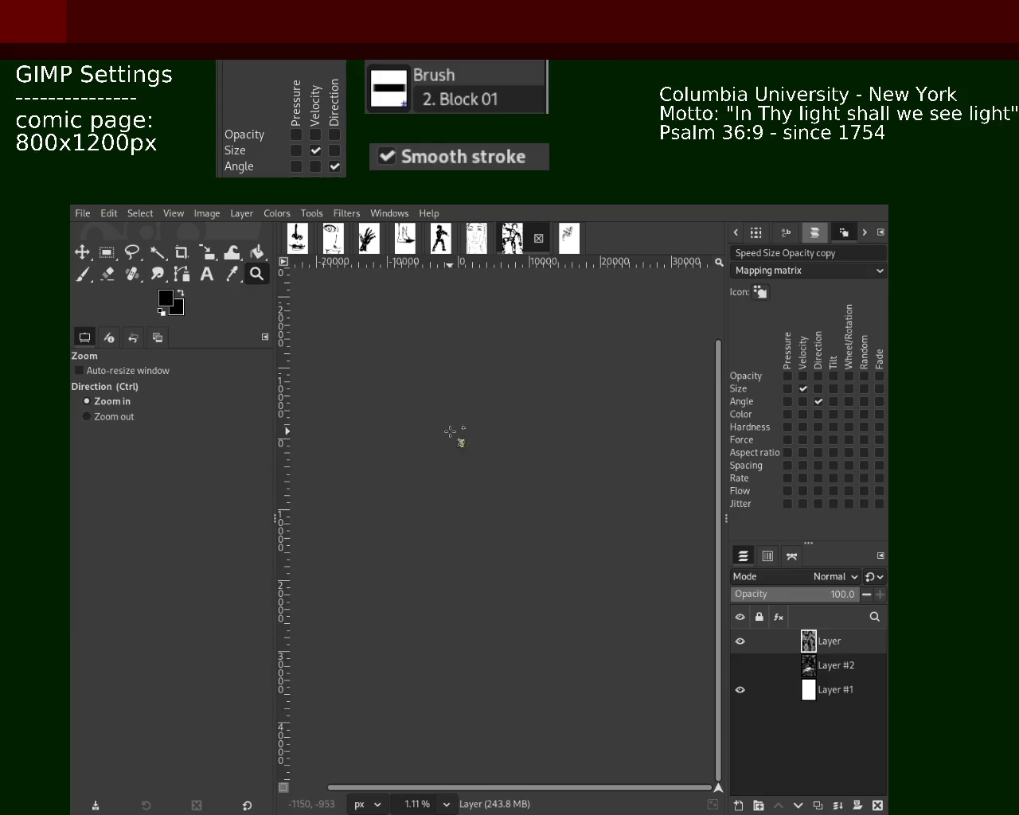
At 100% zoom, erase black near the page's top-left corner.
{"action": "key", "text": "1"}
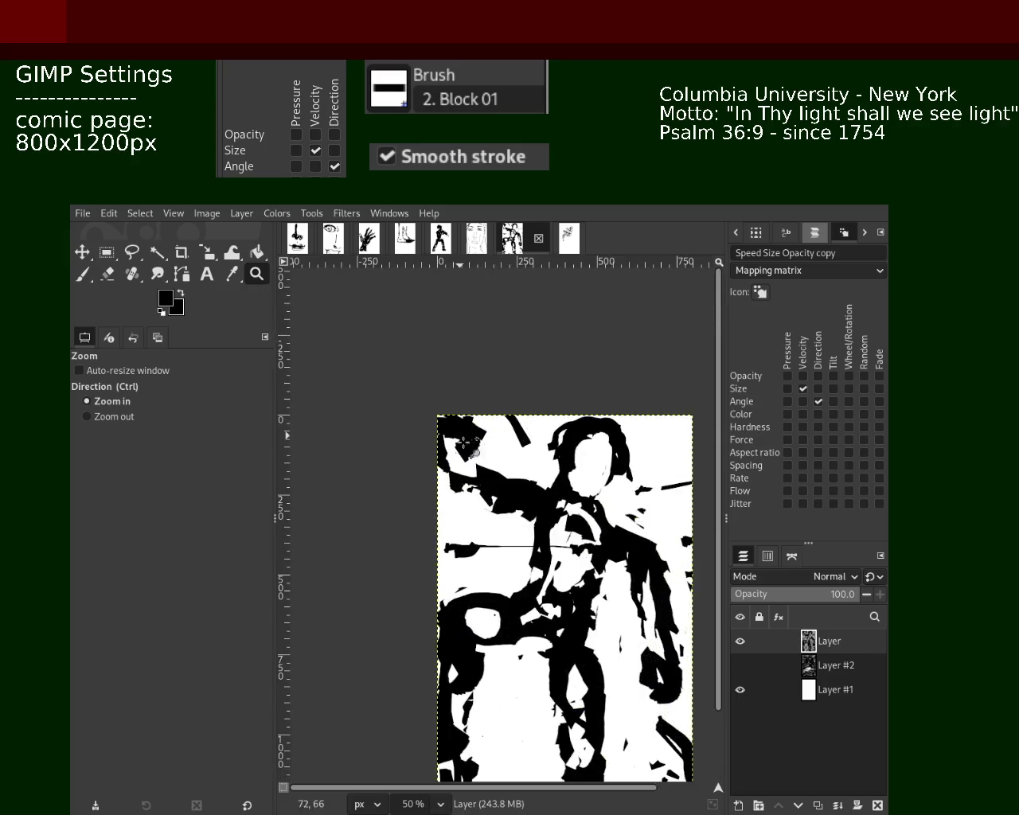
{"action": "key", "text": "shift+e"}
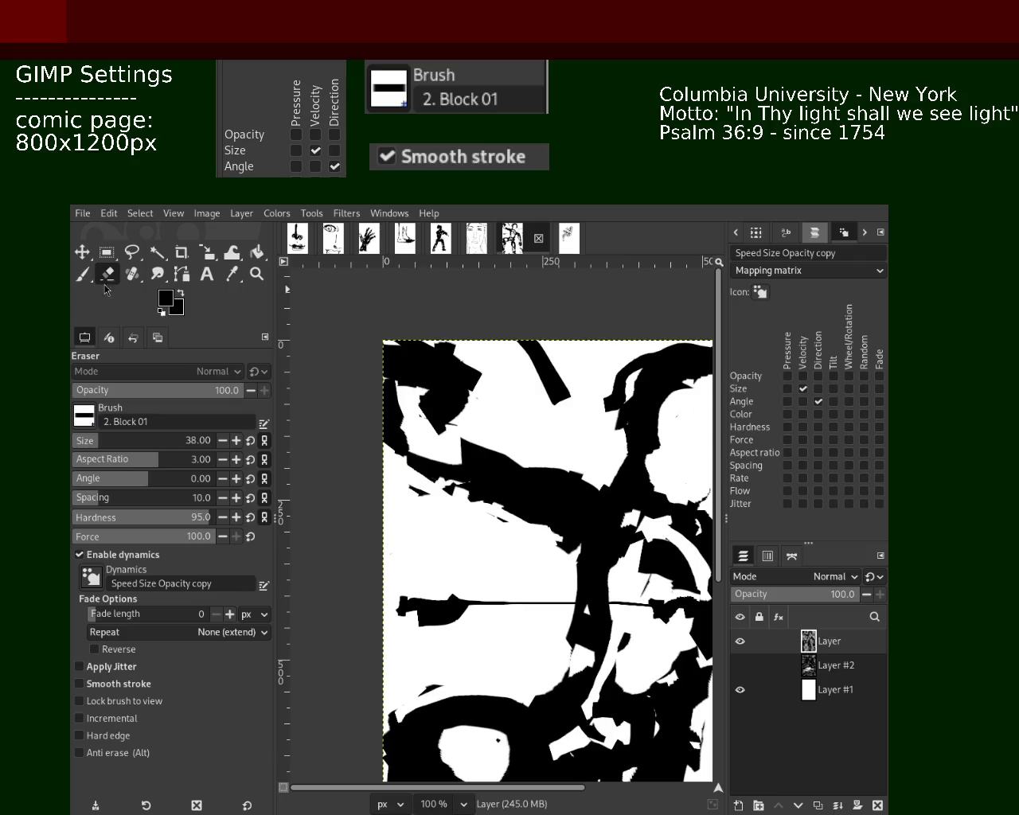
{"action": "key", "text": "p"}
{"action": "key", "text": "shift+e"}
{"action": "left_click_drag", "start_coordinate": [476, 408], "coordinate": [418, 350]}
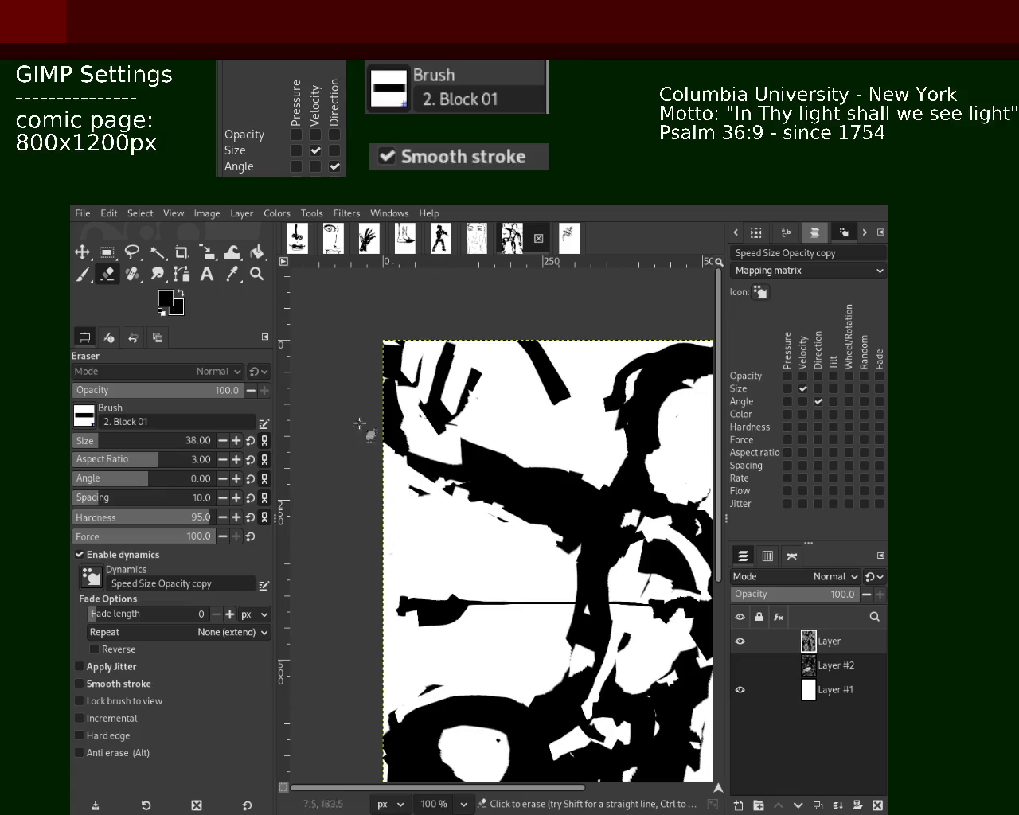
Paint black block strokes down the upper-left edge, redrawing one after an undo.
{"action": "left_click", "coordinate": [83, 253]}
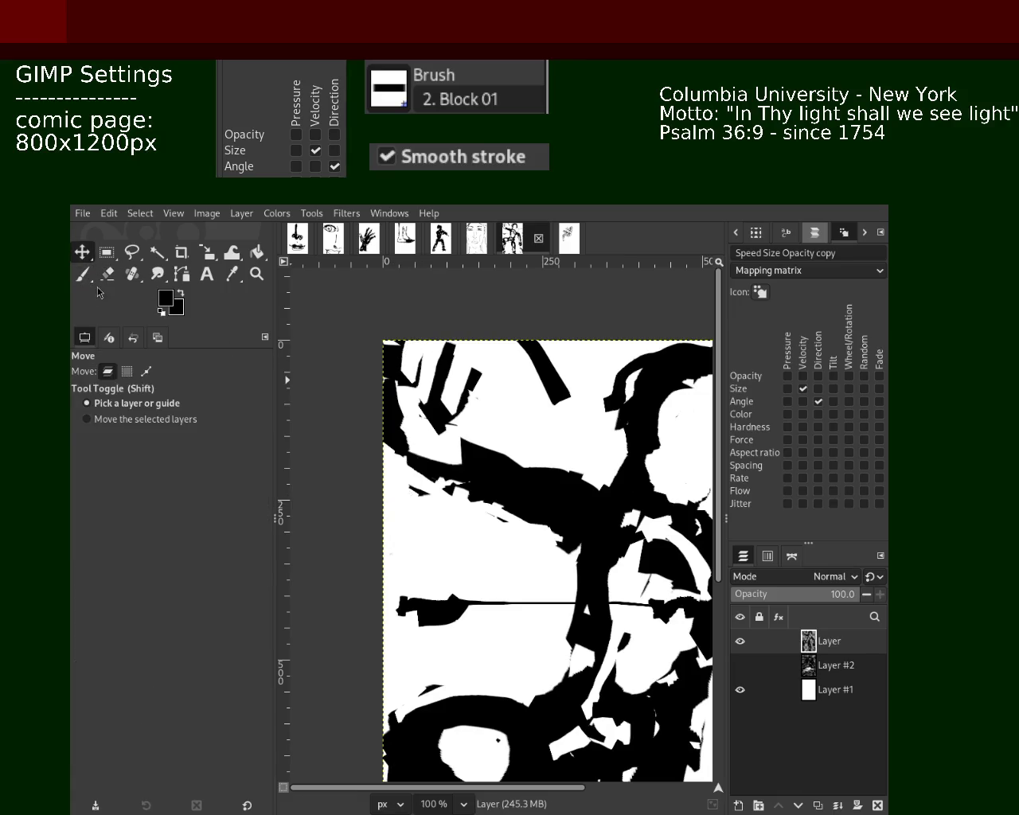
{"action": "left_click_drag", "start_coordinate": [414, 419], "coordinate": [406, 471]}
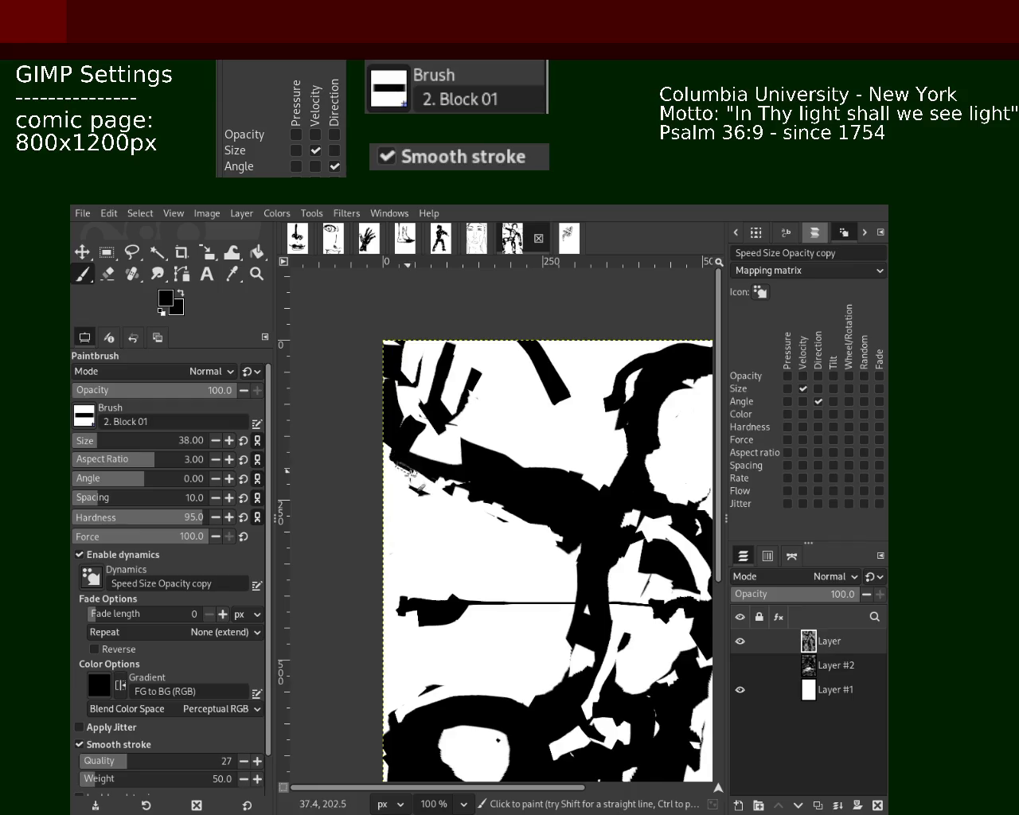
{"action": "left_click_drag", "start_coordinate": [402, 374], "coordinate": [398, 460]}
{"action": "key", "text": "ctrl+z"}
{"action": "left_click_drag", "start_coordinate": [418, 358], "coordinate": [374, 514]}
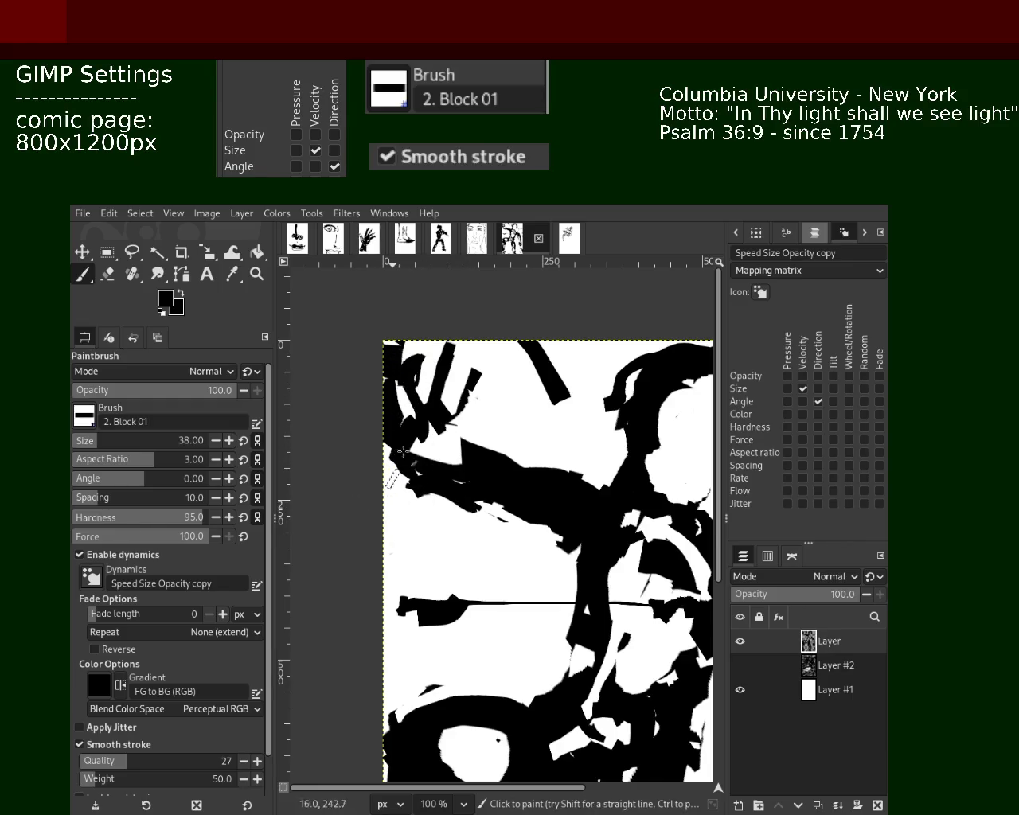
Switch to white and cut a white stroke across the black shape.
{"action": "key", "text": "x"}
{"action": "left_click_drag", "start_coordinate": [465, 471], "coordinate": [390, 478]}
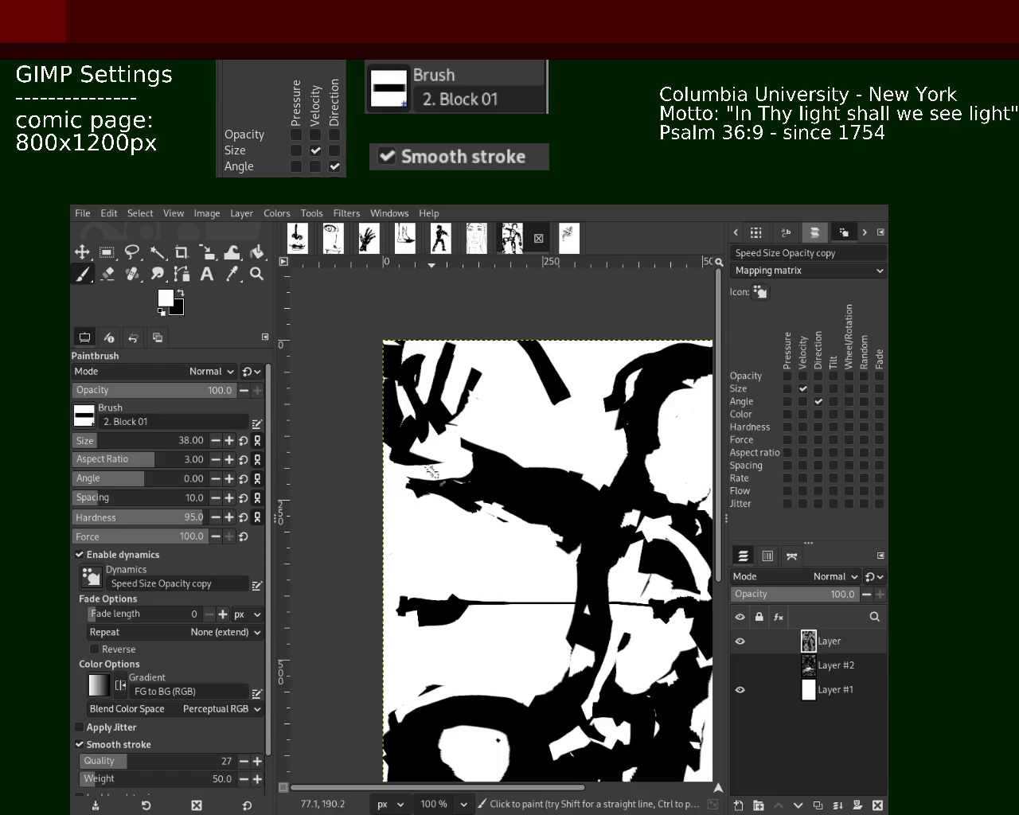
{"action": "left_click", "coordinate": [256, 274]}
{"action": "scroll", "coordinate": [450, 504], "scroll_direction": "down", "scroll_amount": 4}
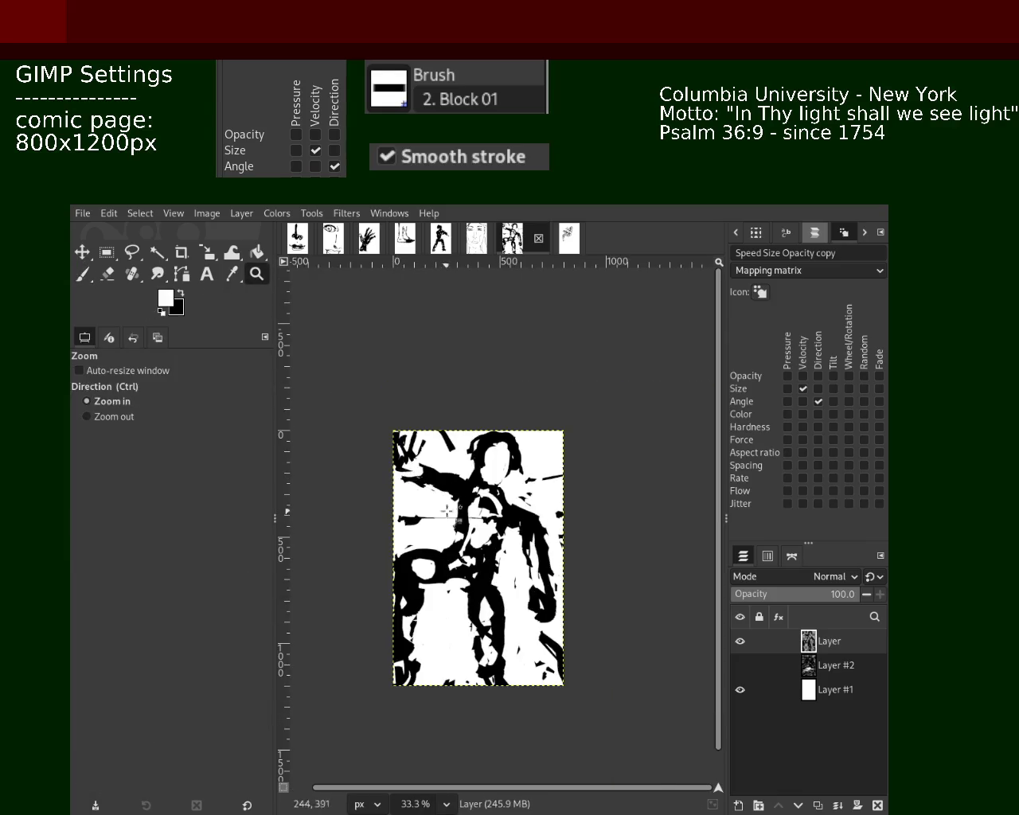
Return to the Paintbrush with black as the painting colour.
{"action": "scroll", "coordinate": [450, 505], "scroll_direction": "up", "scroll_amount": 2}
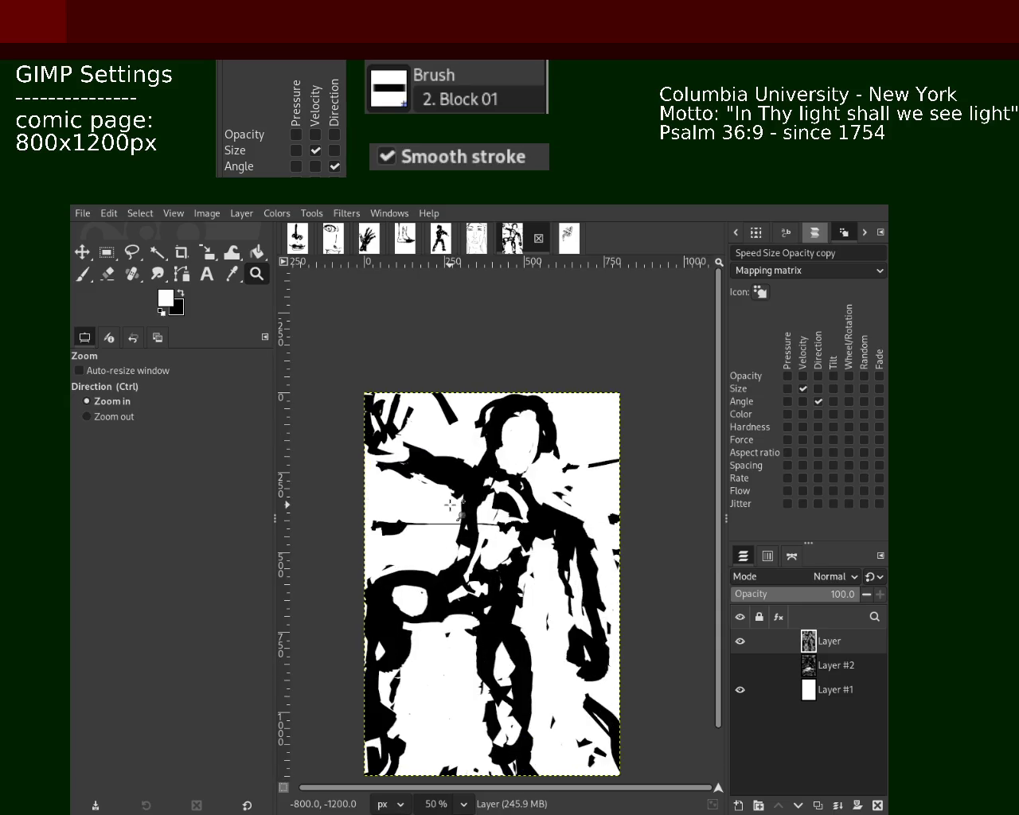
{"action": "scroll", "coordinate": [450, 504], "scroll_direction": "down", "scroll_amount": 1}
{"action": "scroll", "coordinate": [505, 477], "scroll_direction": "up", "scroll_amount": 1}
{"action": "scroll", "coordinate": [529, 593], "scroll_direction": "up", "scroll_amount": 1}
{"action": "key", "text": "p"}
{"action": "key", "text": "x"}
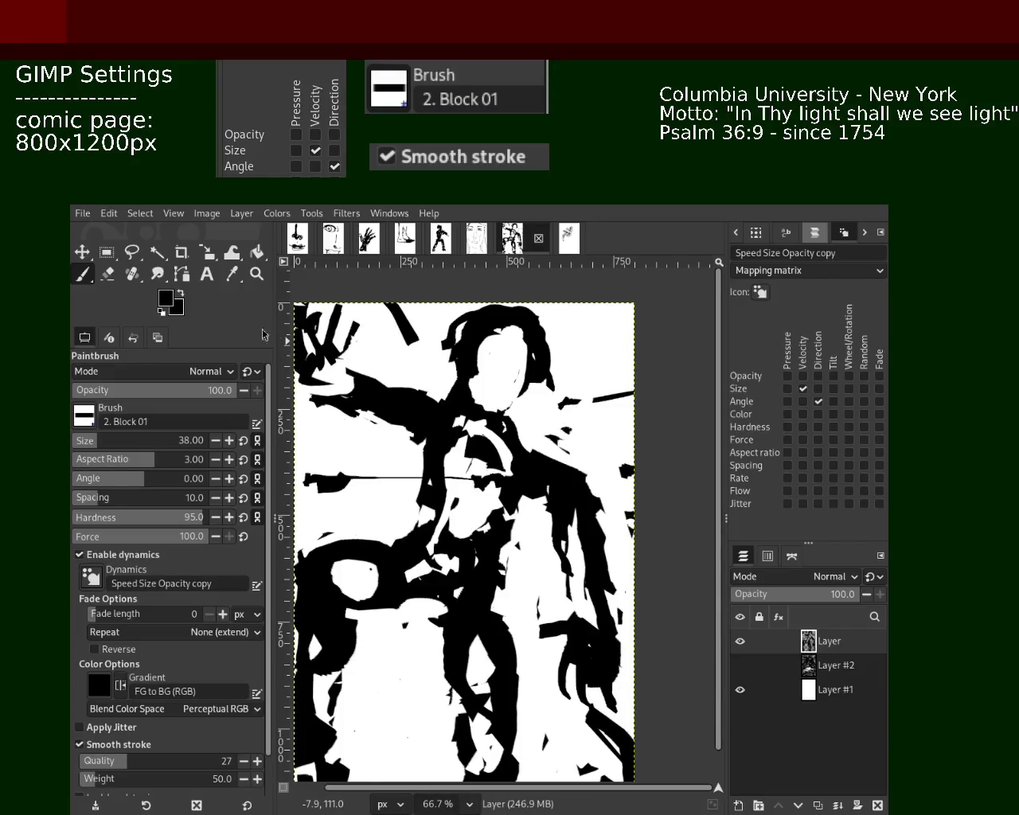
Zoom around the page and settle in close on the figure's lower middle.
{"action": "left_click", "coordinate": [257, 274]}
{"action": "scroll", "coordinate": [561, 485], "scroll_direction": "down", "scroll_amount": 1}
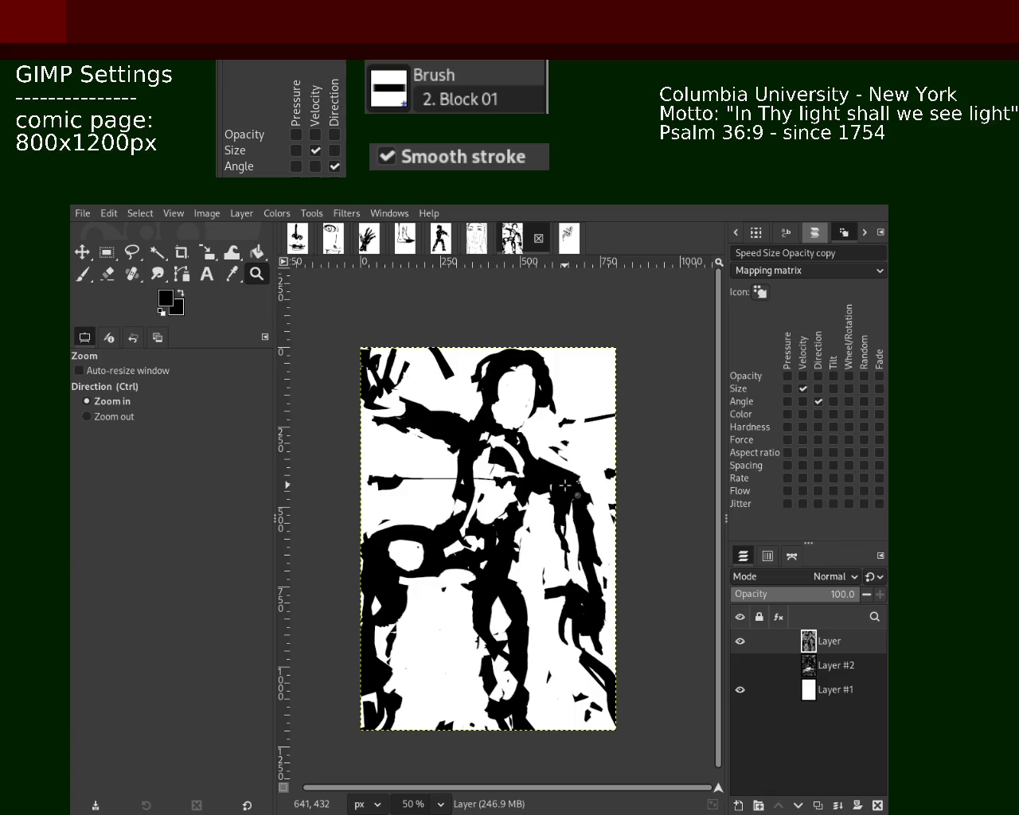
{"action": "left_click", "coordinate": [522, 477], "text": "ctrl"}
{"action": "left_click", "coordinate": [388, 468]}
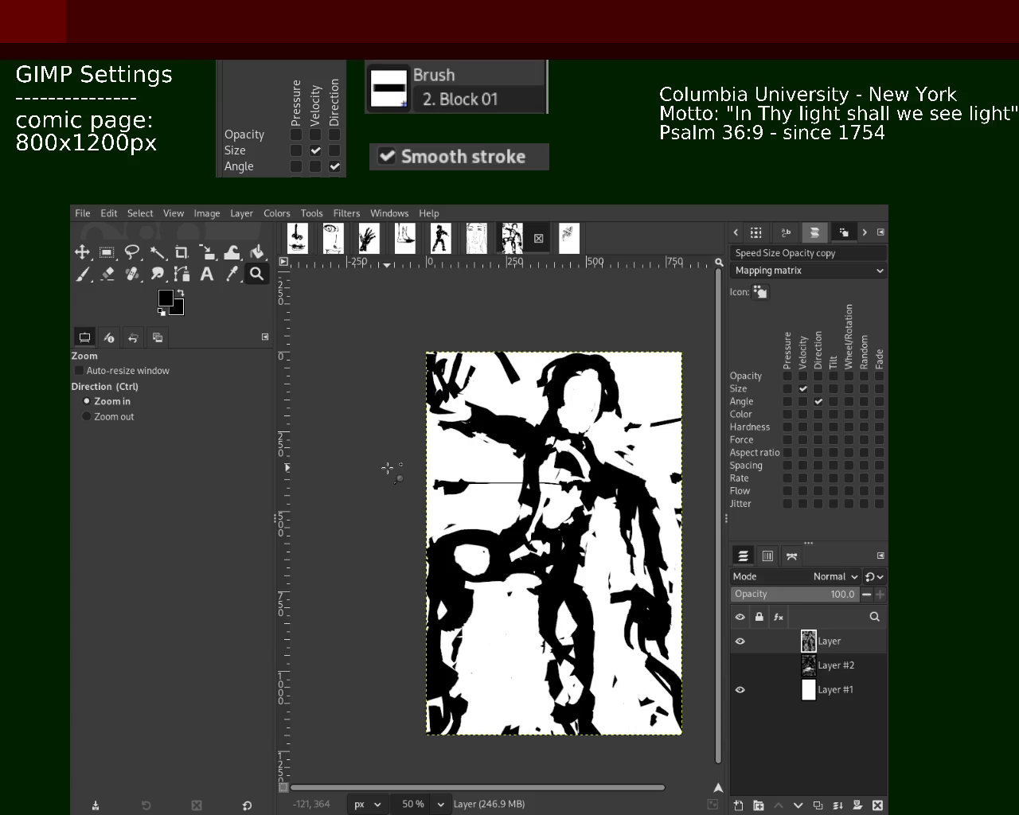
{"action": "left_click", "coordinate": [545, 428], "text": "ctrl"}
{"action": "left_click", "coordinate": [518, 404]}
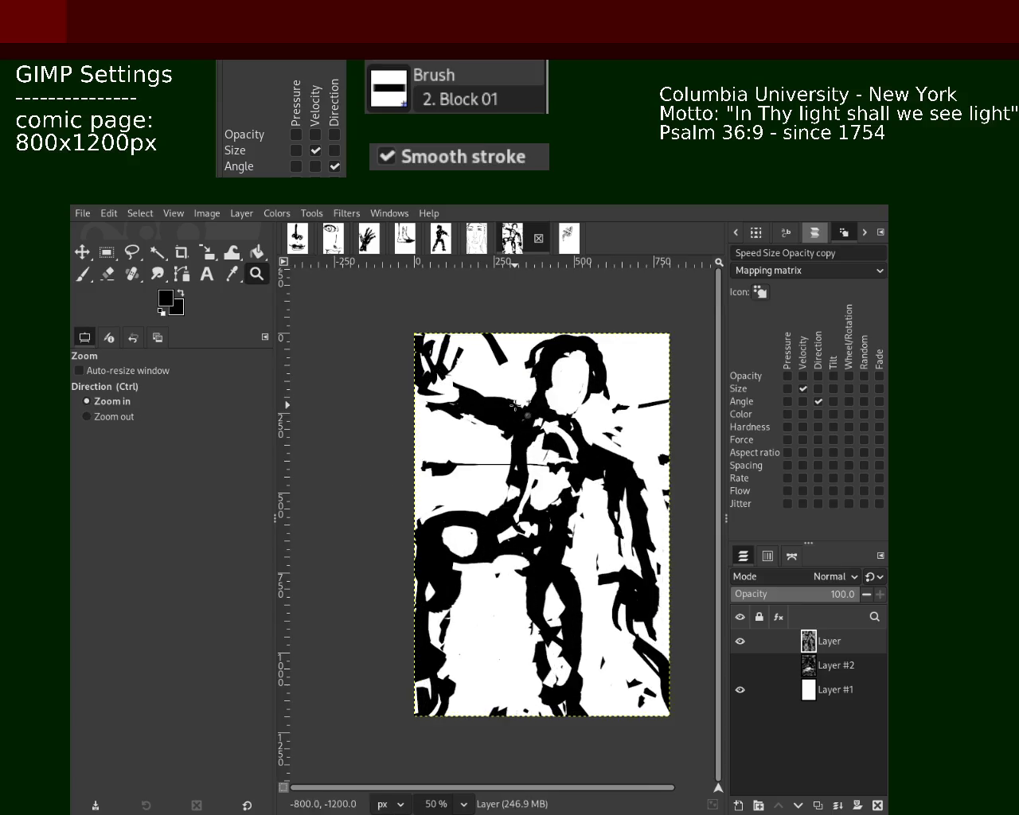
{"action": "left_click", "coordinate": [546, 626]}
{"action": "left_click", "coordinate": [554, 659], "text": "ctrl"}
{"action": "left_click", "coordinate": [536, 634]}
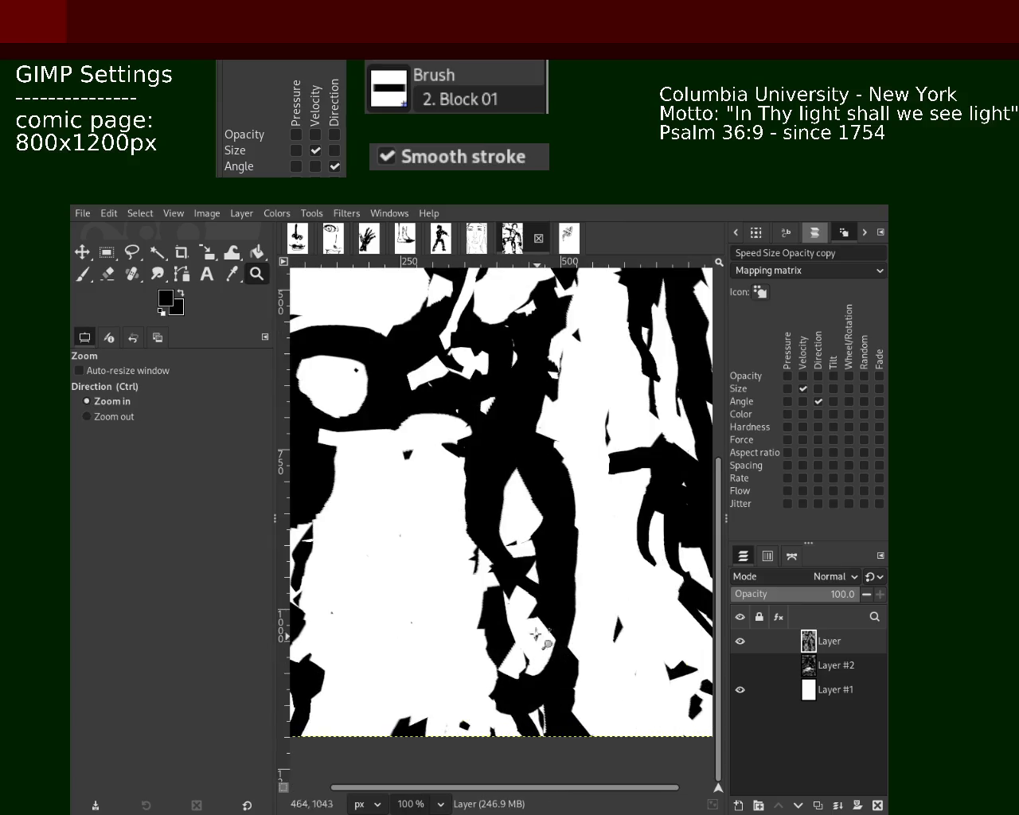
{"action": "left_click_drag", "start_coordinate": [464, 594], "coordinate": [514, 675]}
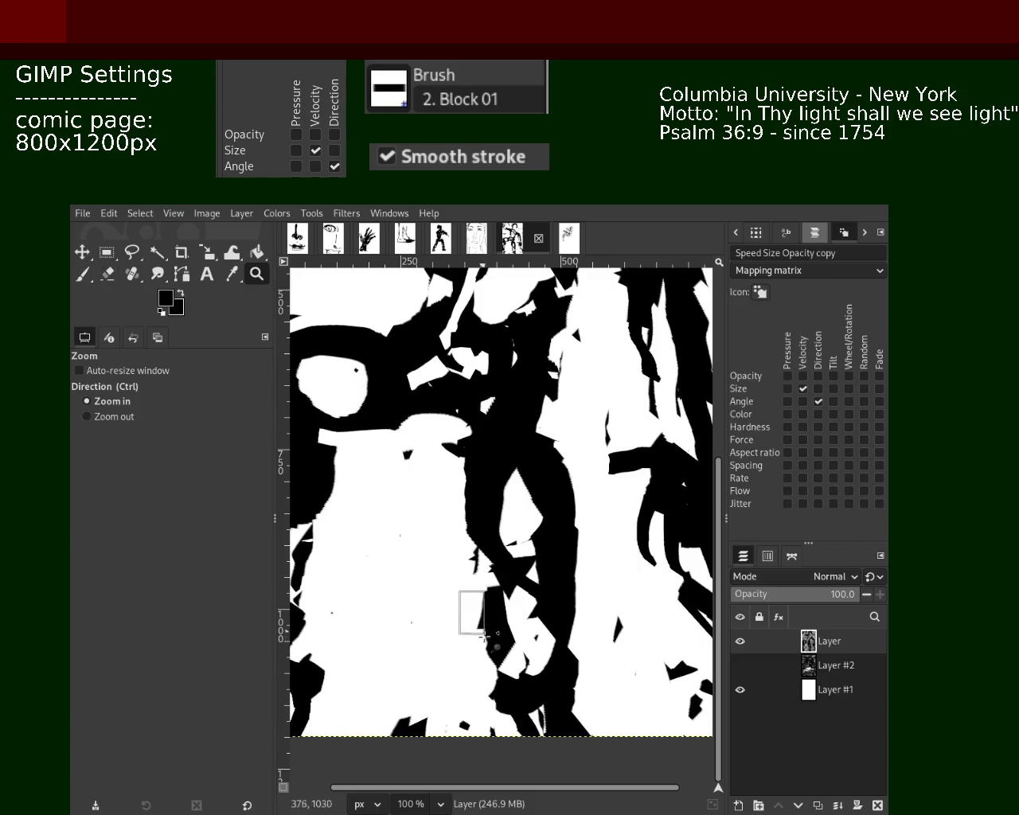
{"action": "left_click", "coordinate": [497, 542], "text": "ctrl"}
{"action": "left_click", "coordinate": [502, 533], "text": "ctrl"}
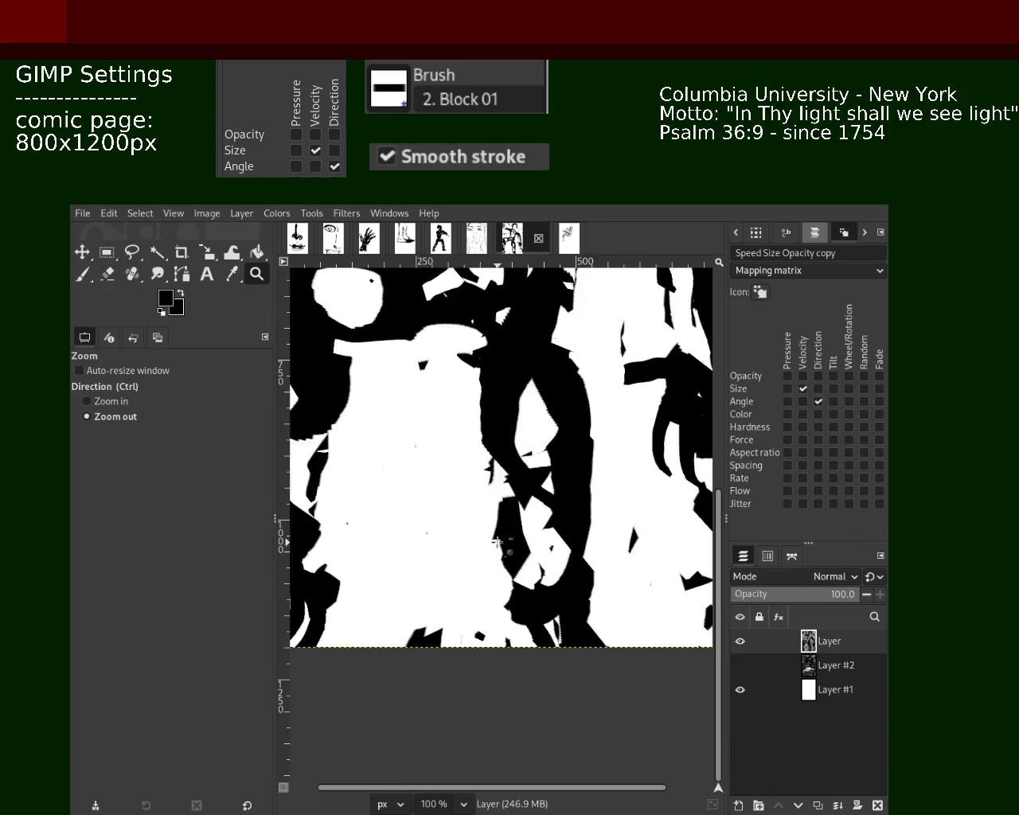
{"action": "left_click", "coordinate": [516, 507]}
{"action": "left_click", "coordinate": [442, 484], "text": "ctrl"}
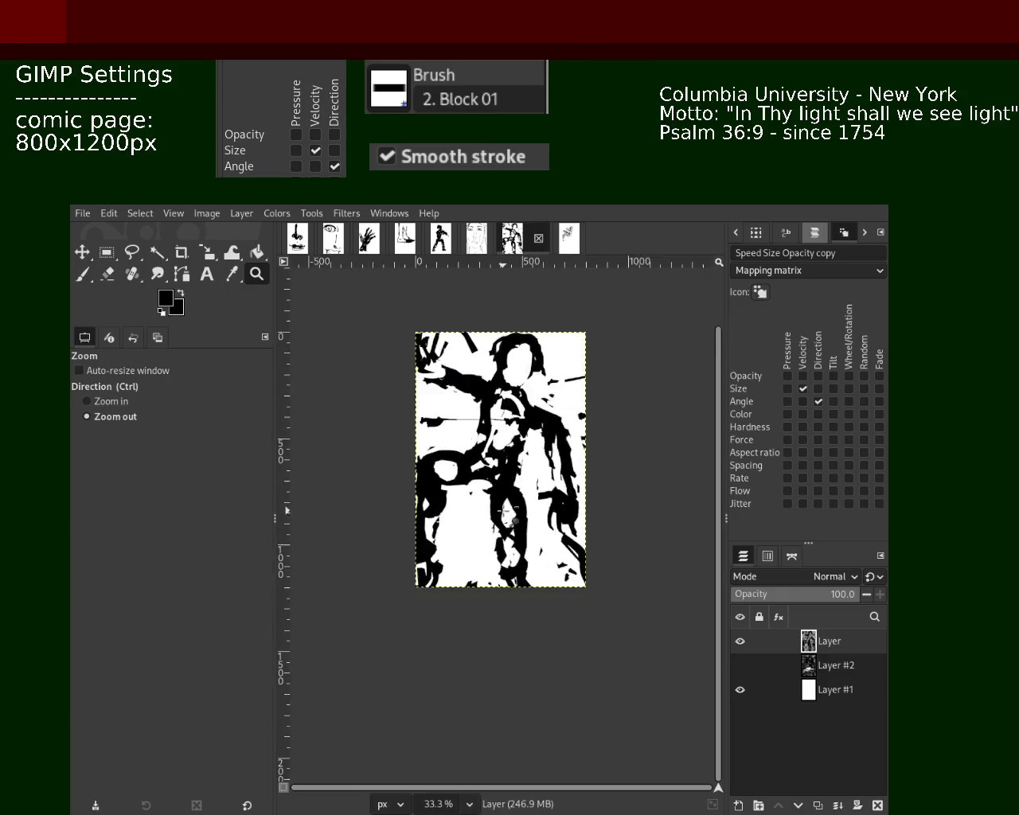
{"action": "left_click", "coordinate": [442, 484]}
Erase a thin strip down the lower figure, undoing the extra stroke.
{"action": "left_click", "coordinate": [107, 274]}
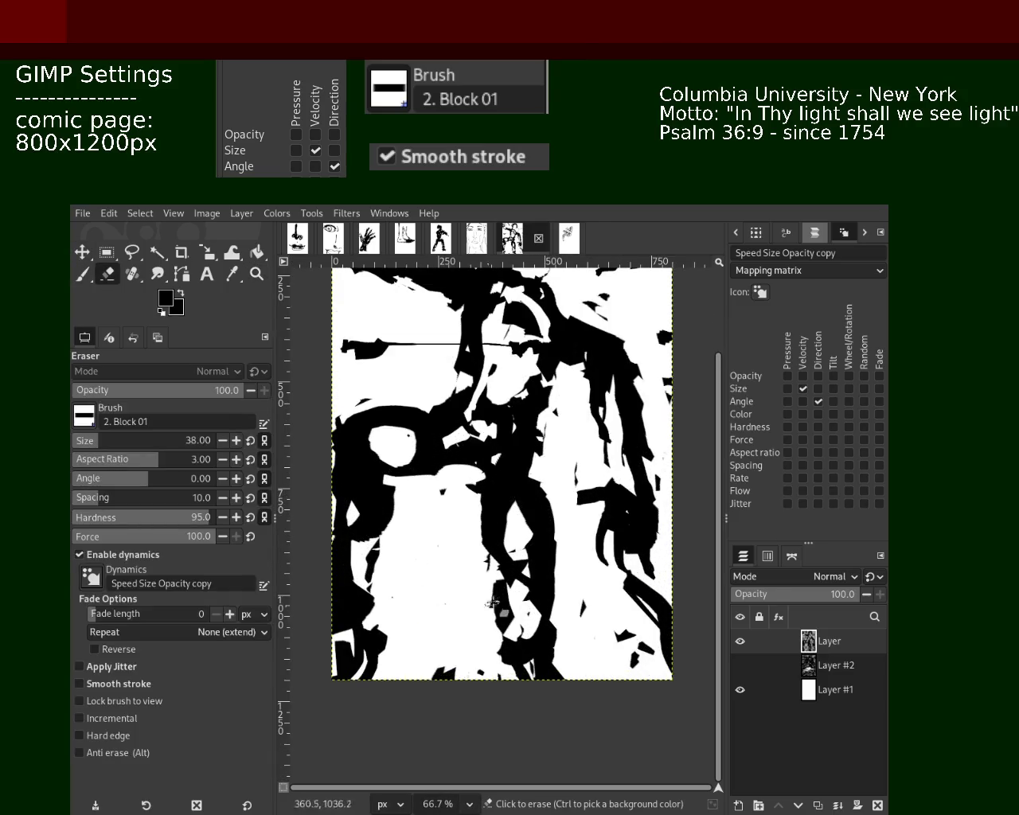
{"action": "left_click_drag", "start_coordinate": [539, 549], "coordinate": [548, 609]}
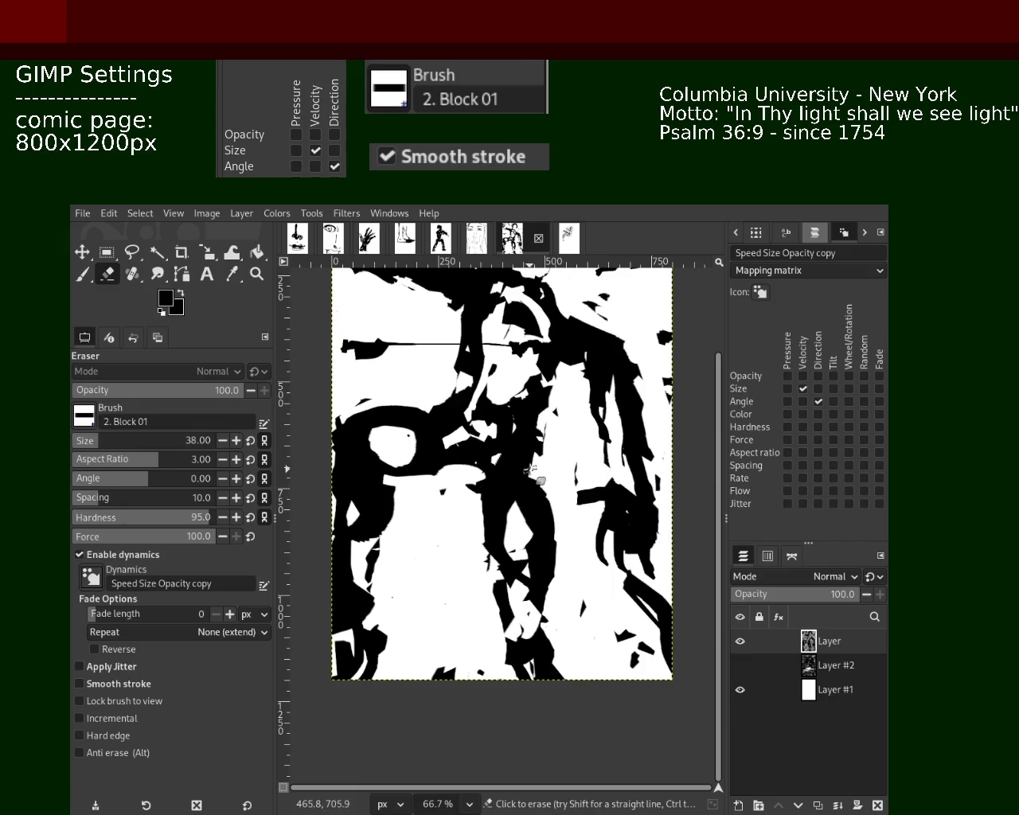
{"action": "left_click_drag", "start_coordinate": [527, 467], "coordinate": [552, 565]}
{"action": "key", "text": "ctrl+z"}
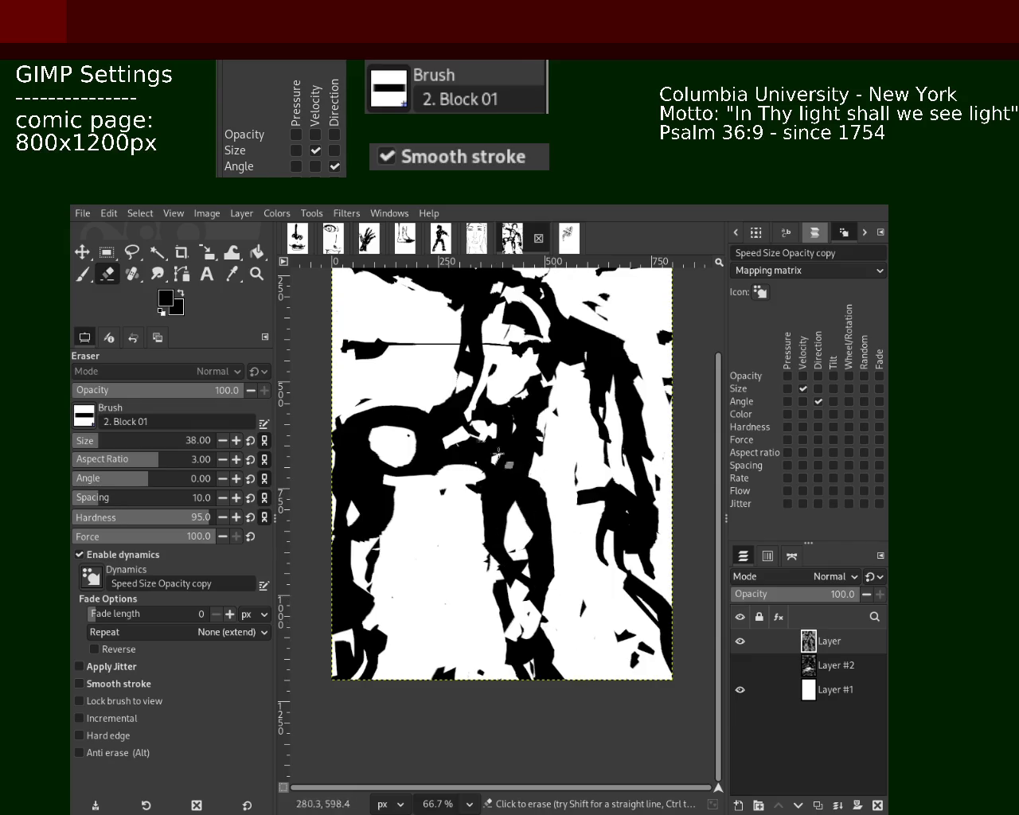
{"action": "left_click", "coordinate": [257, 274]}
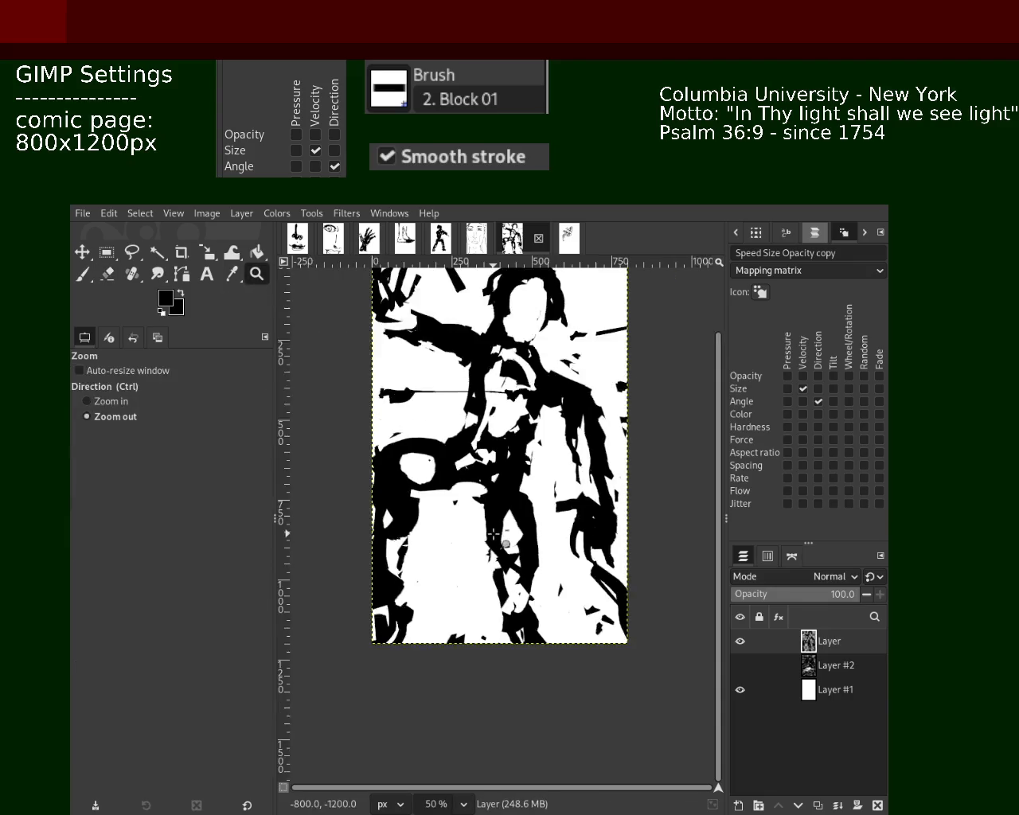
Erase the horizontal black strips above the round loop.
{"action": "left_click", "coordinate": [107, 274]}
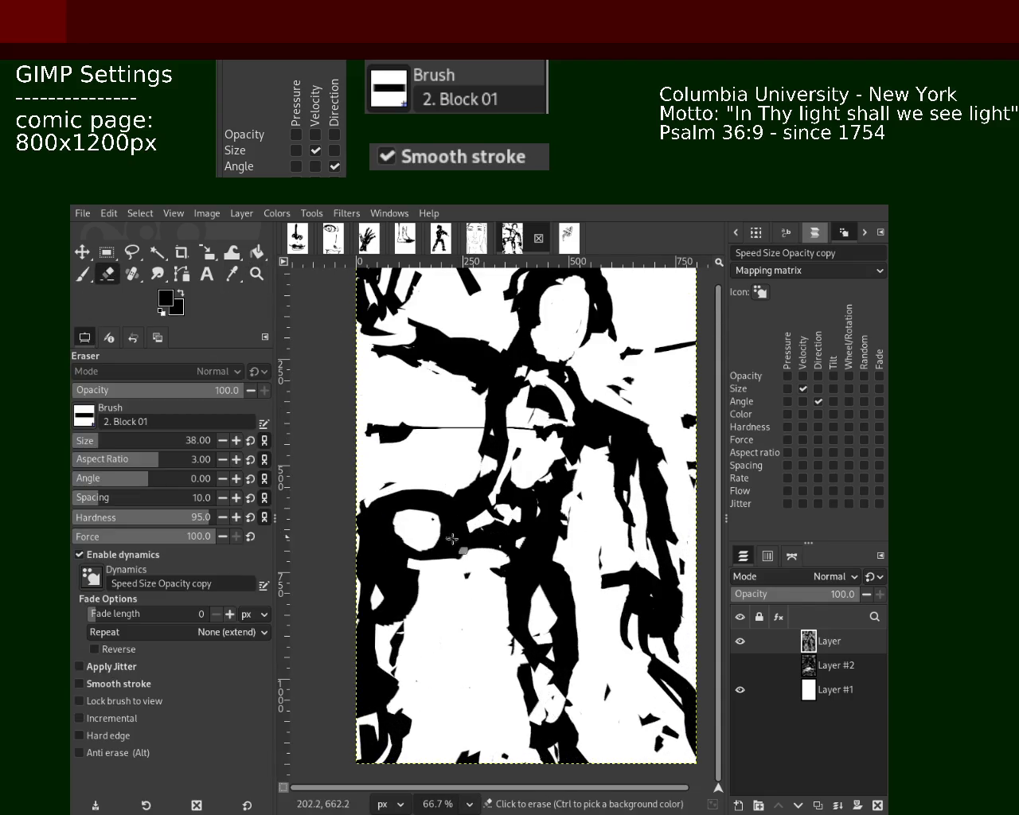
{"action": "left_click_drag", "start_coordinate": [449, 495], "coordinate": [372, 495]}
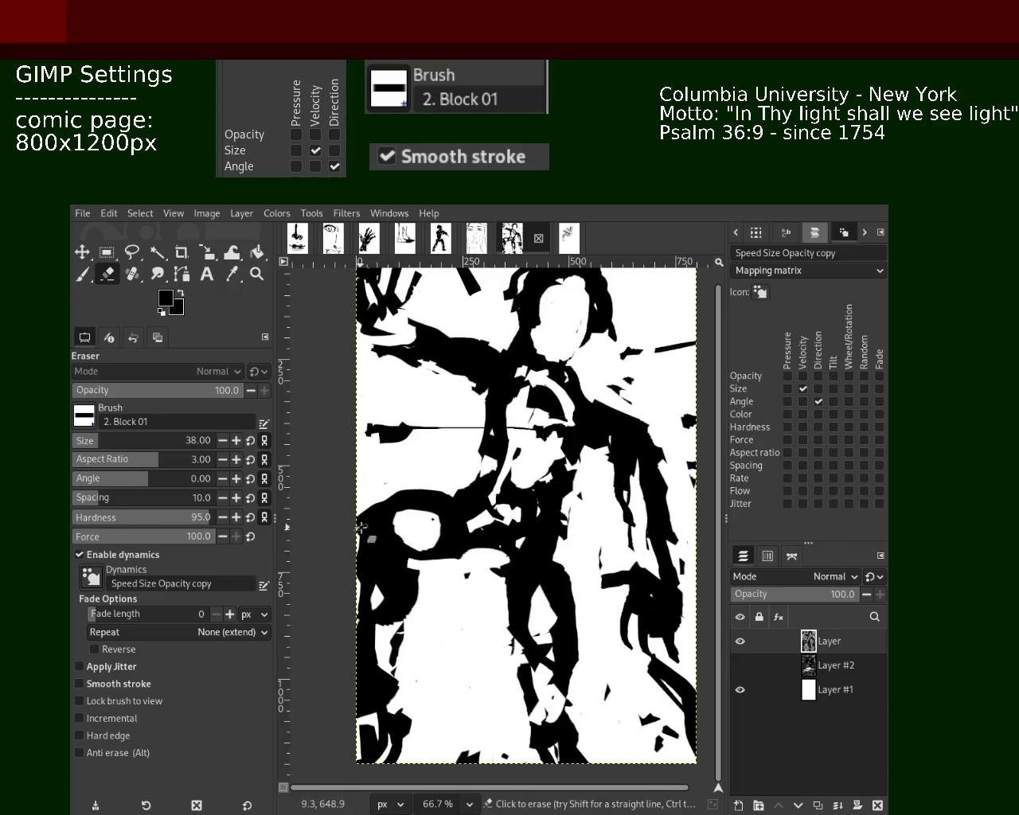
{"action": "left_click_drag", "start_coordinate": [434, 494], "coordinate": [390, 494]}
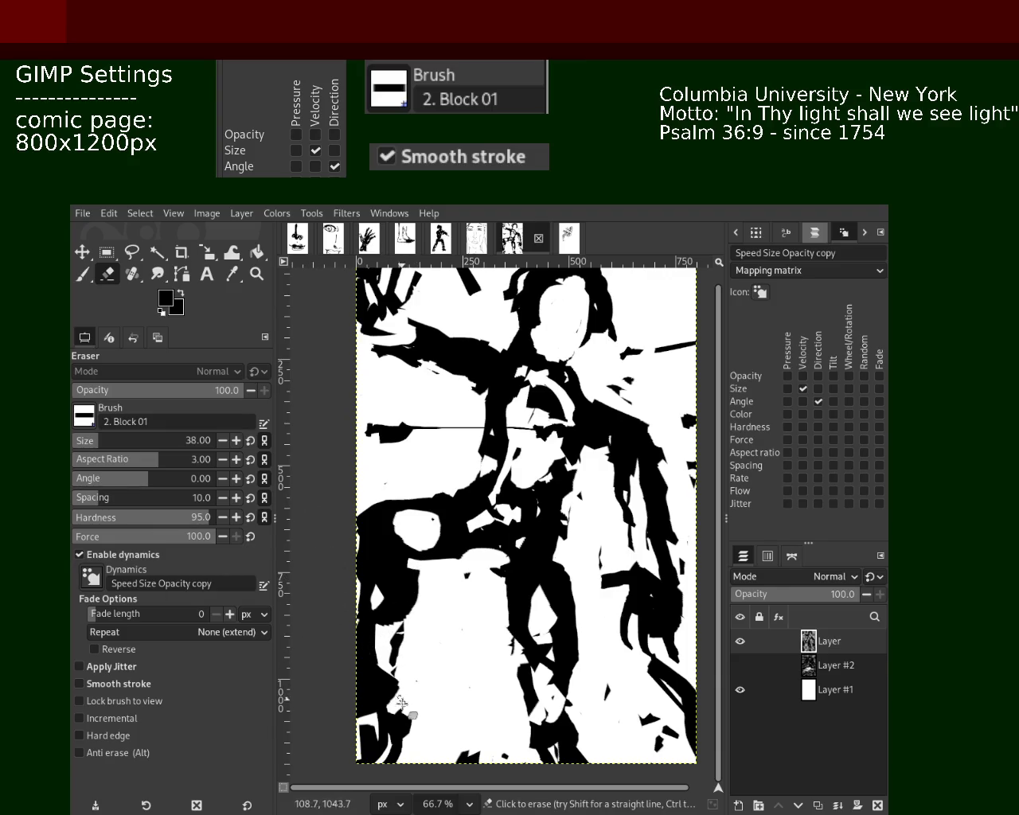
Zoom out to the whole page and save the image as 98.xcf.
{"action": "left_click", "coordinate": [256, 273]}
{"action": "left_click", "coordinate": [503, 503], "text": "ctrl"}
{"action": "left_click", "coordinate": [503, 503], "text": "ctrl"}
{"action": "left_click", "coordinate": [503, 503], "text": "ctrl"}
{"action": "key", "text": "ctrl+s"}
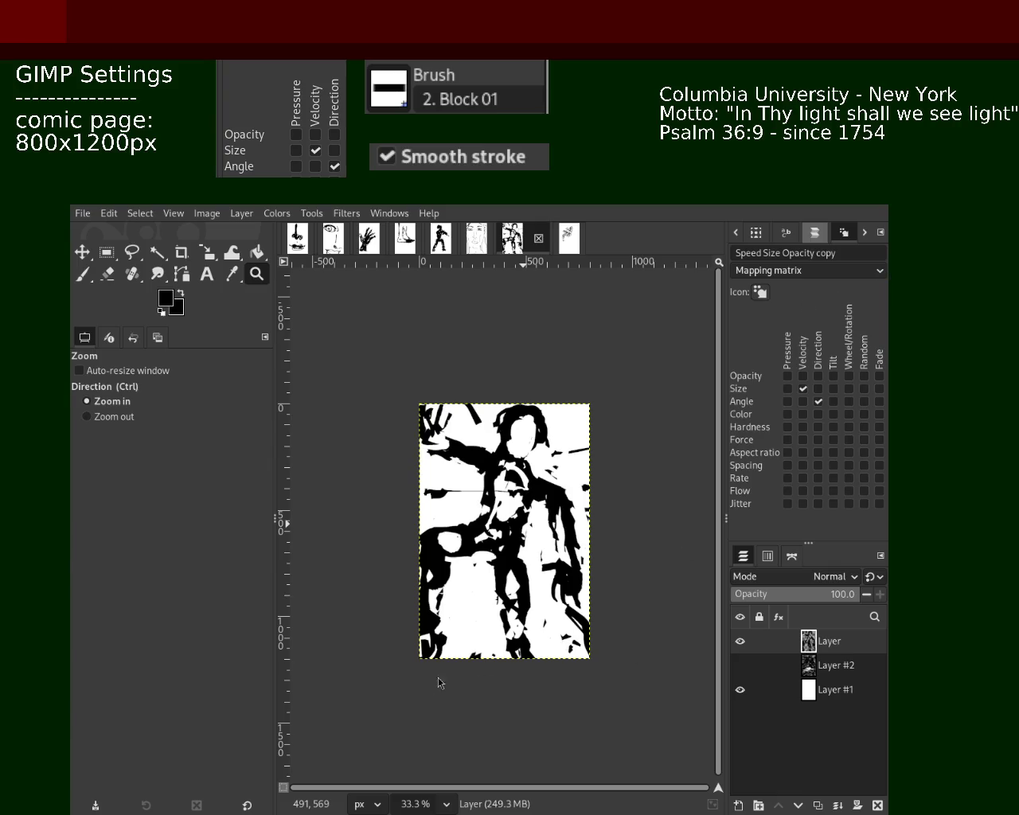
Zoom to 200% on the face and erase a diagonal cut in the hair.
{"action": "scroll", "coordinate": [360, 626], "scroll_direction": "down", "scroll_amount": 1}
{"action": "scroll", "coordinate": [430, 625], "scroll_direction": "up", "scroll_amount": 3}
{"action": "scroll", "coordinate": [517, 623], "scroll_direction": "down", "scroll_amount": 1}
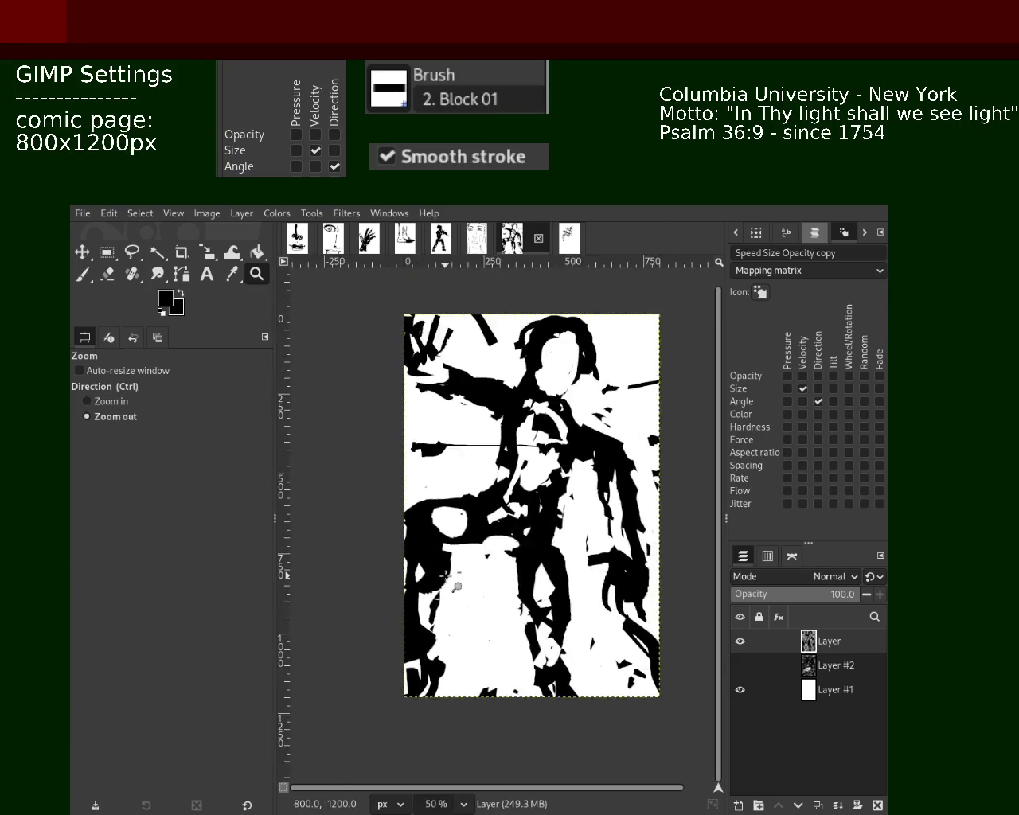
{"action": "scroll", "coordinate": [627, 622], "scroll_direction": "down", "scroll_amount": 1}
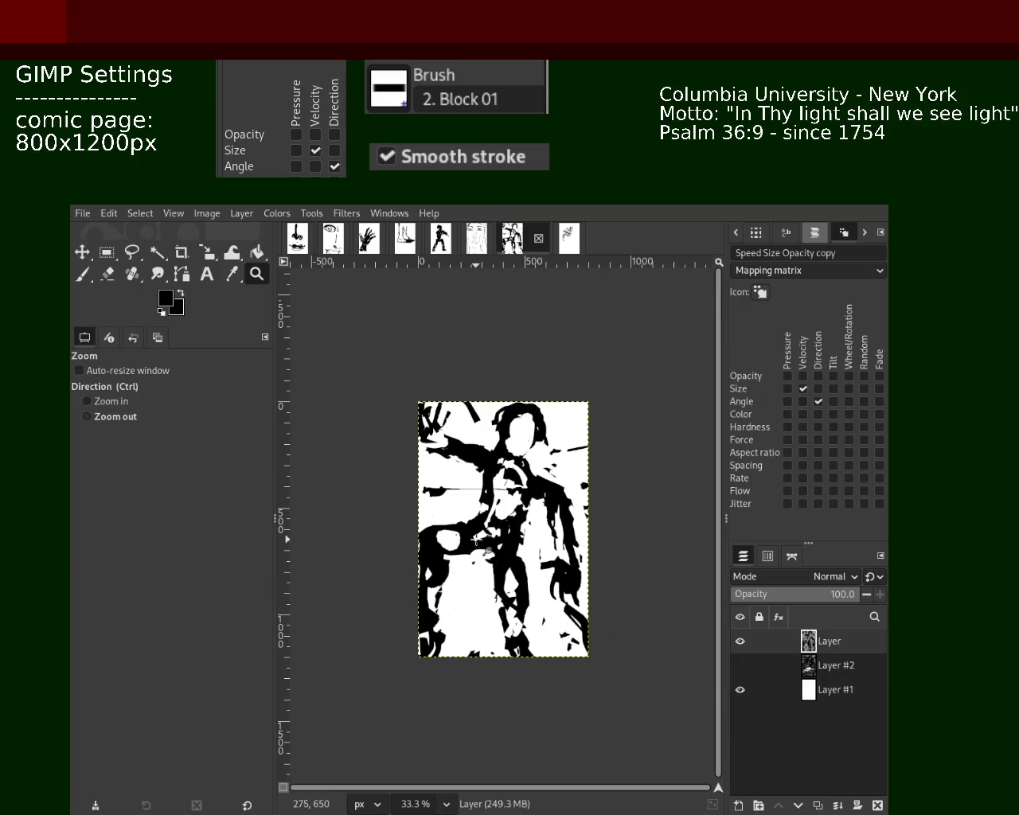
{"action": "scroll", "coordinate": [450, 565], "scroll_direction": "up", "scroll_amount": 1}
{"action": "key", "text": "1"}
{"action": "key", "text": "2"}
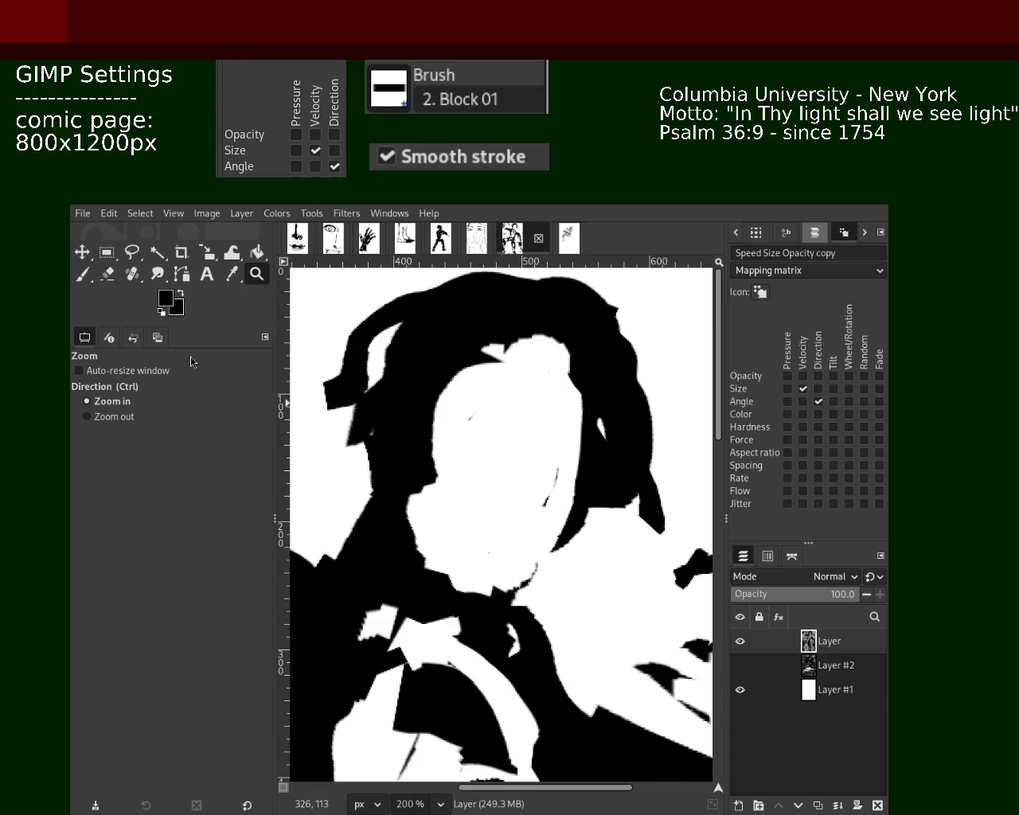
{"action": "left_click", "coordinate": [83, 274]}
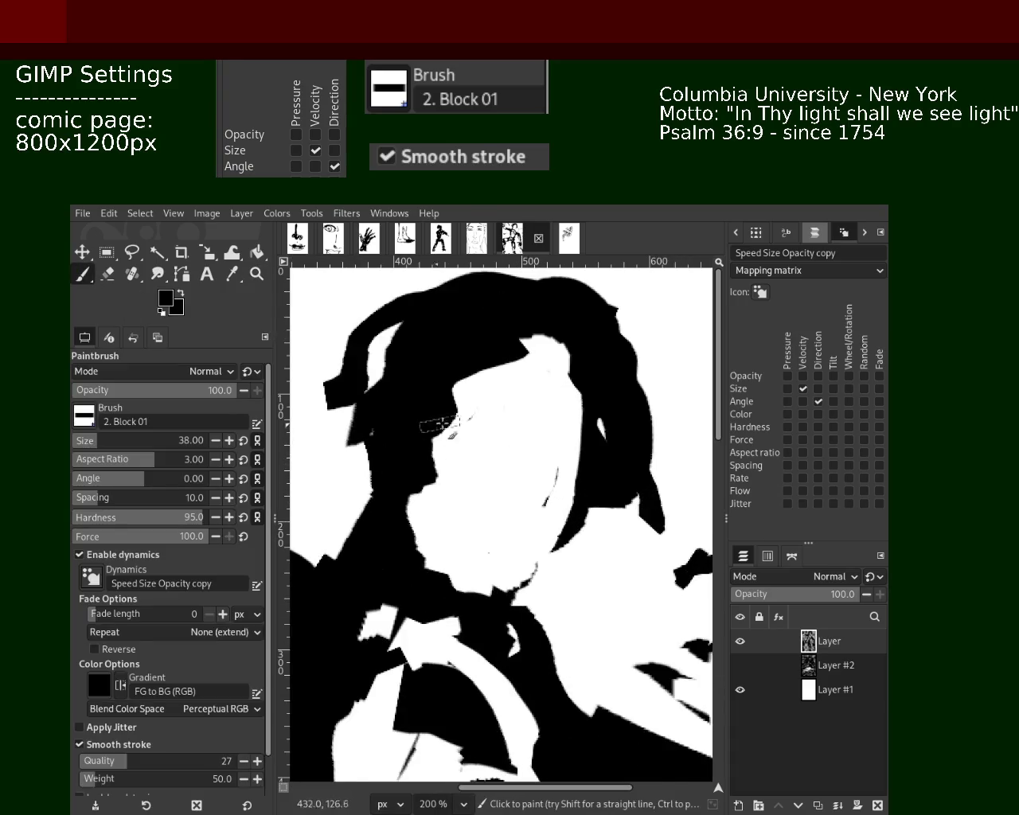
{"action": "left_click", "coordinate": [107, 274]}
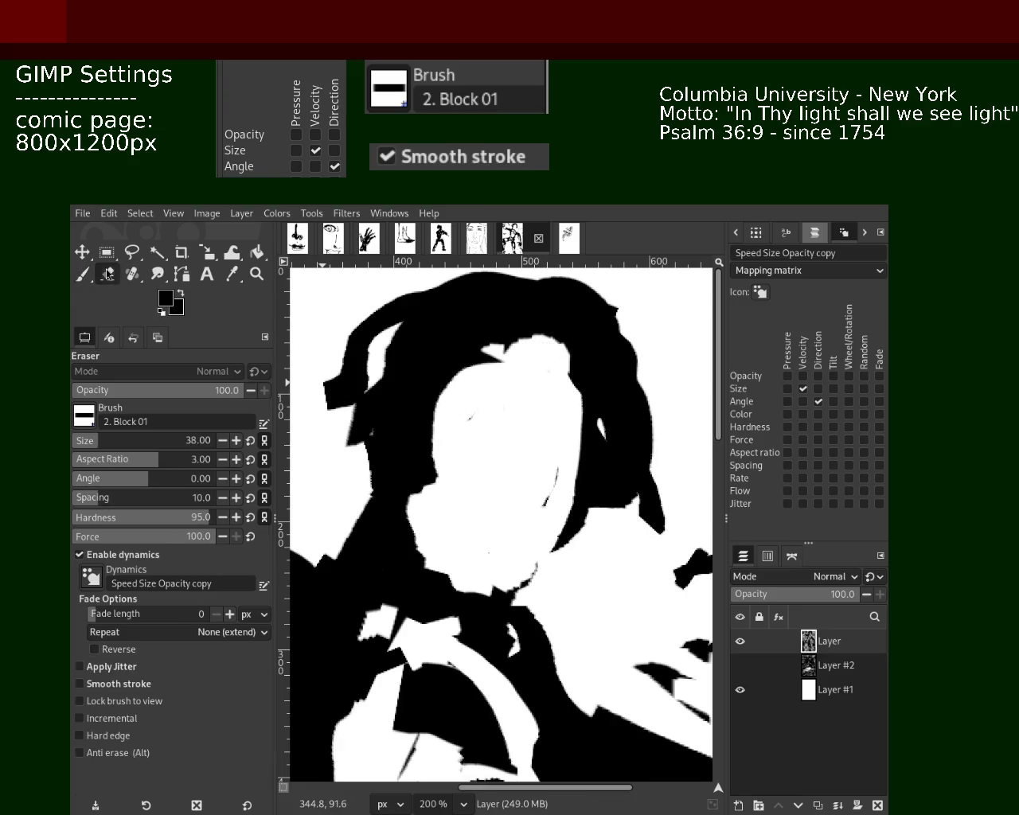
{"action": "left_click_drag", "start_coordinate": [434, 425], "coordinate": [371, 478]}
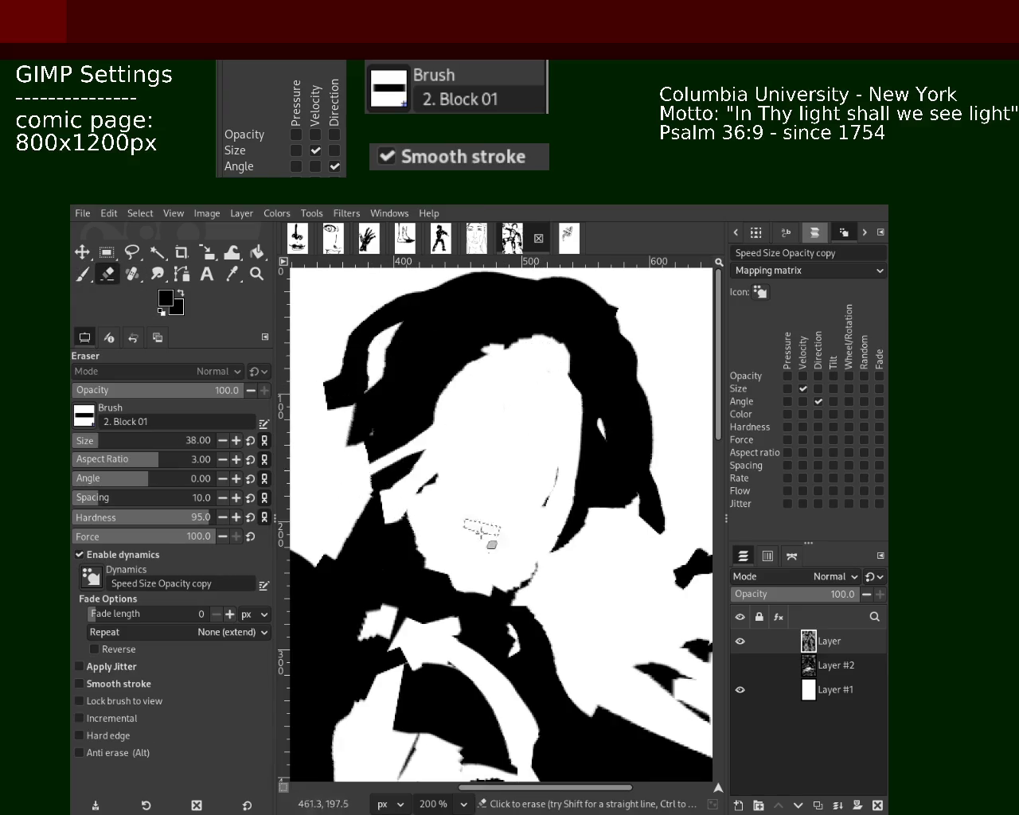
{"action": "left_click_drag", "start_coordinate": [385, 559], "coordinate": [470, 599]}
{"action": "key", "text": "ctrl+z"}
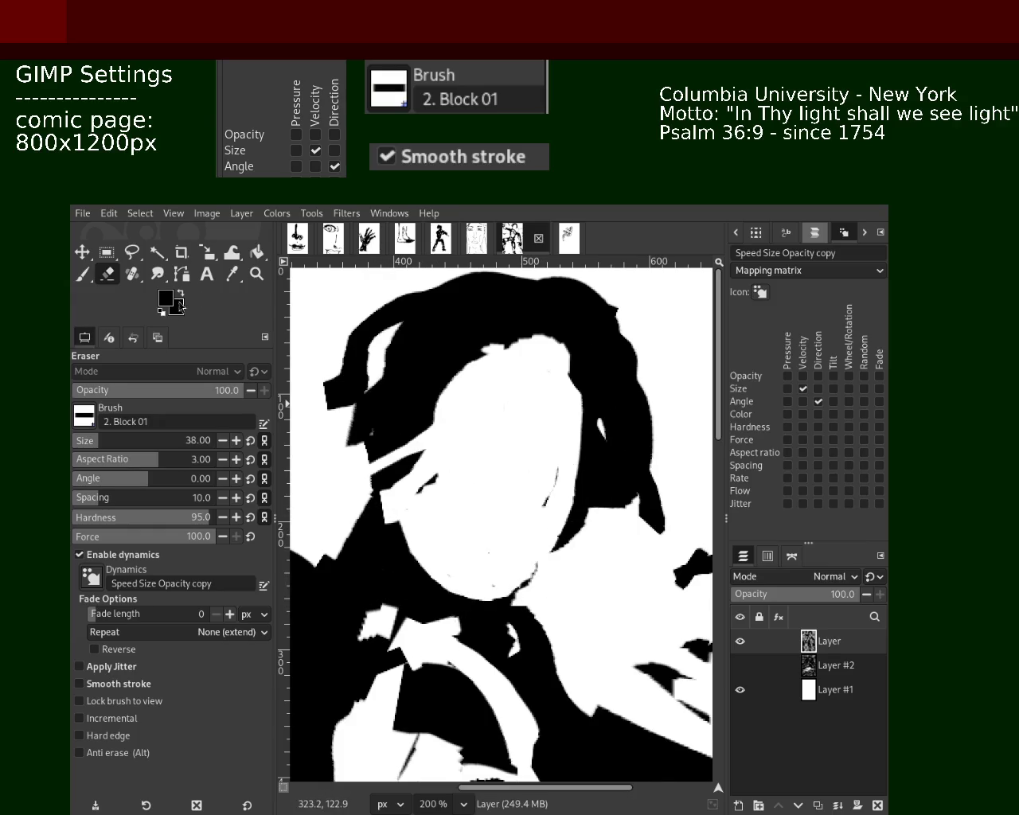
Paint black along the face's right edge and chin, undoing unwanted chin strokes.
{"action": "left_click", "coordinate": [82, 272]}
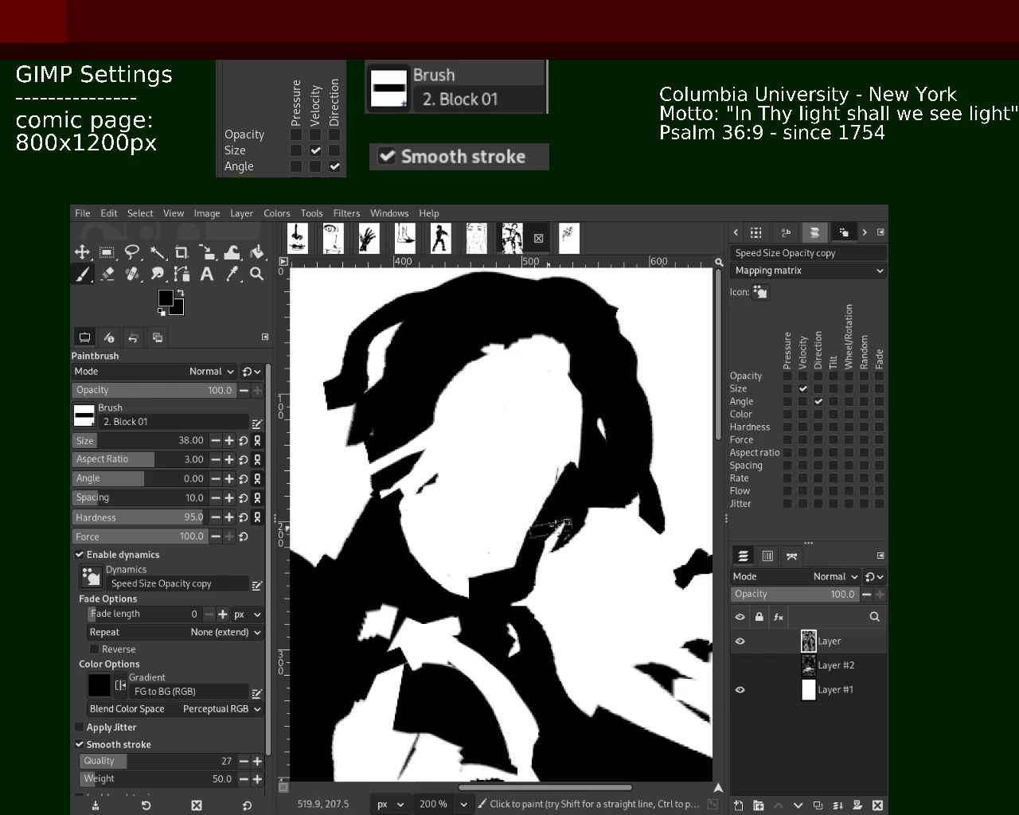
{"action": "left_click_drag", "start_coordinate": [531, 530], "coordinate": [472, 603]}
{"action": "key", "text": "ctrl+z"}
{"action": "mouse_move", "coordinate": [549, 526]}
{"action": "left_mouse_down"}
{"action": "mouse_move", "coordinate": [404, 633]}
{"action": "mouse_move", "coordinate": [479, 613]}
{"action": "left_mouse_up"}
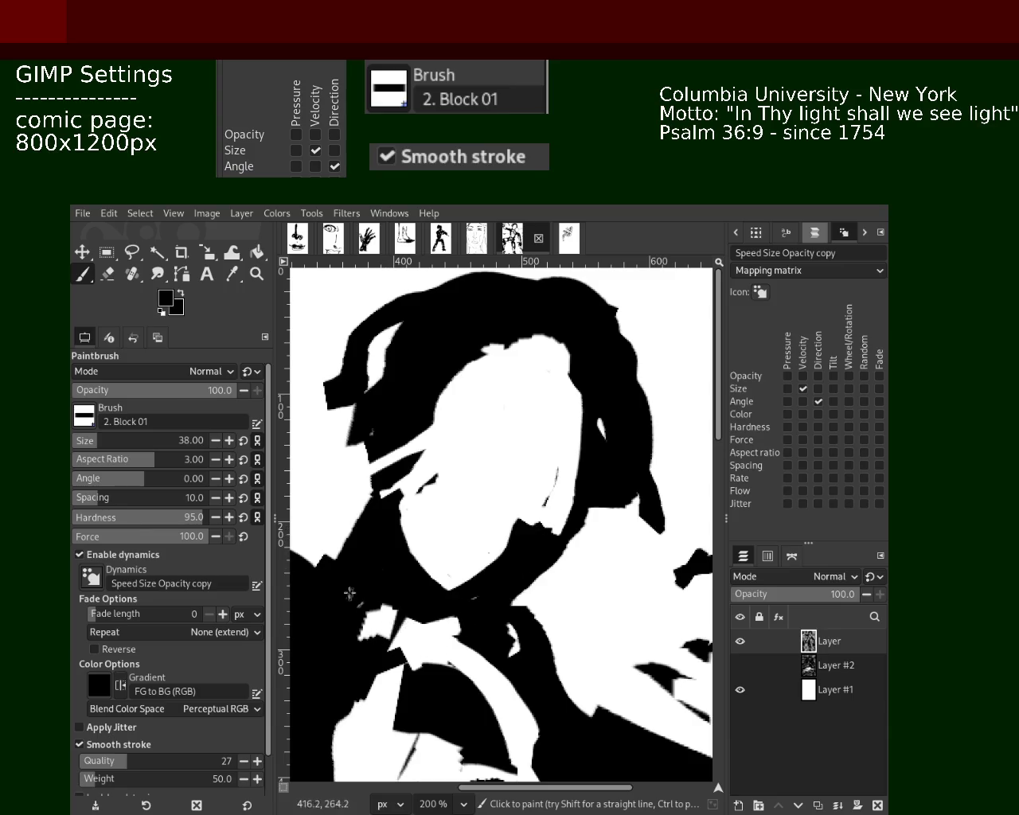
{"action": "key", "text": "ctrl+z"}
{"action": "left_click_drag", "start_coordinate": [538, 562], "coordinate": [403, 550]}
{"action": "key", "text": "ctrl+z"}
{"action": "left_click_drag", "start_coordinate": [549, 517], "coordinate": [430, 577]}
{"action": "key", "text": "ctrl+z"}
Paint thicker black hair across the top of the head, undoing stray strokes.
{"action": "mouse_move", "coordinate": [561, 368]}
{"action": "left_mouse_down"}
{"action": "mouse_move", "coordinate": [573, 374]}
{"action": "mouse_move", "coordinate": [523, 352]}
{"action": "mouse_move", "coordinate": [538, 360]}
{"action": "mouse_move", "coordinate": [341, 477]}
{"action": "left_mouse_up"}
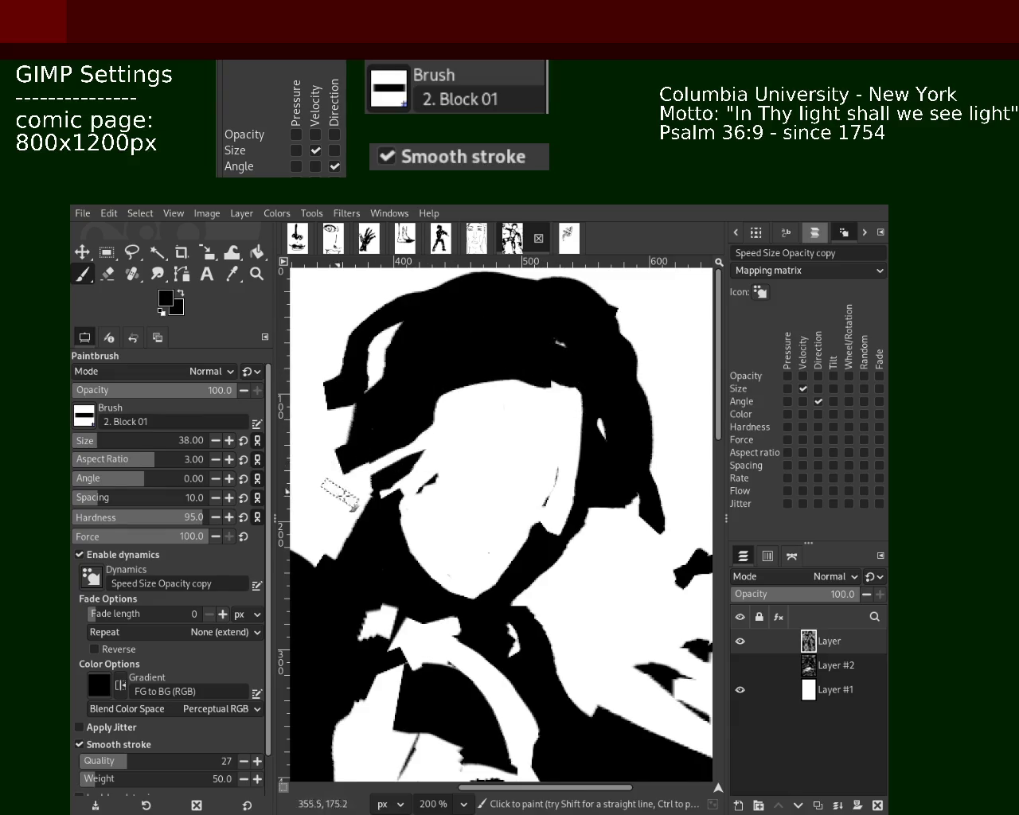
{"action": "left_click_drag", "start_coordinate": [637, 366], "coordinate": [668, 557]}
{"action": "key", "text": "ctrl+z"}
{"action": "left_click_drag", "start_coordinate": [637, 398], "coordinate": [660, 486]}
{"action": "key", "text": "ctrl+z"}
{"action": "left_click_drag", "start_coordinate": [442, 283], "coordinate": [294, 370]}
{"action": "key", "text": "ctrl+z"}
{"action": "left_click_drag", "start_coordinate": [549, 273], "coordinate": [354, 310]}
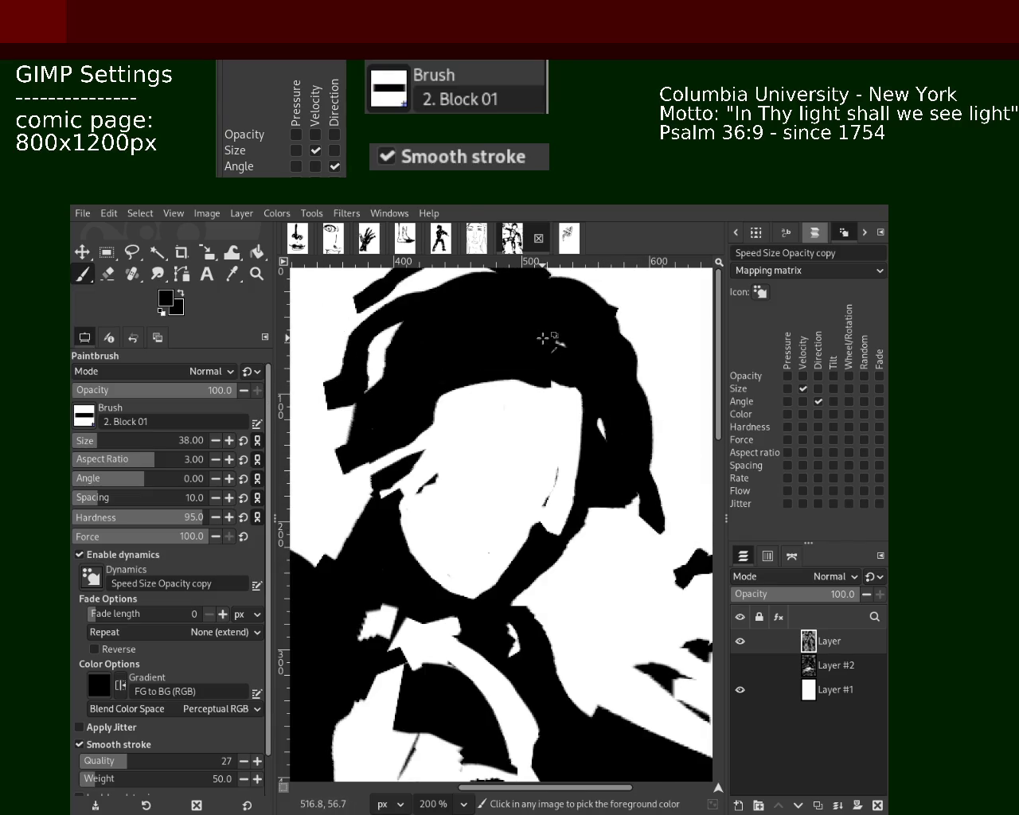
Zoom out to the whole page, then back in on the figure's upper body.
{"action": "left_click", "coordinate": [257, 274]}
{"action": "left_click", "coordinate": [454, 421], "text": "ctrl"}
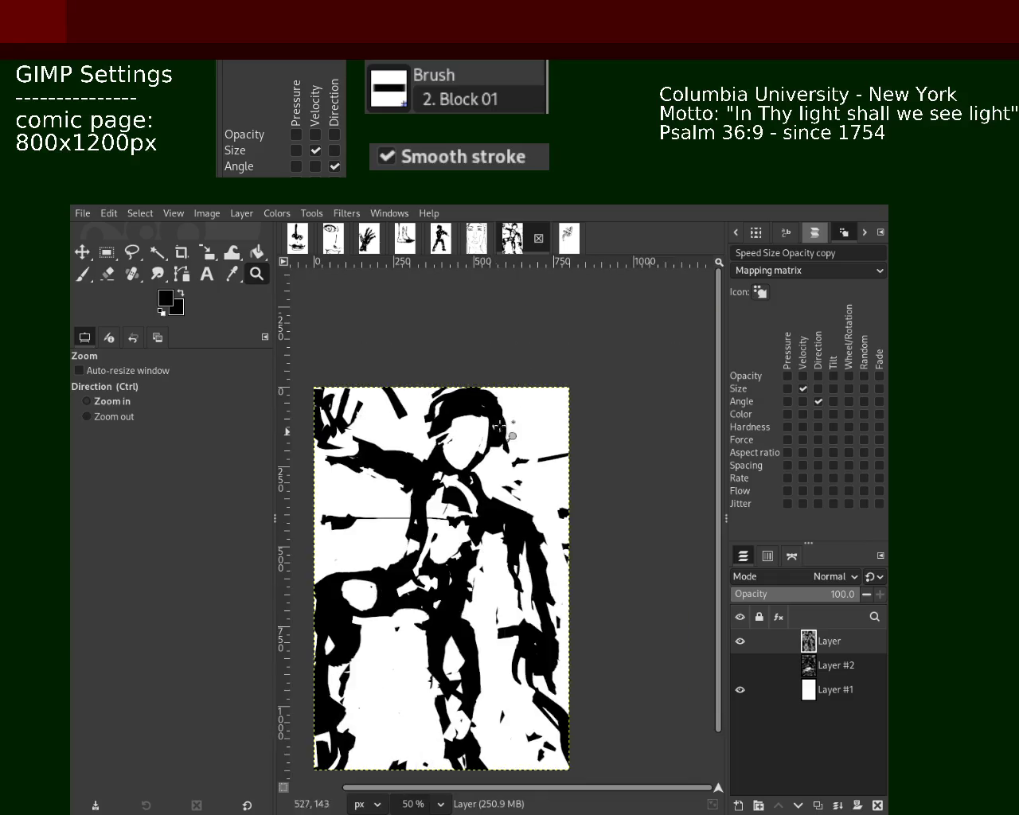
{"action": "left_click", "coordinate": [485, 416], "text": "ctrl"}
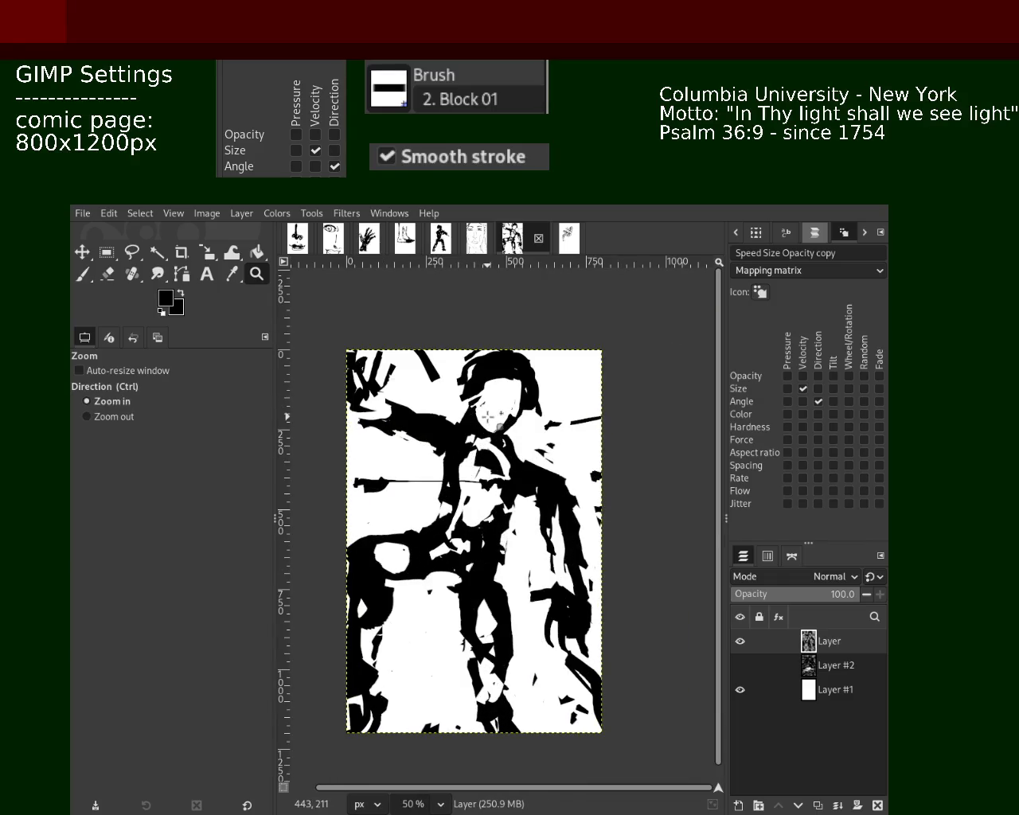
{"action": "left_click", "coordinate": [486, 417]}
{"action": "left_click", "coordinate": [482, 422], "text": "ctrl"}
{"action": "left_click", "coordinate": [474, 432]}
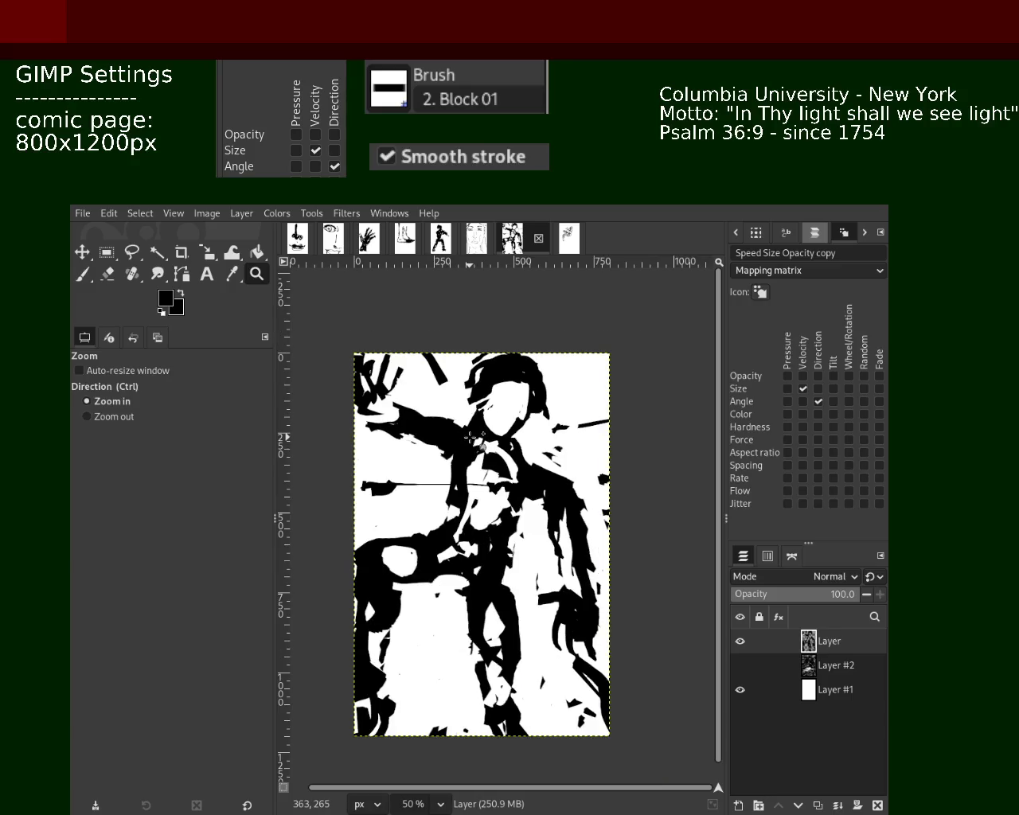
{"action": "left_click", "coordinate": [471, 434]}
{"action": "left_click", "coordinate": [470, 434]}
{"action": "left_click", "coordinate": [352, 352], "text": "ctrl"}
{"action": "left_click", "coordinate": [353, 353], "text": "ctrl"}
Paint a black looping stroke left of the head, undo it, and erase upper-left black.
{"action": "left_click", "coordinate": [82, 274]}
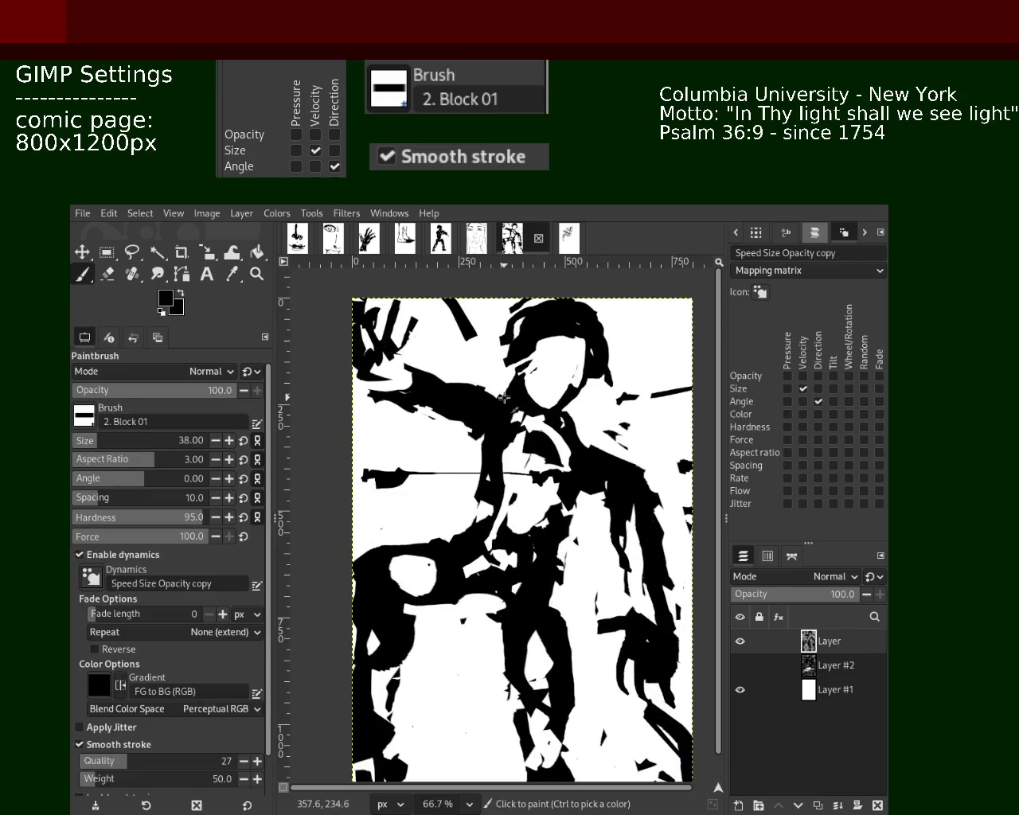
{"action": "left_click", "coordinate": [491, 415]}
{"action": "mouse_move", "coordinate": [430, 386]}
{"action": "left_mouse_down"}
{"action": "mouse_move", "coordinate": [418, 438]}
{"action": "mouse_move", "coordinate": [390, 419]}
{"action": "mouse_move", "coordinate": [386, 496]}
{"action": "mouse_move", "coordinate": [375, 395]}
{"action": "mouse_move", "coordinate": [374, 436]}
{"action": "mouse_move", "coordinate": [398, 394]}
{"action": "mouse_move", "coordinate": [348, 408]}
{"action": "left_mouse_up"}
{"action": "key", "text": "ctrl+z"}
{"action": "key", "text": "ctrl+z"}
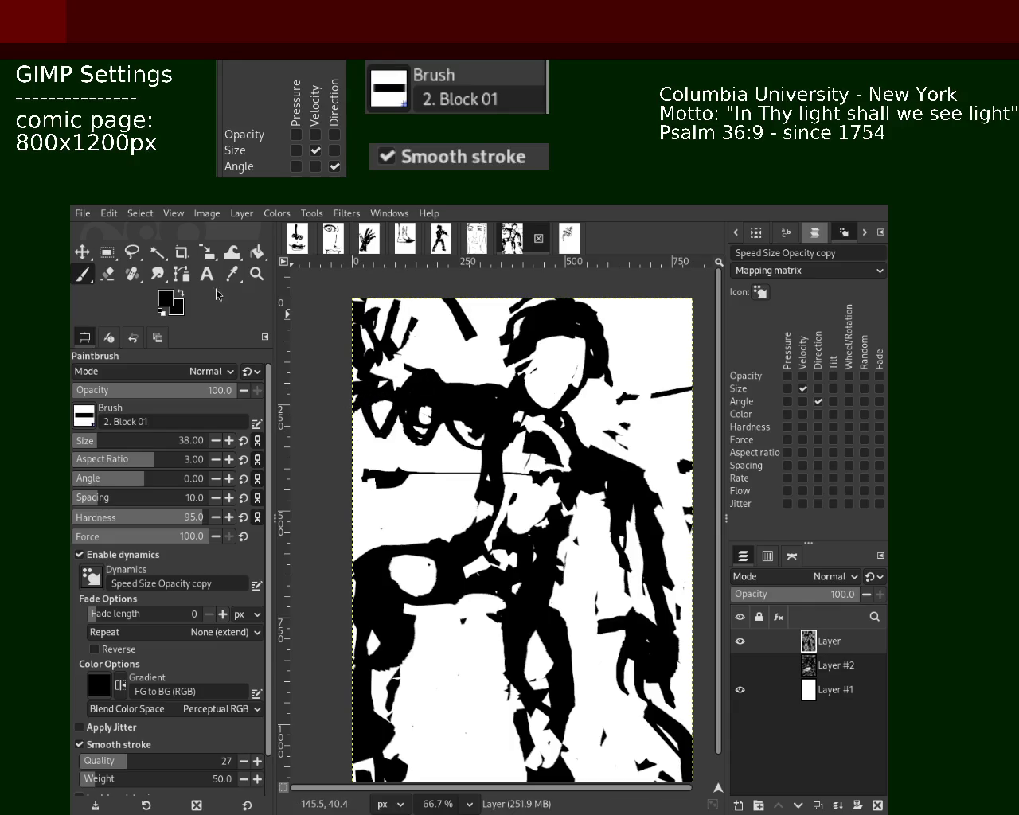
{"action": "left_click", "coordinate": [108, 275]}
{"action": "mouse_move", "coordinate": [420, 353]}
{"action": "left_mouse_down"}
{"action": "mouse_move", "coordinate": [362, 358]}
{"action": "mouse_move", "coordinate": [358, 310]}
{"action": "left_mouse_up"}
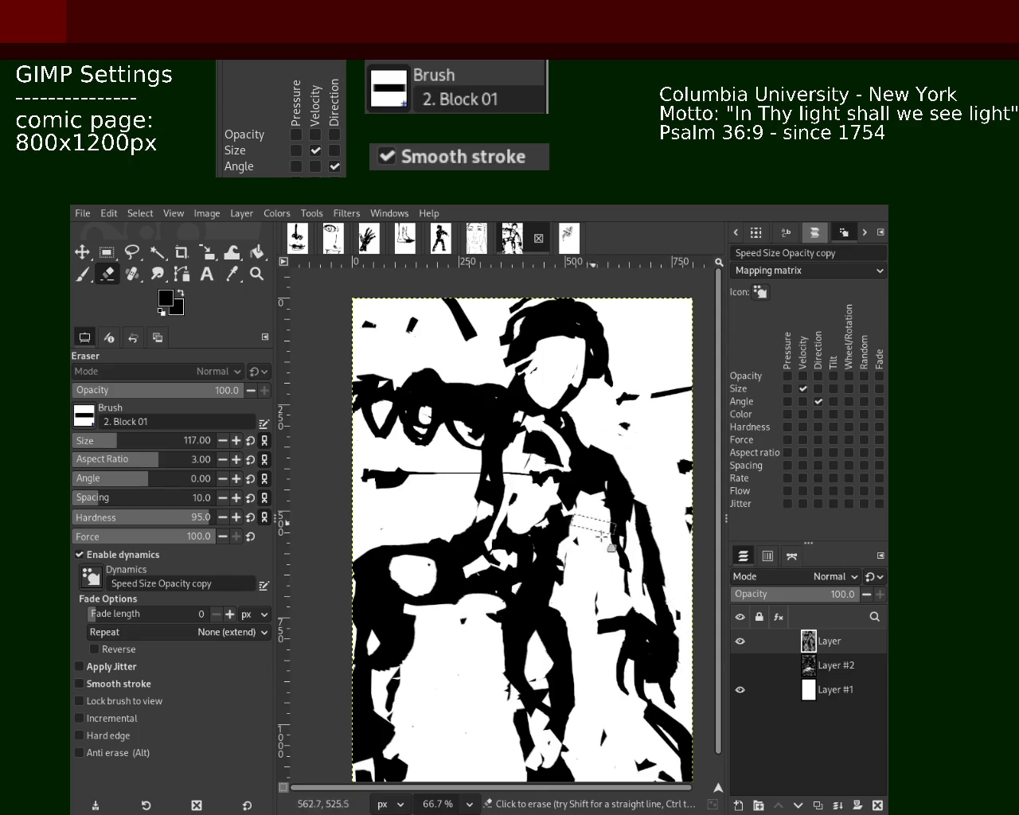
Paint a large black loop on the figure's right side, then undo it.
{"action": "left_click", "coordinate": [252, 274]}
{"action": "scroll", "coordinate": [477, 478], "scroll_direction": "down", "scroll_amount": 2}
{"action": "scroll", "coordinate": [463, 422], "scroll_direction": "up", "scroll_amount": 1}
{"action": "scroll", "coordinate": [299, 395], "scroll_direction": "up", "scroll_amount": 1}
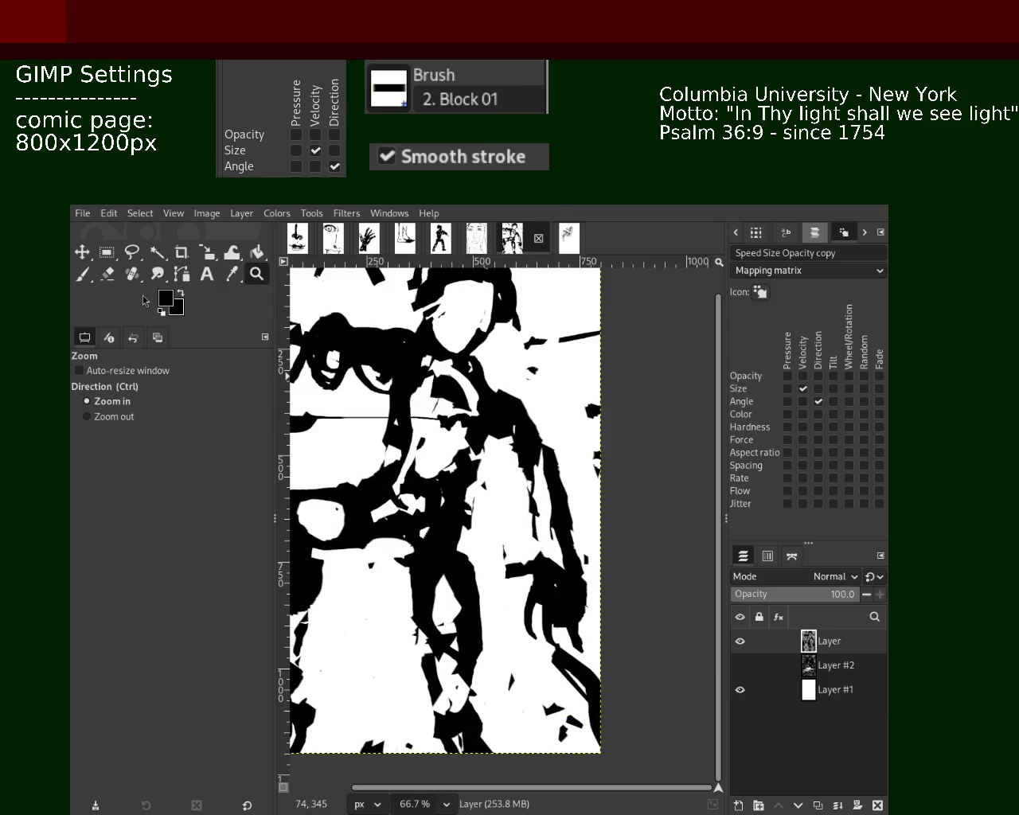
{"action": "left_click", "coordinate": [83, 274]}
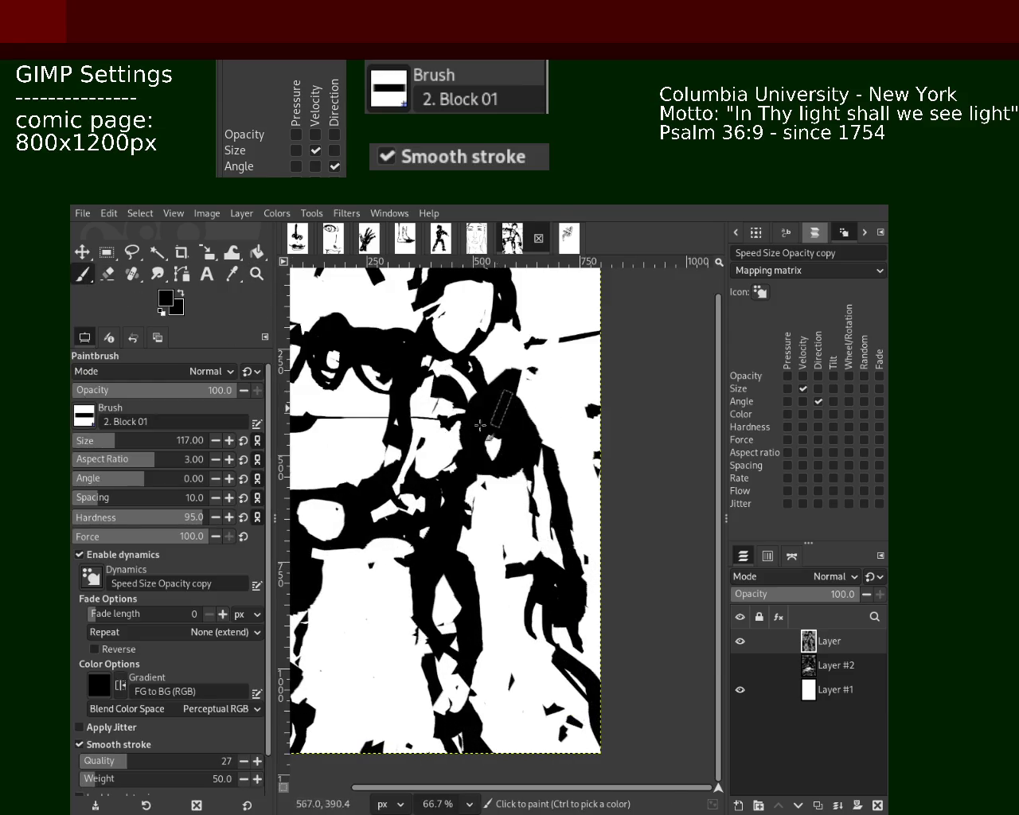
{"action": "mouse_move", "coordinate": [497, 404]}
{"action": "left_mouse_down"}
{"action": "mouse_move", "coordinate": [569, 458]}
{"action": "mouse_move", "coordinate": [556, 439]}
{"action": "mouse_move", "coordinate": [549, 477]}
{"action": "mouse_move", "coordinate": [569, 548]}
{"action": "mouse_move", "coordinate": [585, 510]}
{"action": "mouse_move", "coordinate": [550, 589]}
{"action": "mouse_move", "coordinate": [590, 612]}
{"action": "mouse_move", "coordinate": [581, 627]}
{"action": "left_mouse_up"}
{"action": "key", "text": "ctrl+z"}
{"action": "key", "text": "ctrl+z"}
{"action": "key", "text": "ctrl+z"}
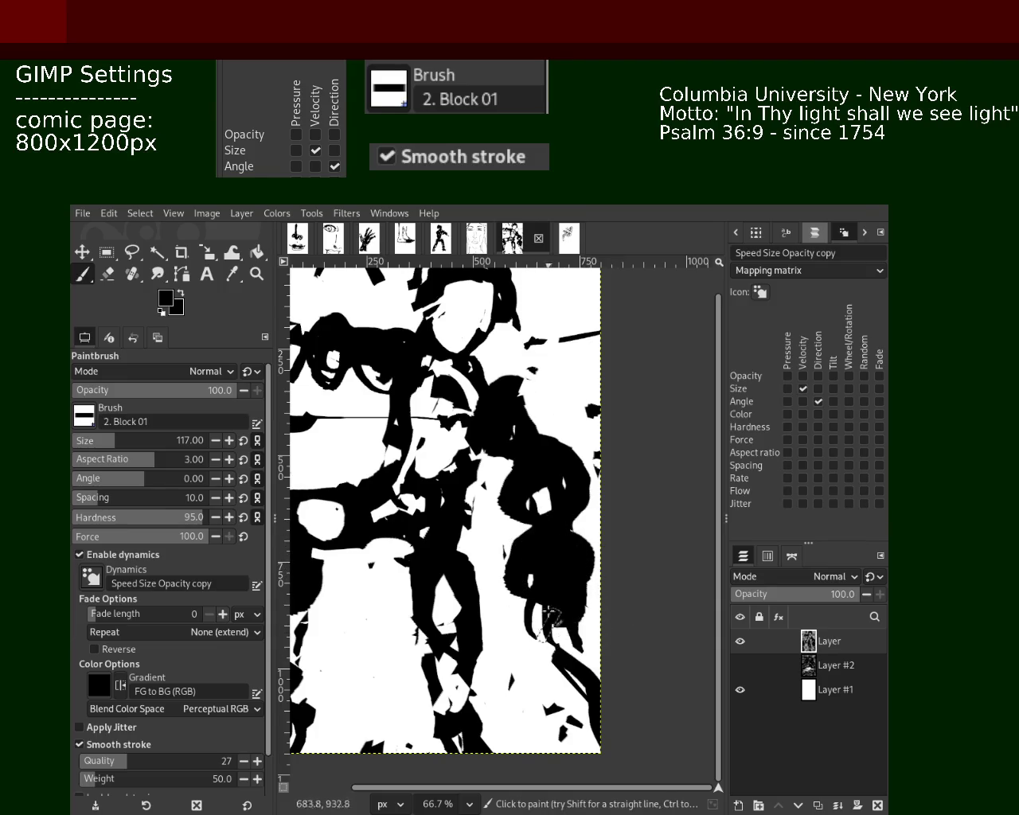
Repaint black down the lower right and erase the stray patch beside it.
{"action": "left_click_drag", "start_coordinate": [593, 688], "coordinate": [539, 565]}
{"action": "left_click", "coordinate": [109, 277]}
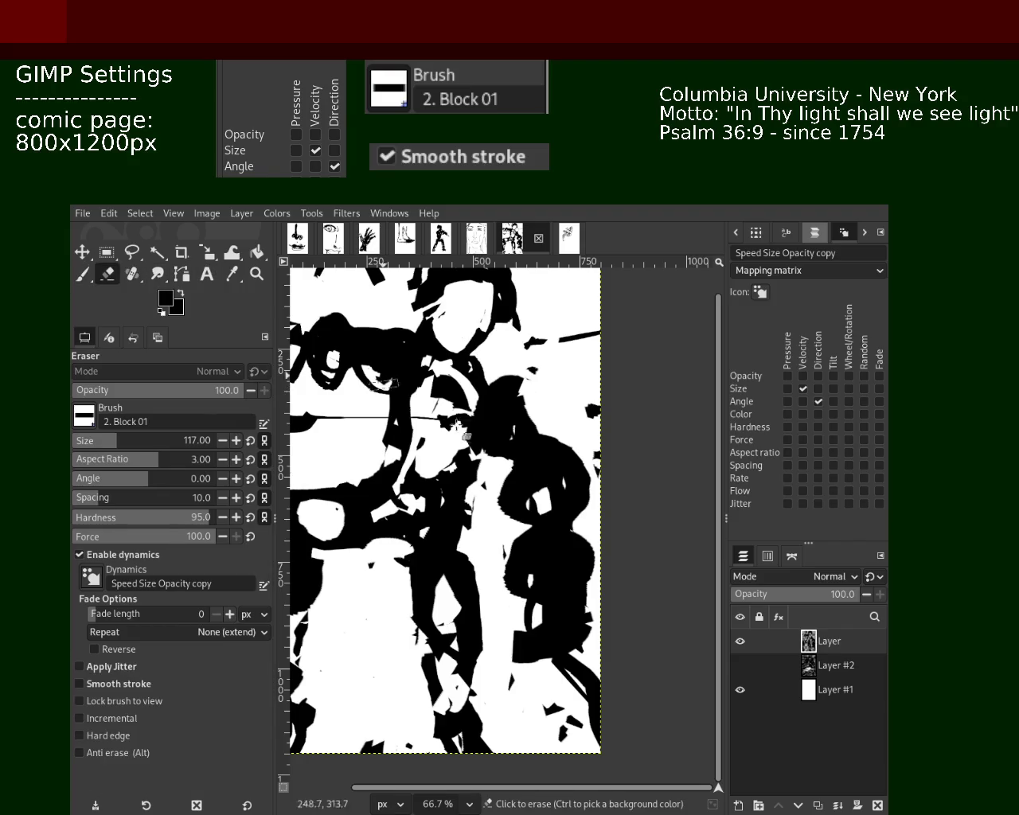
{"action": "left_click_drag", "start_coordinate": [509, 506], "coordinate": [517, 637]}
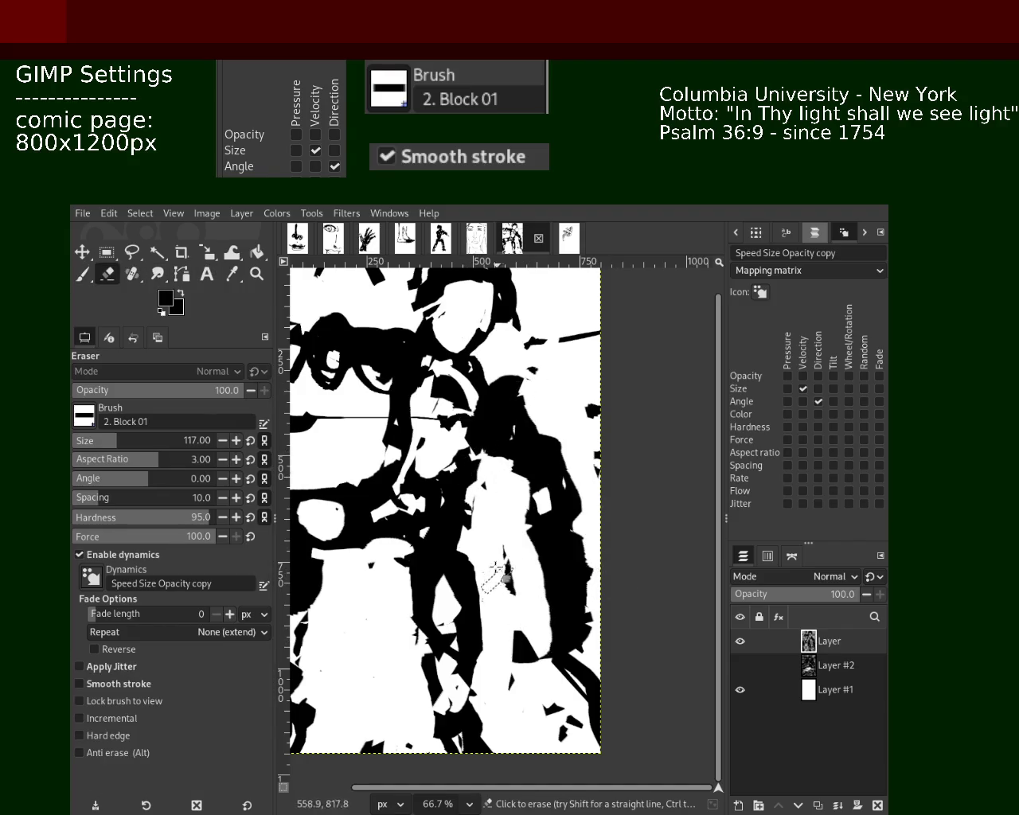
{"action": "left_click", "coordinate": [257, 273]}
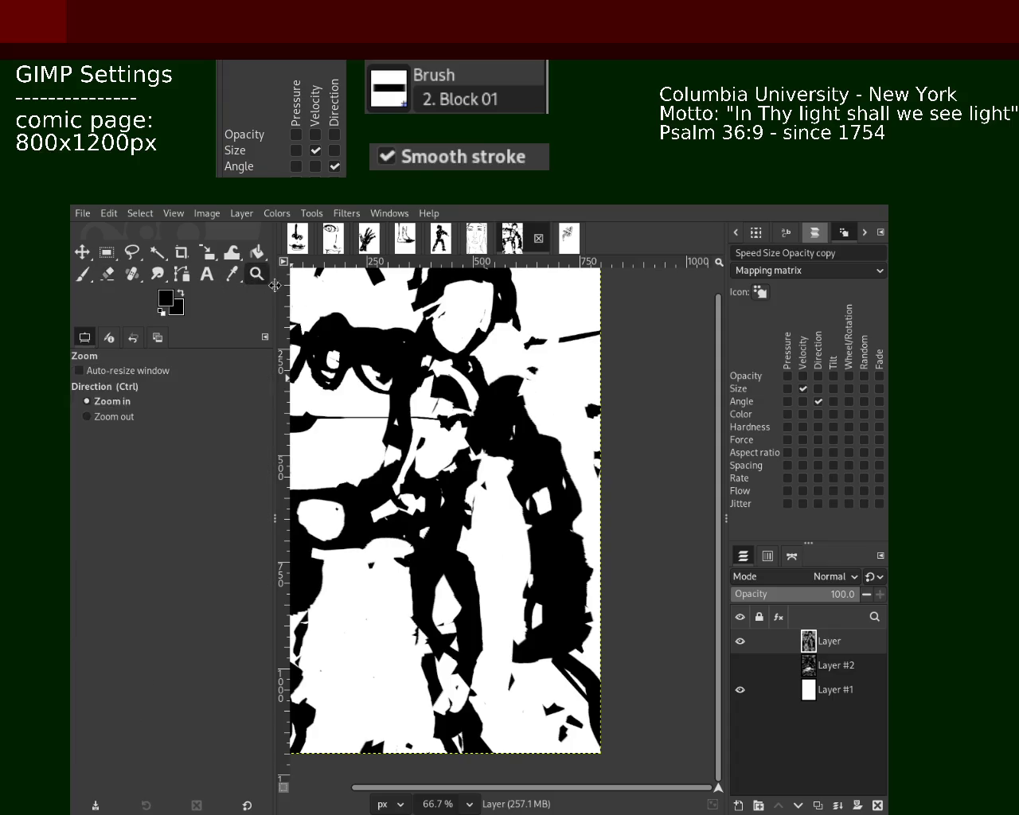
Zoom in on the upper body, try erasing across the chest, then undo it.
{"action": "key", "text": "minus"}
{"action": "key", "text": "minus"}
{"action": "key", "text": "plus"}
{"action": "key", "text": "minus"}
{"action": "left_click", "coordinate": [466, 453]}
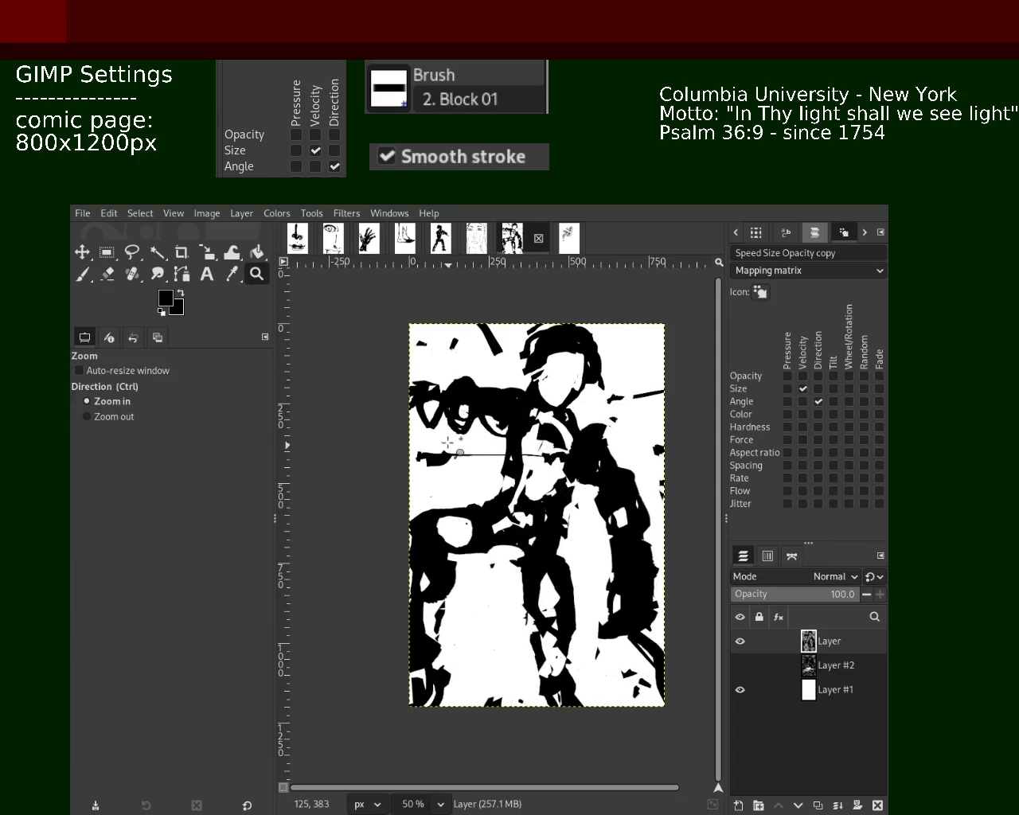
{"action": "left_click", "coordinate": [445, 422]}
{"action": "left_click", "coordinate": [430, 398]}
{"action": "key", "text": "p"}
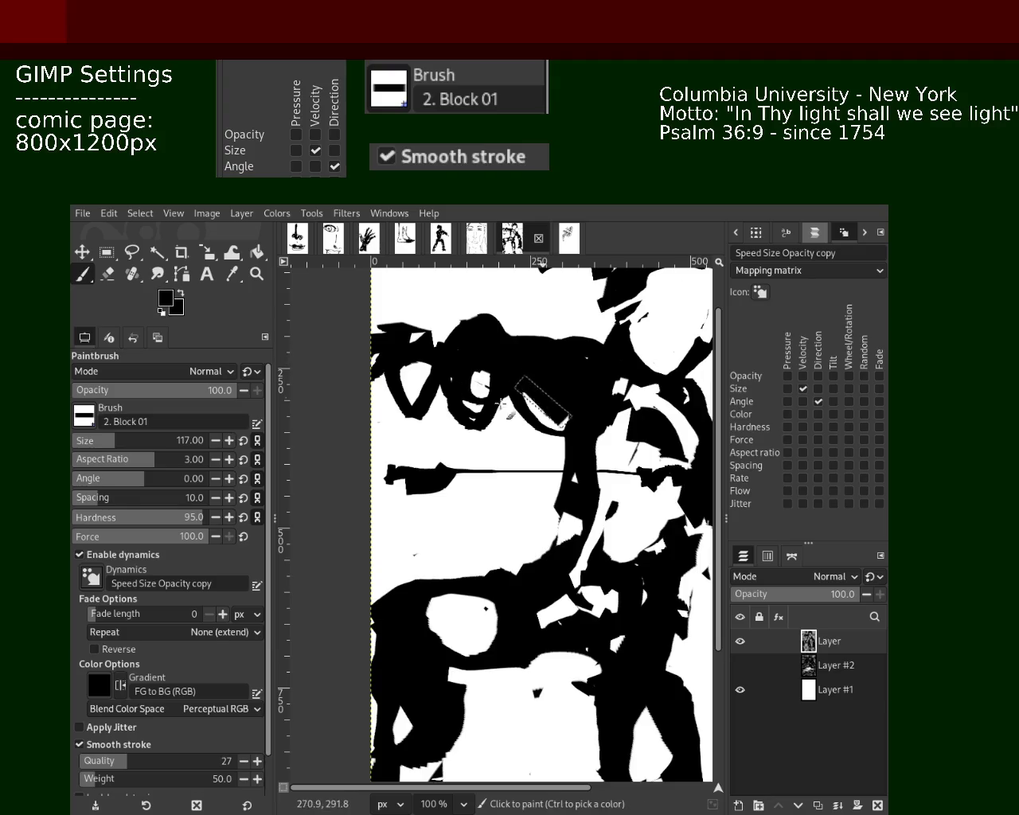
{"action": "left_click", "coordinate": [109, 274]}
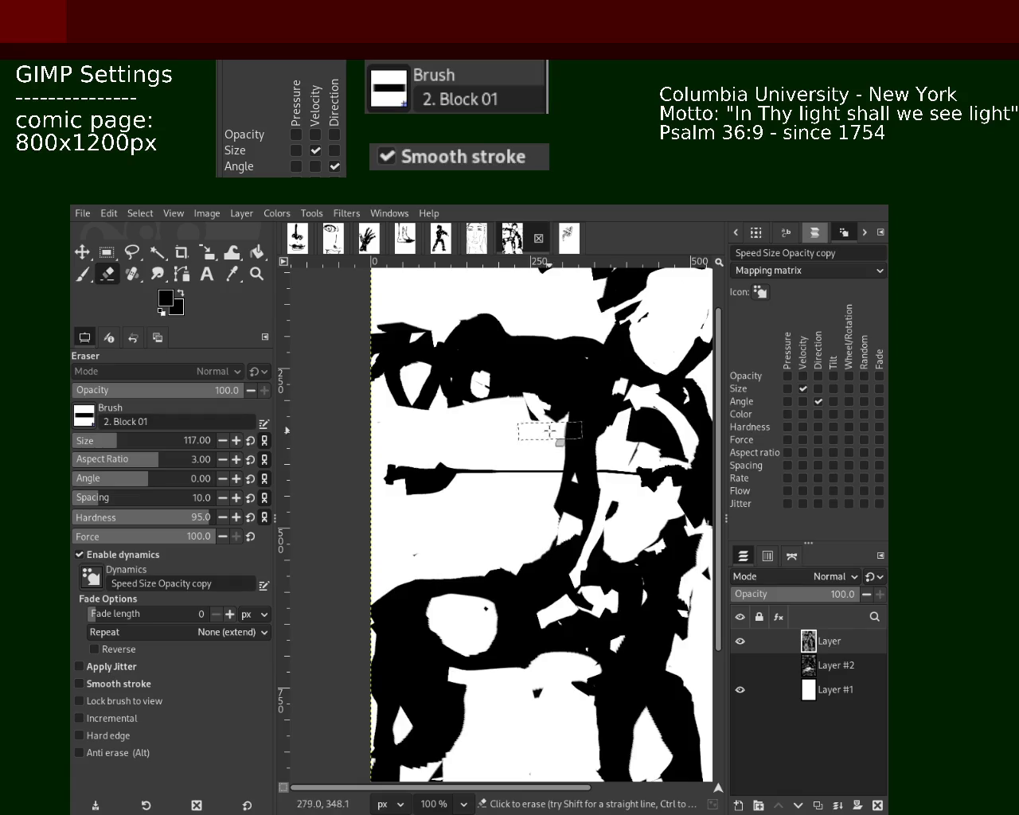
{"action": "left_click_drag", "start_coordinate": [549, 430], "coordinate": [387, 409]}
{"action": "key", "text": "ctrl+z"}
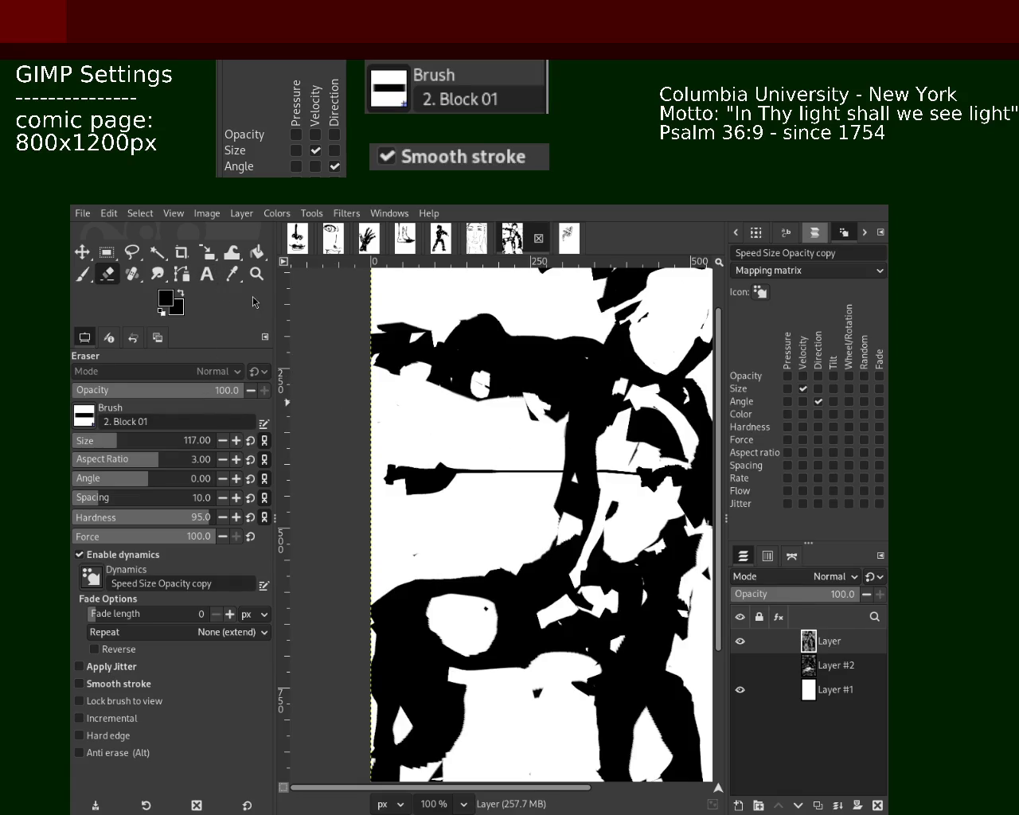
Check the whole page, save it as 98.xcf, and zoom in on the right arm.
{"action": "key", "text": "z"}
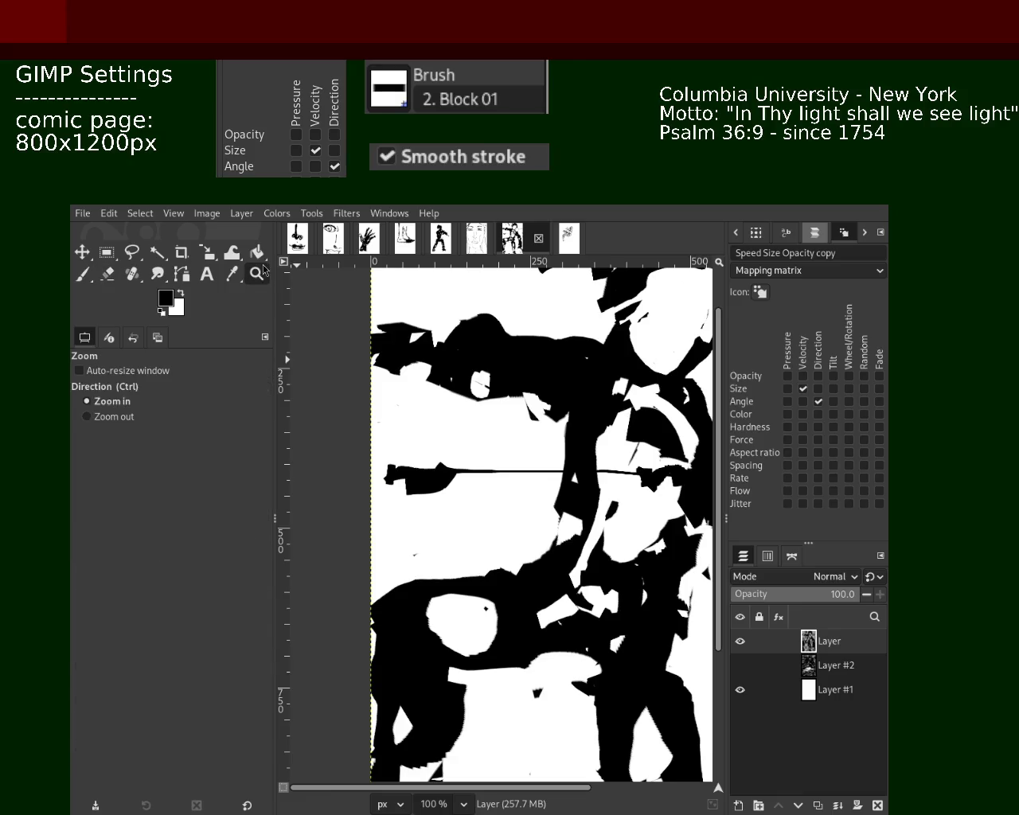
{"action": "left_click", "coordinate": [417, 409], "text": "ctrl"}
{"action": "left_click", "coordinate": [417, 410], "text": "ctrl"}
{"action": "left_click", "coordinate": [417, 410], "text": "ctrl"}
{"action": "left_click", "coordinate": [445, 418], "text": "ctrl"}
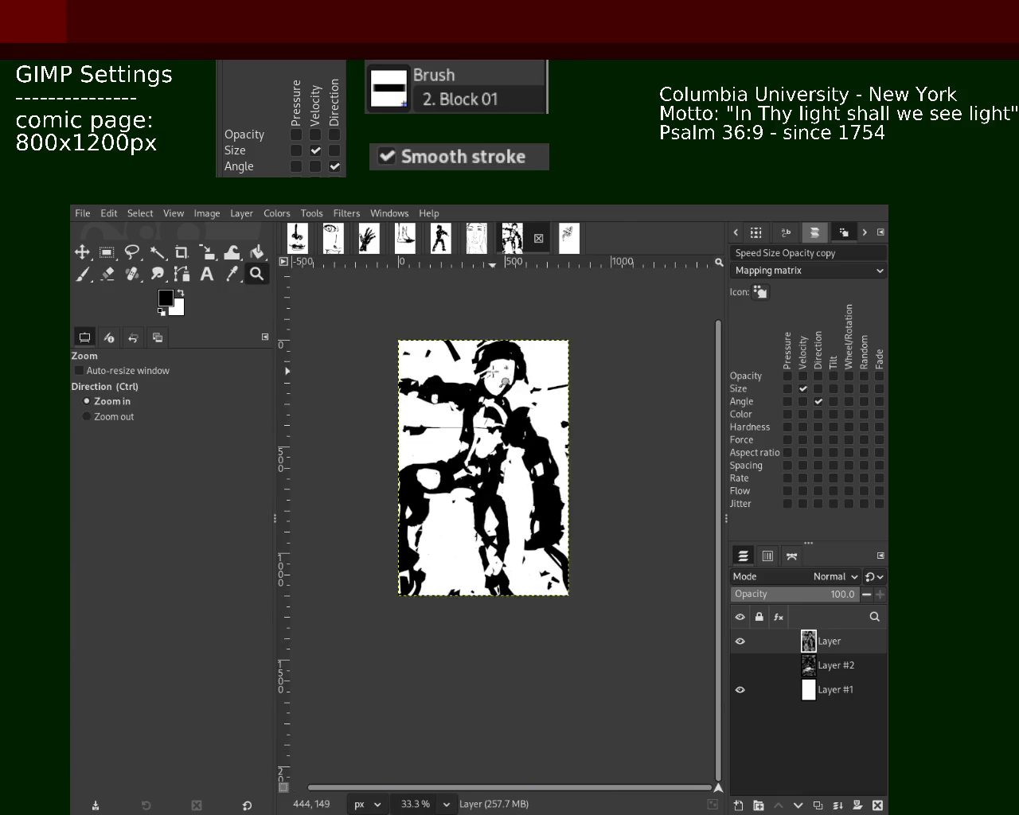
{"action": "left_click", "coordinate": [457, 436], "text": "ctrl"}
{"action": "left_click", "coordinate": [457, 436]}
{"action": "left_click", "coordinate": [469, 433], "text": "ctrl"}
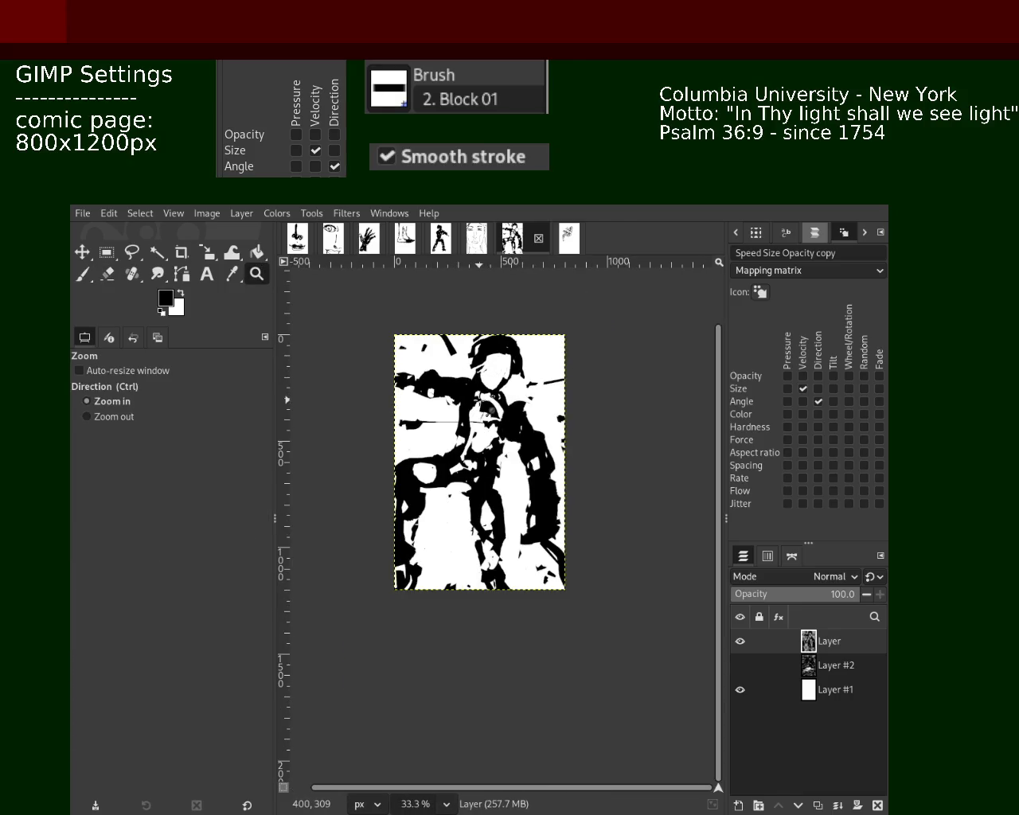
{"action": "key", "text": "ctrl+s"}
{"action": "left_click", "coordinate": [499, 437], "text": "ctrl"}
{"action": "left_click", "coordinate": [525, 426], "text": "ctrl"}
{"action": "left_click", "coordinate": [550, 450]}
{"action": "left_click", "coordinate": [540, 446]}
{"action": "left_click", "coordinate": [108, 274]}
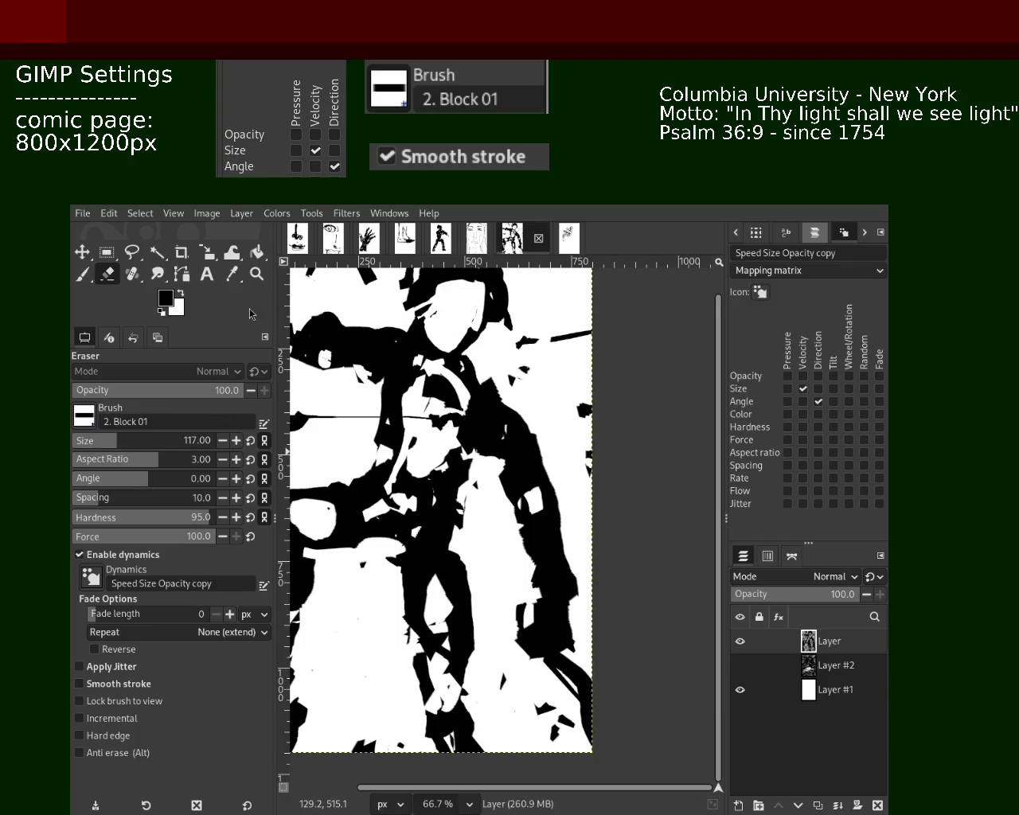
Save the page, then zoom out and back in on the figure.
{"action": "key", "text": "ctrl+s"}
{"action": "key", "text": "z"}
{"action": "left_click", "coordinate": [500, 501], "text": "ctrl"}
{"action": "left_click", "coordinate": [500, 501]}
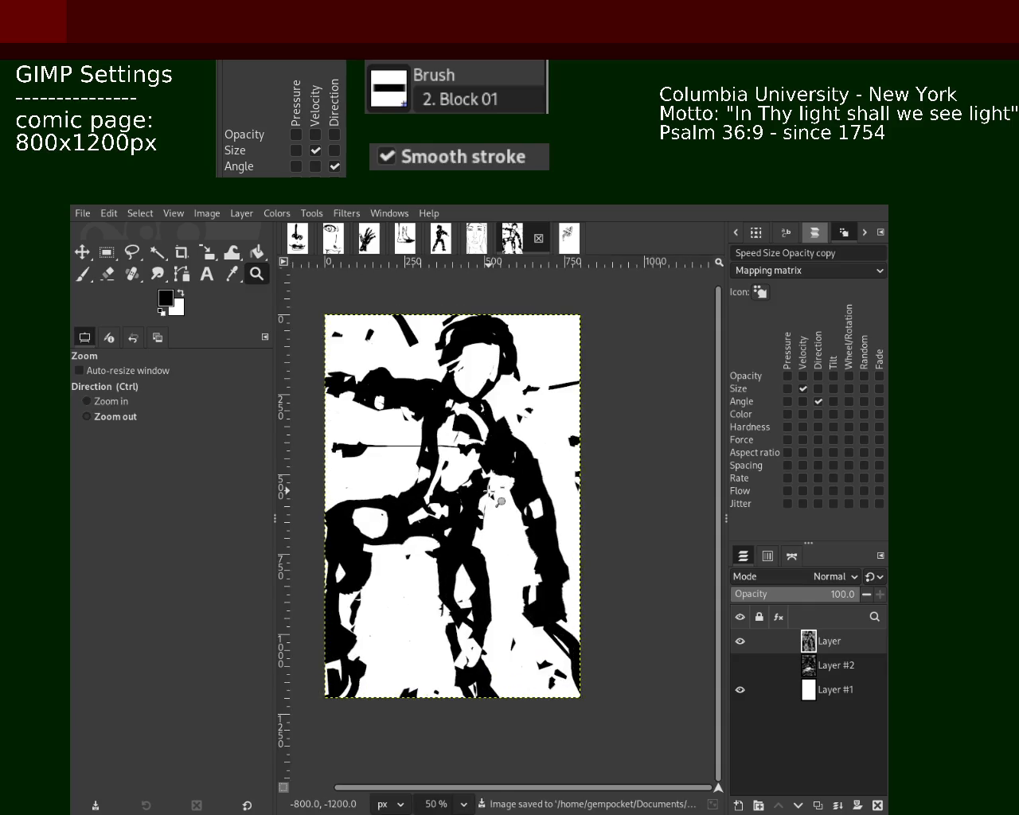
{"action": "left_click", "coordinate": [382, 353]}
{"action": "left_click", "coordinate": [330, 423]}
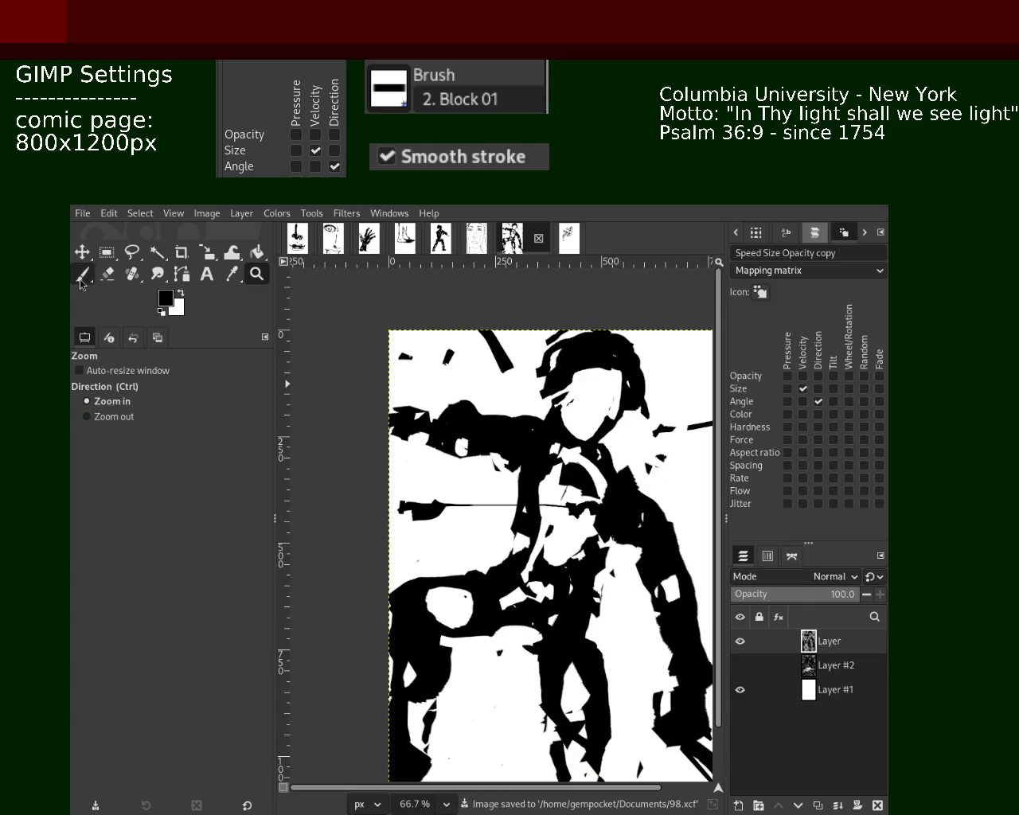
Paint black over the white gaps on the left arm and the figure's right side.
{"action": "left_click", "coordinate": [83, 274]}
{"action": "left_click", "coordinate": [504, 452], "text": "ctrl"}
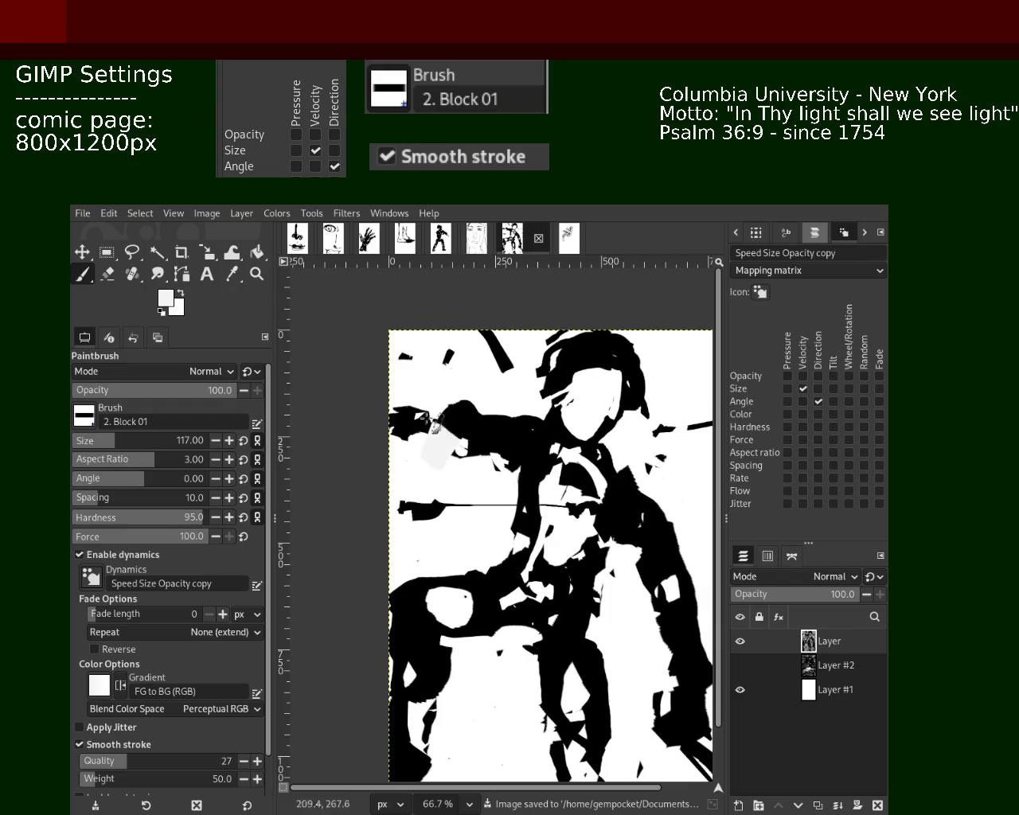
{"action": "left_click", "coordinate": [462, 418], "text": "ctrl"}
{"action": "left_click_drag", "start_coordinate": [480, 463], "coordinate": [423, 440]}
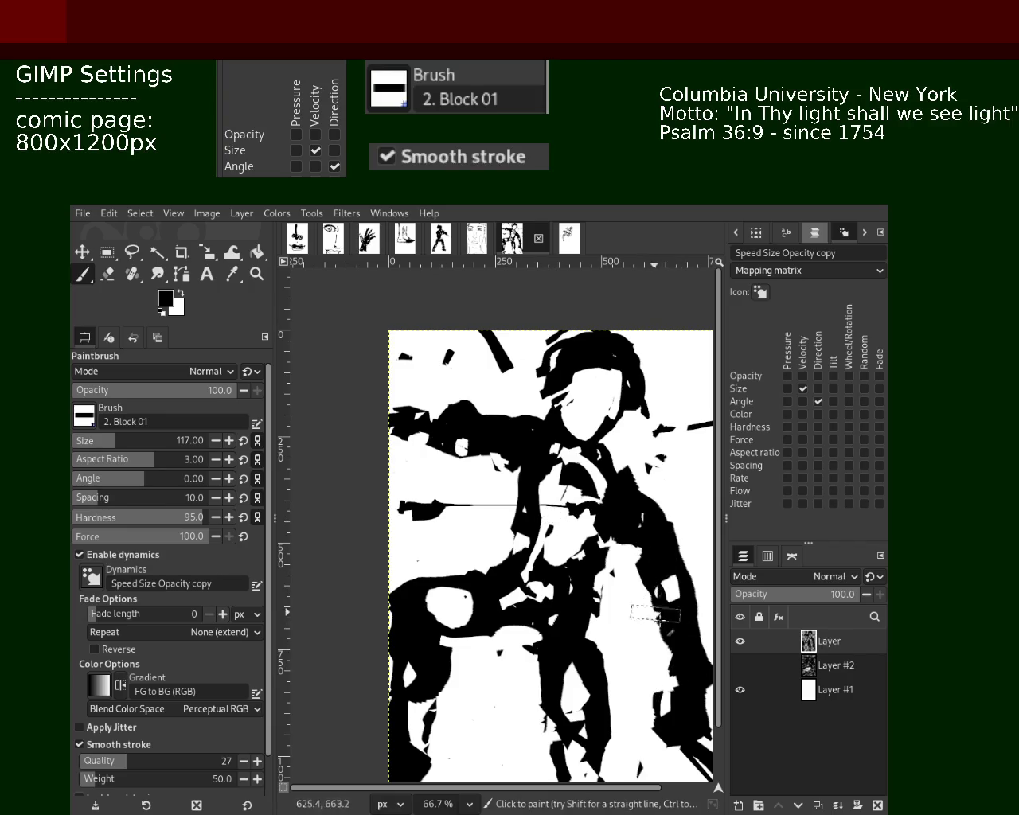
{"action": "left_click_drag", "start_coordinate": [649, 549], "coordinate": [658, 609]}
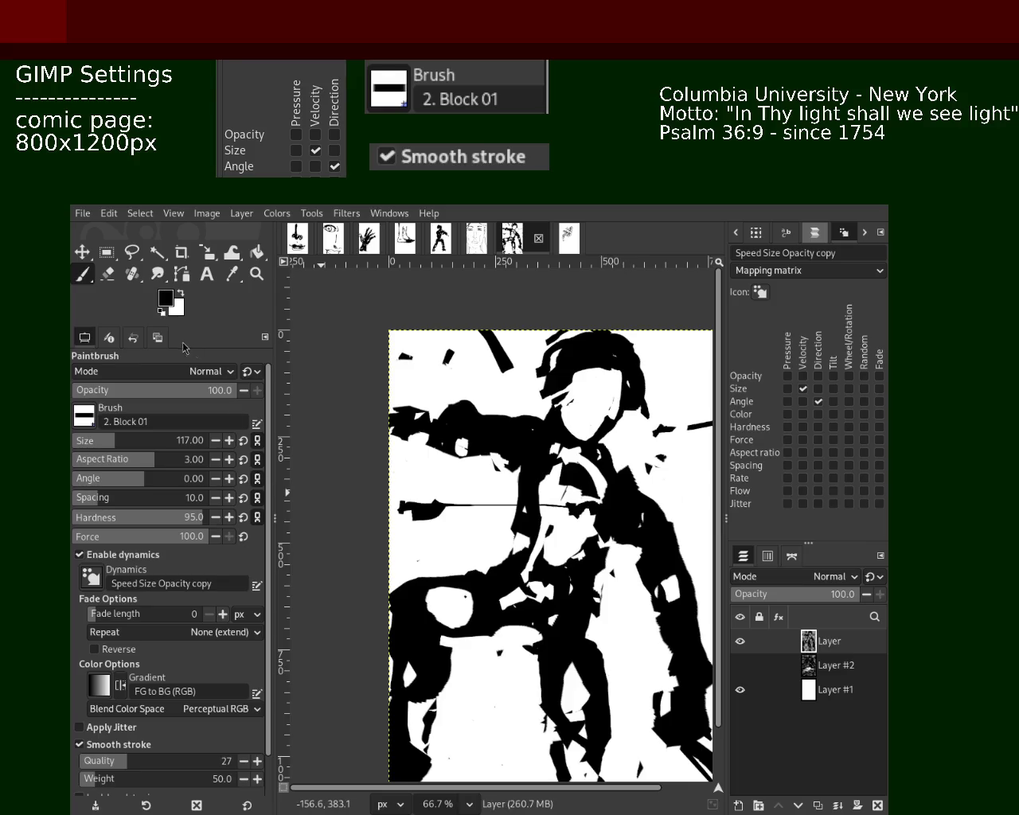
{"action": "left_click", "coordinate": [257, 274]}
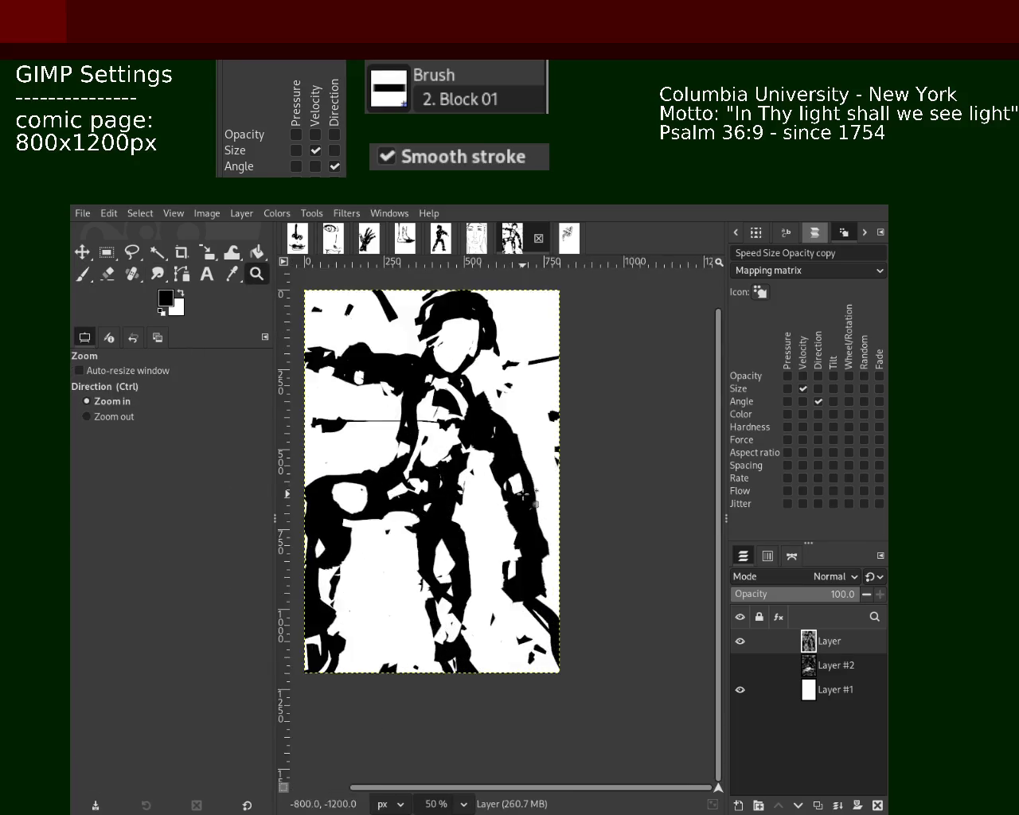
Erase the stray black strokes around the right arm's lower end, checking with a zoom out.
{"action": "left_click", "coordinate": [108, 274]}
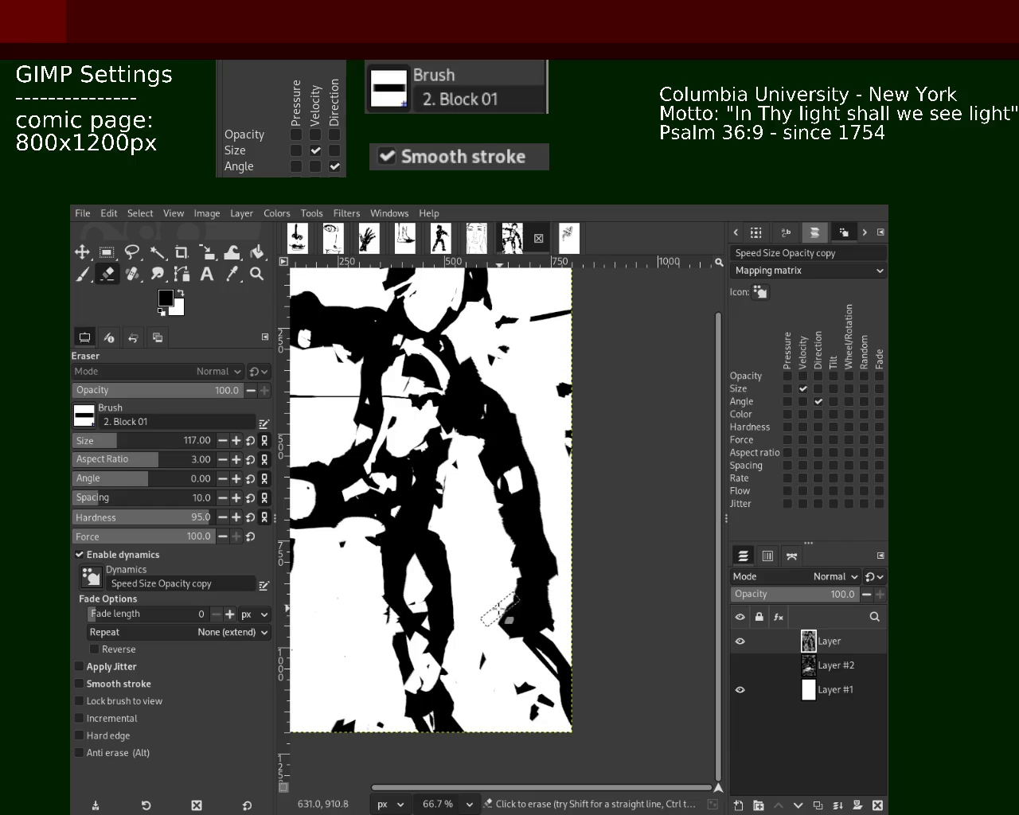
{"action": "mouse_move", "coordinate": [557, 660]}
{"action": "left_mouse_down"}
{"action": "mouse_move", "coordinate": [530, 636]}
{"action": "mouse_move", "coordinate": [560, 723]}
{"action": "left_mouse_up"}
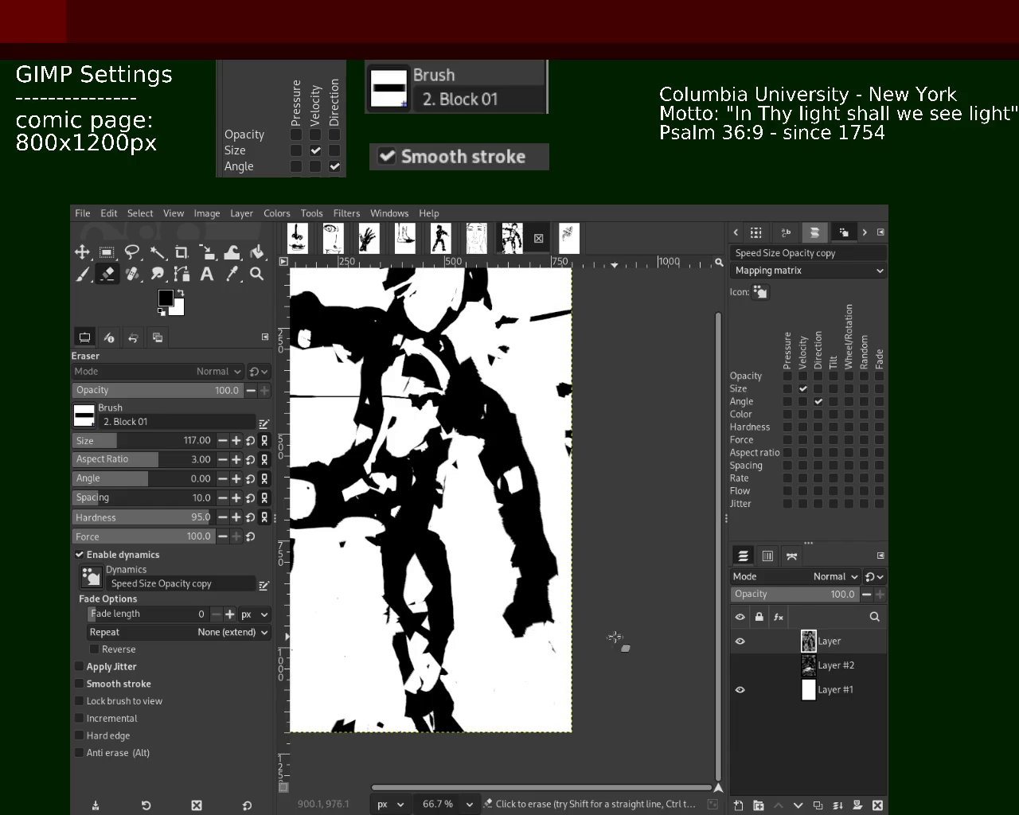
{"action": "left_click_drag", "start_coordinate": [538, 637], "coordinate": [517, 632]}
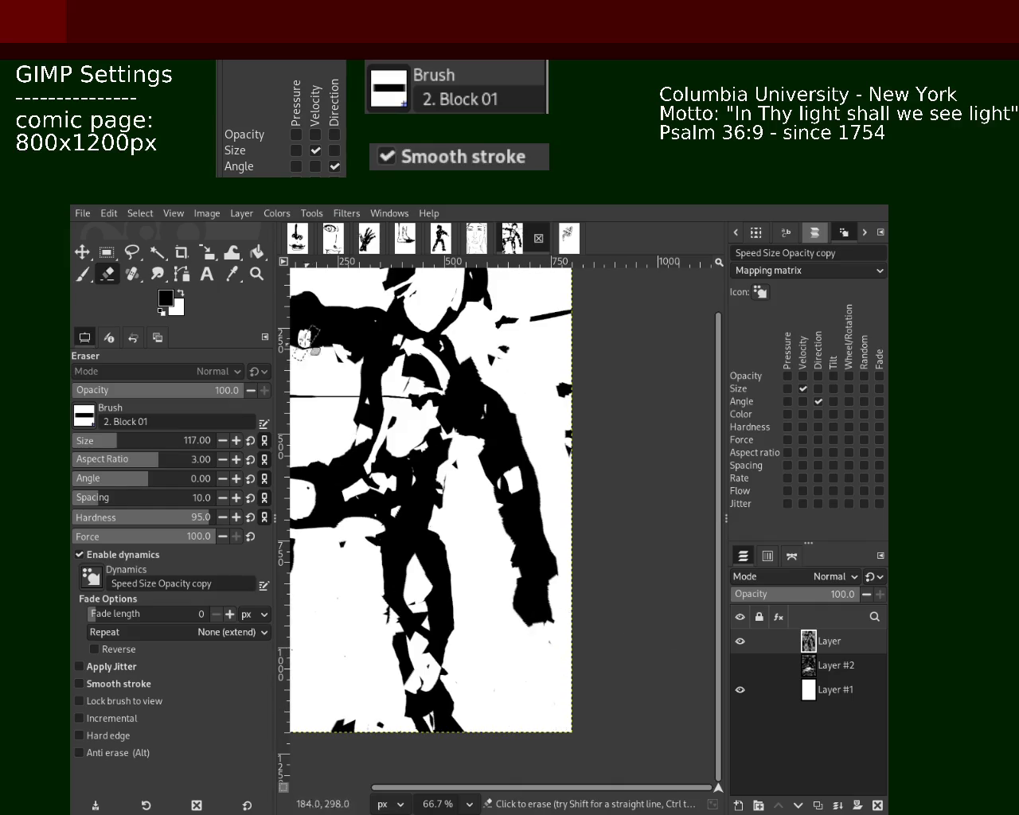
{"action": "key", "text": "z"}
{"action": "left_click", "coordinate": [388, 404], "text": "ctrl"}
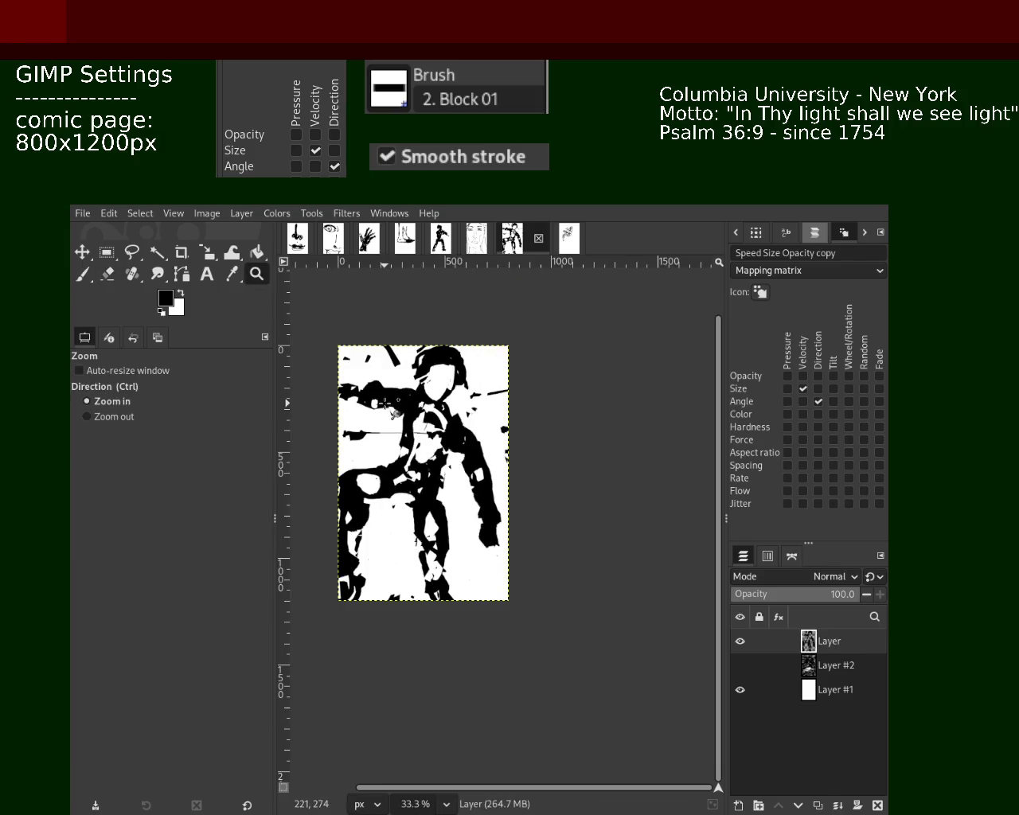
{"action": "left_click", "coordinate": [388, 403], "text": "ctrl"}
{"action": "left_click", "coordinate": [388, 403], "text": "ctrl"}
{"action": "key", "text": "shift+e"}
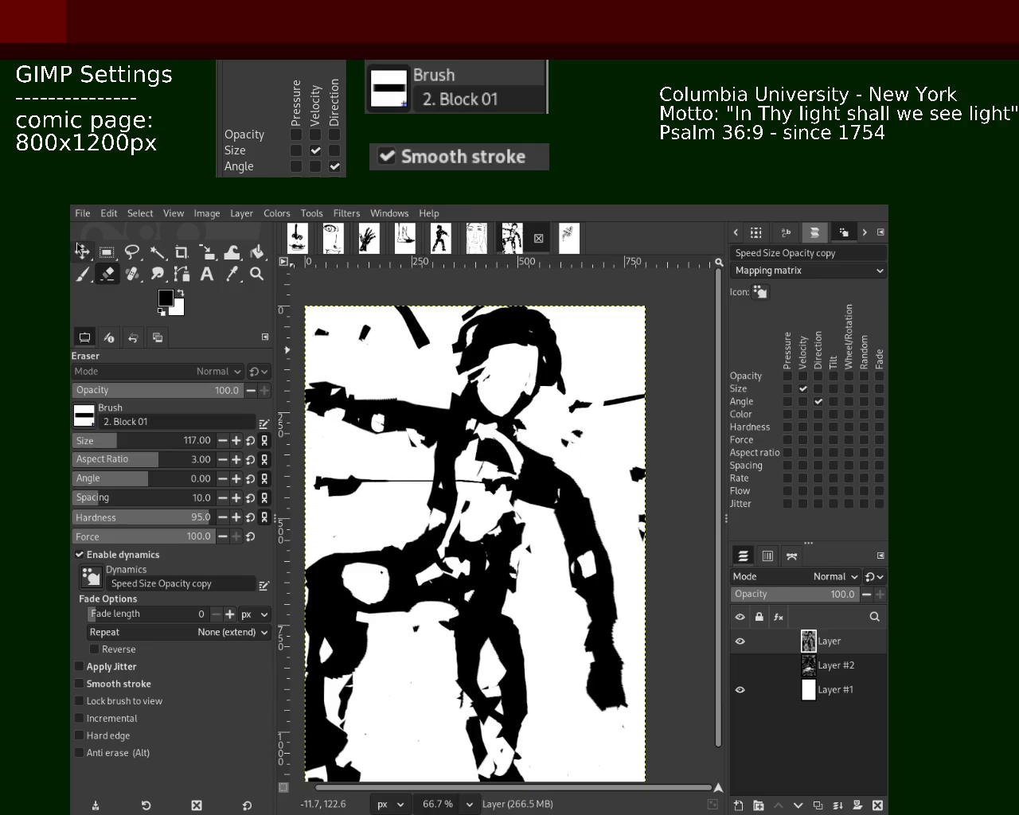
Zoom out to check the whole page, save it, and zoom in on the lower half.
{"action": "left_click", "coordinate": [82, 274]}
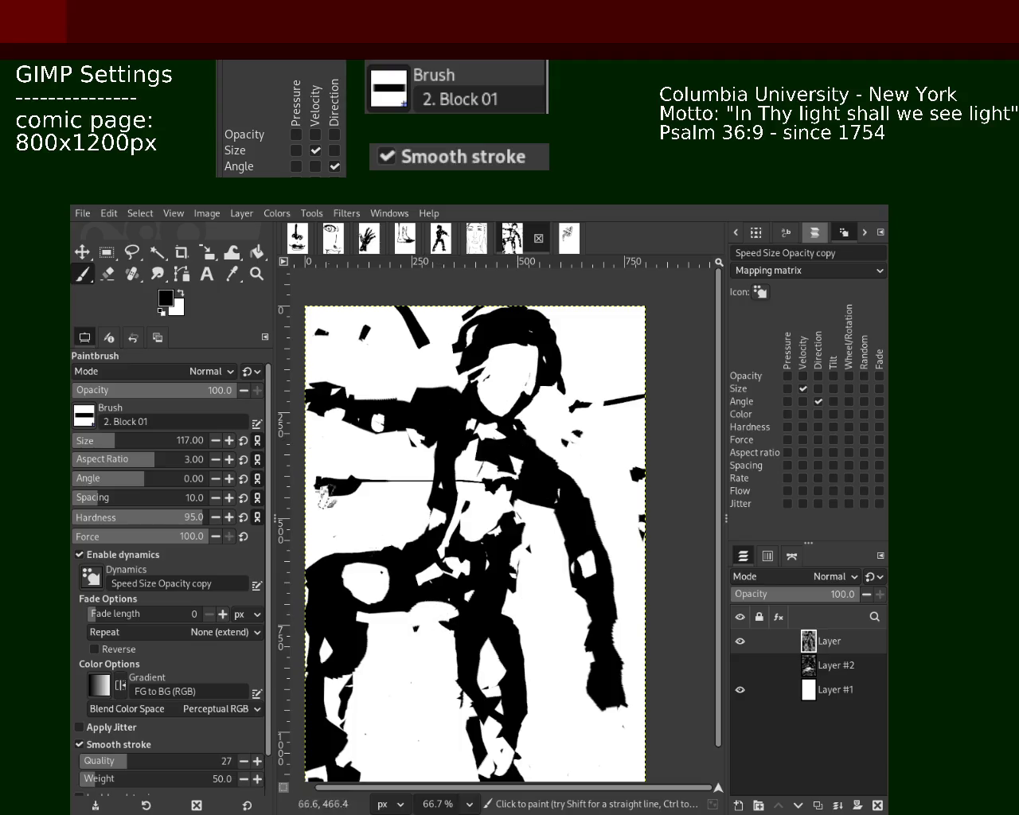
{"action": "left_click", "coordinate": [256, 273]}
{"action": "left_click", "coordinate": [549, 442], "text": "ctrl"}
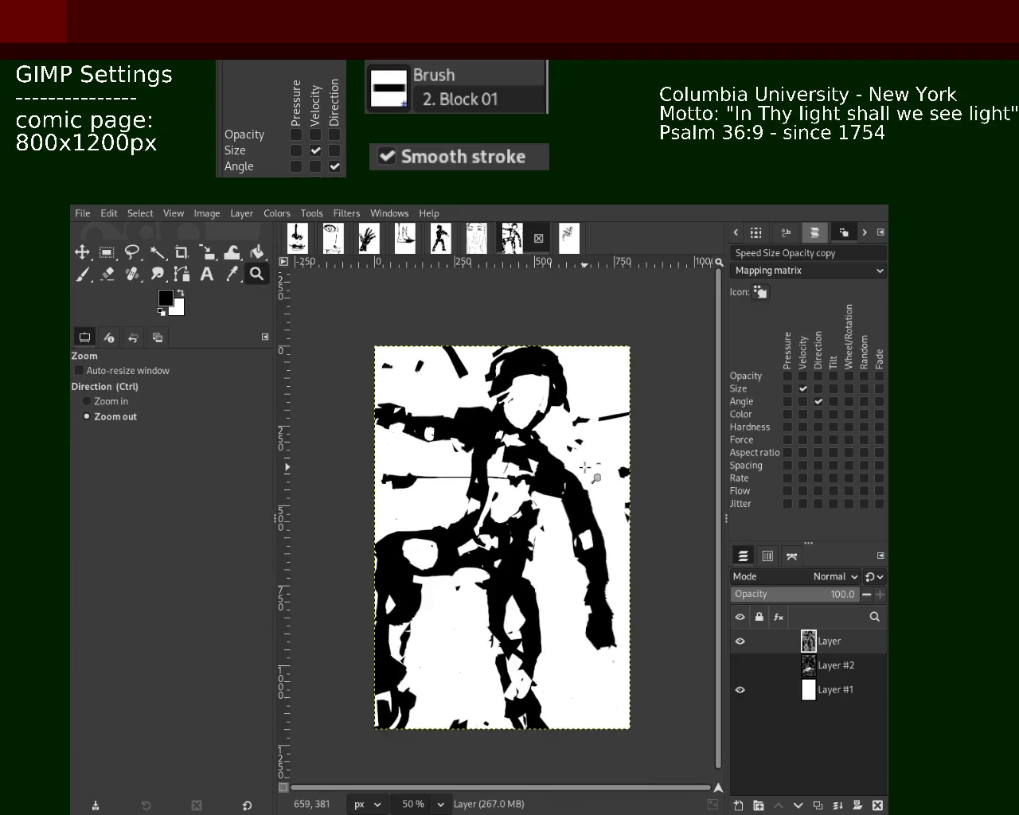
{"action": "left_click", "coordinate": [549, 443]}
{"action": "key", "text": "ctrl+s"}
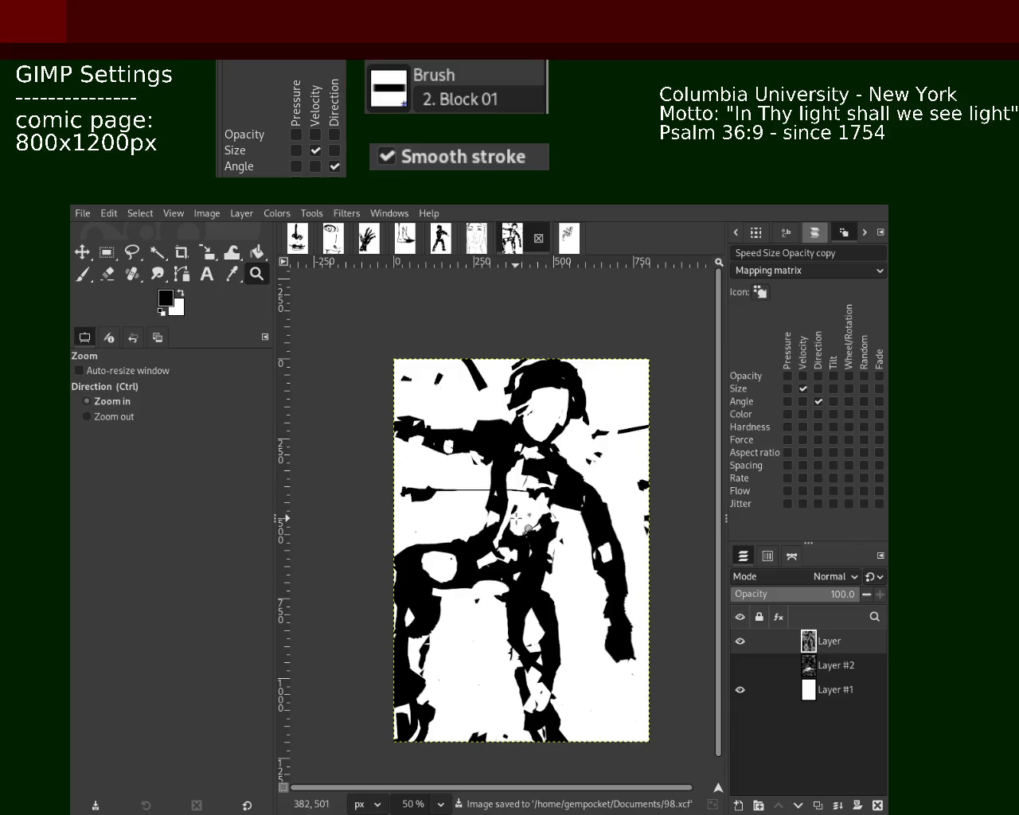
{"action": "left_click", "coordinate": [516, 548]}
{"action": "left_click", "coordinate": [441, 625], "text": "ctrl"}
{"action": "left_click", "coordinate": [441, 625], "text": "ctrl"}
{"action": "left_click", "coordinate": [545, 688]}
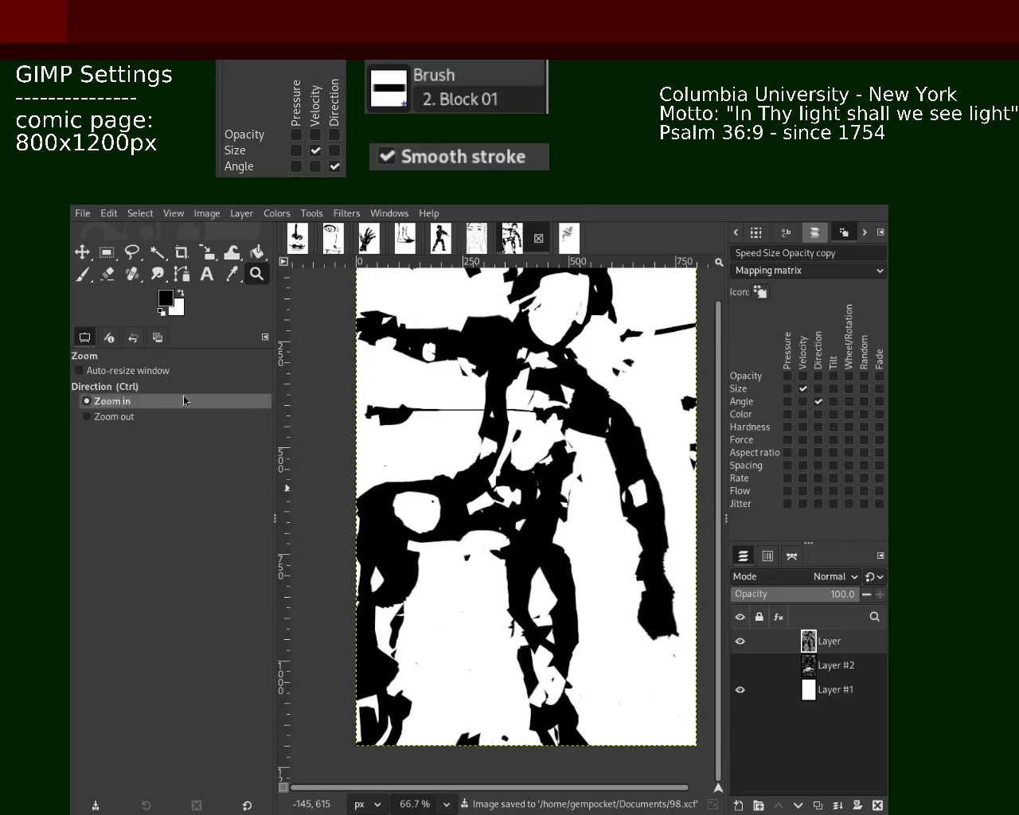
Erase a vertical band of black along the legs, undoing the last stroke.
{"action": "left_click", "coordinate": [108, 274]}
{"action": "left_click_drag", "start_coordinate": [578, 538], "coordinate": [566, 686]}
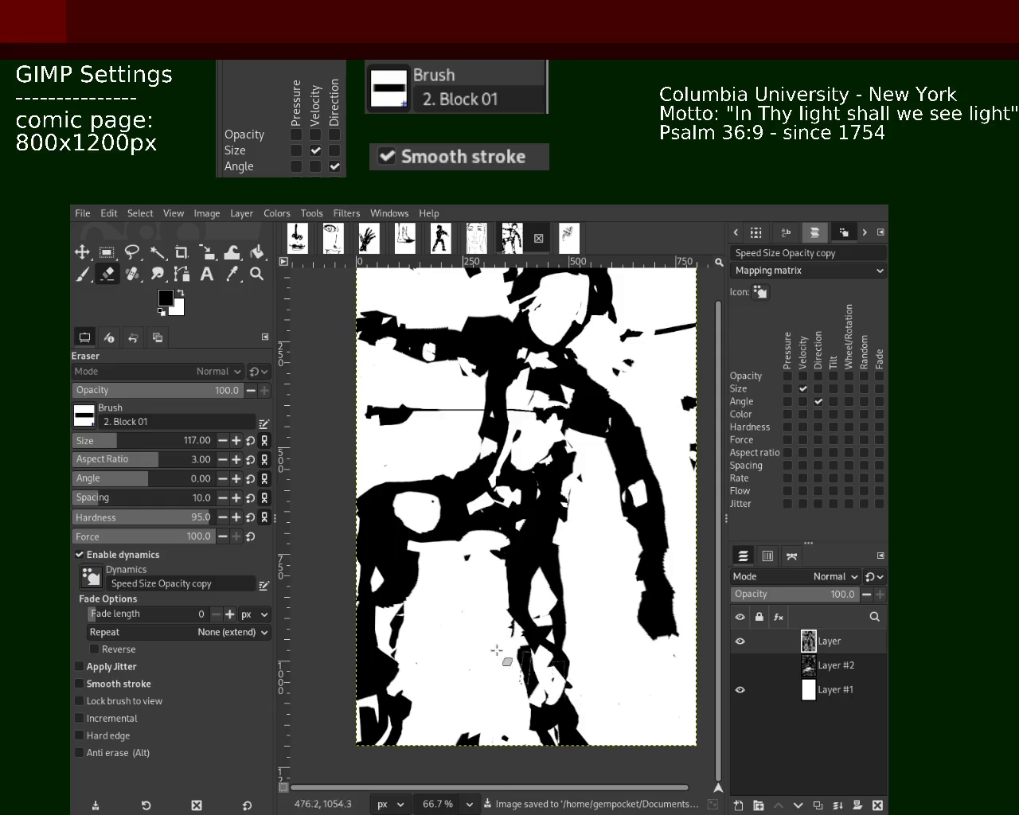
{"action": "left_click_drag", "start_coordinate": [484, 555], "coordinate": [538, 698]}
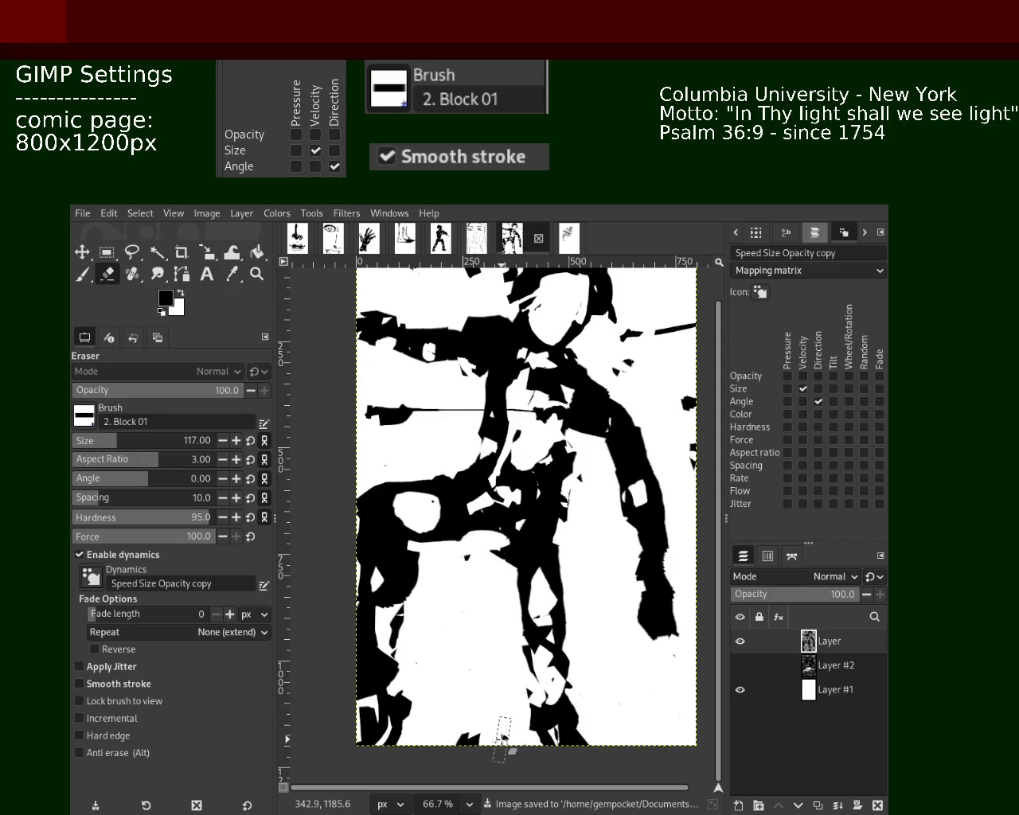
{"action": "key", "text": "ctrl+z"}
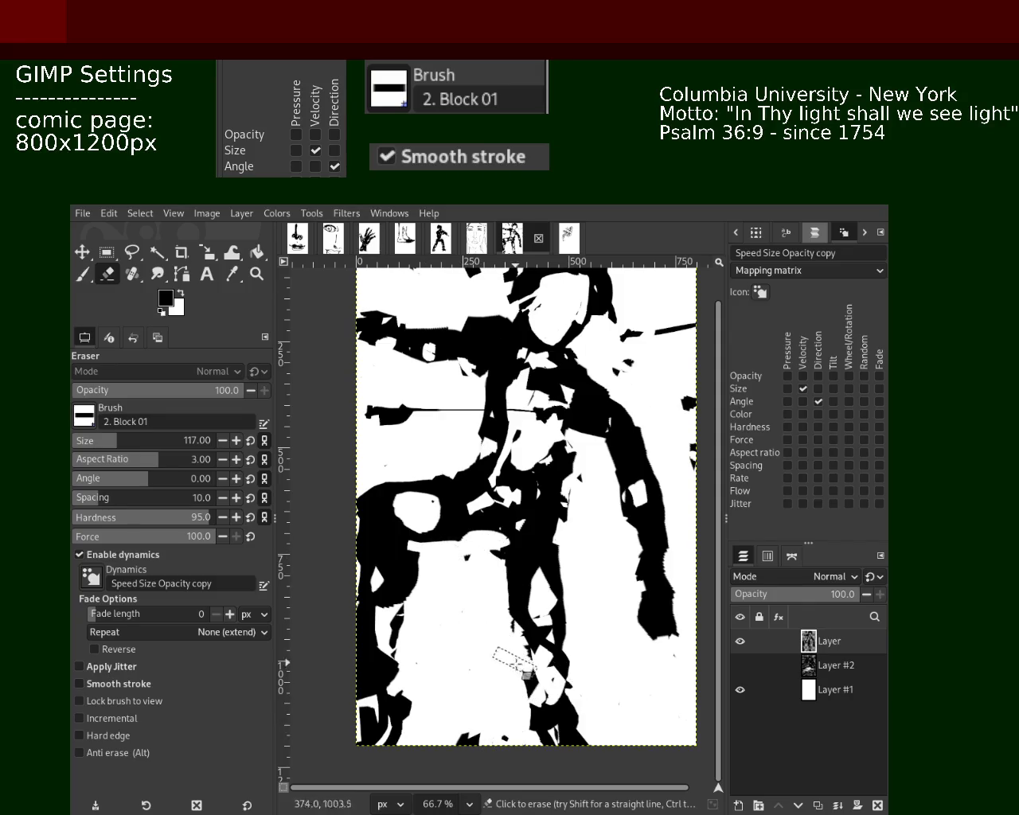
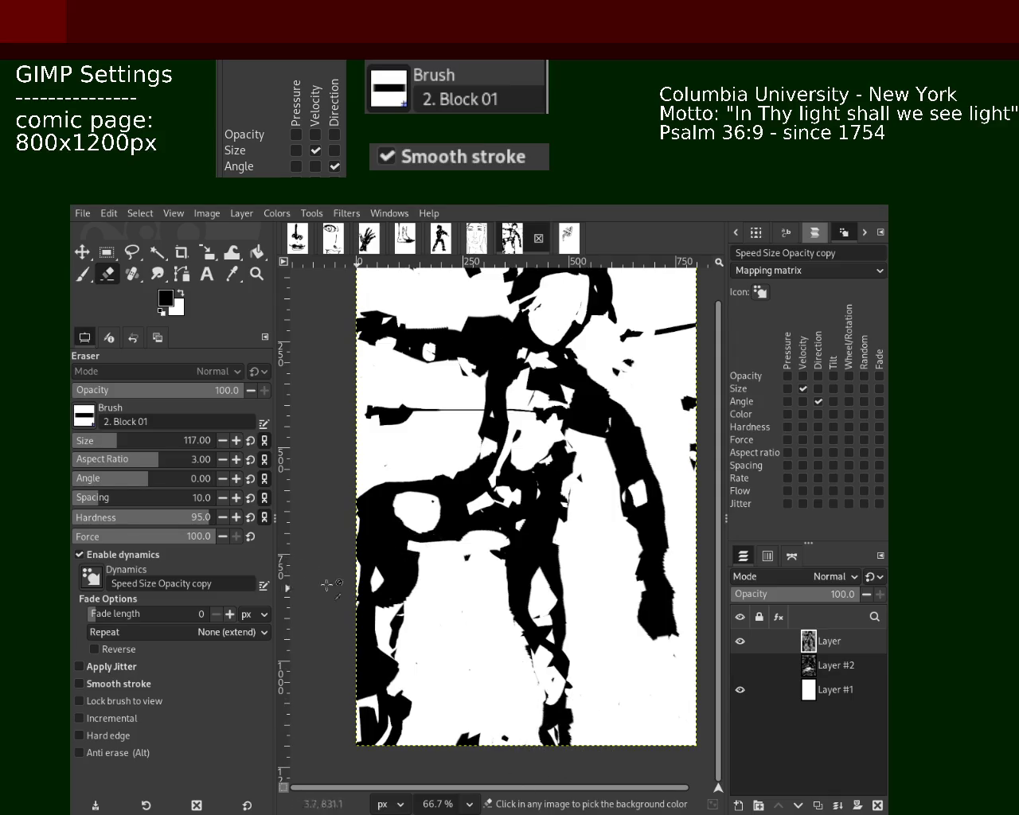
Paint a blocky black stroke left of the white circle, toggling undo/redo to compare.
{"action": "key", "text": "p"}
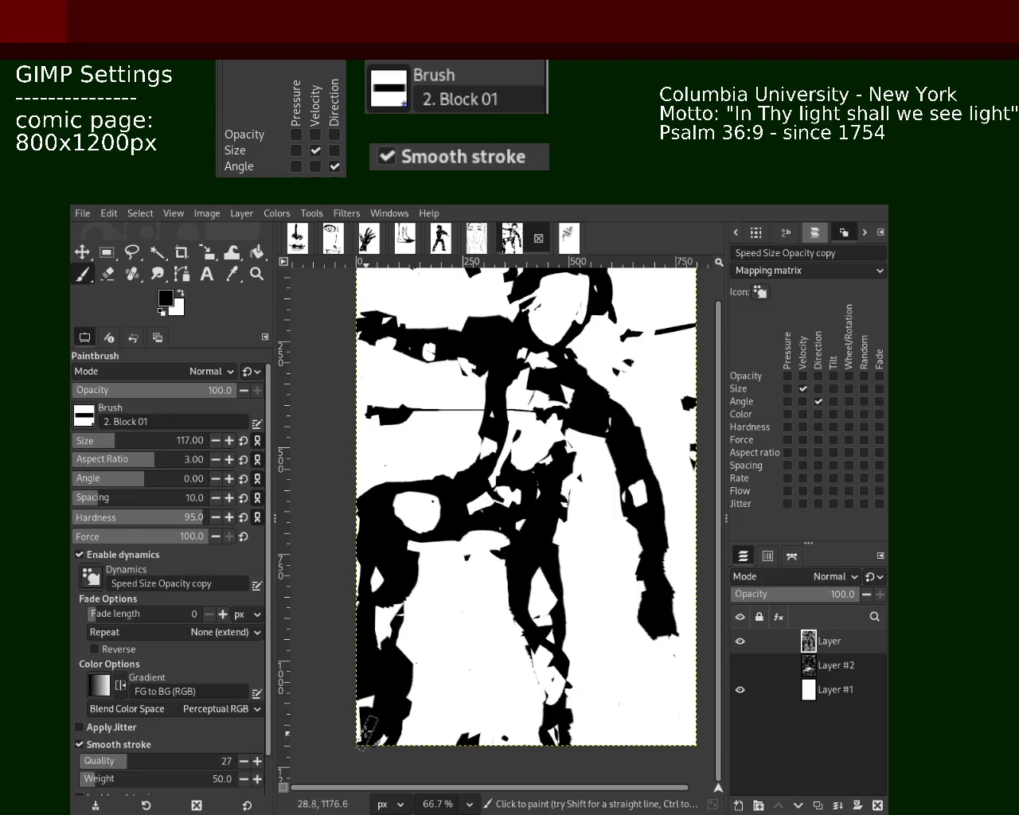
{"action": "left_click_drag", "start_coordinate": [479, 457], "coordinate": [382, 486]}
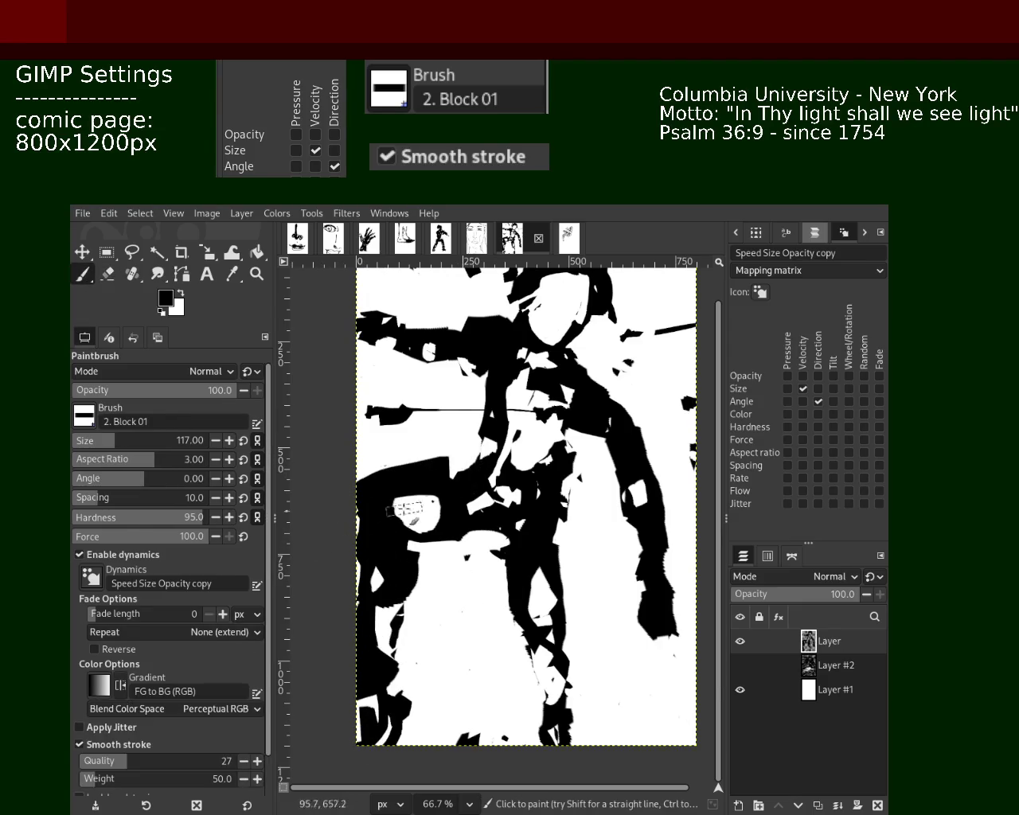
{"action": "key", "text": "ctrl+z"}
{"action": "key", "text": "ctrl+y"}
{"action": "key", "text": "ctrl+z"}
{"action": "key", "text": "ctrl+y"}
{"action": "key", "text": "ctrl+y"}
{"action": "key", "text": "ctrl+z"}
{"action": "key", "text": "ctrl+y"}
{"action": "key", "text": "ctrl+z"}
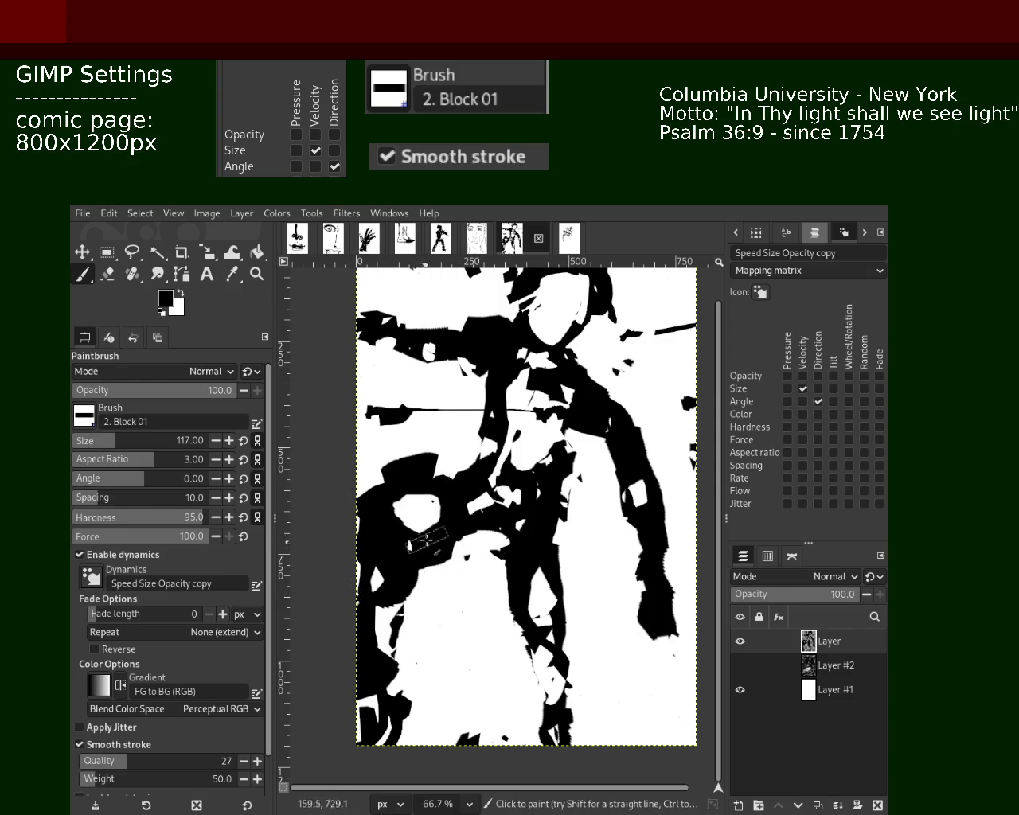
{"action": "key", "text": "ctrl+y"}
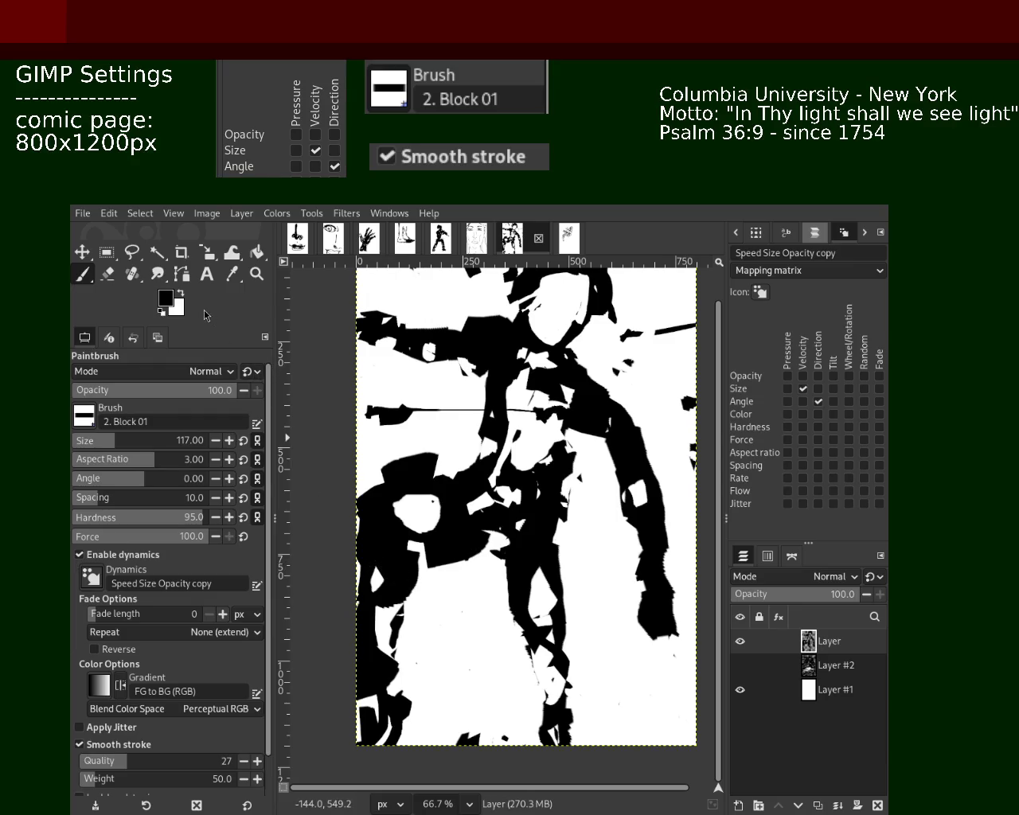
Erase black near the page's lower-left edge, then set the paintbrush size to 25.
{"action": "left_click", "coordinate": [112, 277]}
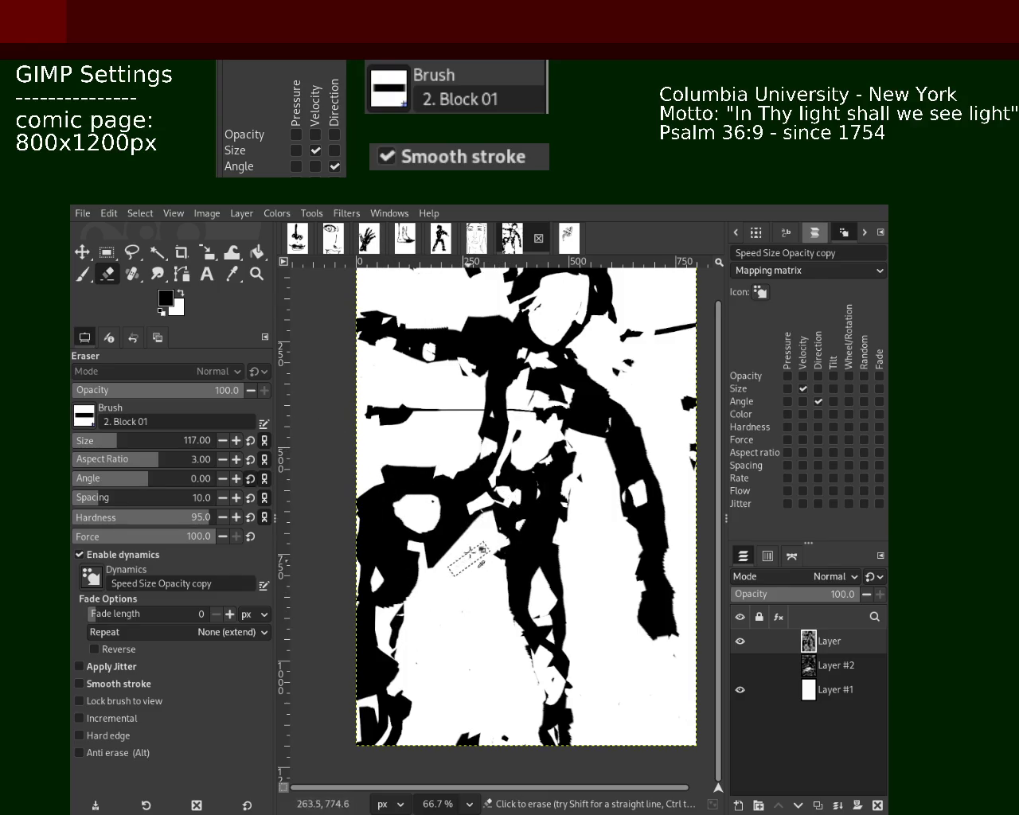
{"action": "left_click_drag", "start_coordinate": [455, 561], "coordinate": [380, 562]}
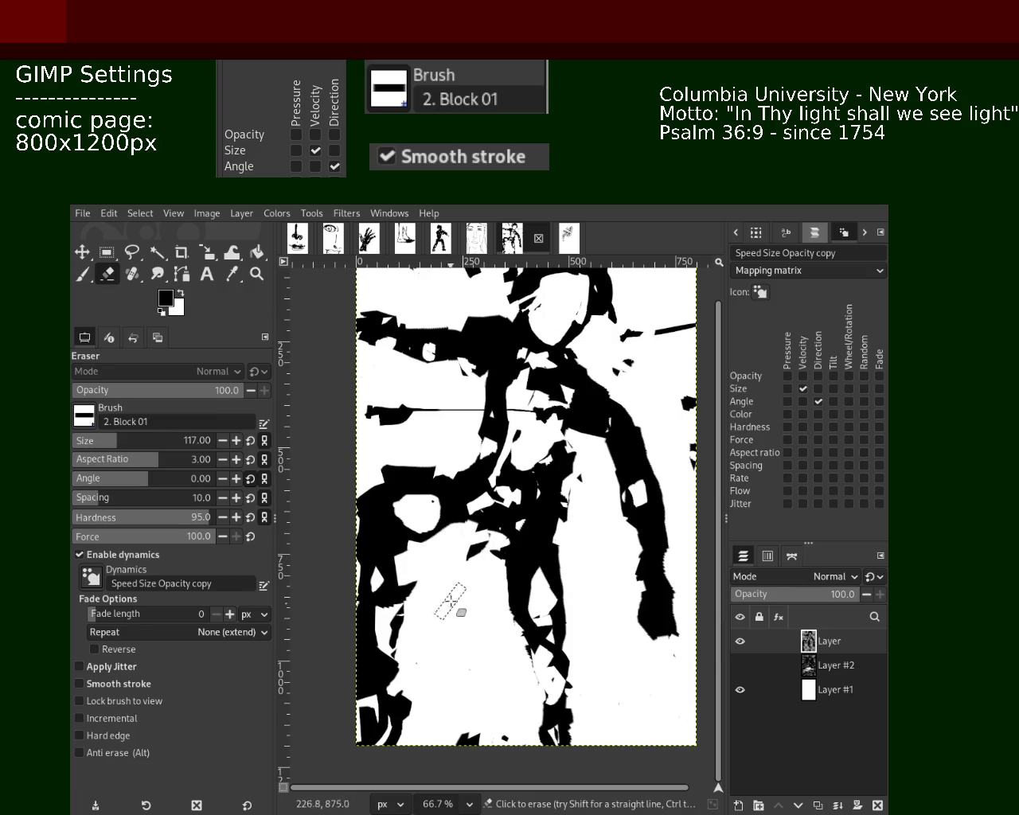
{"action": "key", "text": "ctrl"}
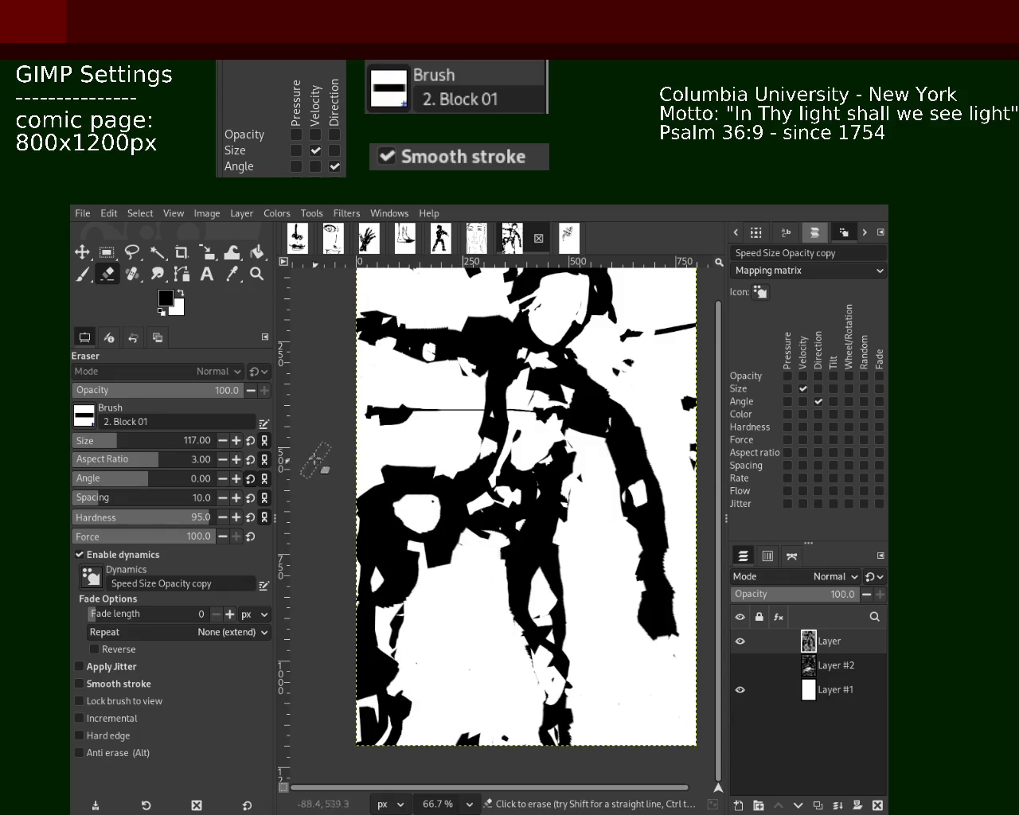
{"action": "left_click", "coordinate": [82, 274]}
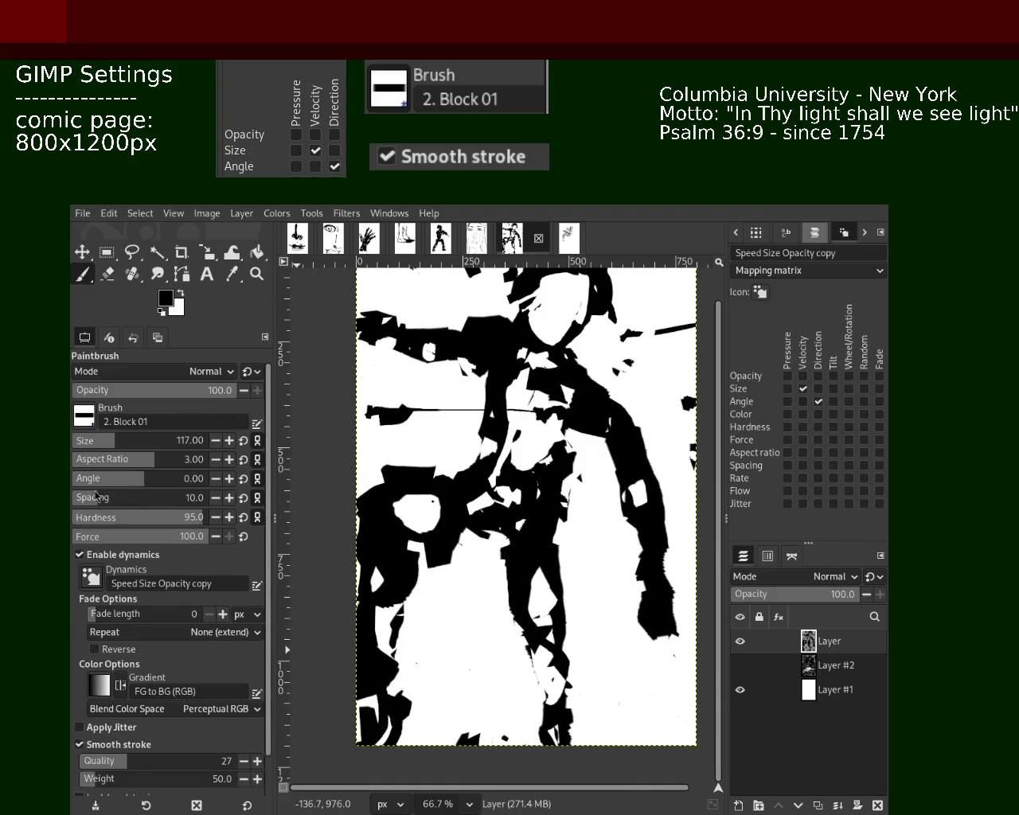
{"action": "left_click", "coordinate": [87, 443]}
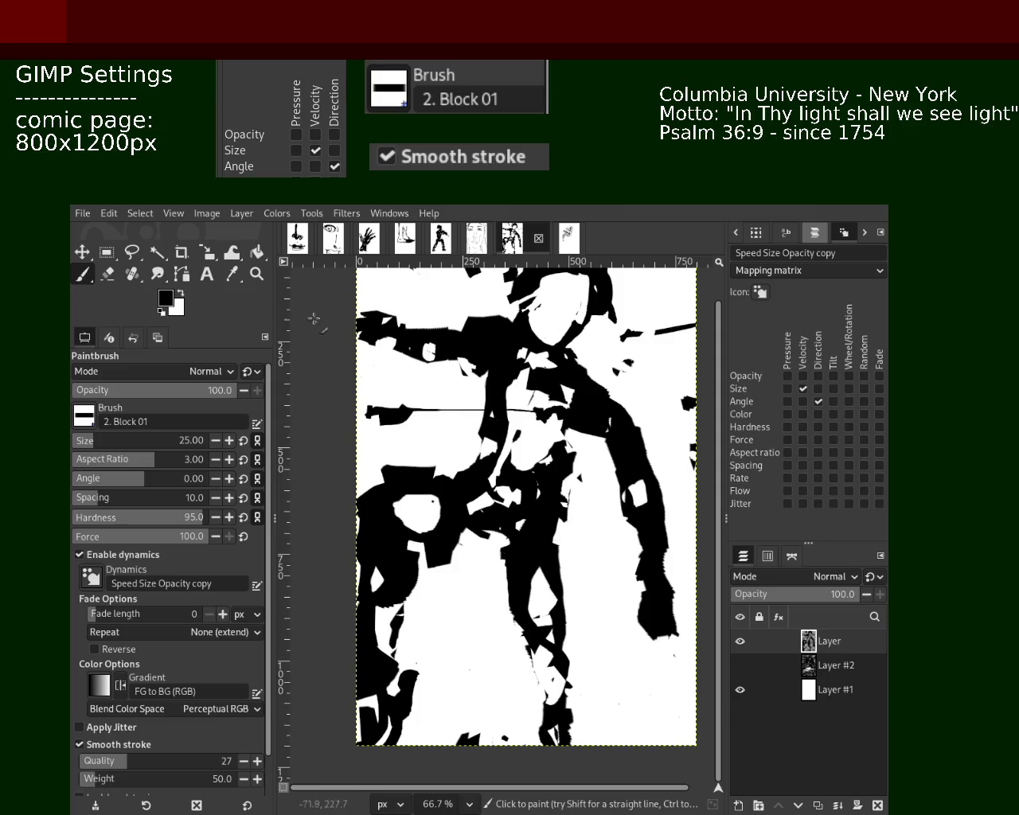
Review the page zoomed out, then erase small marks on the figure's right side and head.
{"action": "left_click", "coordinate": [255, 274]}
{"action": "left_click", "coordinate": [505, 466], "text": "ctrl"}
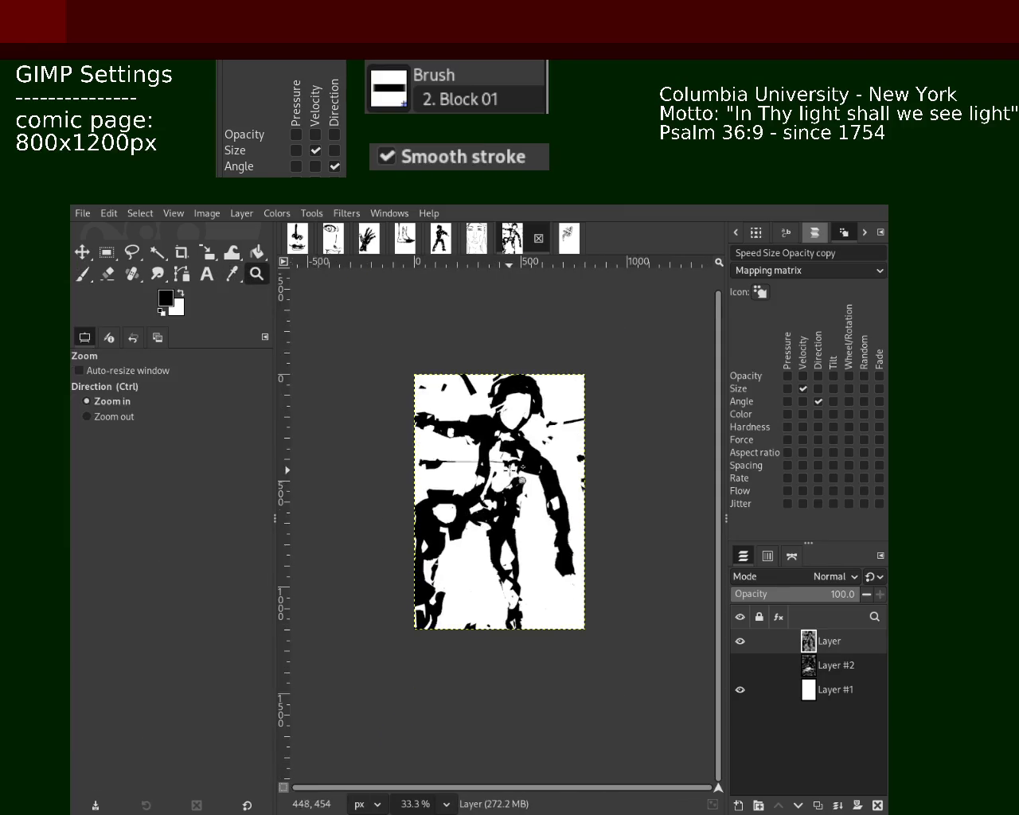
{"action": "left_click", "coordinate": [505, 464]}
{"action": "left_click", "coordinate": [505, 461]}
{"action": "left_click", "coordinate": [519, 430]}
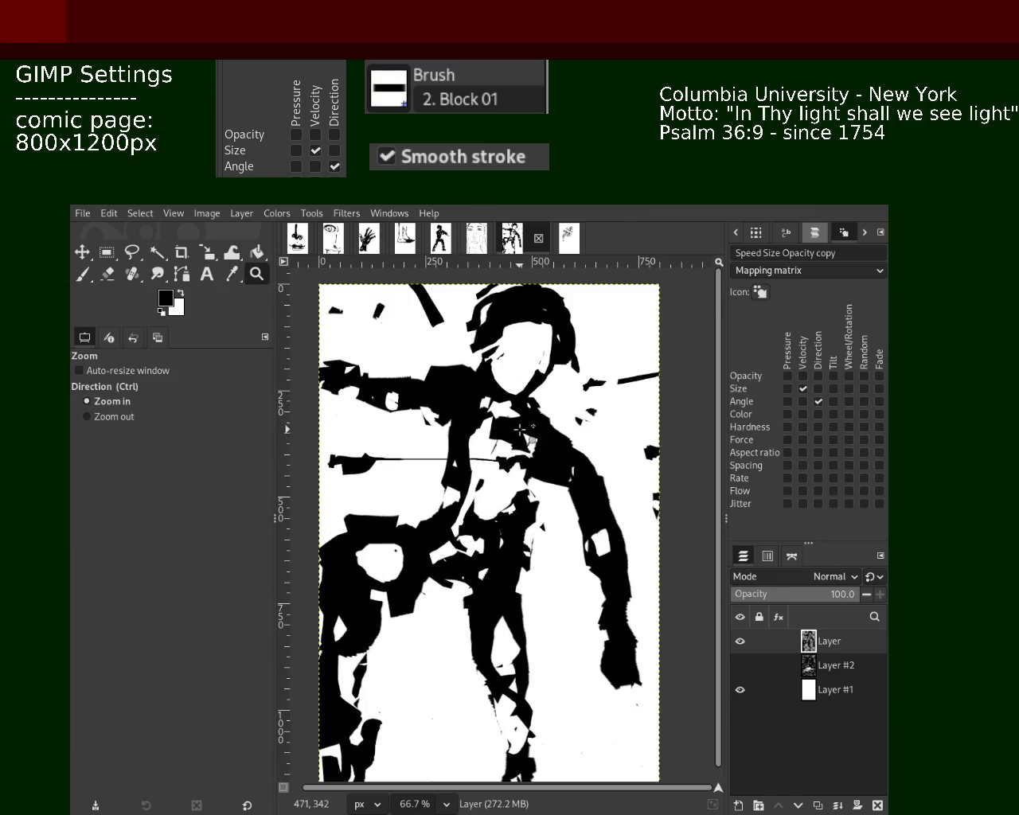
{"action": "left_click", "coordinate": [88, 274]}
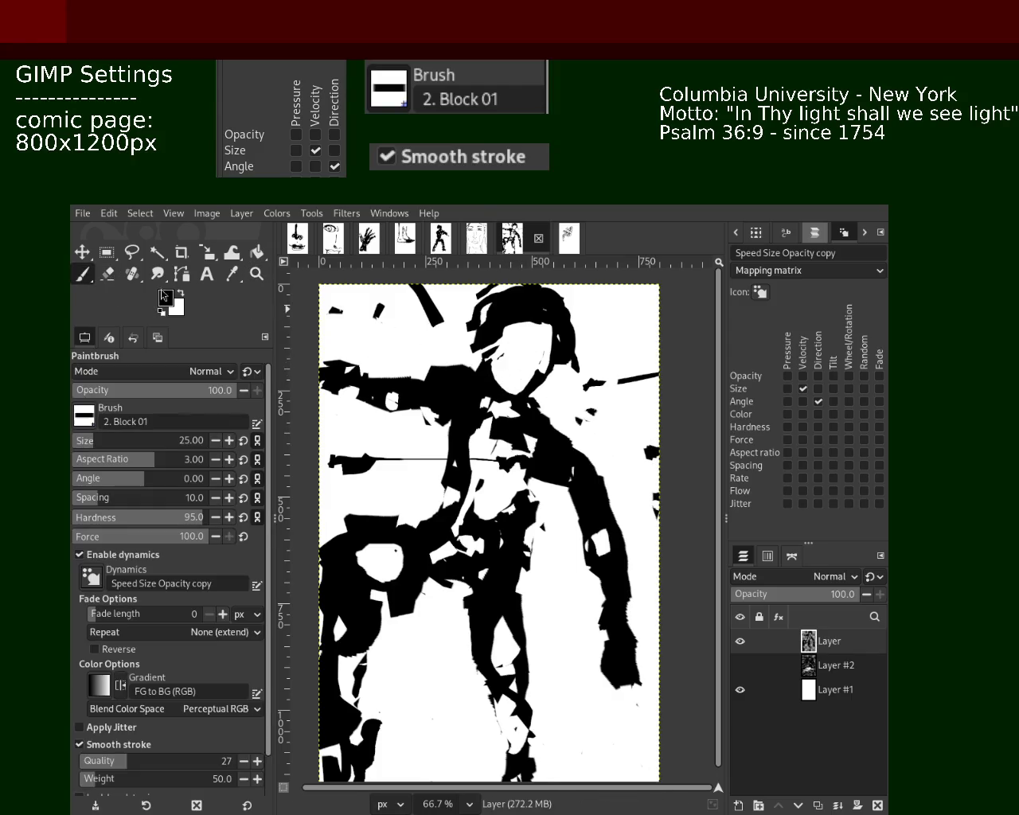
{"action": "left_click", "coordinate": [111, 276]}
{"action": "left_click_drag", "start_coordinate": [541, 390], "coordinate": [524, 380]}
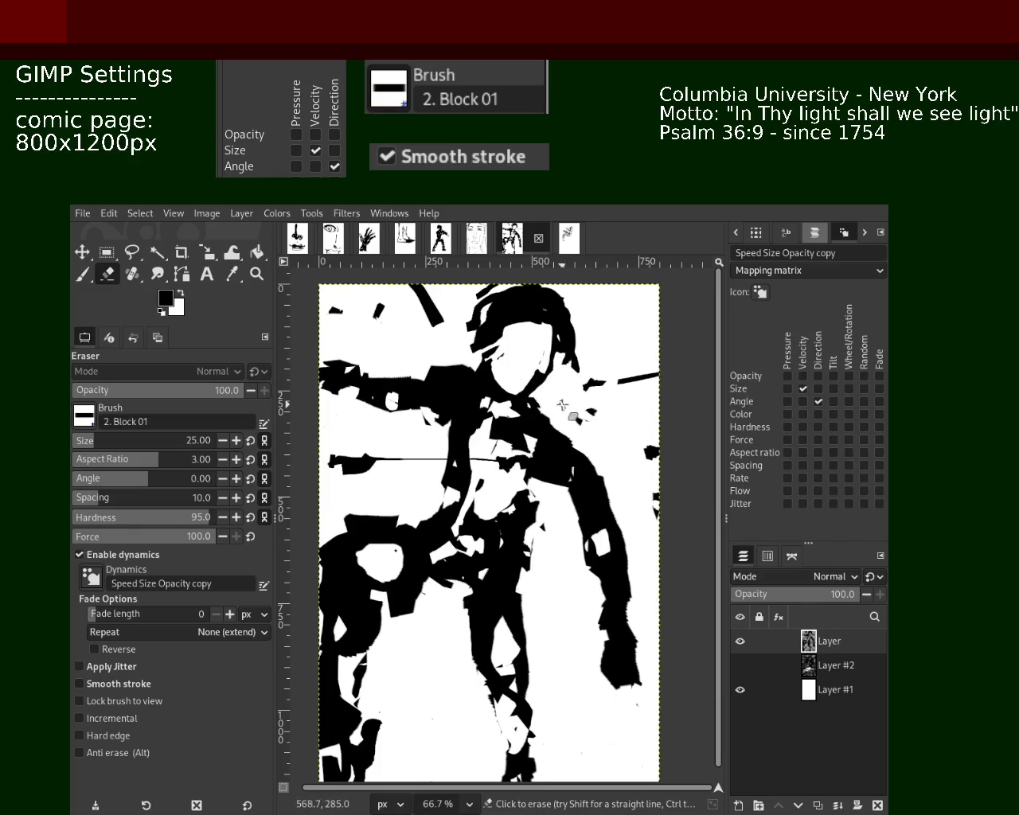
{"action": "left_click_drag", "start_coordinate": [475, 367], "coordinate": [482, 350]}
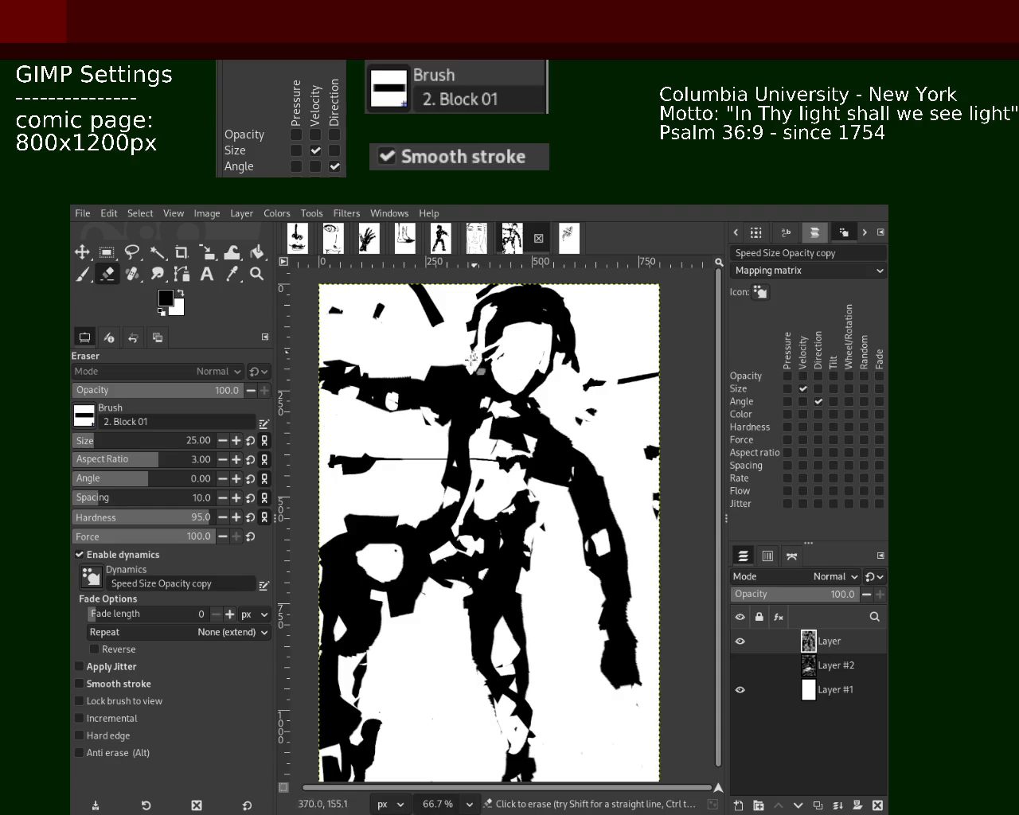
Add black paint to the figure's head, then zoom in close on the torso.
{"action": "left_click", "coordinate": [86, 275]}
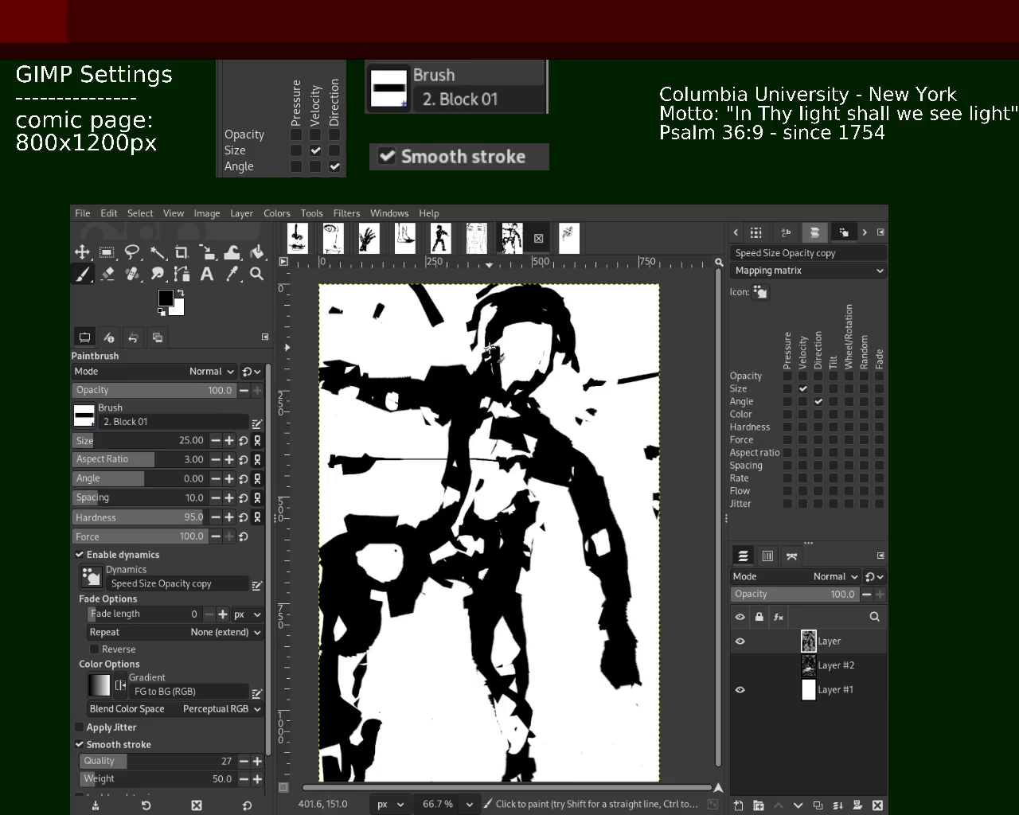
{"action": "left_click_drag", "start_coordinate": [490, 372], "coordinate": [491, 361]}
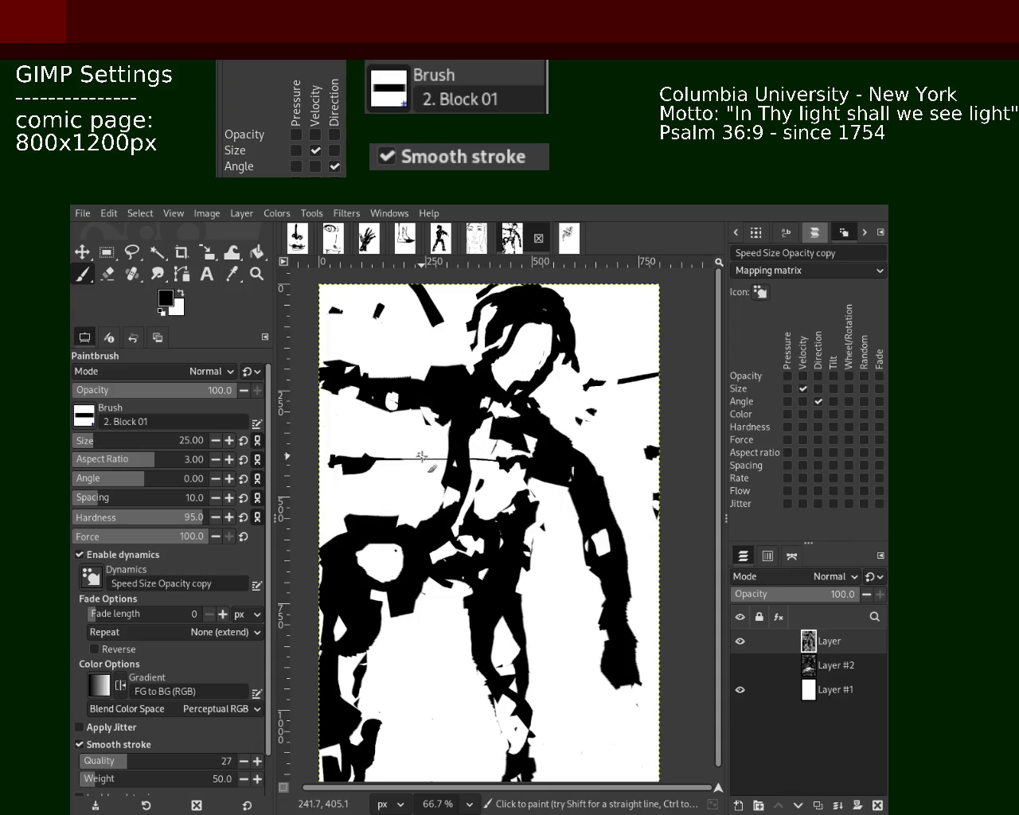
{"action": "left_click", "coordinate": [256, 274]}
{"action": "left_click", "coordinate": [564, 408], "text": "ctrl"}
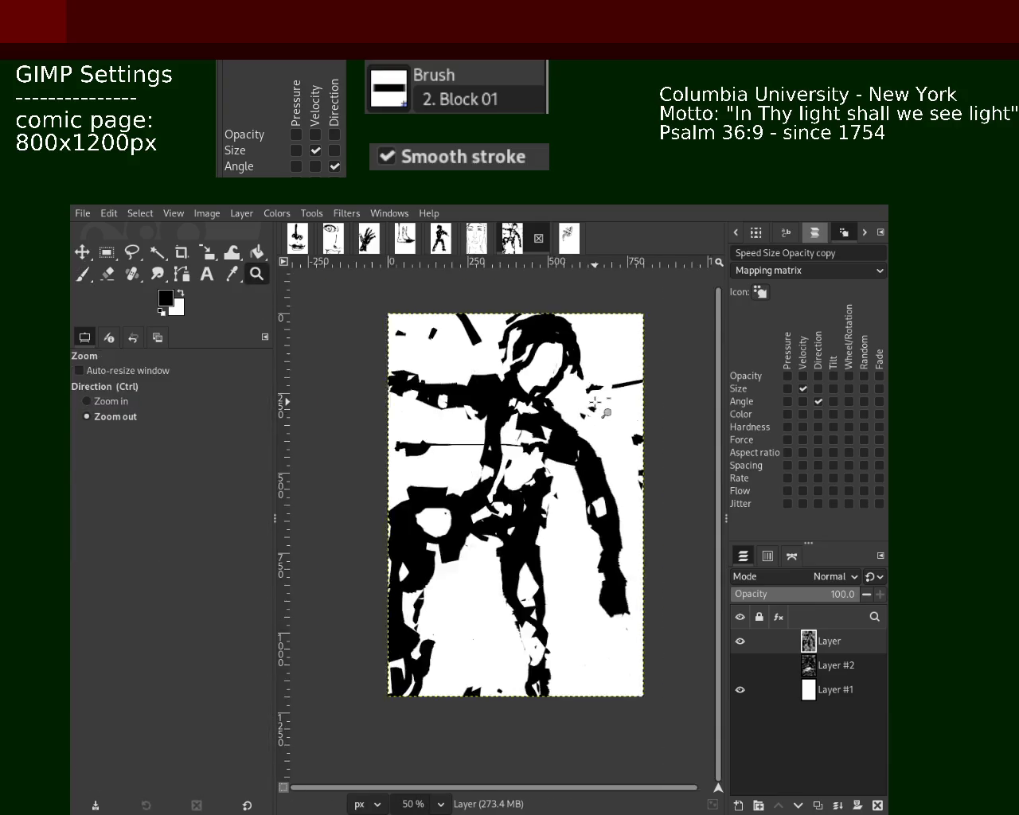
{"action": "left_click", "coordinate": [565, 408]}
{"action": "left_click", "coordinate": [565, 408], "text": "ctrl"}
{"action": "left_click", "coordinate": [554, 398], "text": "ctrl"}
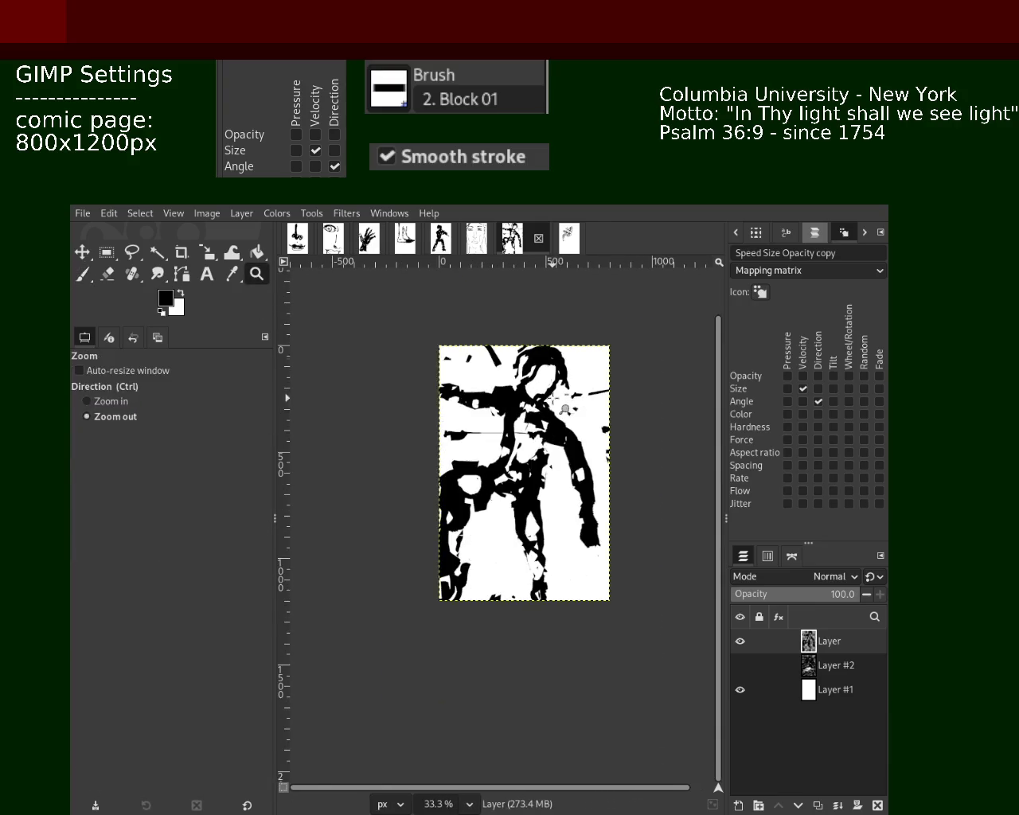
{"action": "left_click", "coordinate": [539, 416], "text": "ctrl"}
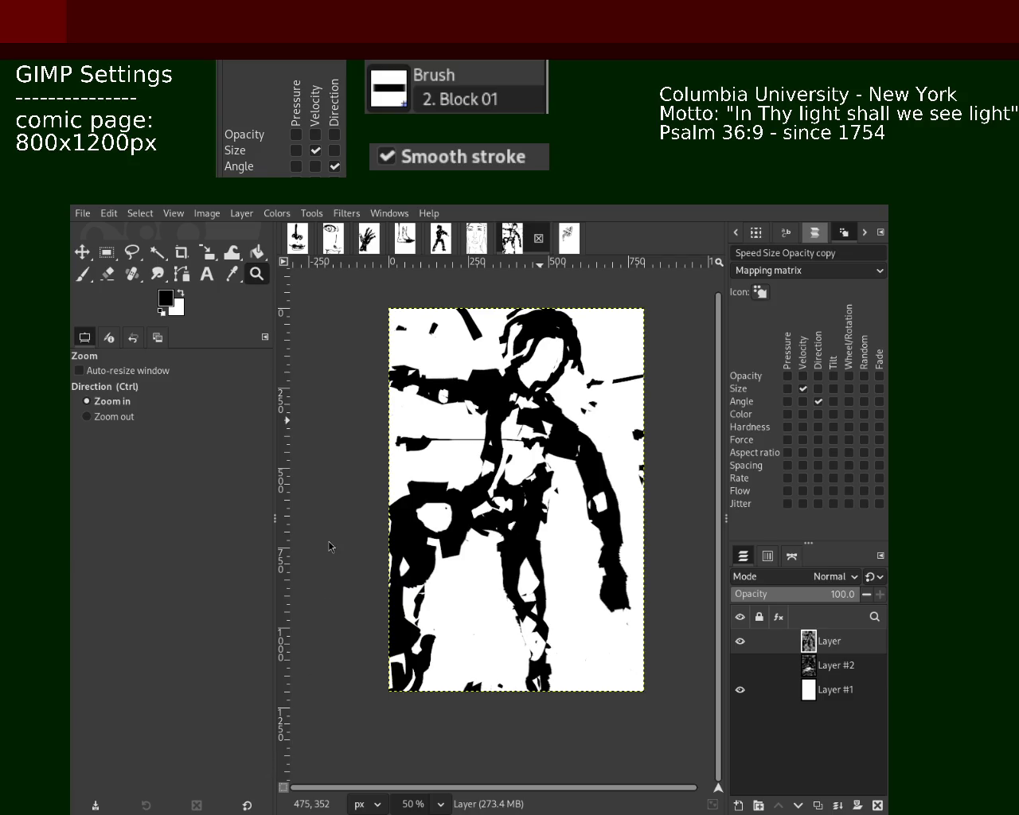
{"action": "left_click", "coordinate": [414, 520]}
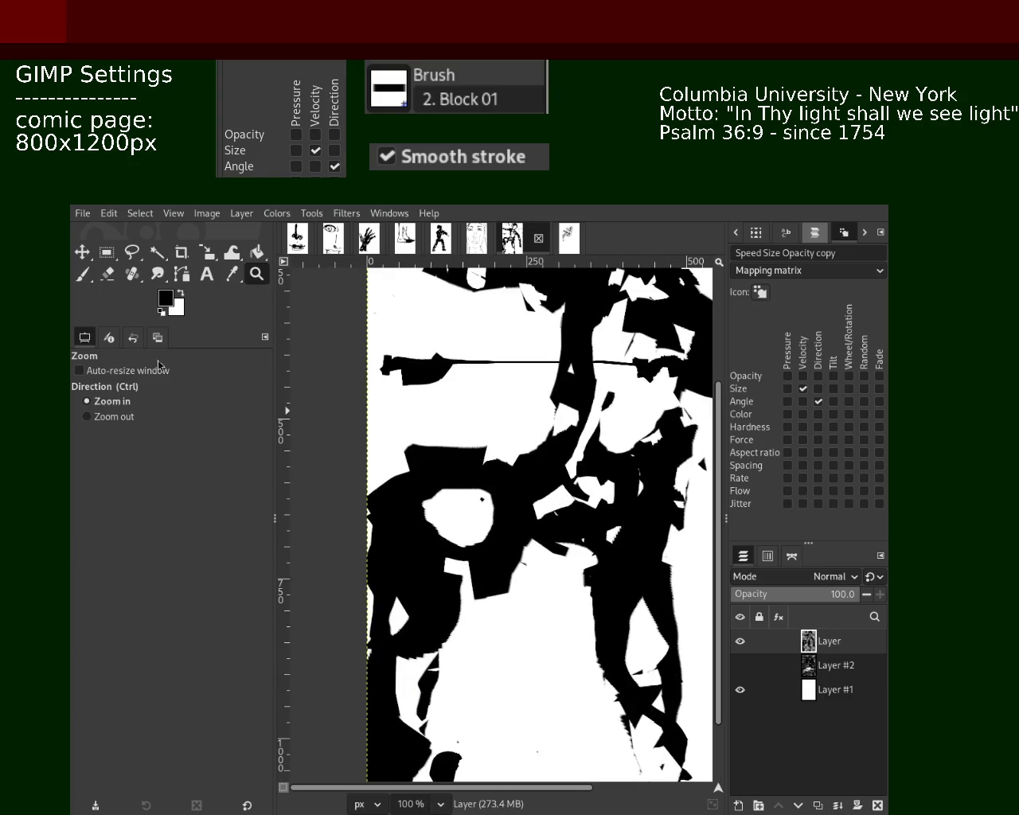
Erase part of the thin black strip, undoing two torso erasures.
{"action": "left_click", "coordinate": [107, 274]}
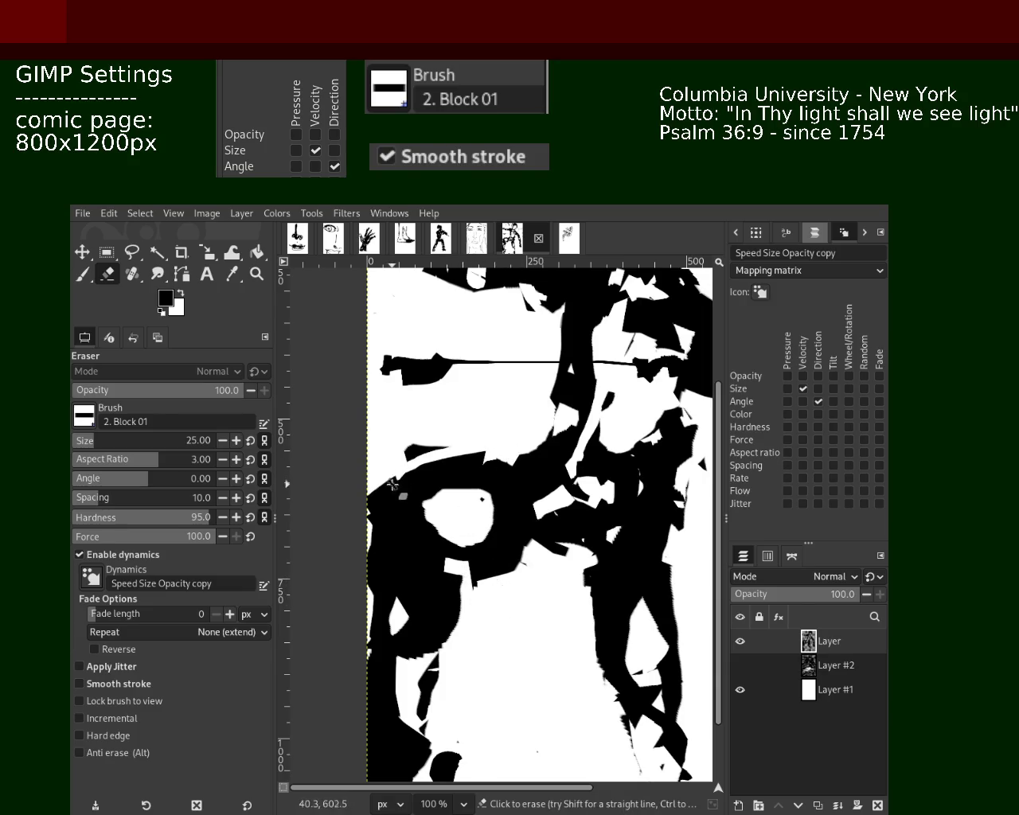
{"action": "left_click_drag", "start_coordinate": [456, 450], "coordinate": [402, 448]}
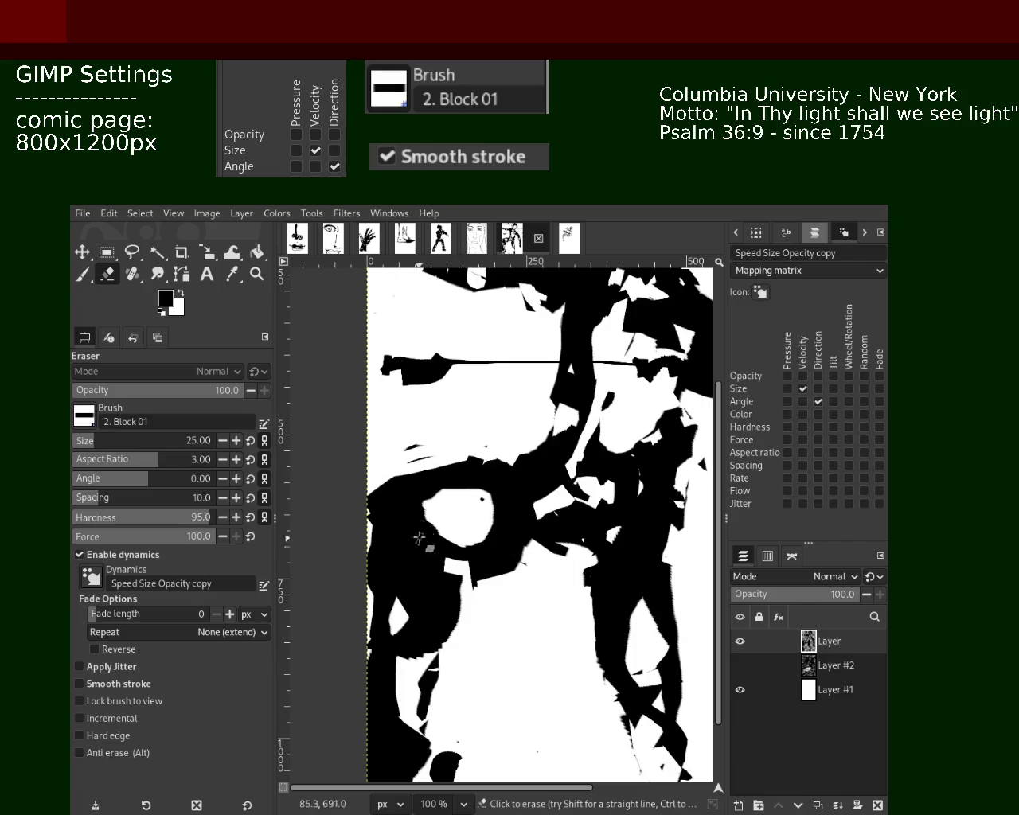
{"action": "left_click_drag", "start_coordinate": [512, 596], "coordinate": [480, 580]}
{"action": "key", "text": "ctrl+z"}
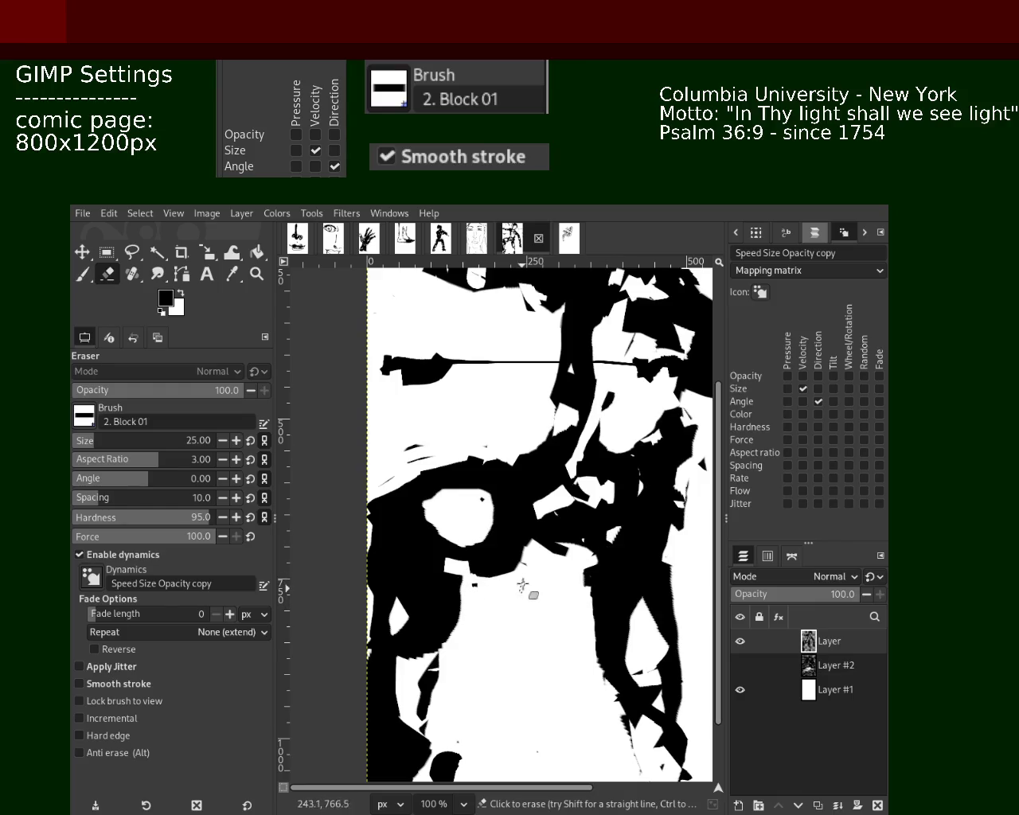
{"action": "key", "text": "ctrl+z"}
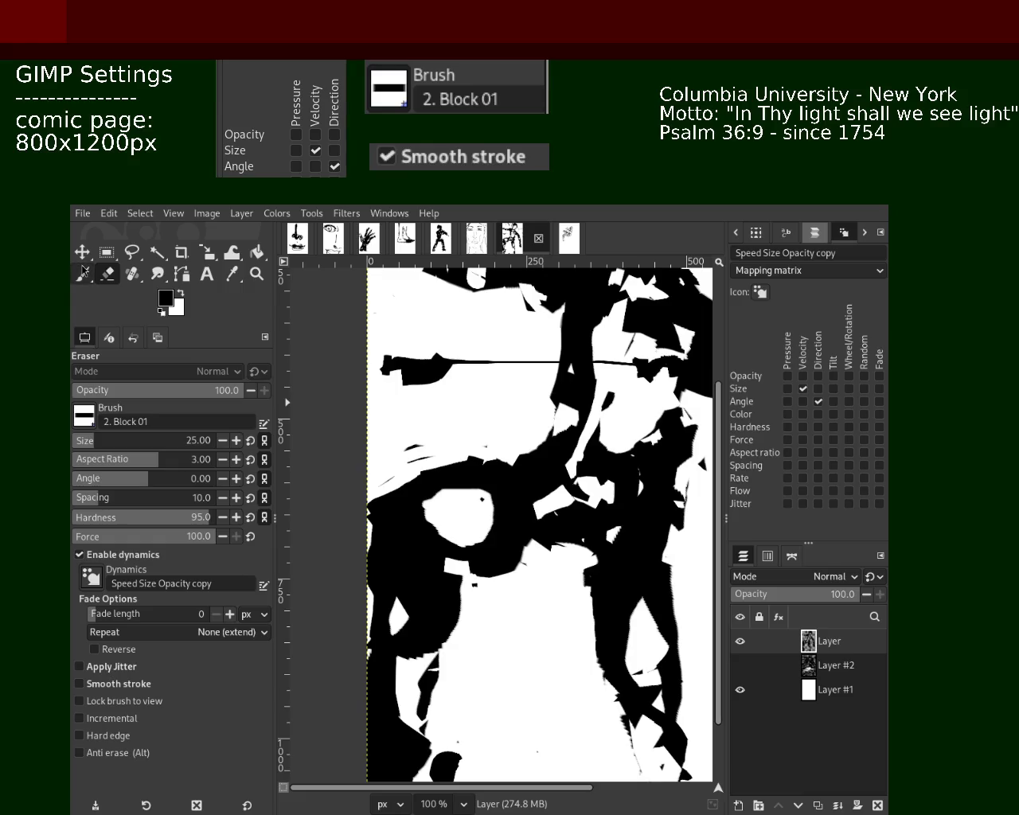
Paint black strokes along the right arm's edge, retrying several strokes, then zoom out.
{"action": "left_click", "coordinate": [83, 273]}
{"action": "mouse_move", "coordinate": [565, 549]}
{"action": "left_mouse_down"}
{"action": "mouse_move", "coordinate": [527, 567]}
{"action": "mouse_move", "coordinate": [519, 554]}
{"action": "left_mouse_up"}
{"action": "key", "text": "ctrl+z"}
{"action": "left_click_drag", "start_coordinate": [557, 422], "coordinate": [516, 454]}
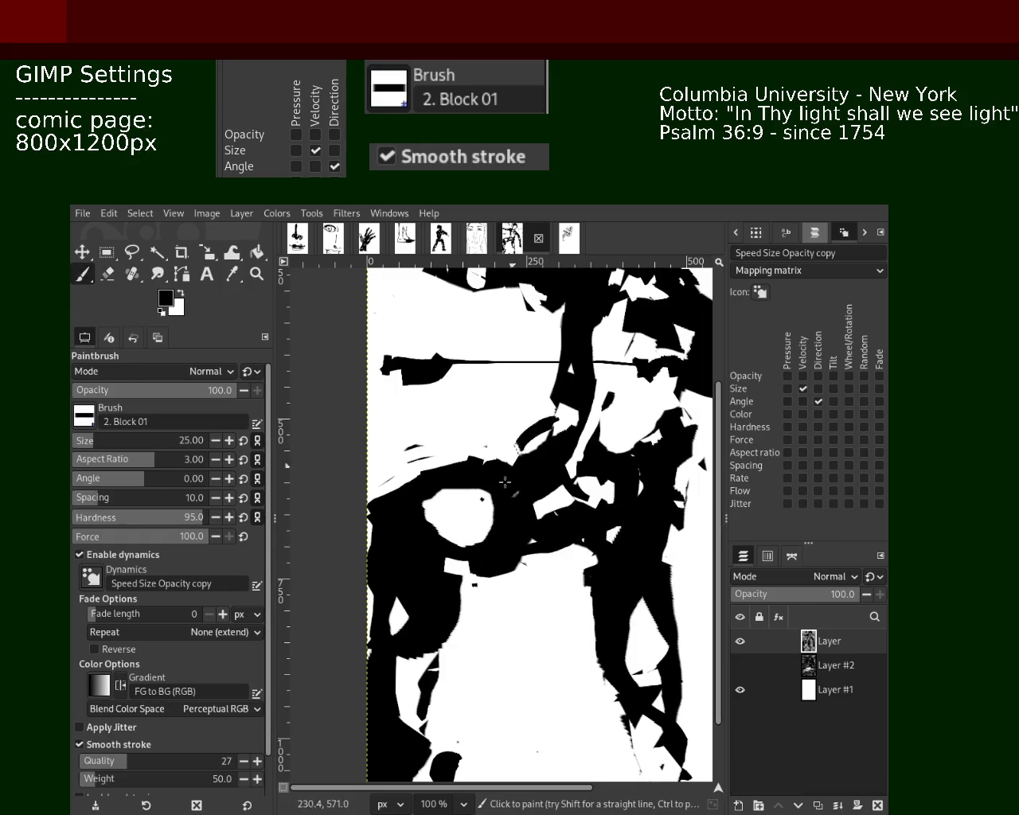
{"action": "key", "text": "ctrl+z"}
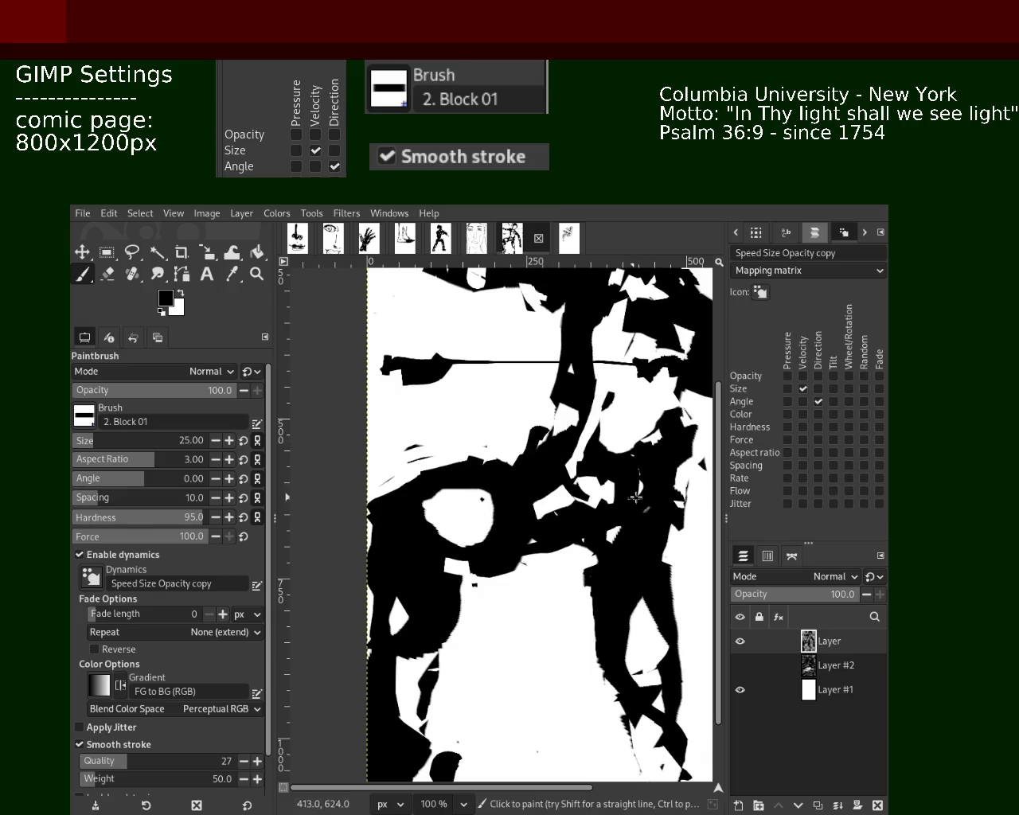
{"action": "left_click_drag", "start_coordinate": [683, 474], "coordinate": [696, 592]}
{"action": "key", "text": "ctrl+z"}
{"action": "left_click_drag", "start_coordinate": [660, 521], "coordinate": [660, 629]}
{"action": "key", "text": "z"}
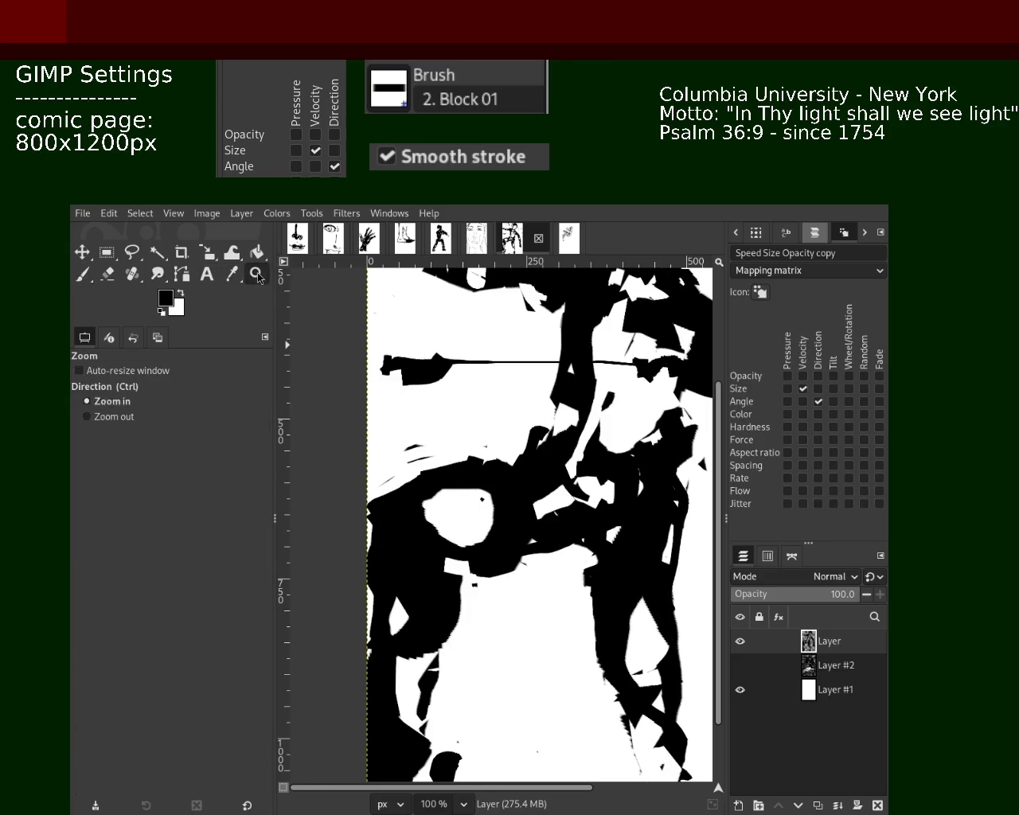
{"action": "left_click", "coordinate": [556, 585], "text": "ctrl"}
Zoom to 50% and erase the small black specks on the figure's upper-left arm.
{"action": "scroll", "coordinate": [557, 585], "scroll_direction": "down", "scroll_amount": 1, "text": "ctrl"}
{"action": "scroll", "coordinate": [603, 549], "scroll_direction": "up", "scroll_amount": 1, "text": "ctrl"}
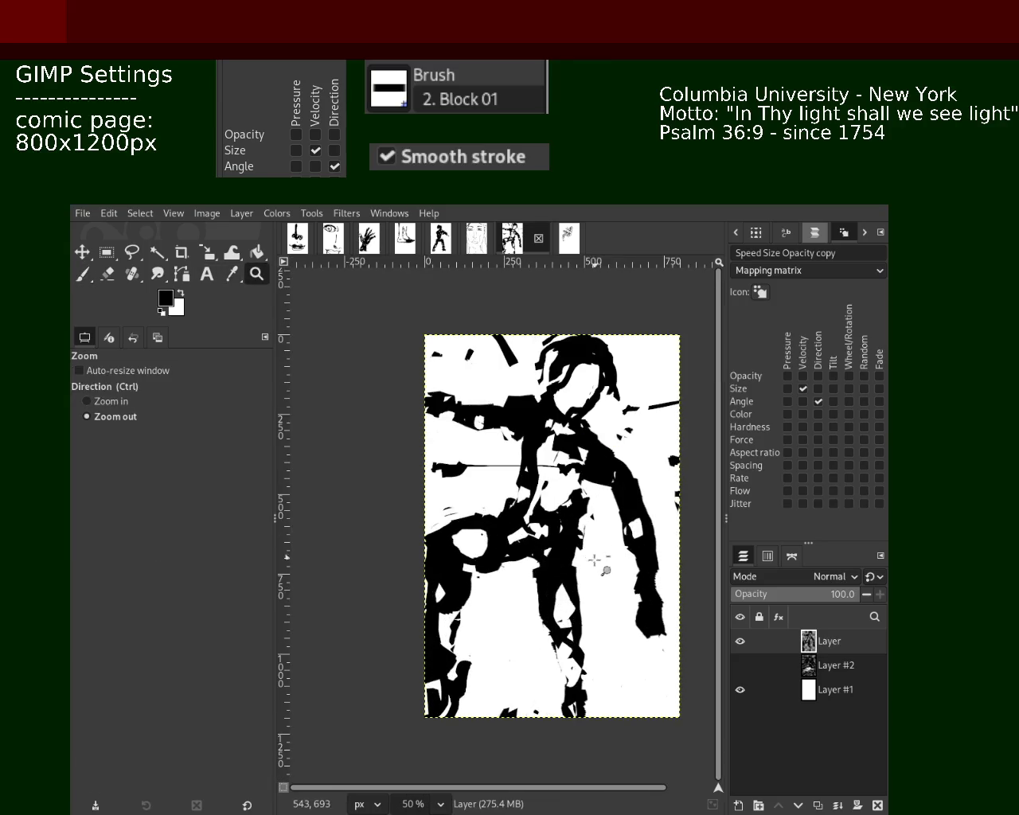
{"action": "scroll", "coordinate": [593, 565], "scroll_direction": "down", "scroll_amount": 1, "text": "ctrl"}
{"action": "left_click", "coordinate": [590, 566]}
{"action": "left_click", "coordinate": [530, 587]}
{"action": "left_click", "coordinate": [503, 595], "text": "ctrl"}
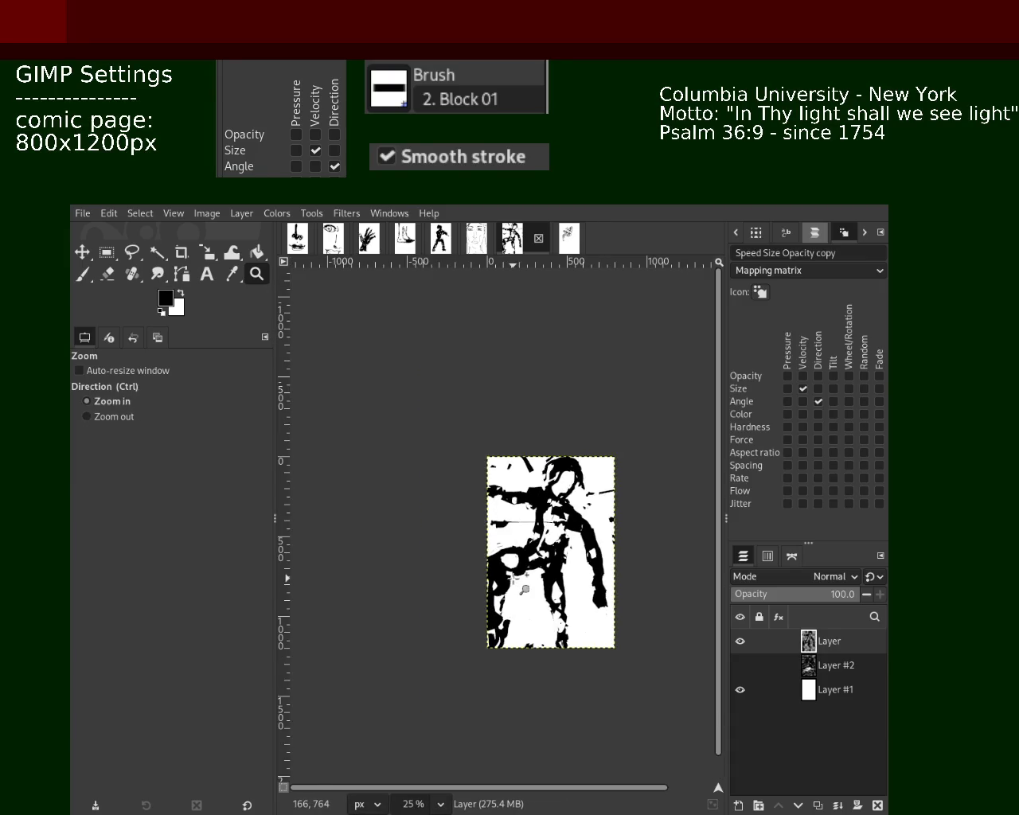
{"action": "left_click", "coordinate": [468, 603]}
{"action": "left_click", "coordinate": [467, 603]}
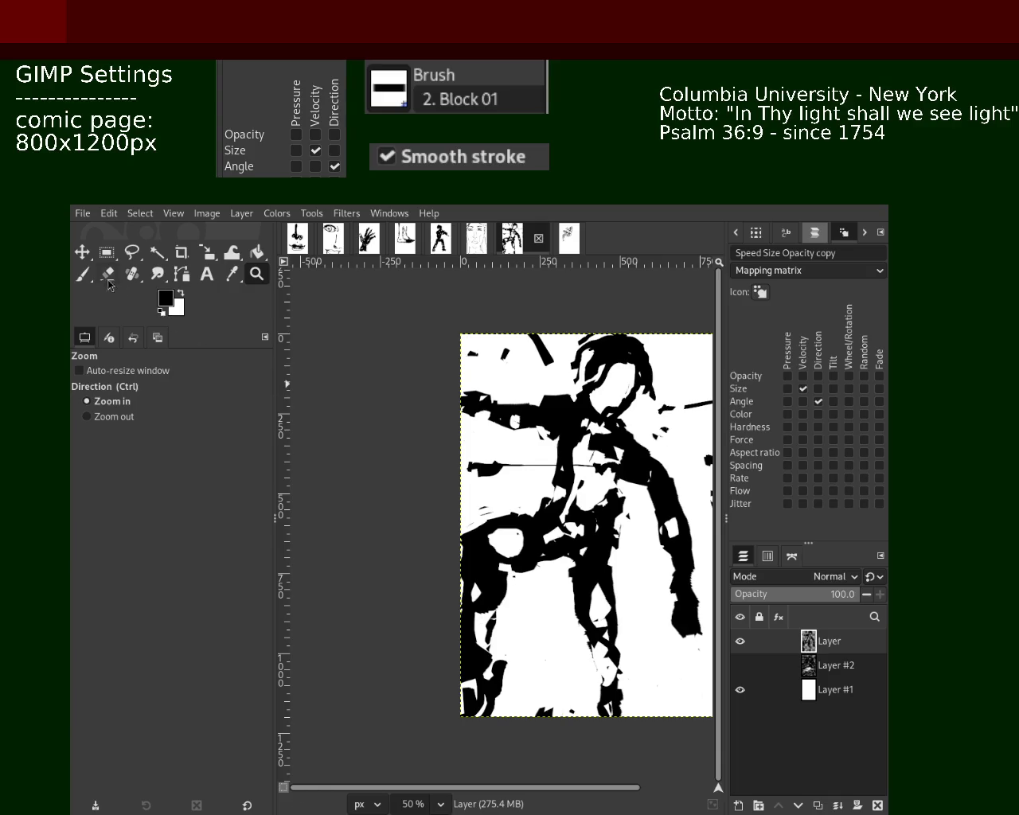
{"action": "key", "text": "p"}
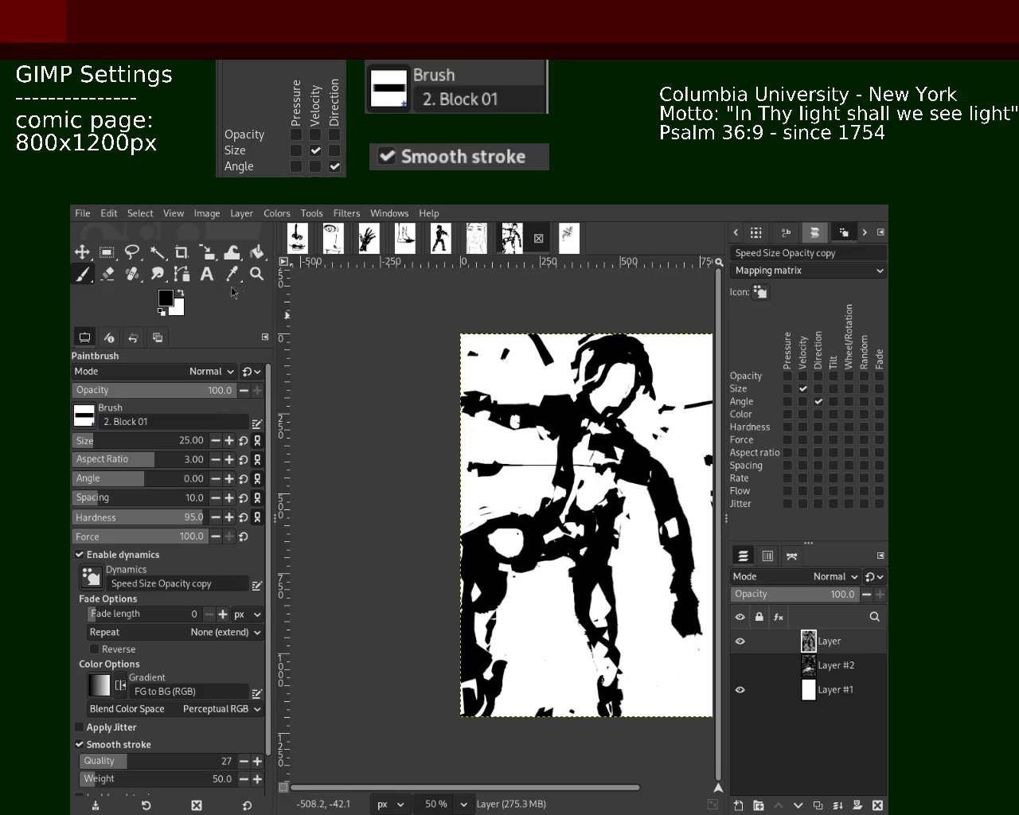
{"action": "left_click", "coordinate": [99, 279]}
{"action": "left_click_drag", "start_coordinate": [548, 432], "coordinate": [578, 398]}
{"action": "left_click_drag", "start_coordinate": [496, 400], "coordinate": [546, 423]}
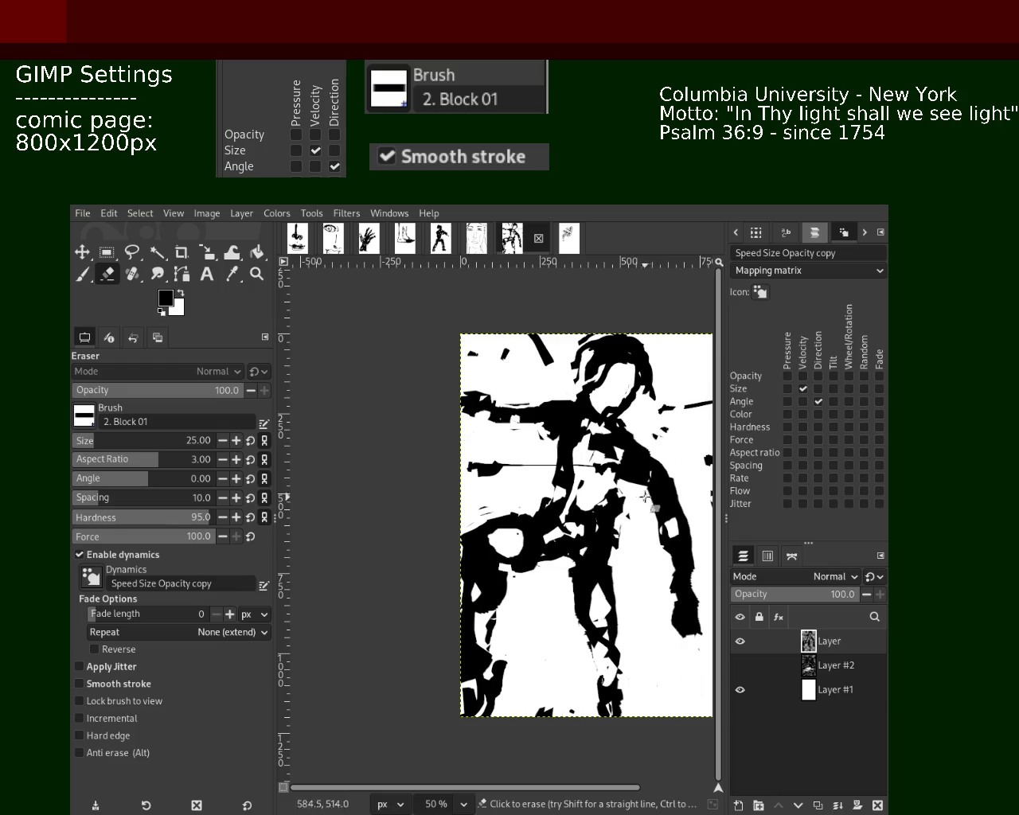
{"action": "left_click", "coordinate": [82, 274]}
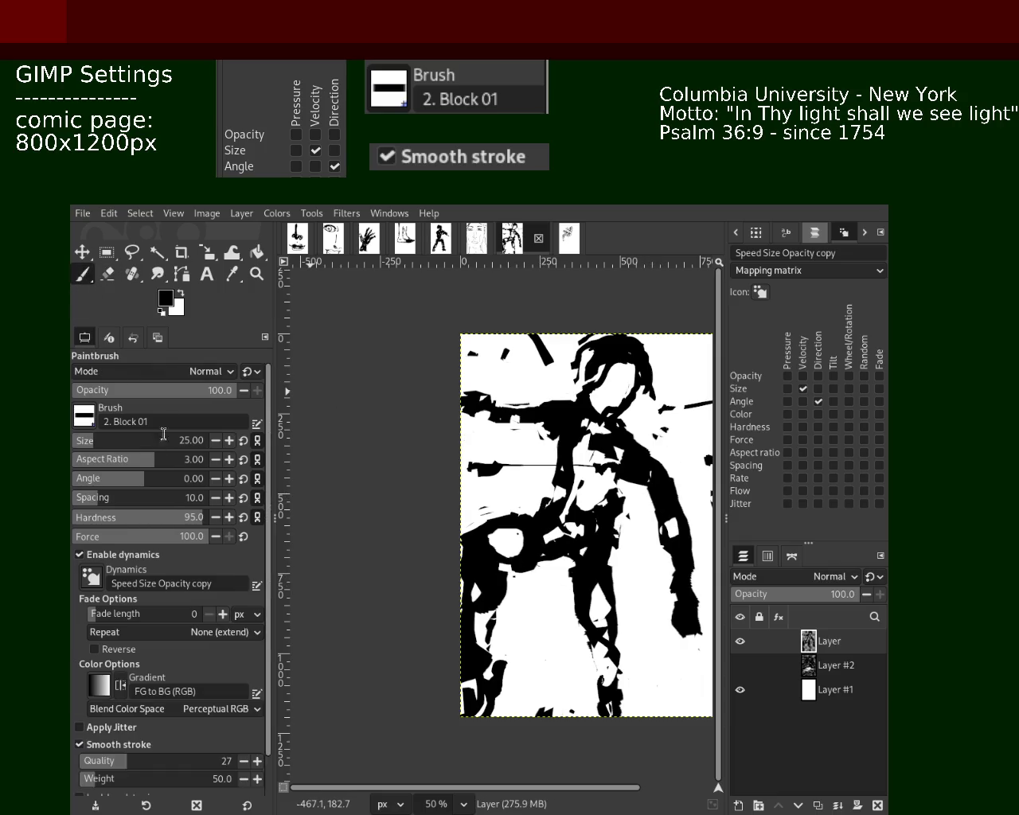
{"action": "scroll", "coordinate": [163, 434], "scroll_direction": "up", "scroll_amount": 5}
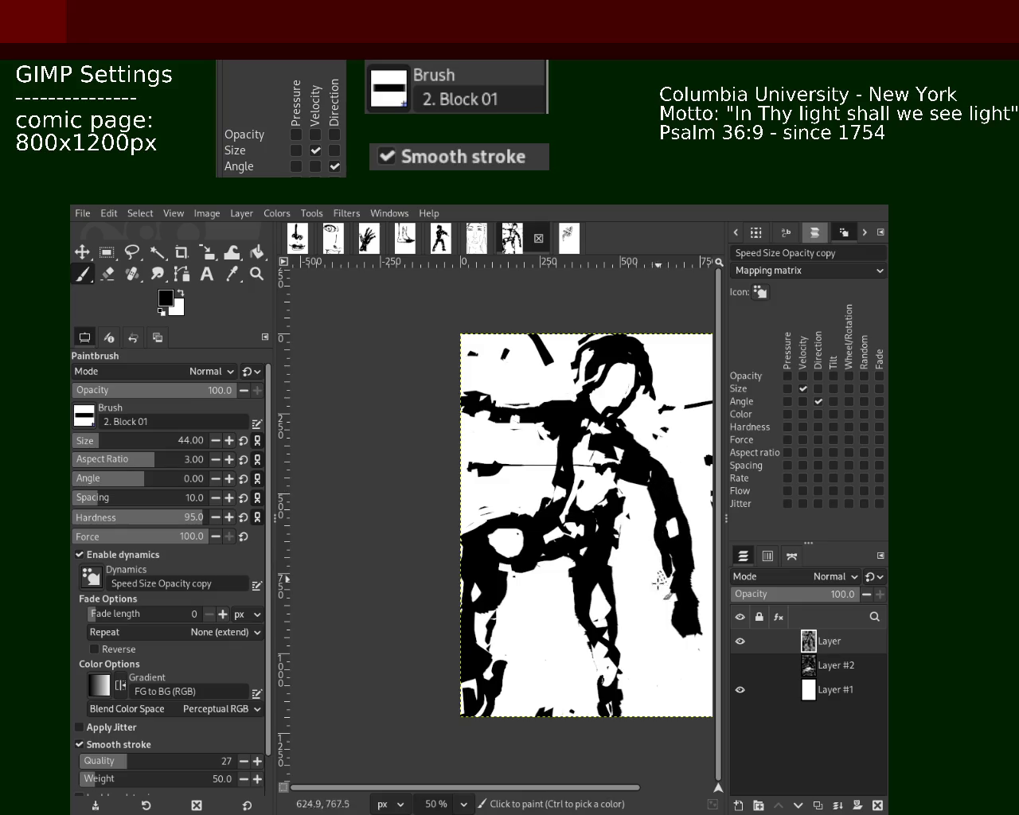
Paint a thick curled black hand at the end of the right arm, redrawing until it fits.
{"action": "left_click_drag", "start_coordinate": [674, 585], "coordinate": [682, 645]}
{"action": "key", "text": "ctrl+z"}
{"action": "mouse_move", "coordinate": [670, 582]}
{"action": "left_mouse_down"}
{"action": "mouse_move", "coordinate": [675, 616]}
{"action": "mouse_move", "coordinate": [669, 517]}
{"action": "mouse_move", "coordinate": [661, 593]}
{"action": "left_mouse_up"}
{"action": "key", "text": "ctrl+z"}
{"action": "left_click_drag", "start_coordinate": [648, 506], "coordinate": [663, 637]}
{"action": "mouse_move", "coordinate": [652, 584]}
{"action": "left_mouse_down"}
{"action": "mouse_move", "coordinate": [662, 644]}
{"action": "mouse_move", "coordinate": [673, 651]}
{"action": "left_mouse_up"}
{"action": "key", "text": "ctrl+z"}
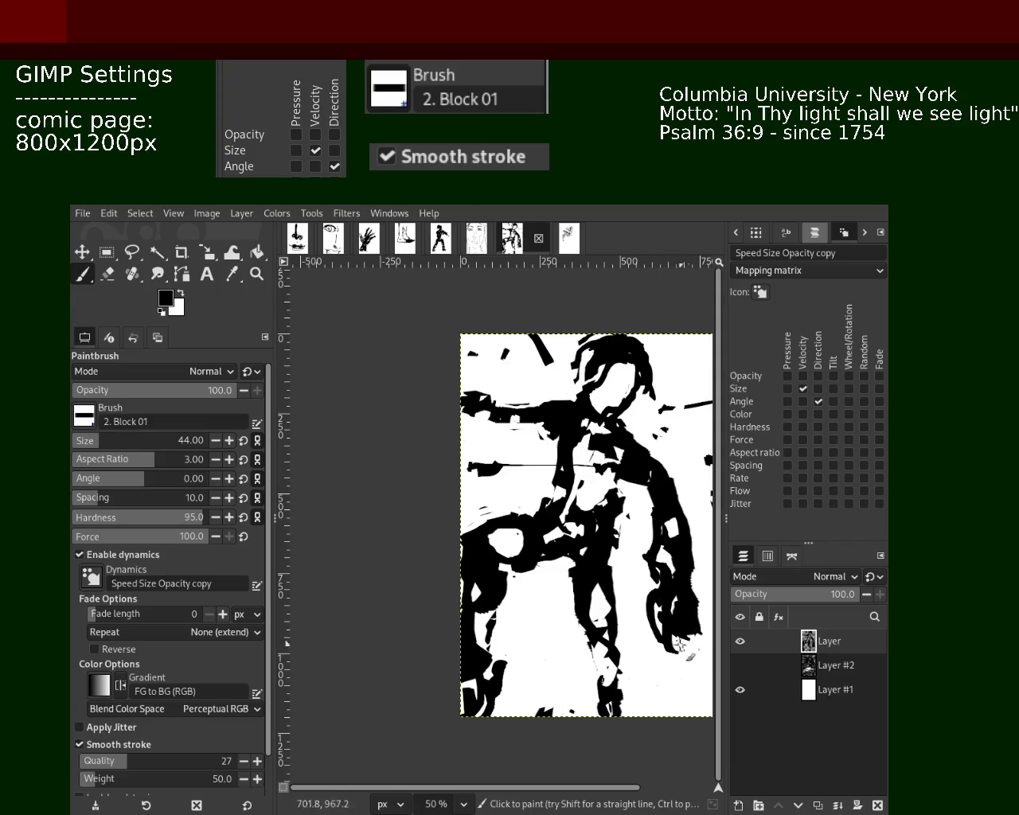
{"action": "mouse_move", "coordinate": [662, 602]}
{"action": "left_mouse_down"}
{"action": "mouse_move", "coordinate": [684, 631]}
{"action": "mouse_move", "coordinate": [665, 634]}
{"action": "left_mouse_up"}
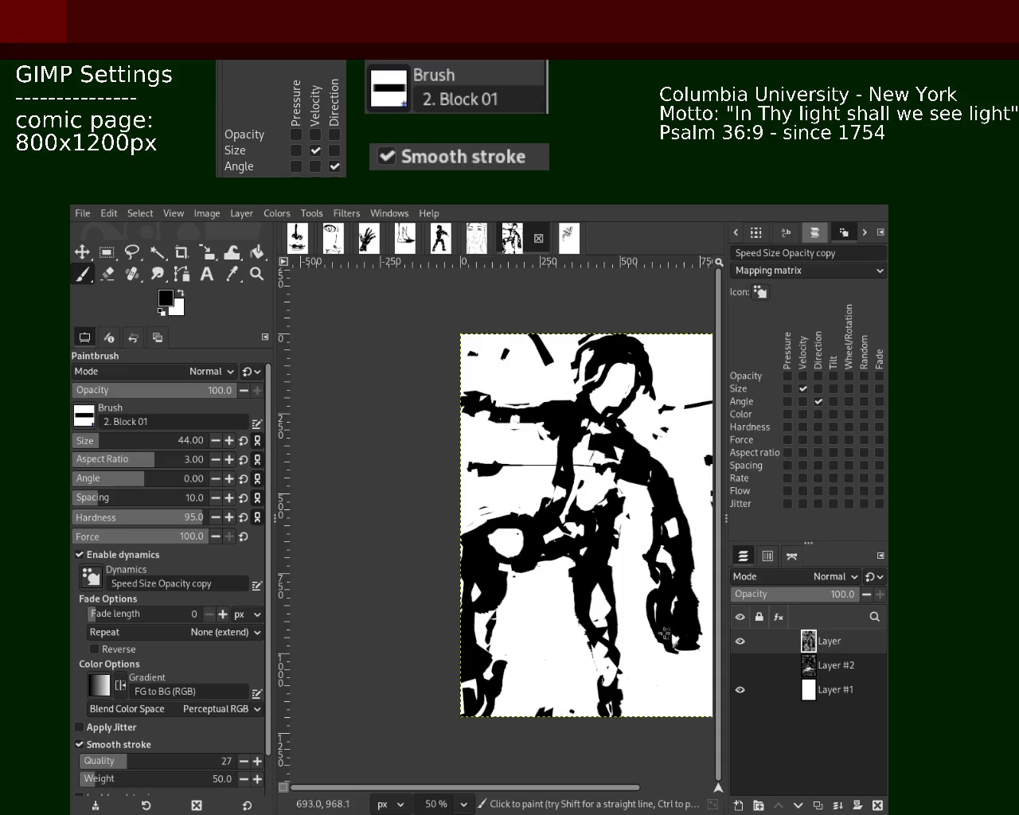
Erase a tiny spot on the arm and zoom in closer on the figure.
{"action": "left_click", "coordinate": [107, 273]}
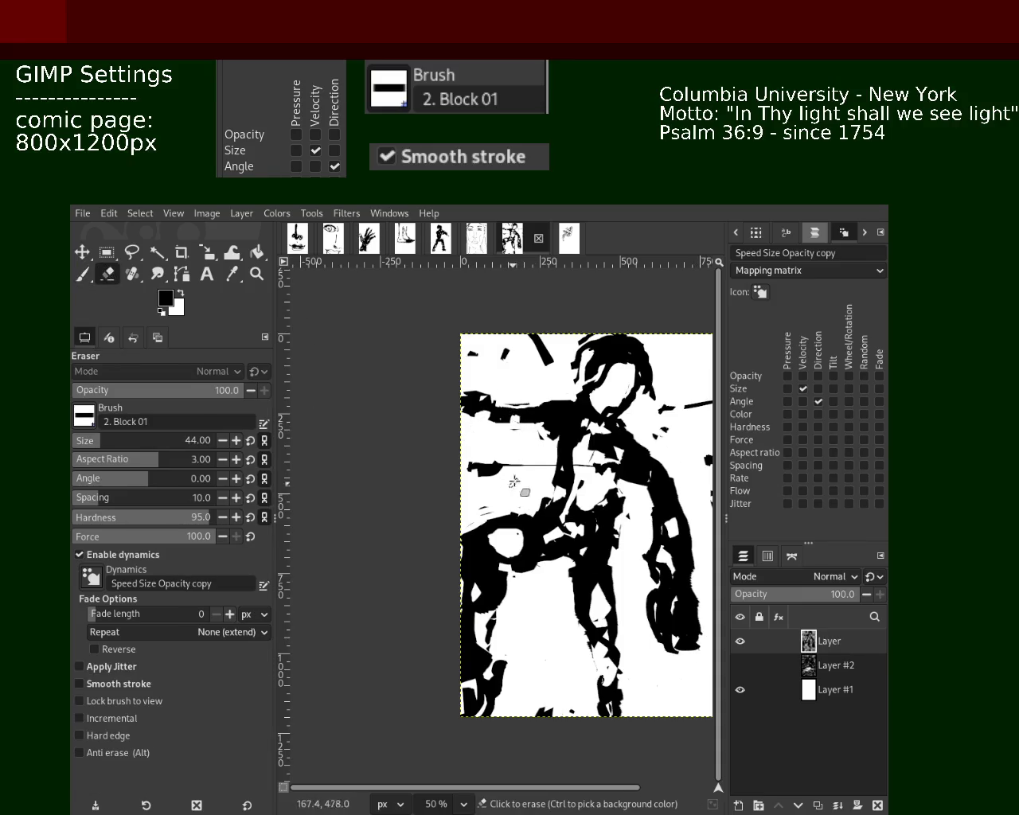
{"action": "left_click", "coordinate": [550, 432]}
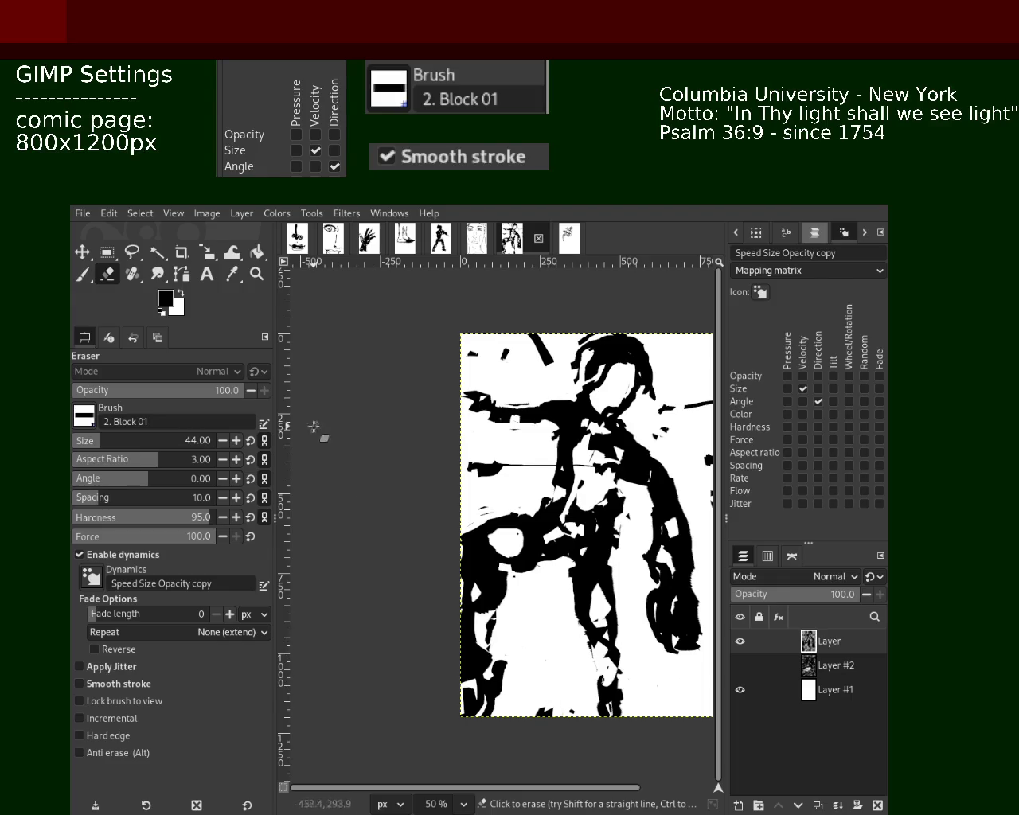
{"action": "left_click", "coordinate": [257, 273]}
{"action": "left_click", "coordinate": [403, 549], "text": "ctrl"}
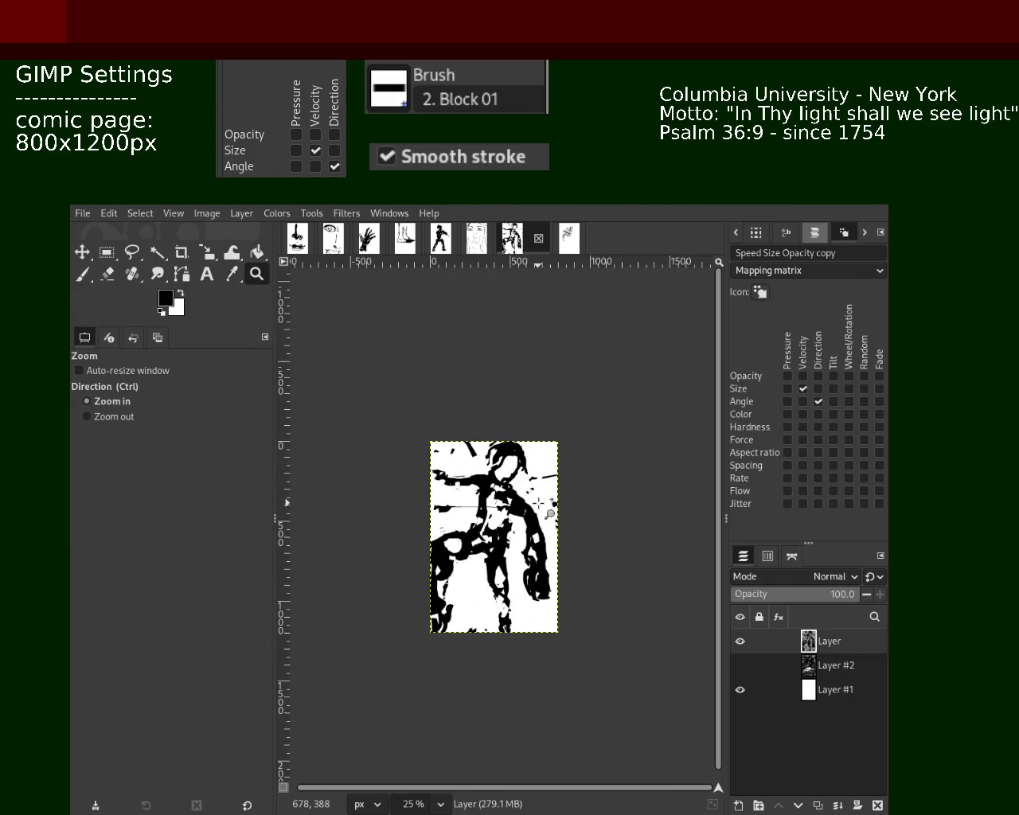
{"action": "left_click", "coordinate": [539, 503]}
{"action": "left_click", "coordinate": [518, 494]}
{"action": "left_click", "coordinate": [518, 490], "text": "ctrl"}
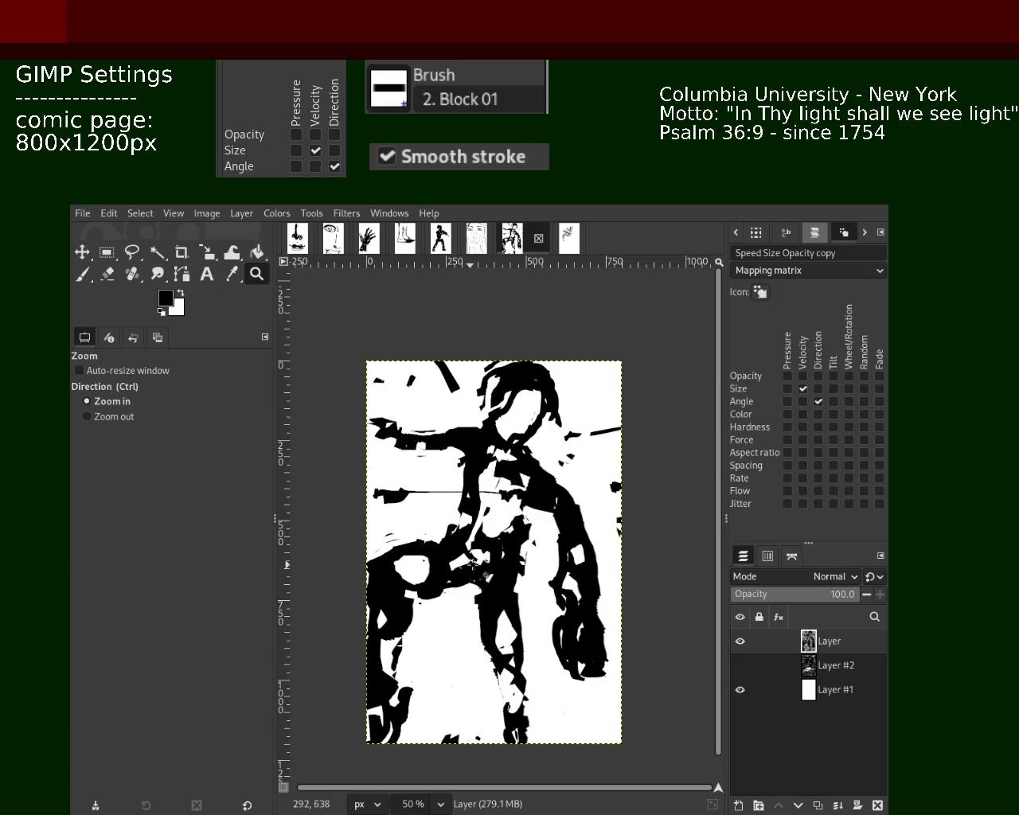
{"action": "left_click", "coordinate": [485, 572], "text": "ctrl"}
{"action": "left_click", "coordinate": [526, 585]}
{"action": "left_click", "coordinate": [562, 594]}
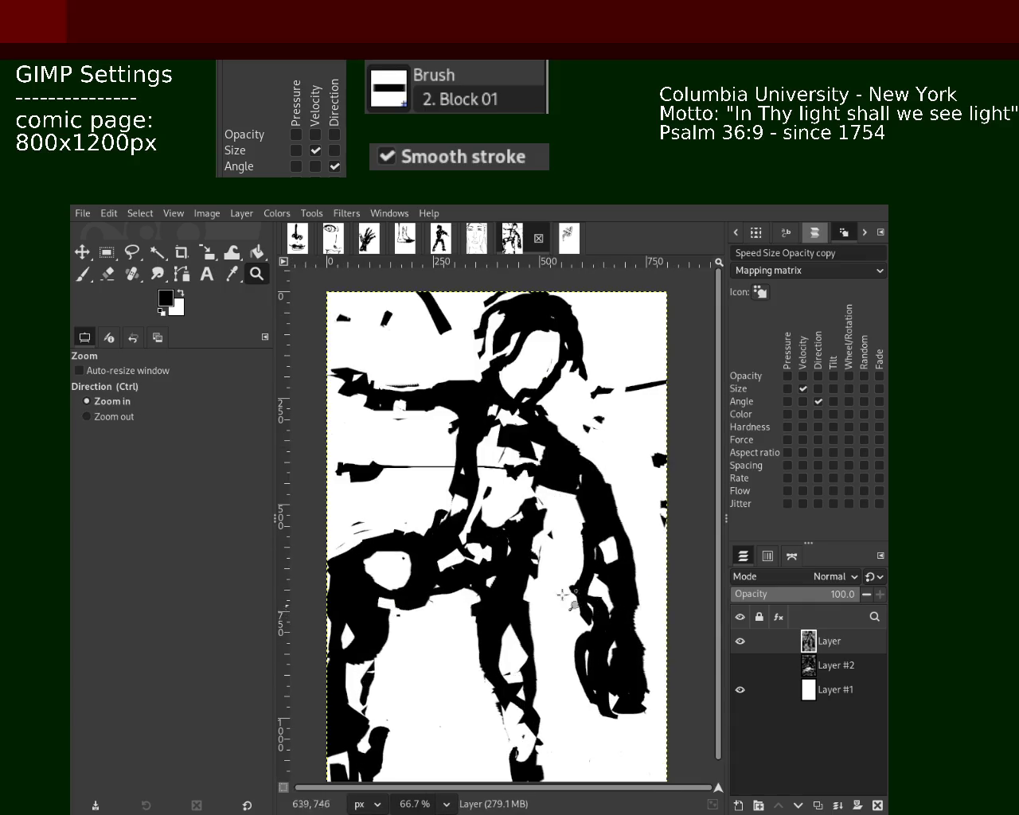
{"action": "left_click", "coordinate": [108, 274]}
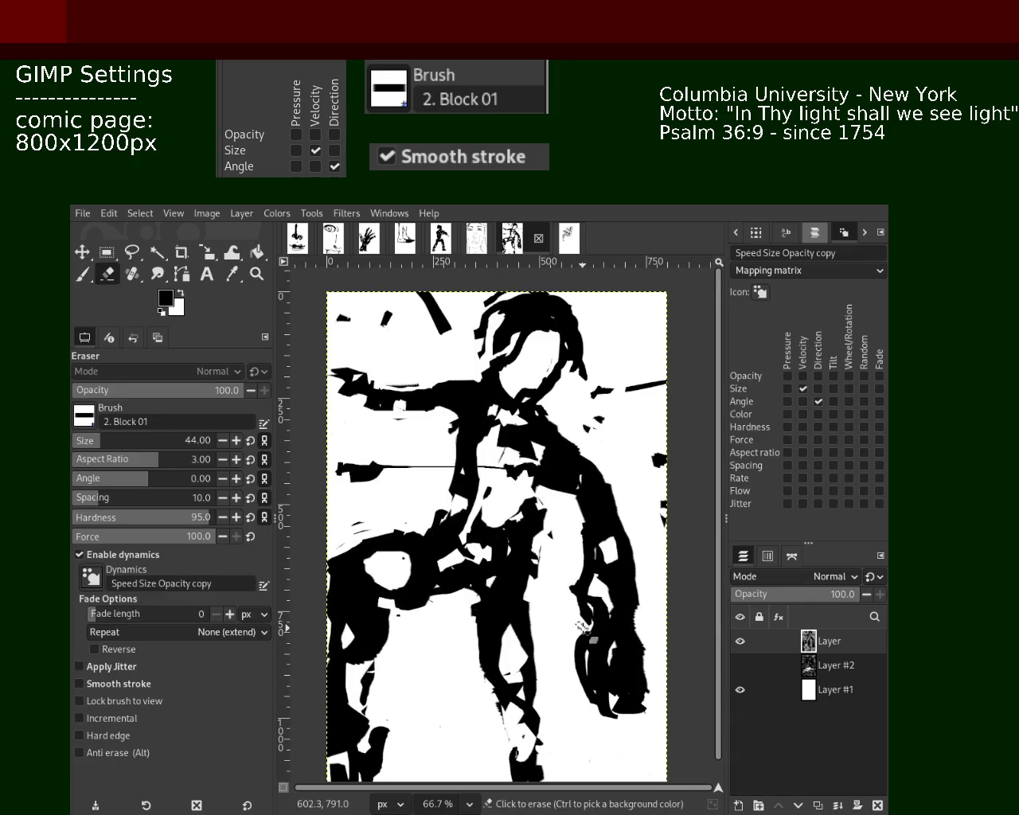
Save the comic page and zoom in on the figure's raised arm.
{"action": "key", "text": "z"}
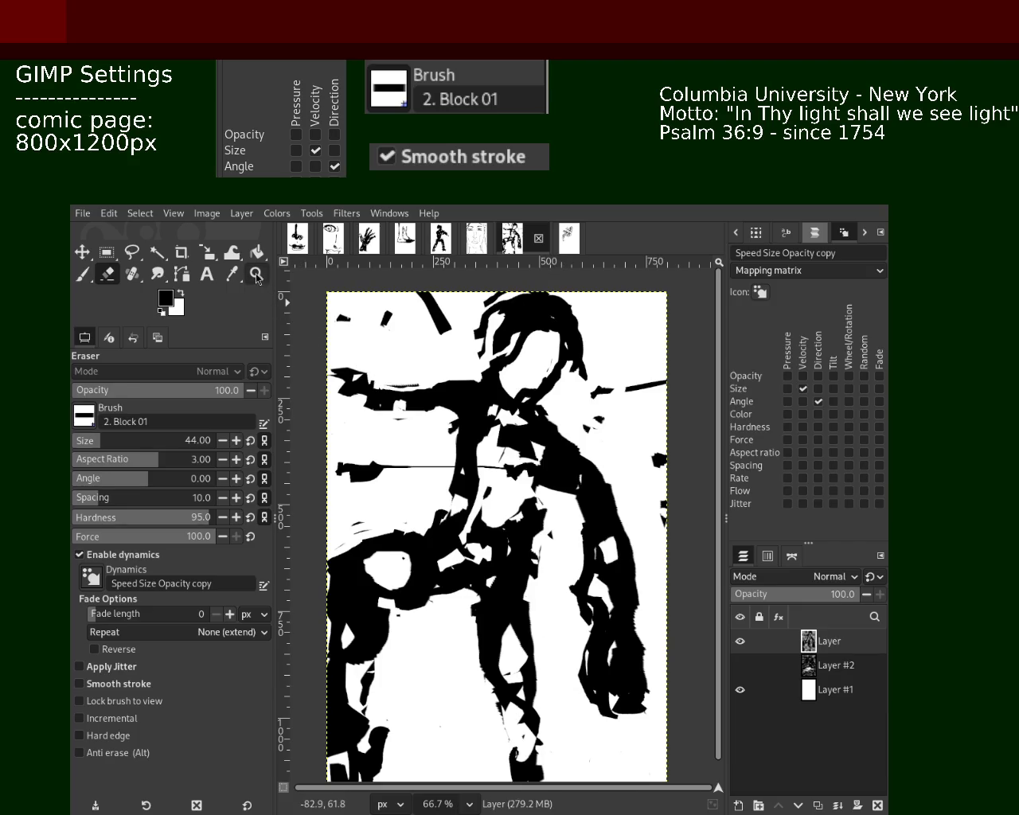
{"action": "left_click", "coordinate": [475, 423], "text": "ctrl"}
{"action": "key", "text": "ctrl+s"}
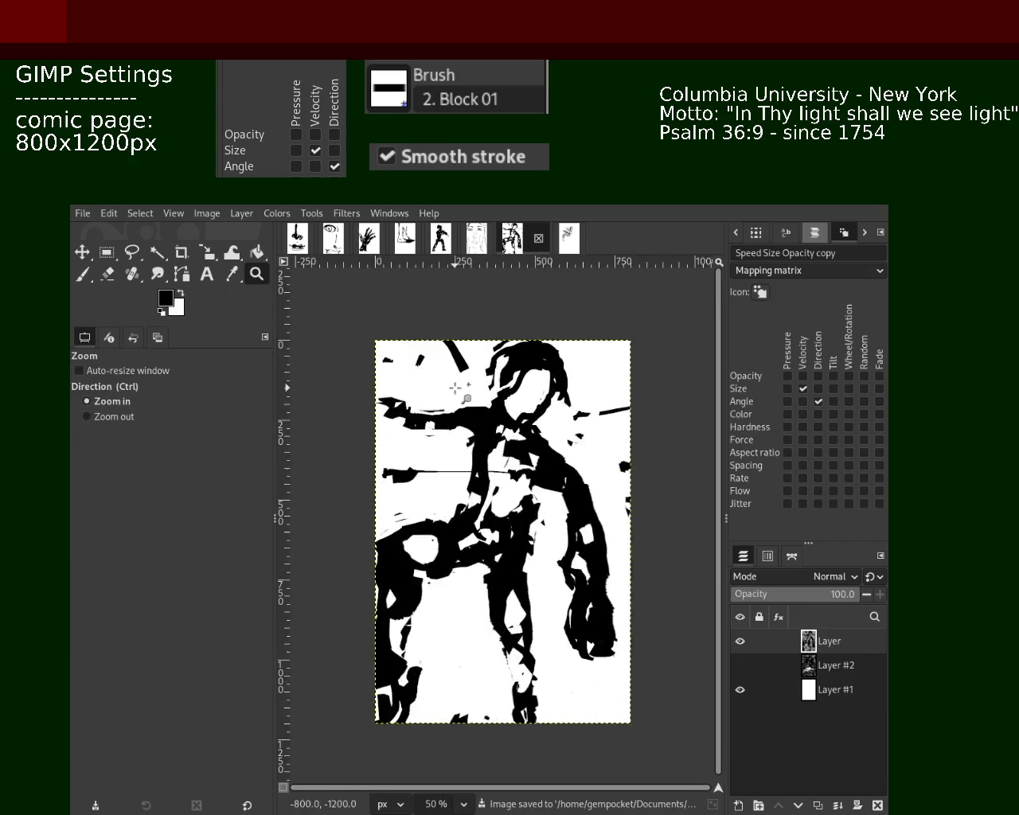
{"action": "left_click", "coordinate": [390, 342]}
{"action": "left_click", "coordinate": [386, 374]}
Fill the small white gap under the raised arm with black, then zoom back out.
{"action": "left_click", "coordinate": [83, 279]}
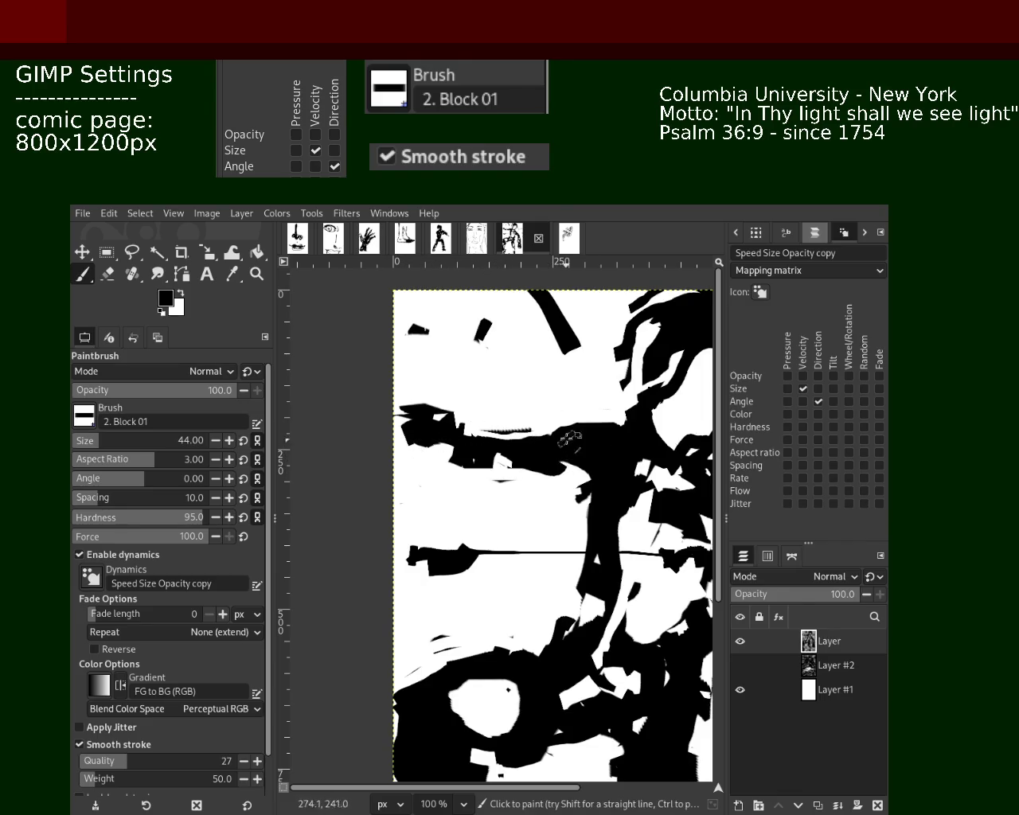
{"action": "mouse_move", "coordinate": [510, 444]}
{"action": "left_mouse_down"}
{"action": "mouse_move", "coordinate": [533, 458]}
{"action": "mouse_move", "coordinate": [511, 451]}
{"action": "left_mouse_up"}
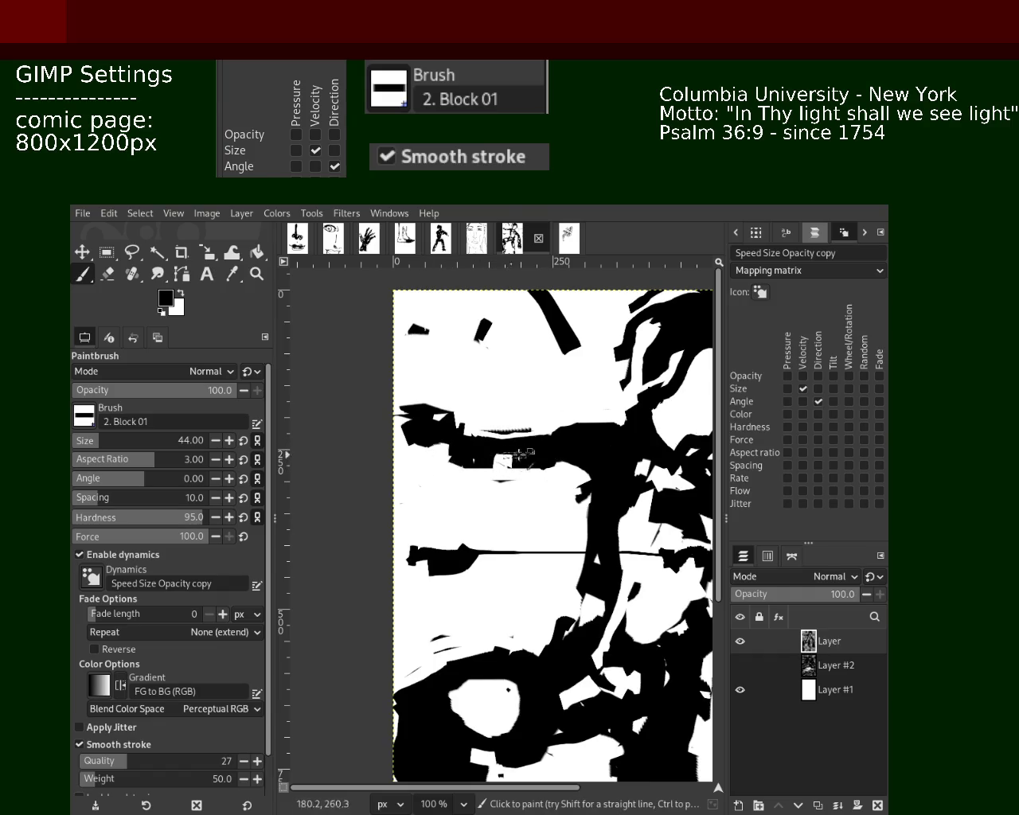
{"action": "left_click", "coordinate": [256, 274]}
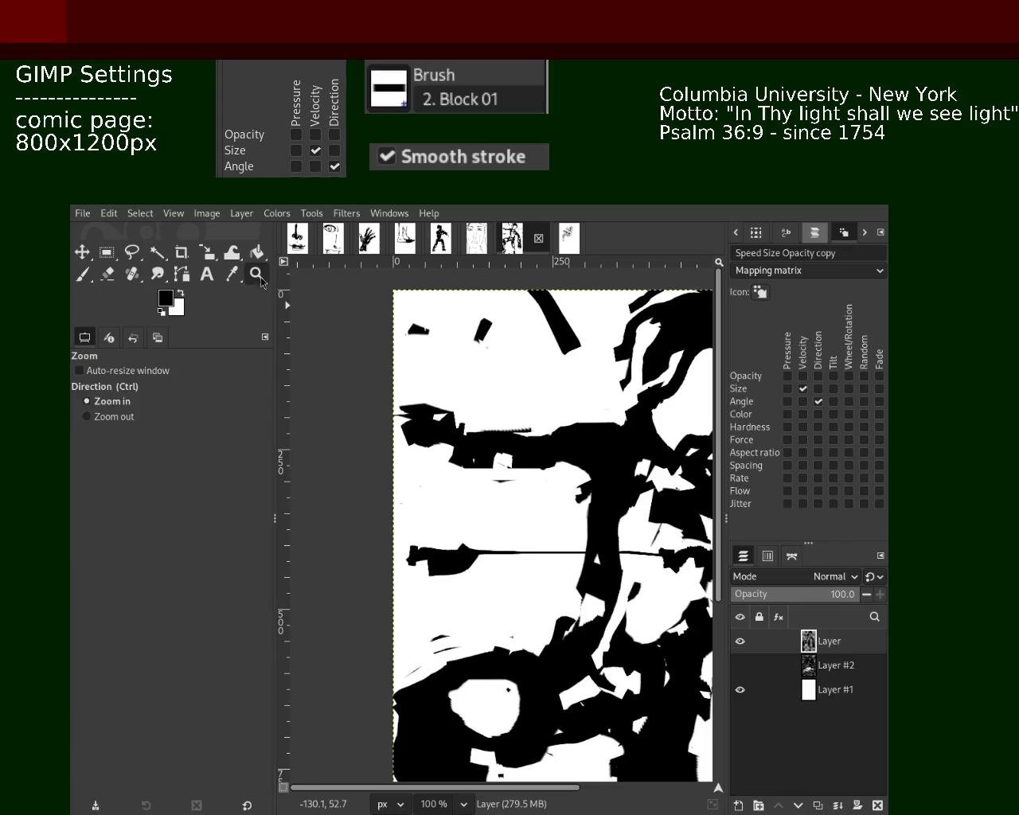
{"action": "left_click", "coordinate": [390, 394], "text": "ctrl"}
{"action": "left_click", "coordinate": [390, 393], "text": "ctrl"}
{"action": "left_click", "coordinate": [471, 427]}
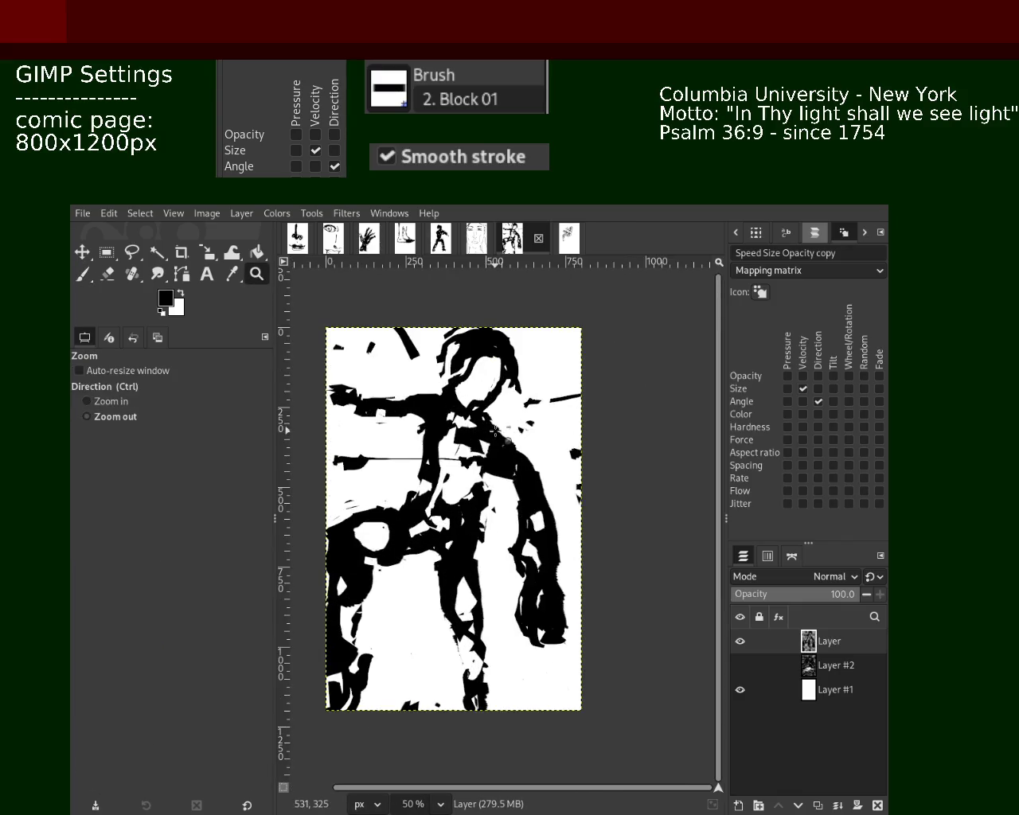
{"action": "left_click", "coordinate": [438, 531]}
{"action": "left_click", "coordinate": [104, 277]}
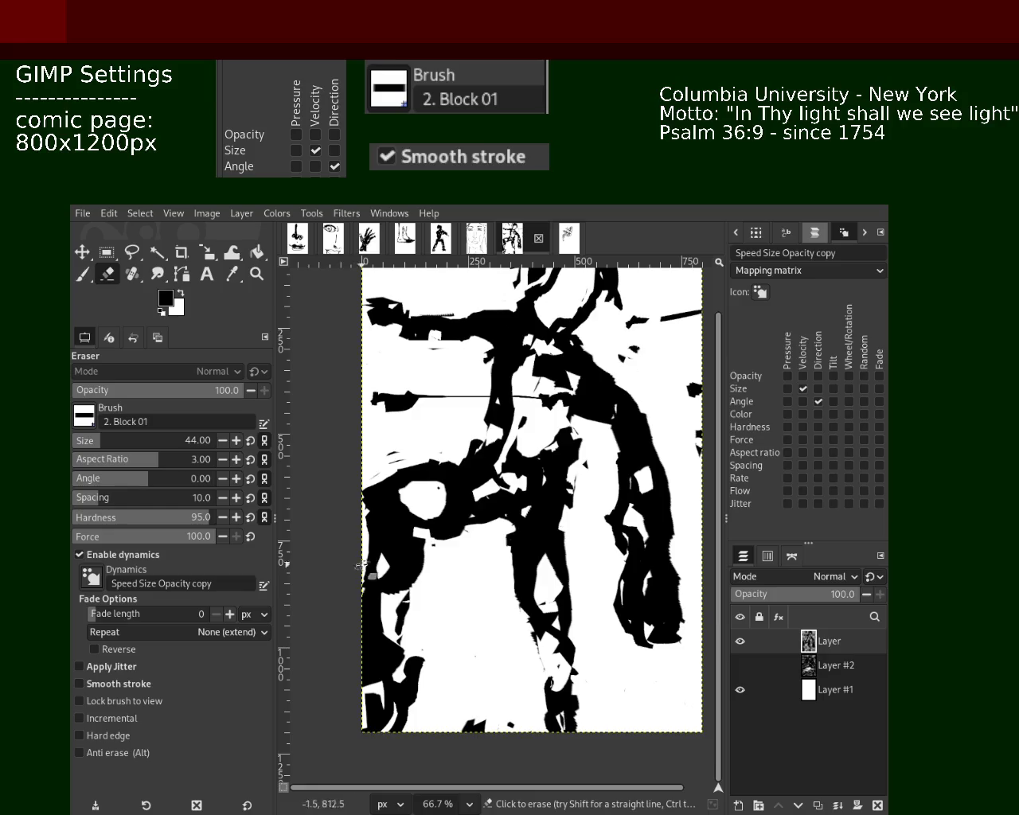
Erase stray black along the lower-left page edge, discarding a trial brush stroke and making white the paint colour.
{"action": "left_click_drag", "start_coordinate": [382, 555], "coordinate": [351, 662]}
{"action": "left_click_drag", "start_coordinate": [365, 569], "coordinate": [356, 686]}
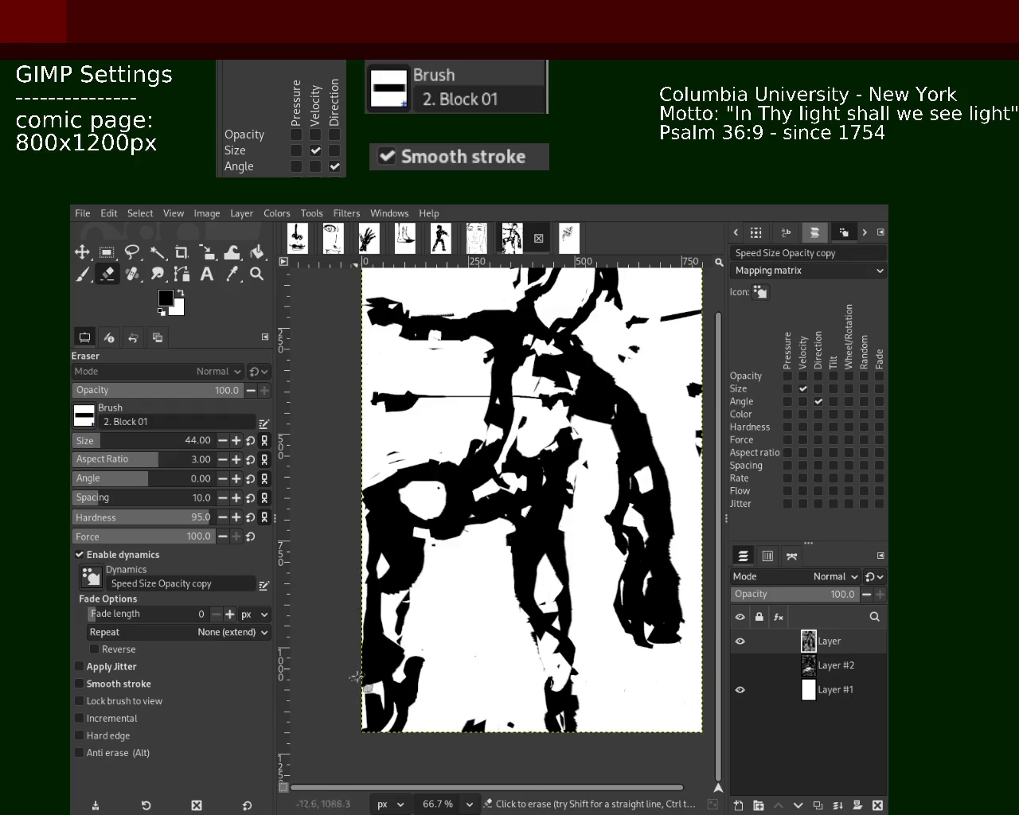
{"action": "left_click", "coordinate": [83, 275]}
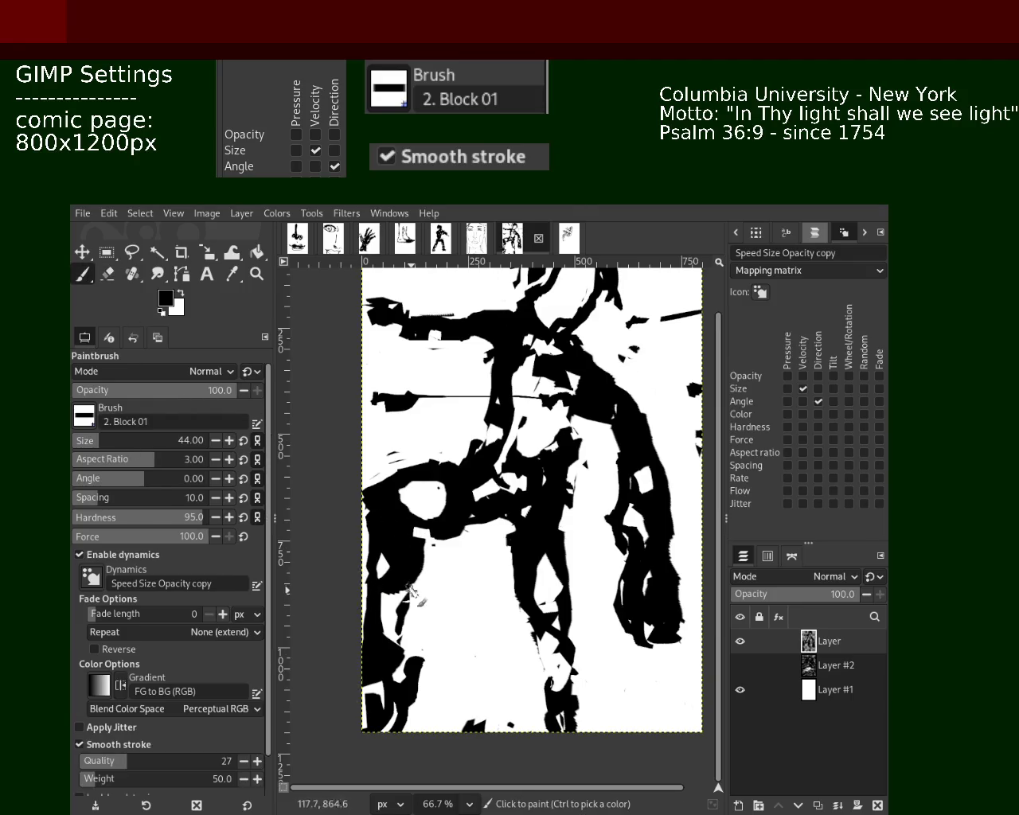
{"action": "mouse_move", "coordinate": [394, 645]}
{"action": "left_mouse_down"}
{"action": "mouse_move", "coordinate": [420, 674]}
{"action": "mouse_move", "coordinate": [385, 707]}
{"action": "left_mouse_up"}
{"action": "key", "text": "ctrl+z"}
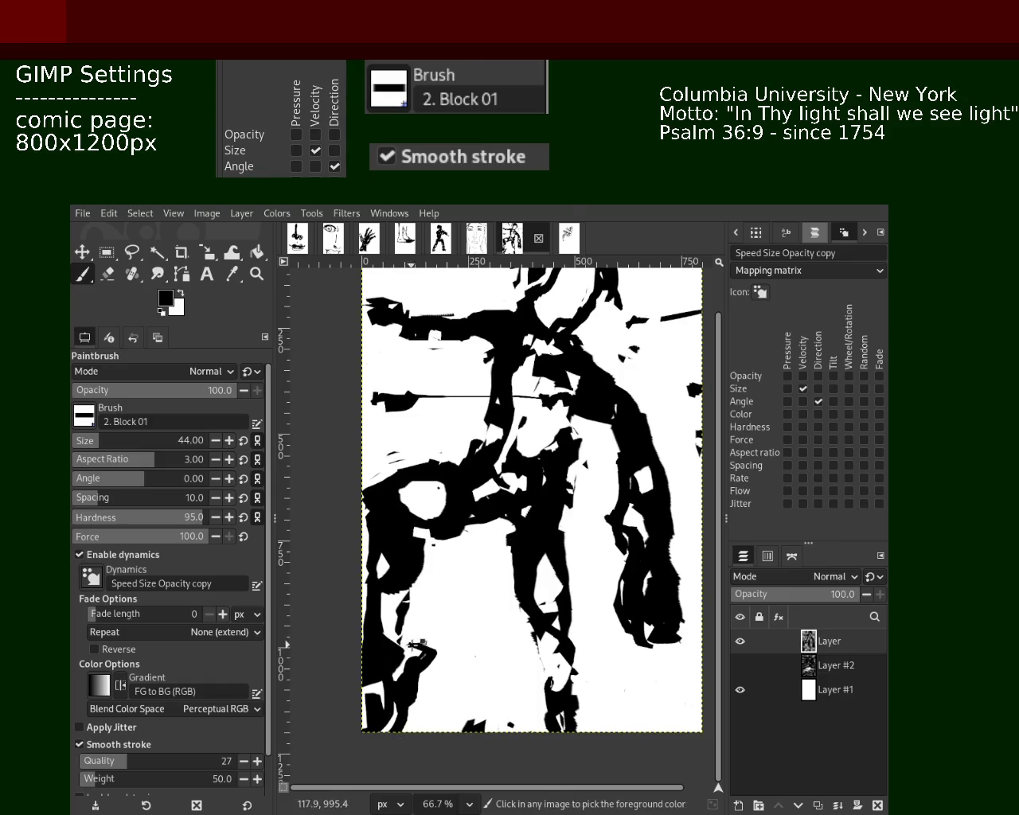
{"action": "key", "text": "ctrl+z"}
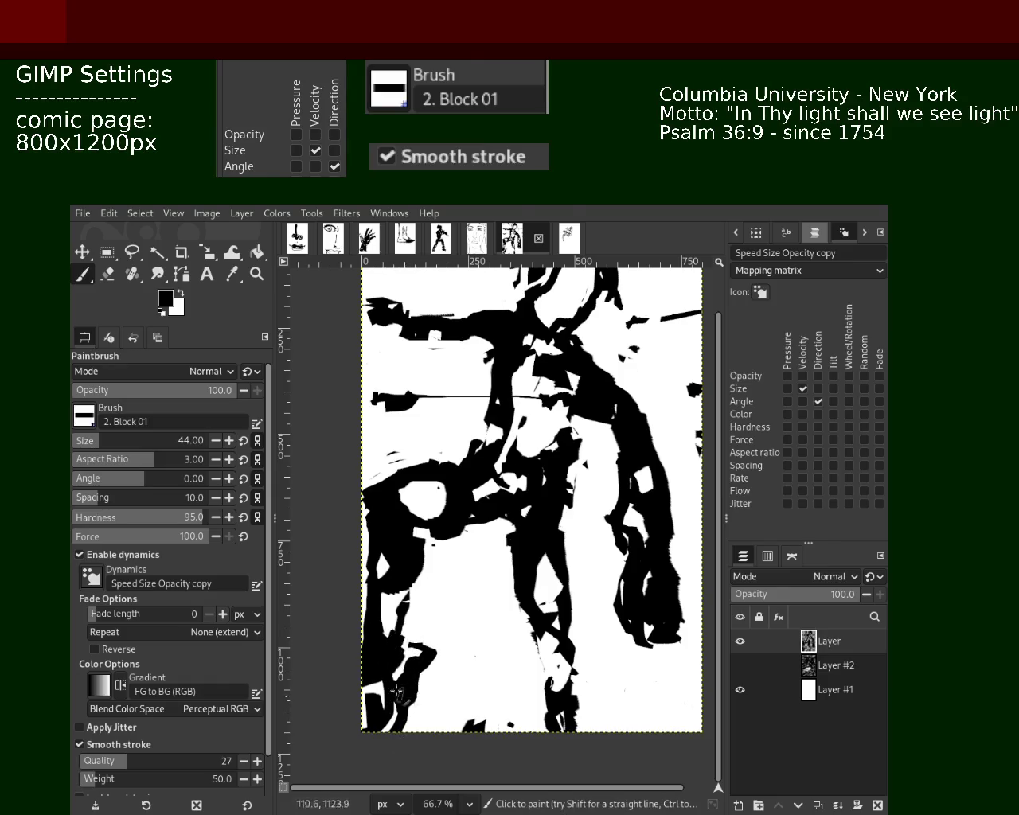
{"action": "left_click", "coordinate": [394, 582], "text": "ctrl"}
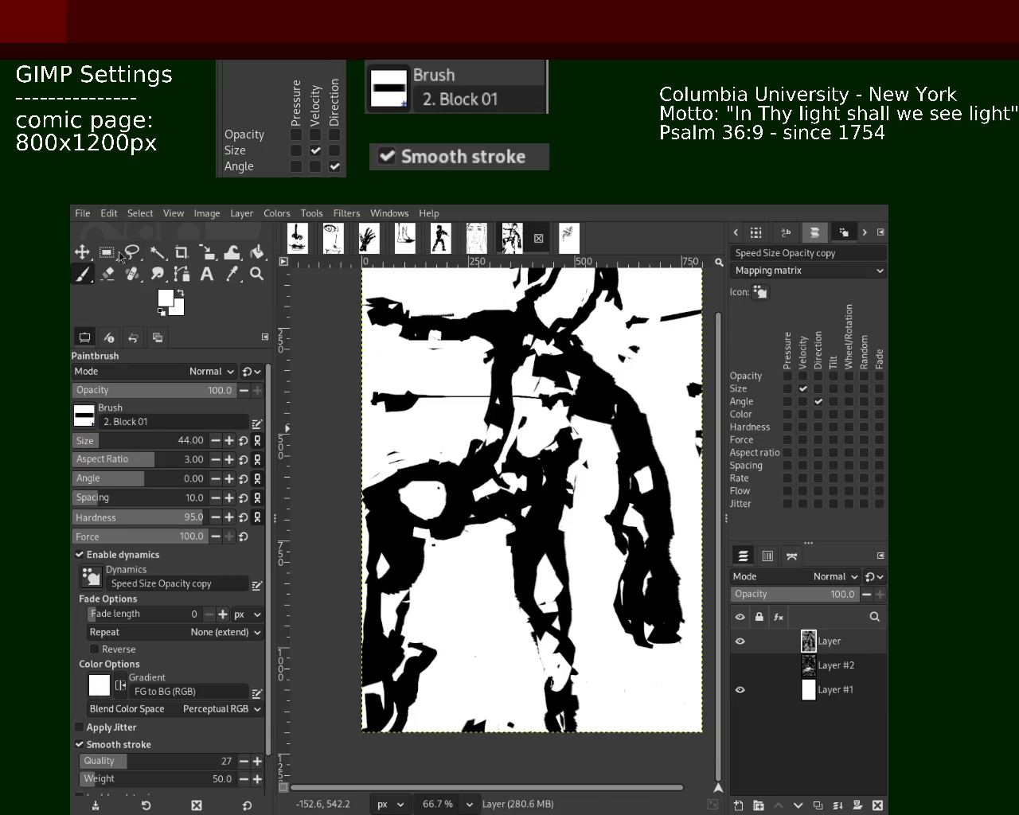
{"action": "left_click", "coordinate": [108, 274]}
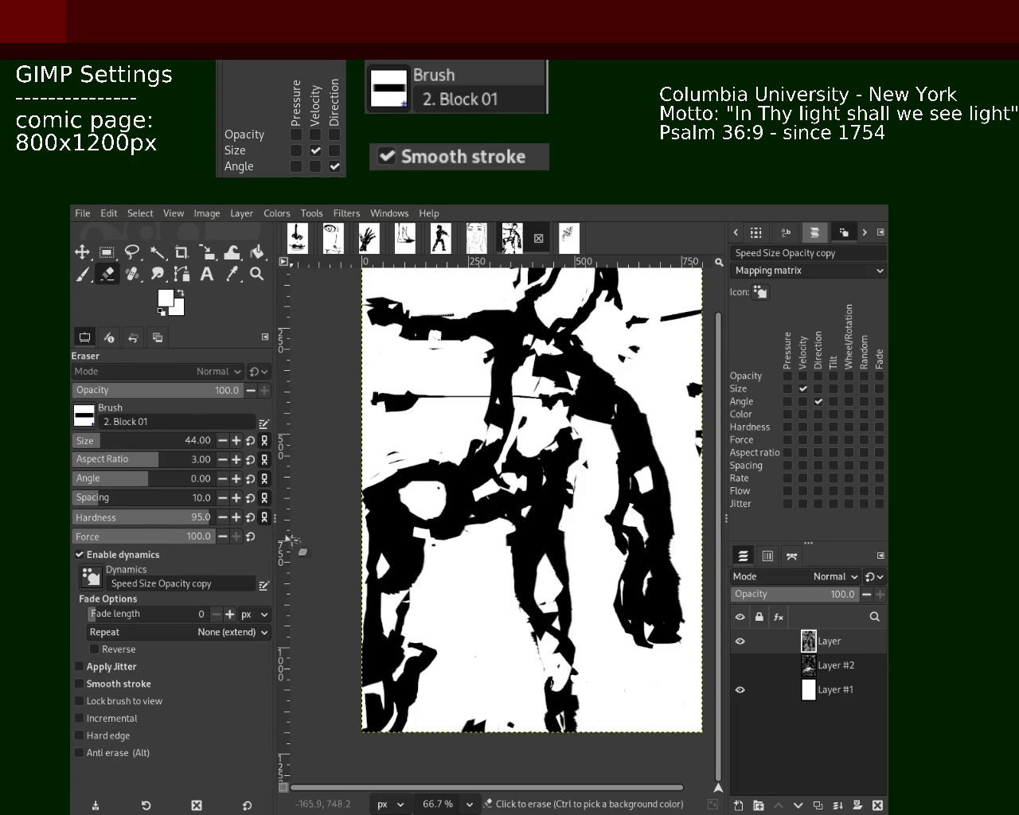
{"action": "left_click_drag", "start_coordinate": [384, 602], "coordinate": [390, 673]}
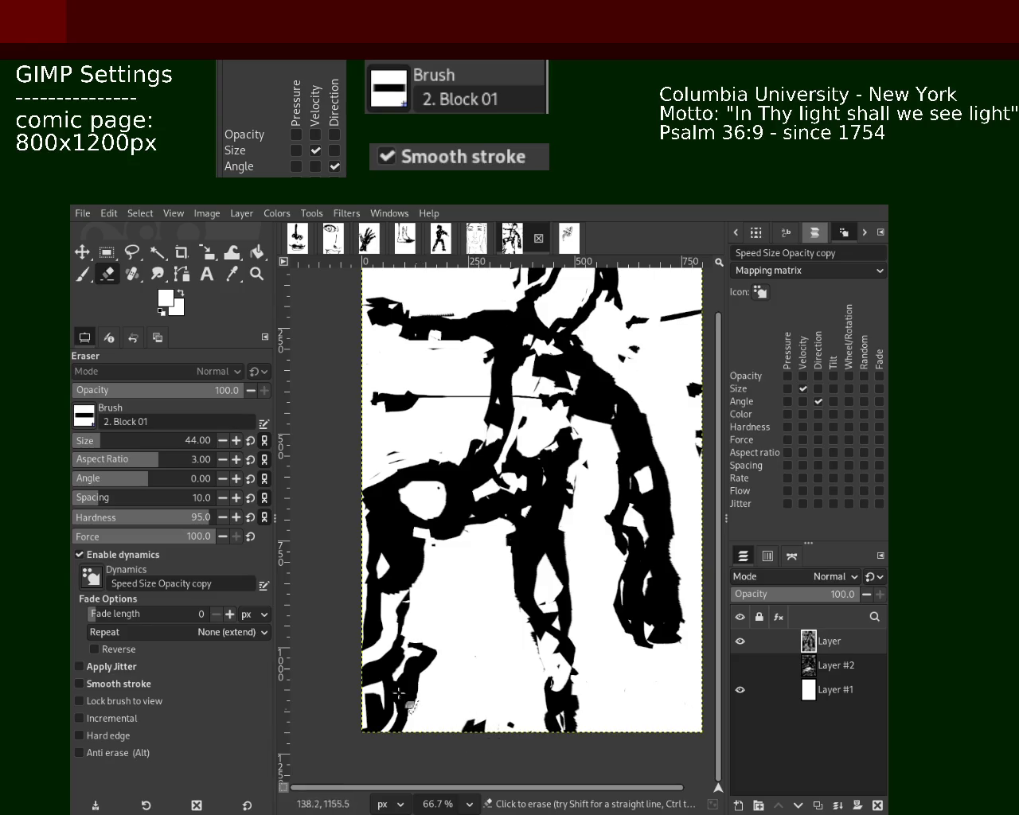
{"action": "left_click", "coordinate": [257, 274]}
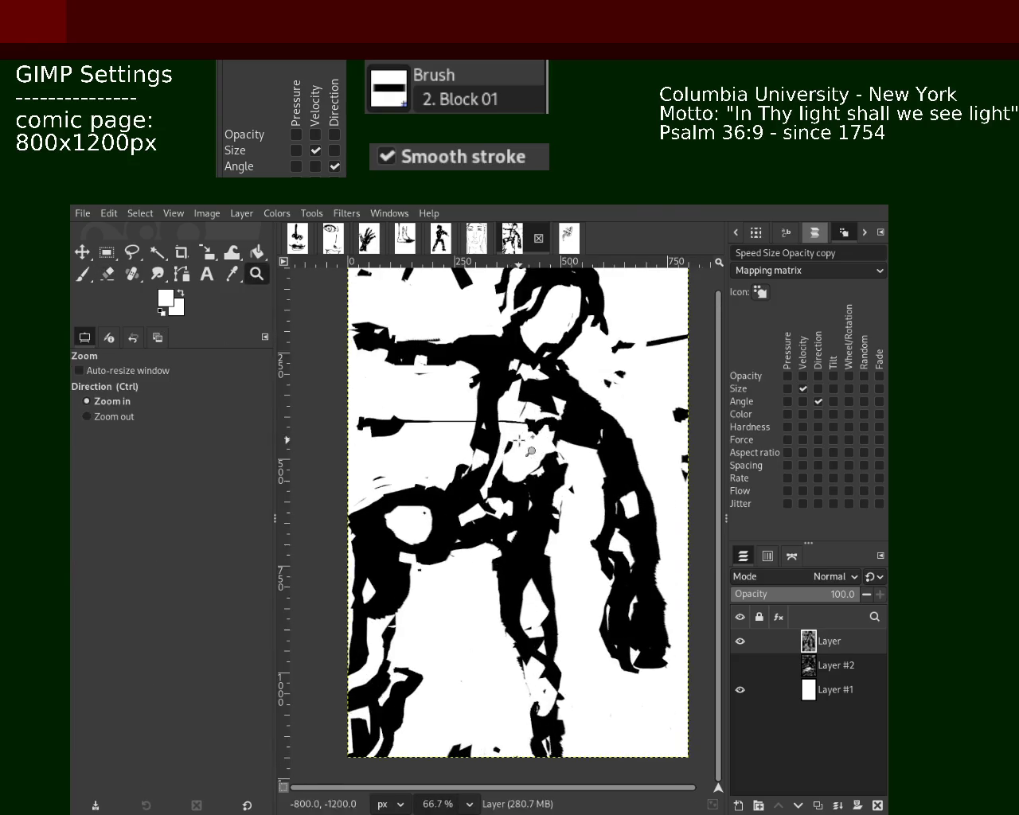
Zoom the figure page to 50%, then bring up the circle scribbles image.
{"action": "scroll", "coordinate": [424, 483], "scroll_direction": "down", "scroll_amount": 1}
{"action": "scroll", "coordinate": [424, 484], "scroll_direction": "up", "scroll_amount": 1}
{"action": "scroll", "coordinate": [424, 483], "scroll_direction": "down", "scroll_amount": 1}
{"action": "scroll", "coordinate": [467, 446], "scroll_direction": "up", "scroll_amount": 1}
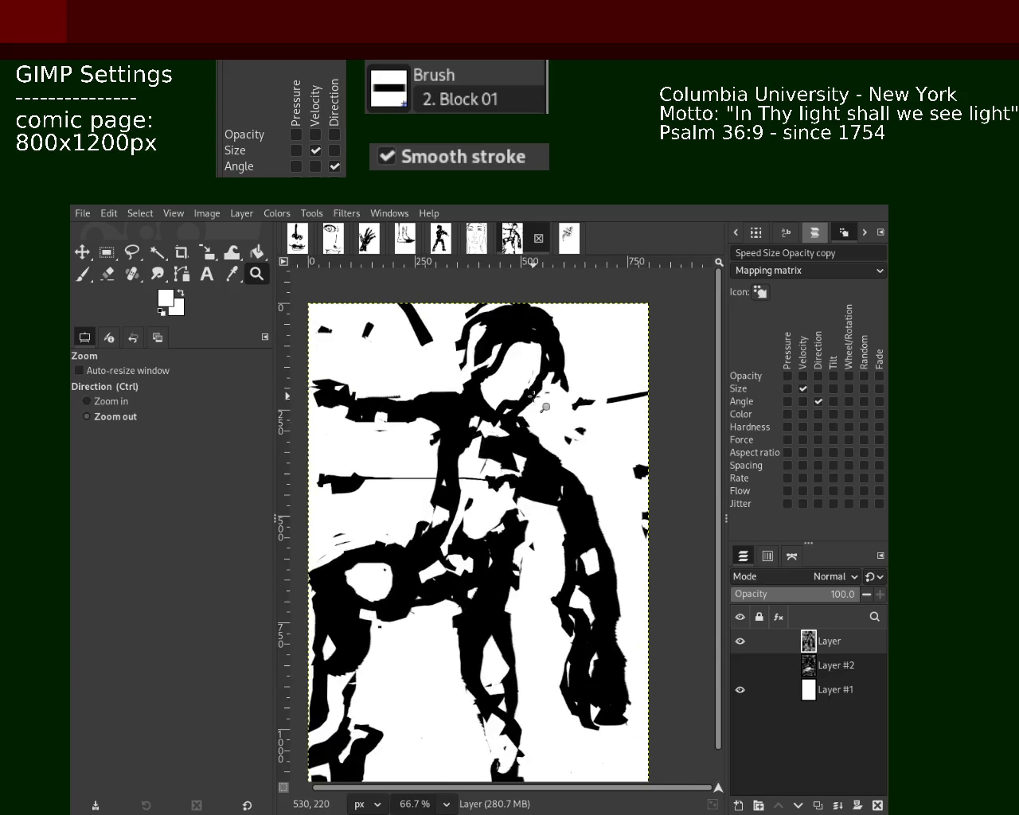
{"action": "scroll", "coordinate": [487, 494], "scroll_direction": "down", "scroll_amount": 1}
{"action": "scroll", "coordinate": [487, 517], "scroll_direction": "up", "scroll_amount": 1}
{"action": "scroll", "coordinate": [520, 414], "scroll_direction": "down", "scroll_amount": 1}
{"action": "scroll", "coordinate": [519, 416], "scroll_direction": "up", "scroll_amount": 1}
{"action": "scroll", "coordinate": [503, 434], "scroll_direction": "down", "scroll_amount": 1}
{"action": "scroll", "coordinate": [494, 445], "scroll_direction": "up", "scroll_amount": 1}
{"action": "scroll", "coordinate": [487, 455], "scroll_direction": "down", "scroll_amount": 1}
{"action": "scroll", "coordinate": [485, 456], "scroll_direction": "up", "scroll_amount": 1}
{"action": "scroll", "coordinate": [485, 446], "scroll_direction": "down", "scroll_amount": 1}
{"action": "scroll", "coordinate": [486, 438], "scroll_direction": "up", "scroll_amount": 1}
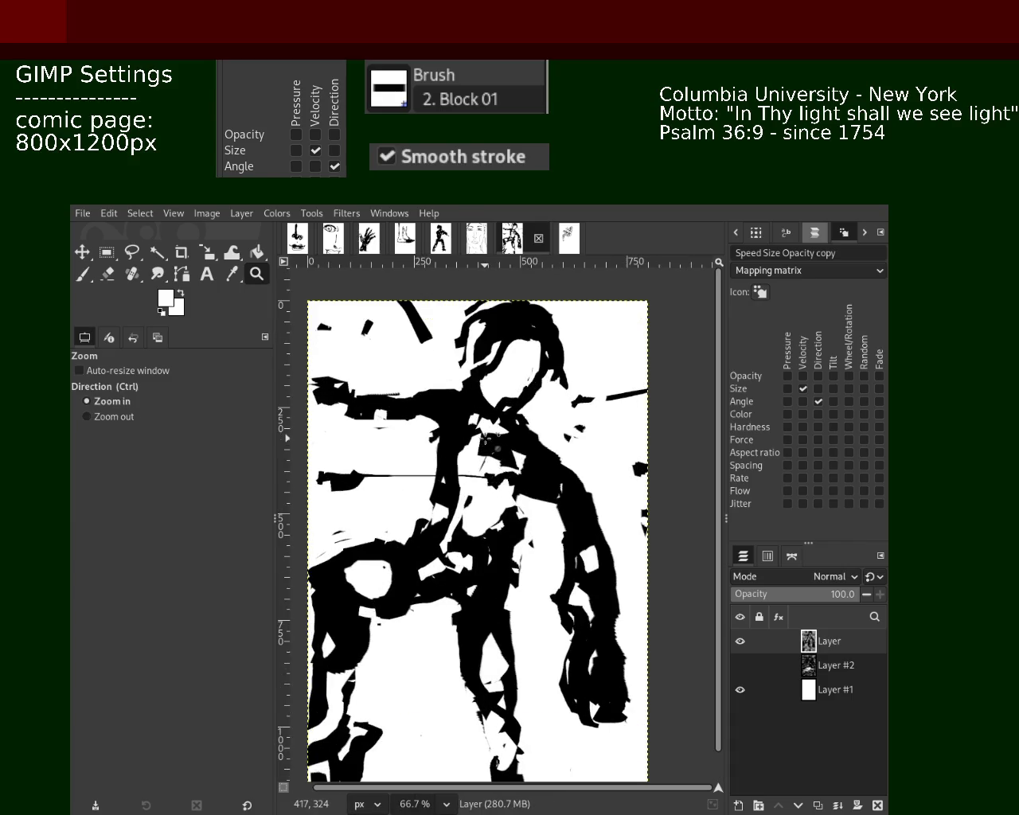
{"action": "scroll", "coordinate": [485, 438], "scroll_direction": "down", "scroll_amount": 1}
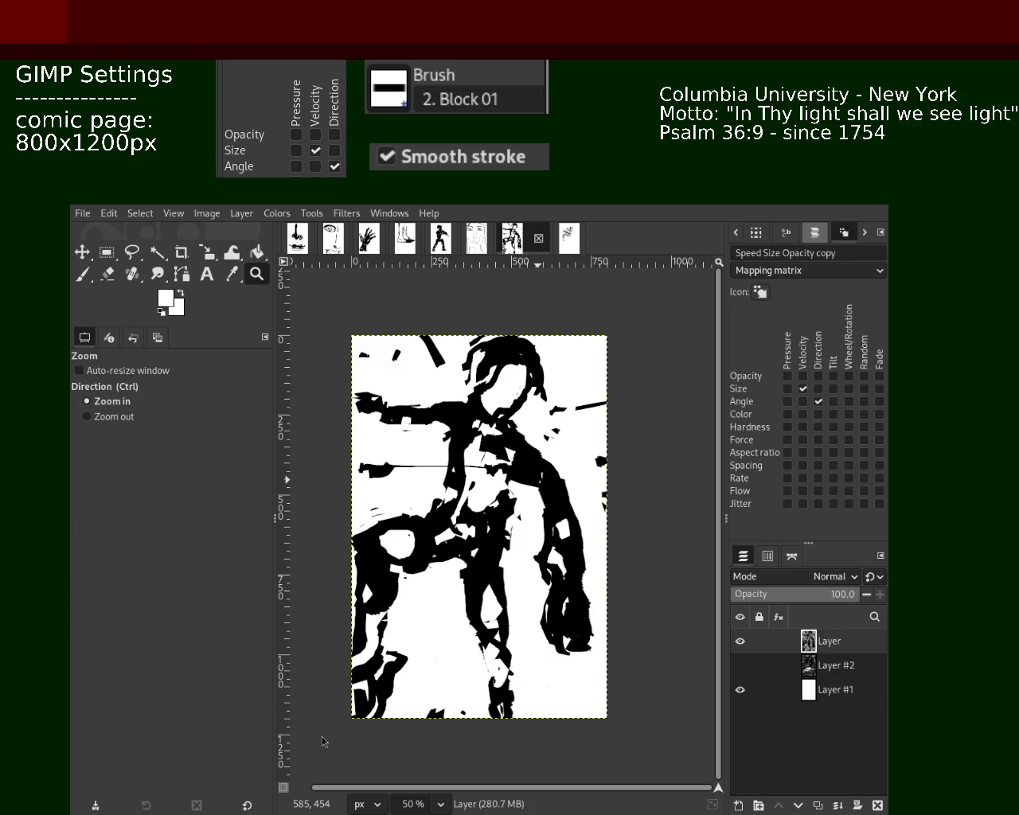
{"action": "left_click", "coordinate": [564, 251]}
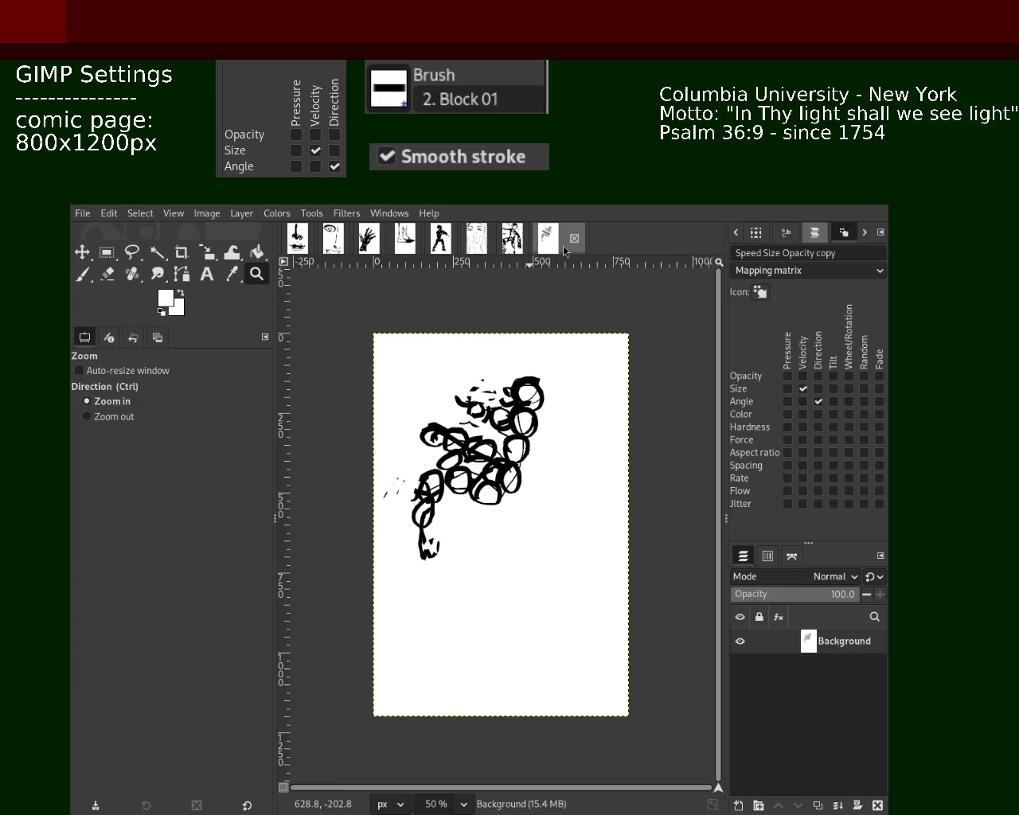
Save the dark figure drawing as 98.xcf.
{"action": "left_click", "coordinate": [512, 237]}
{"action": "left_click", "coordinate": [478, 239]}
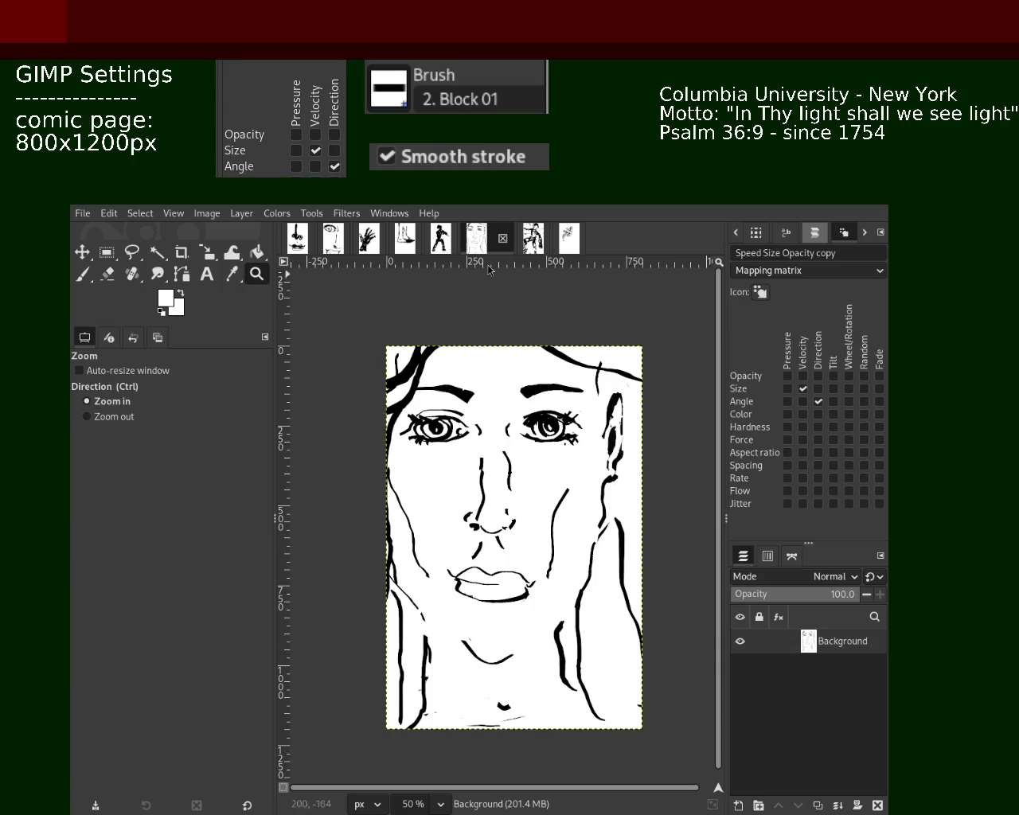
{"action": "left_click", "coordinate": [511, 237]}
{"action": "key", "text": "ctrl+s"}
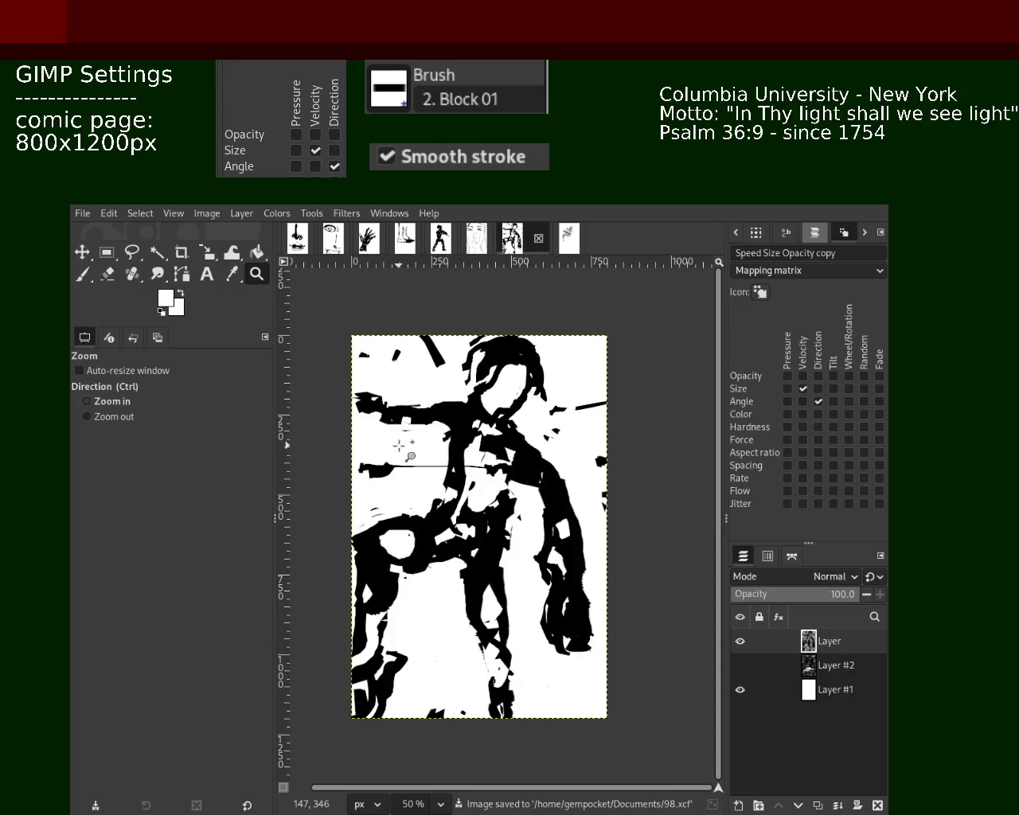
Return to the circles page with the paintbrush and colours reset to black on white.
{"action": "left_click", "coordinate": [554, 237]}
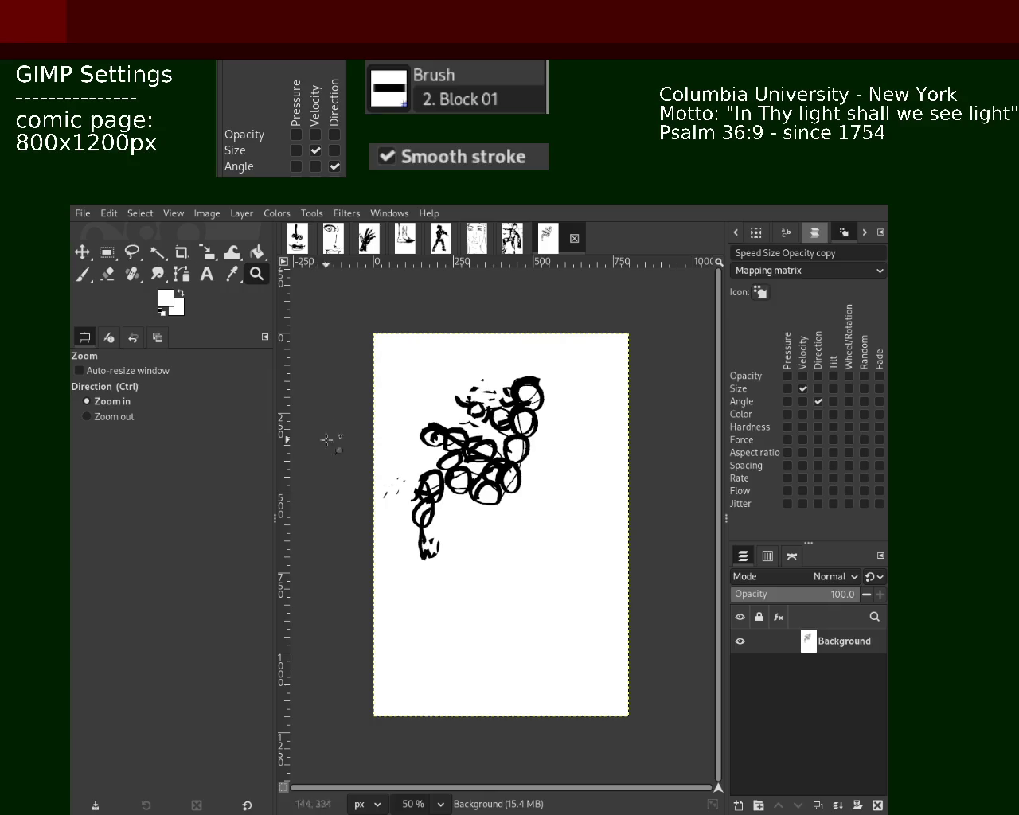
{"action": "left_click", "coordinate": [80, 279]}
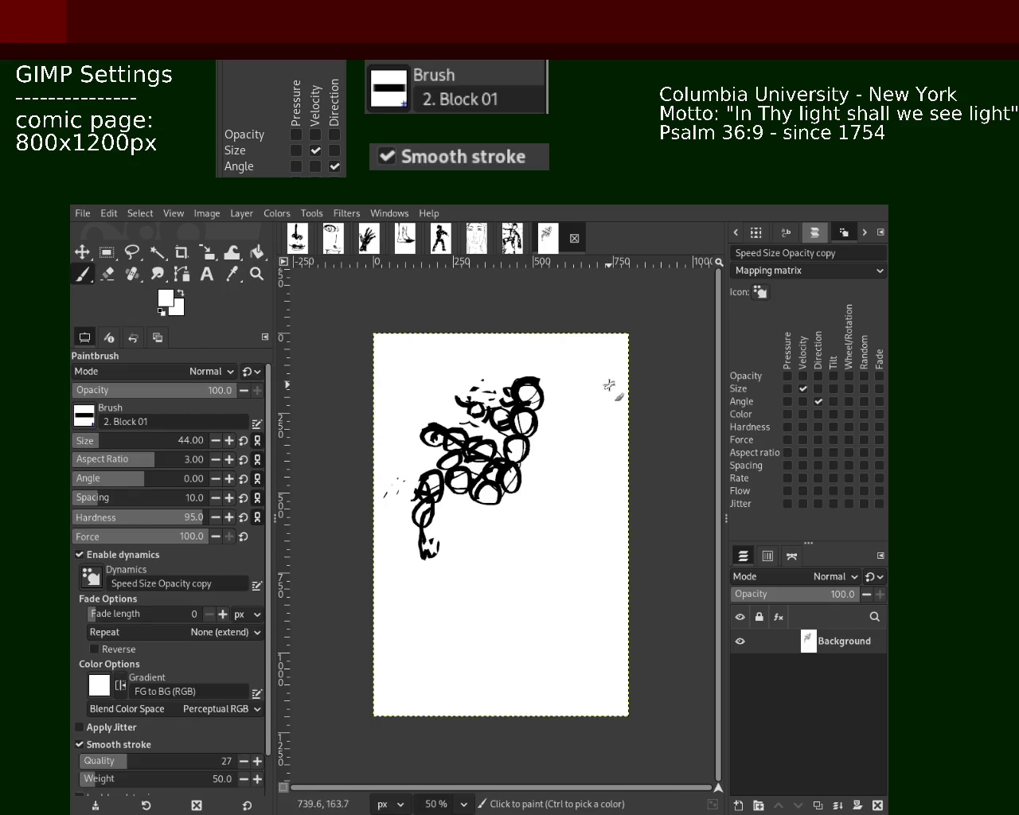
{"action": "key", "text": "d"}
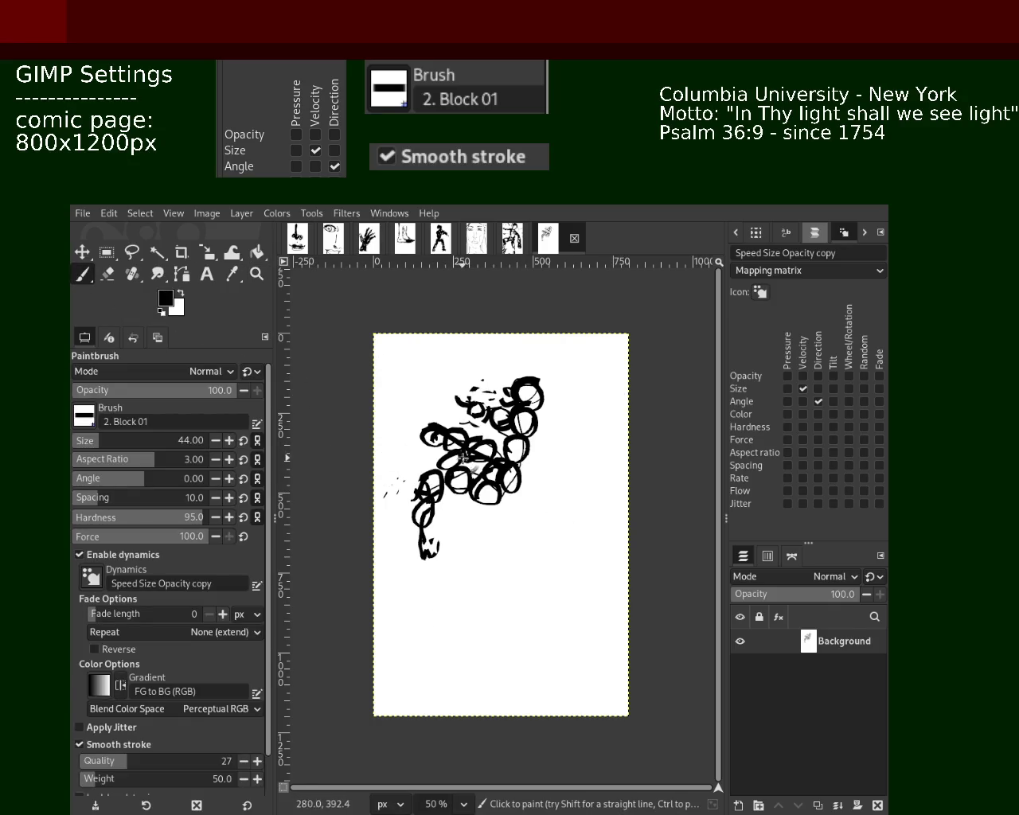
{"action": "key", "text": "shift+e"}
Fill the top-right and upper-left circles with solid black.
{"action": "left_click", "coordinate": [510, 462], "text": "ctrl"}
{"action": "mouse_move", "coordinate": [526, 414]}
{"action": "left_mouse_down"}
{"action": "mouse_move", "coordinate": [527, 493]}
{"action": "mouse_move", "coordinate": [493, 516]}
{"action": "mouse_move", "coordinate": [422, 529]}
{"action": "mouse_move", "coordinate": [433, 534]}
{"action": "mouse_move", "coordinate": [428, 487]}
{"action": "mouse_move", "coordinate": [419, 548]}
{"action": "mouse_move", "coordinate": [424, 470]}
{"action": "mouse_move", "coordinate": [442, 564]}
{"action": "left_mouse_up"}
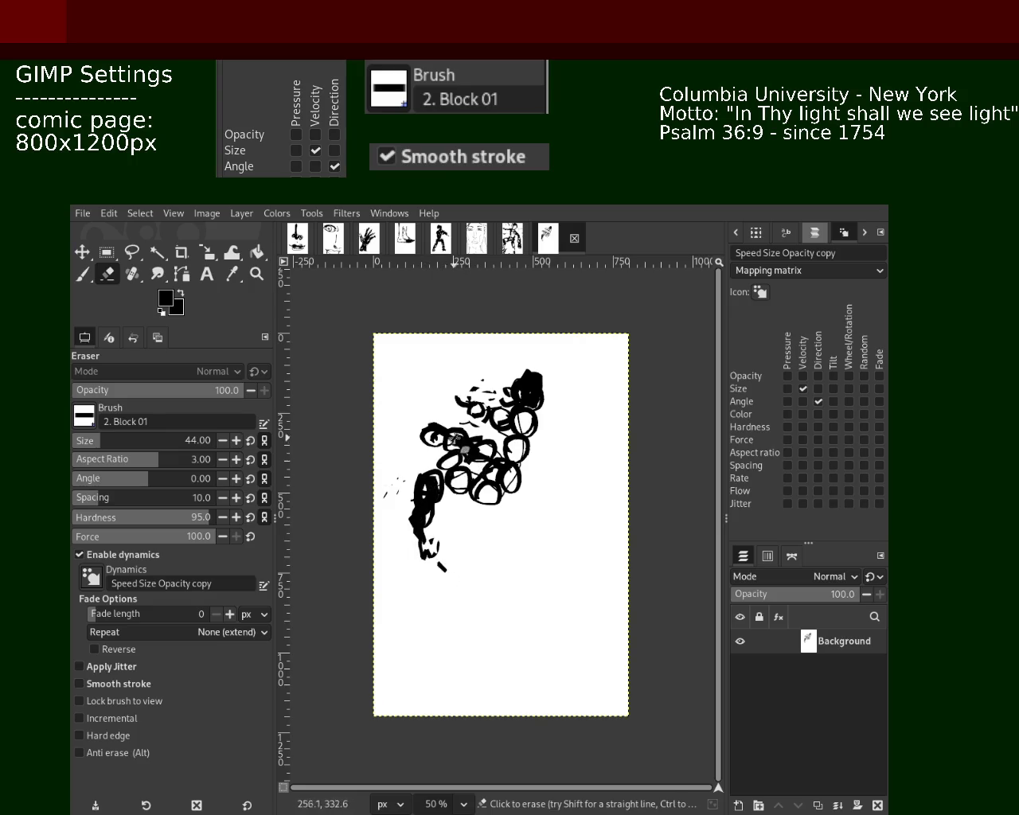
{"action": "left_click_drag", "start_coordinate": [497, 473], "coordinate": [426, 433]}
{"action": "mouse_move", "coordinate": [426, 433]}
{"action": "left_mouse_down"}
{"action": "mouse_move", "coordinate": [464, 449]}
{"action": "mouse_move", "coordinate": [446, 497]}
{"action": "mouse_move", "coordinate": [477, 506]}
{"action": "mouse_move", "coordinate": [471, 475]}
{"action": "mouse_move", "coordinate": [497, 490]}
{"action": "mouse_move", "coordinate": [545, 418]}
{"action": "mouse_move", "coordinate": [513, 426]}
{"action": "mouse_move", "coordinate": [473, 410]}
{"action": "mouse_move", "coordinate": [495, 413]}
{"action": "mouse_move", "coordinate": [505, 469]}
{"action": "mouse_move", "coordinate": [501, 461]}
{"action": "left_mouse_up"}
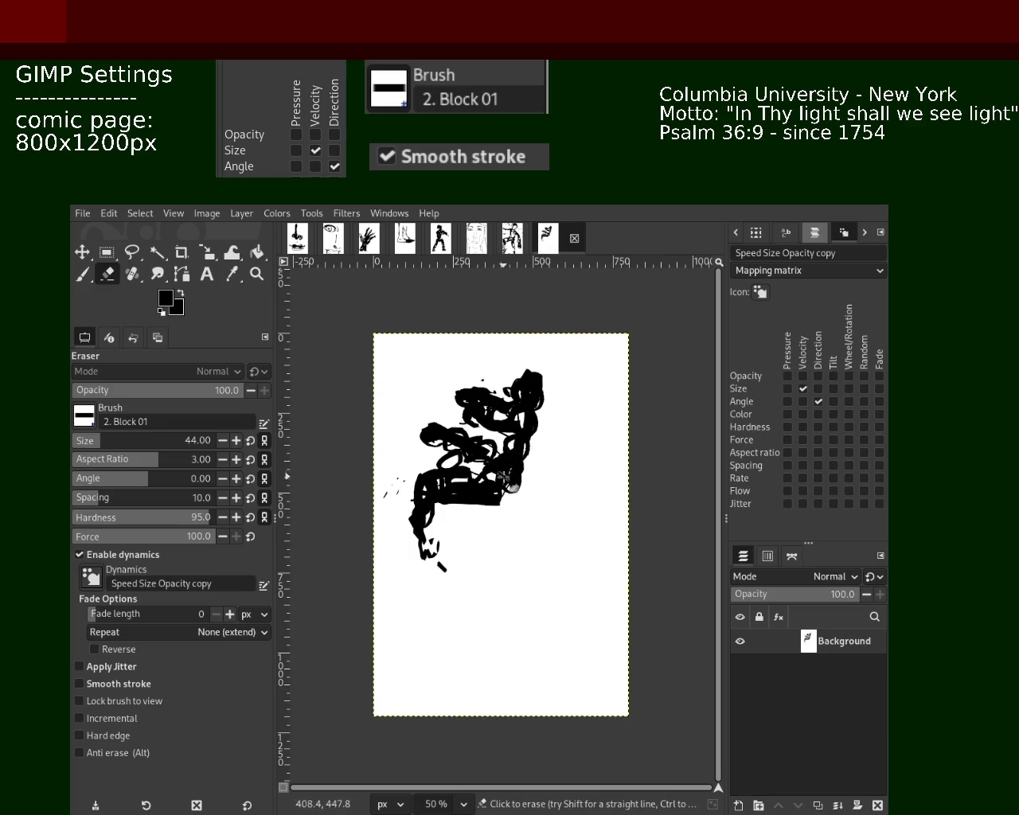
Try a black stroke from the left edge, undo it, and paint one near the lower left.
{"action": "mouse_move", "coordinate": [426, 439]}
{"action": "left_mouse_down"}
{"action": "mouse_move", "coordinate": [376, 413]}
{"action": "mouse_move", "coordinate": [405, 430]}
{"action": "mouse_move", "coordinate": [422, 478]}
{"action": "mouse_move", "coordinate": [407, 579]}
{"action": "mouse_move", "coordinate": [377, 524]}
{"action": "mouse_move", "coordinate": [400, 573]}
{"action": "mouse_move", "coordinate": [422, 561]}
{"action": "mouse_move", "coordinate": [406, 558]}
{"action": "mouse_move", "coordinate": [422, 434]}
{"action": "mouse_move", "coordinate": [388, 476]}
{"action": "mouse_move", "coordinate": [386, 435]}
{"action": "mouse_move", "coordinate": [396, 461]}
{"action": "mouse_move", "coordinate": [417, 468]}
{"action": "mouse_move", "coordinate": [464, 455]}
{"action": "left_mouse_up"}
{"action": "key", "text": "ctrl+z"}
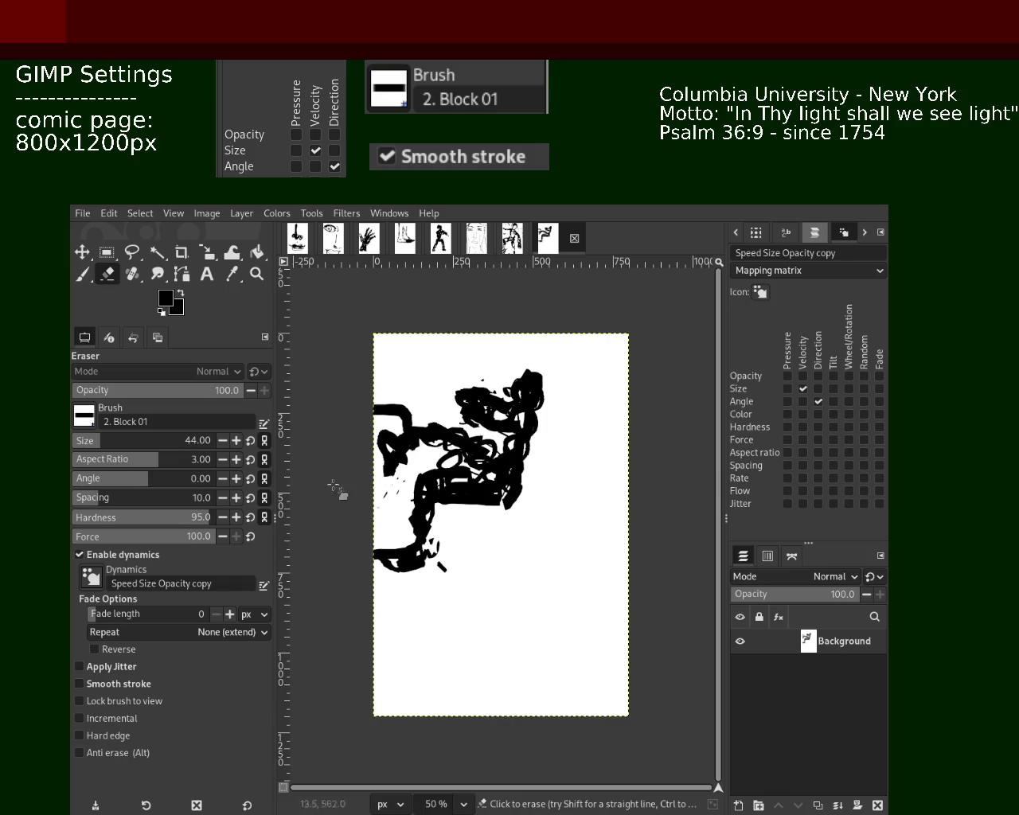
{"action": "key", "text": "p"}
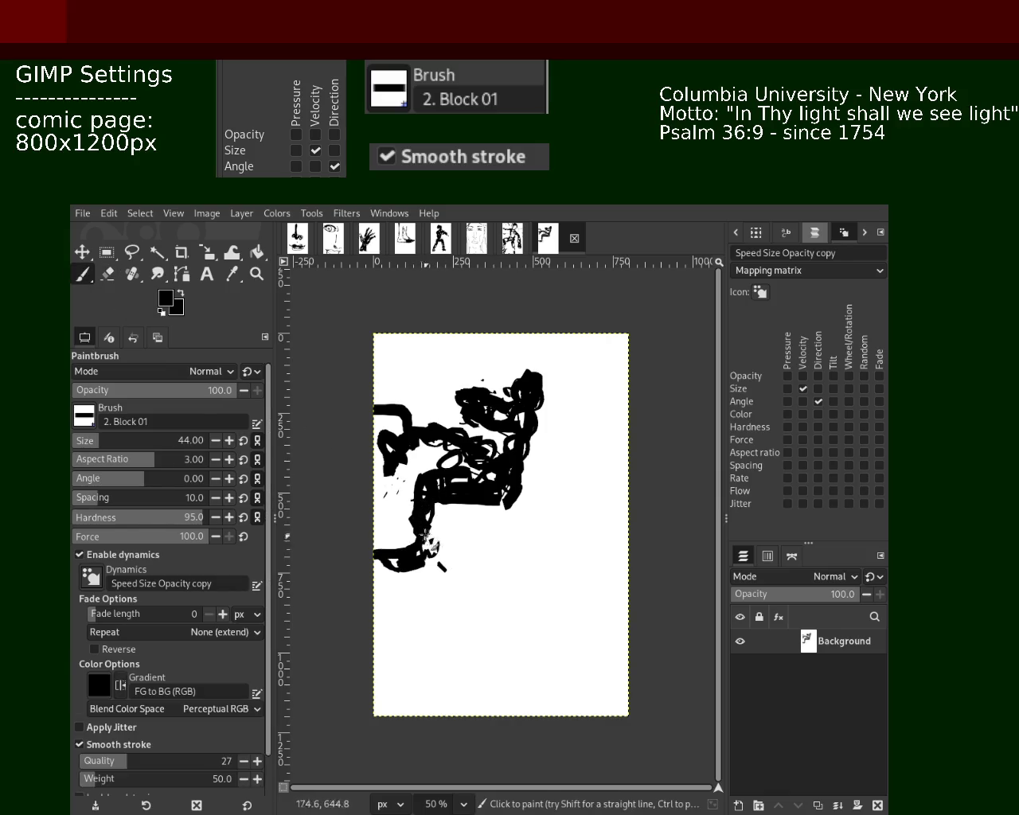
{"action": "left_click_drag", "start_coordinate": [402, 499], "coordinate": [414, 529]}
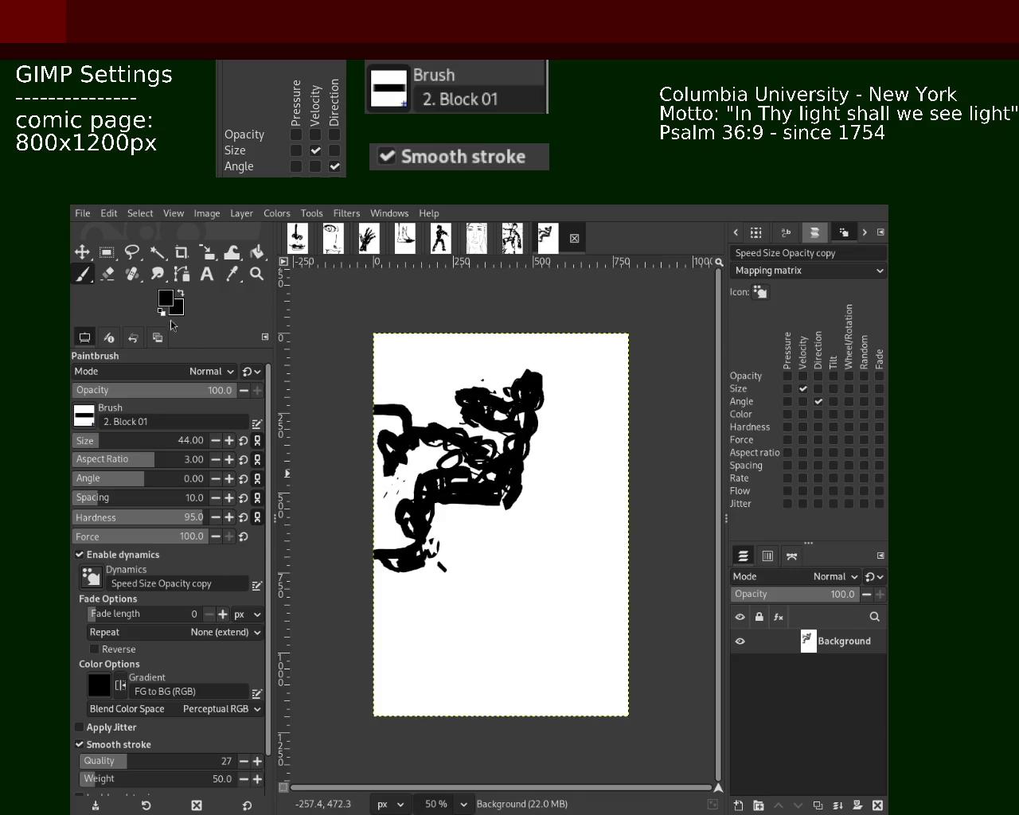
Erase stray black marks at the lower and upper left with a white background, discarding a trial stroke.
{"action": "left_click", "coordinate": [108, 274]}
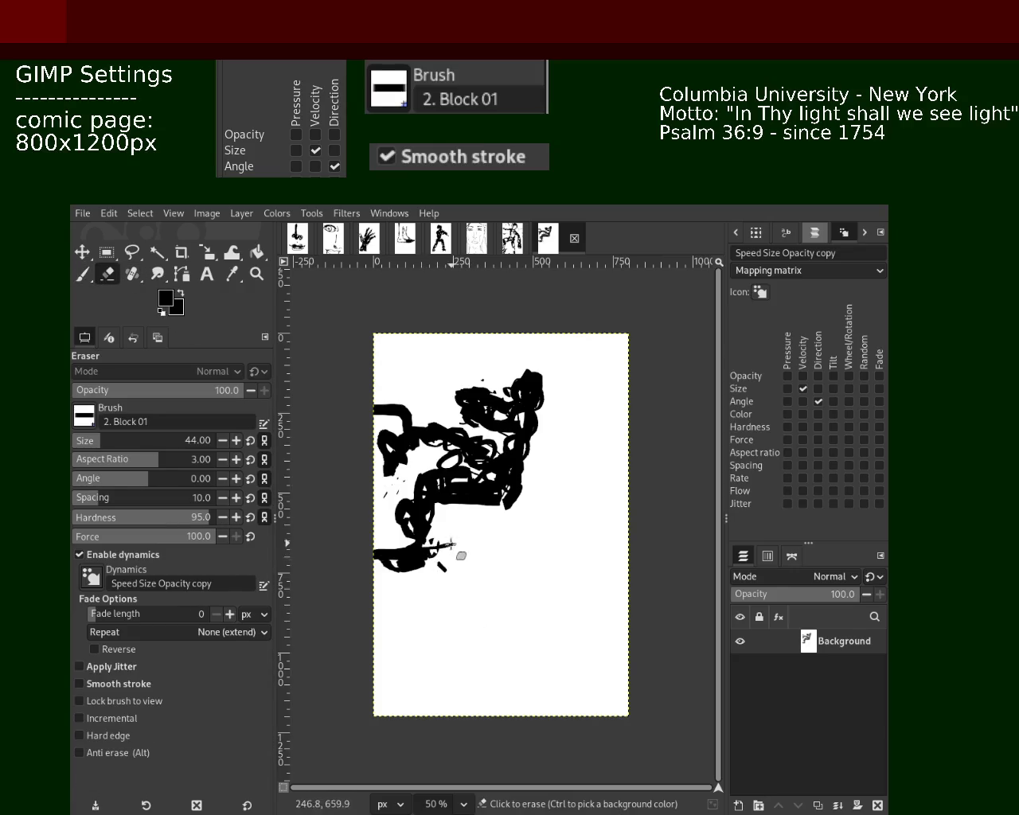
{"action": "left_click", "coordinate": [422, 580], "text": "ctrl"}
{"action": "left_click_drag", "start_coordinate": [459, 563], "coordinate": [350, 573]}
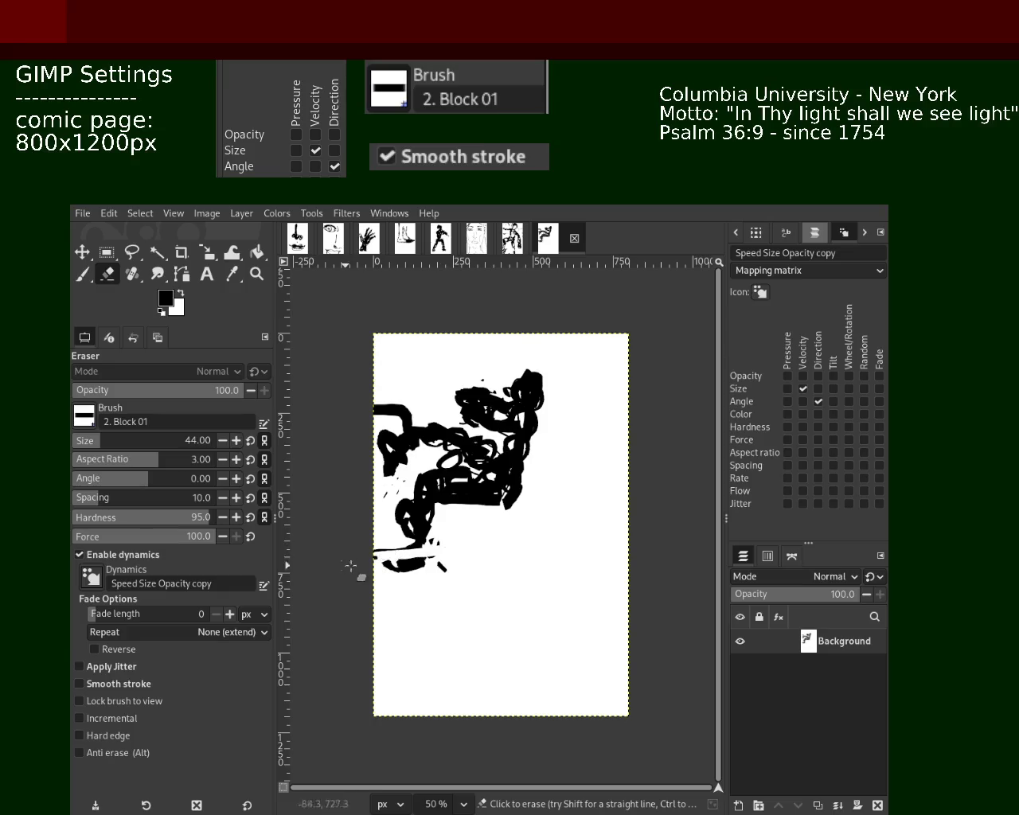
{"action": "left_click_drag", "start_coordinate": [422, 430], "coordinate": [345, 417]}
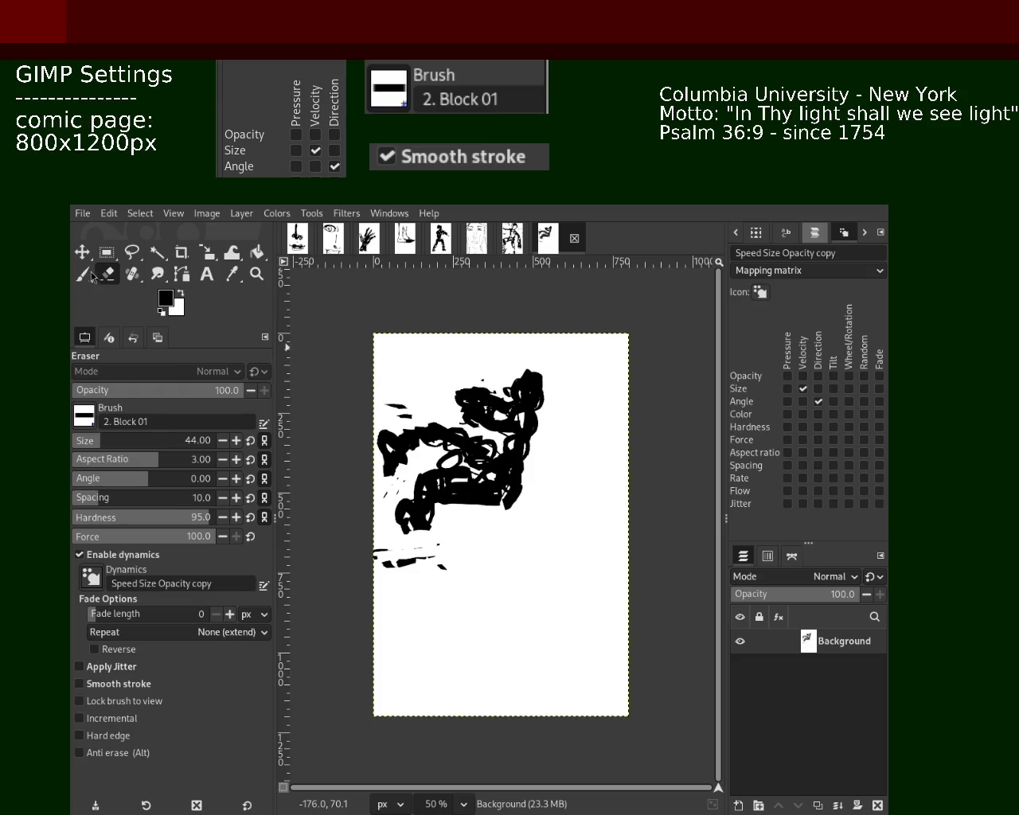
{"action": "key", "text": "p"}
{"action": "left_click_drag", "start_coordinate": [464, 411], "coordinate": [363, 378]}
{"action": "key", "text": "ctrl+z"}
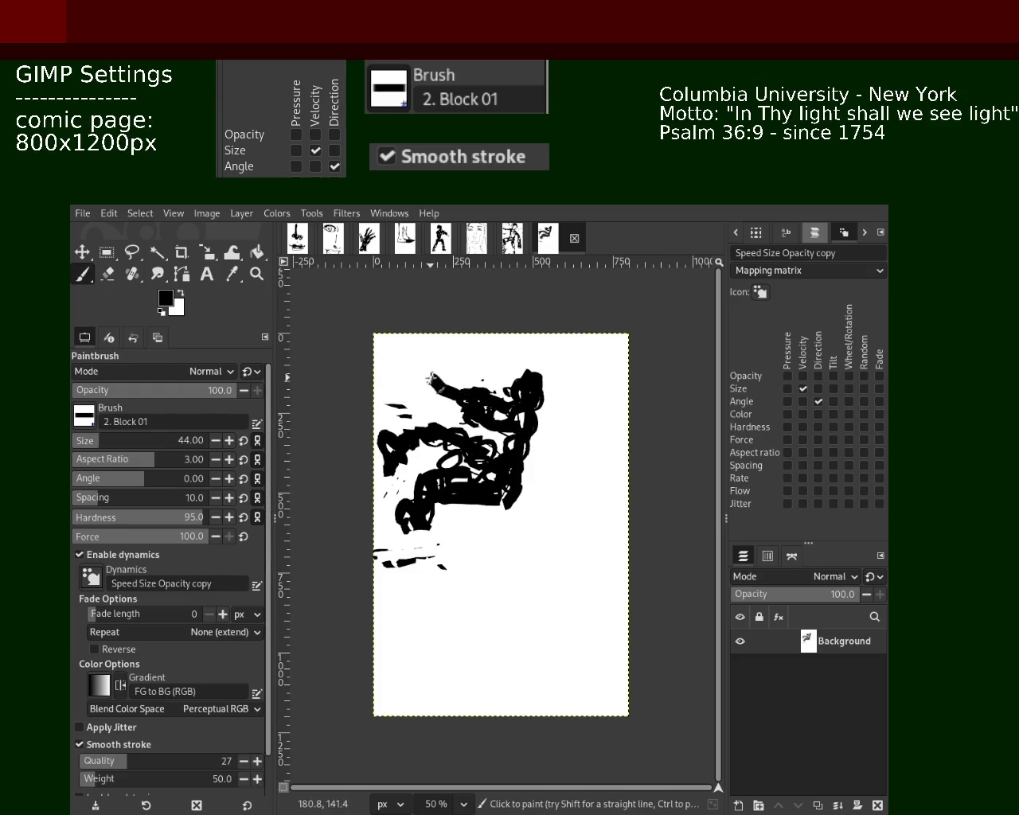
Try several upper-left strokes and a head loop, undoing each one.
{"action": "key", "text": "ctrl+z"}
{"action": "mouse_move", "coordinate": [460, 397]}
{"action": "left_mouse_down"}
{"action": "mouse_move", "coordinate": [350, 338]}
{"action": "mouse_move", "coordinate": [326, 302]}
{"action": "left_mouse_up"}
{"action": "key", "text": "ctrl+z"}
{"action": "key", "text": "ctrl+z"}
{"action": "left_click_drag", "start_coordinate": [434, 380], "coordinate": [366, 375]}
{"action": "key", "text": "ctrl+z"}
{"action": "mouse_move", "coordinate": [526, 387]}
{"action": "left_mouse_down"}
{"action": "mouse_move", "coordinate": [553, 368]}
{"action": "mouse_move", "coordinate": [505, 383]}
{"action": "mouse_move", "coordinate": [521, 350]}
{"action": "left_mouse_up"}
{"action": "key", "text": "ctrl+z"}
{"action": "key", "text": "ctrl+z"}
{"action": "key", "text": "ctrl+z"}
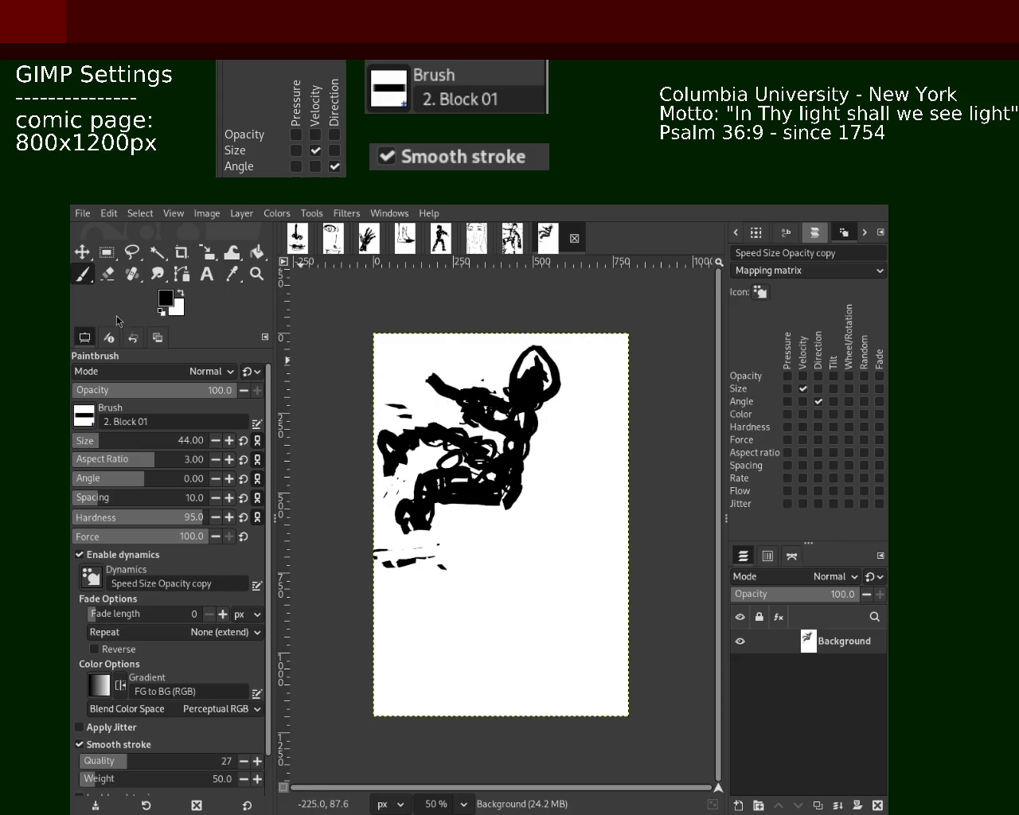
Erase parts of the middle strokes and a band through the lower middle.
{"action": "left_click", "coordinate": [108, 274]}
{"action": "left_click_drag", "start_coordinate": [510, 399], "coordinate": [446, 400]}
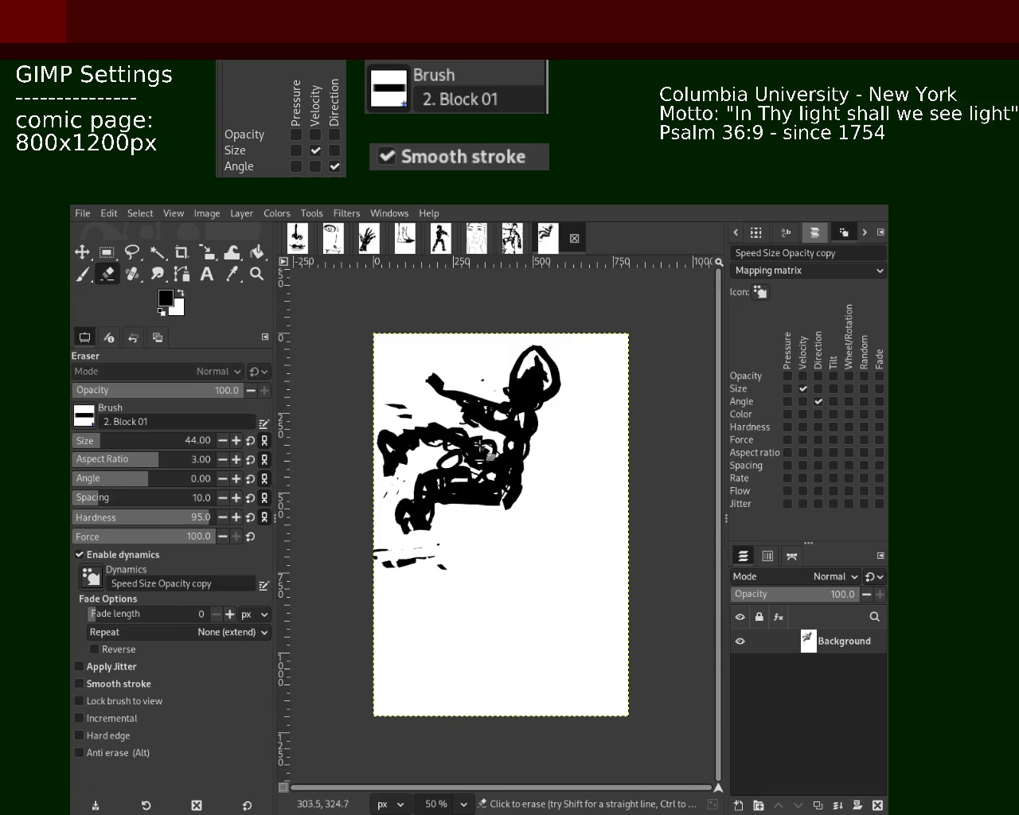
{"action": "left_click_drag", "start_coordinate": [481, 447], "coordinate": [423, 389]}
{"action": "key", "text": "ctrl+z"}
{"action": "mouse_move", "coordinate": [464, 463]}
{"action": "left_mouse_down"}
{"action": "mouse_move", "coordinate": [517, 498]}
{"action": "mouse_move", "coordinate": [494, 523]}
{"action": "mouse_move", "coordinate": [455, 491]}
{"action": "left_mouse_up"}
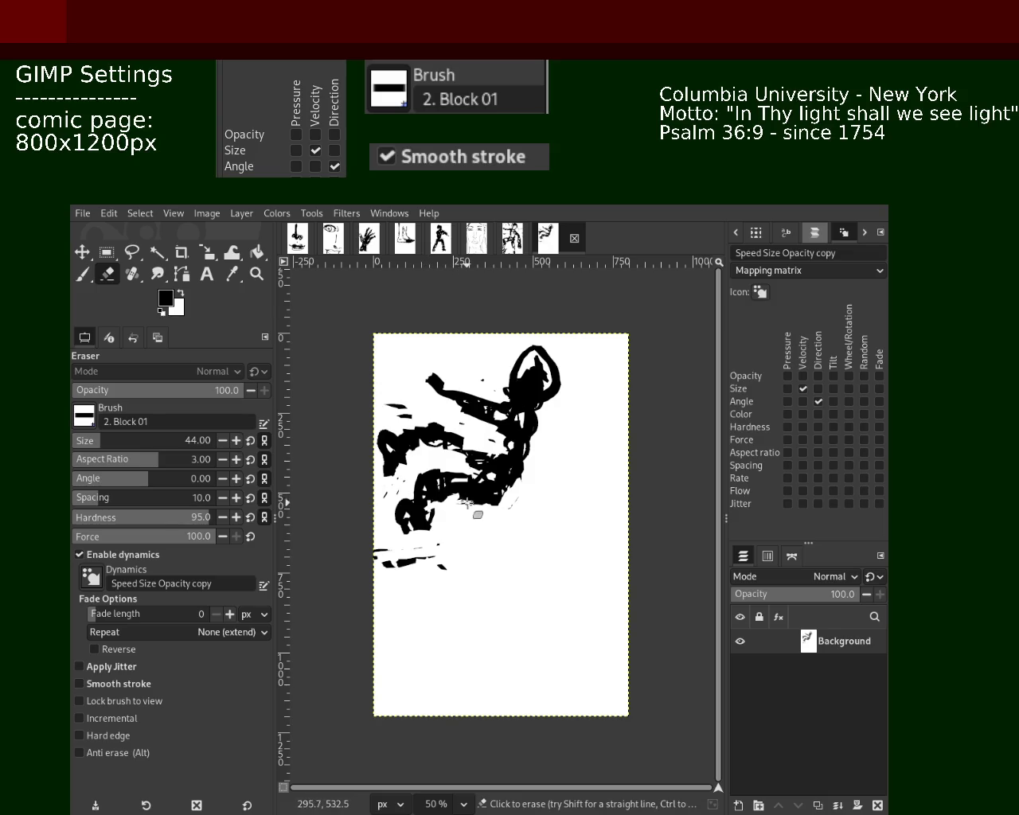
Paint a horizontal arm stroke reaching left, then trim it and erase small marks near the bottom.
{"action": "left_click", "coordinate": [82, 274]}
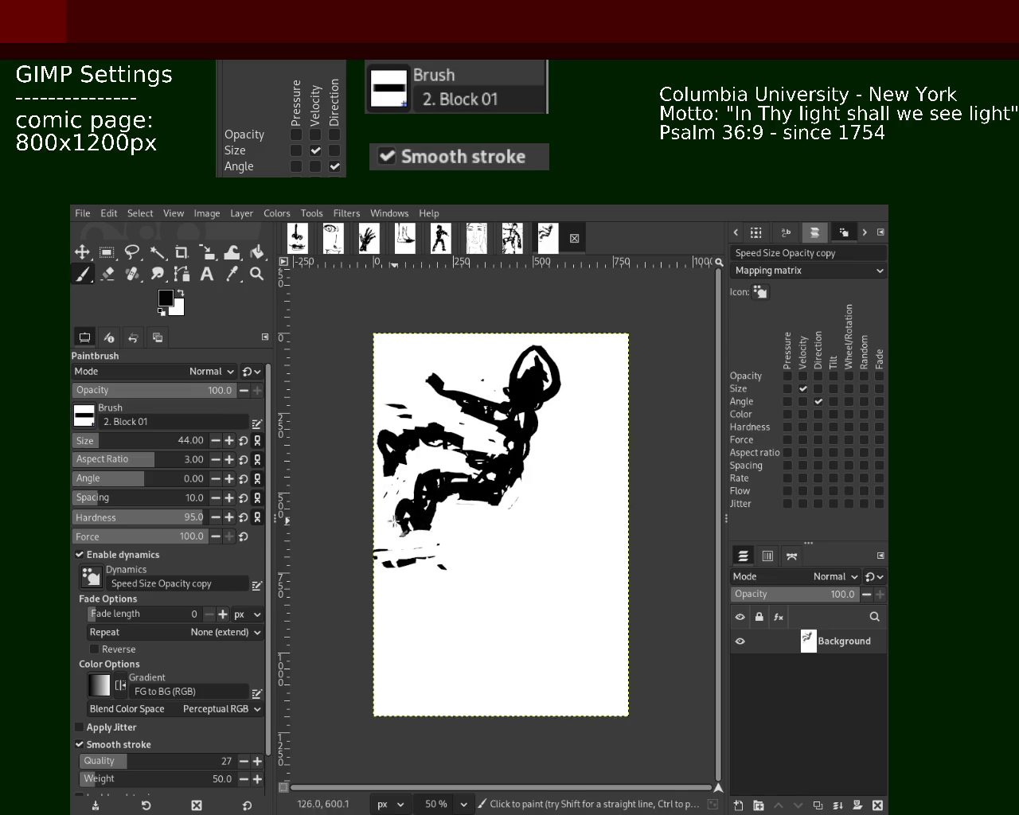
{"action": "mouse_move", "coordinate": [510, 416]}
{"action": "left_mouse_down"}
{"action": "mouse_move", "coordinate": [440, 384]}
{"action": "mouse_move", "coordinate": [502, 394]}
{"action": "mouse_move", "coordinate": [611, 365]}
{"action": "mouse_move", "coordinate": [374, 388]}
{"action": "left_mouse_up"}
{"action": "key", "text": "ctrl+z"}
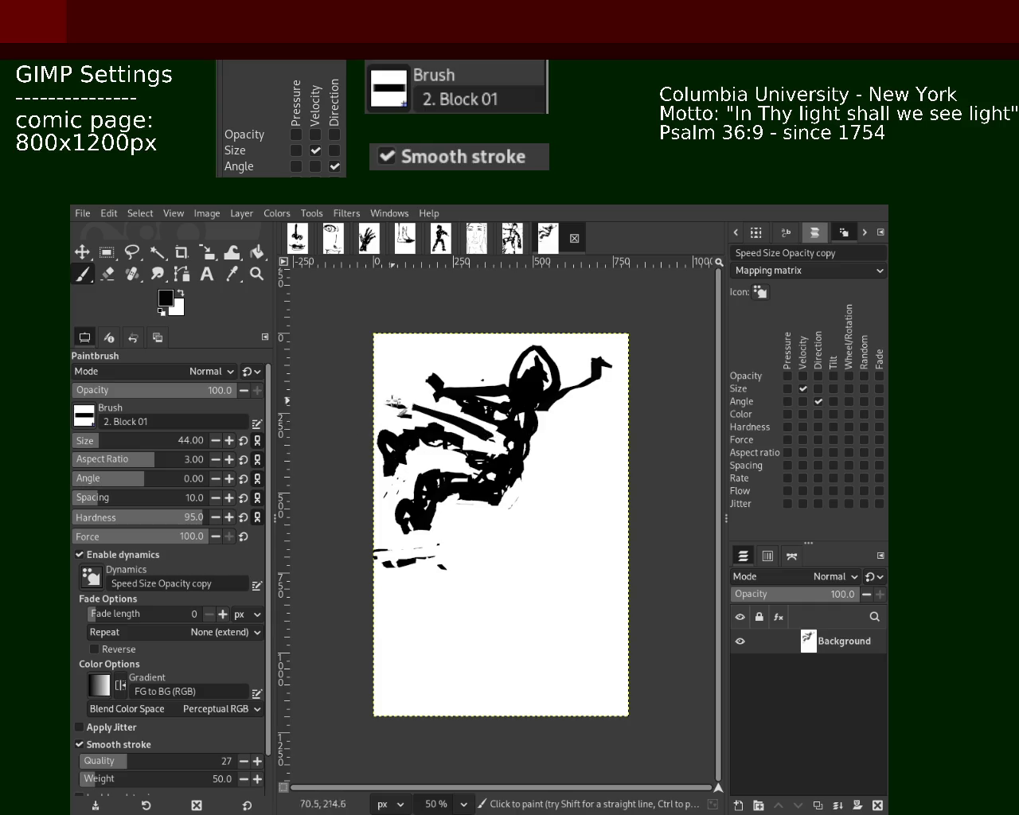
{"action": "key", "text": "ctrl+z"}
{"action": "left_click_drag", "start_coordinate": [478, 396], "coordinate": [382, 403]}
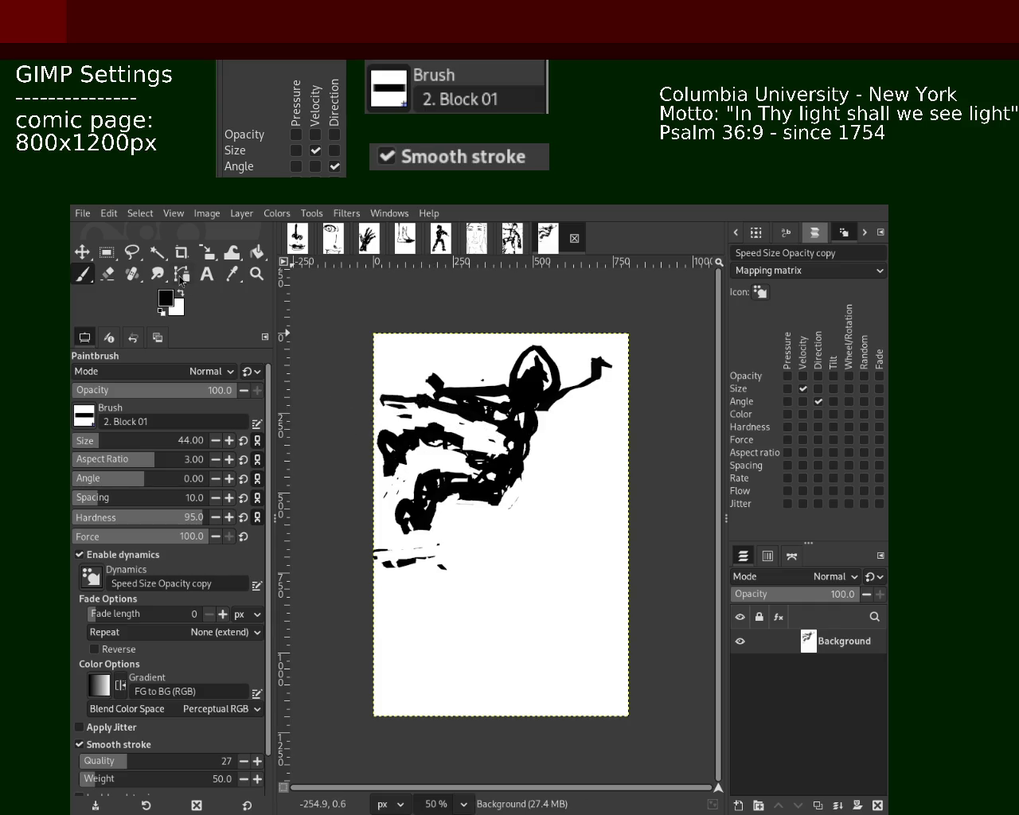
{"action": "left_click", "coordinate": [103, 276]}
{"action": "mouse_move", "coordinate": [444, 390]}
{"action": "left_mouse_down"}
{"action": "mouse_move", "coordinate": [426, 374]}
{"action": "mouse_move", "coordinate": [557, 340]}
{"action": "mouse_move", "coordinate": [532, 367]}
{"action": "left_mouse_up"}
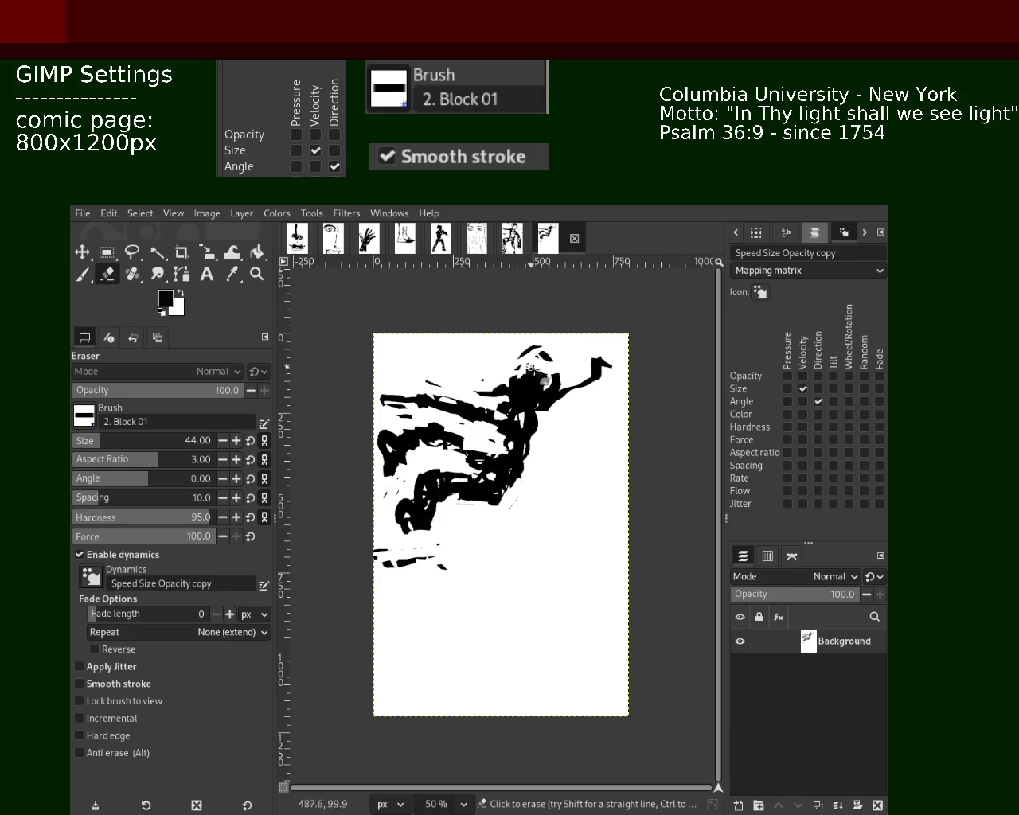
{"action": "left_click_drag", "start_coordinate": [404, 396], "coordinate": [380, 397]}
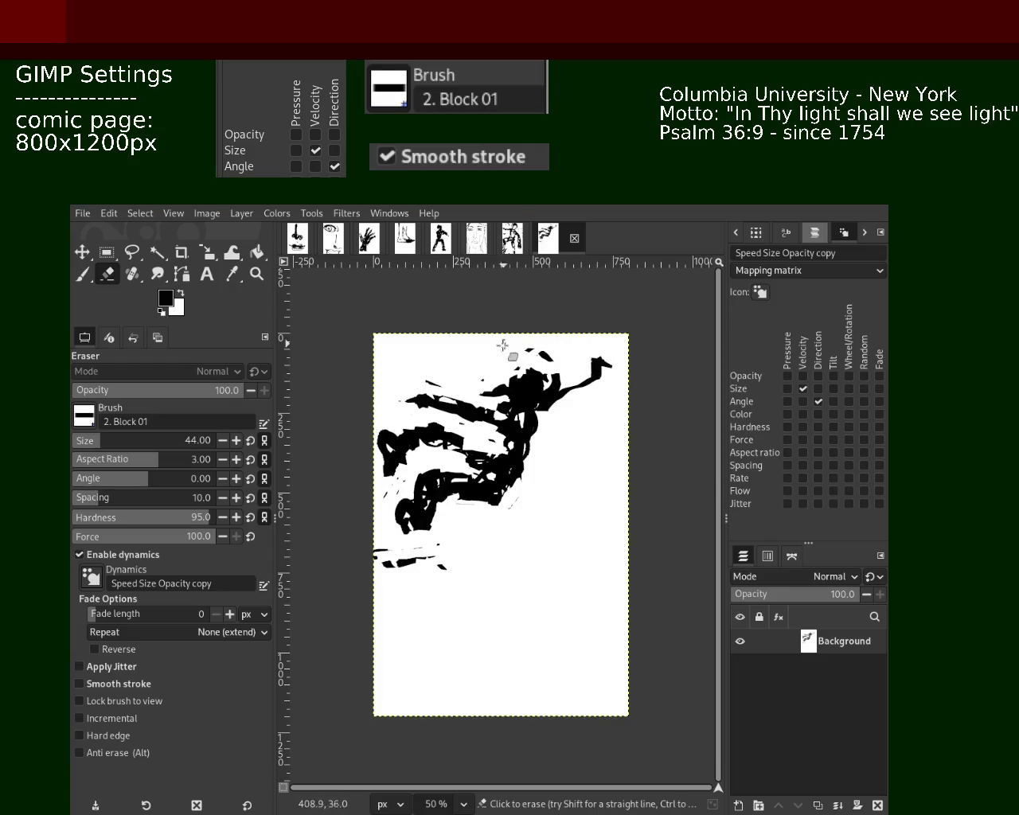
{"action": "mouse_move", "coordinate": [393, 554]}
{"action": "left_mouse_down"}
{"action": "mouse_move", "coordinate": [425, 552]}
{"action": "mouse_move", "coordinate": [438, 566]}
{"action": "left_mouse_up"}
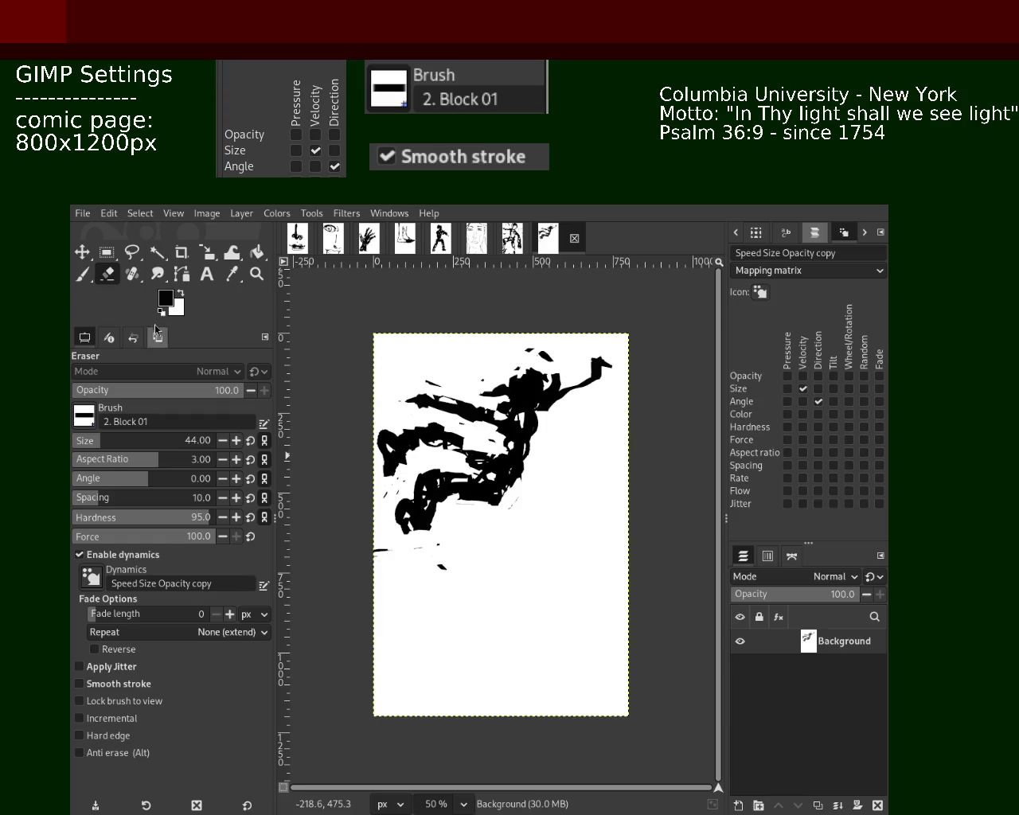
Paint a stroke from the figure to the right page edge and thick vertical strokes below it.
{"action": "left_click", "coordinate": [82, 276]}
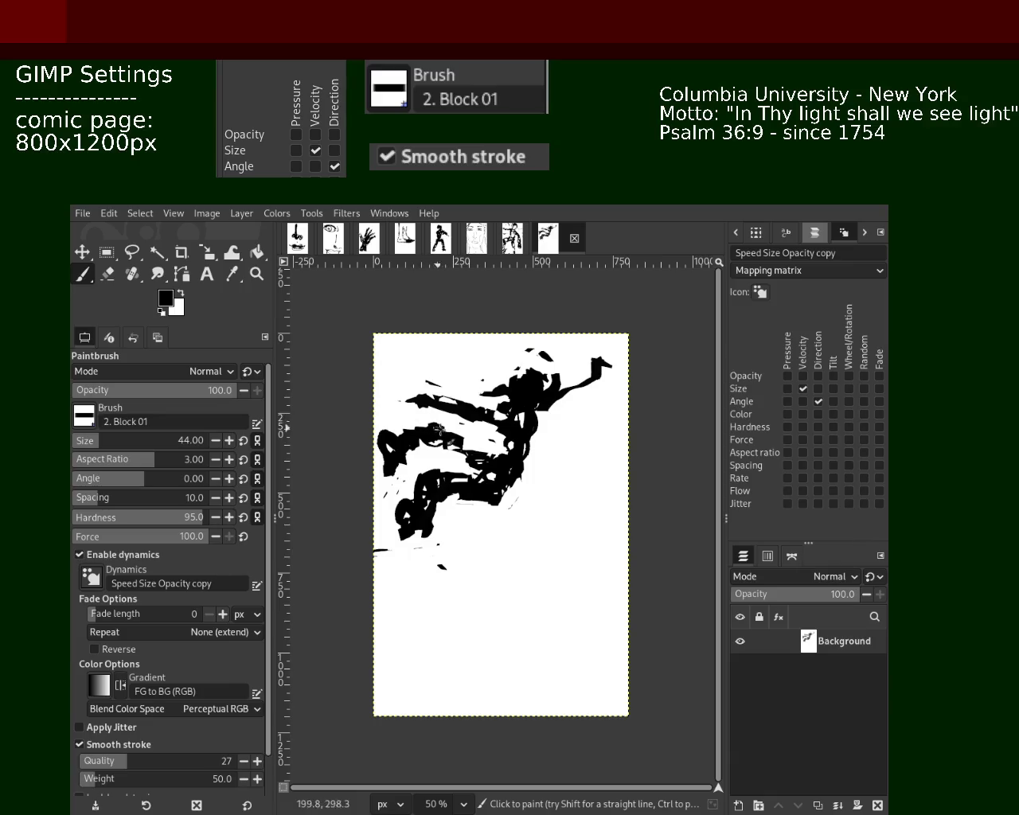
{"action": "left_click_drag", "start_coordinate": [550, 421], "coordinate": [601, 447]}
{"action": "key", "text": "ctrl+z"}
{"action": "left_click_drag", "start_coordinate": [546, 407], "coordinate": [637, 445]}
{"action": "key", "text": "ctrl+z"}
{"action": "left_click_drag", "start_coordinate": [553, 420], "coordinate": [627, 468]}
{"action": "left_click_drag", "start_coordinate": [531, 430], "coordinate": [565, 508]}
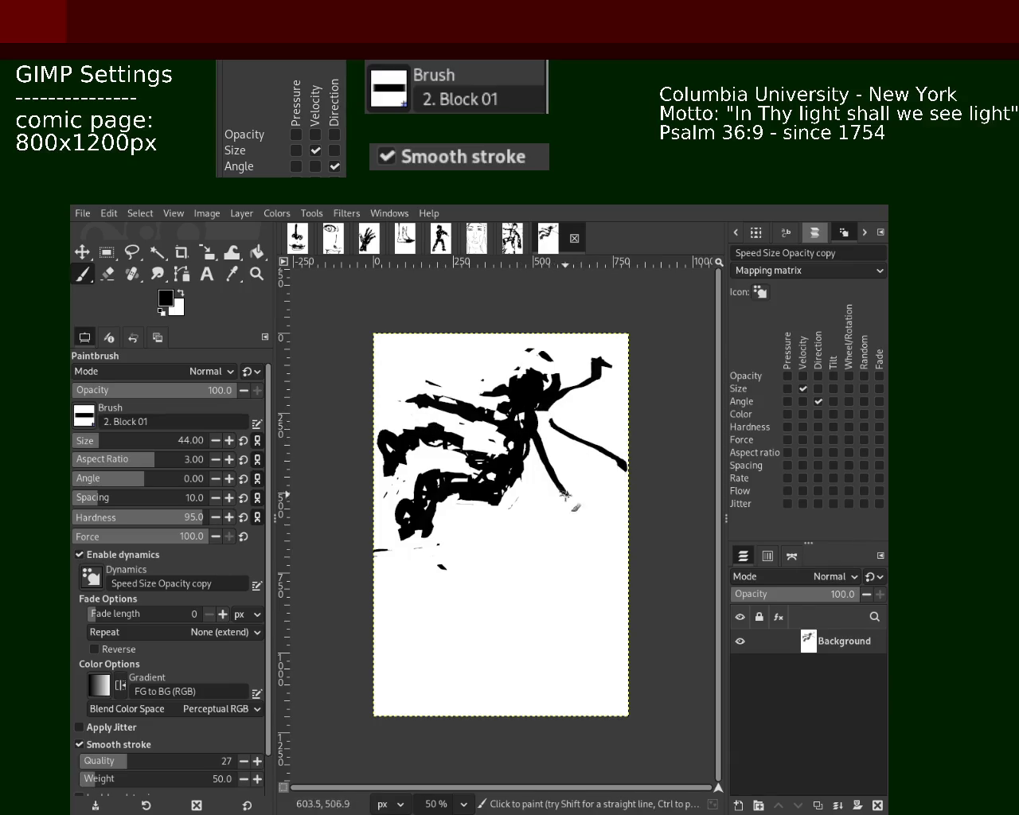
{"action": "key", "text": "ctrl+z"}
{"action": "mouse_move", "coordinate": [530, 426]}
{"action": "left_mouse_down"}
{"action": "mouse_move", "coordinate": [549, 510]}
{"action": "mouse_move", "coordinate": [542, 418]}
{"action": "mouse_move", "coordinate": [564, 482]}
{"action": "left_mouse_up"}
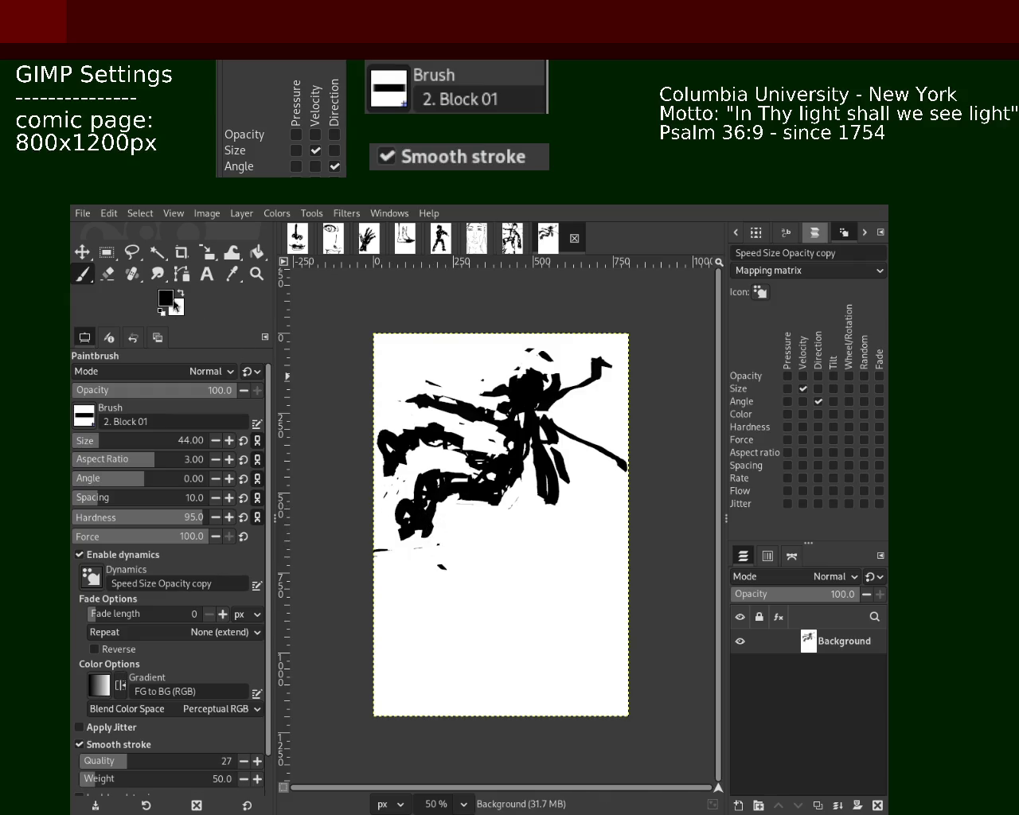
{"action": "left_click_drag", "start_coordinate": [500, 529], "coordinate": [503, 567]}
{"action": "left_click_drag", "start_coordinate": [506, 481], "coordinate": [469, 601]}
{"action": "key", "text": "ctrl+z"}
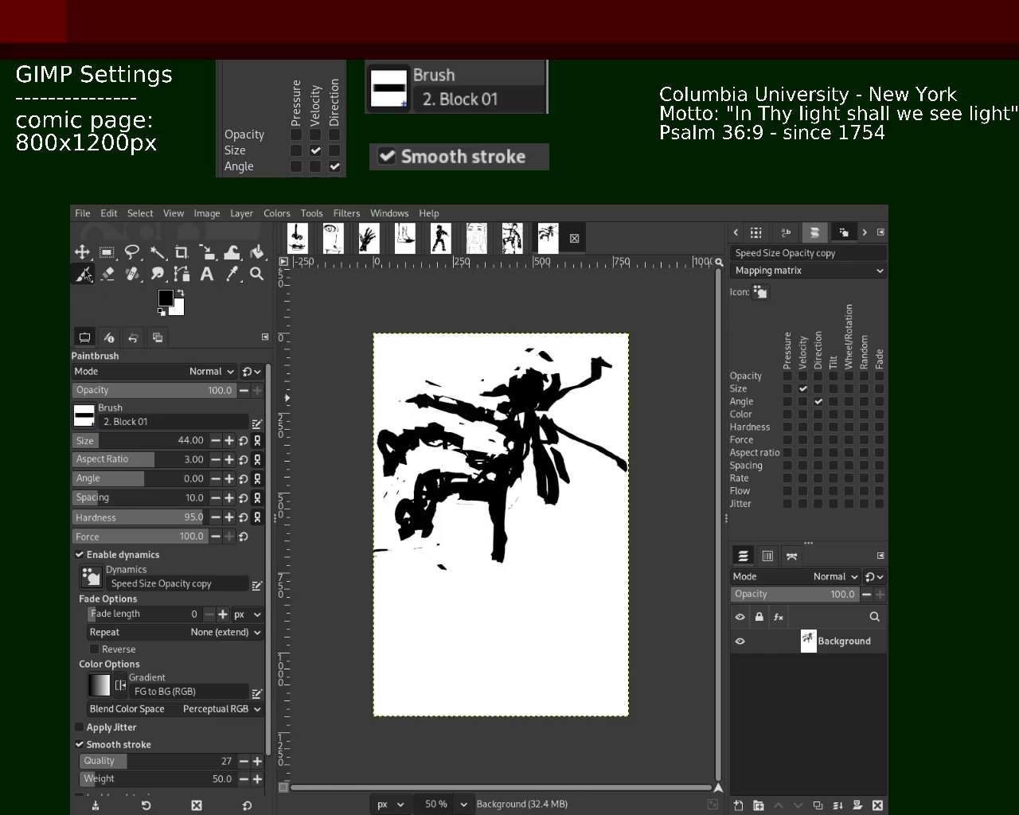
Erase the diagonal and vertical strokes right of the figure into fragments.
{"action": "key", "text": "shift+e"}
{"action": "left_click_drag", "start_coordinate": [559, 453], "coordinate": [562, 433]}
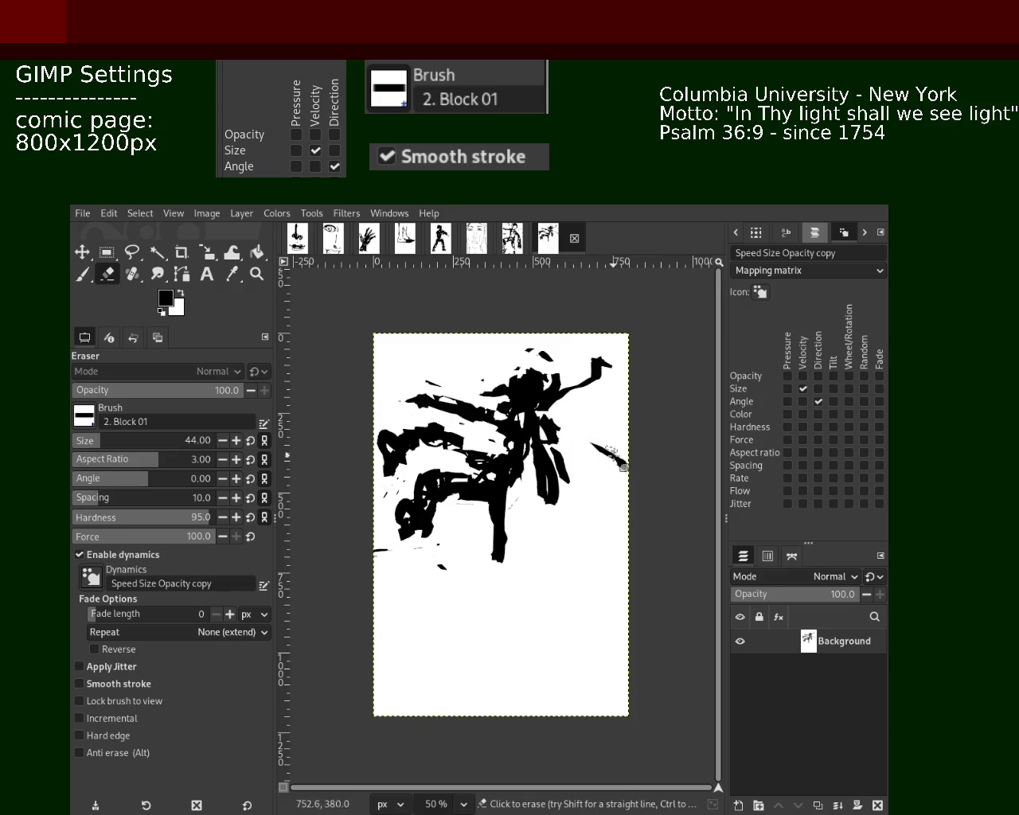
{"action": "mouse_move", "coordinate": [559, 400]}
{"action": "left_mouse_down"}
{"action": "mouse_move", "coordinate": [629, 373]}
{"action": "mouse_move", "coordinate": [606, 450]}
{"action": "mouse_move", "coordinate": [624, 470]}
{"action": "left_mouse_up"}
{"action": "key", "text": "ctrl"}
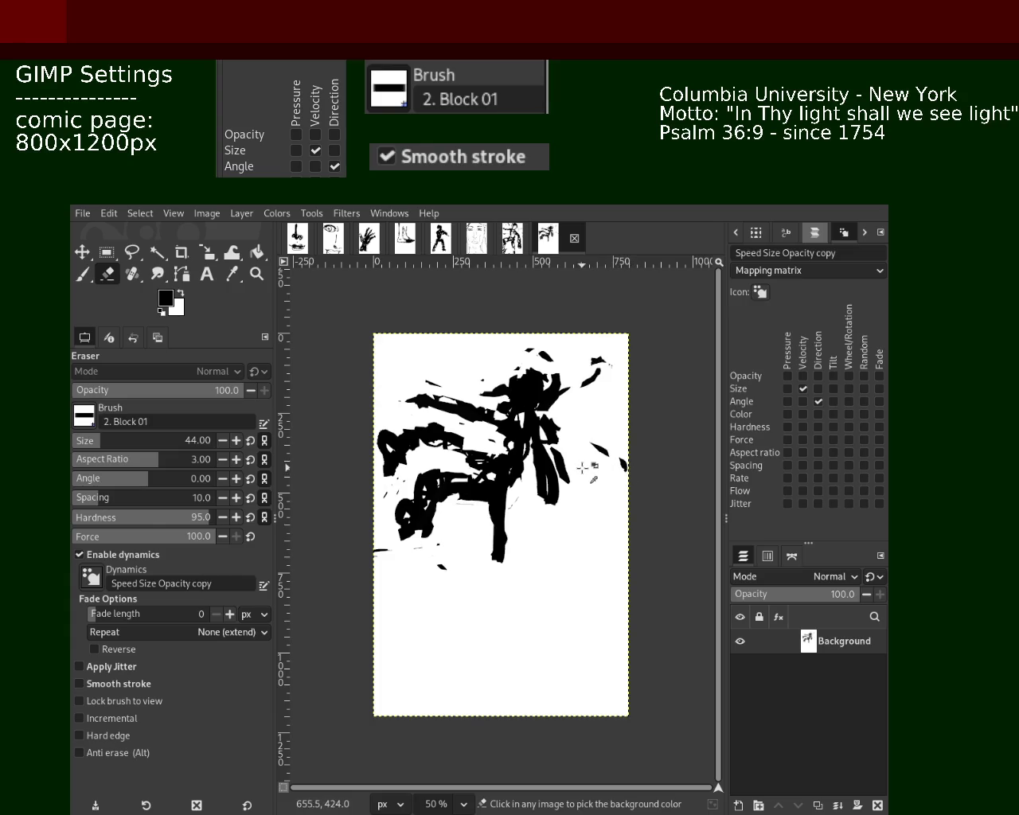
{"action": "key", "text": "ctrl+z"}
{"action": "key", "text": "ctrl+z"}
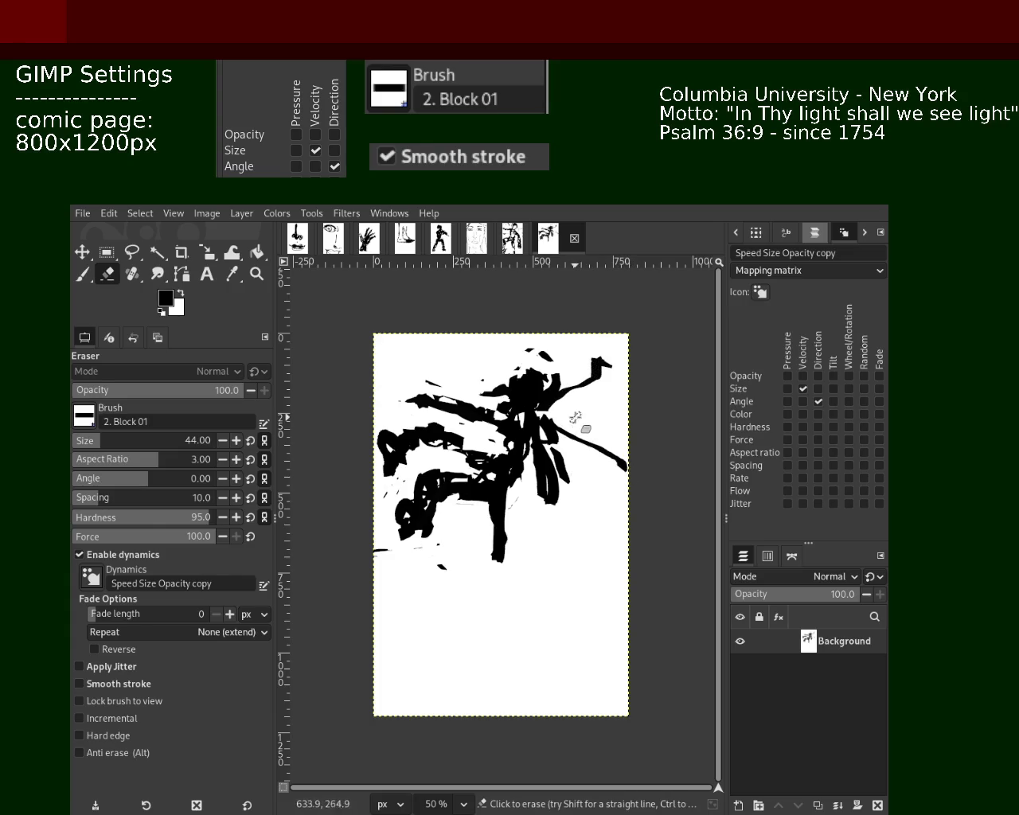
{"action": "mouse_move", "coordinate": [548, 419]}
{"action": "left_mouse_down"}
{"action": "mouse_move", "coordinate": [536, 473]}
{"action": "mouse_move", "coordinate": [544, 499]}
{"action": "mouse_move", "coordinate": [550, 434]}
{"action": "mouse_move", "coordinate": [557, 528]}
{"action": "left_mouse_up"}
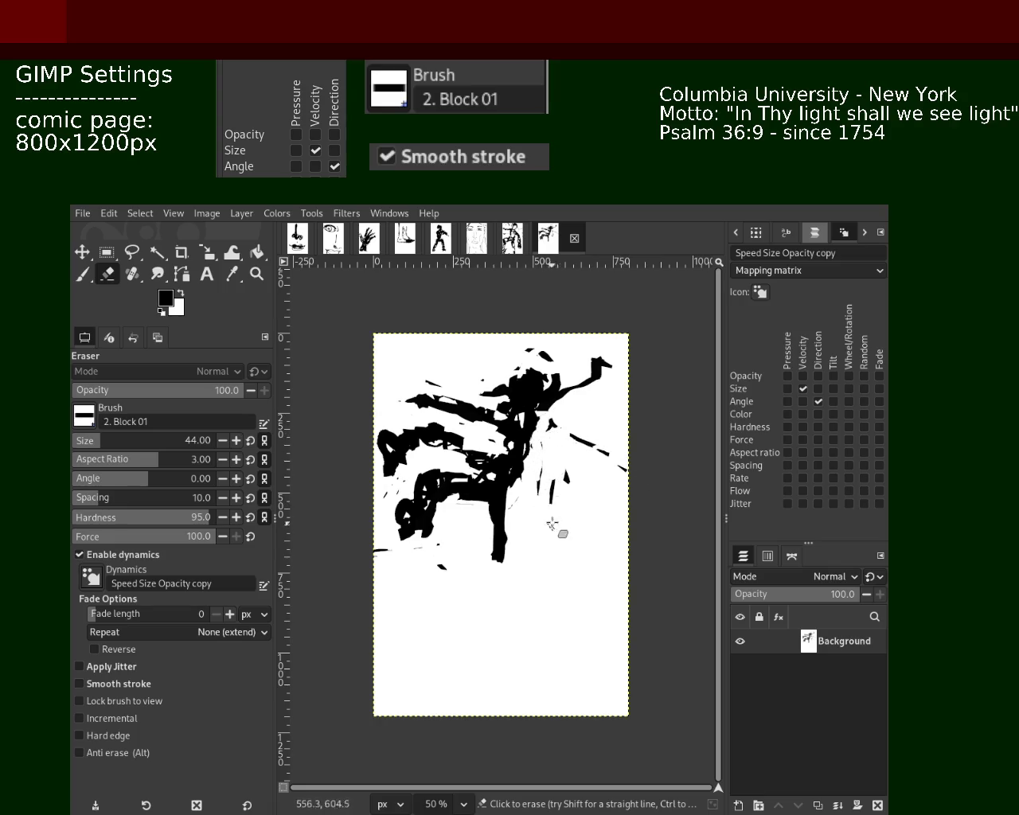
Paint long black strokes across the lower page.
{"action": "left_click", "coordinate": [90, 279]}
{"action": "mouse_move", "coordinate": [501, 549]}
{"action": "left_mouse_down"}
{"action": "mouse_move", "coordinate": [687, 580]}
{"action": "mouse_move", "coordinate": [268, 585]}
{"action": "mouse_move", "coordinate": [546, 682]}
{"action": "mouse_move", "coordinate": [629, 661]}
{"action": "mouse_move", "coordinate": [325, 664]}
{"action": "mouse_move", "coordinate": [635, 687]}
{"action": "left_mouse_up"}
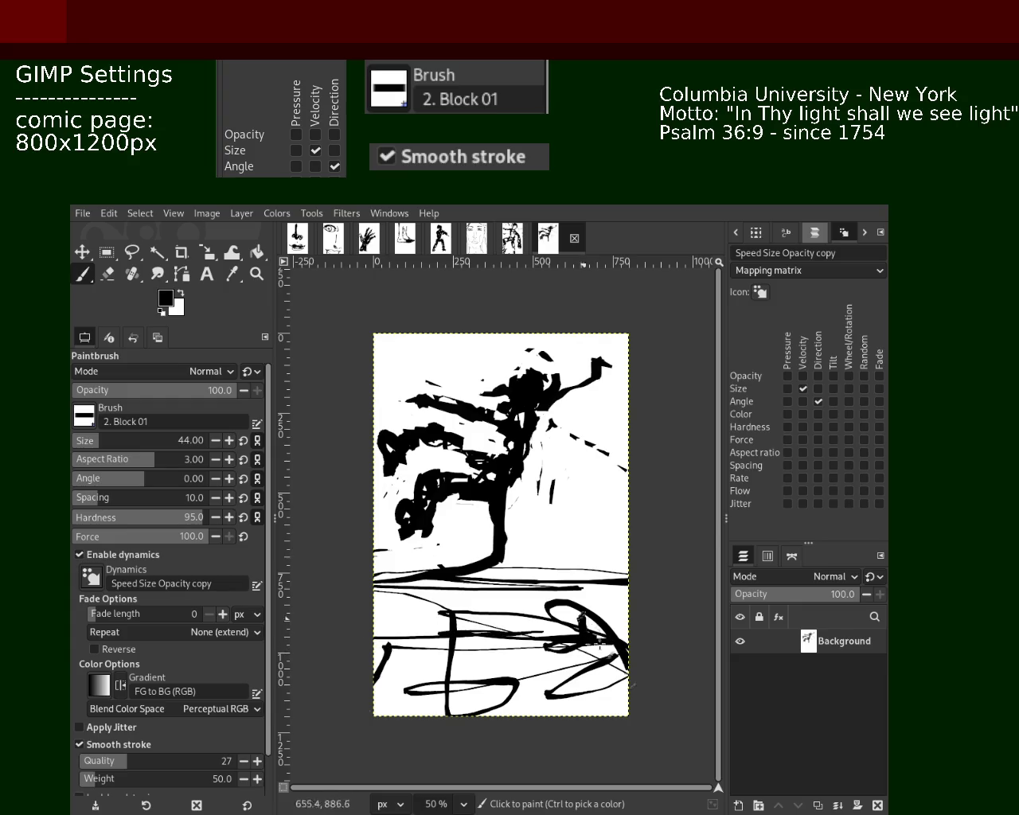
{"action": "key", "text": "ctrl+z"}
{"action": "key", "text": "ctrl+z"}
{"action": "key", "text": "ctrl+z"}
{"action": "left_click_drag", "start_coordinate": [474, 646], "coordinate": [514, 685]}
{"action": "left_click_drag", "start_coordinate": [374, 612], "coordinate": [589, 702]}
{"action": "left_click_drag", "start_coordinate": [446, 649], "coordinate": [597, 617]}
{"action": "mouse_move", "coordinate": [507, 573]}
{"action": "left_mouse_down"}
{"action": "mouse_move", "coordinate": [653, 636]}
{"action": "mouse_move", "coordinate": [549, 618]}
{"action": "mouse_move", "coordinate": [590, 597]}
{"action": "mouse_move", "coordinate": [505, 707]}
{"action": "mouse_move", "coordinate": [360, 655]}
{"action": "mouse_move", "coordinate": [661, 625]}
{"action": "mouse_move", "coordinate": [621, 586]}
{"action": "mouse_move", "coordinate": [462, 632]}
{"action": "mouse_move", "coordinate": [386, 634]}
{"action": "mouse_move", "coordinate": [605, 669]}
{"action": "mouse_move", "coordinate": [581, 577]}
{"action": "mouse_move", "coordinate": [374, 685]}
{"action": "mouse_move", "coordinate": [462, 598]}
{"action": "left_mouse_up"}
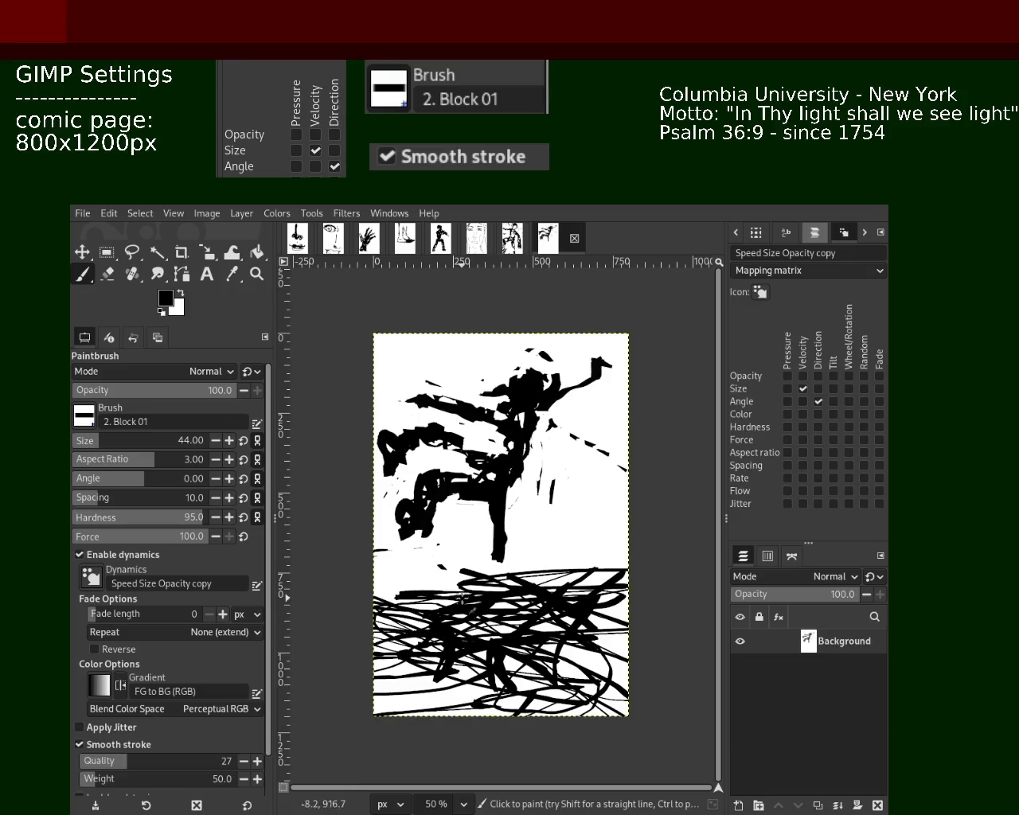
Enlarge the brush to size 92 and scribble thick black strokes along the ground line.
{"action": "left_click", "coordinate": [114, 441]}
{"action": "mouse_move", "coordinate": [533, 640]}
{"action": "left_mouse_down"}
{"action": "mouse_move", "coordinate": [438, 628]}
{"action": "mouse_move", "coordinate": [374, 685]}
{"action": "mouse_move", "coordinate": [446, 709]}
{"action": "left_mouse_up"}
{"action": "left_click_drag", "start_coordinate": [597, 709], "coordinate": [382, 702]}
{"action": "mouse_move", "coordinate": [534, 637]}
{"action": "left_mouse_down"}
{"action": "mouse_move", "coordinate": [617, 581]}
{"action": "mouse_move", "coordinate": [506, 584]}
{"action": "left_mouse_up"}
{"action": "left_click_drag", "start_coordinate": [557, 549], "coordinate": [336, 619]}
{"action": "mouse_move", "coordinate": [596, 525]}
{"action": "left_mouse_down"}
{"action": "mouse_move", "coordinate": [641, 470]}
{"action": "mouse_move", "coordinate": [546, 421]}
{"action": "left_mouse_up"}
{"action": "key", "text": "ctrl+z"}
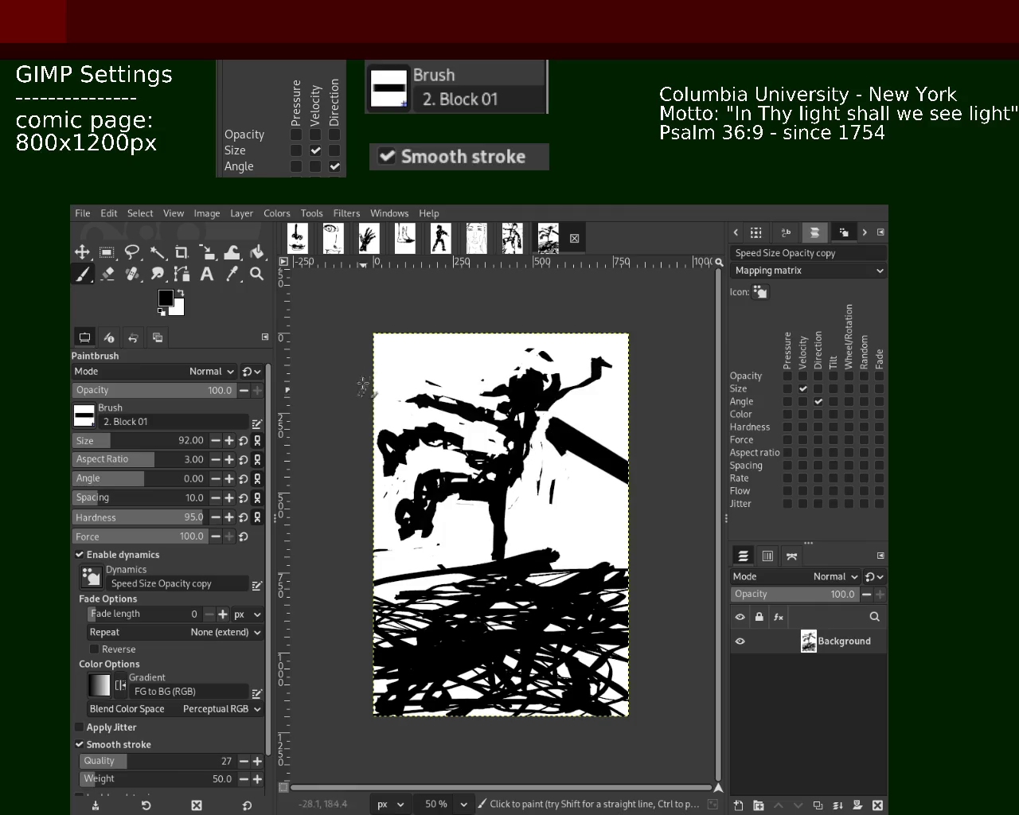
Try thick strokes at the top left and along the right edge, undoing each.
{"action": "left_click", "coordinate": [390, 368]}
{"action": "key", "text": "ctrl+z"}
{"action": "mouse_move", "coordinate": [378, 368]}
{"action": "left_mouse_down"}
{"action": "mouse_move", "coordinate": [442, 367]}
{"action": "mouse_move", "coordinate": [428, 308]}
{"action": "mouse_move", "coordinate": [516, 335]}
{"action": "left_mouse_up"}
{"action": "key", "text": "ctrl+z"}
{"action": "mouse_move", "coordinate": [624, 450]}
{"action": "left_mouse_down"}
{"action": "mouse_move", "coordinate": [605, 372]}
{"action": "mouse_move", "coordinate": [619, 453]}
{"action": "left_mouse_up"}
{"action": "key", "text": "ctrl+z"}
{"action": "mouse_move", "coordinate": [611, 338]}
{"action": "left_mouse_down"}
{"action": "mouse_move", "coordinate": [633, 426]}
{"action": "mouse_move", "coordinate": [613, 562]}
{"action": "left_mouse_up"}
{"action": "key", "text": "ctrl+z"}
{"action": "key", "text": "ctrl+z"}
Paint thick strokes down the right edge, to the base, and across the page top.
{"action": "mouse_move", "coordinate": [620, 482]}
{"action": "left_mouse_down"}
{"action": "mouse_move", "coordinate": [621, 567]}
{"action": "mouse_move", "coordinate": [518, 575]}
{"action": "mouse_move", "coordinate": [430, 601]}
{"action": "mouse_move", "coordinate": [374, 561]}
{"action": "mouse_move", "coordinate": [347, 565]}
{"action": "left_mouse_up"}
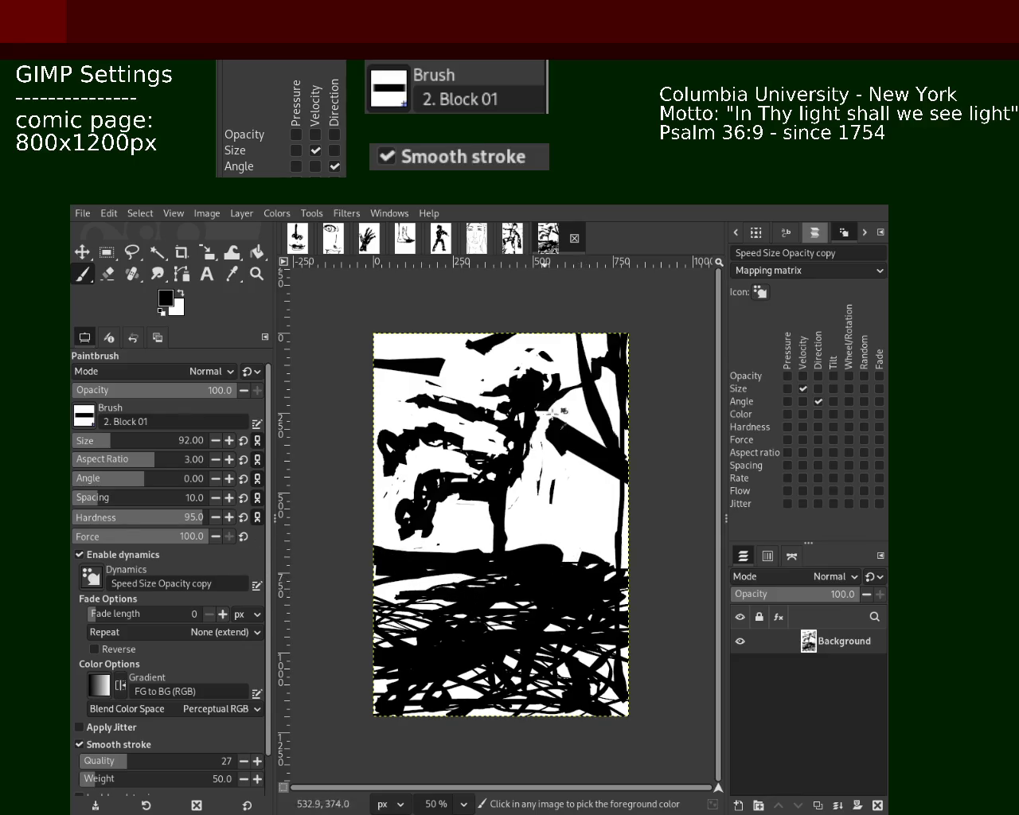
{"action": "left_click_drag", "start_coordinate": [557, 420], "coordinate": [591, 557]}
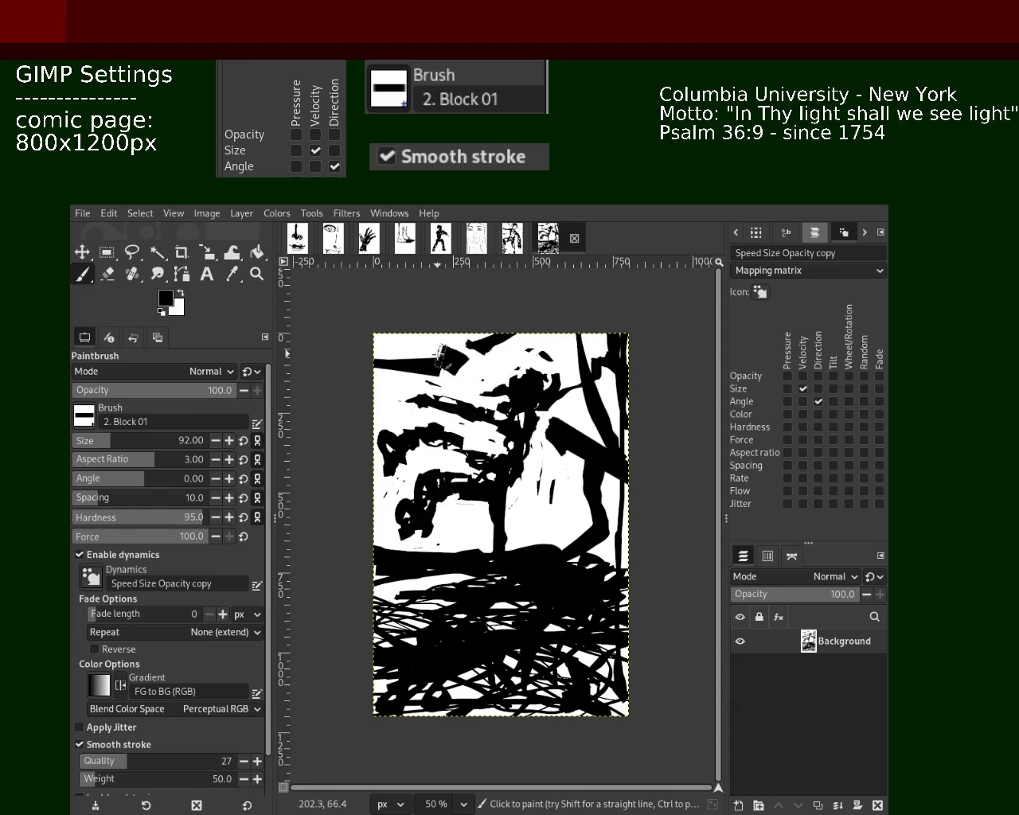
{"action": "left_click_drag", "start_coordinate": [384, 362], "coordinate": [539, 328]}
{"action": "mouse_move", "coordinate": [613, 394]}
{"action": "left_mouse_down"}
{"action": "mouse_move", "coordinate": [577, 541]}
{"action": "mouse_move", "coordinate": [414, 684]}
{"action": "left_mouse_up"}
{"action": "left_click", "coordinate": [571, 510], "text": "ctrl"}
{"action": "key", "text": "ctrl+z"}
Cut white lines through the black ground, then undo back to the earlier figure state.
{"action": "key", "text": "shift+e"}
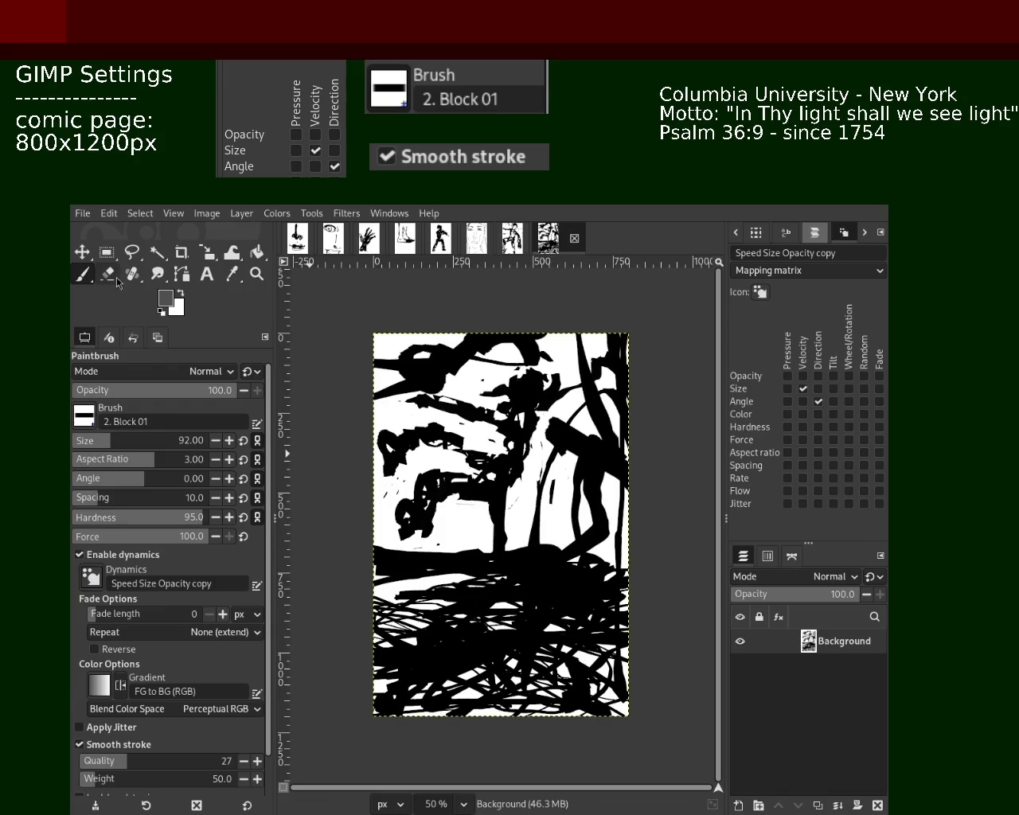
{"action": "mouse_move", "coordinate": [572, 546]}
{"action": "left_mouse_down"}
{"action": "mouse_move", "coordinate": [488, 643]}
{"action": "mouse_move", "coordinate": [398, 621]}
{"action": "left_mouse_up"}
{"action": "left_click_drag", "start_coordinate": [625, 478], "coordinate": [625, 330]}
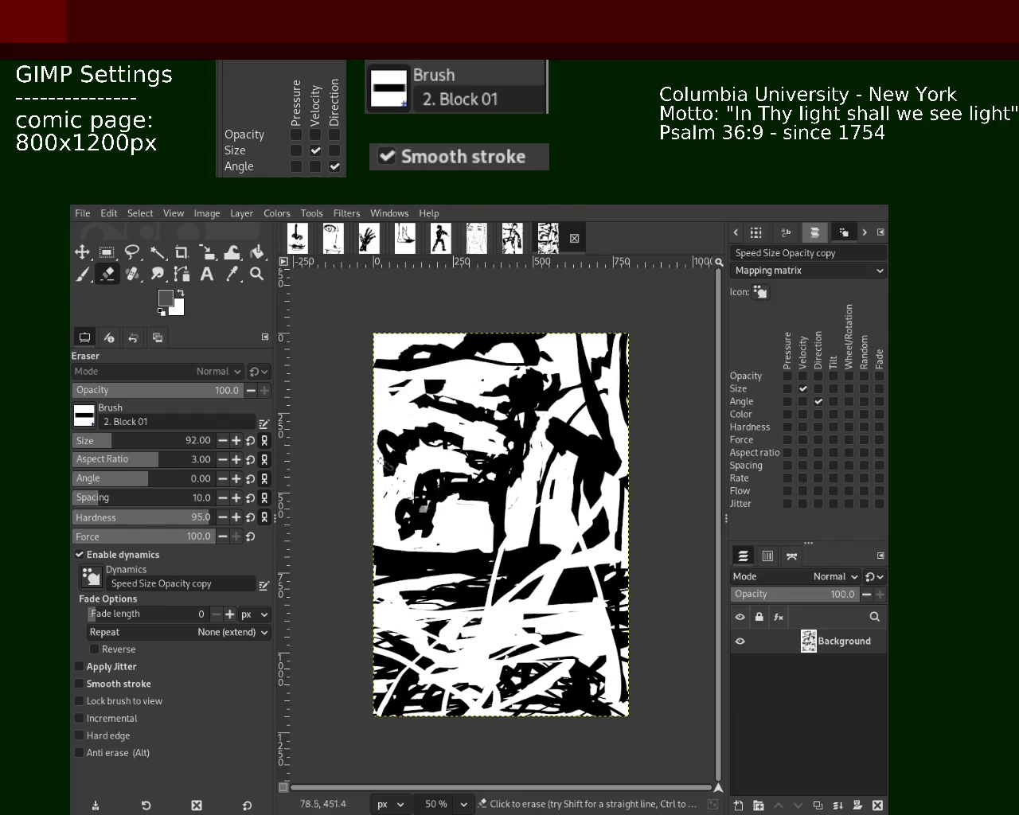
{"action": "mouse_move", "coordinate": [439, 617]}
{"action": "left_mouse_down"}
{"action": "mouse_move", "coordinate": [490, 561]}
{"action": "mouse_move", "coordinate": [406, 597]}
{"action": "mouse_move", "coordinate": [469, 557]}
{"action": "left_mouse_up"}
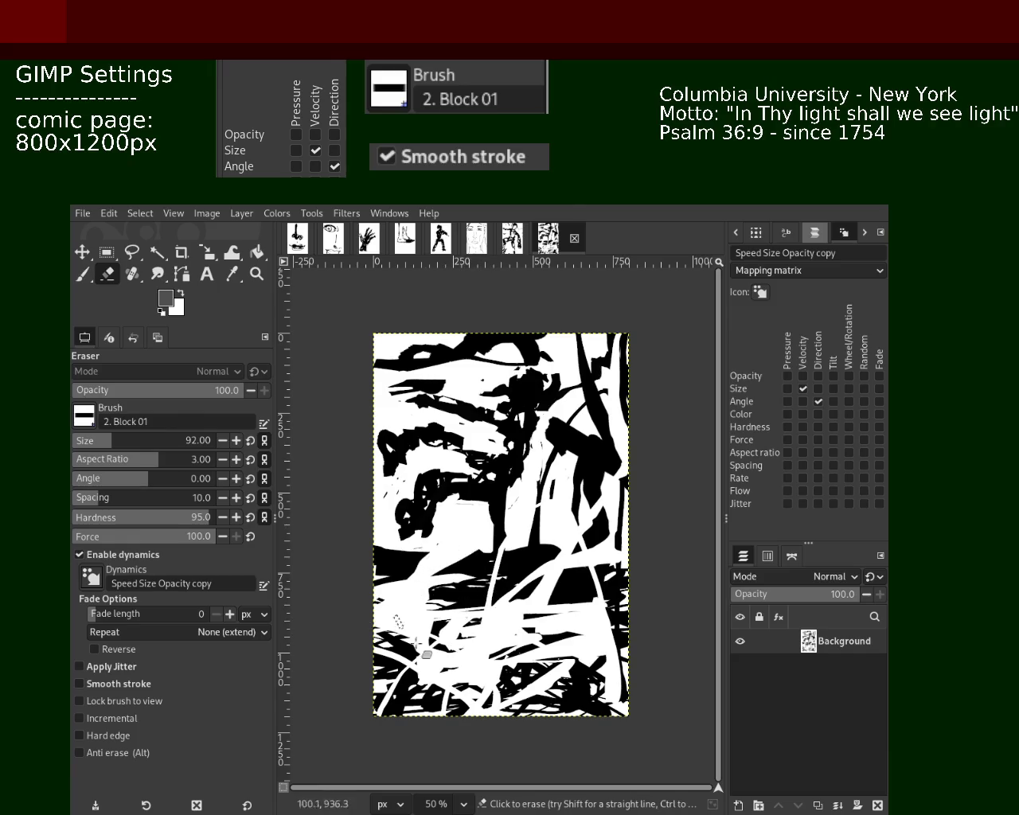
{"action": "mouse_move", "coordinate": [550, 690]}
{"action": "left_mouse_down"}
{"action": "mouse_move", "coordinate": [549, 713]}
{"action": "mouse_move", "coordinate": [525, 590]}
{"action": "mouse_move", "coordinate": [597, 585]}
{"action": "left_mouse_up"}
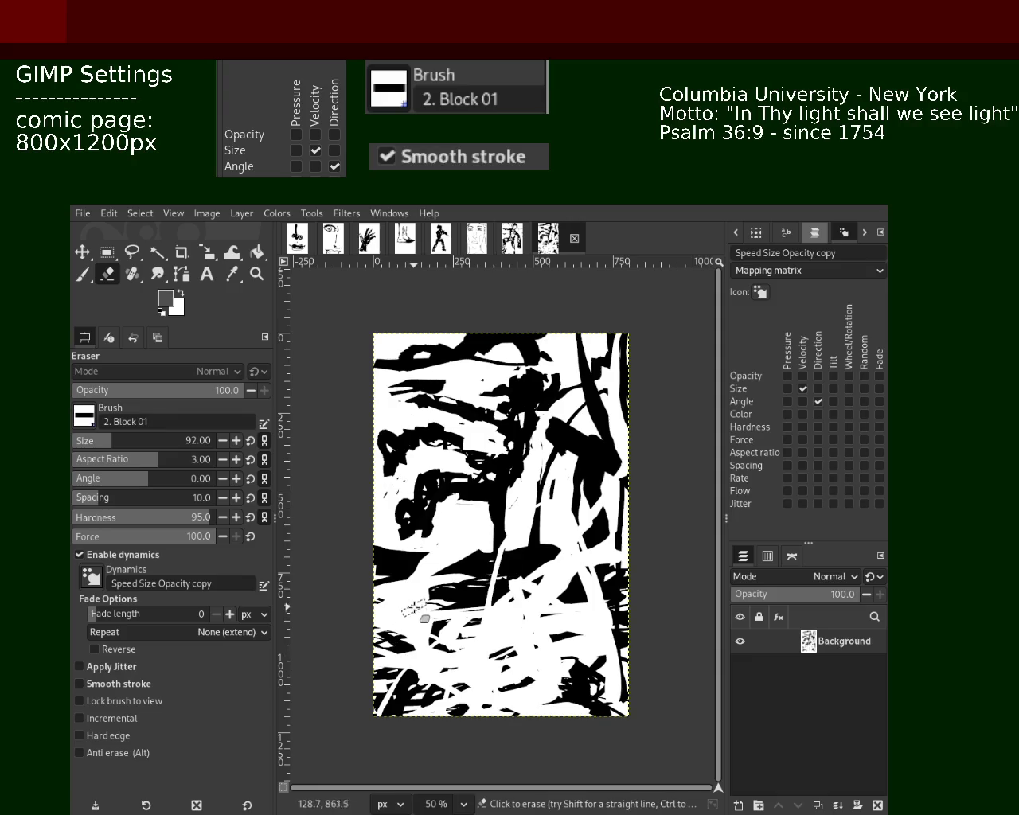
{"action": "key", "text": "ctrl+z"}
{"action": "key", "text": "ctrl+z"}
{"action": "key", "text": "ctrl+z"}
{"action": "key", "text": "ctrl+z"}
{"action": "key", "text": "ctrl+z"}
{"action": "key", "text": "ctrl+z"}
{"action": "key", "text": "ctrl+z"}
{"action": "key", "text": "ctrl+z"}
{"action": "key", "text": "ctrl+z"}
{"action": "key", "text": "ctrl+z"}
{"action": "key", "text": "ctrl+z"}
{"action": "key", "text": "ctrl+z"}
{"action": "key", "text": "ctrl+z"}
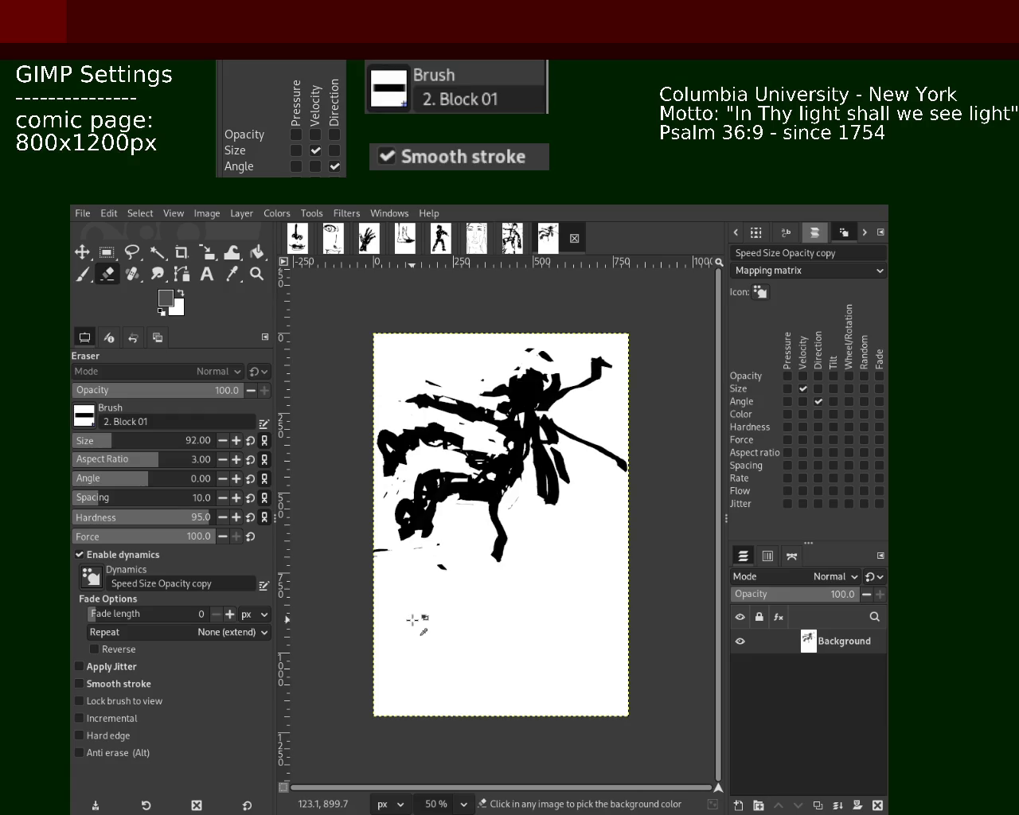
{"action": "key", "text": "ctrl+z"}
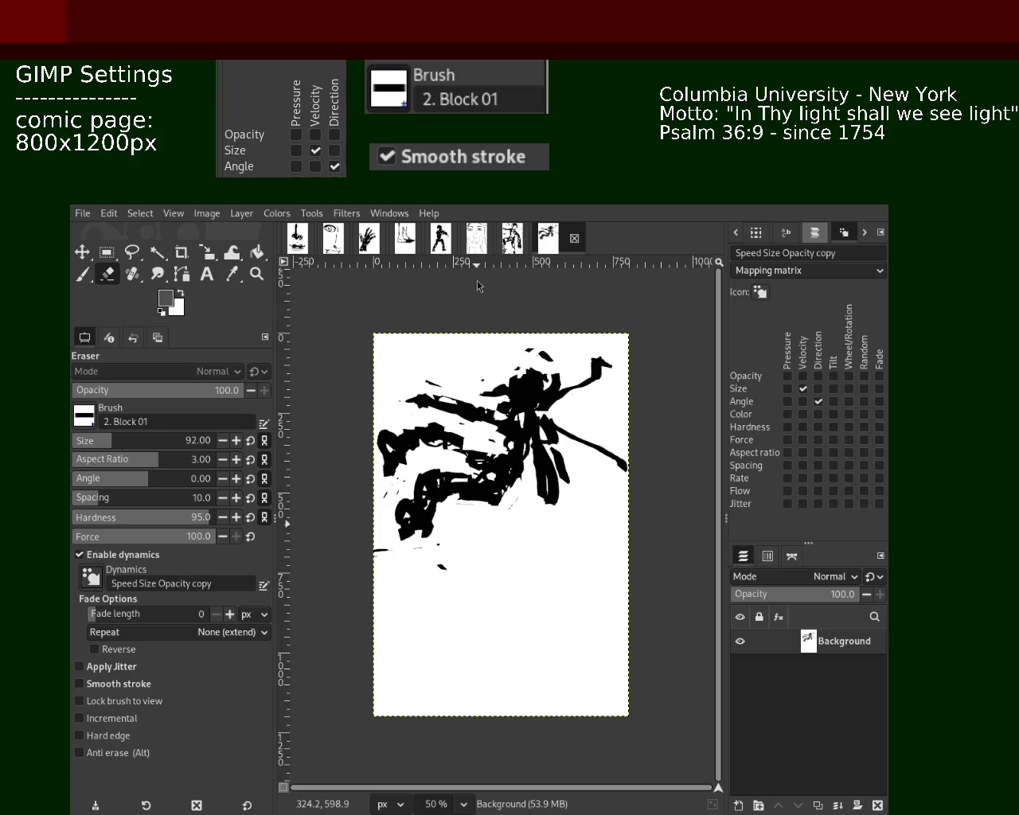
Save the figure page and browse left through the face, silhouette, foot, hand, eye and nose-mouth sketches.
{"action": "key", "text": "ctrl+s"}
{"action": "left_click", "coordinate": [519, 237]}
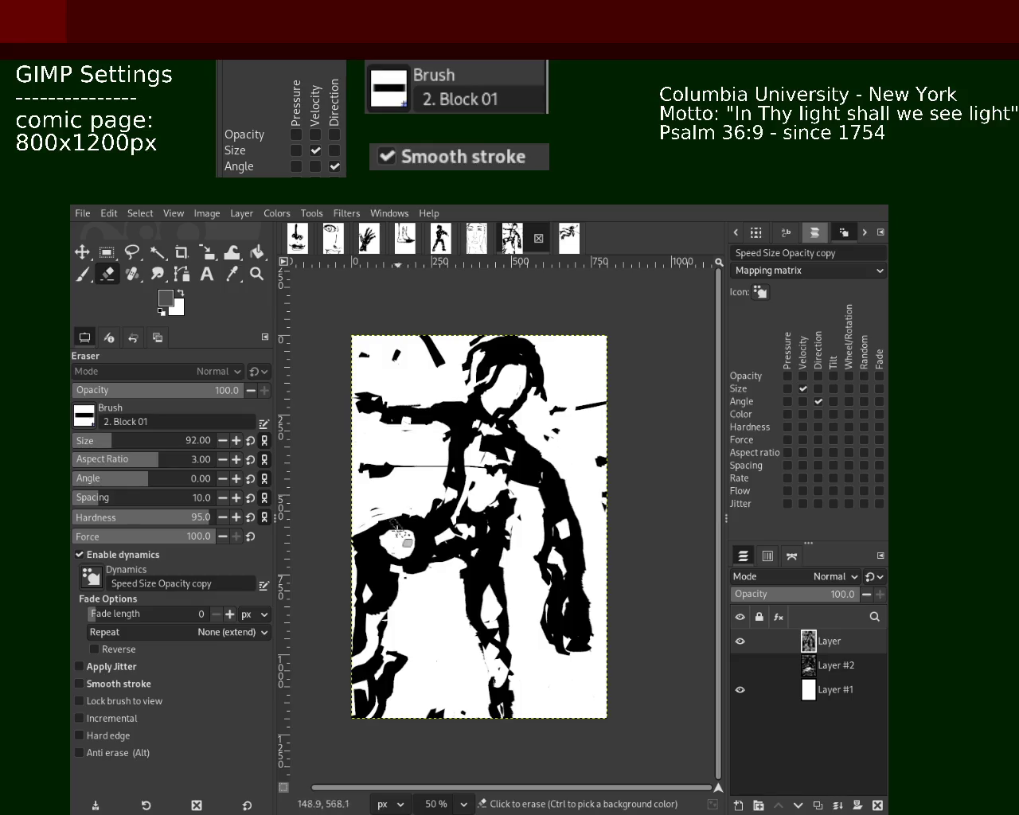
{"action": "left_click", "coordinate": [494, 250]}
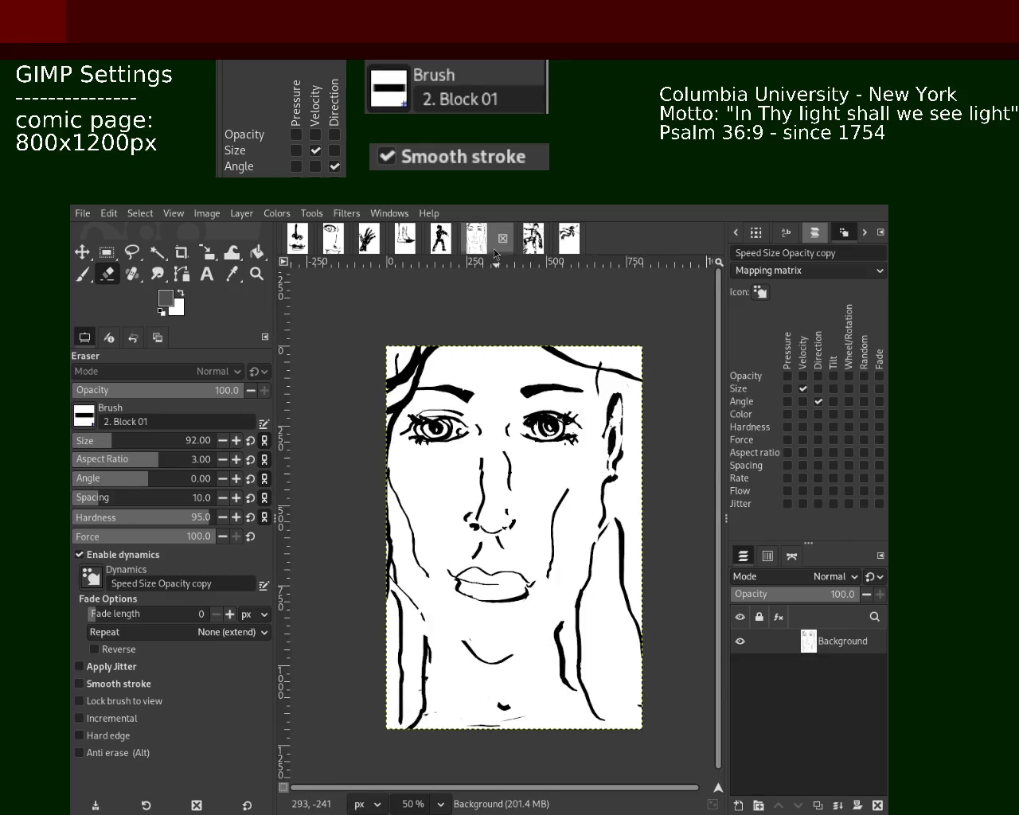
{"action": "left_click", "coordinate": [450, 248]}
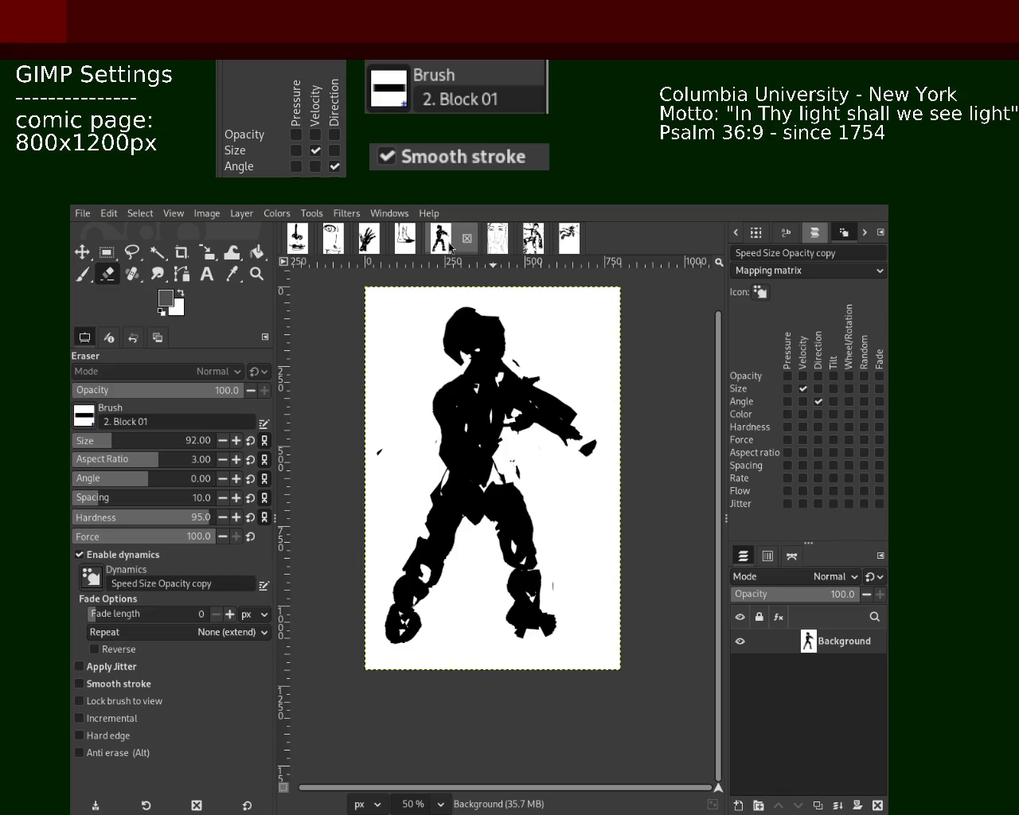
{"action": "left_click", "coordinate": [406, 243]}
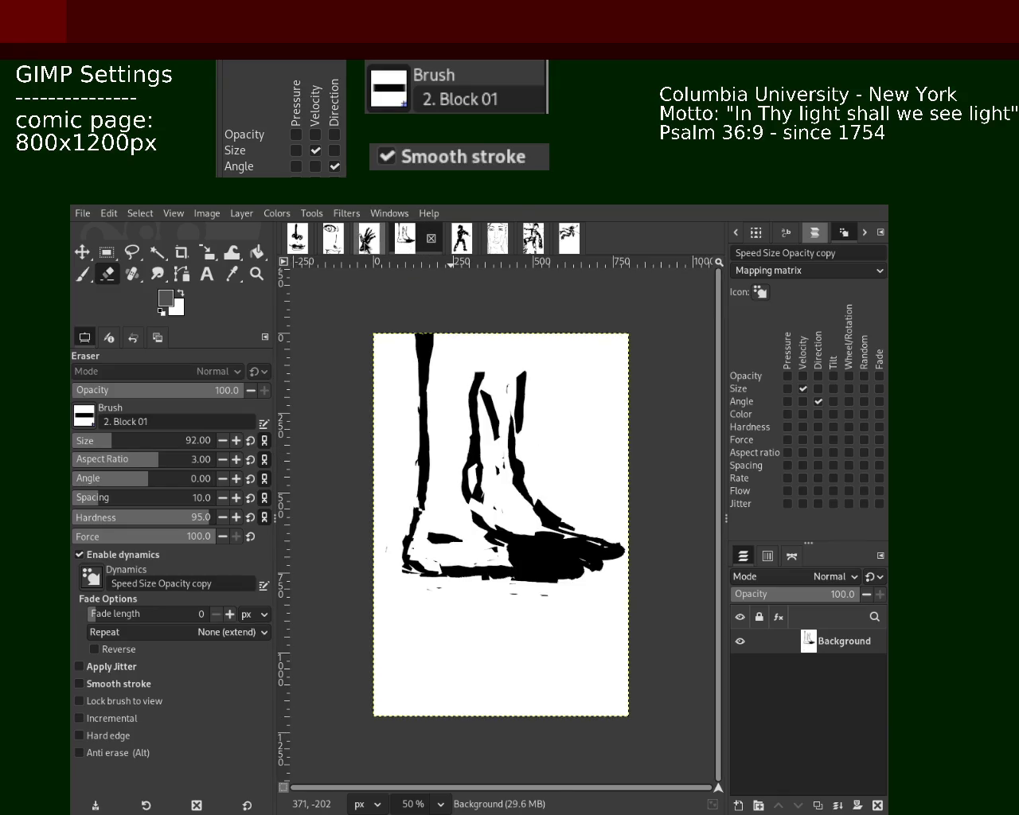
{"action": "left_click", "coordinate": [368, 243]}
{"action": "left_click", "coordinate": [333, 246]}
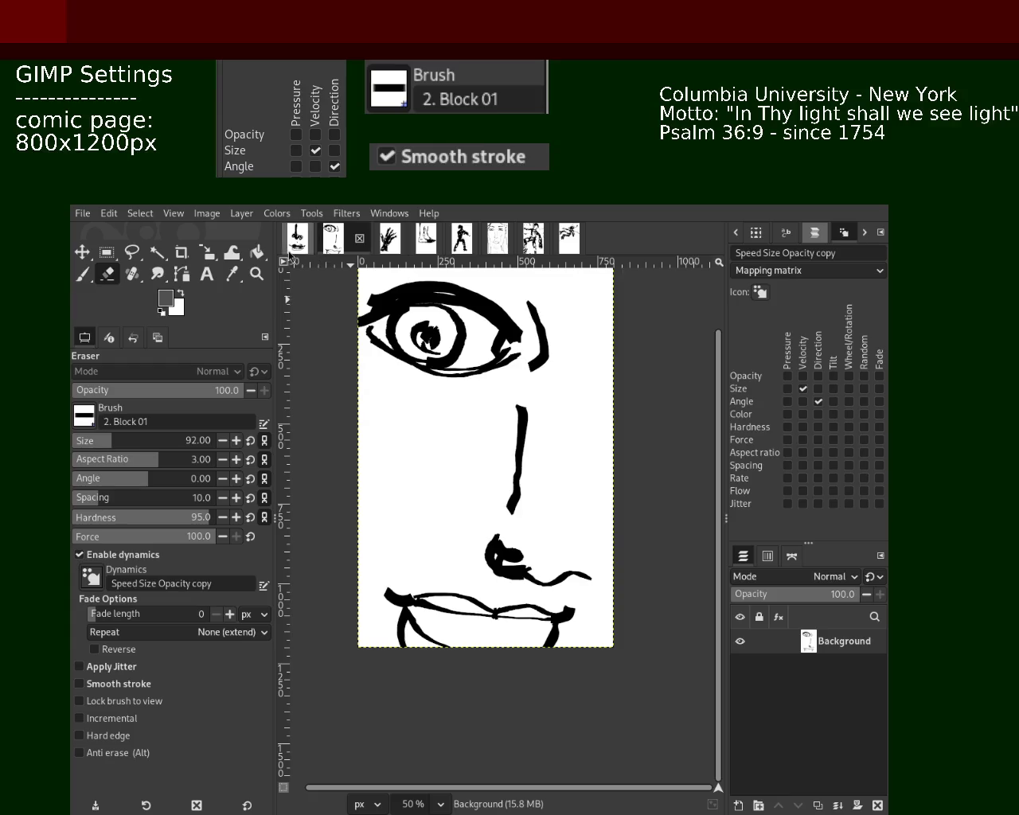
{"action": "left_click", "coordinate": [294, 249]}
Browse back right through the sketches to the layered figure drawing and the last image.
{"action": "left_click", "coordinate": [333, 245]}
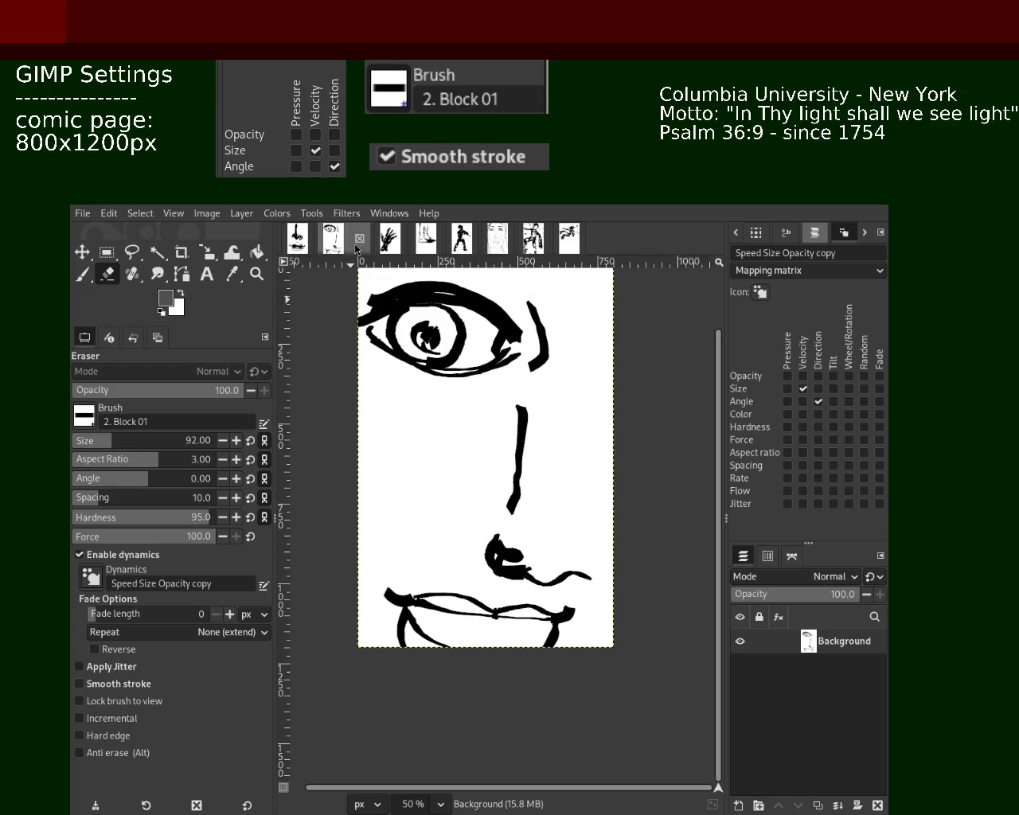
{"action": "left_click", "coordinate": [392, 240]}
{"action": "left_click", "coordinate": [426, 240]}
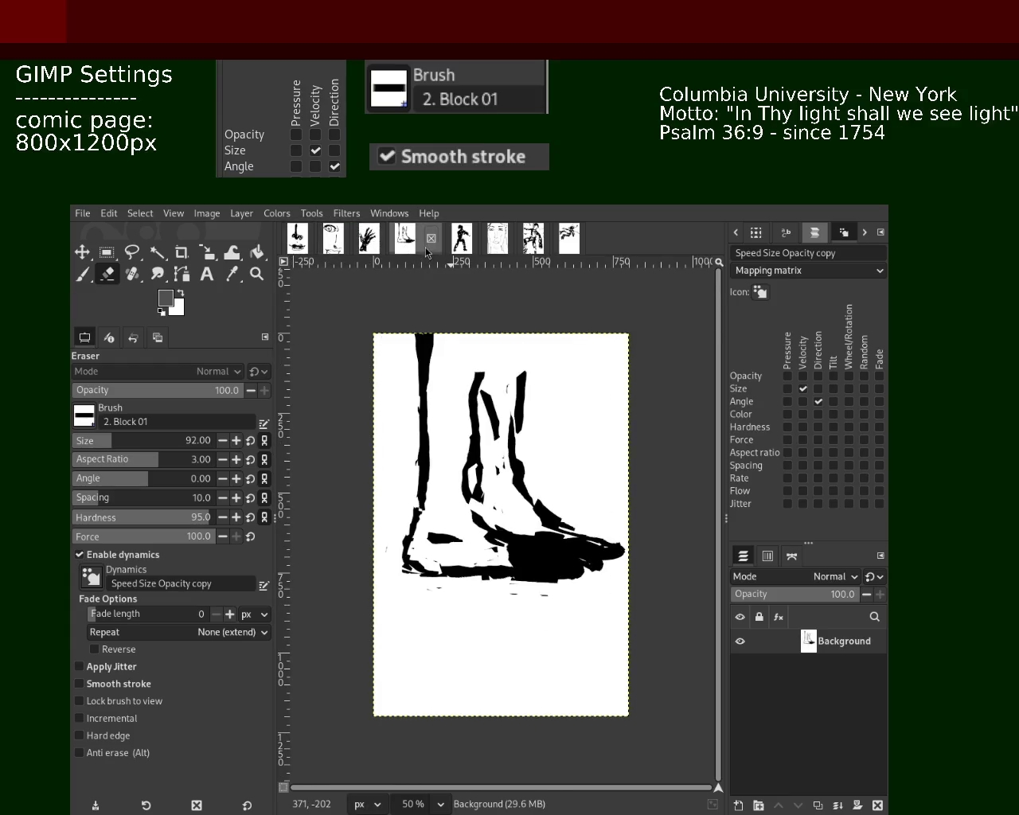
{"action": "left_click", "coordinate": [461, 248]}
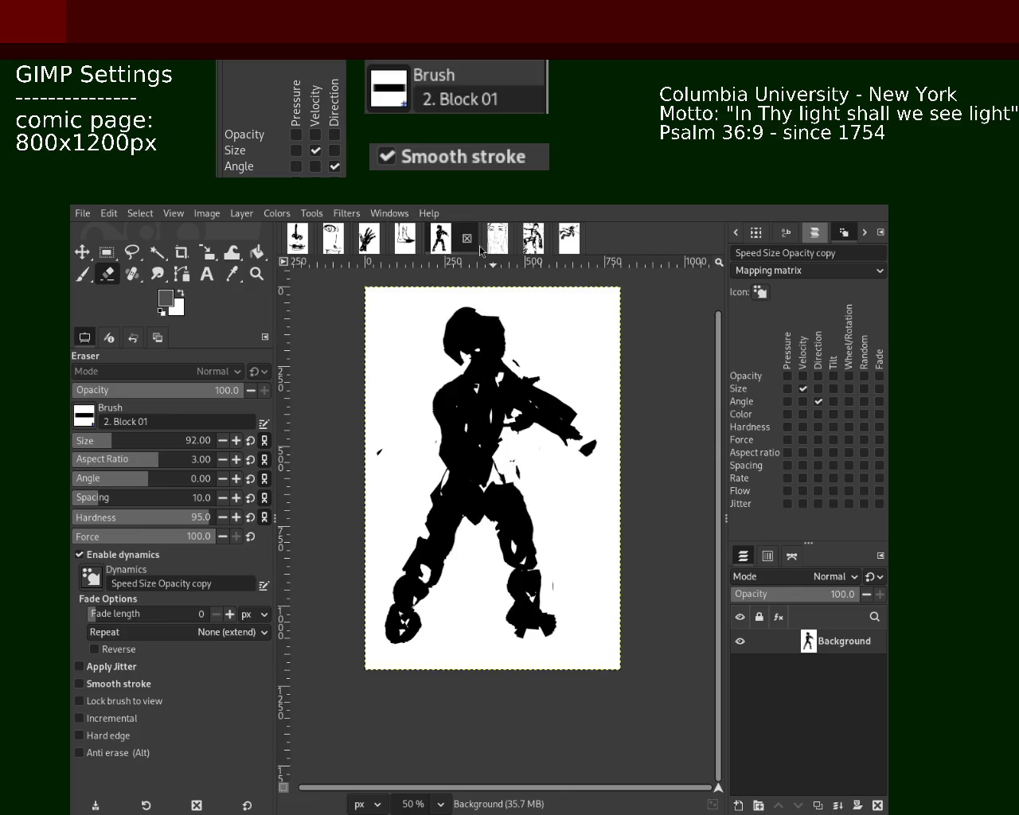
{"action": "left_click", "coordinate": [497, 243]}
{"action": "left_click", "coordinate": [539, 242]}
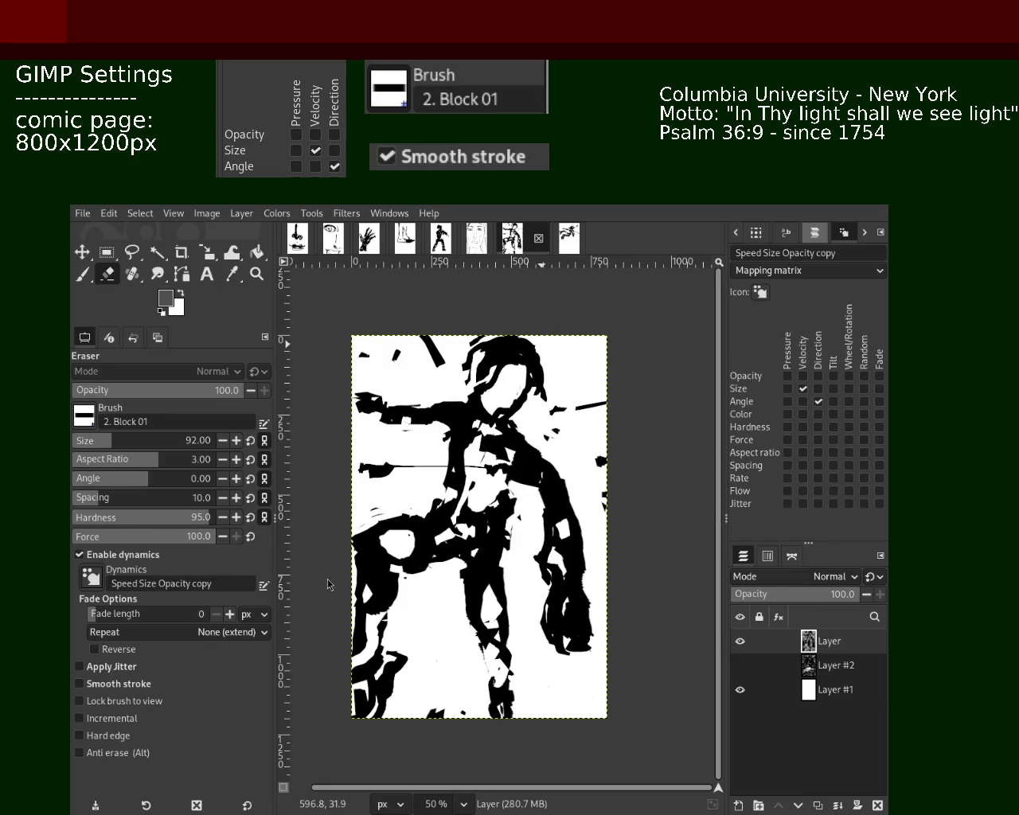
{"action": "left_click", "coordinate": [569, 238]}
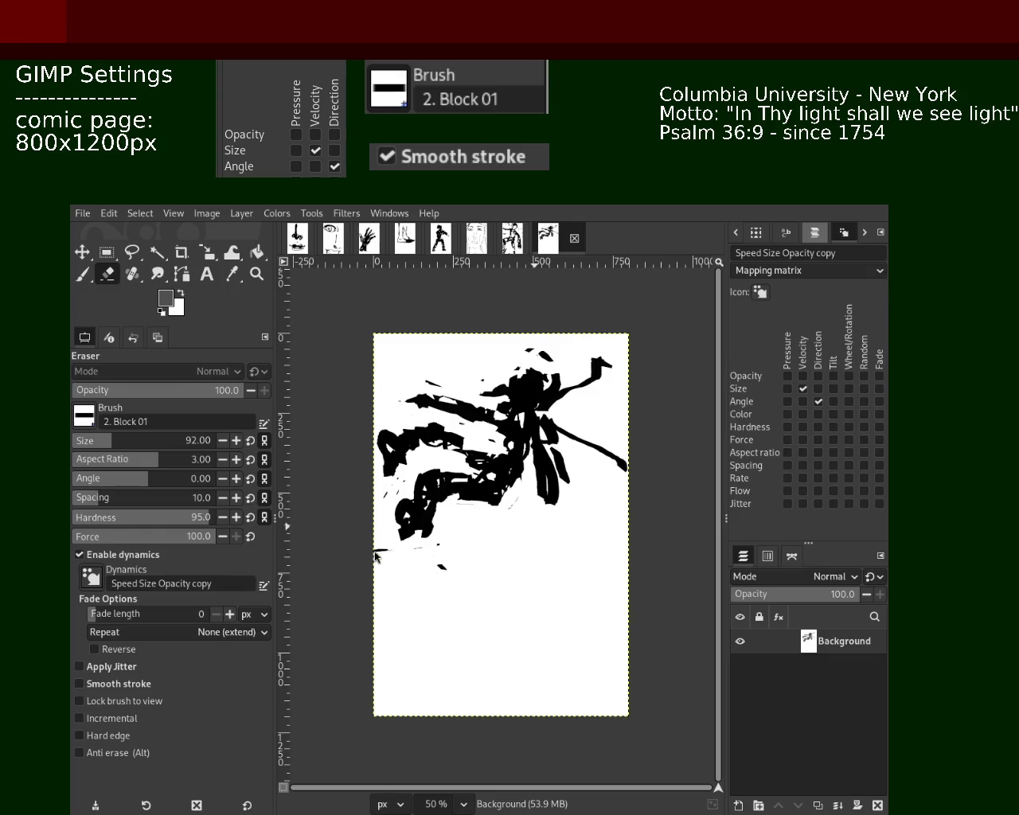
Return to the layered figure drawing and save it.
{"action": "left_click", "coordinate": [510, 241]}
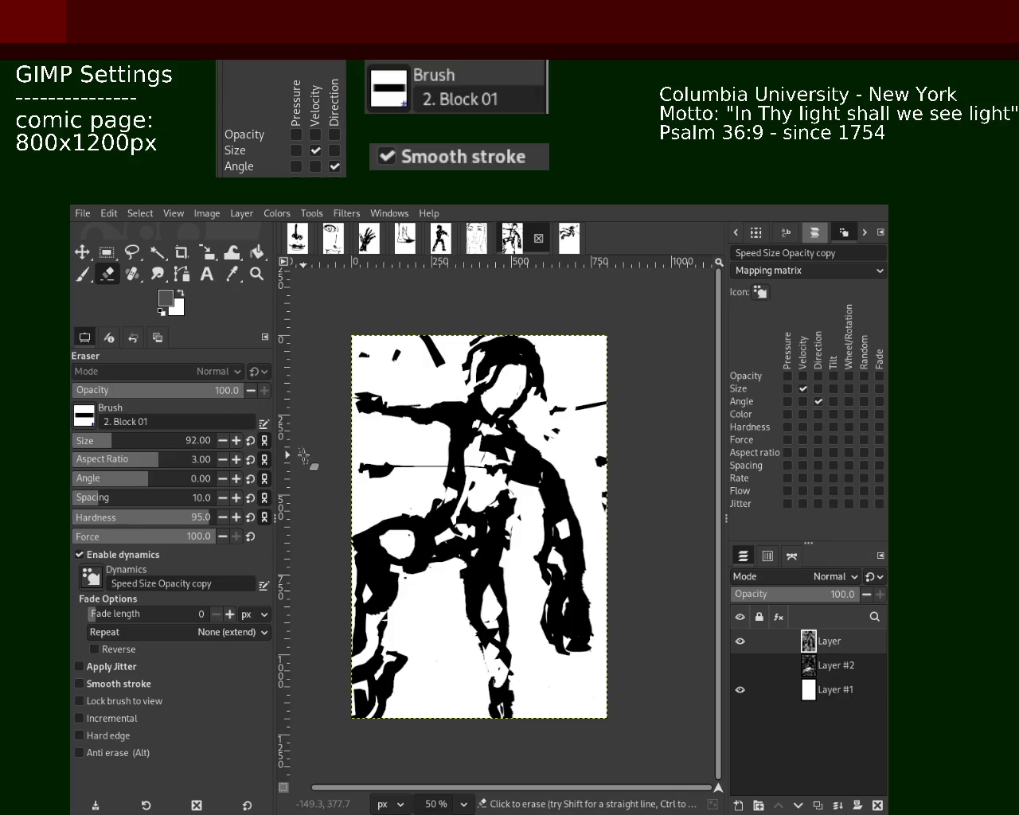
{"action": "key", "text": "ctrl+s"}
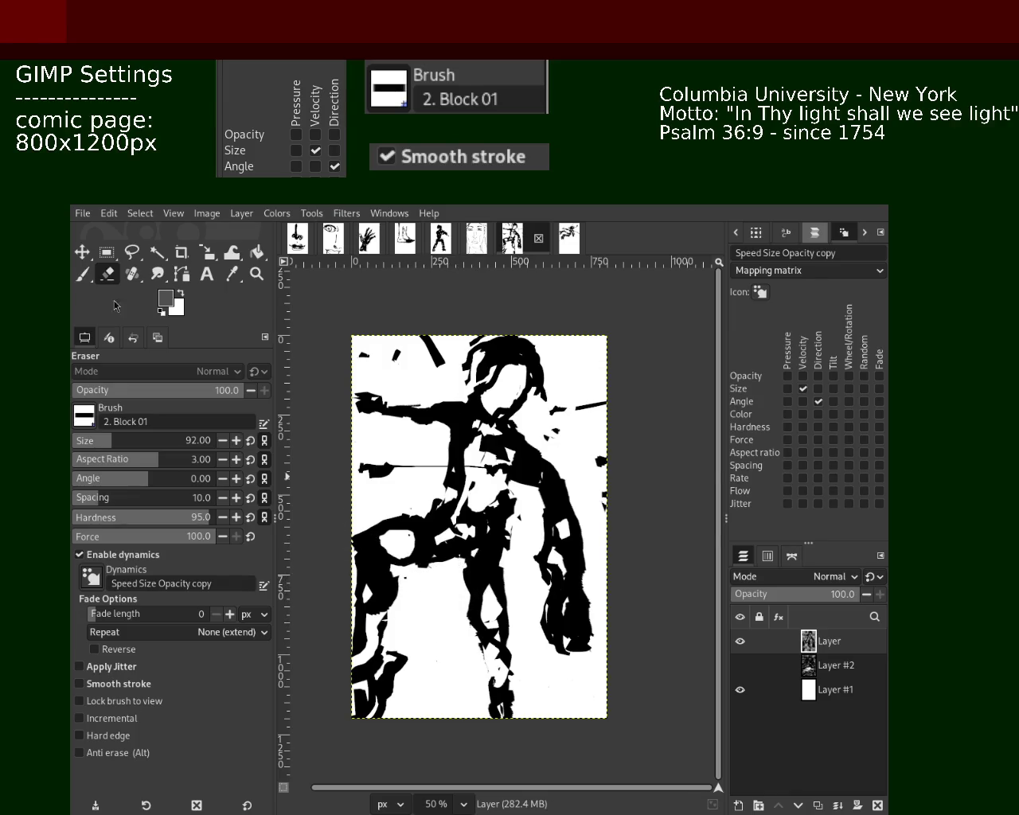
Paint a blocky black stroke across the figure's lower body and save the page.
{"action": "left_click", "coordinate": [79, 275]}
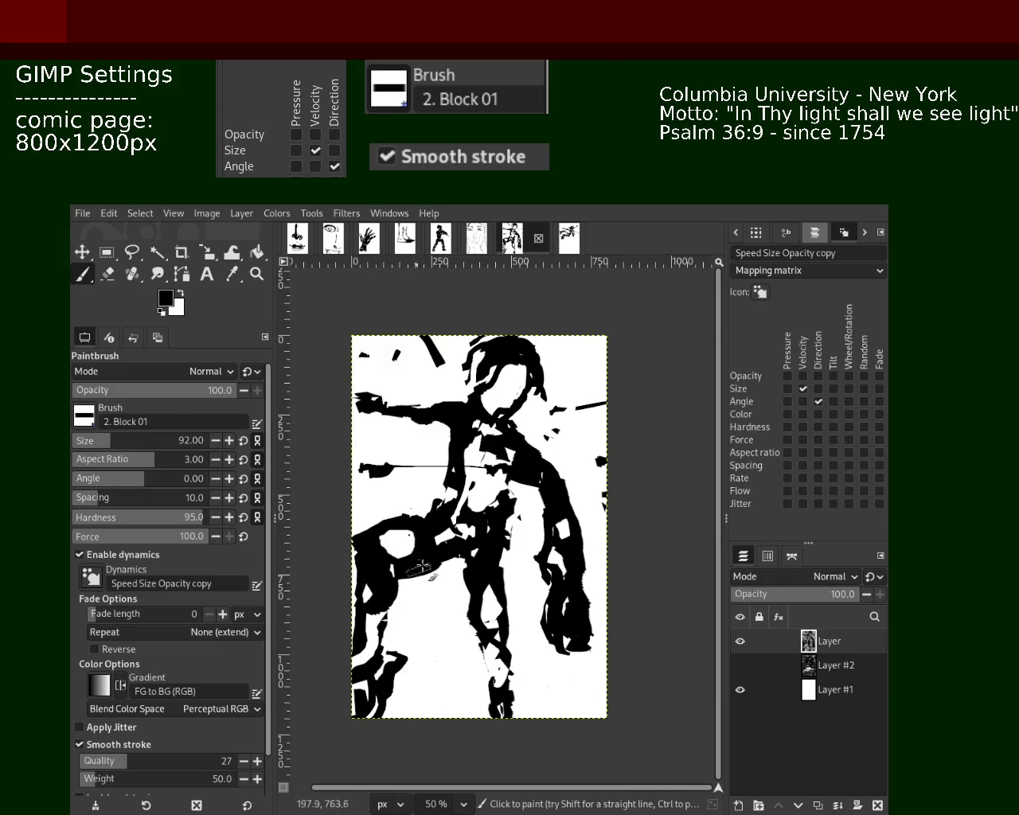
{"action": "left_click_drag", "start_coordinate": [378, 563], "coordinate": [431, 550]}
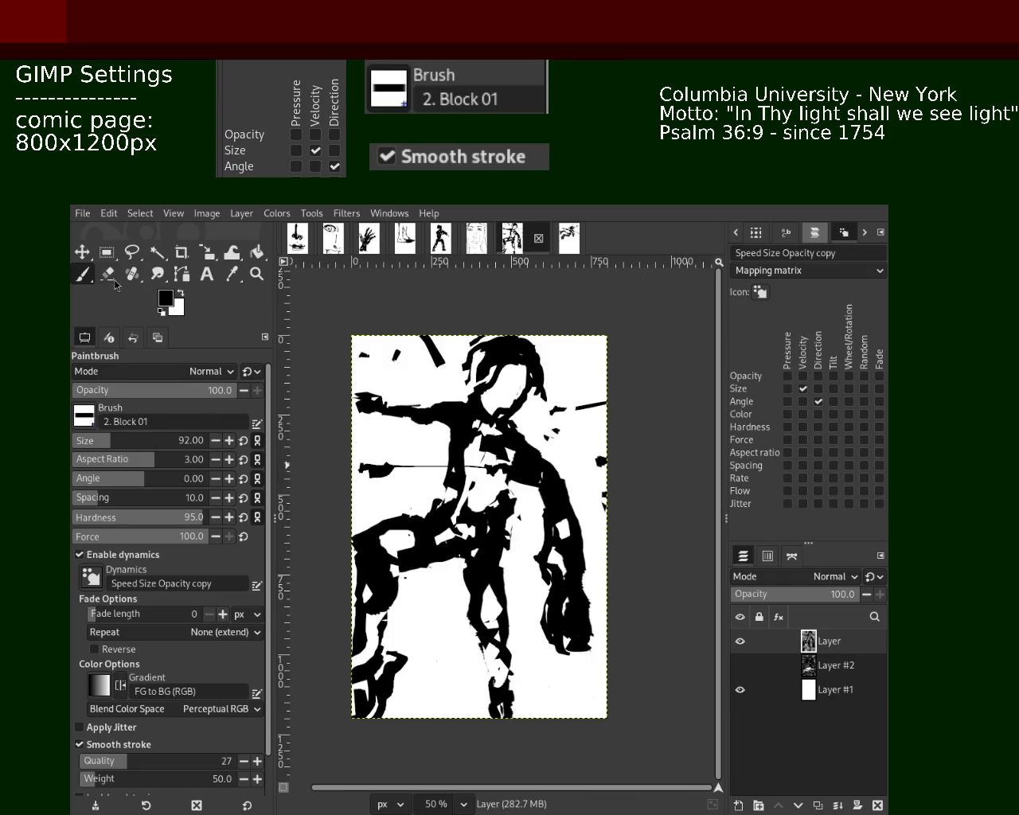
{"action": "key", "text": "shift+e"}
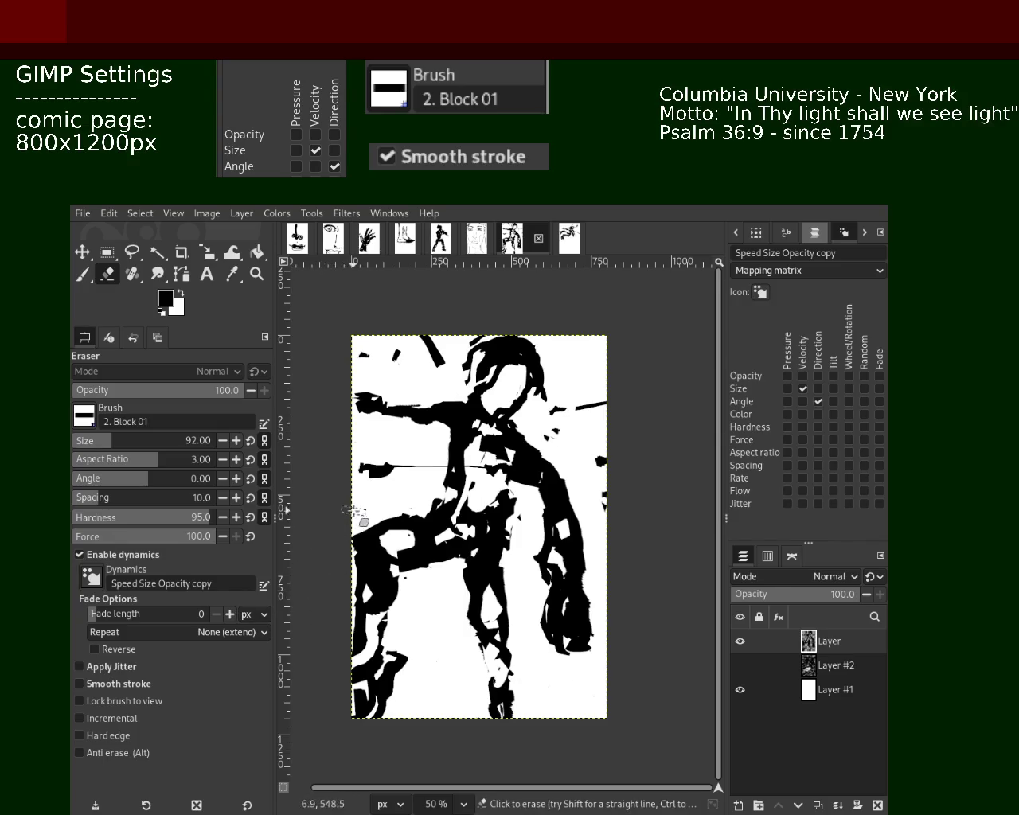
{"action": "key", "text": "ctrl+s"}
Touch up the black leg with paint and eraser, saving after each change.
{"action": "left_click", "coordinate": [83, 276]}
{"action": "left_click", "coordinate": [502, 545]}
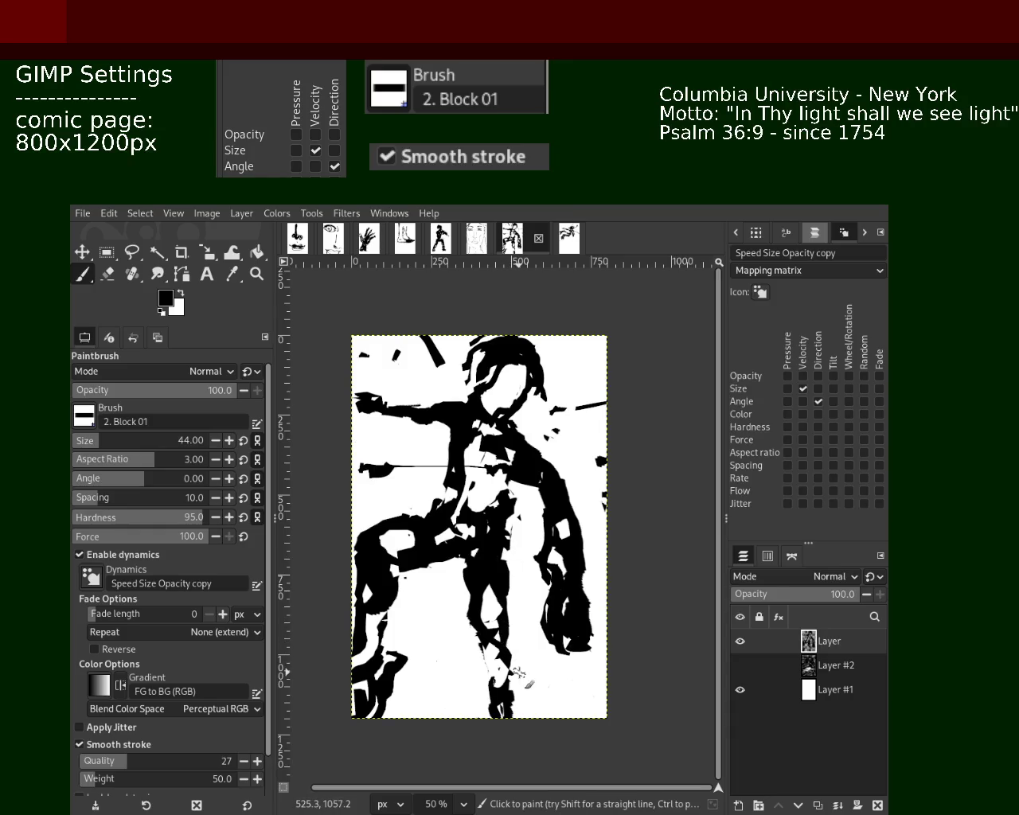
{"action": "key", "text": "ctrl+s"}
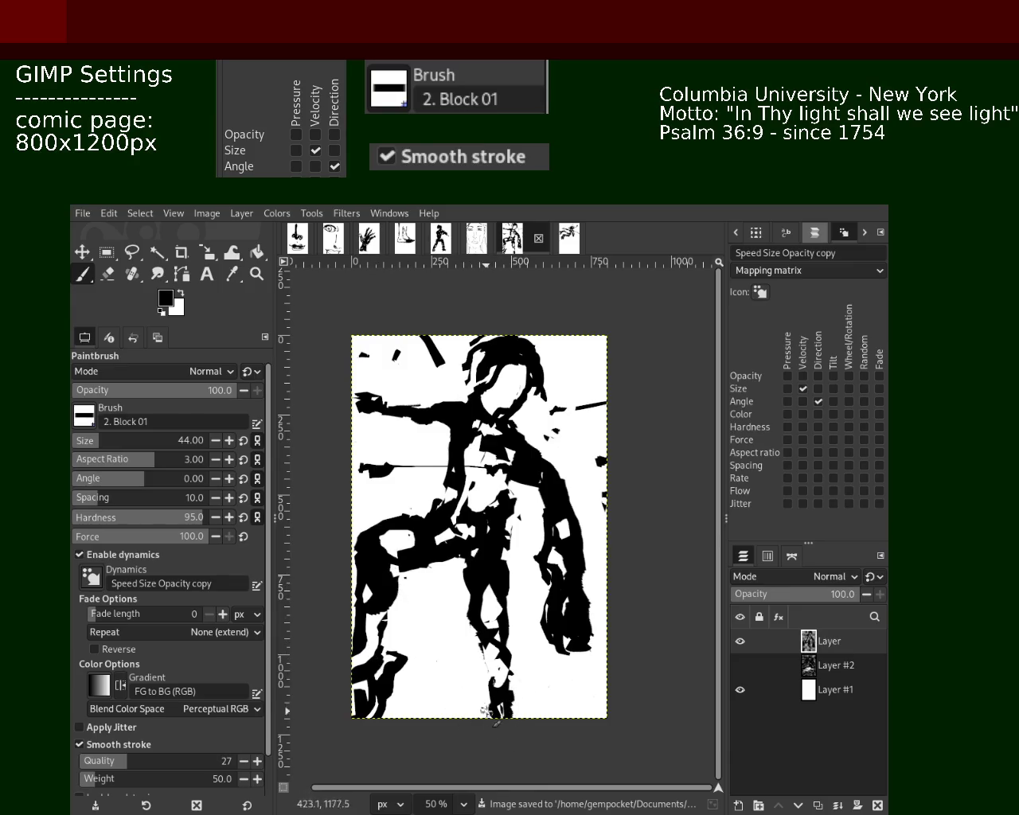
{"action": "left_click", "coordinate": [108, 275]}
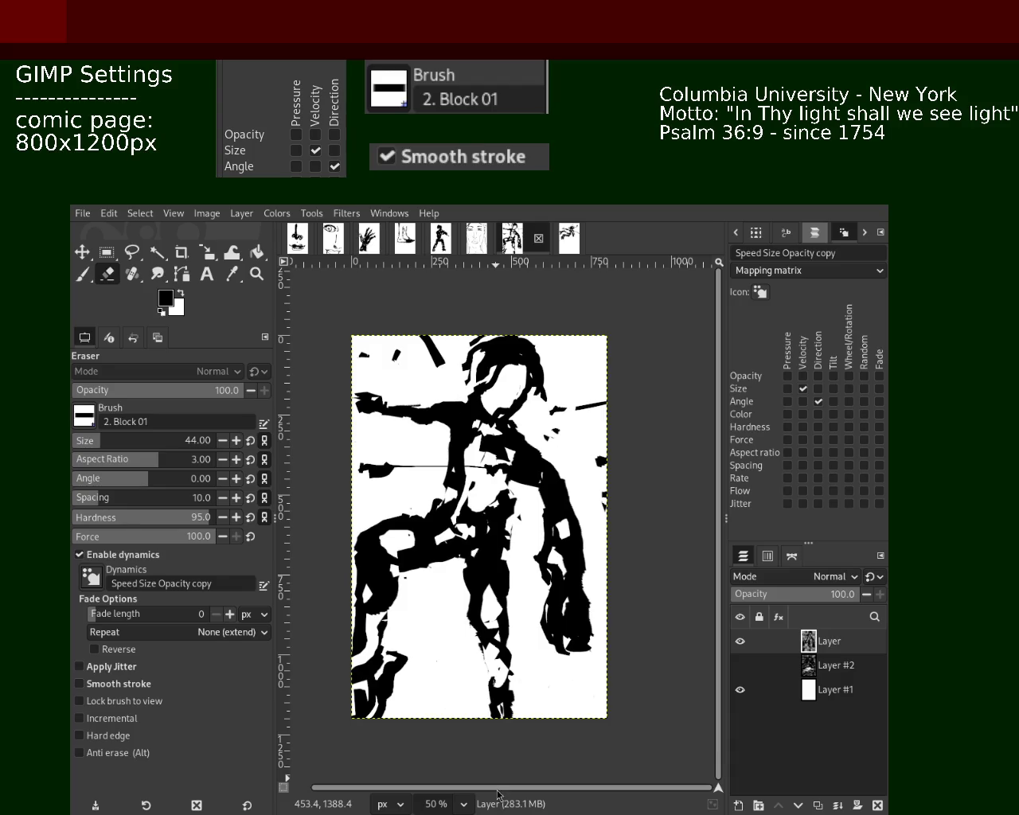
{"action": "key", "text": "ctrl"}
{"action": "key", "text": "ctrl+s"}
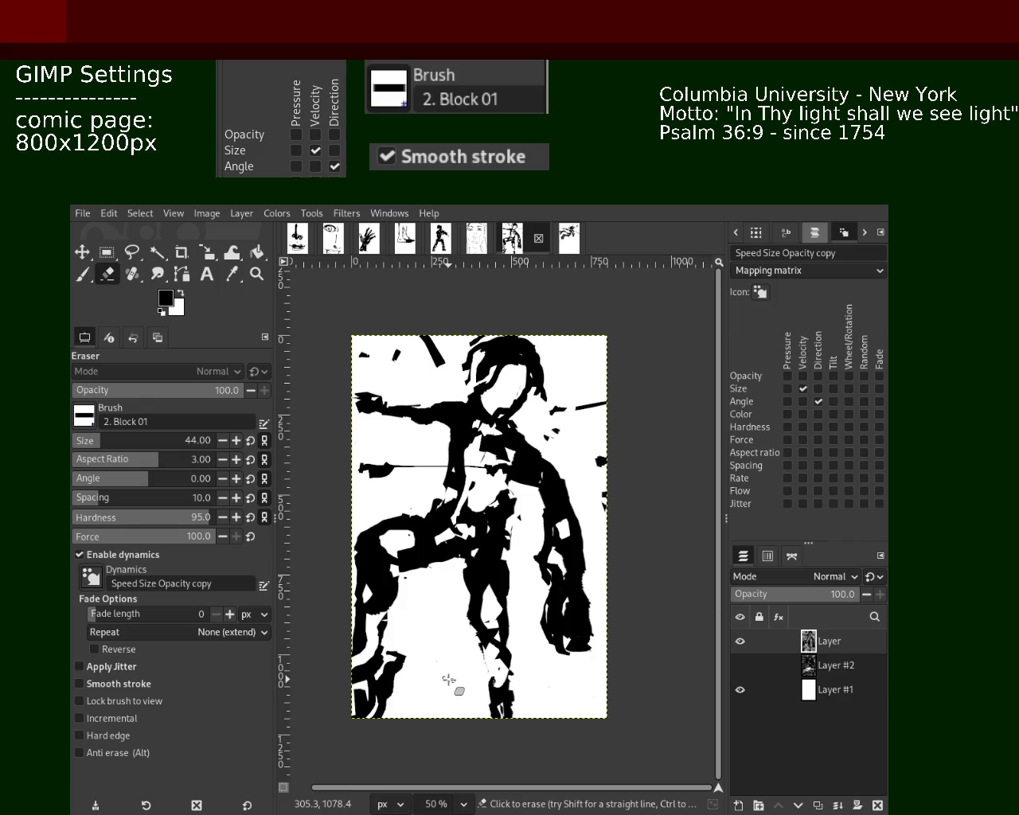
{"action": "key", "text": "ctrl+s"}
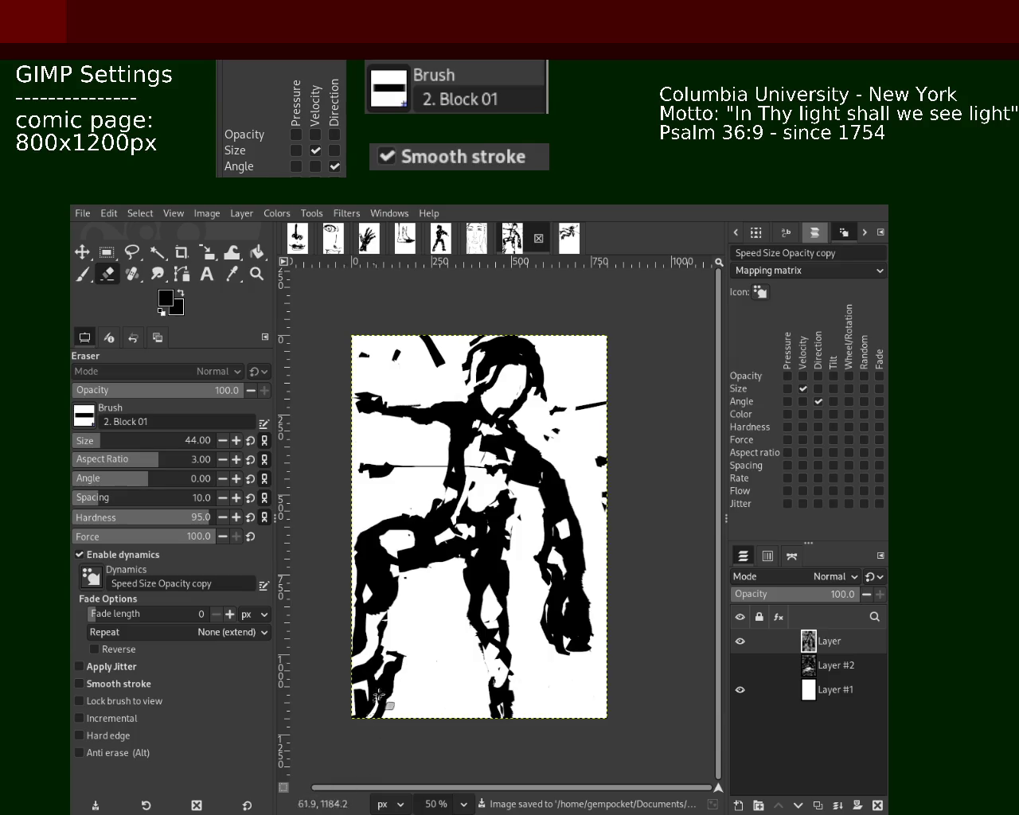
Paint a black stroke down to the page's bottom edge, save, and go to the first comic page.
{"action": "left_click", "coordinate": [82, 275]}
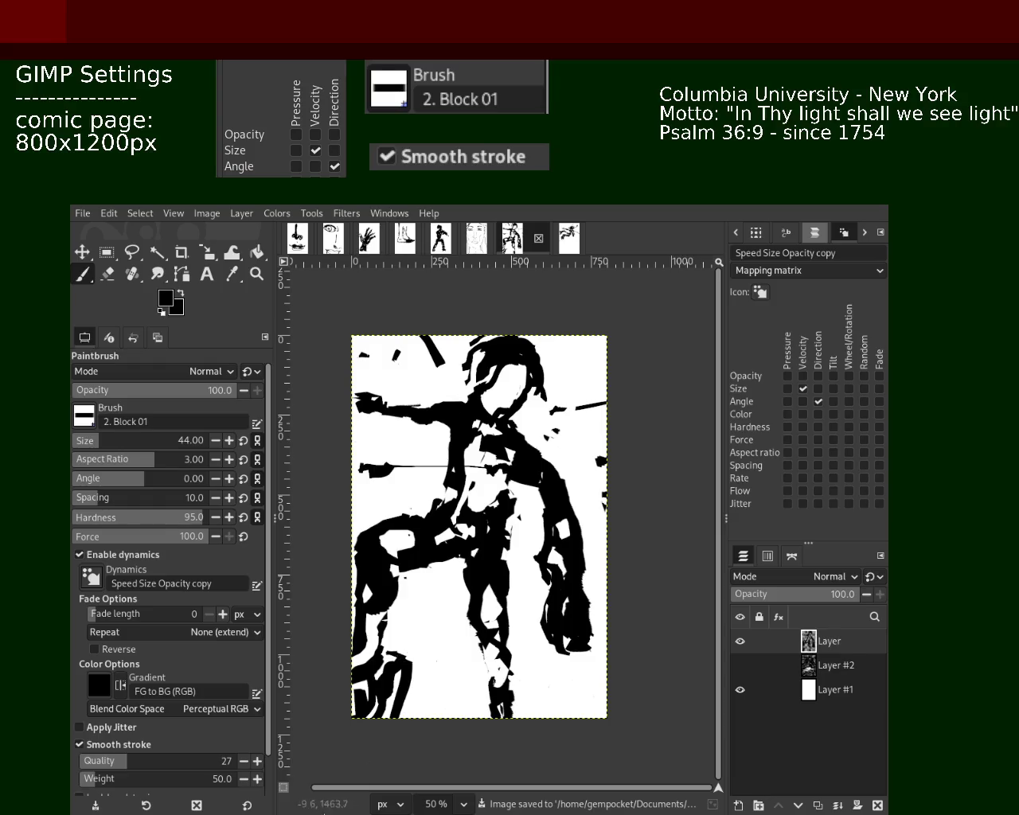
{"action": "left_click_drag", "start_coordinate": [410, 652], "coordinate": [306, 793]}
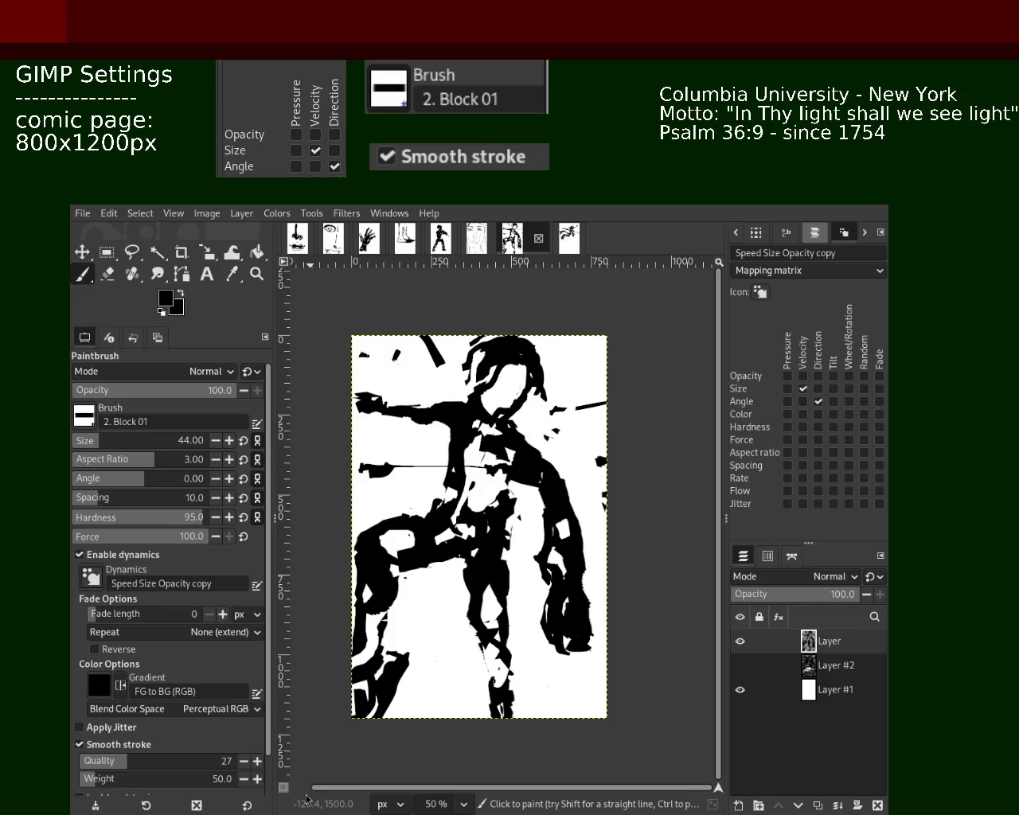
{"action": "key", "text": "ctrl+s"}
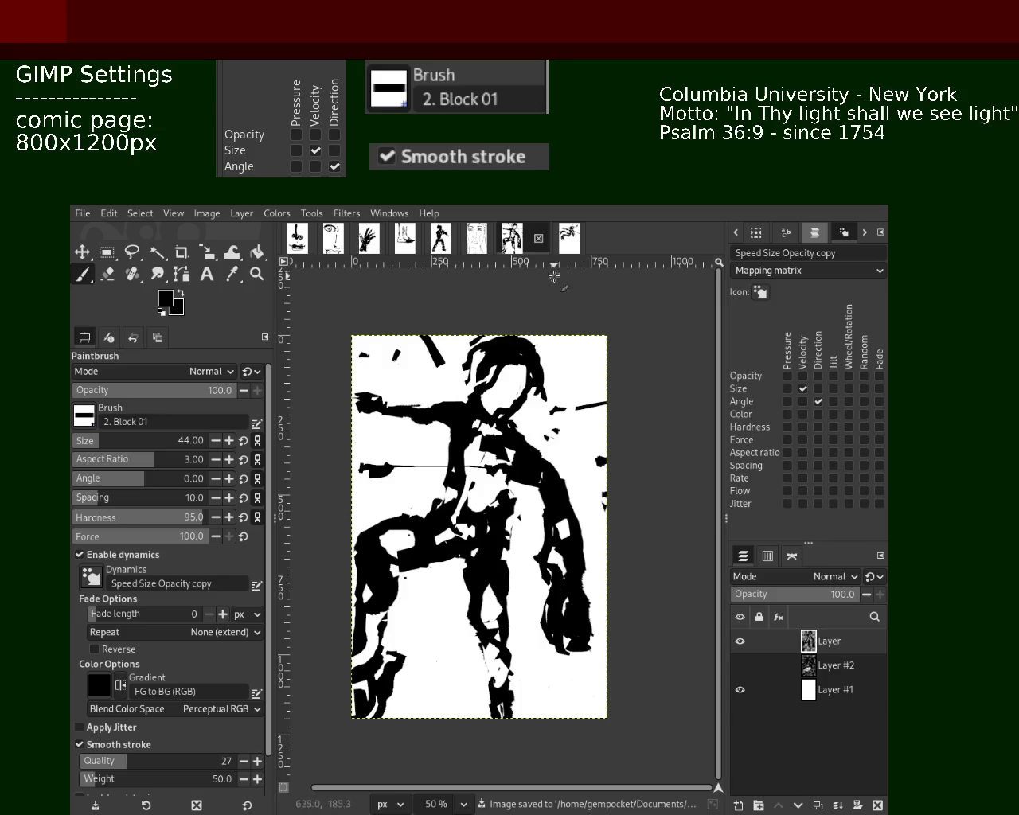
{"action": "left_click", "coordinate": [296, 236]}
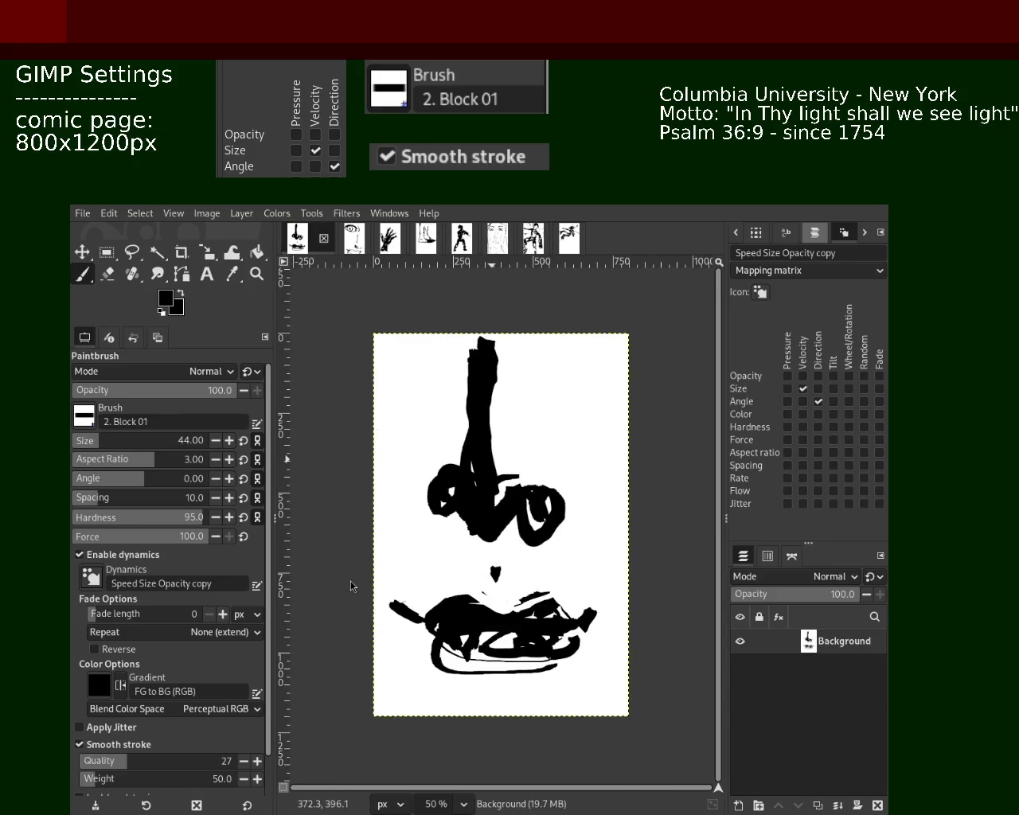
Review the eye, hand, foot, dancing-figure, face and seventh pages, then save the eighth page.
{"action": "left_click", "coordinate": [354, 237]}
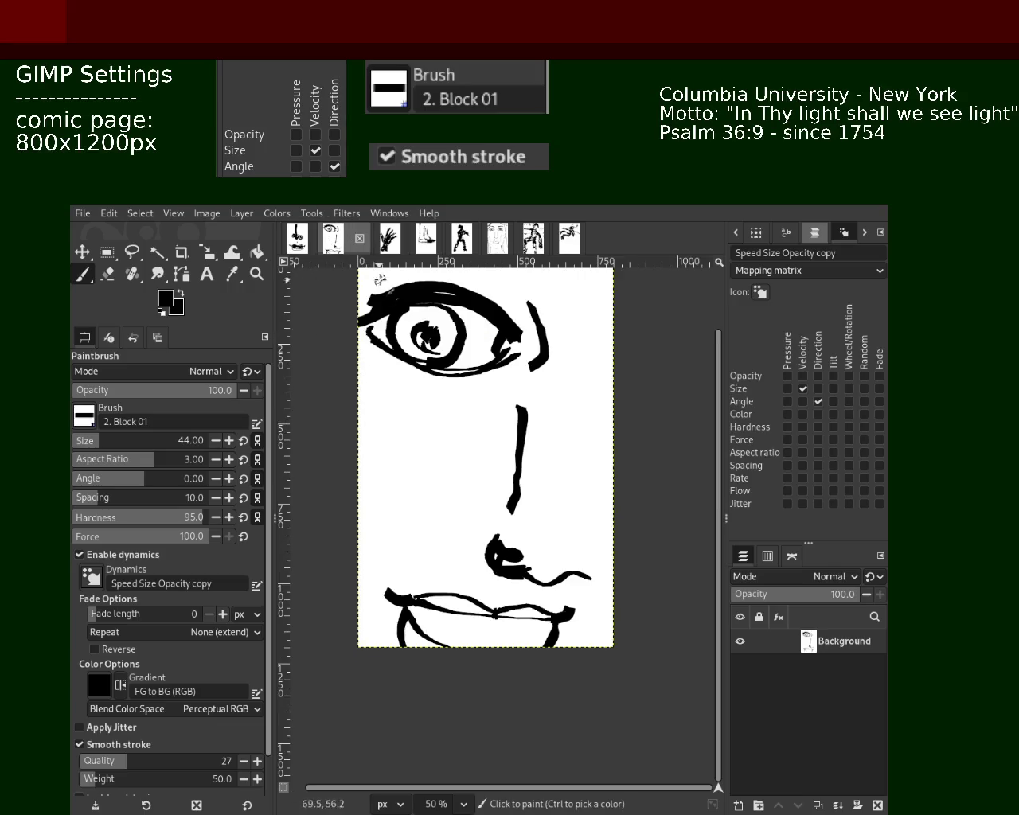
{"action": "left_click", "coordinate": [390, 237]}
{"action": "left_click", "coordinate": [428, 243]}
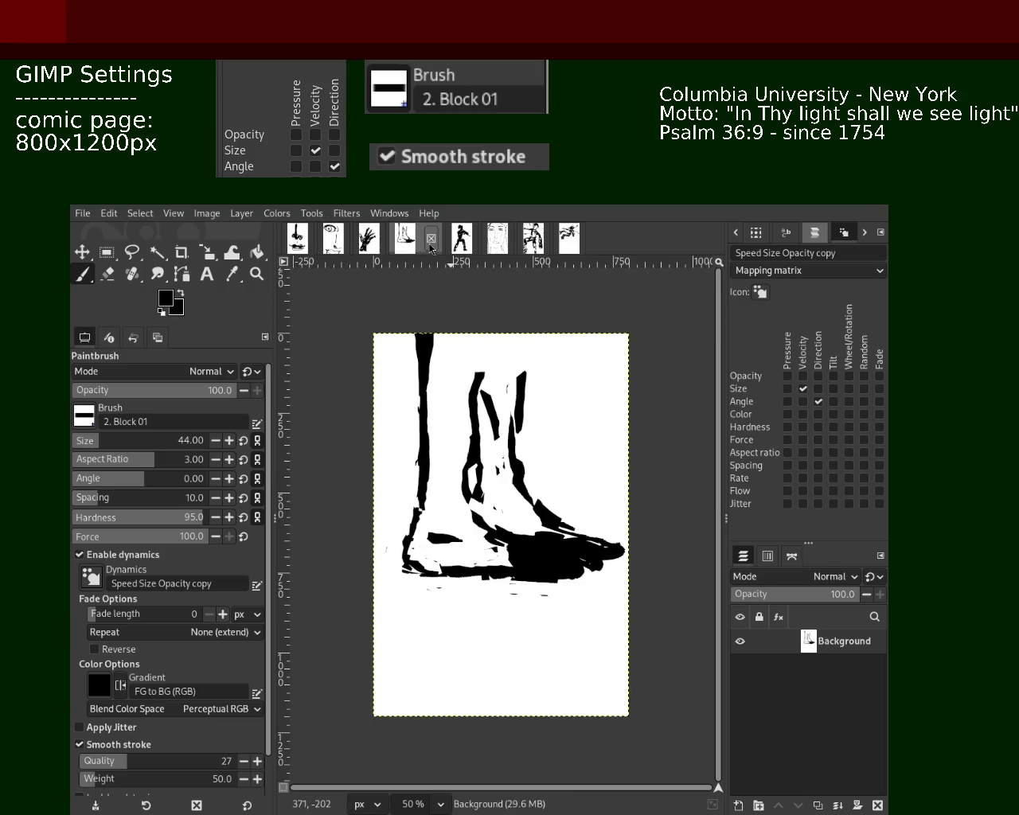
{"action": "left_click", "coordinate": [462, 241]}
{"action": "left_click", "coordinate": [499, 243]}
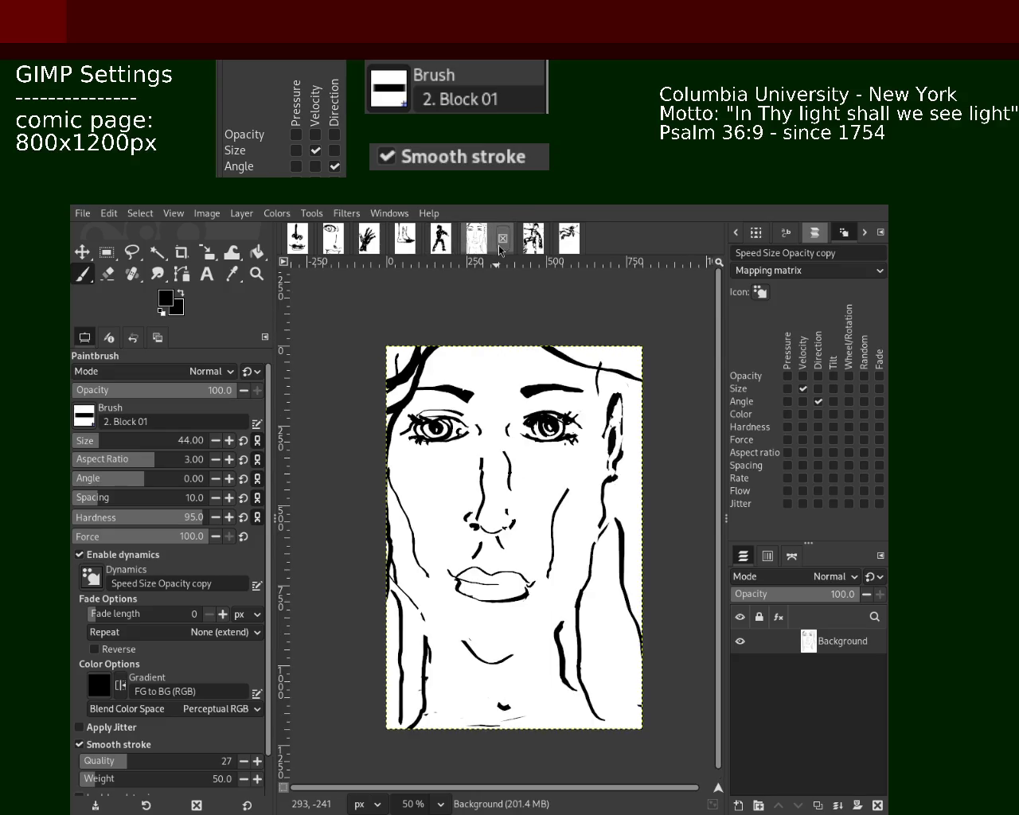
{"action": "left_click", "coordinate": [535, 250]}
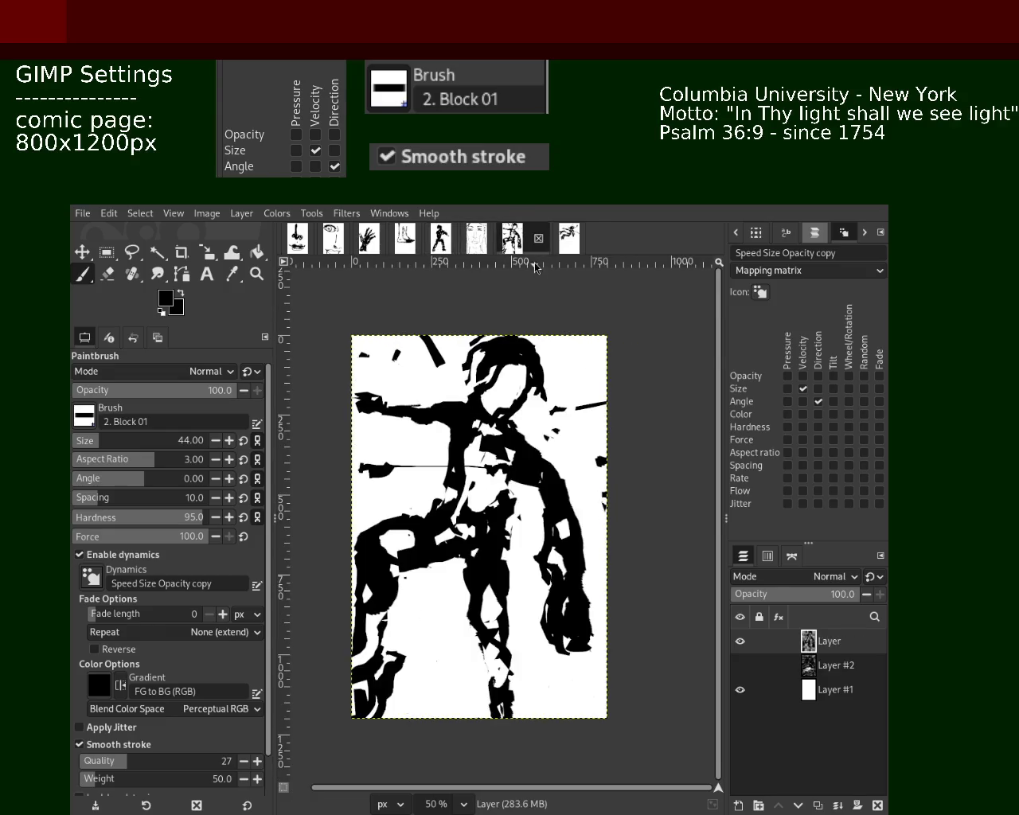
{"action": "left_click", "coordinate": [572, 248]}
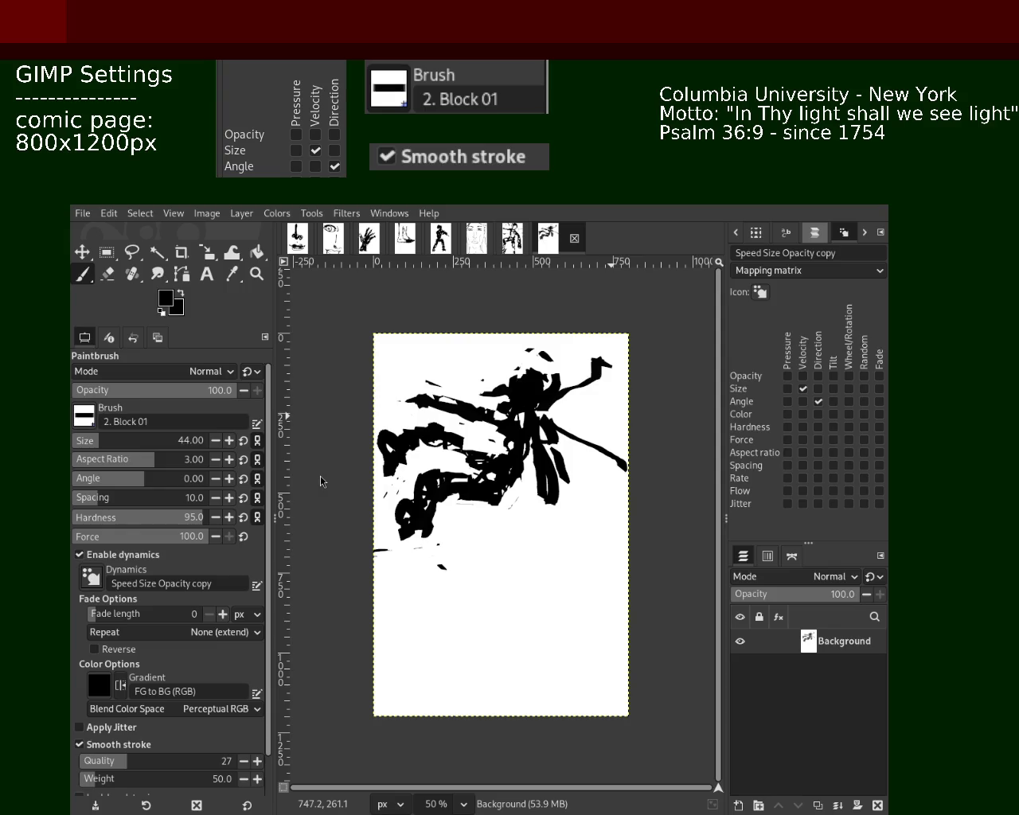
{"action": "key", "text": "ctrl+s"}
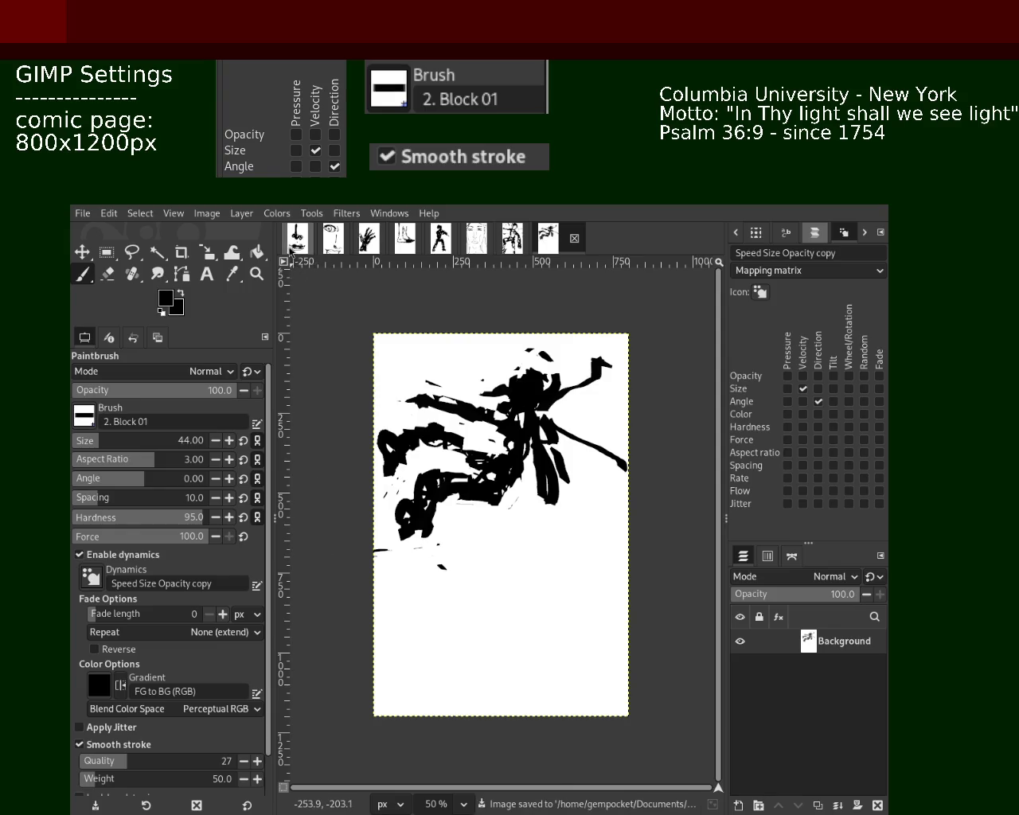
Review the pages again from the first comic page through to the next figure page.
{"action": "left_click", "coordinate": [293, 242]}
{"action": "left_click", "coordinate": [350, 239]}
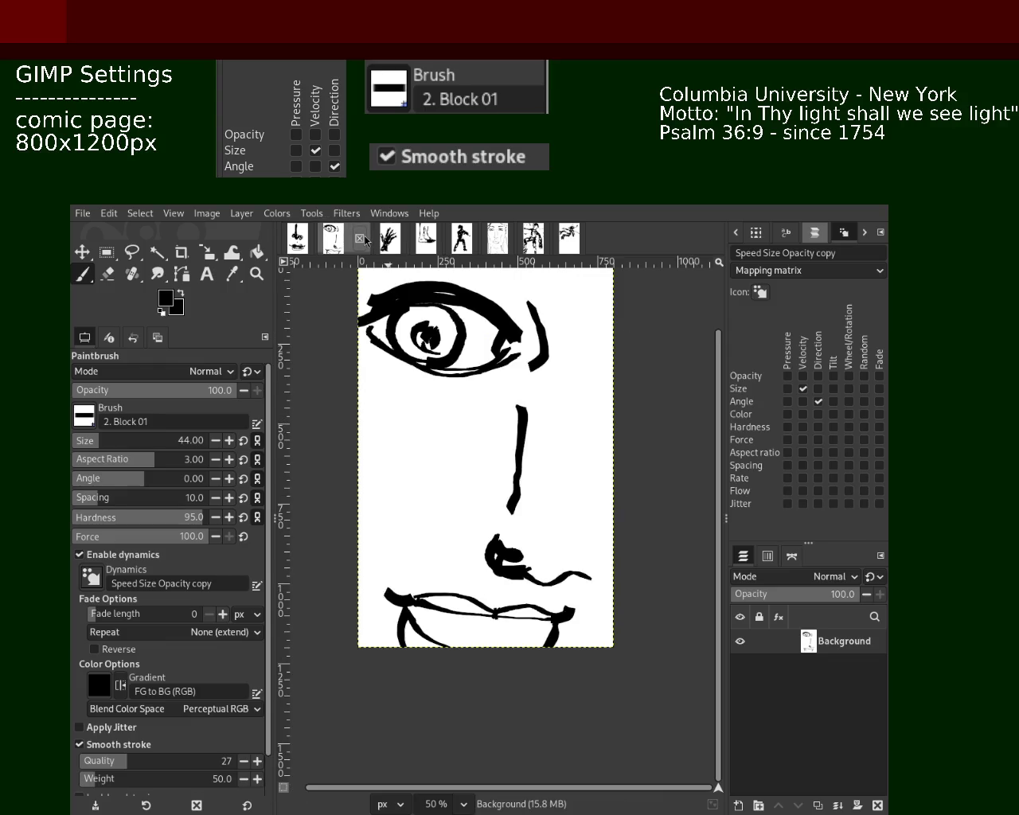
{"action": "left_click", "coordinate": [389, 242]}
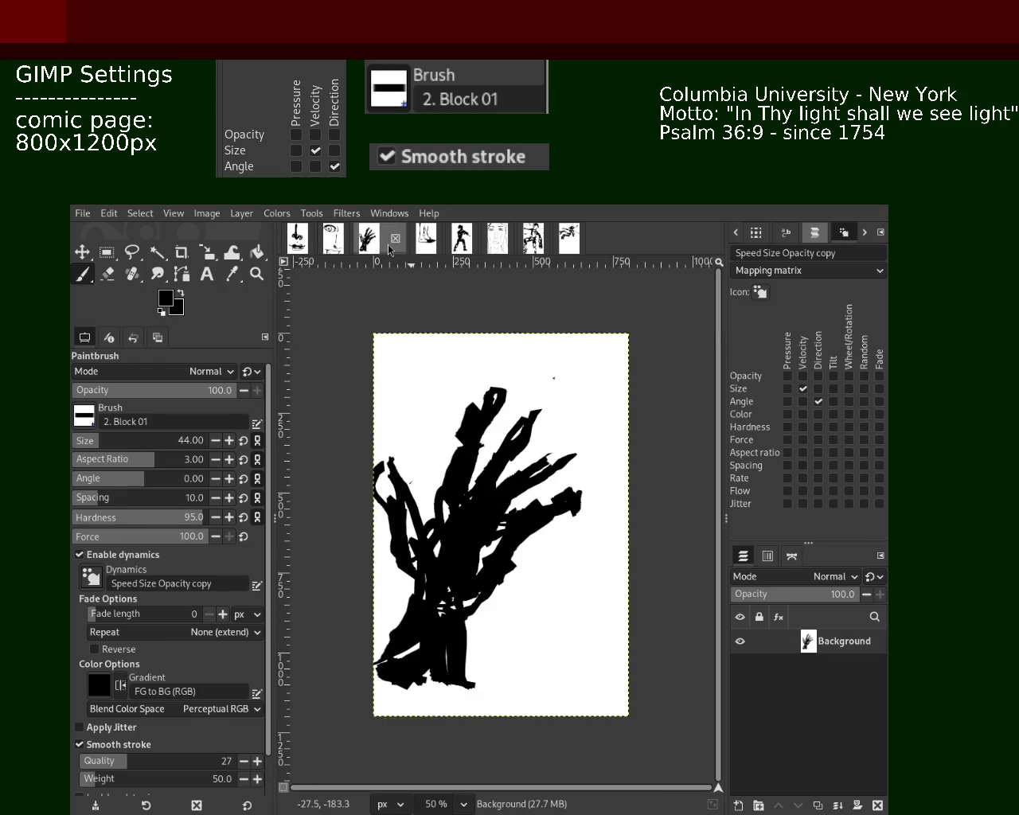
{"action": "left_click", "coordinate": [429, 249]}
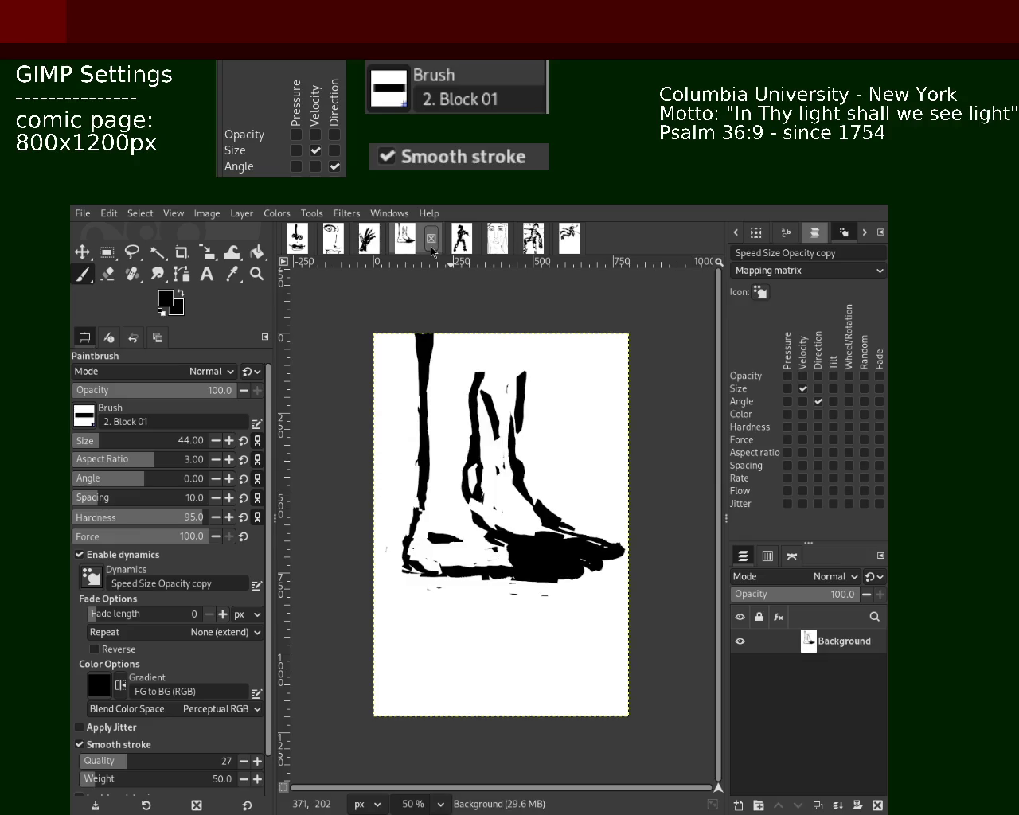
{"action": "left_click", "coordinate": [462, 247]}
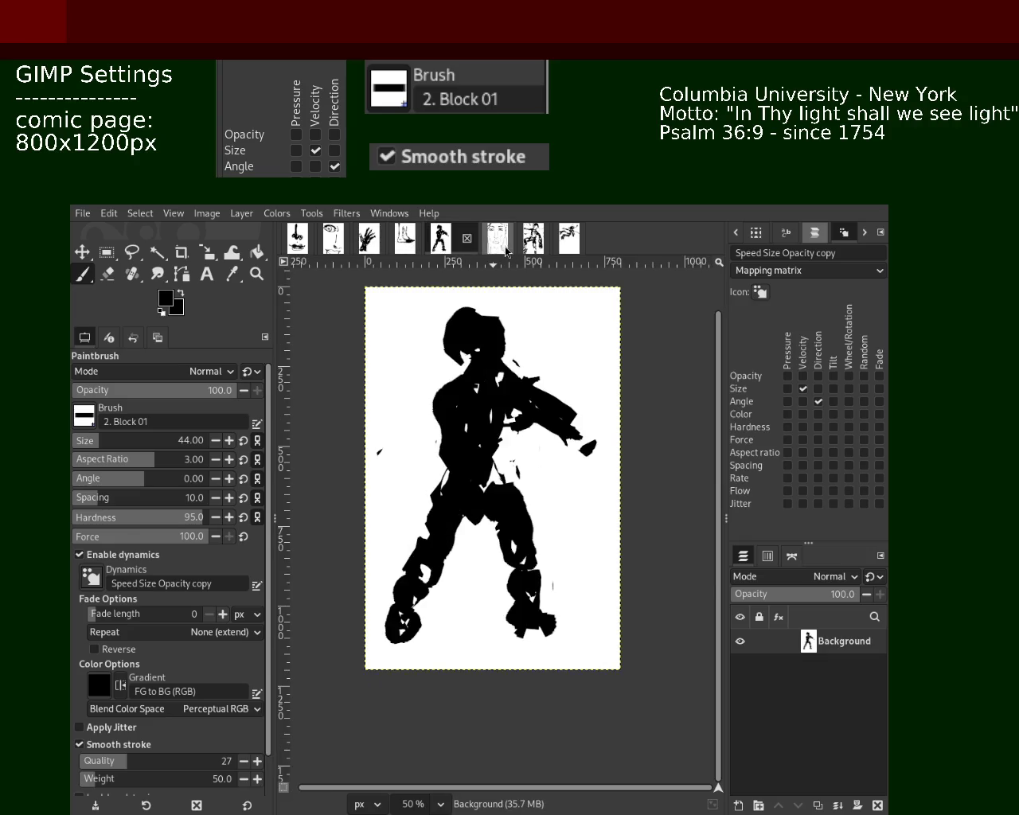
{"action": "left_click", "coordinate": [505, 251]}
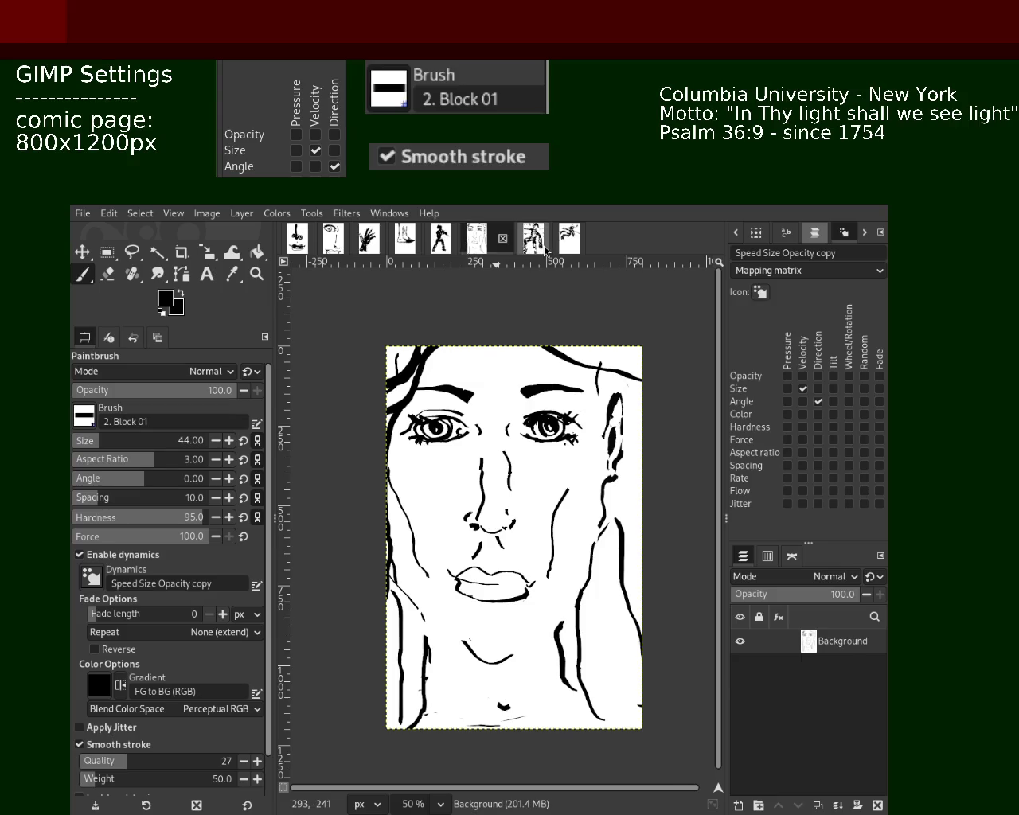
{"action": "left_click", "coordinate": [541, 243]}
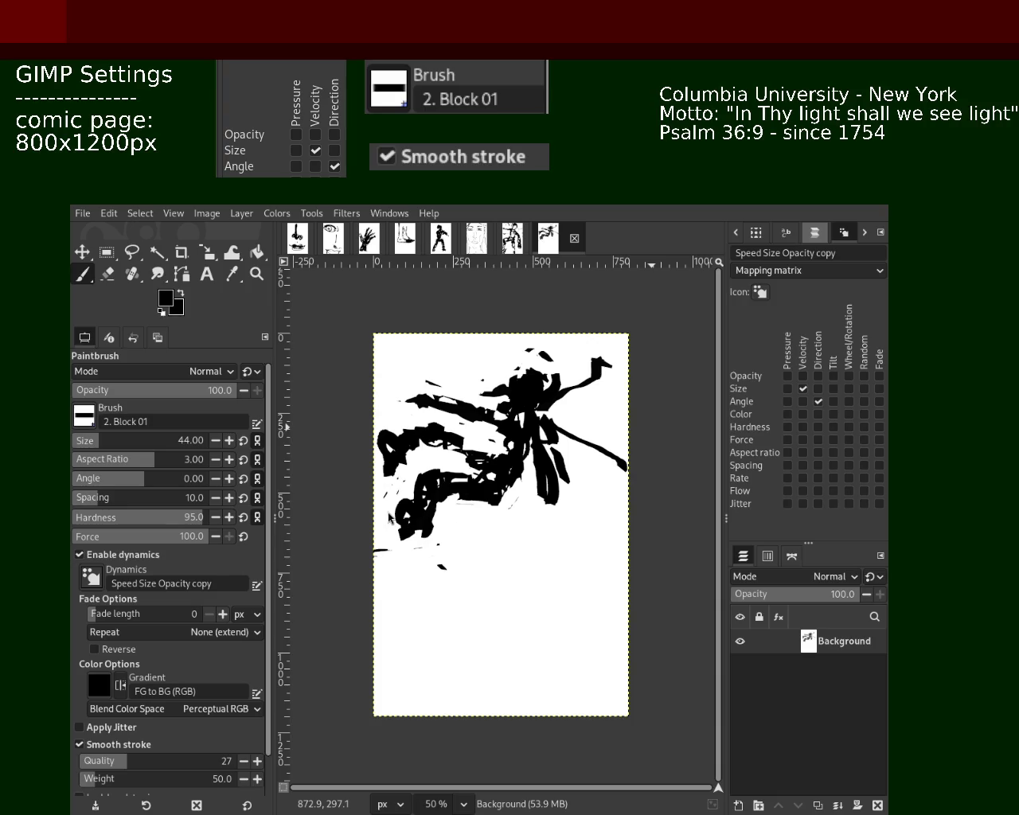
{"action": "left_click", "coordinate": [256, 274]}
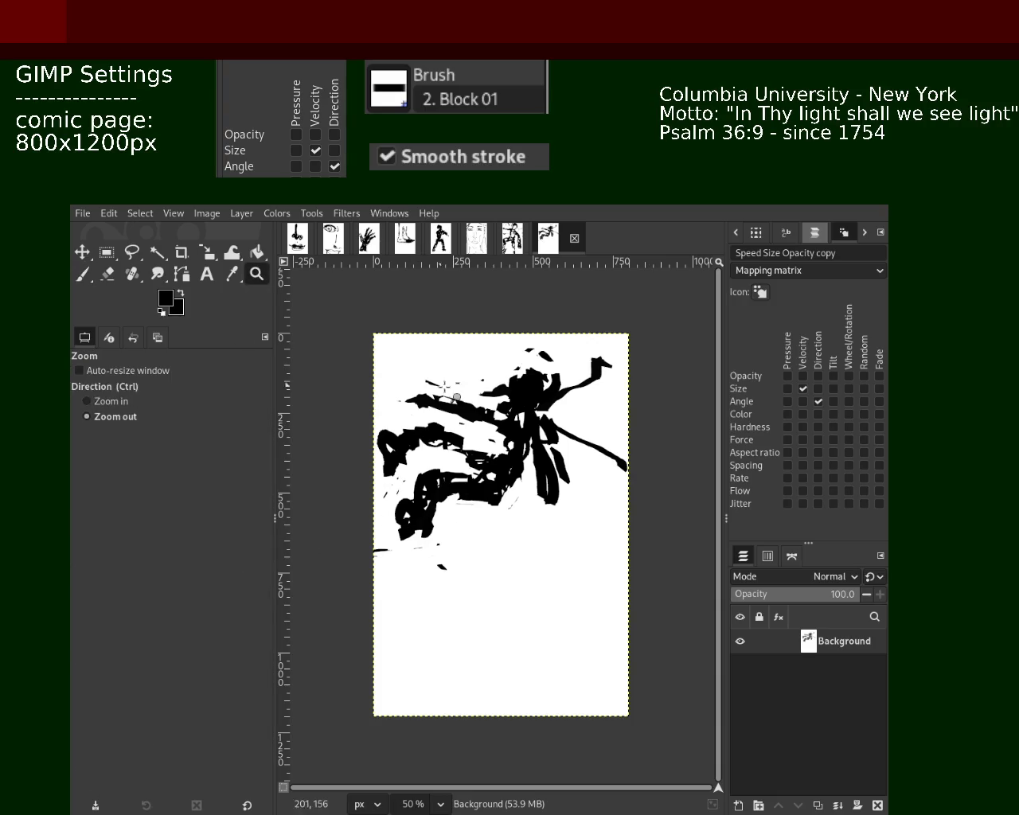
Zoom in close on the leaping figure and reselect the blocky Paintbrush.
{"action": "left_click", "coordinate": [484, 435], "text": "ctrl"}
{"action": "left_click", "coordinate": [450, 457]}
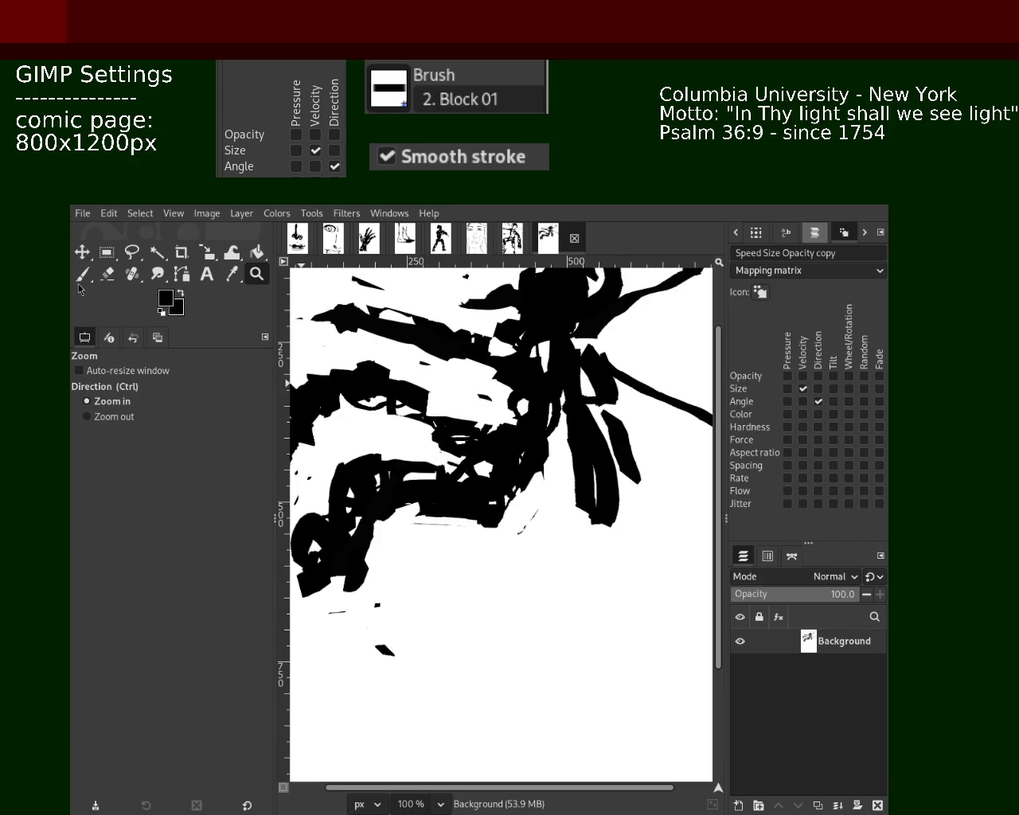
{"action": "left_click", "coordinate": [82, 274]}
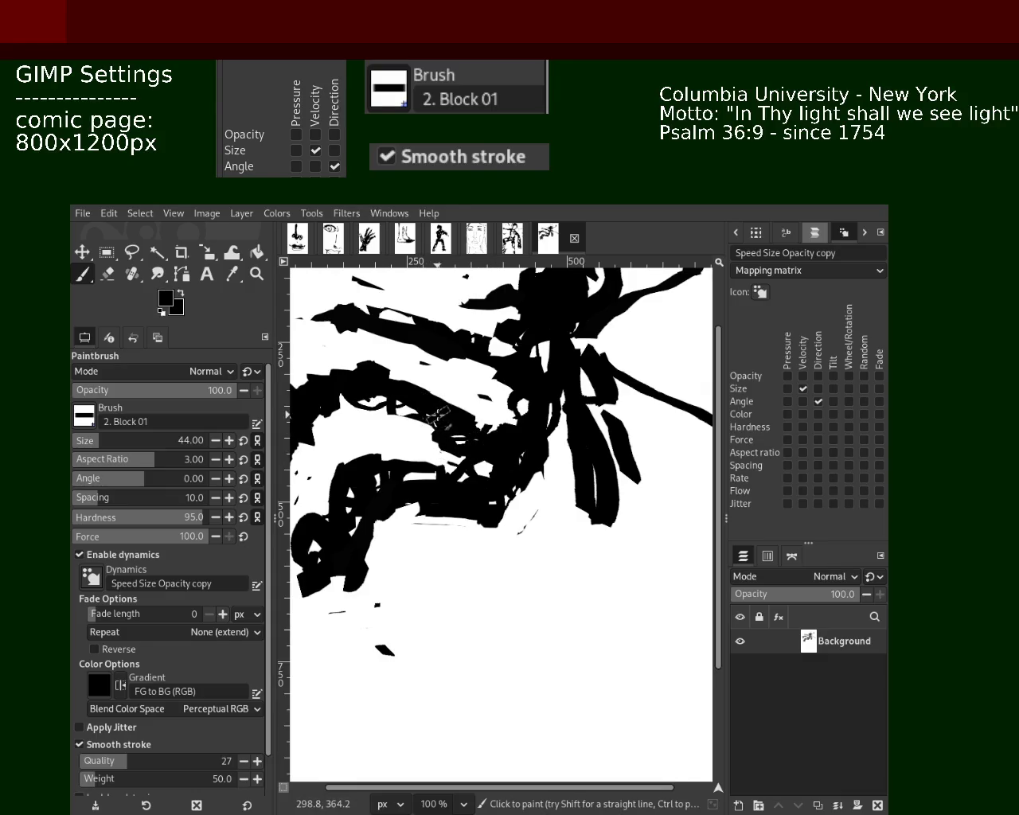
{"action": "left_click", "coordinate": [256, 273]}
{"action": "left_click", "coordinate": [469, 470], "text": "ctrl"}
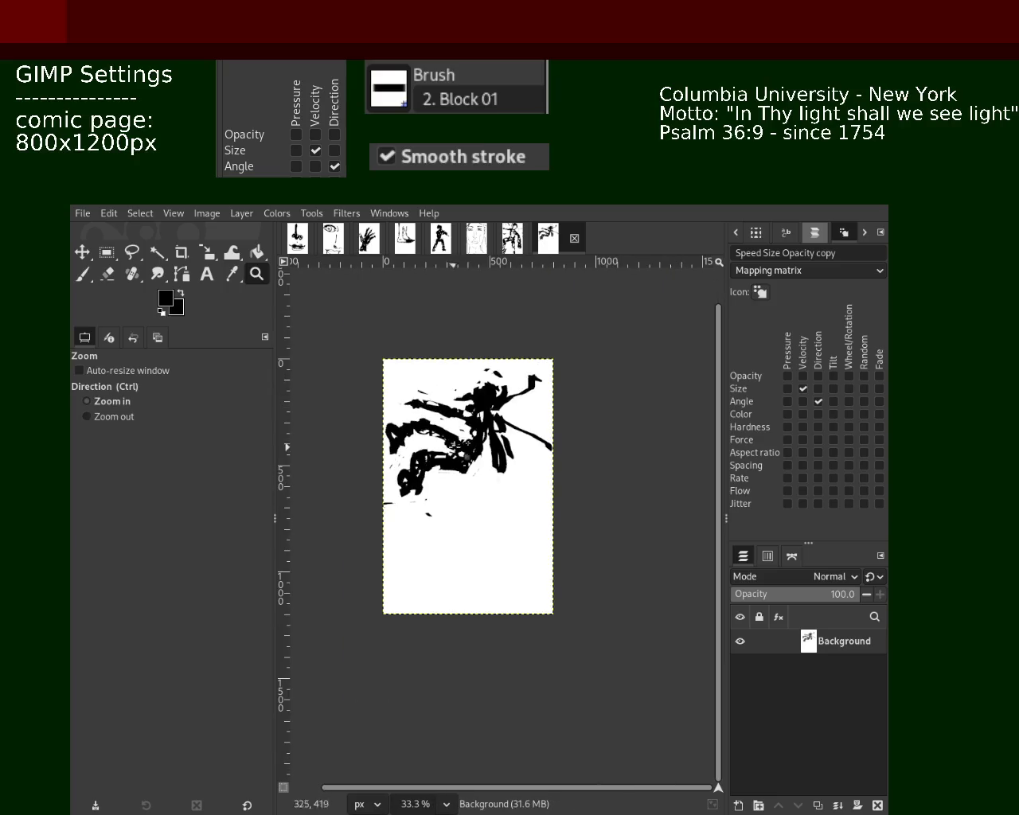
{"action": "left_click", "coordinate": [450, 434], "text": "ctrl"}
{"action": "scroll", "coordinate": [442, 422], "scroll_direction": "up", "scroll_amount": 3}
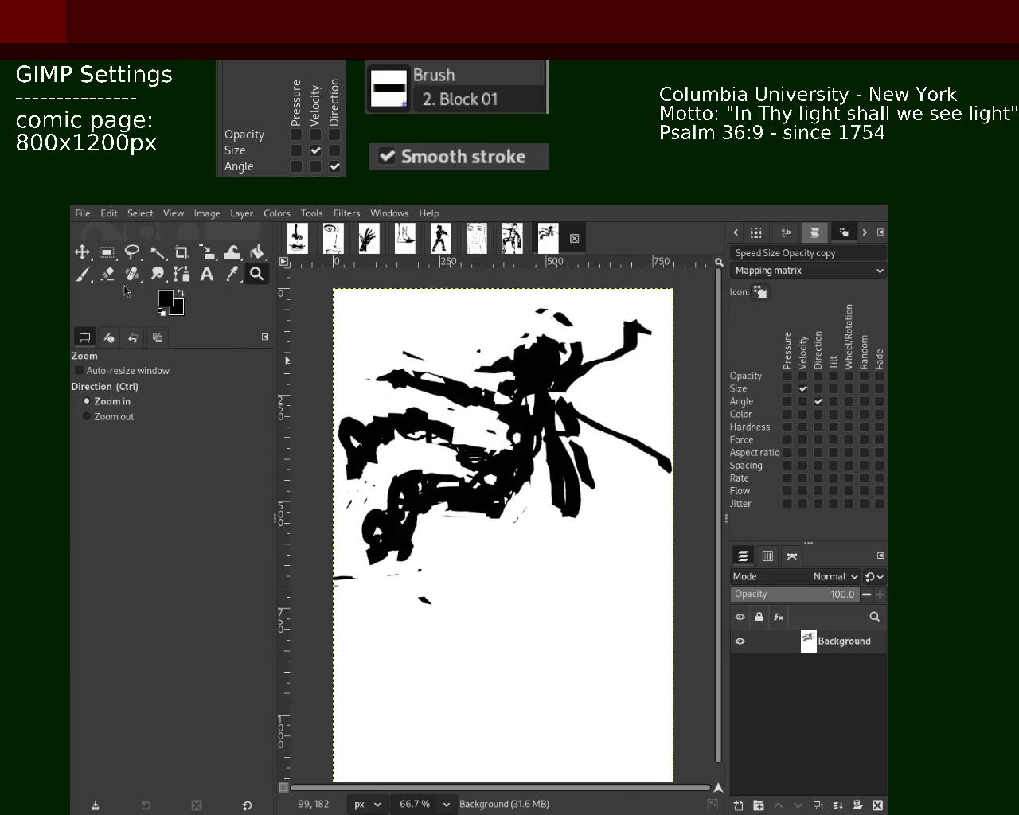
{"action": "left_click", "coordinate": [82, 274]}
Thicken the torso in black and paint a right leg, undoing the oversized foot.
{"action": "left_click_drag", "start_coordinate": [493, 489], "coordinate": [408, 434]}
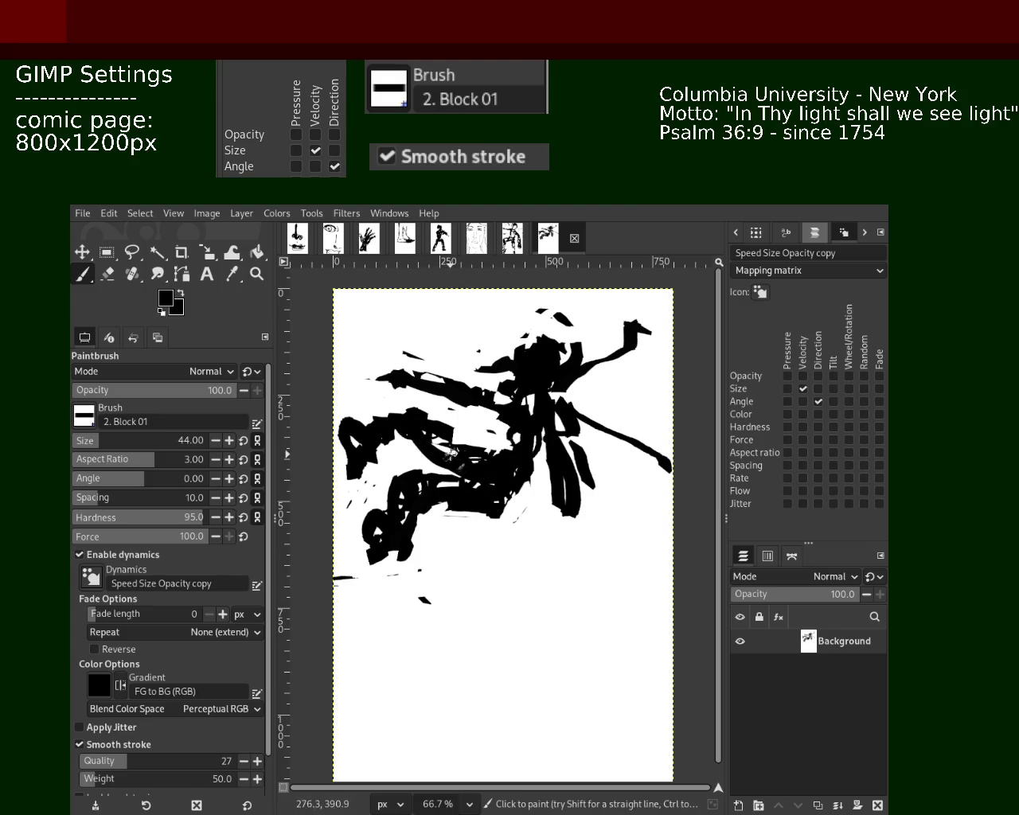
{"action": "mouse_move", "coordinate": [517, 412]}
{"action": "left_mouse_down"}
{"action": "mouse_move", "coordinate": [512, 455]}
{"action": "mouse_move", "coordinate": [476, 429]}
{"action": "mouse_move", "coordinate": [493, 450]}
{"action": "mouse_move", "coordinate": [493, 483]}
{"action": "left_mouse_up"}
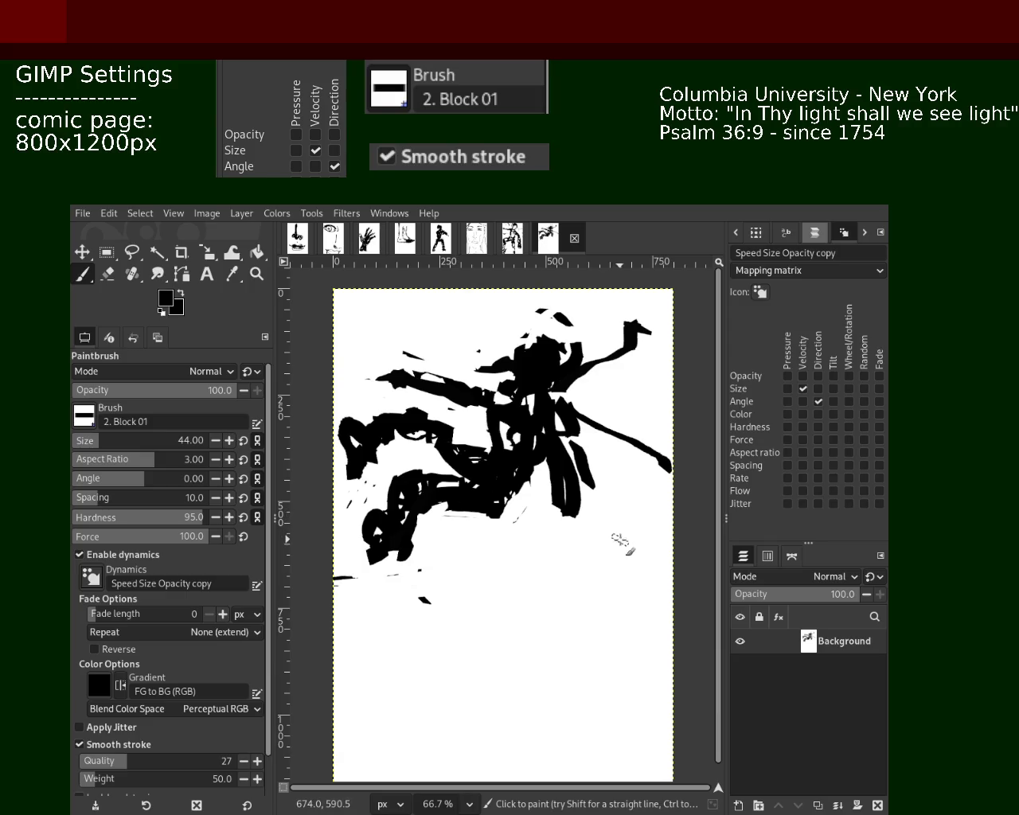
{"action": "mouse_move", "coordinate": [578, 464]}
{"action": "left_mouse_down"}
{"action": "mouse_move", "coordinate": [602, 551]}
{"action": "mouse_move", "coordinate": [585, 557]}
{"action": "mouse_move", "coordinate": [611, 537]}
{"action": "mouse_move", "coordinate": [604, 549]}
{"action": "left_mouse_up"}
{"action": "key", "text": "ctrl+z"}
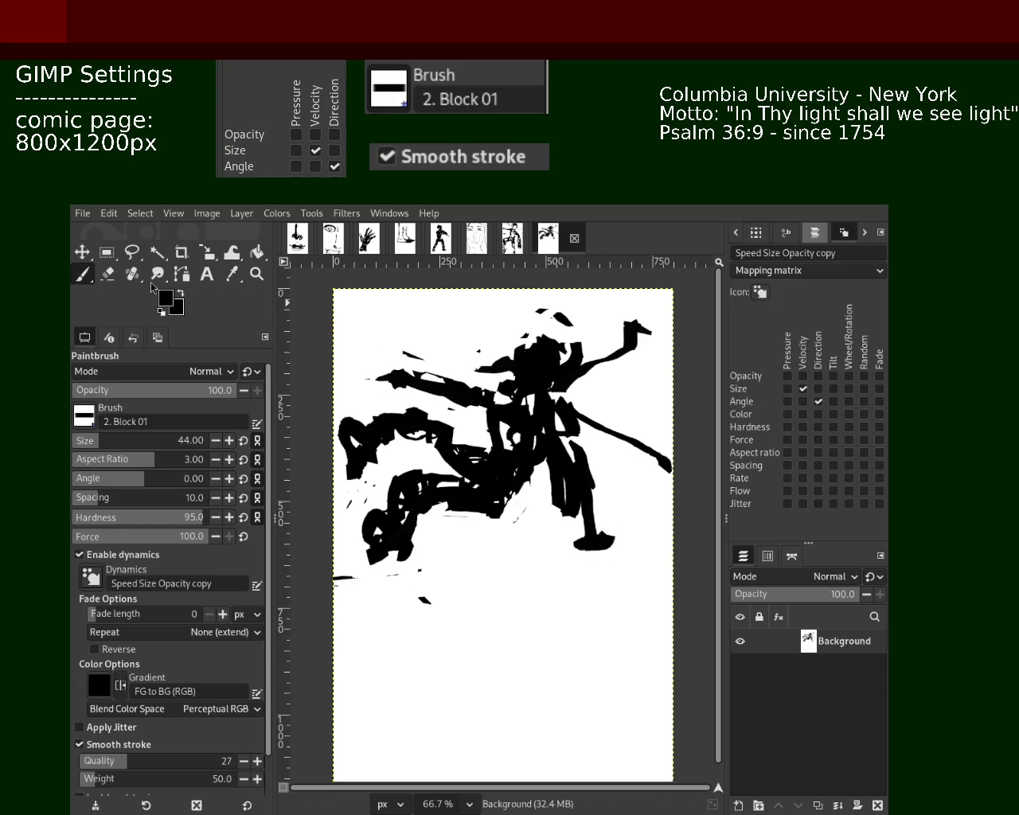
{"action": "left_click", "coordinate": [110, 275]}
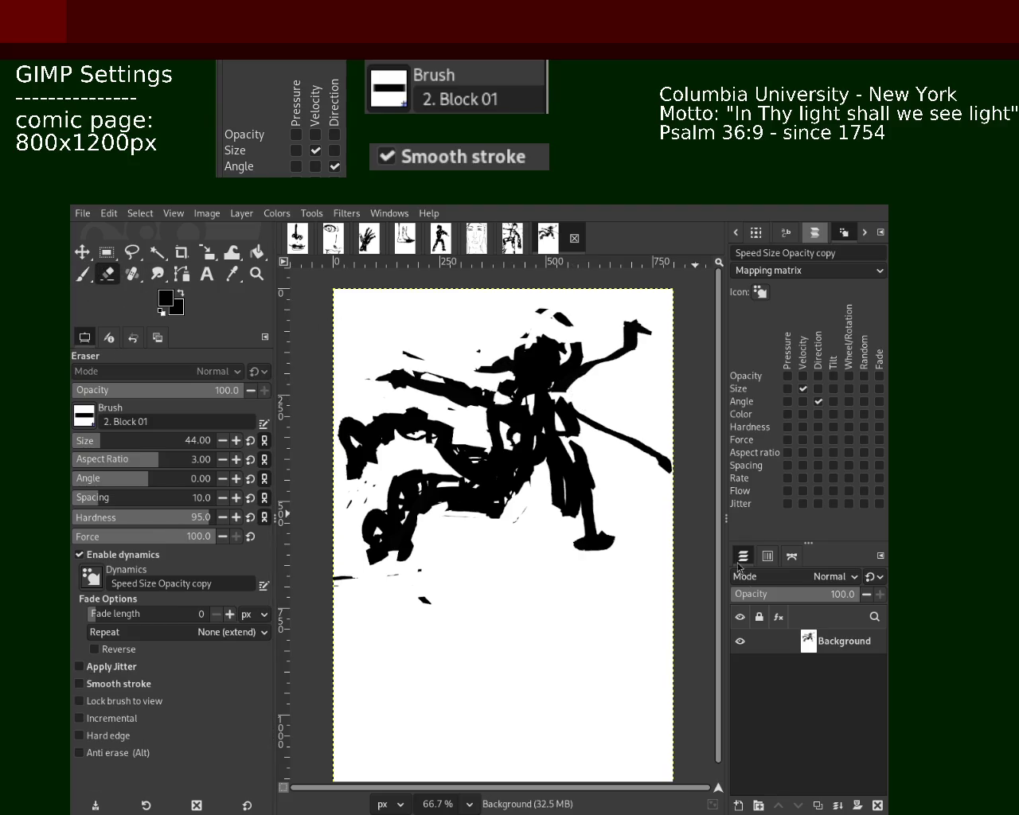
{"action": "left_click", "coordinate": [82, 275]}
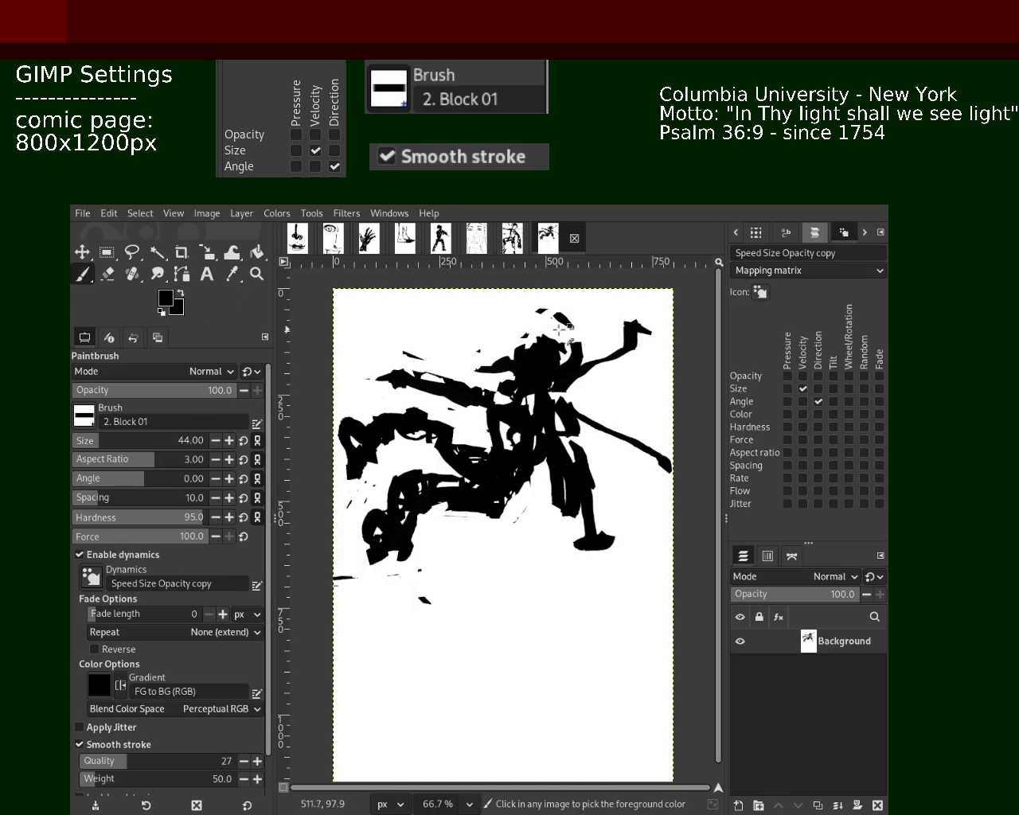
Paint white over the raised arm, the foot's right end and stray specks.
{"action": "mouse_move", "coordinate": [639, 313]}
{"action": "left_mouse_down"}
{"action": "mouse_move", "coordinate": [585, 386]}
{"action": "mouse_move", "coordinate": [660, 460]}
{"action": "left_mouse_up"}
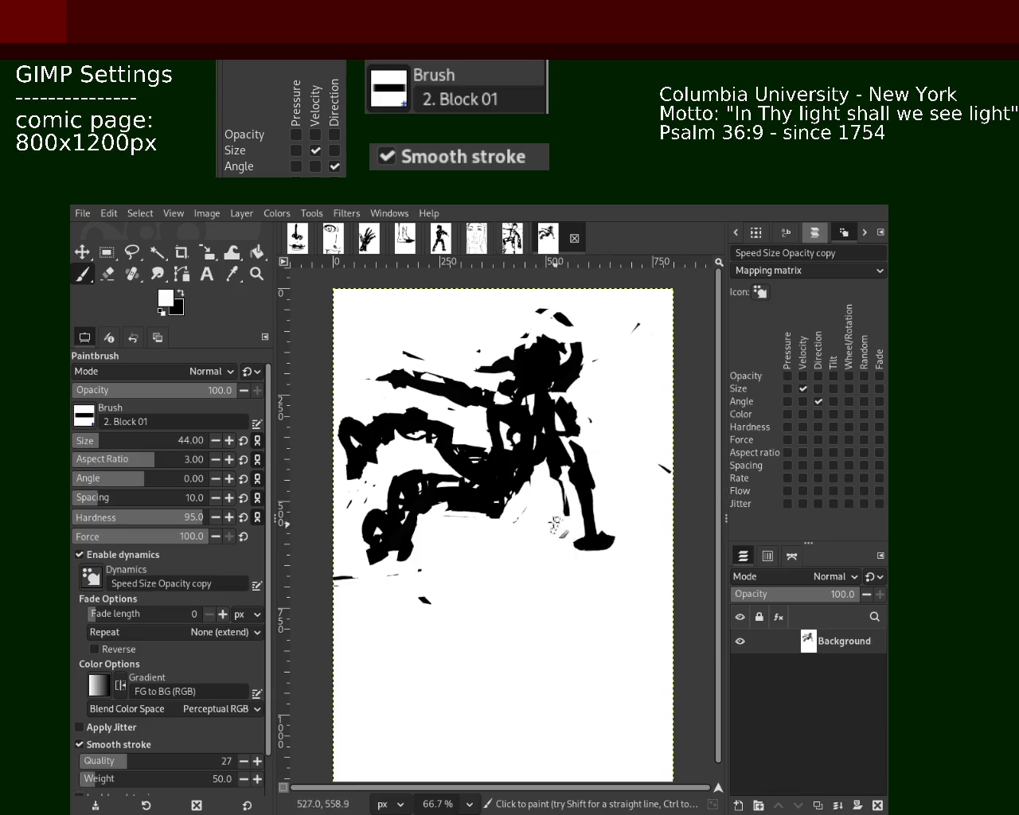
{"action": "left_click_drag", "start_coordinate": [609, 543], "coordinate": [596, 544]}
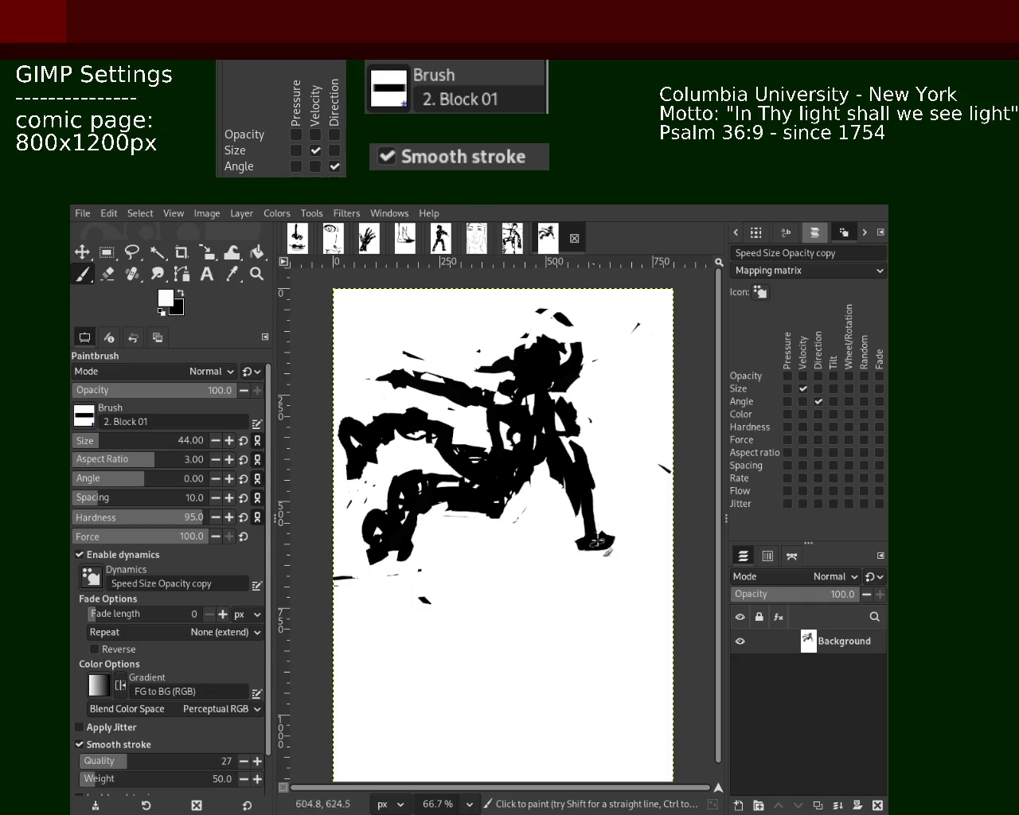
{"action": "left_click_drag", "start_coordinate": [582, 316], "coordinate": [512, 342]}
{"action": "mouse_move", "coordinate": [605, 356]}
{"action": "left_mouse_down"}
{"action": "mouse_move", "coordinate": [546, 312]}
{"action": "mouse_move", "coordinate": [643, 344]}
{"action": "left_mouse_up"}
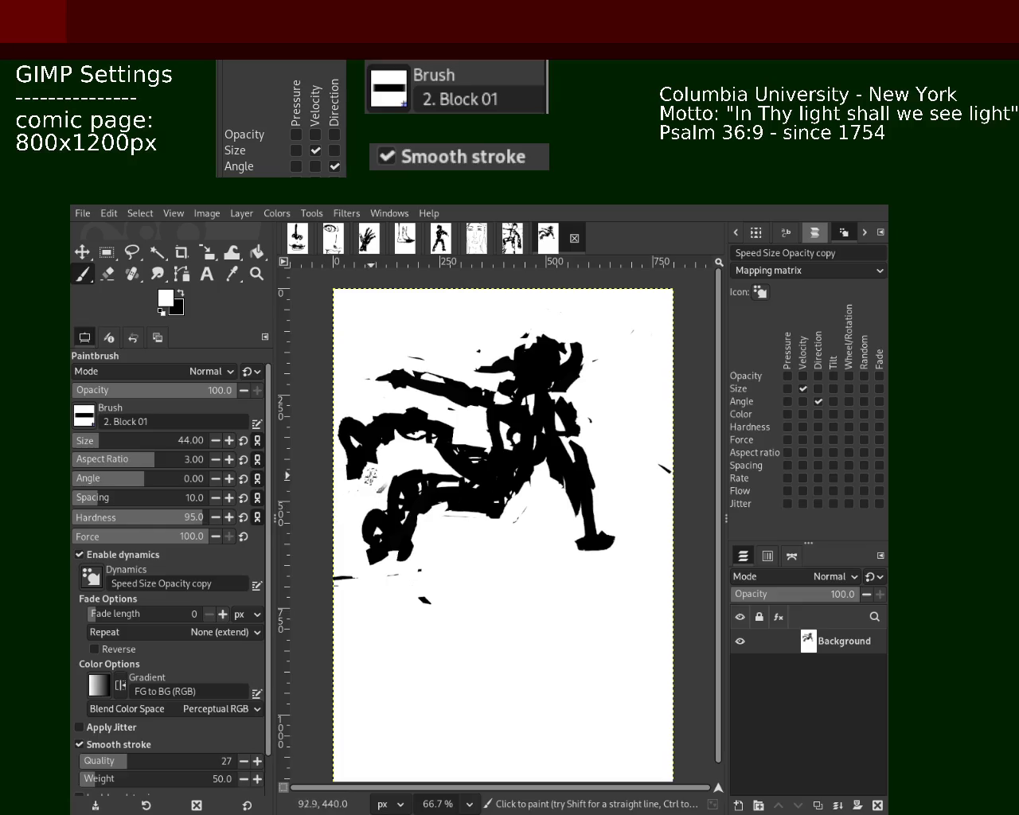
Save the running-figure page with Ctrl+S and switch to the Eraser.
{"action": "key", "text": "ctrl"}
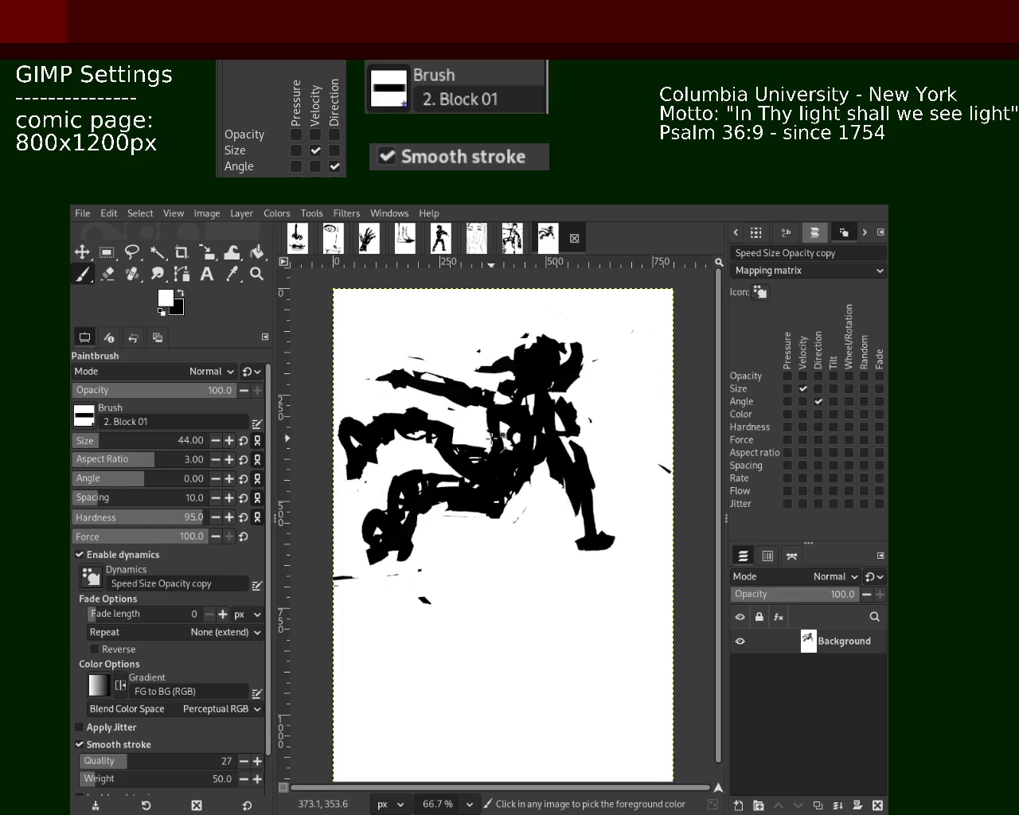
{"action": "key", "text": "ctrl+s"}
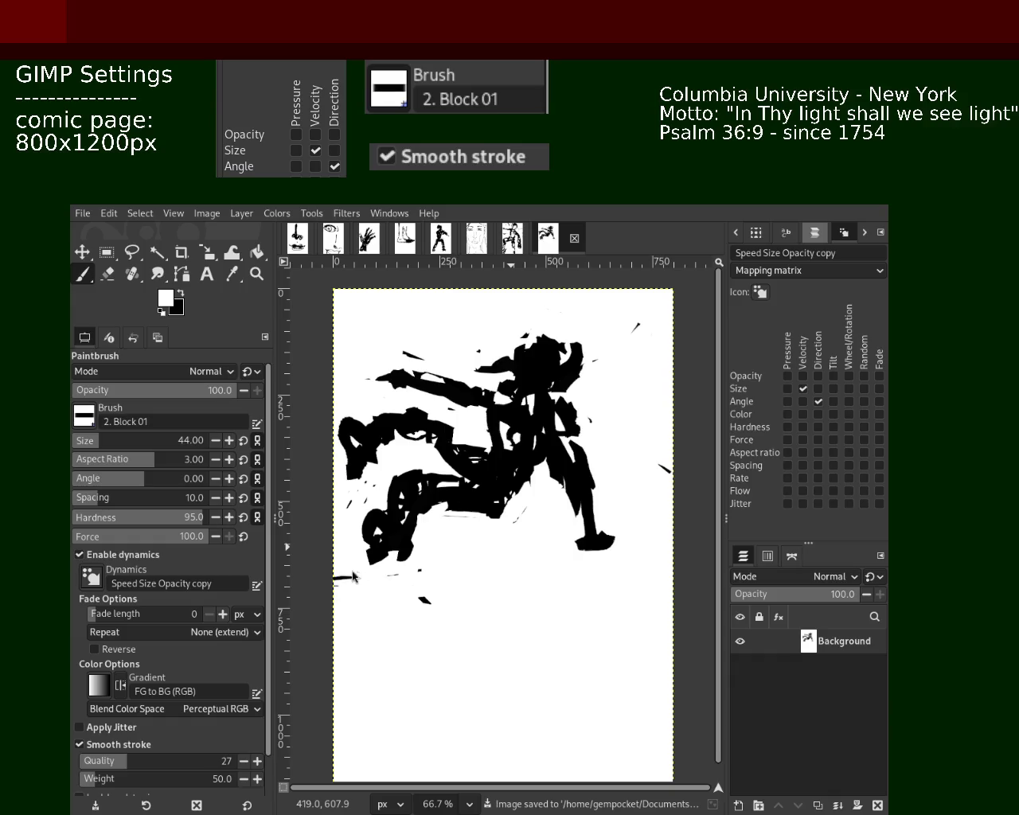
{"action": "key", "text": "shift+e"}
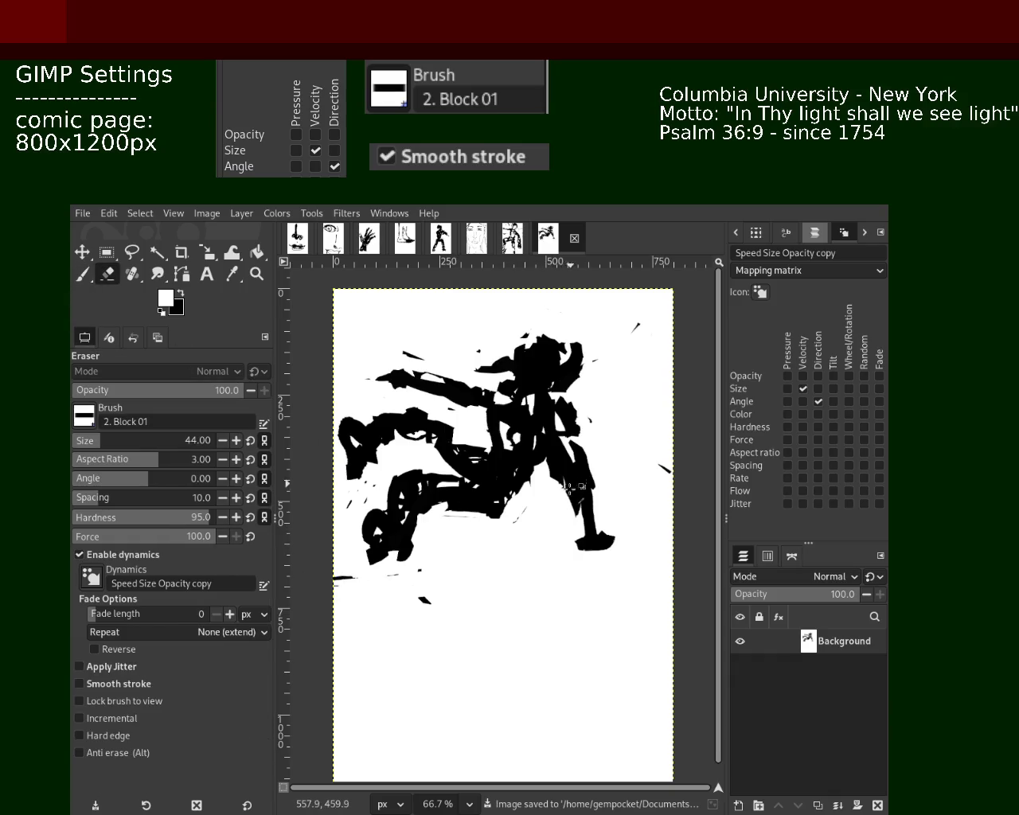
Extend the foot leftward, then pick black from the figure and paint a rounded head.
{"action": "mouse_move", "coordinate": [567, 540]}
{"action": "left_mouse_down"}
{"action": "mouse_move", "coordinate": [579, 565]}
{"action": "mouse_move", "coordinate": [619, 531]}
{"action": "mouse_move", "coordinate": [619, 545]}
{"action": "left_mouse_up"}
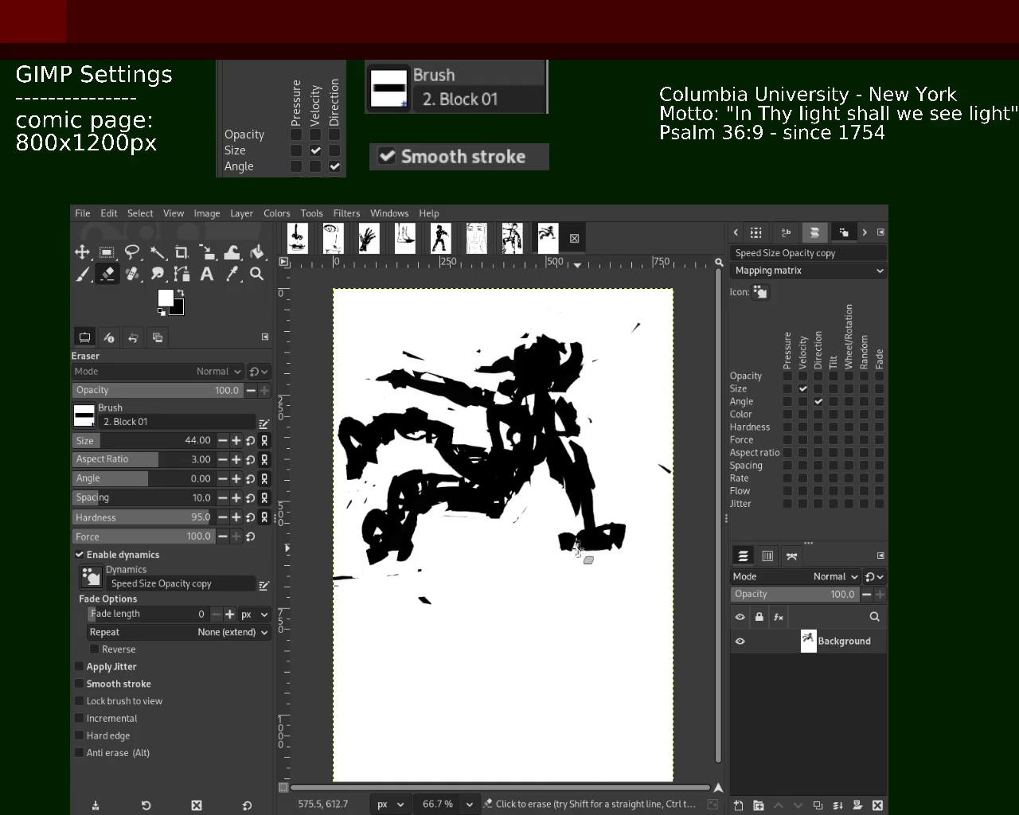
{"action": "key", "text": "ctrl"}
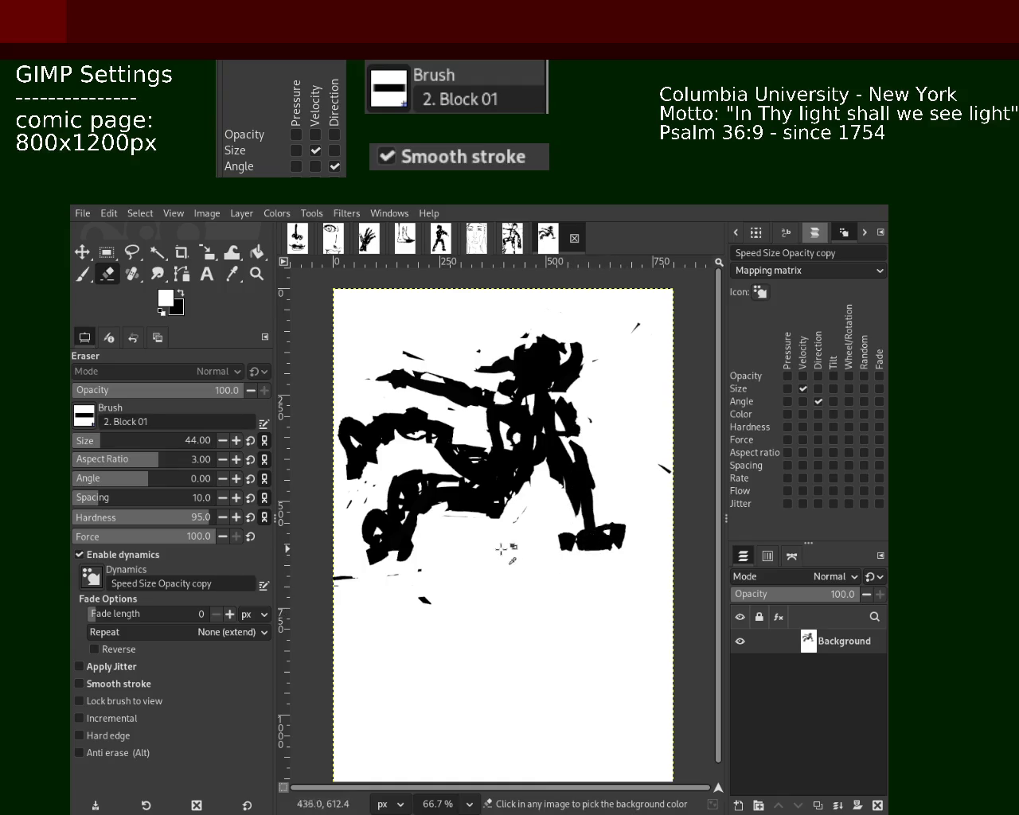
{"action": "left_click", "coordinate": [133, 274]}
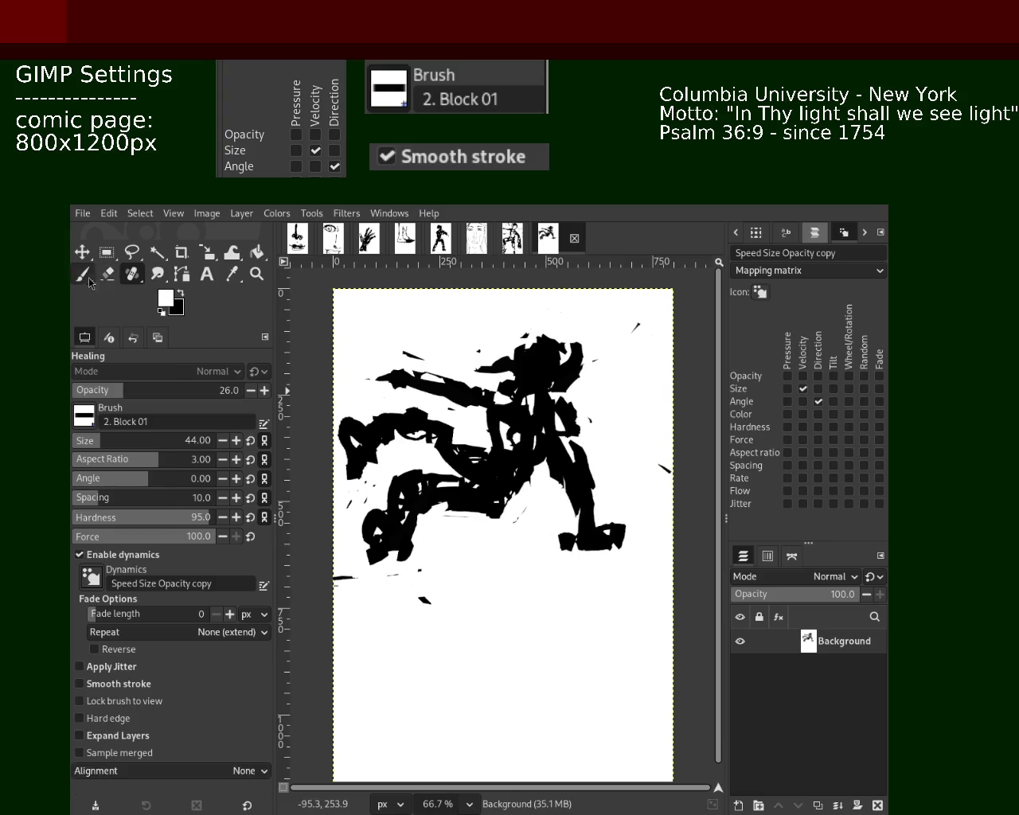
{"action": "left_click", "coordinate": [82, 273]}
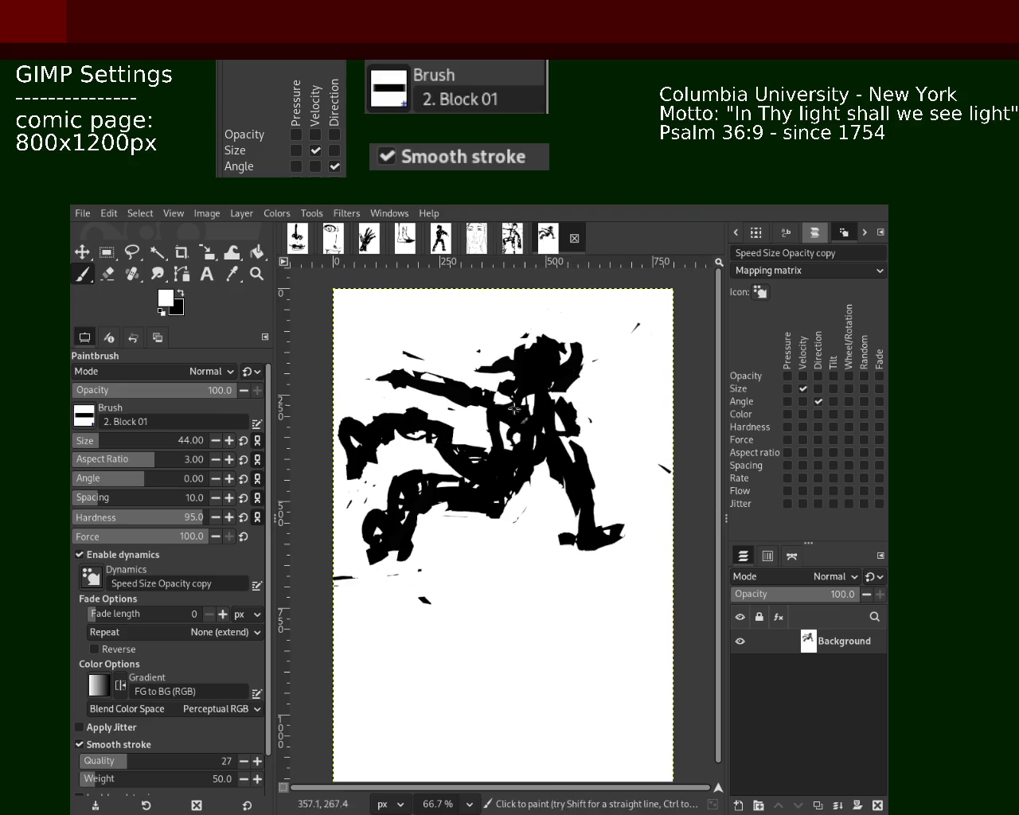
{"action": "left_click", "coordinate": [557, 356], "text": "ctrl"}
{"action": "mouse_move", "coordinate": [579, 368]}
{"action": "left_mouse_down"}
{"action": "mouse_move", "coordinate": [535, 350]}
{"action": "mouse_move", "coordinate": [498, 364]}
{"action": "left_mouse_up"}
{"action": "key", "text": "ctrl+z"}
{"action": "key", "text": "ctrl+z"}
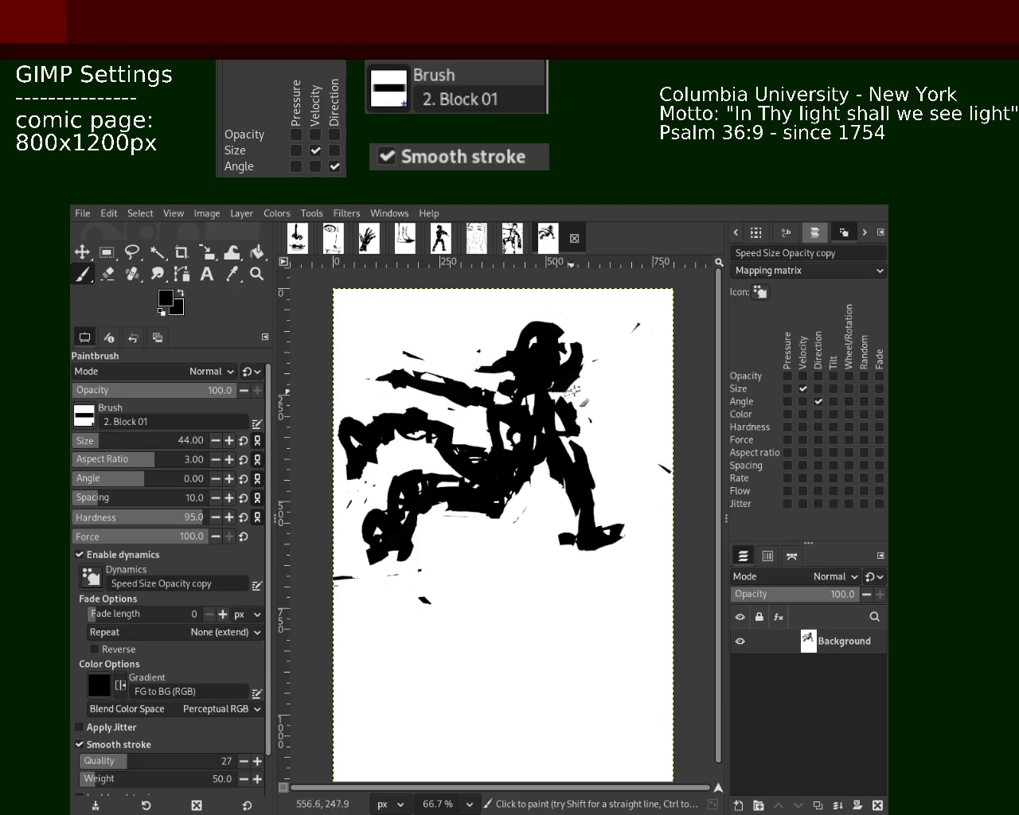
Trim part of the head with the Eraser and white paint, undoing the last stroke.
{"action": "left_click", "coordinate": [108, 273]}
{"action": "left_click_drag", "start_coordinate": [573, 325], "coordinate": [590, 401]}
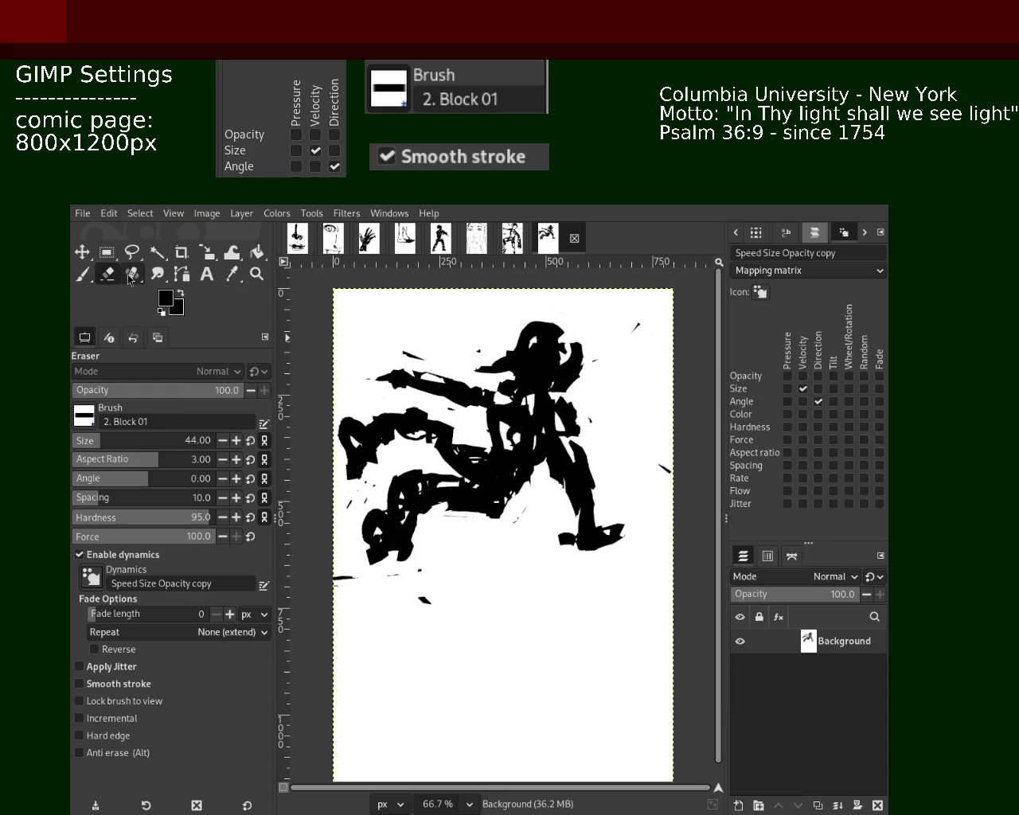
{"action": "left_click", "coordinate": [82, 273]}
{"action": "left_click", "coordinate": [635, 367], "text": "ctrl"}
{"action": "mouse_move", "coordinate": [568, 345]}
{"action": "left_mouse_down"}
{"action": "mouse_move", "coordinate": [557, 383]}
{"action": "mouse_move", "coordinate": [591, 337]}
{"action": "left_mouse_up"}
{"action": "key", "text": "ctrl+z"}
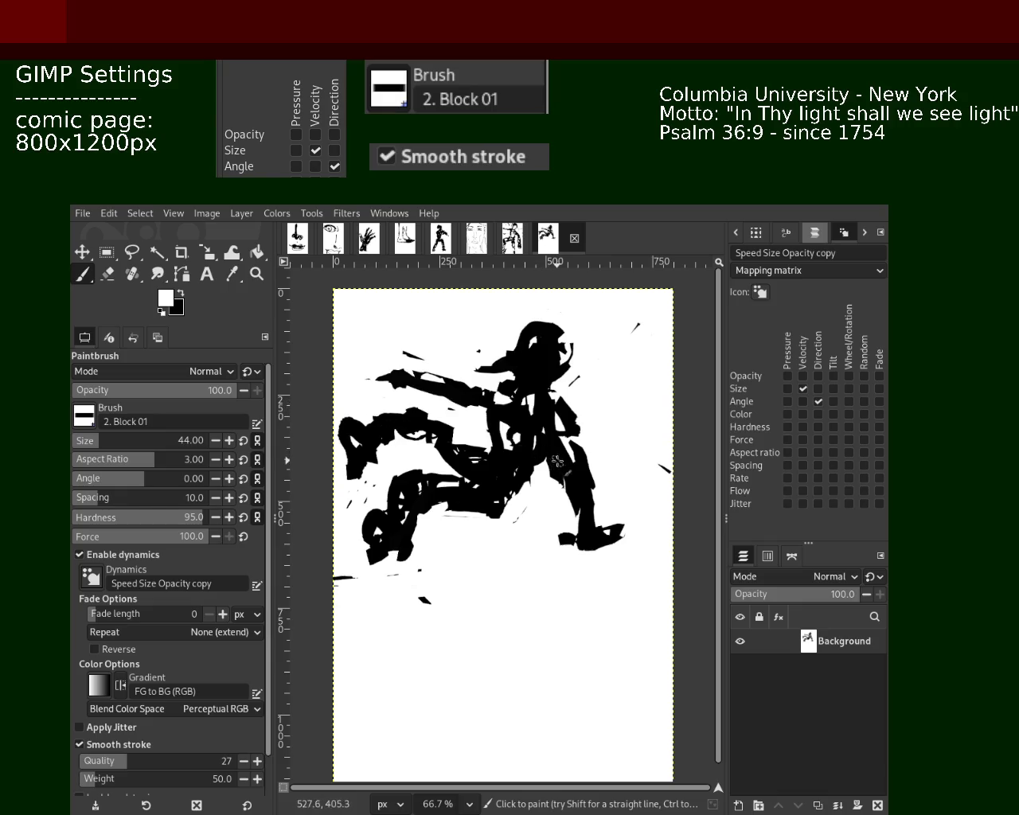
{"action": "key", "text": "ctrl"}
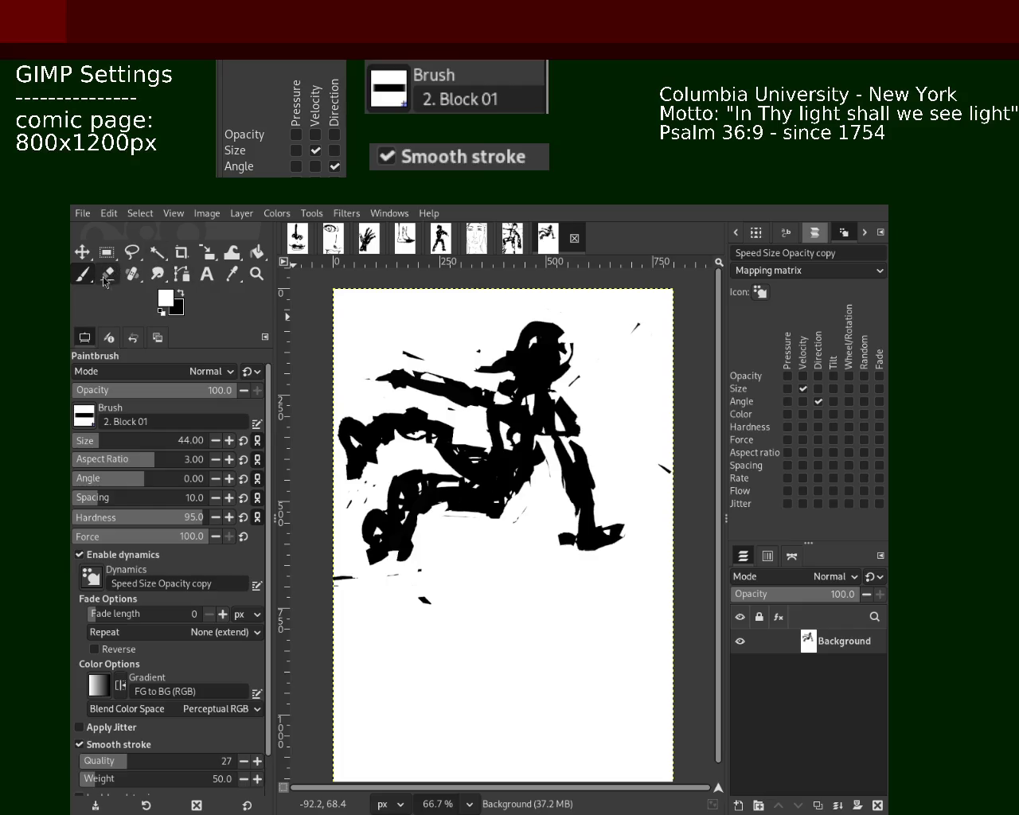
Pick black from the torso and fill the white gap down the torso and leg.
{"action": "left_click", "coordinate": [549, 440], "text": "ctrl"}
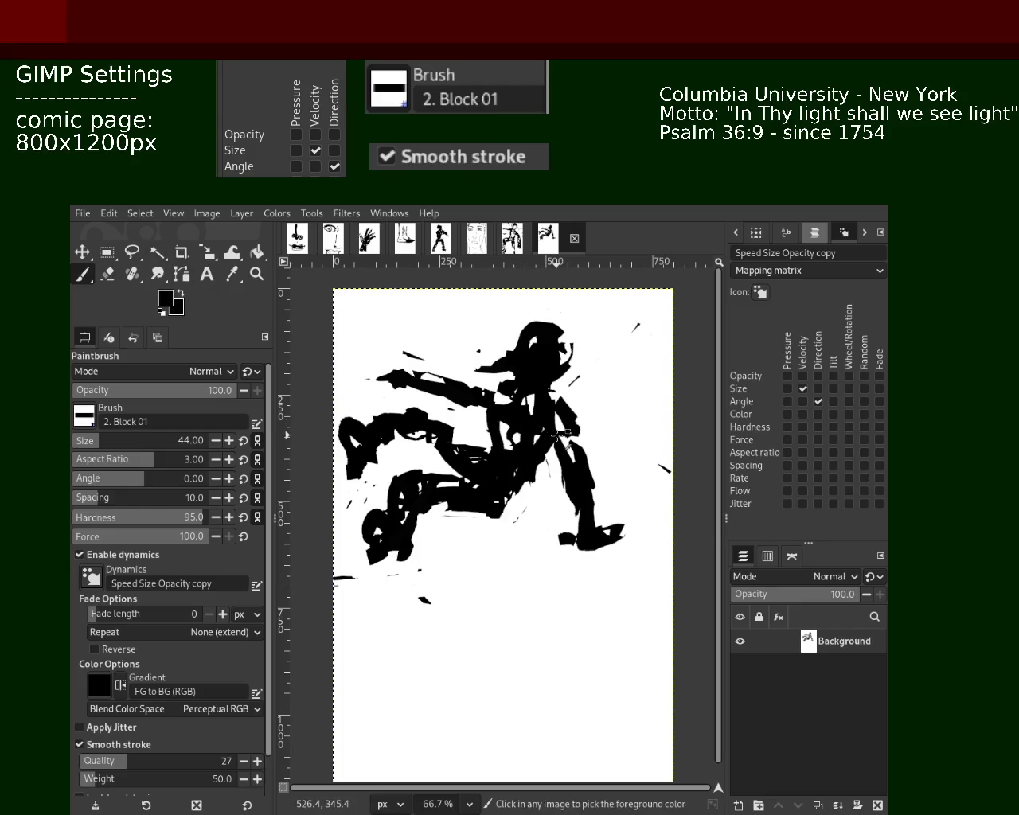
{"action": "left_click_drag", "start_coordinate": [519, 498], "coordinate": [495, 518]}
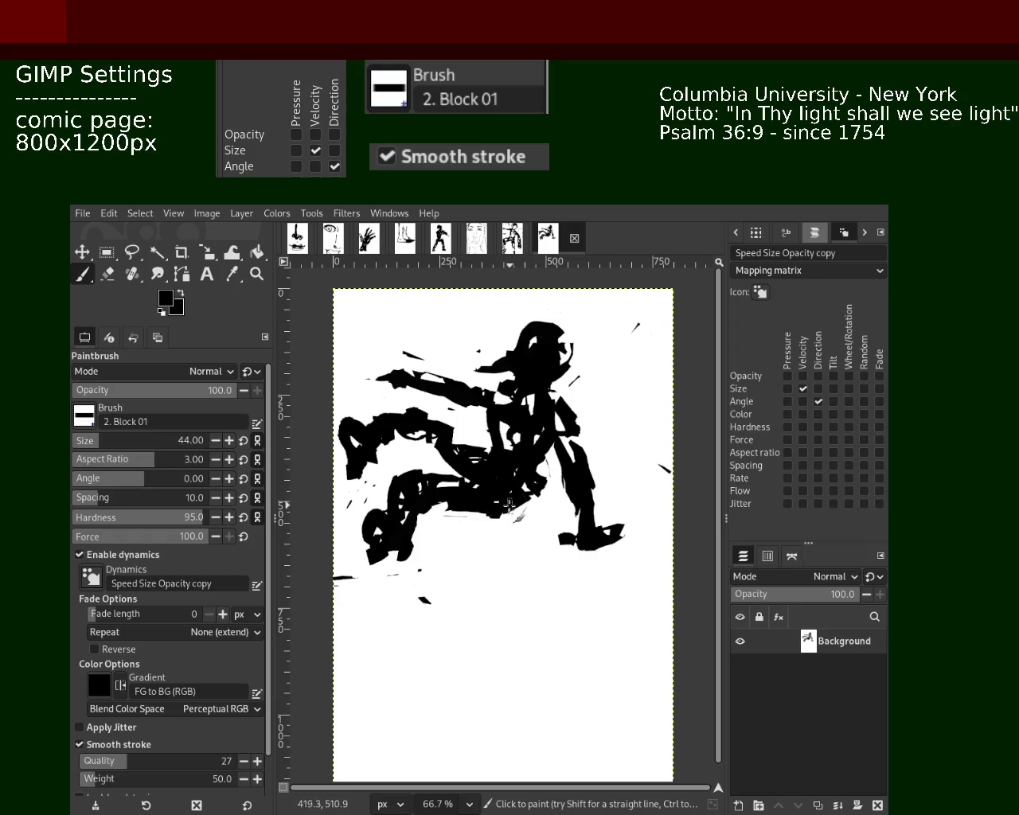
{"action": "left_click_drag", "start_coordinate": [541, 476], "coordinate": [525, 523]}
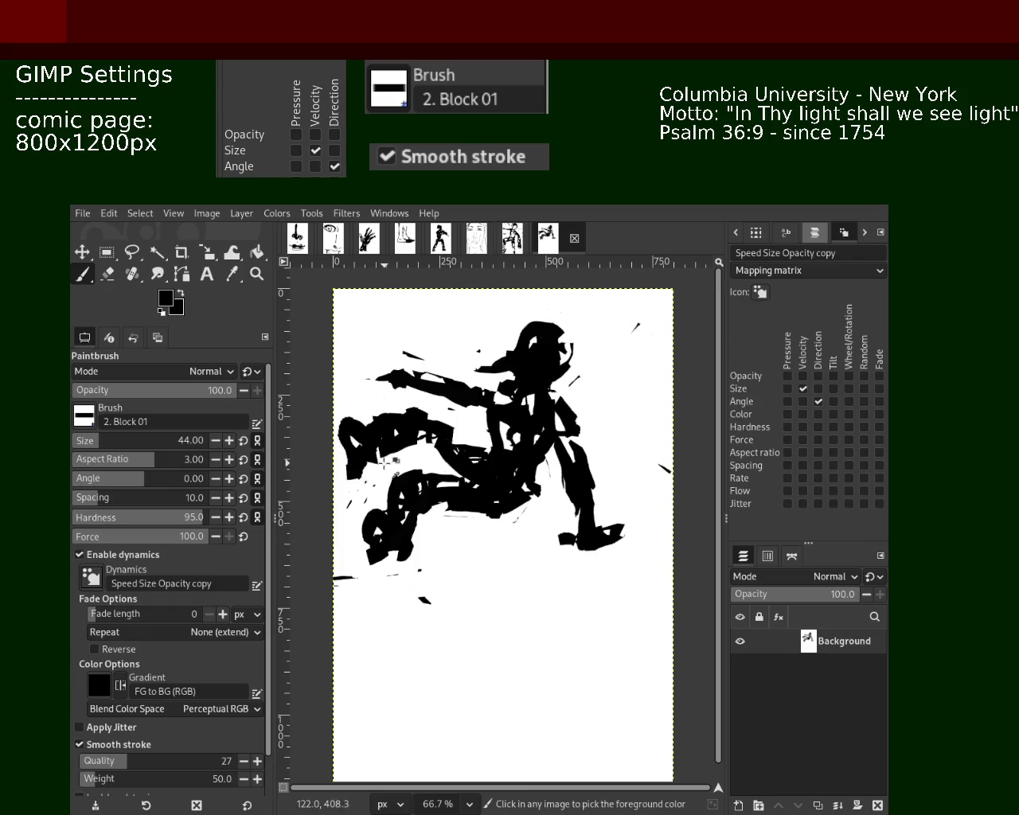
{"action": "left_click", "coordinate": [107, 274]}
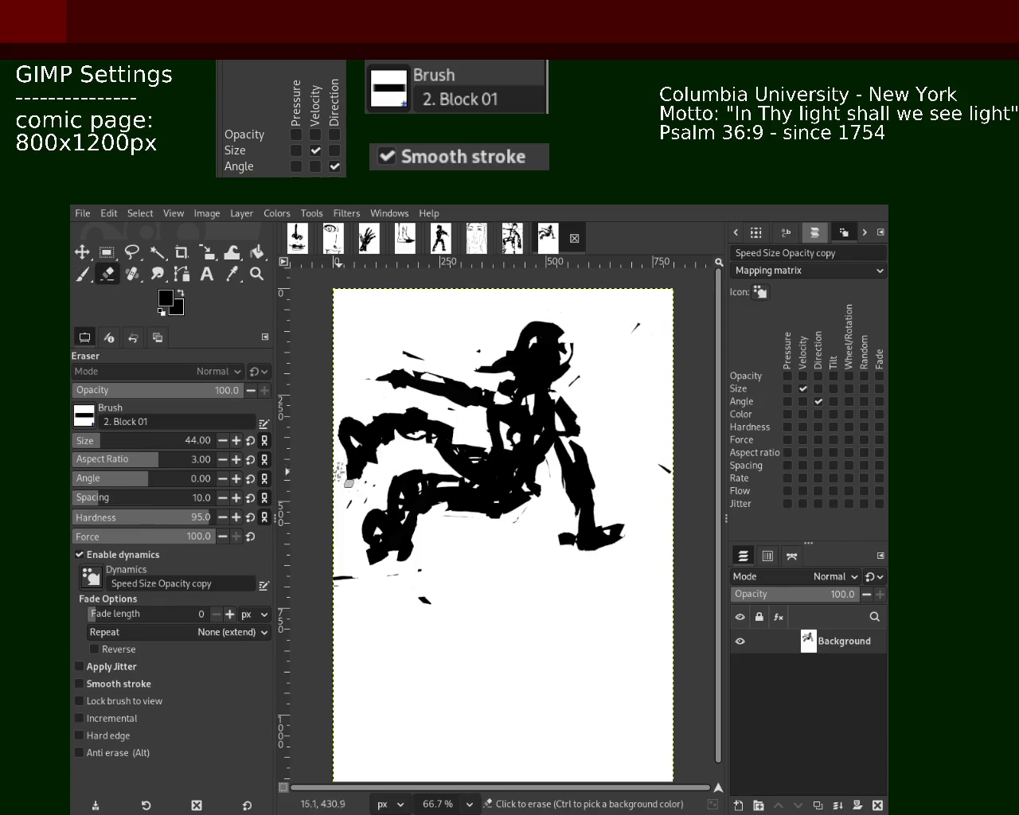
{"action": "left_click", "coordinate": [82, 273]}
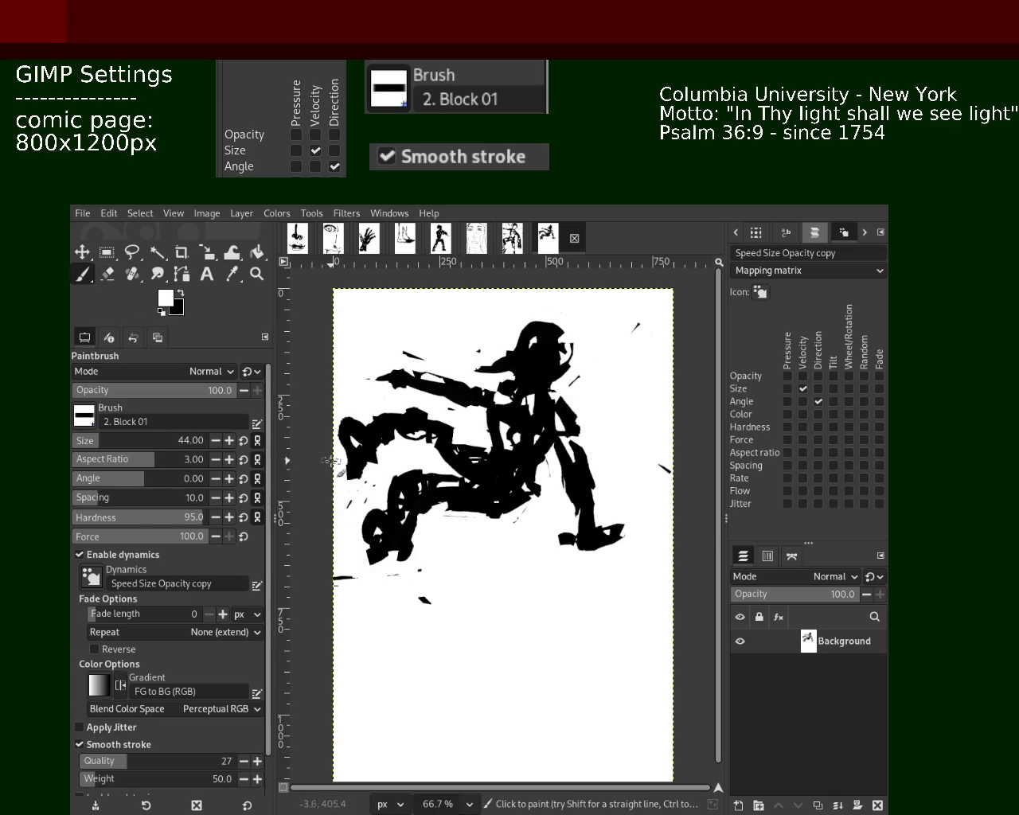
Erase part of the lower-left leg and try a foot stroke there, undoing it.
{"action": "key", "text": "shift+e"}
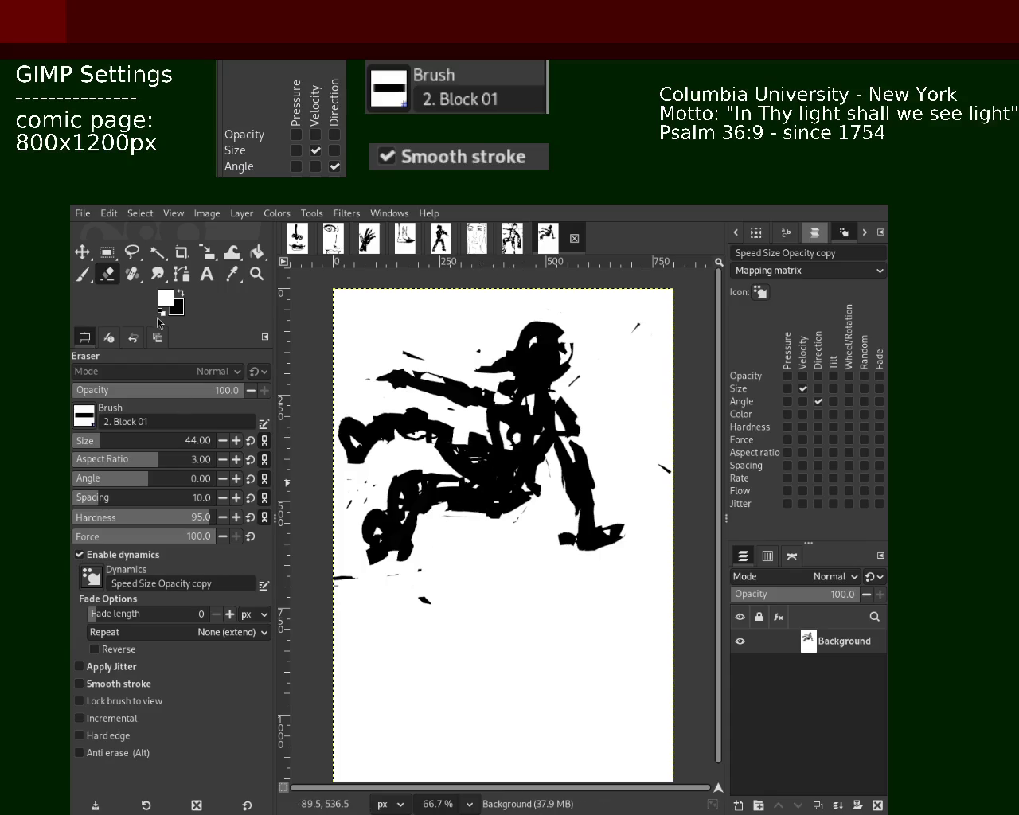
{"action": "left_click", "coordinate": [397, 568], "text": "ctrl"}
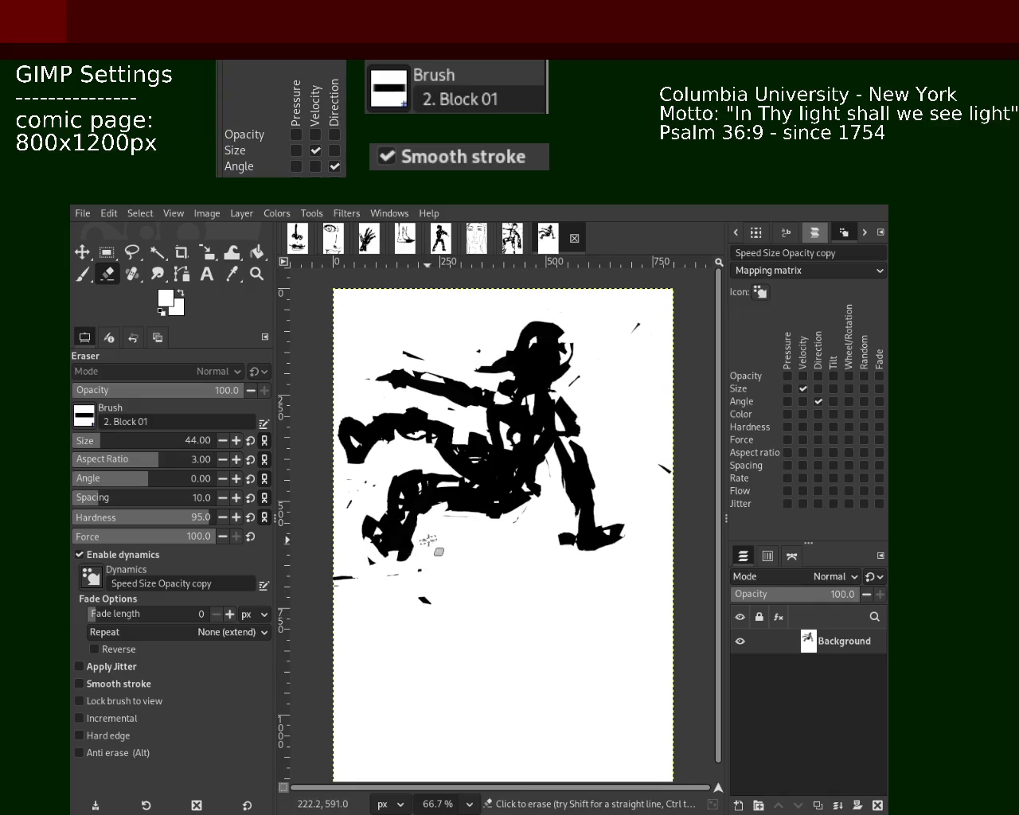
{"action": "mouse_move", "coordinate": [369, 509]}
{"action": "left_mouse_down"}
{"action": "mouse_move", "coordinate": [394, 527]}
{"action": "mouse_move", "coordinate": [363, 581]}
{"action": "left_mouse_up"}
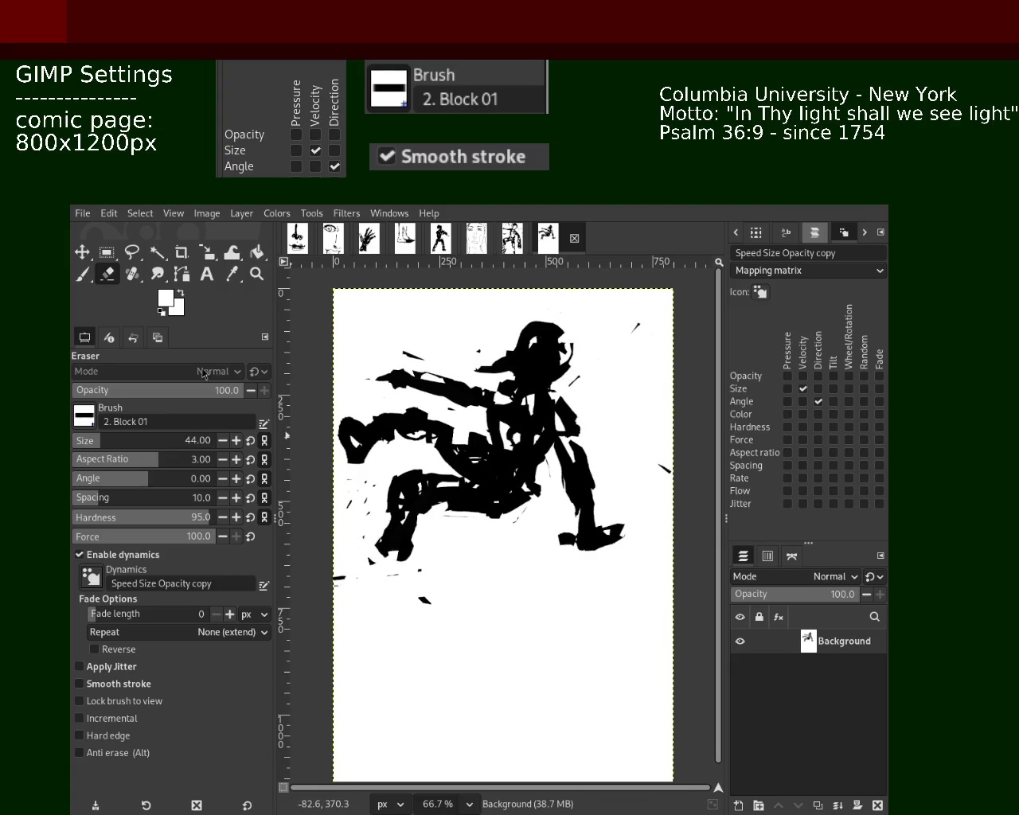
{"action": "left_click", "coordinate": [82, 274]}
{"action": "left_click", "coordinate": [386, 541], "text": "ctrl"}
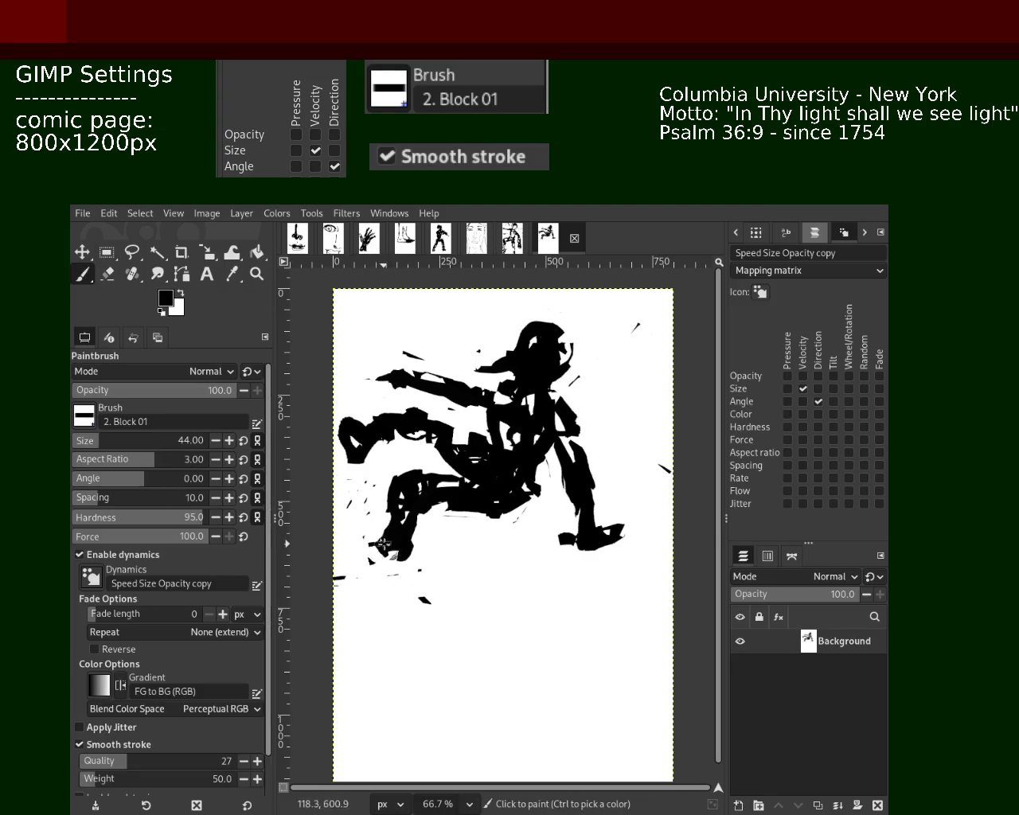
{"action": "mouse_move", "coordinate": [357, 526]}
{"action": "left_mouse_down"}
{"action": "mouse_move", "coordinate": [382, 549]}
{"action": "mouse_move", "coordinate": [401, 598]}
{"action": "left_mouse_up"}
{"action": "key", "text": "ctrl+z"}
Repaint the lower-left leg and foot reaching down-left over several undone attempts.
{"action": "key", "text": "ctrl+z"}
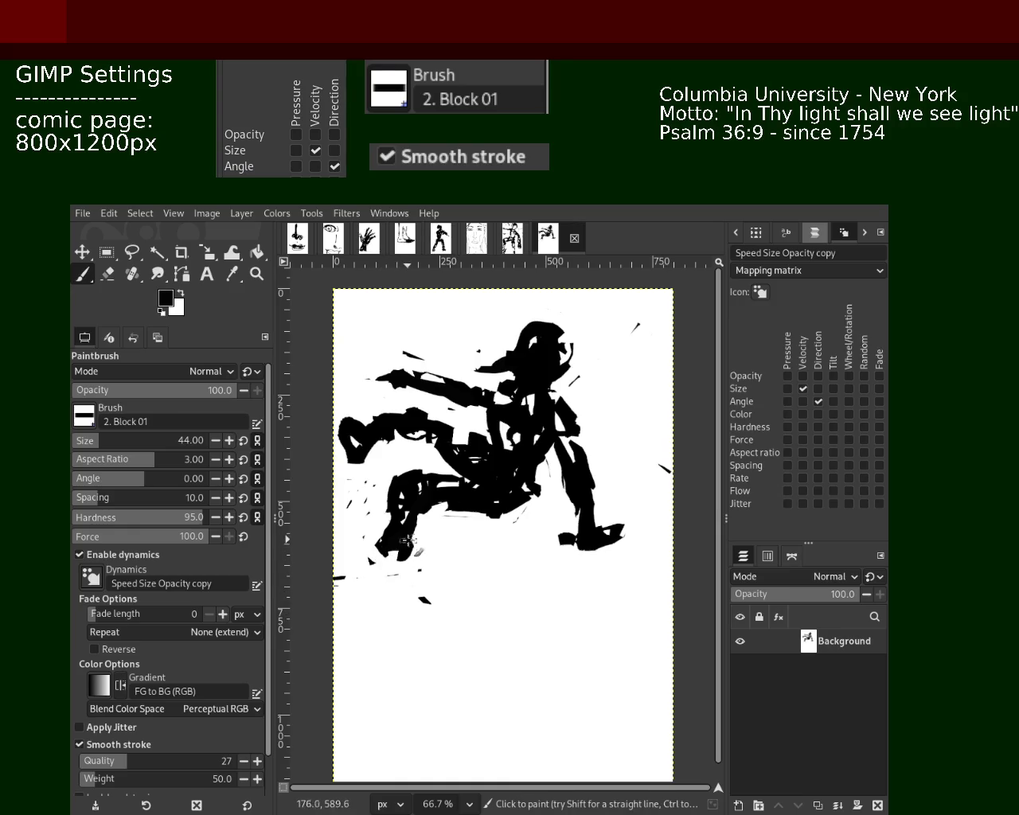
{"action": "left_click_drag", "start_coordinate": [422, 539], "coordinate": [386, 620]}
{"action": "left_click_drag", "start_coordinate": [382, 550], "coordinate": [370, 601]}
{"action": "key", "text": "ctrl+z"}
{"action": "mouse_move", "coordinate": [388, 544]}
{"action": "left_mouse_down"}
{"action": "mouse_move", "coordinate": [379, 609]}
{"action": "mouse_move", "coordinate": [354, 620]}
{"action": "left_mouse_up"}
{"action": "key", "text": "ctrl+z"}
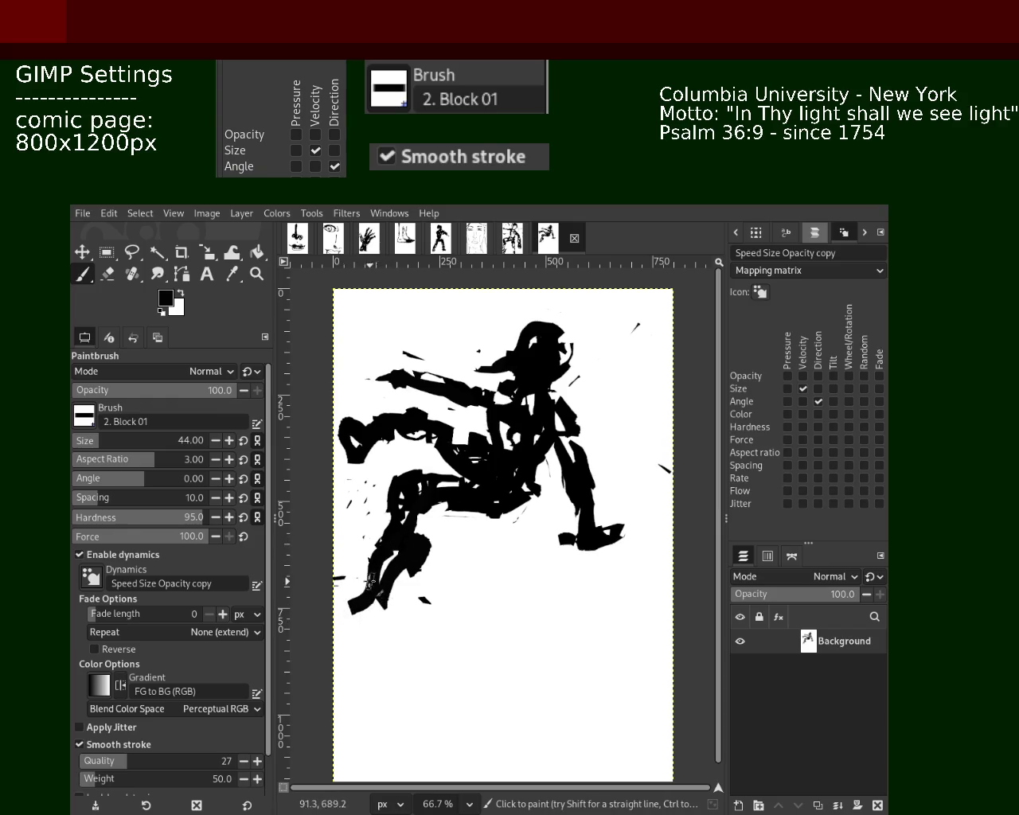
{"action": "key", "text": "ctrl+z"}
{"action": "left_click_drag", "start_coordinate": [375, 566], "coordinate": [359, 578]}
{"action": "key", "text": "ctrl+z"}
{"action": "left_click_drag", "start_coordinate": [413, 549], "coordinate": [374, 613]}
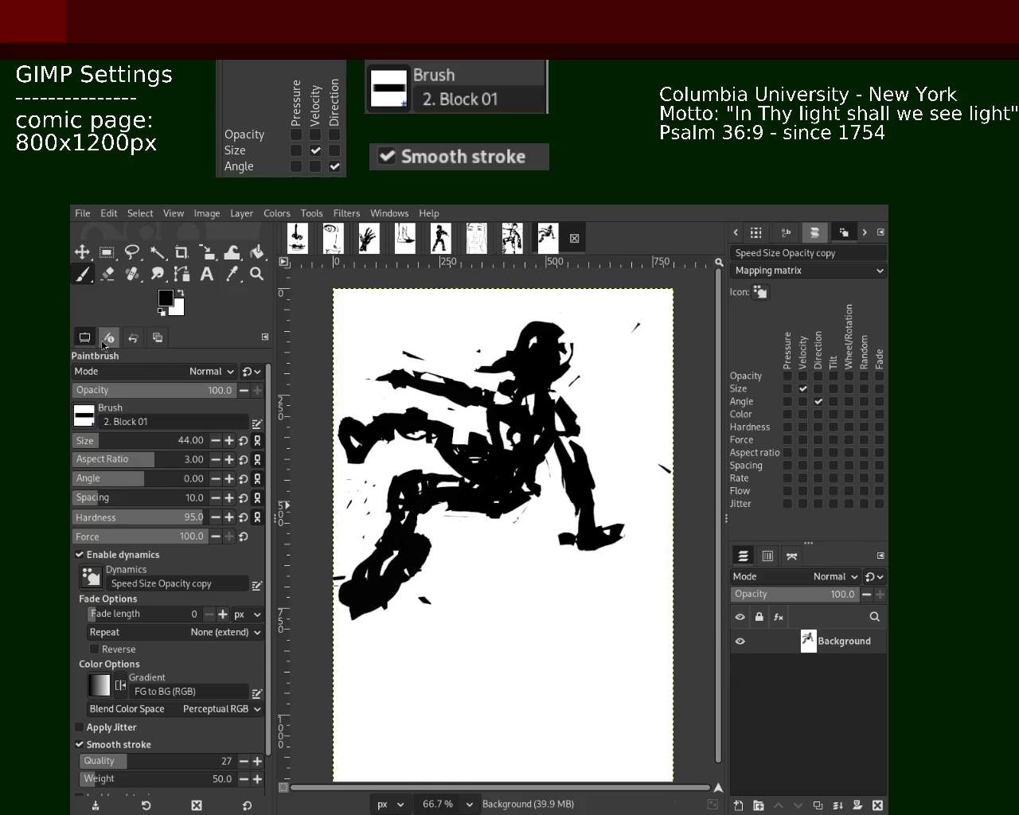
Test erasing a leg patch, undo it, and save the page.
{"action": "left_click", "coordinate": [107, 274]}
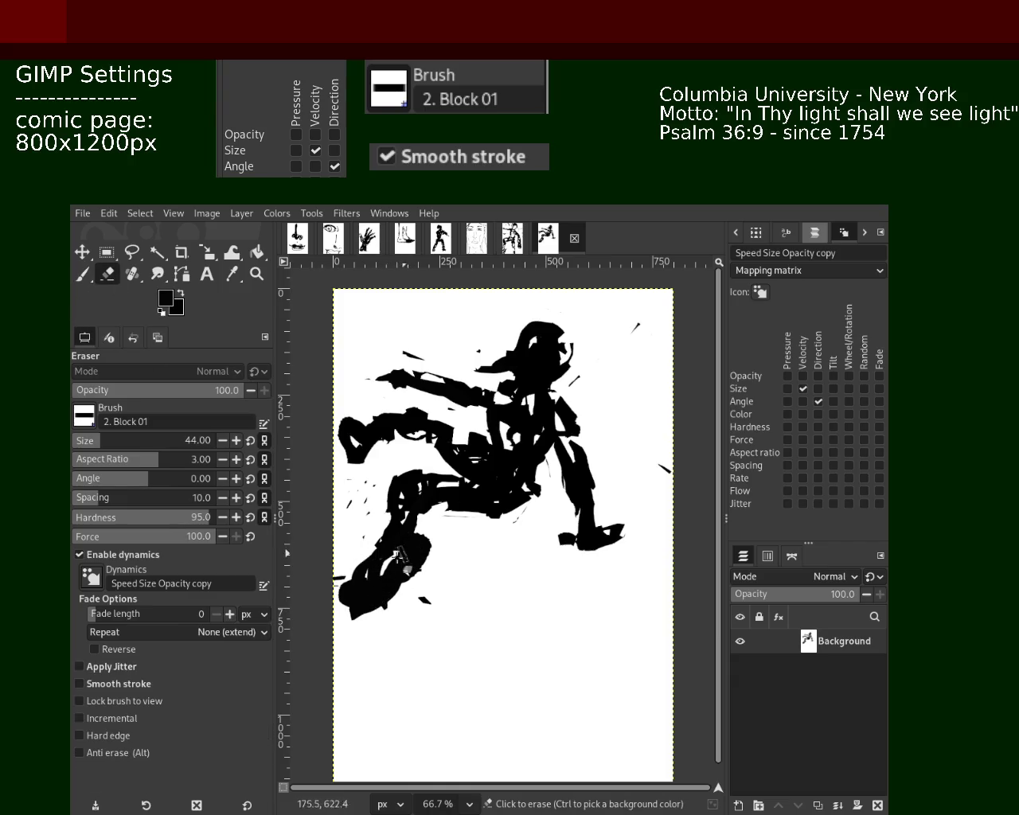
{"action": "left_click_drag", "start_coordinate": [371, 589], "coordinate": [393, 564]}
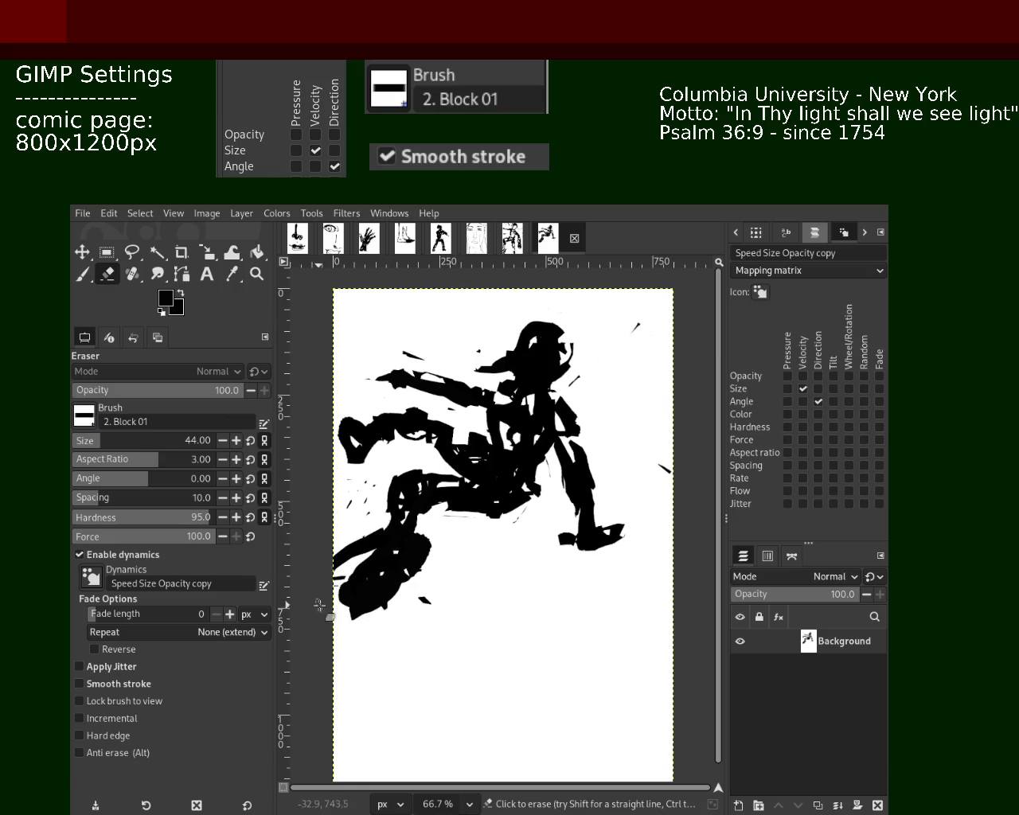
{"action": "key", "text": "ctrl+z"}
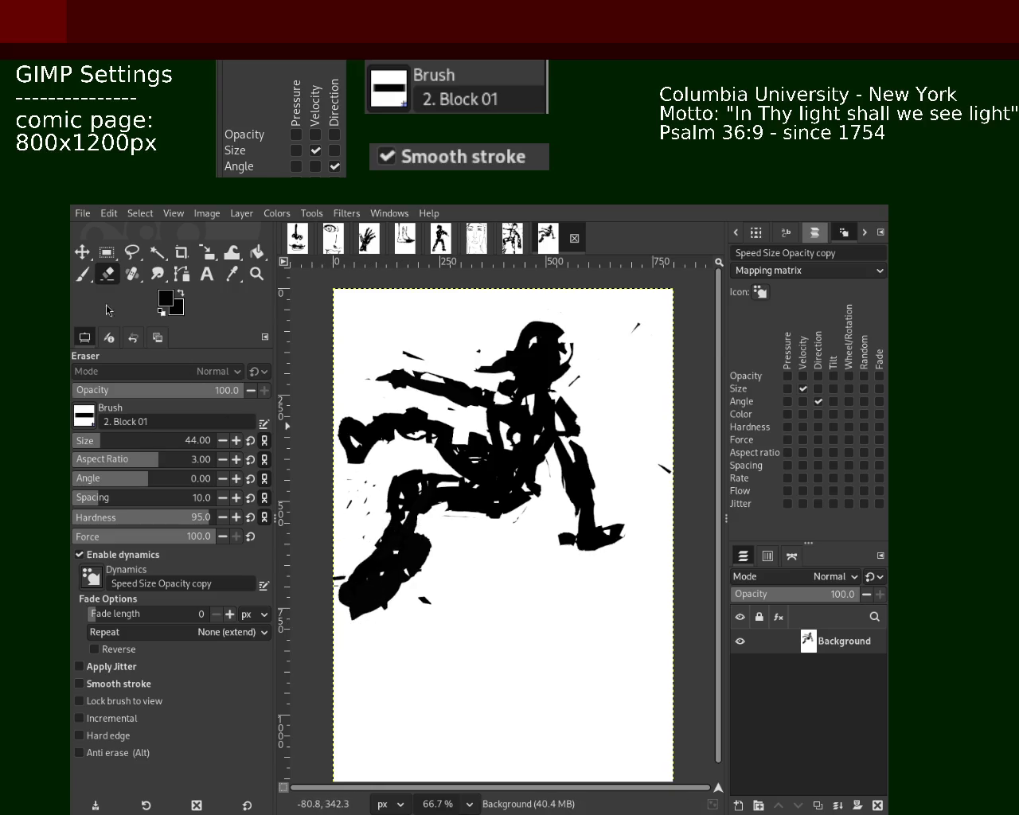
{"action": "left_click", "coordinate": [83, 274]}
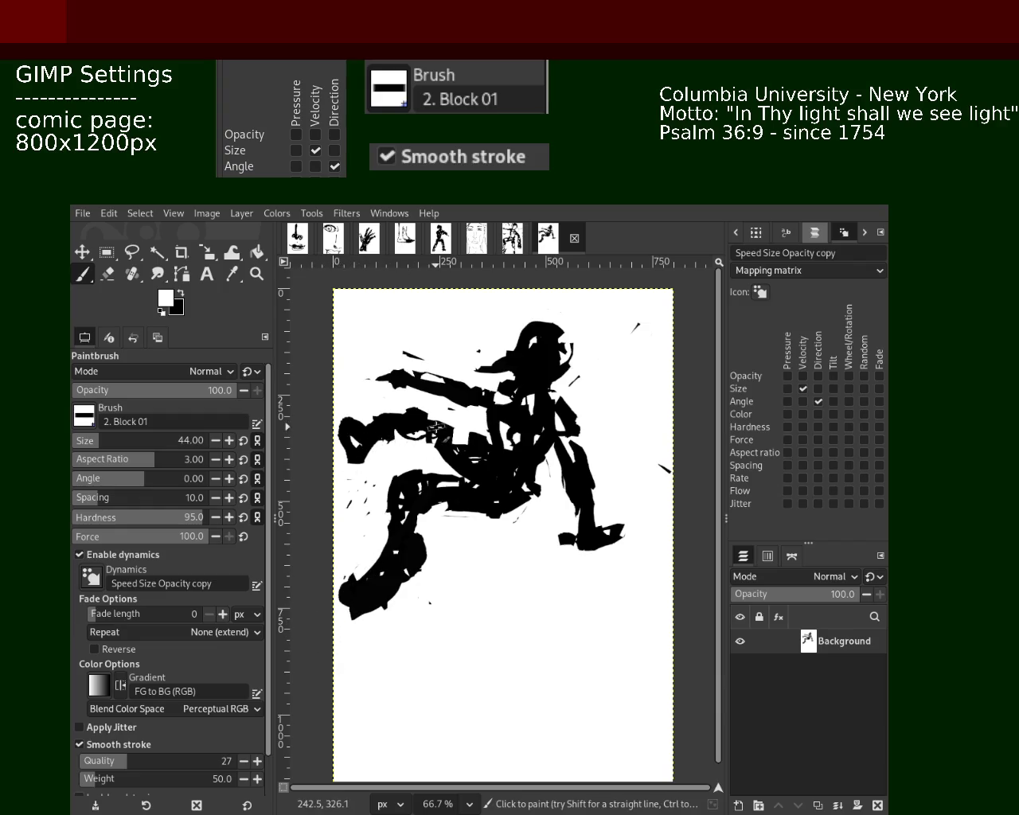
{"action": "key", "text": "ctrl+s"}
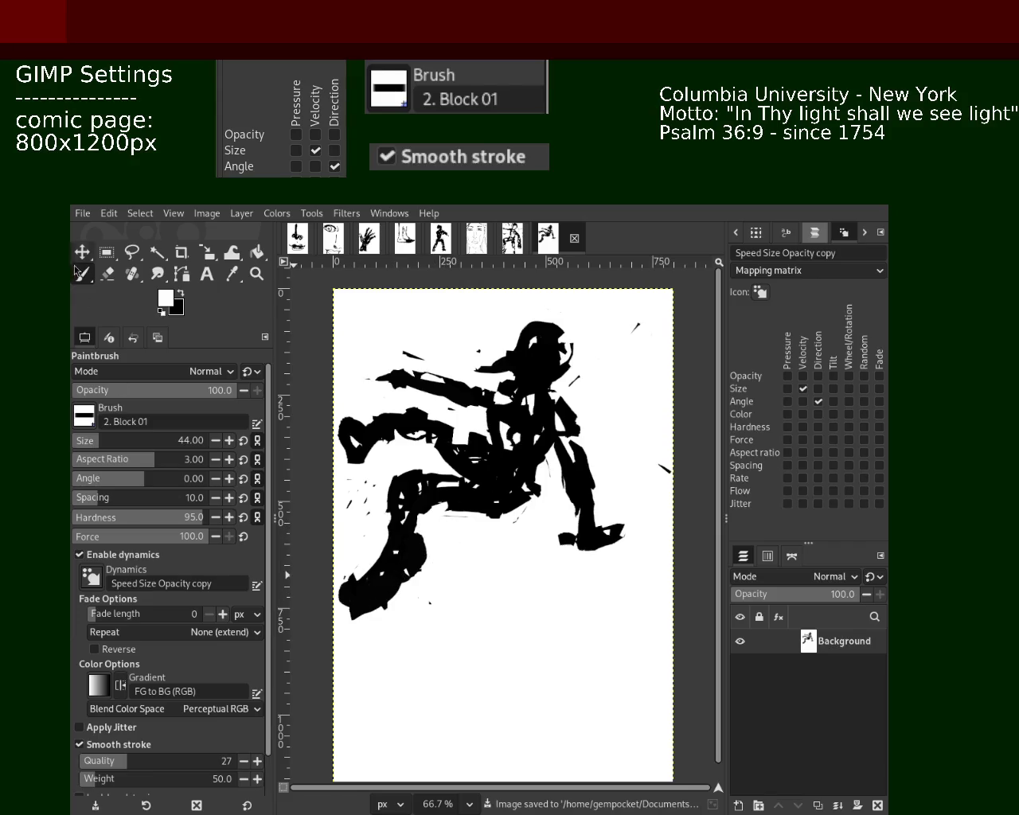
{"action": "left_click", "coordinate": [408, 566], "text": "ctrl"}
Scribble black into the lower-left leg loop, undoing and repainting strokes.
{"action": "mouse_move", "coordinate": [351, 621]}
{"action": "left_mouse_down"}
{"action": "mouse_move", "coordinate": [442, 529]}
{"action": "mouse_move", "coordinate": [341, 583]}
{"action": "left_mouse_up"}
{"action": "mouse_move", "coordinate": [426, 562]}
{"action": "left_mouse_down"}
{"action": "mouse_move", "coordinate": [445, 505]}
{"action": "mouse_move", "coordinate": [430, 548]}
{"action": "mouse_move", "coordinate": [441, 504]}
{"action": "mouse_move", "coordinate": [430, 494]}
{"action": "left_mouse_up"}
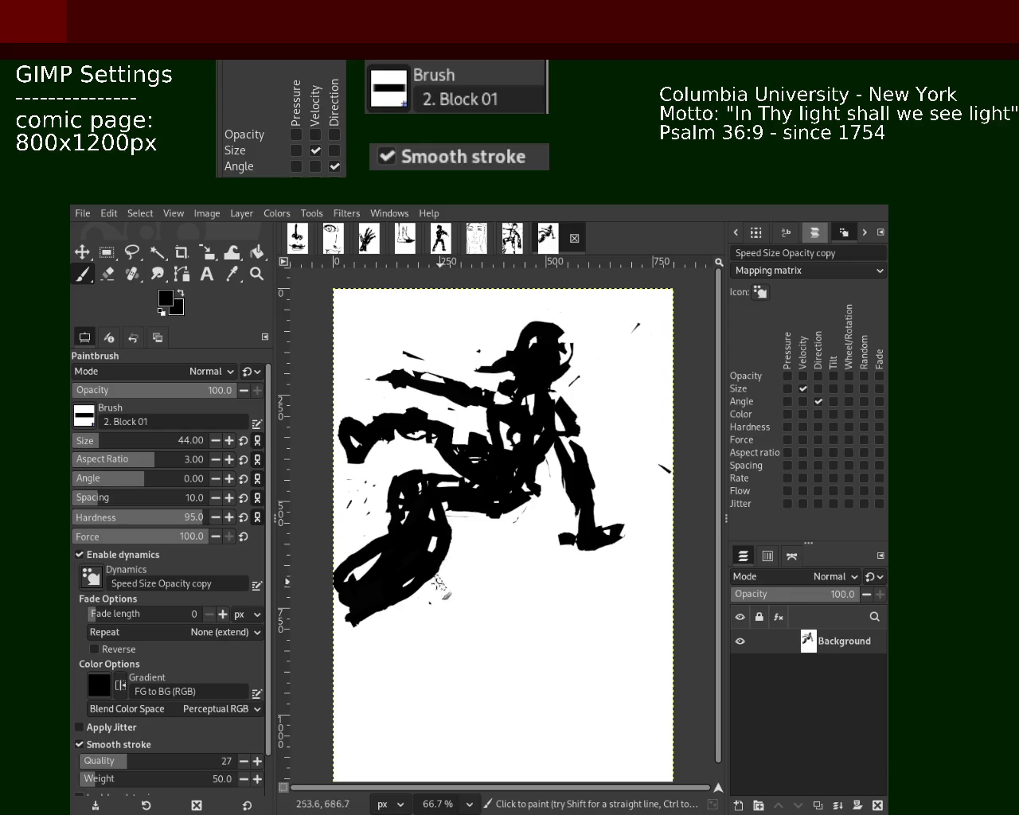
{"action": "key", "text": "ctrl+z"}
{"action": "key", "text": "ctrl+z"}
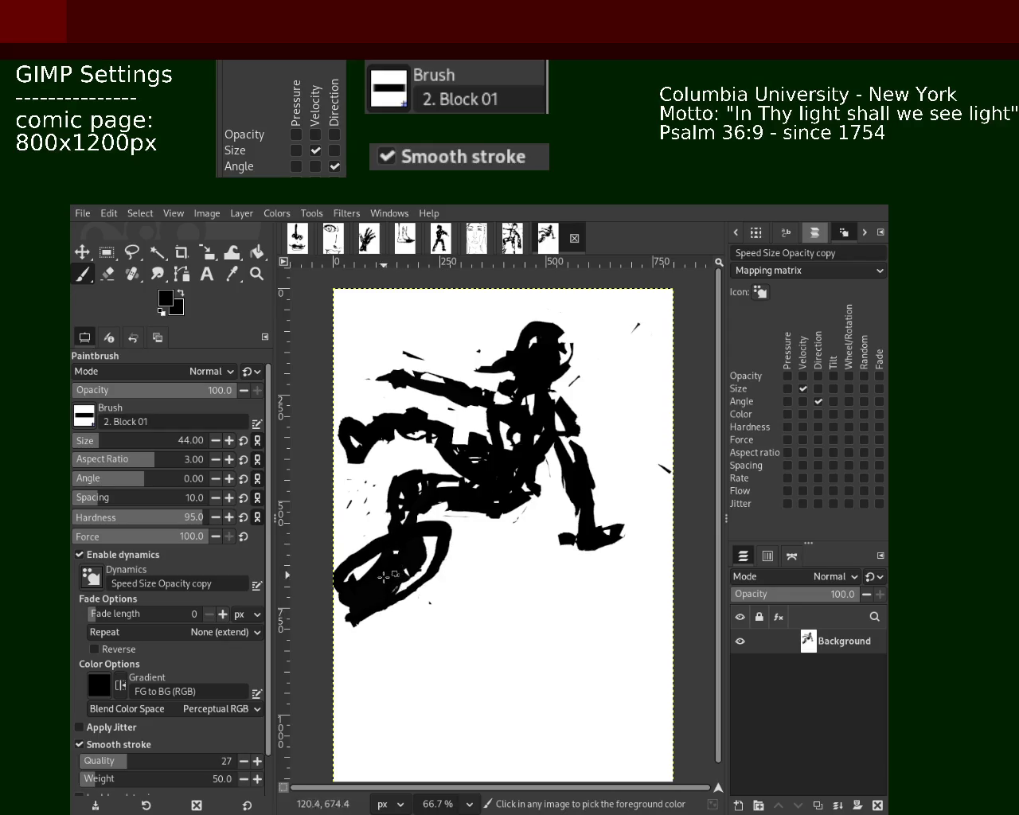
{"action": "key", "text": "ctrl+z"}
{"action": "mouse_move", "coordinate": [374, 601]}
{"action": "left_mouse_down"}
{"action": "mouse_move", "coordinate": [398, 555]}
{"action": "mouse_move", "coordinate": [446, 557]}
{"action": "left_mouse_up"}
{"action": "key", "text": "ctrl+z"}
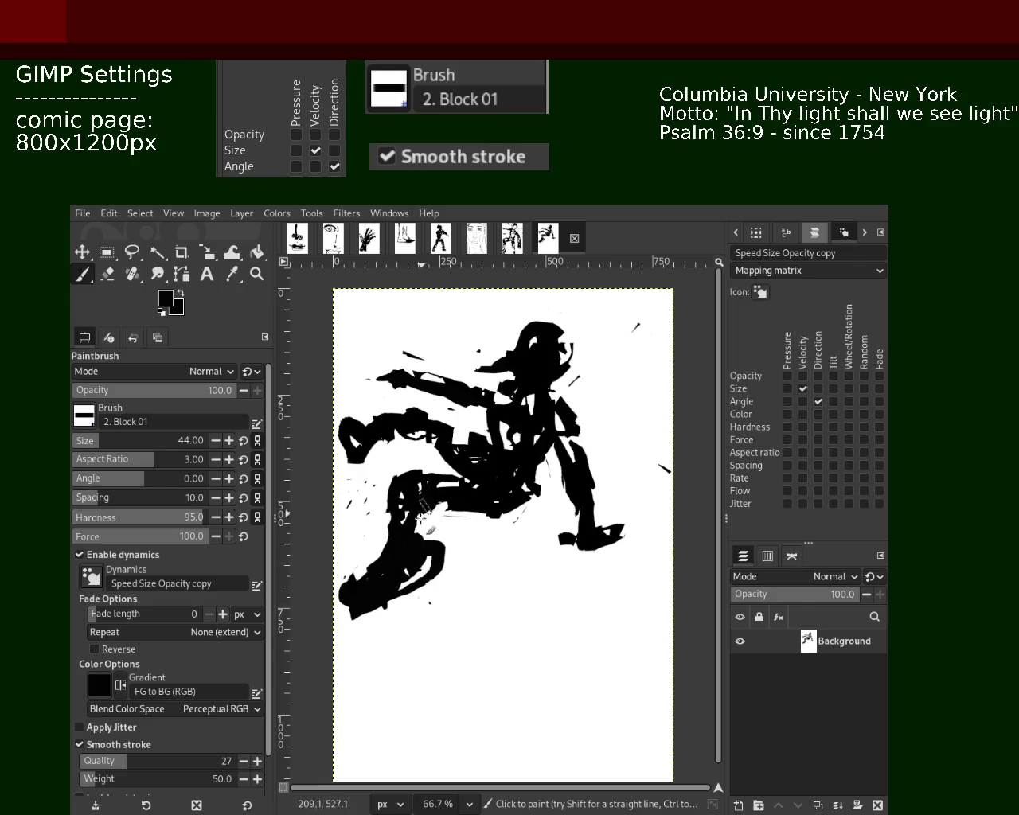
{"action": "mouse_move", "coordinate": [426, 505]}
{"action": "left_mouse_down"}
{"action": "mouse_move", "coordinate": [391, 532]}
{"action": "mouse_move", "coordinate": [397, 578]}
{"action": "left_mouse_up"}
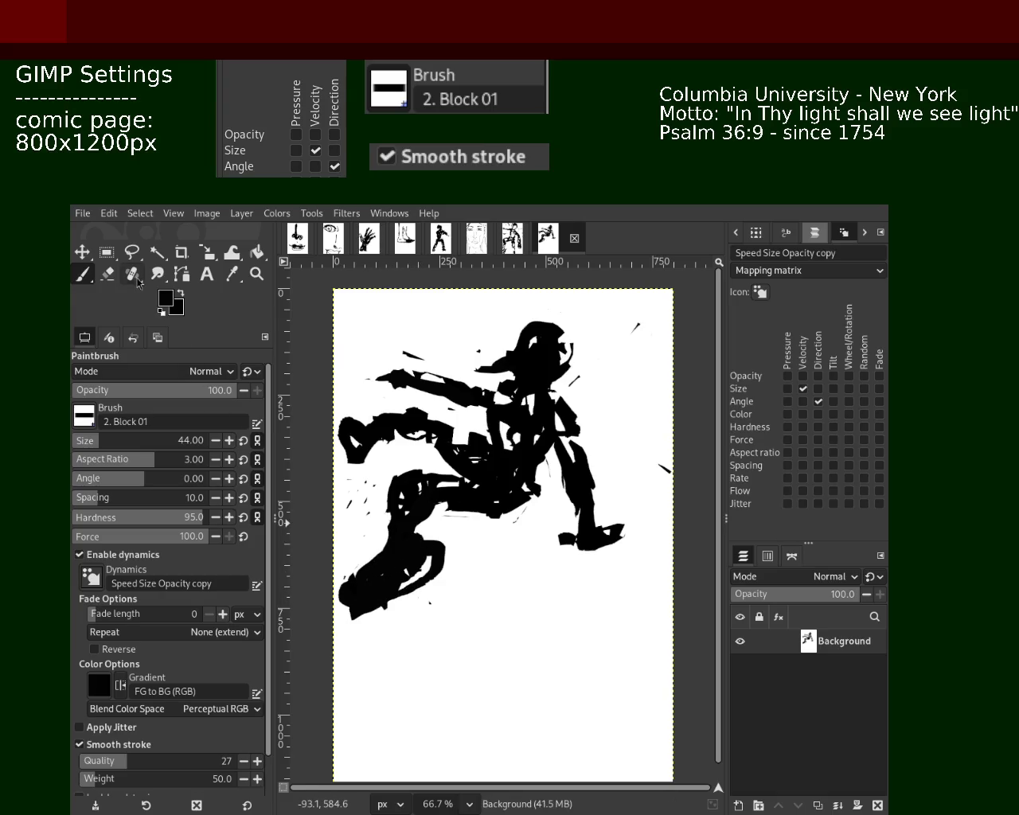
Cut white into the curved mark and leg tip, undo the last cut, and save.
{"action": "left_click", "coordinate": [107, 274]}
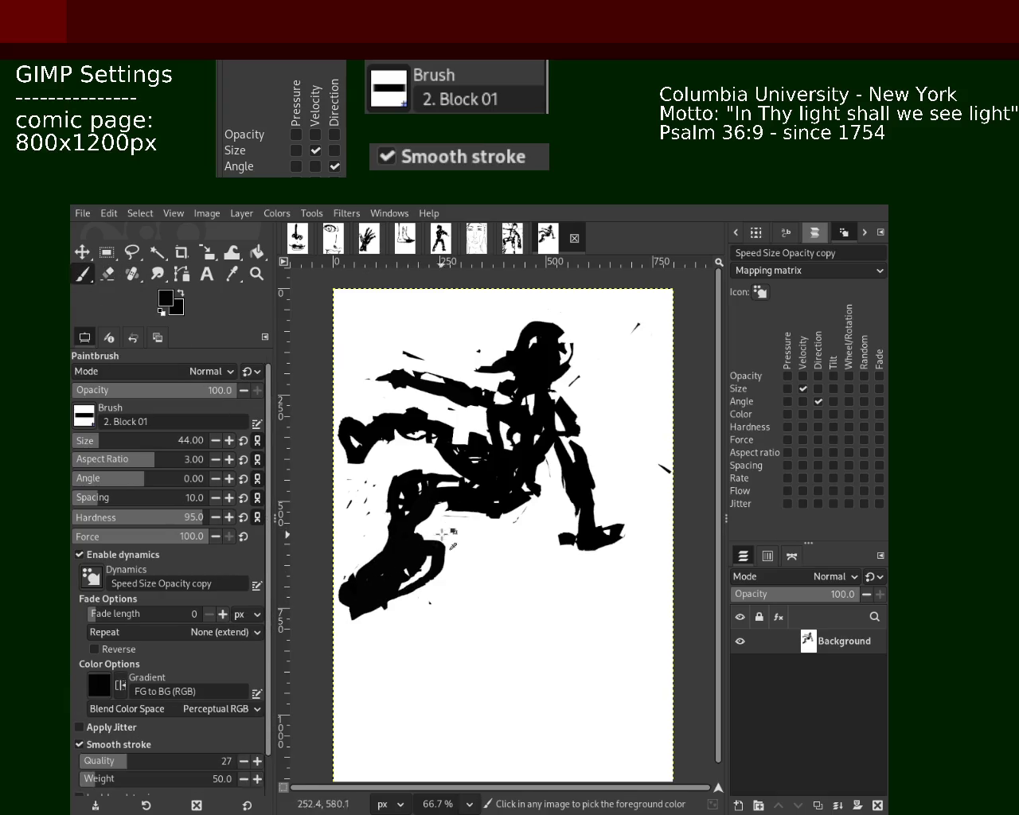
{"action": "key", "text": "x"}
{"action": "left_click_drag", "start_coordinate": [439, 553], "coordinate": [432, 593]}
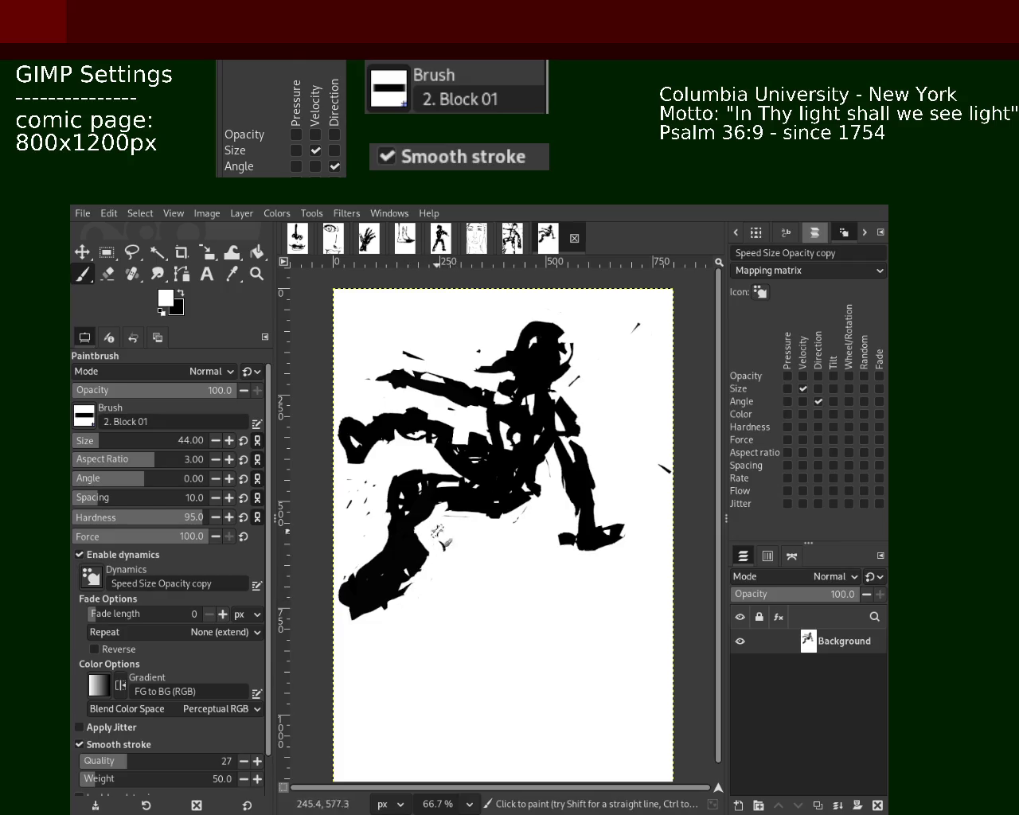
{"action": "left_click_drag", "start_coordinate": [374, 559], "coordinate": [319, 626]}
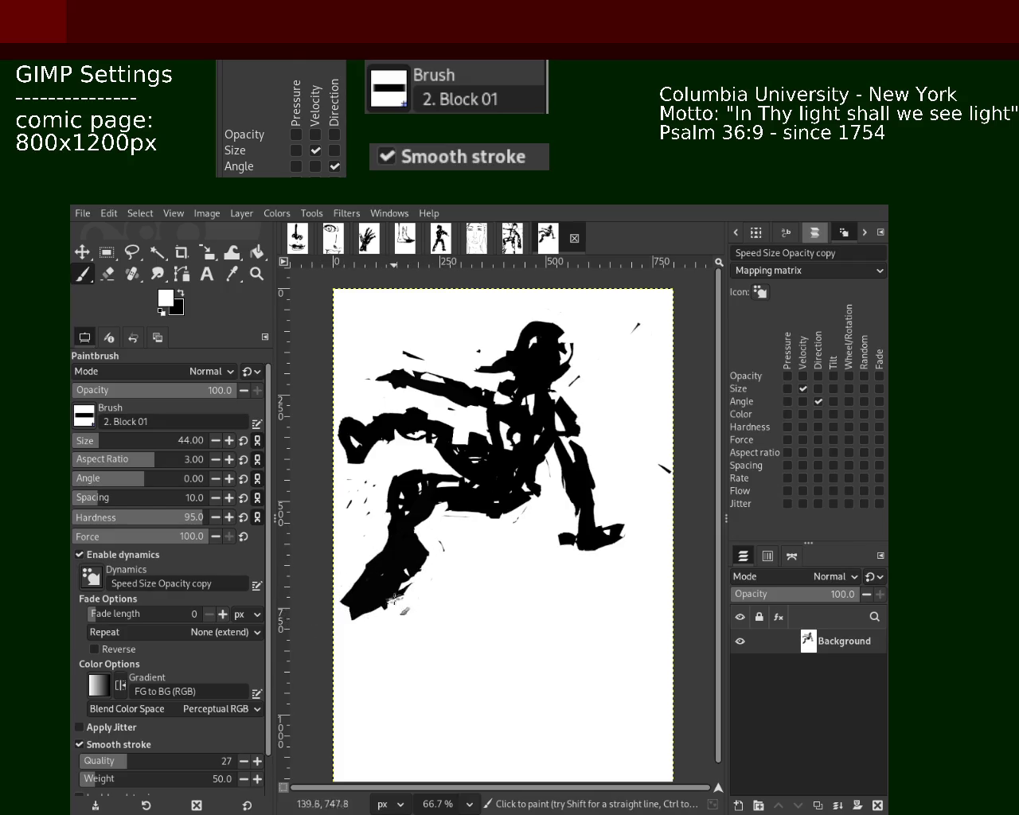
{"action": "left_click_drag", "start_coordinate": [393, 597], "coordinate": [393, 627]}
{"action": "key", "text": "ctrl+z"}
{"action": "key", "text": "ctrl+z"}
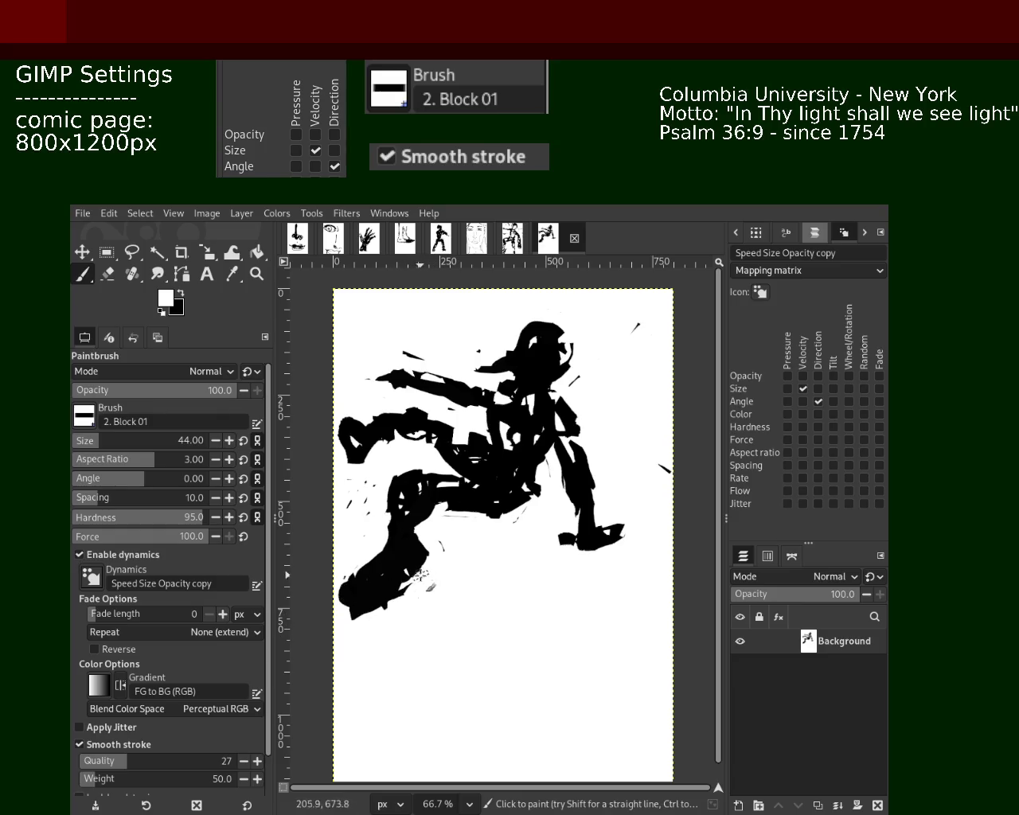
{"action": "key", "text": "ctrl+s"}
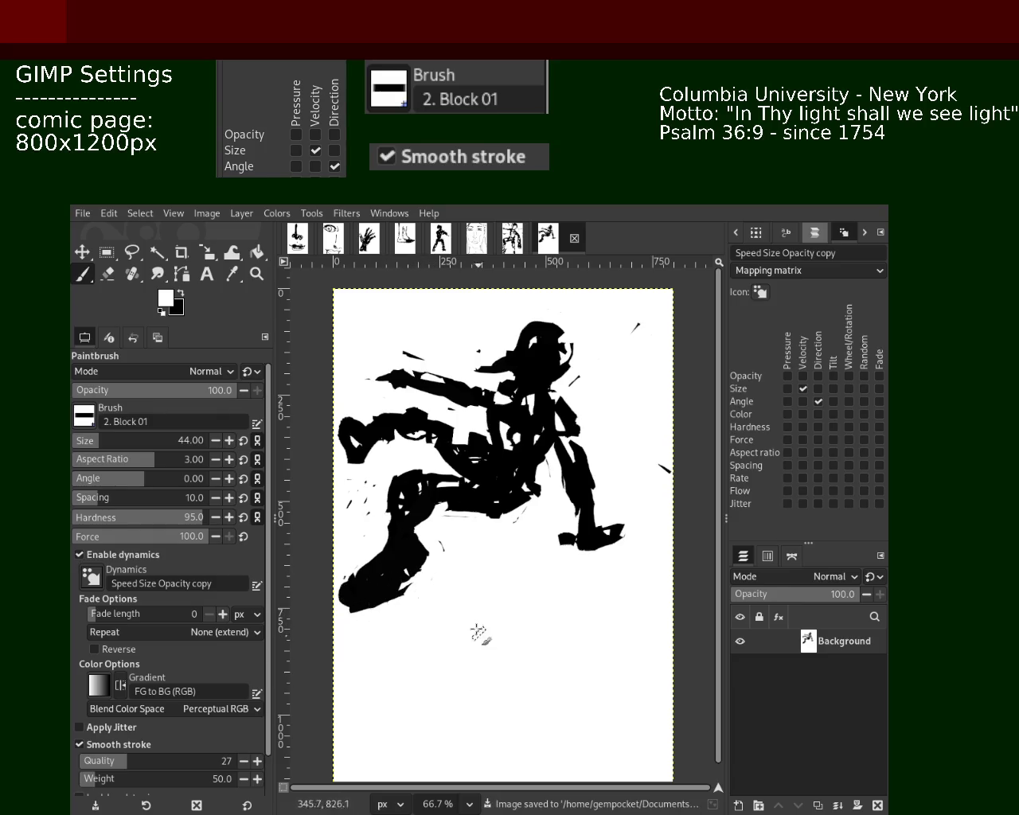
{"action": "left_click", "coordinate": [107, 274]}
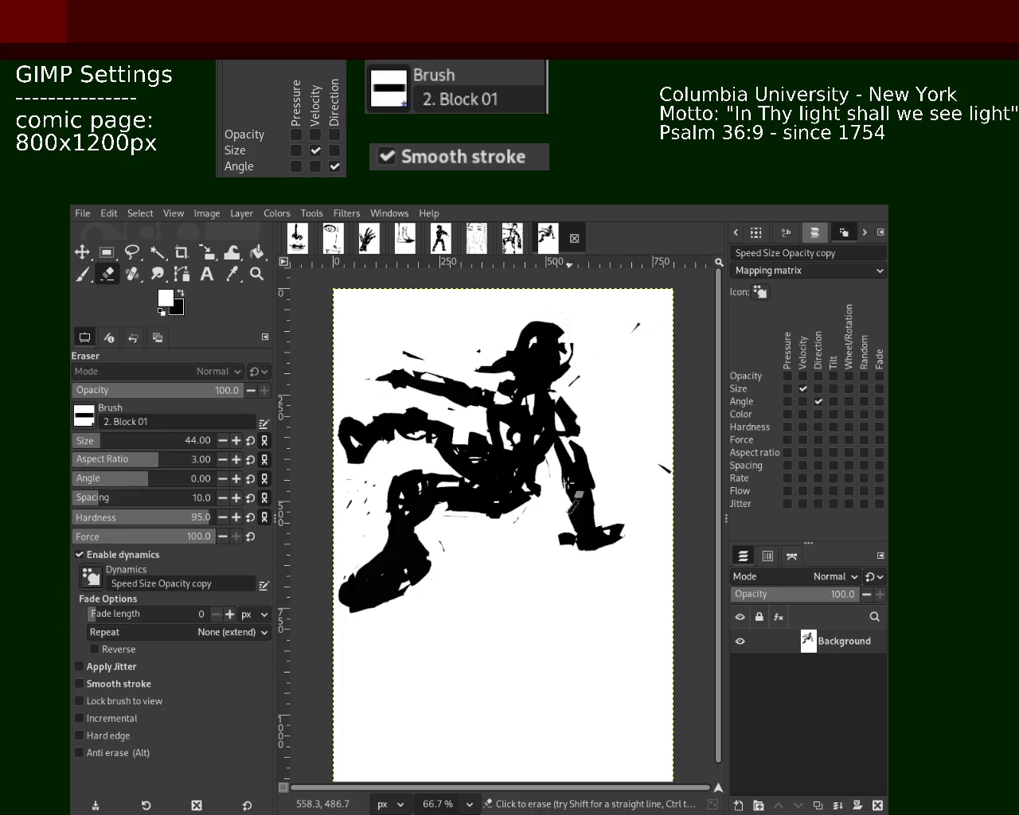
Thicken the right leg and foot in black and cover the small white patch.
{"action": "mouse_move", "coordinate": [596, 486]}
{"action": "left_mouse_down"}
{"action": "mouse_move", "coordinate": [598, 566]}
{"action": "mouse_move", "coordinate": [552, 560]}
{"action": "mouse_move", "coordinate": [593, 567]}
{"action": "mouse_move", "coordinate": [587, 556]}
{"action": "mouse_move", "coordinate": [623, 552]}
{"action": "mouse_move", "coordinate": [571, 533]}
{"action": "mouse_move", "coordinate": [589, 550]}
{"action": "left_mouse_up"}
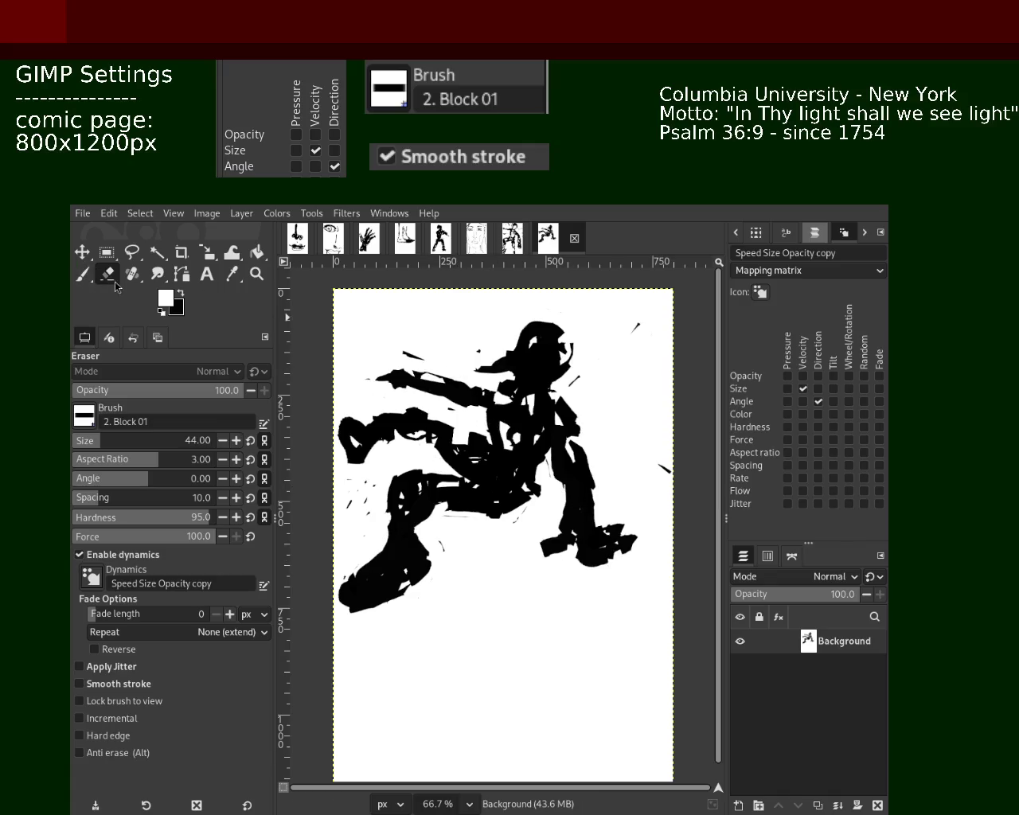
{"action": "left_click", "coordinate": [82, 274]}
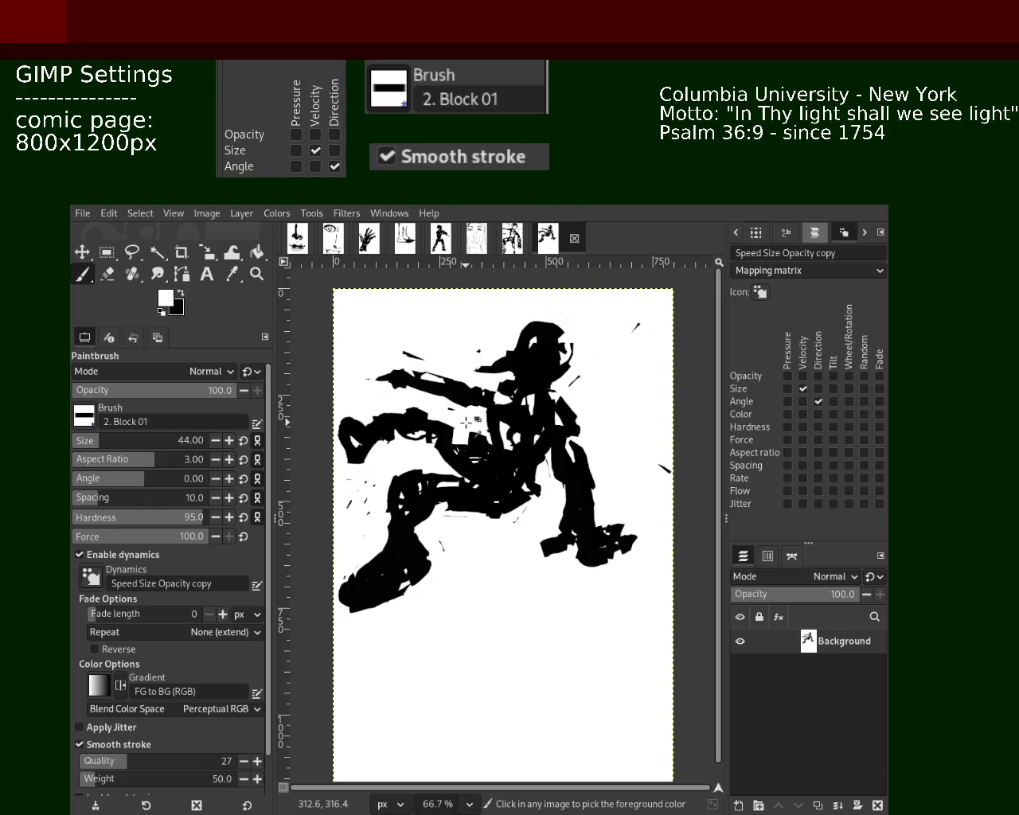
{"action": "left_click_drag", "start_coordinate": [475, 422], "coordinate": [478, 409]}
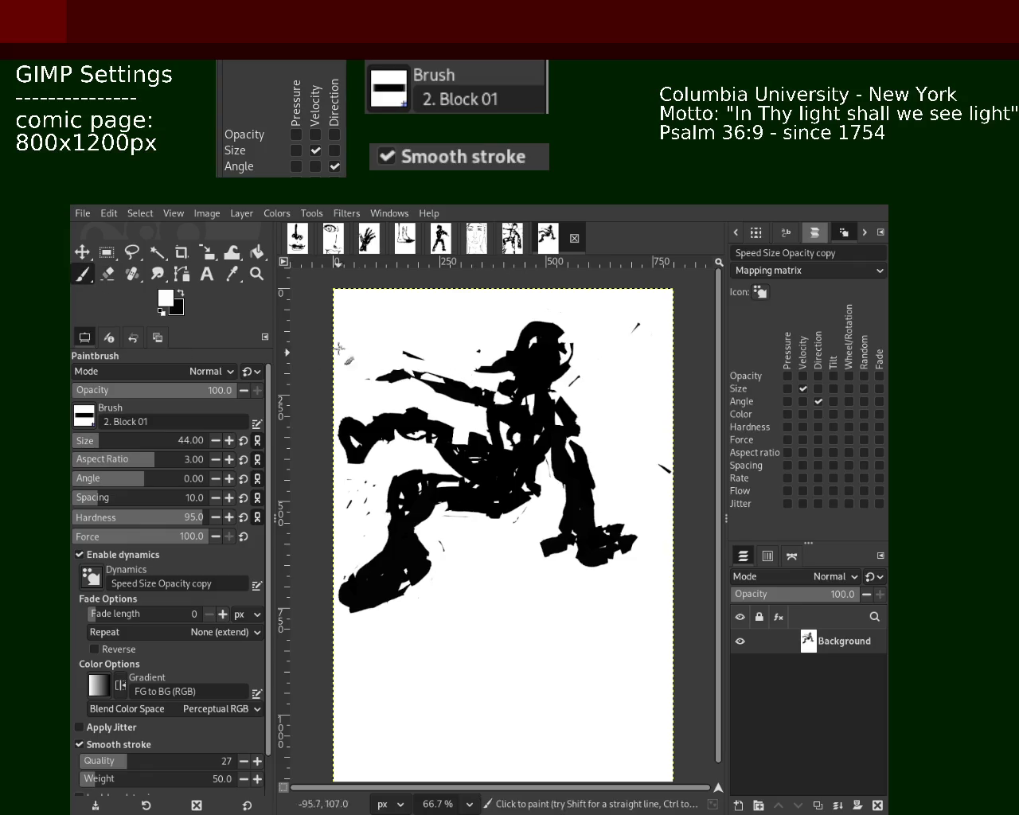
{"action": "left_click", "coordinate": [132, 274]}
Try healing, then paint white strokes over the torso and refill its gap in black.
{"action": "left_click", "coordinate": [523, 393]}
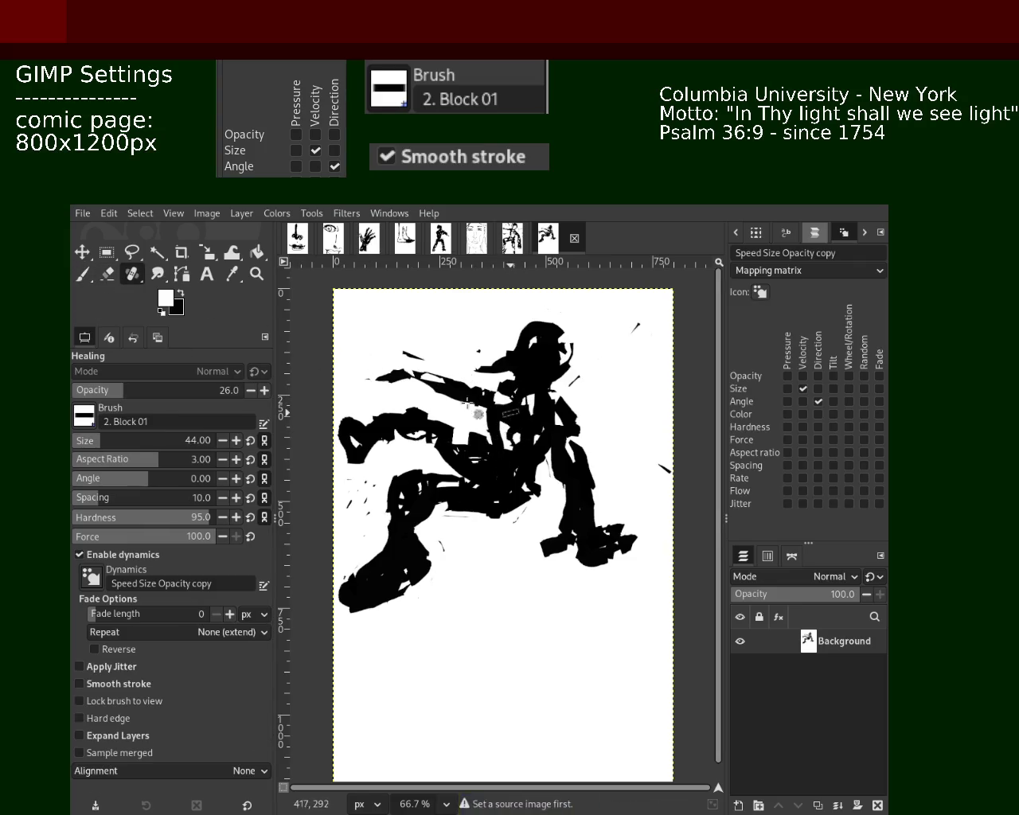
{"action": "left_click", "coordinate": [83, 275]}
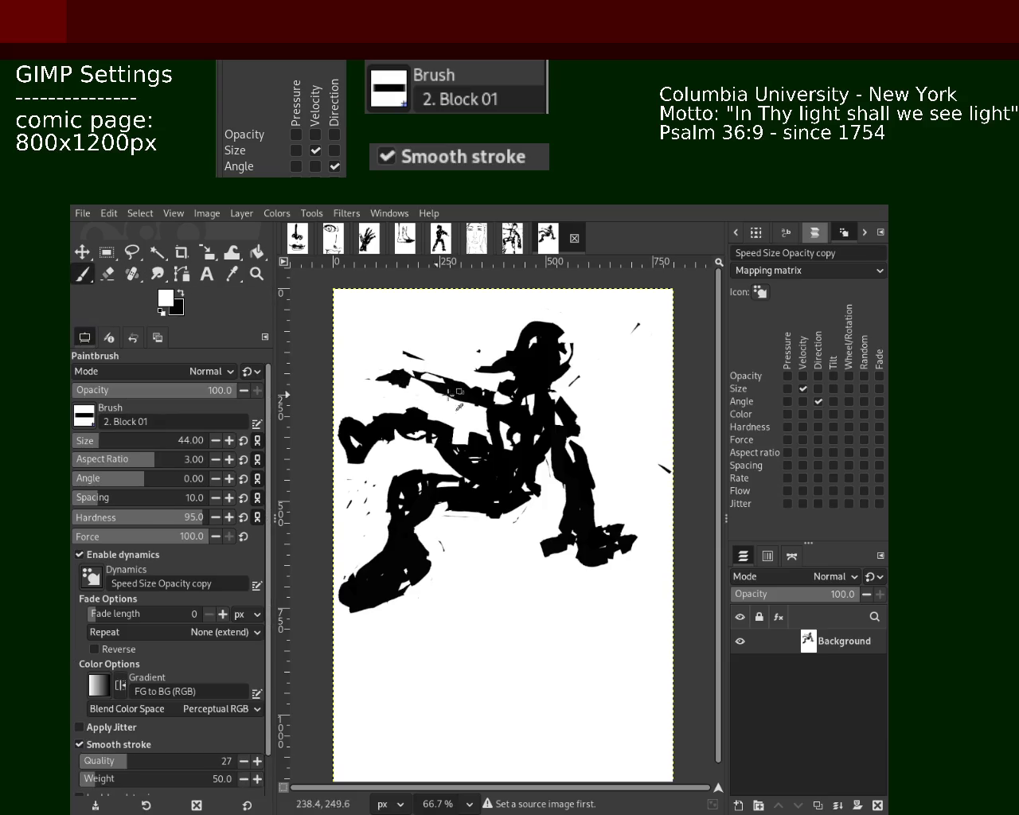
{"action": "left_click", "coordinate": [494, 402], "text": "ctrl"}
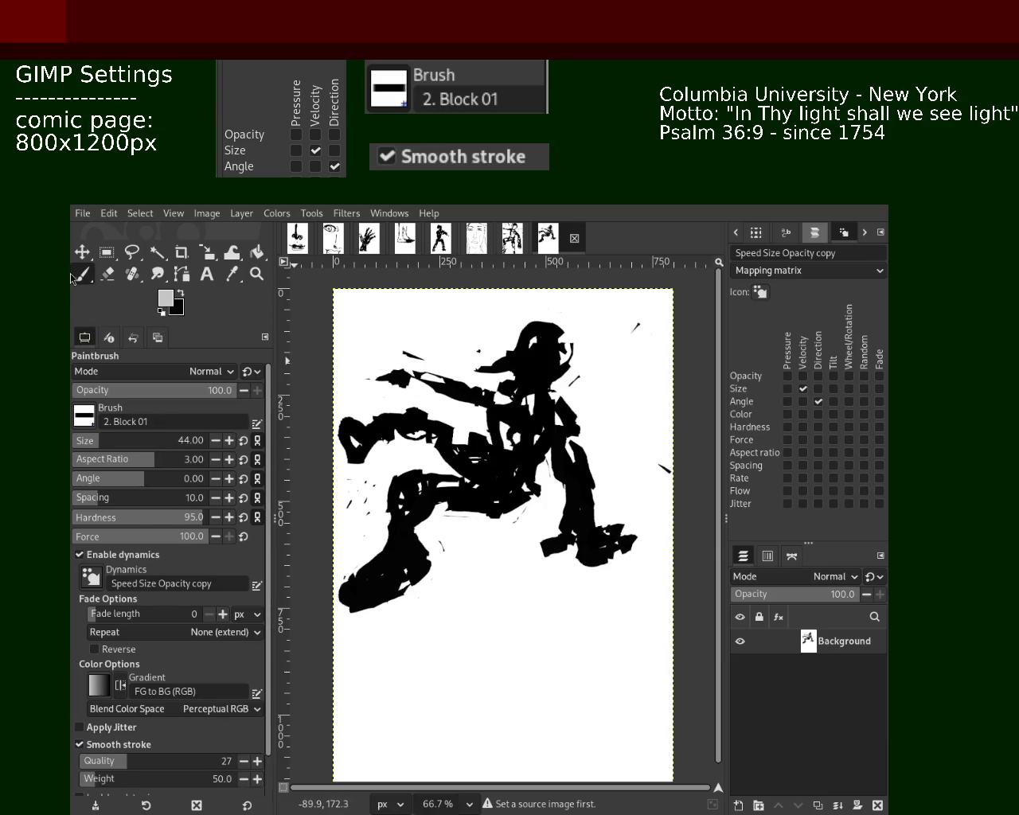
{"action": "left_click", "coordinate": [100, 274]}
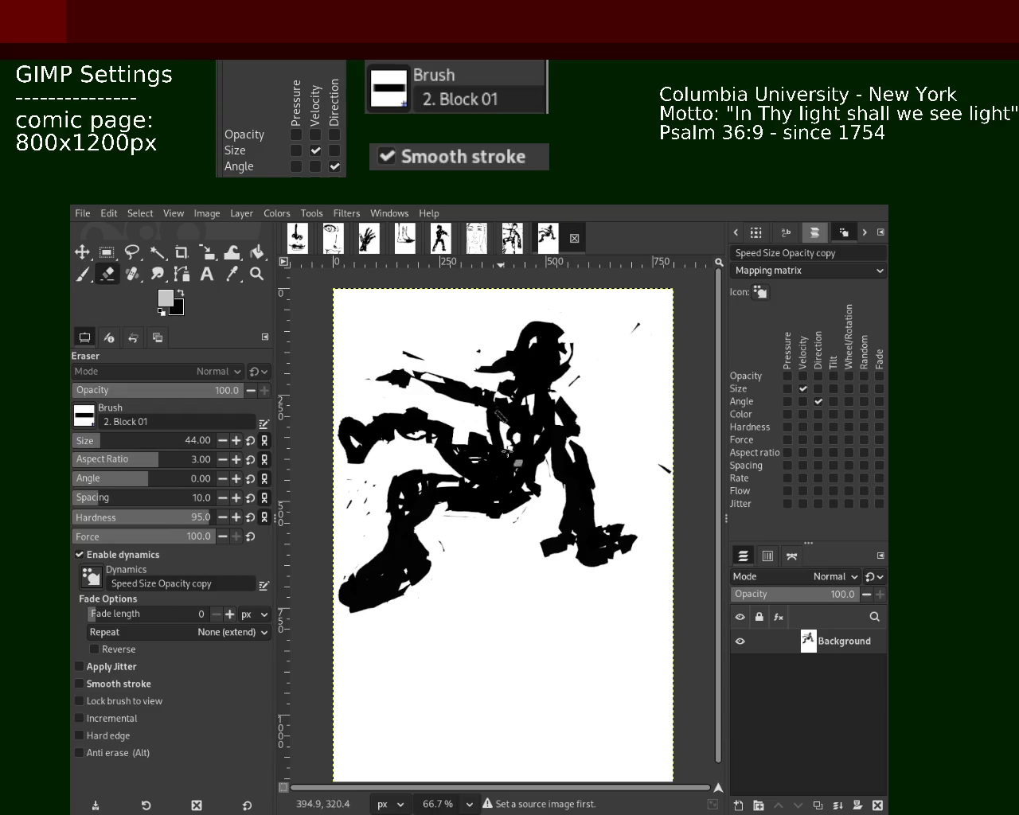
{"action": "left_click", "coordinate": [82, 276]}
{"action": "left_click", "coordinate": [469, 356], "text": "ctrl"}
{"action": "mouse_move", "coordinate": [532, 402]}
{"action": "left_mouse_down"}
{"action": "mouse_move", "coordinate": [502, 468]}
{"action": "mouse_move", "coordinate": [543, 475]}
{"action": "left_mouse_up"}
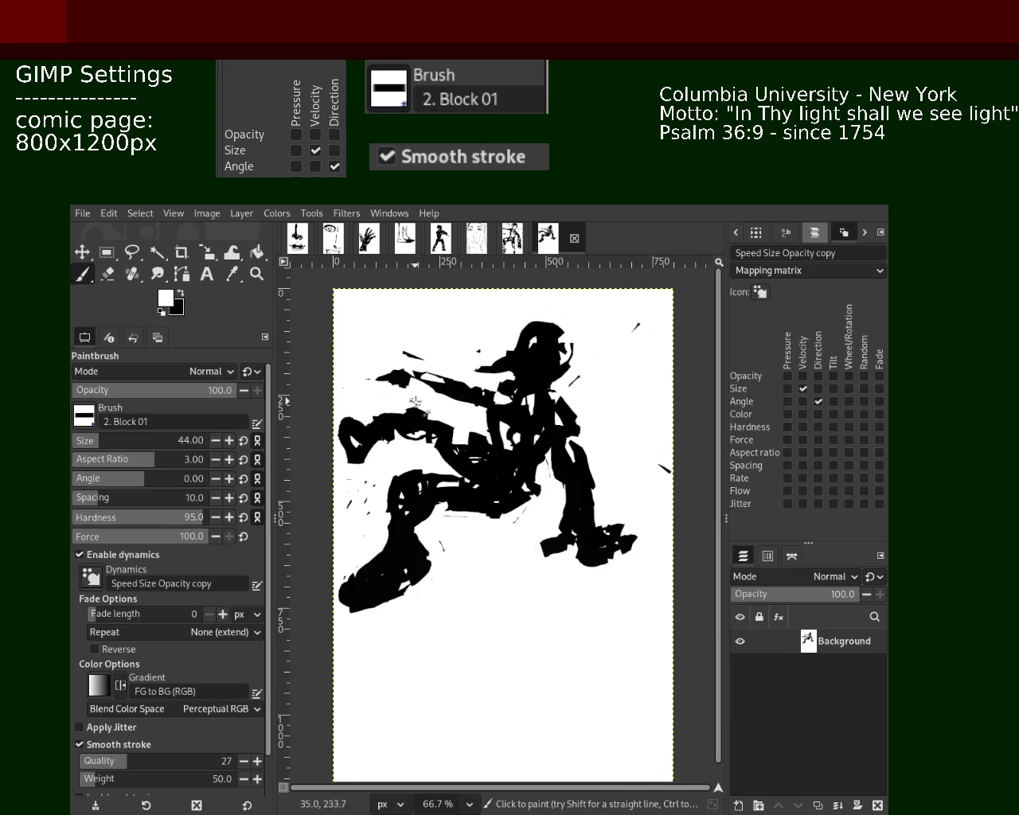
{"action": "left_click", "coordinate": [564, 404], "text": "ctrl"}
{"action": "left_click_drag", "start_coordinate": [565, 398], "coordinate": [561, 446]}
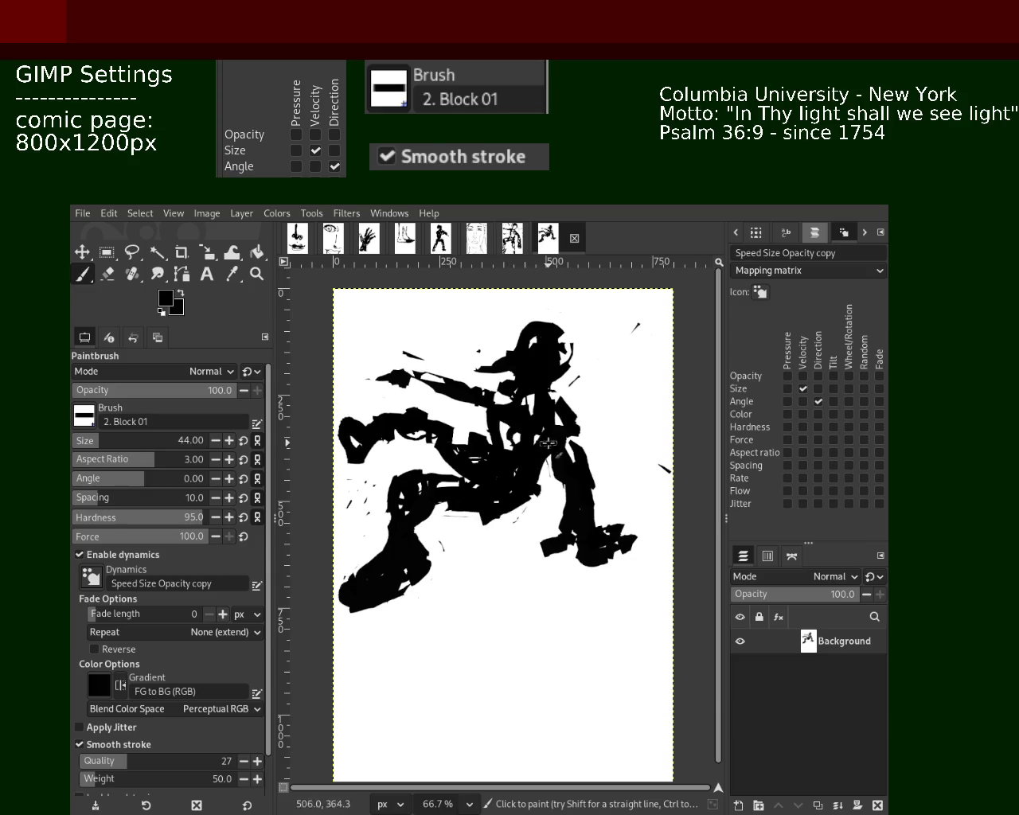
Try white marks over the black torso and undo them.
{"action": "key", "text": "shift+e"}
{"action": "key", "text": "p"}
{"action": "key", "text": "x"}
{"action": "left_click_drag", "start_coordinate": [495, 448], "coordinate": [499, 424]}
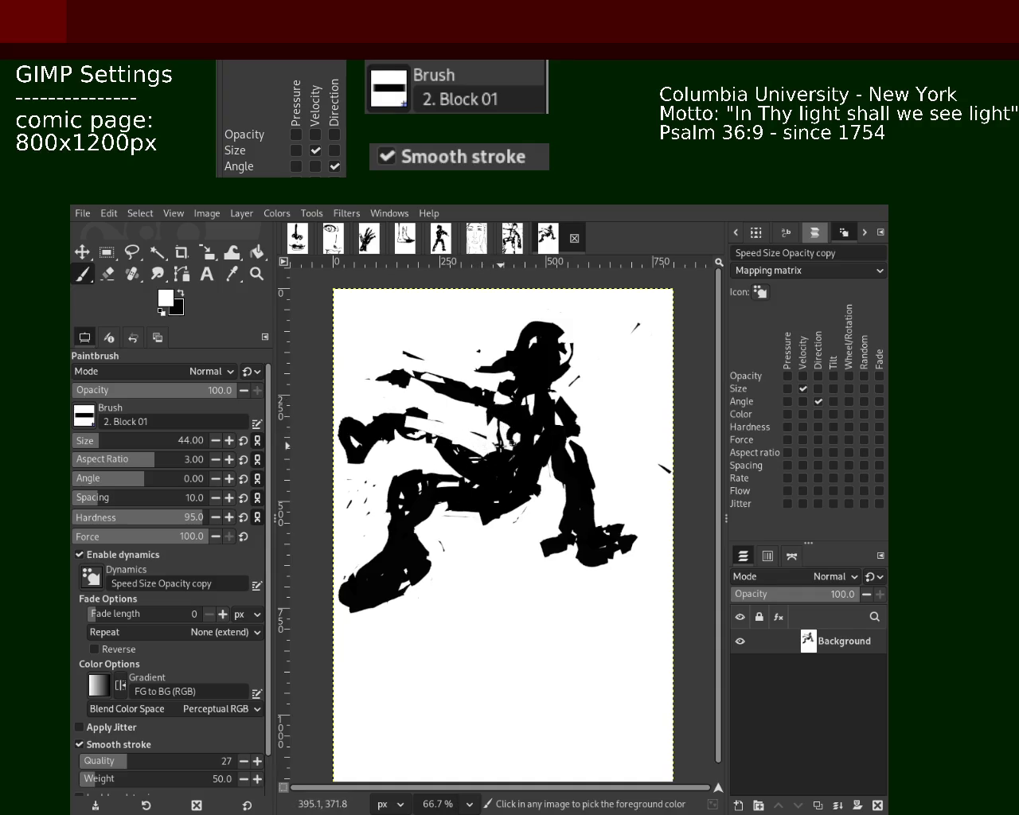
{"action": "key", "text": "ctrl+z"}
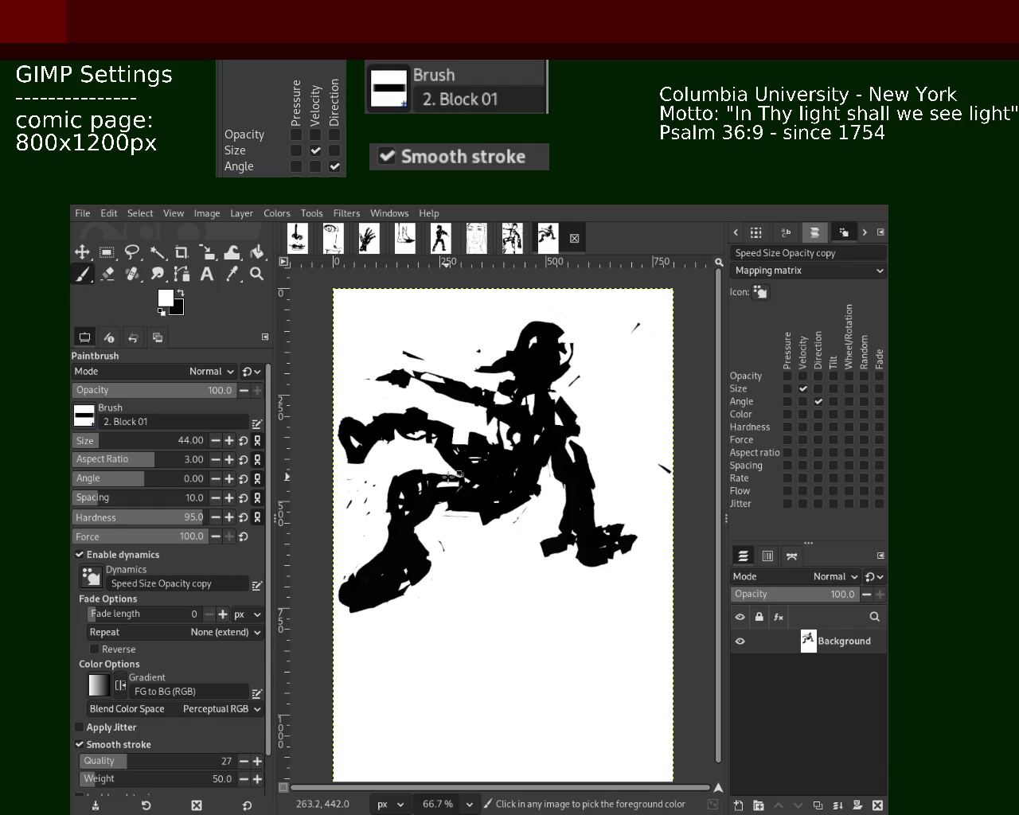
Make several trial black strokes down-left across the torso, undoing each.
{"action": "key", "text": "x"}
{"action": "left_click_drag", "start_coordinate": [506, 497], "coordinate": [429, 525]}
{"action": "key", "text": "ctrl+z"}
{"action": "left_click_drag", "start_coordinate": [549, 489], "coordinate": [465, 519]}
{"action": "key", "text": "ctrl+z"}
{"action": "key", "text": "ctrl+z"}
{"action": "key", "text": "ctrl+z"}
{"action": "mouse_move", "coordinate": [549, 489]}
{"action": "left_mouse_down"}
{"action": "mouse_move", "coordinate": [478, 519]}
{"action": "mouse_move", "coordinate": [487, 504]}
{"action": "mouse_move", "coordinate": [454, 517]}
{"action": "left_mouse_up"}
{"action": "key", "text": "ctrl+z"}
{"action": "key", "text": "ctrl+z"}
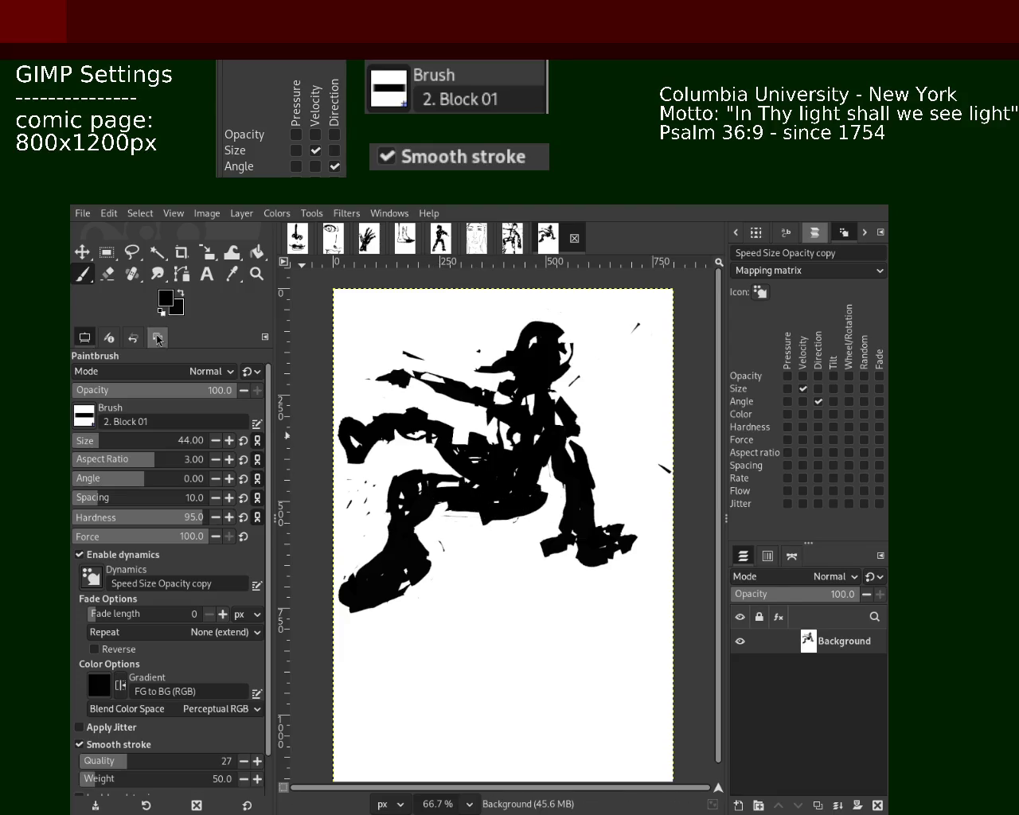
Undo the last stray brush stroke and set the Paintbrush size to 25.
{"action": "left_click", "coordinate": [109, 275]}
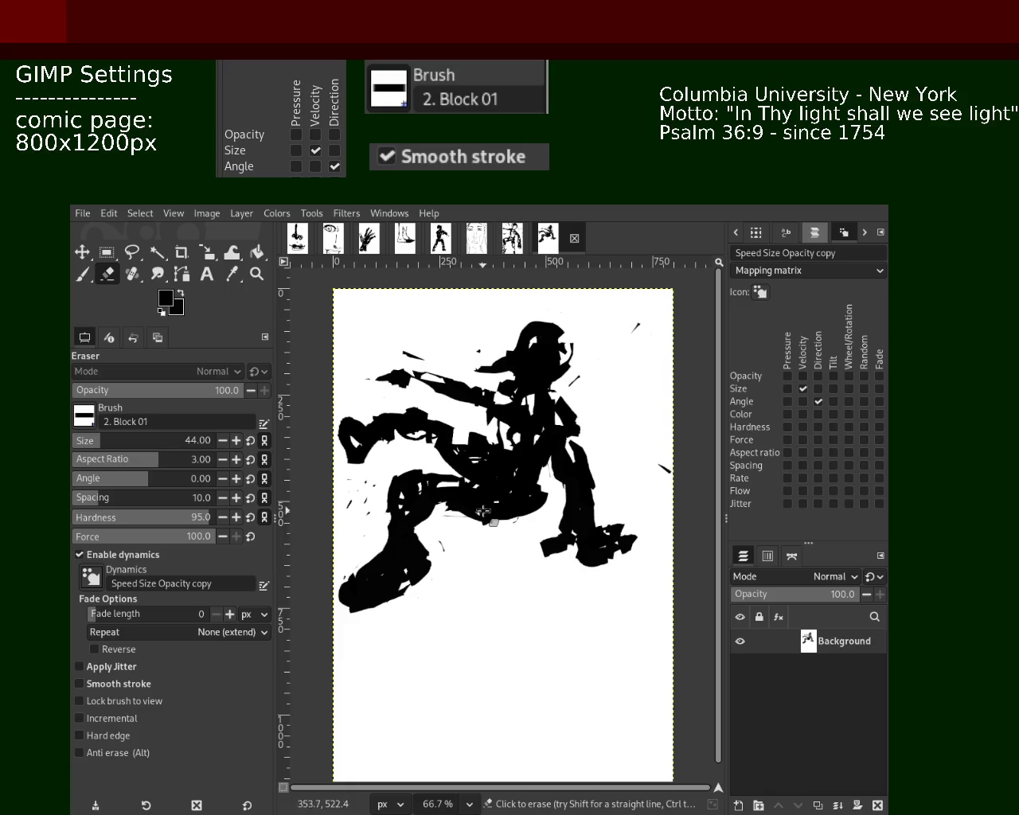
{"action": "key", "text": "ctrl+z"}
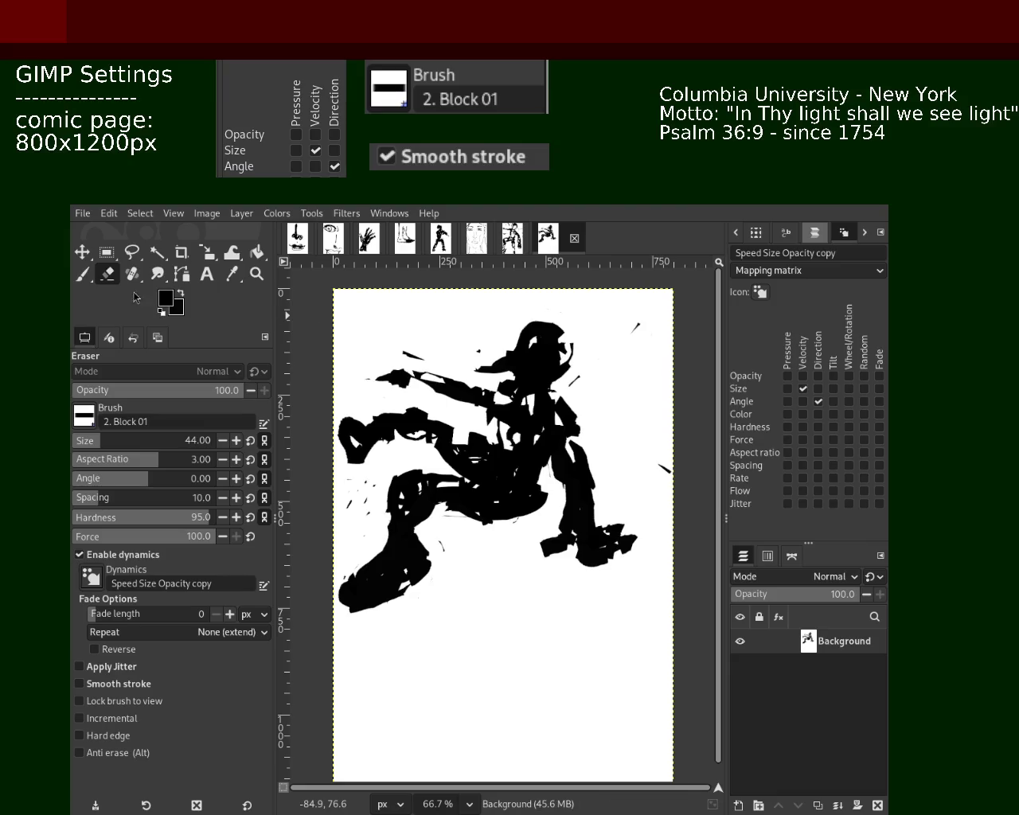
{"action": "left_click", "coordinate": [82, 276]}
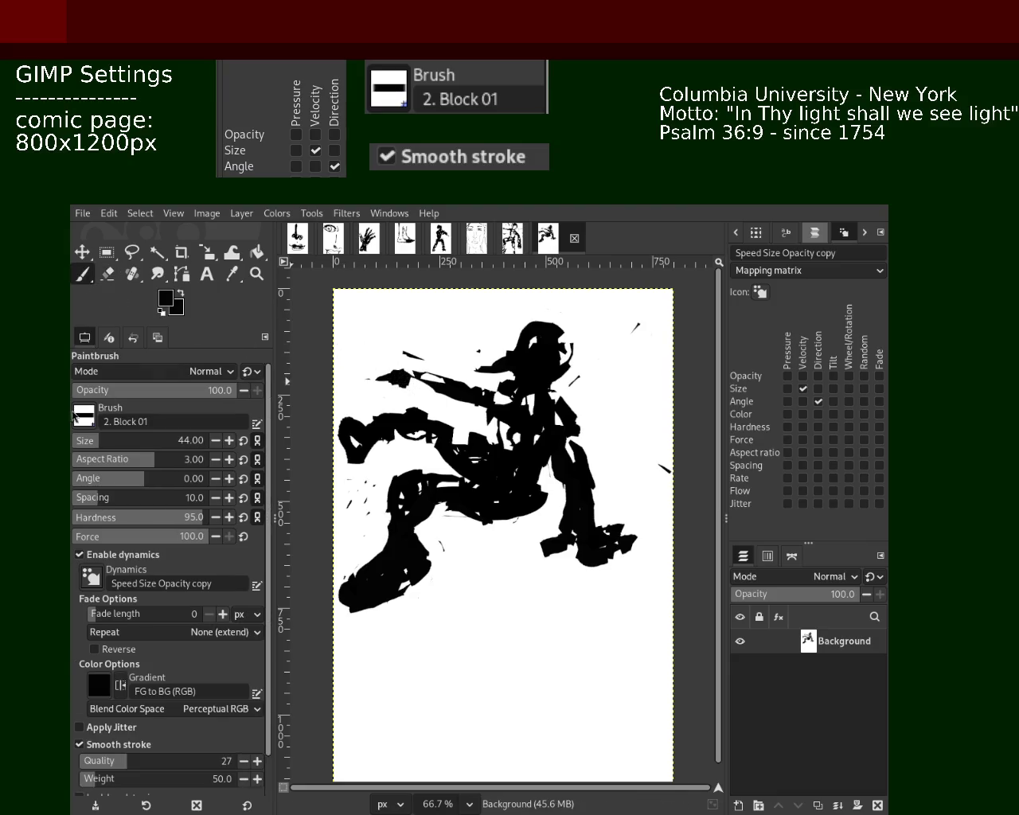
{"action": "left_click", "coordinate": [83, 442]}
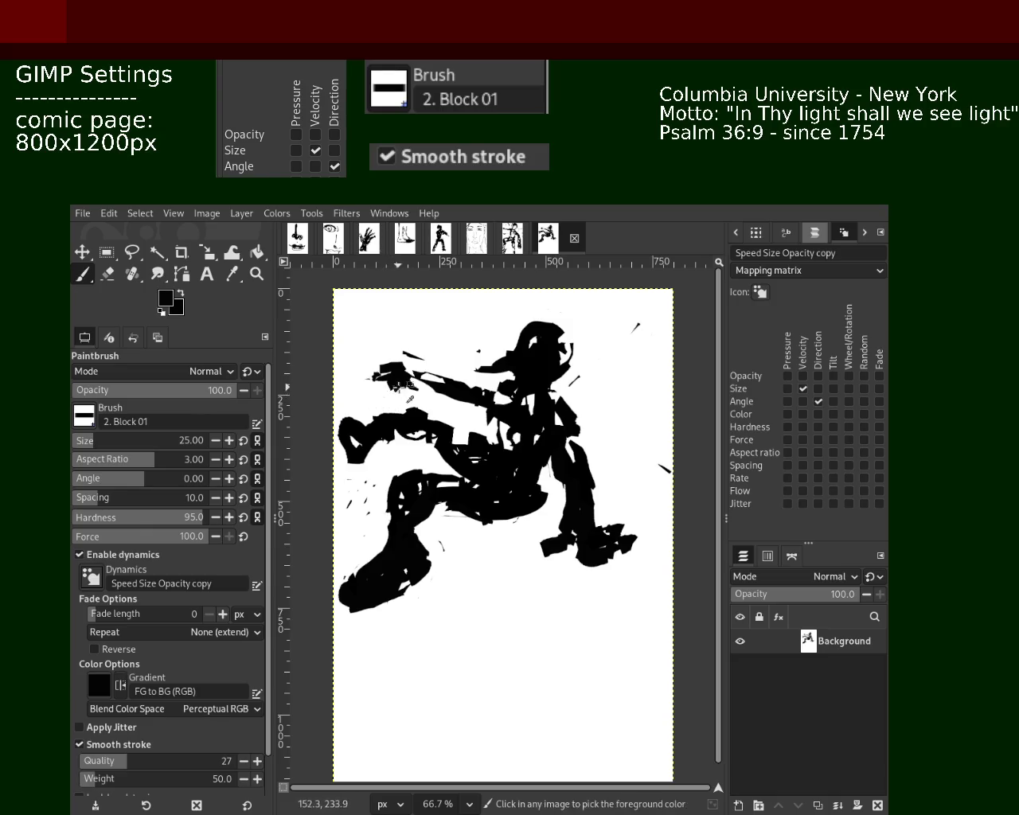
Erase a spot on the black hand, thin the outstretched arm, and save.
{"action": "key", "text": "shift+e"}
{"action": "left_click", "coordinate": [390, 393]}
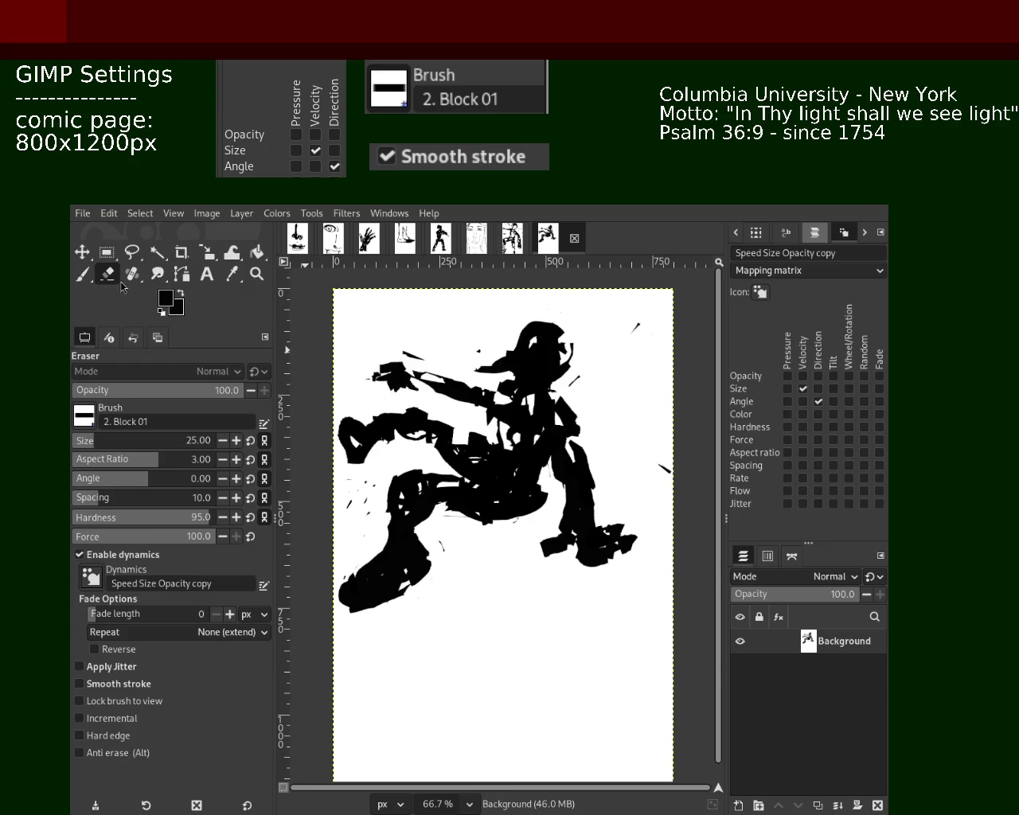
{"action": "left_click_drag", "start_coordinate": [433, 398], "coordinate": [391, 383]}
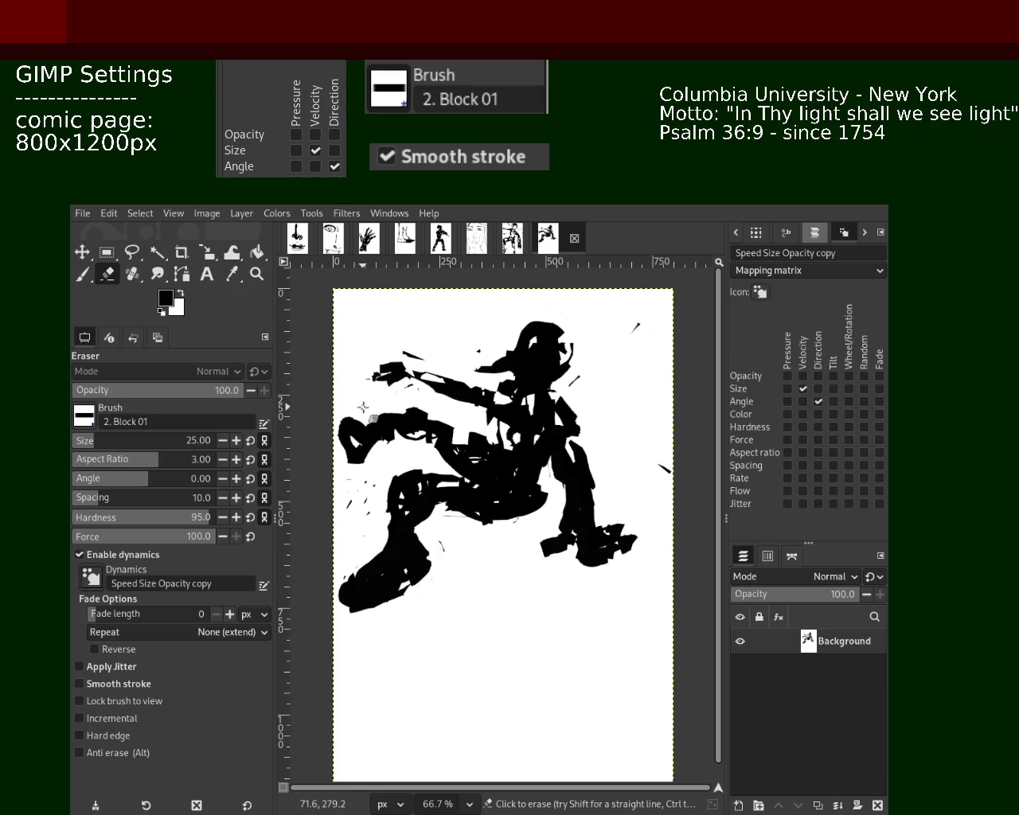
{"action": "key", "text": "ctrl+s"}
Stamp a black block on the back leg, clear nearby specks, and fill the lower leg.
{"action": "left_click", "coordinate": [80, 275]}
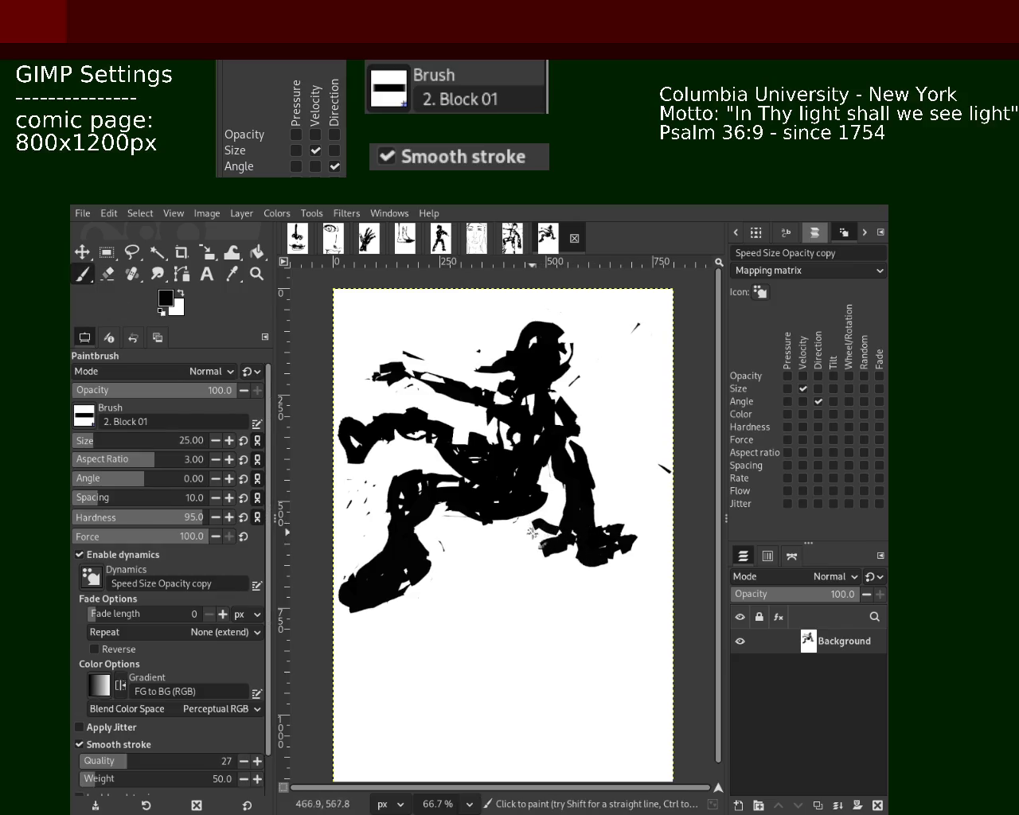
{"action": "left_click", "coordinate": [538, 530]}
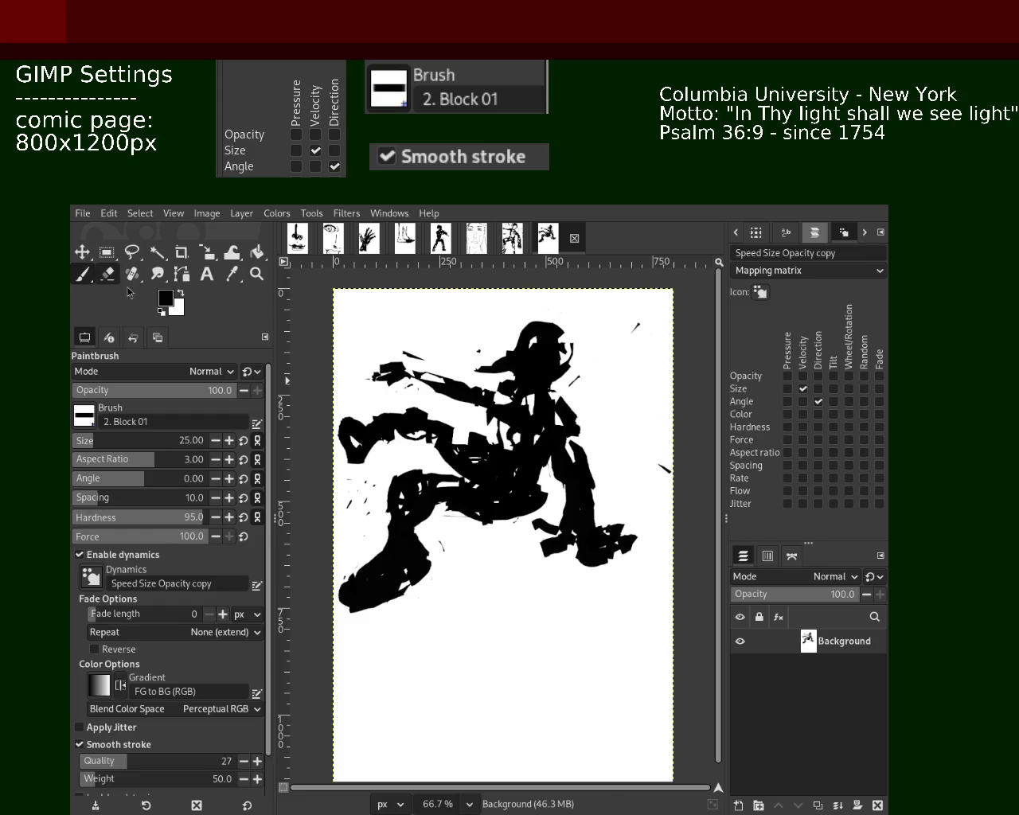
{"action": "left_click", "coordinate": [106, 274]}
{"action": "left_click_drag", "start_coordinate": [537, 548], "coordinate": [611, 573]}
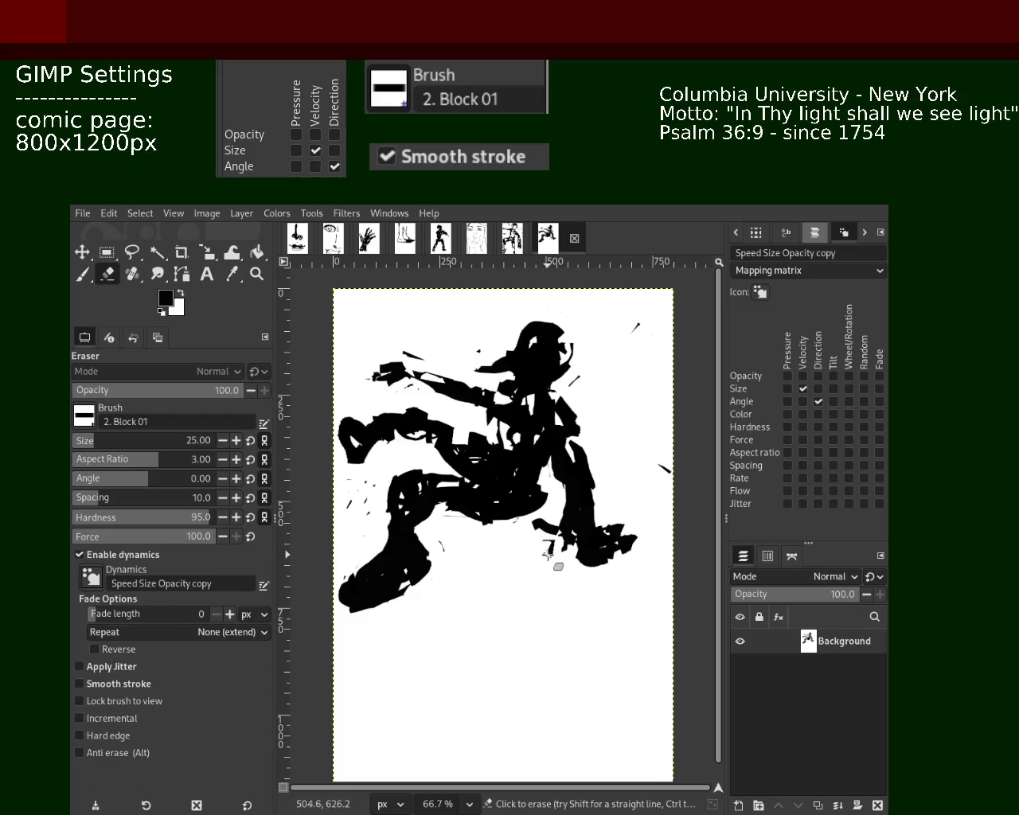
{"action": "left_click", "coordinate": [82, 274]}
{"action": "mouse_move", "coordinate": [571, 506]}
{"action": "left_mouse_down"}
{"action": "mouse_move", "coordinate": [586, 559]}
{"action": "mouse_move", "coordinate": [563, 528]}
{"action": "mouse_move", "coordinate": [585, 571]}
{"action": "mouse_move", "coordinate": [605, 567]}
{"action": "mouse_move", "coordinate": [659, 510]}
{"action": "mouse_move", "coordinate": [602, 525]}
{"action": "mouse_move", "coordinate": [558, 561]}
{"action": "left_mouse_up"}
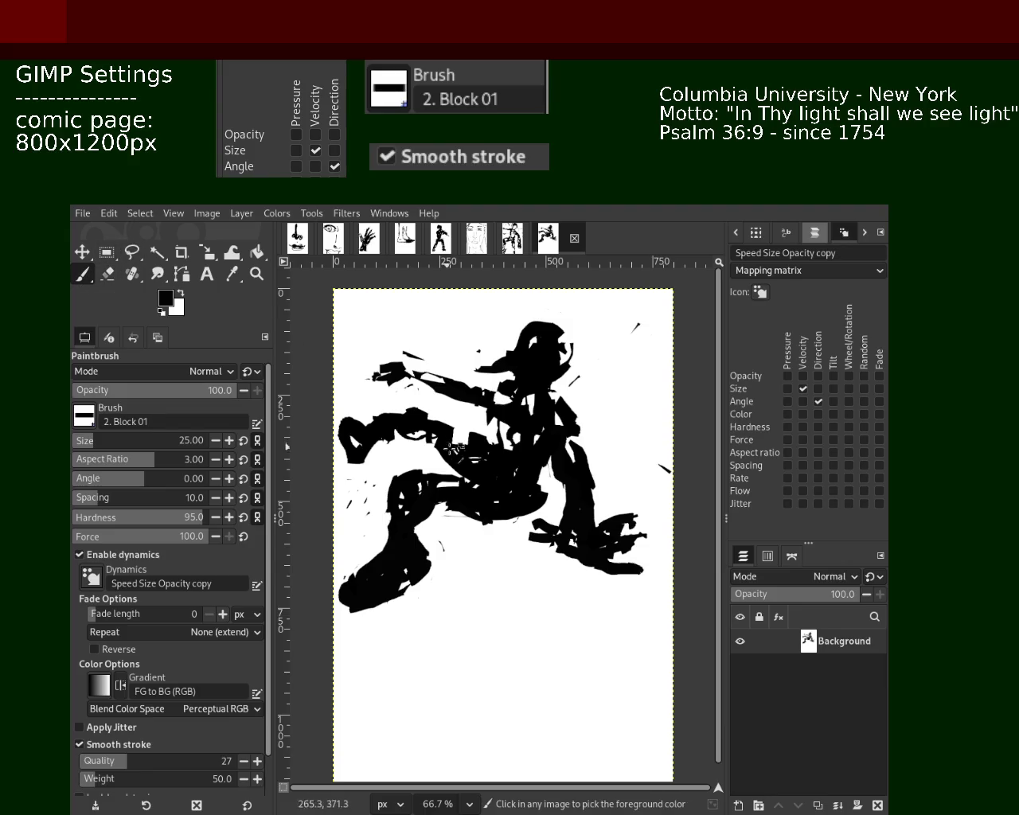
Fill torso and leg gaps in black, scratch white streaks into the torso, and save as 99.xcf.
{"action": "left_click_drag", "start_coordinate": [468, 437], "coordinate": [462, 454]}
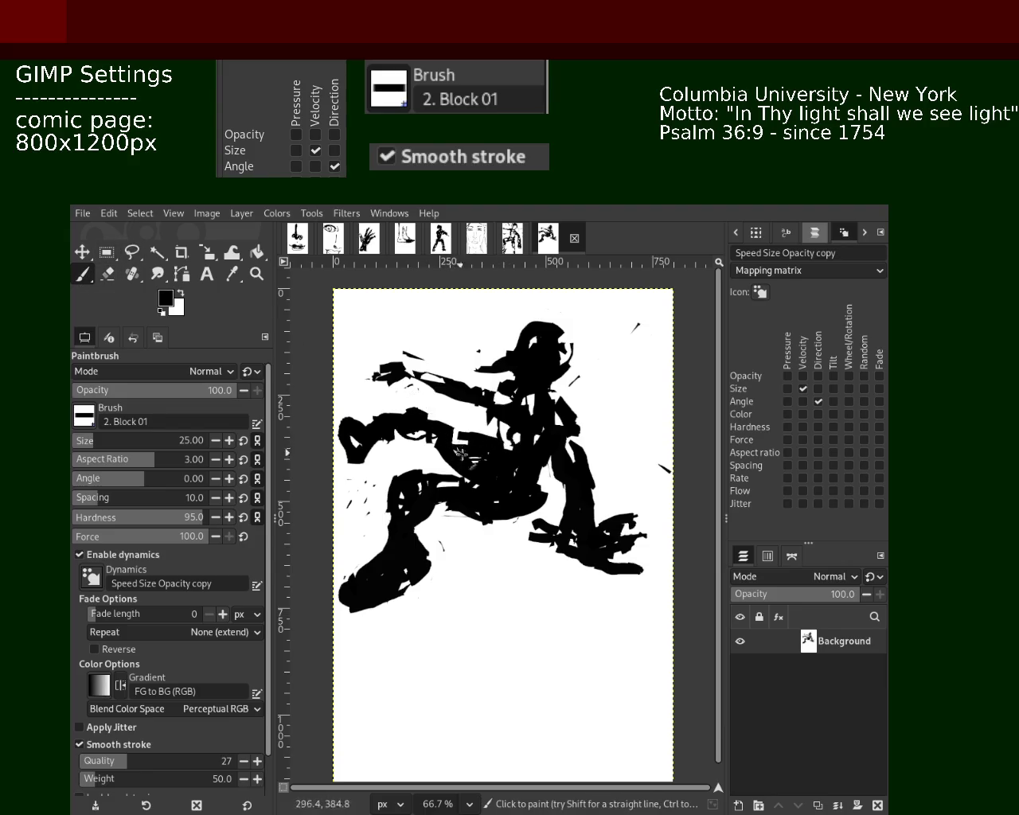
{"action": "left_click_drag", "start_coordinate": [542, 478], "coordinate": [538, 462]}
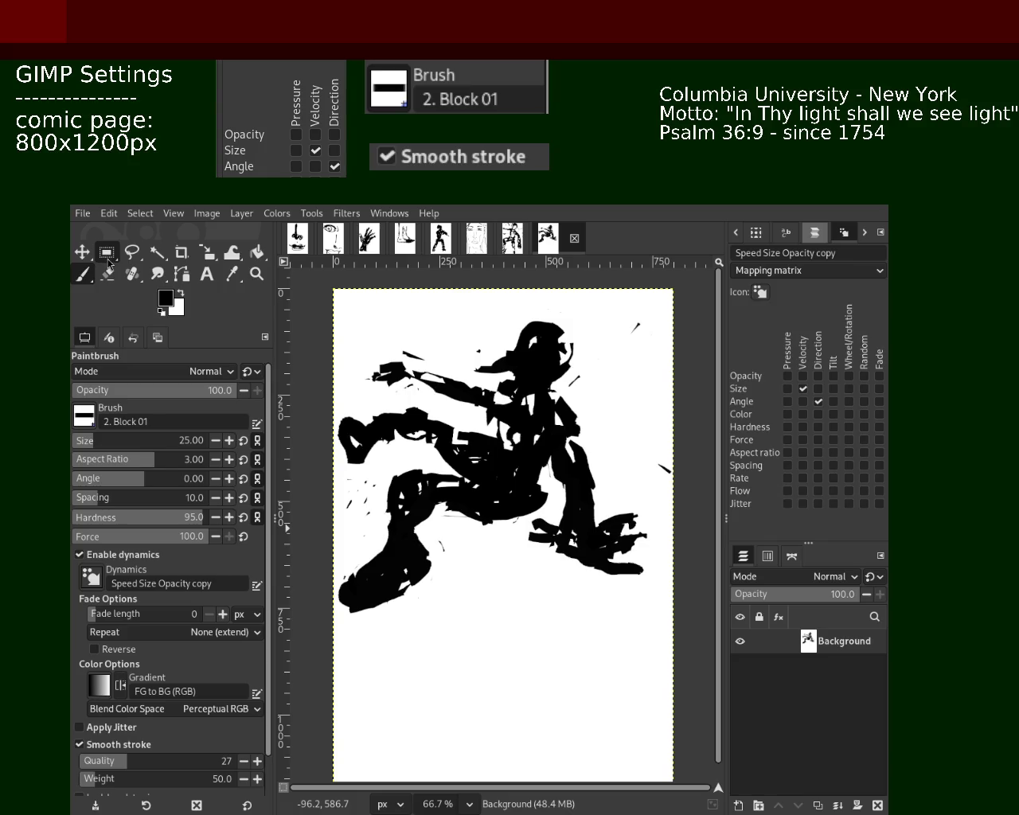
{"action": "left_click_drag", "start_coordinate": [460, 394], "coordinate": [447, 432]}
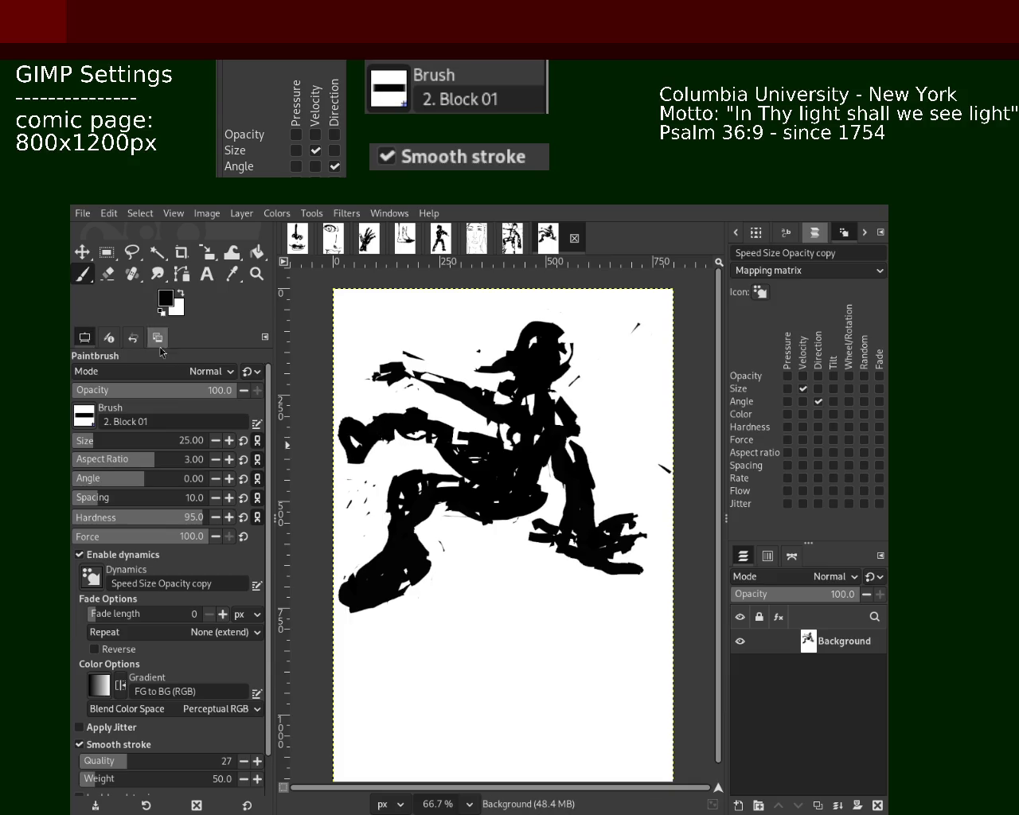
{"action": "left_click", "coordinate": [108, 274]}
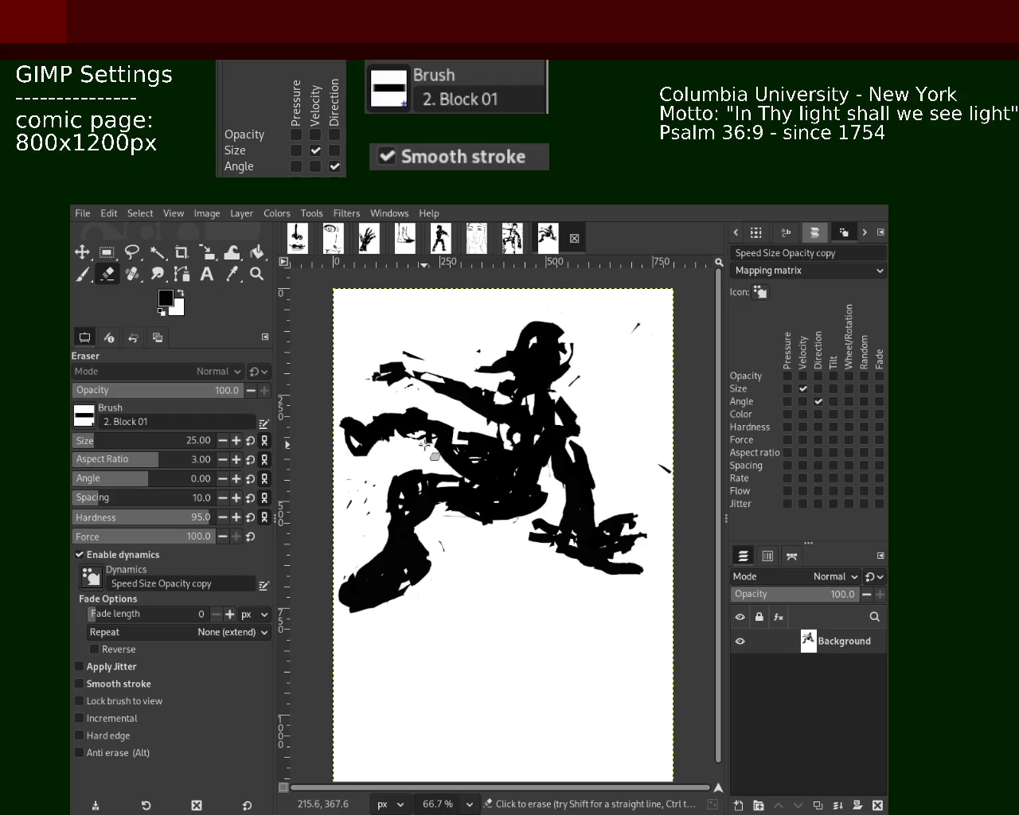
{"action": "left_click_drag", "start_coordinate": [445, 456], "coordinate": [451, 482]}
{"action": "key", "text": "ctrl"}
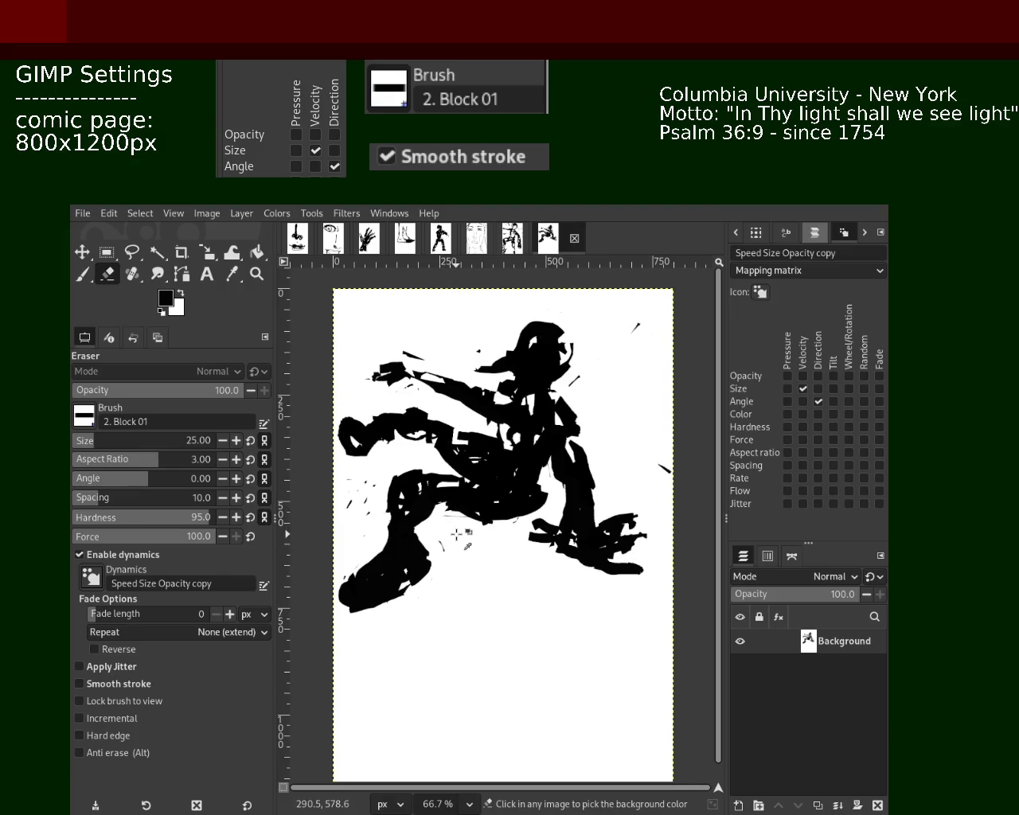
{"action": "key", "text": "ctrl+s"}
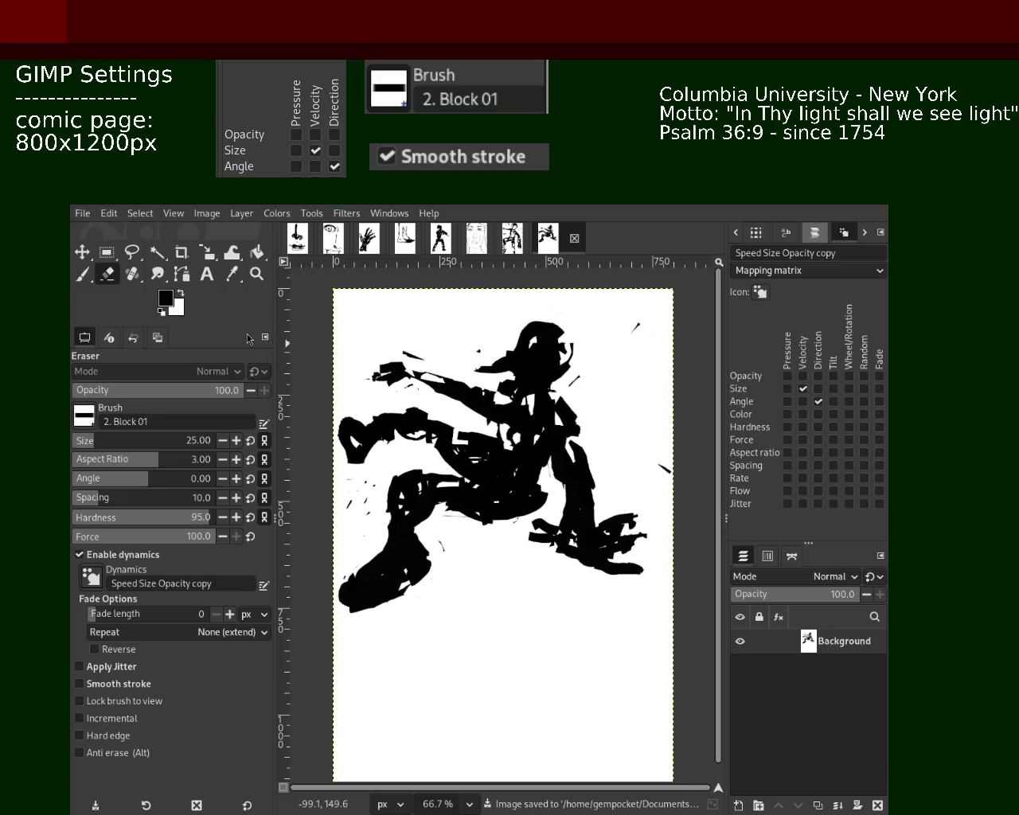
{"action": "left_click", "coordinate": [495, 455]}
{"action": "left_click", "coordinate": [509, 417], "text": "ctrl"}
{"action": "mouse_move", "coordinate": [509, 417]}
{"action": "left_mouse_down"}
{"action": "mouse_move", "coordinate": [462, 548]}
{"action": "mouse_move", "coordinate": [520, 482]}
{"action": "left_mouse_up"}
{"action": "left_click", "coordinate": [487, 522]}
{"action": "left_click", "coordinate": [619, 480], "text": "ctrl"}
{"action": "scroll", "coordinate": [568, 446], "scroll_direction": "down", "scroll_amount": 1}
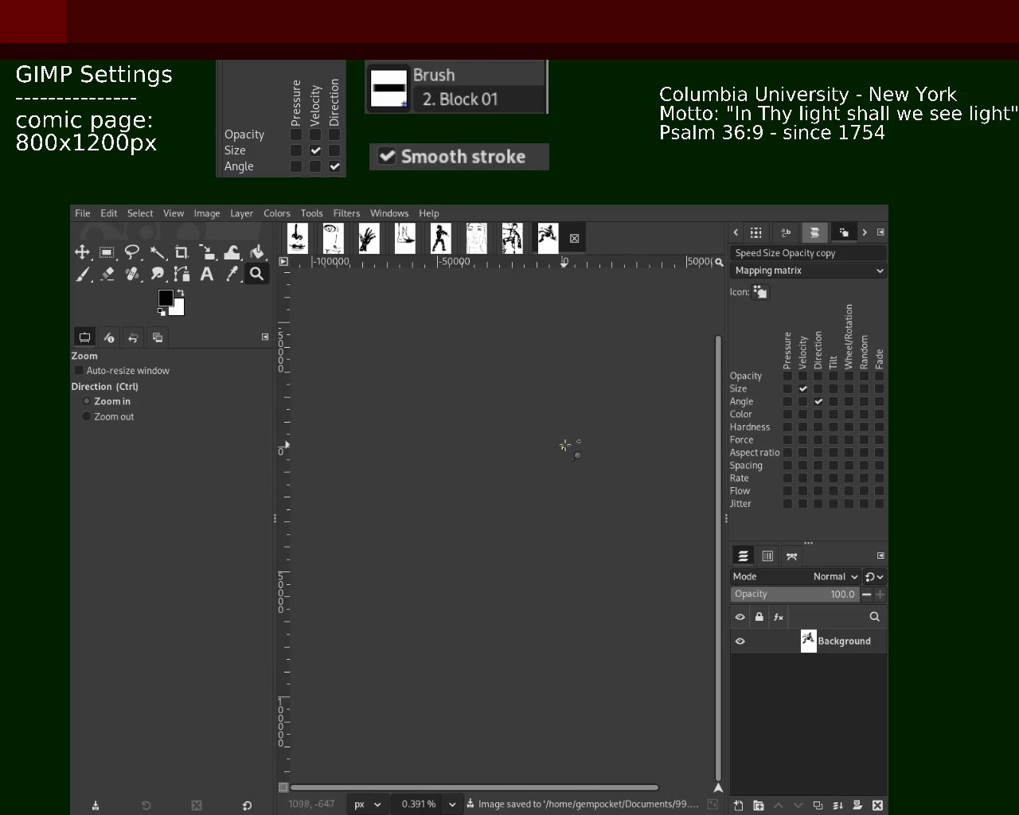
{"action": "scroll", "coordinate": [568, 446], "scroll_direction": "up", "scroll_amount": 2}
{"action": "scroll", "coordinate": [567, 445], "scroll_direction": "up", "scroll_amount": 3}
{"action": "scroll", "coordinate": [566, 444], "scroll_direction": "up", "scroll_amount": 4}
{"action": "scroll", "coordinate": [566, 445], "scroll_direction": "down", "scroll_amount": 1}
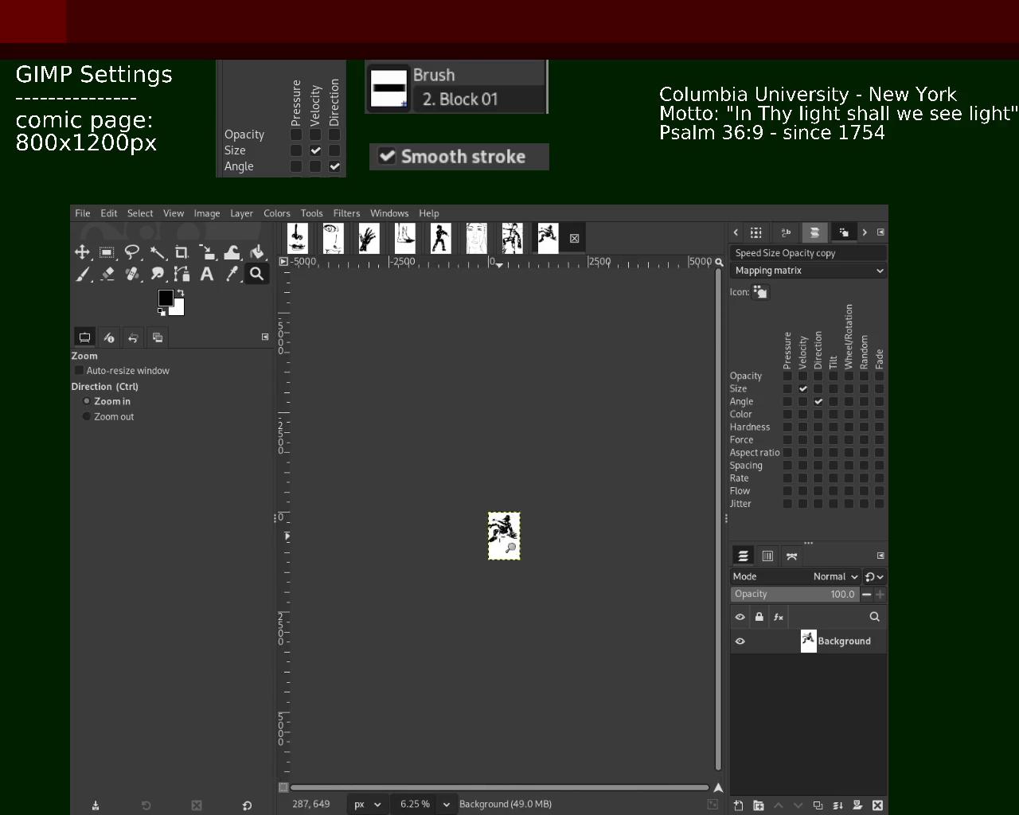
{"action": "scroll", "coordinate": [561, 466], "scroll_direction": "up", "scroll_amount": 3}
{"action": "scroll", "coordinate": [556, 485], "scroll_direction": "up", "scroll_amount": 3}
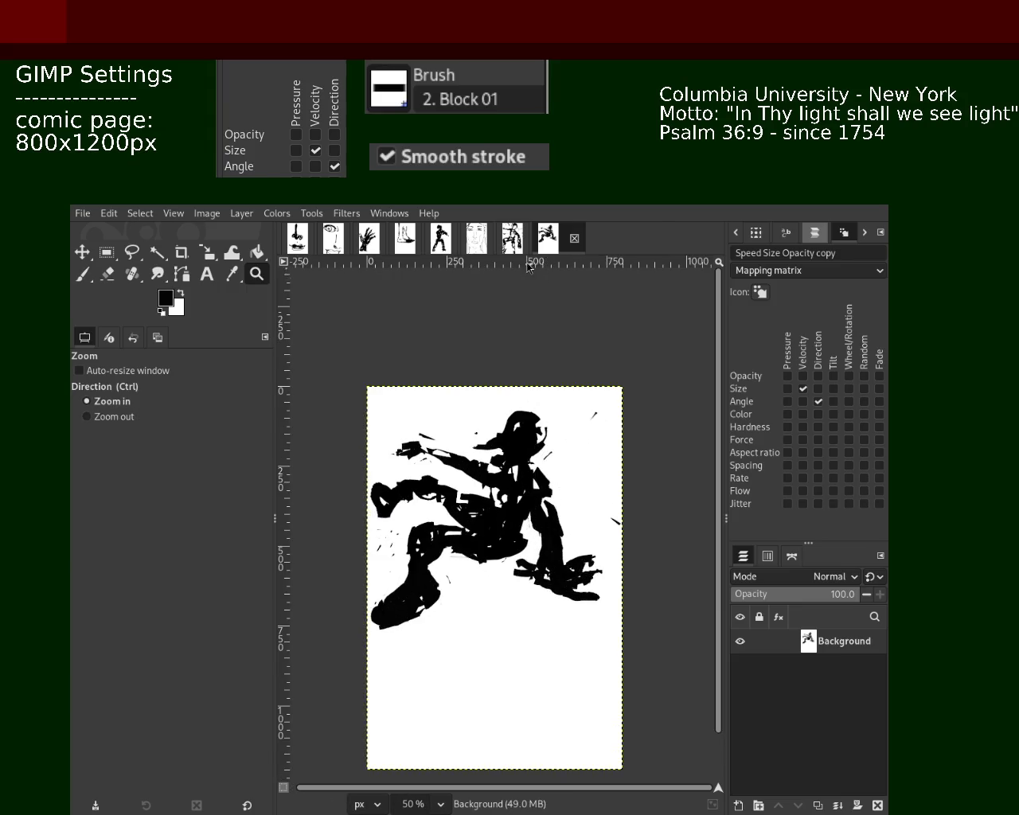
{"action": "left_click", "coordinate": [516, 243]}
{"action": "left_click", "coordinate": [489, 420], "text": "ctrl"}
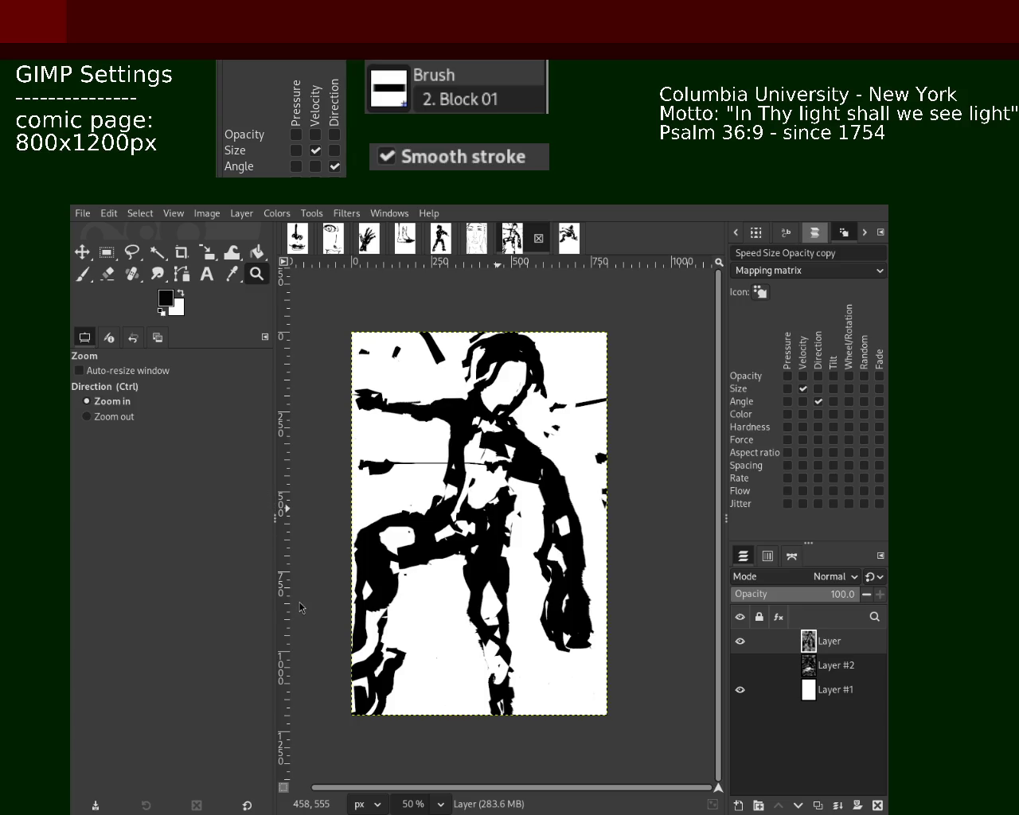
{"action": "left_click", "coordinate": [568, 238]}
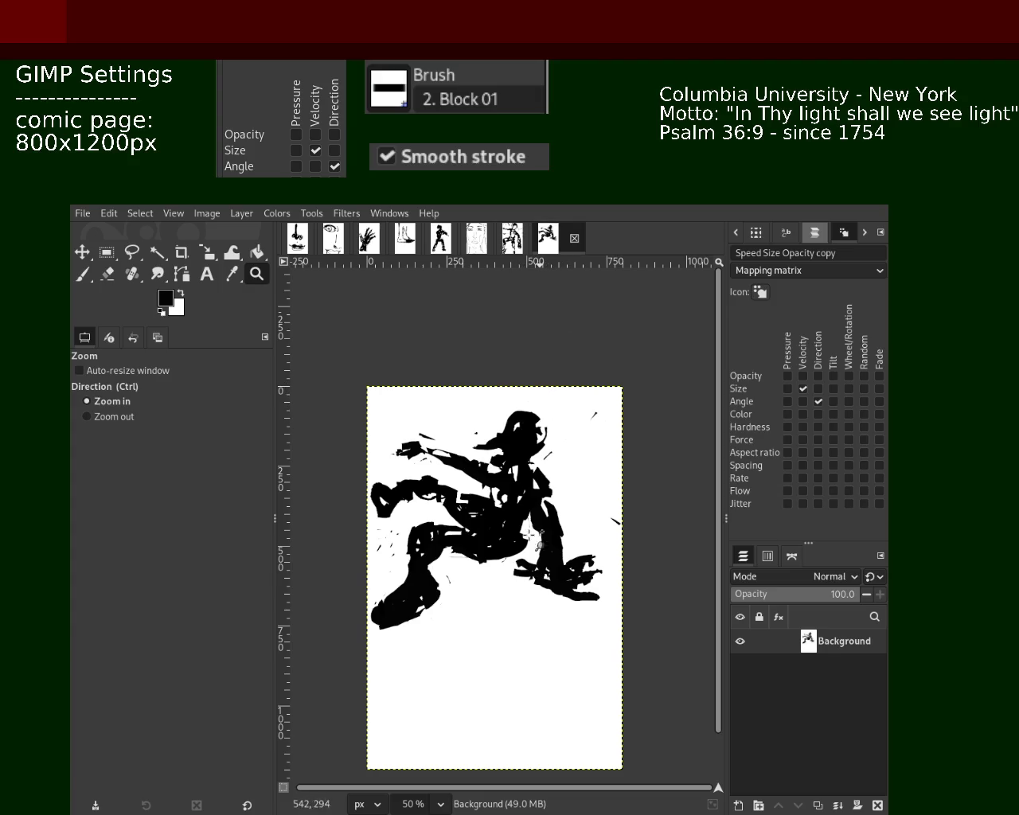
{"action": "left_click", "coordinate": [509, 609], "text": "ctrl"}
{"action": "left_click", "coordinate": [512, 609]}
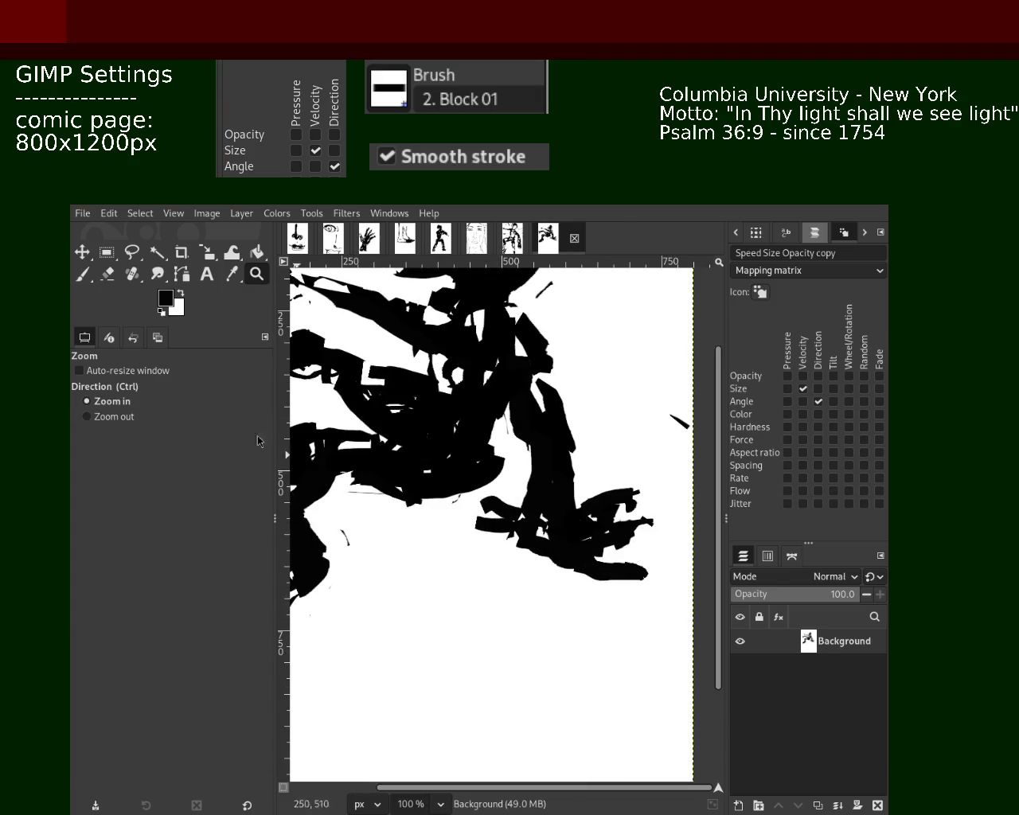
Try erasing the left part and lower edge of the black foot shape, undoing both strokes.
{"action": "left_click", "coordinate": [107, 274]}
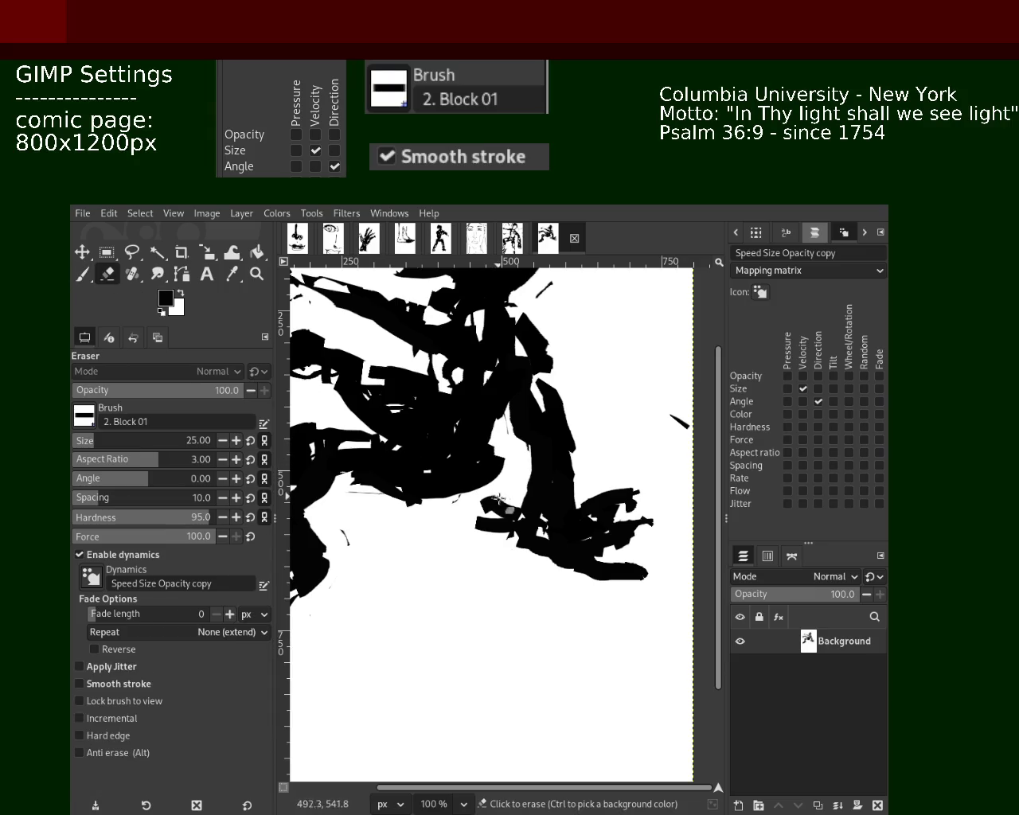
{"action": "left_click_drag", "start_coordinate": [510, 507], "coordinate": [440, 507]}
{"action": "key", "text": "ctrl+z"}
{"action": "key", "text": "ctrl+z"}
{"action": "key", "text": "ctrl+z"}
{"action": "mouse_move", "coordinate": [505, 539]}
{"action": "left_mouse_down"}
{"action": "mouse_move", "coordinate": [484, 525]}
{"action": "mouse_move", "coordinate": [525, 549]}
{"action": "mouse_move", "coordinate": [527, 570]}
{"action": "mouse_move", "coordinate": [596, 576]}
{"action": "left_mouse_up"}
{"action": "key", "text": "ctrl+z"}
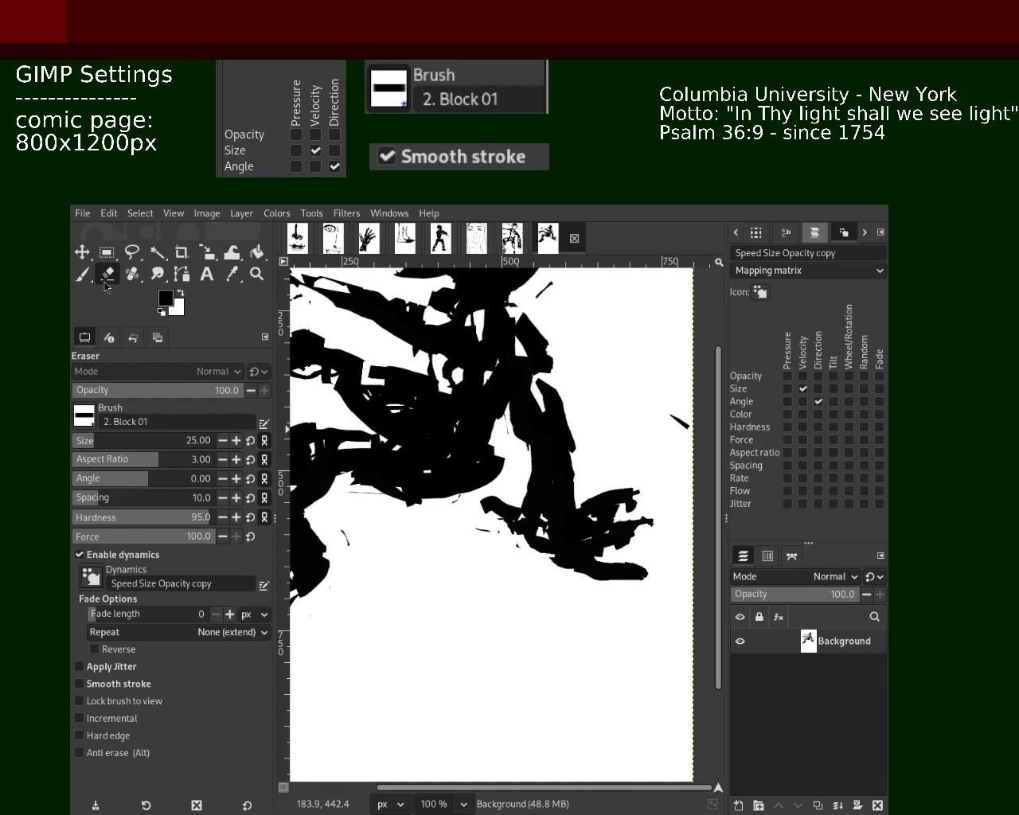
Try painting white over the black foot and carving a gap, undoing each white stroke.
{"action": "left_click", "coordinate": [83, 275]}
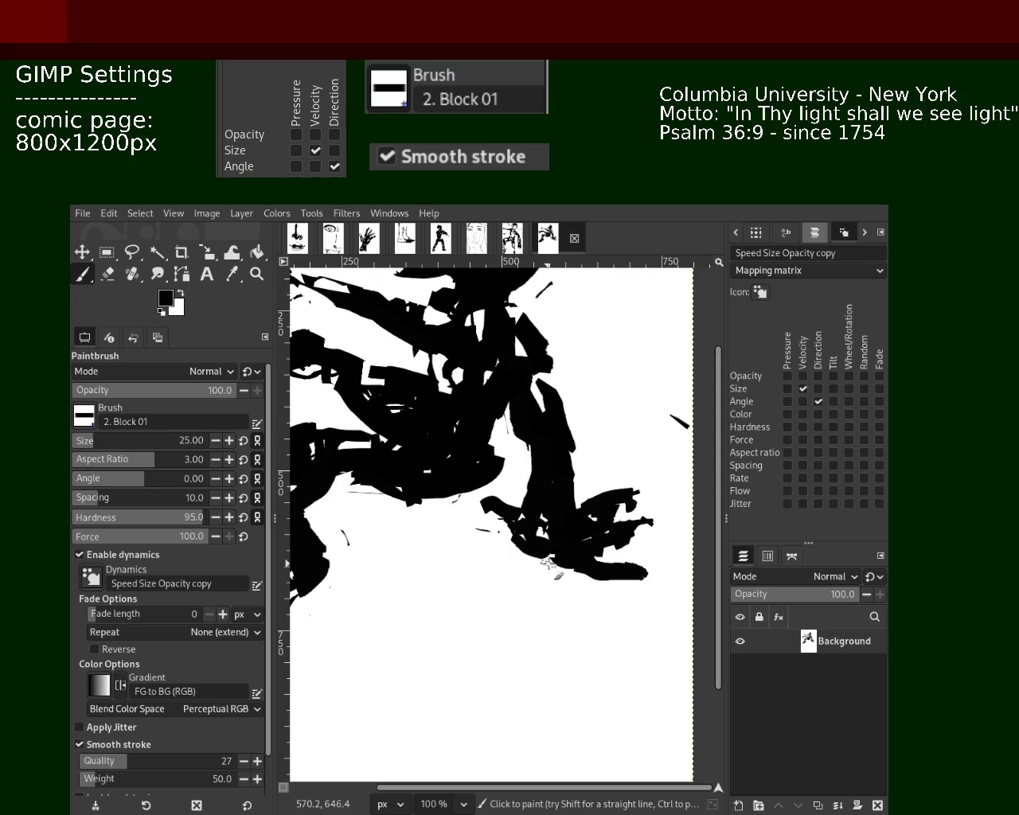
{"action": "left_click", "coordinate": [107, 275]}
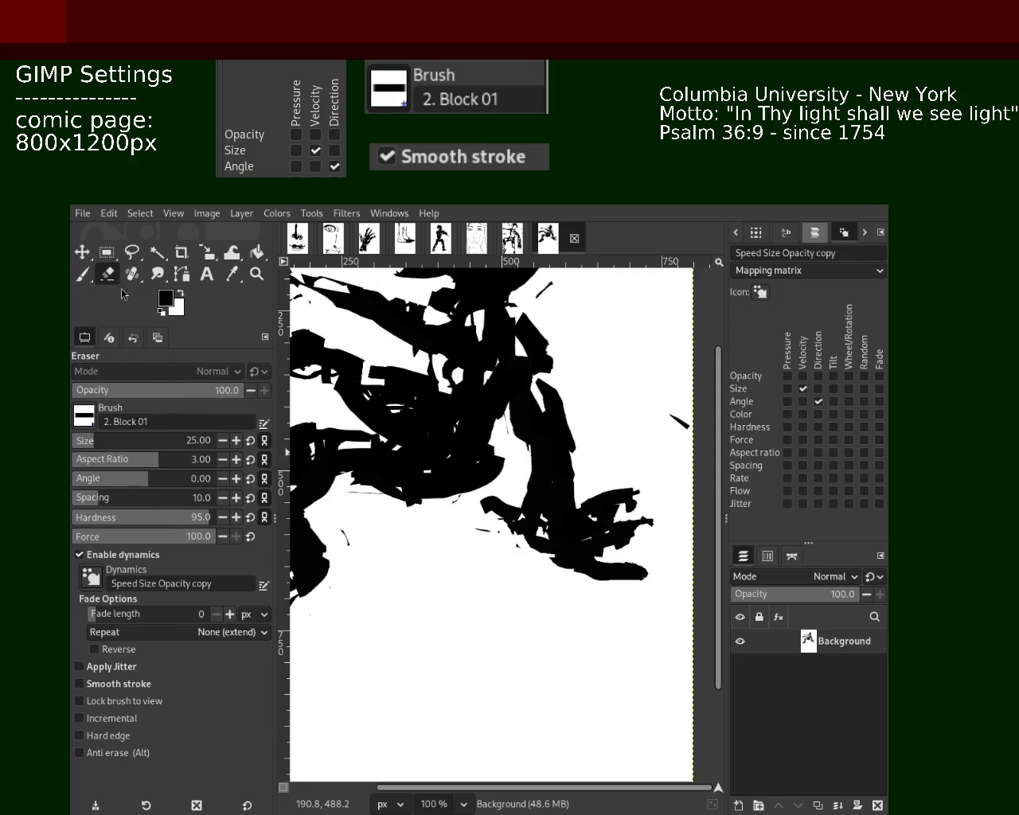
{"action": "left_click", "coordinate": [82, 274]}
{"action": "key", "text": "x"}
{"action": "mouse_move", "coordinate": [627, 503]}
{"action": "left_mouse_down"}
{"action": "mouse_move", "coordinate": [604, 523]}
{"action": "mouse_move", "coordinate": [621, 560]}
{"action": "left_mouse_up"}
{"action": "key", "text": "ctrl+z"}
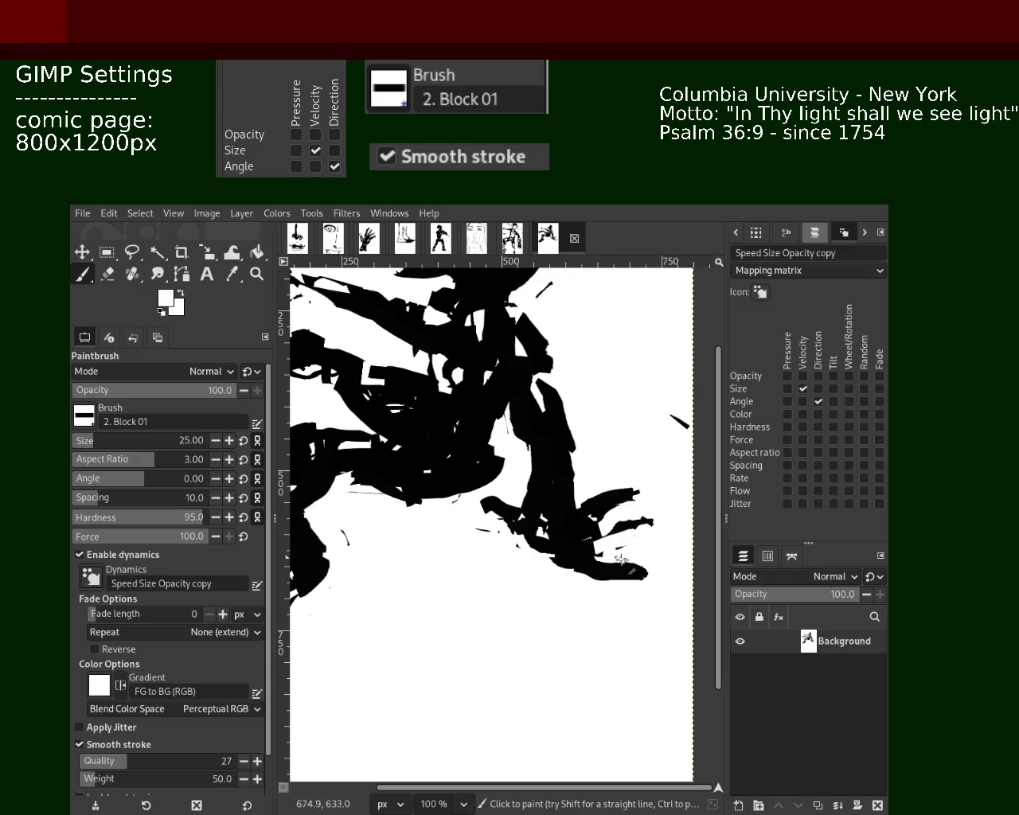
{"action": "left_click_drag", "start_coordinate": [519, 464], "coordinate": [547, 543]}
{"action": "key", "text": "ctrl+z"}
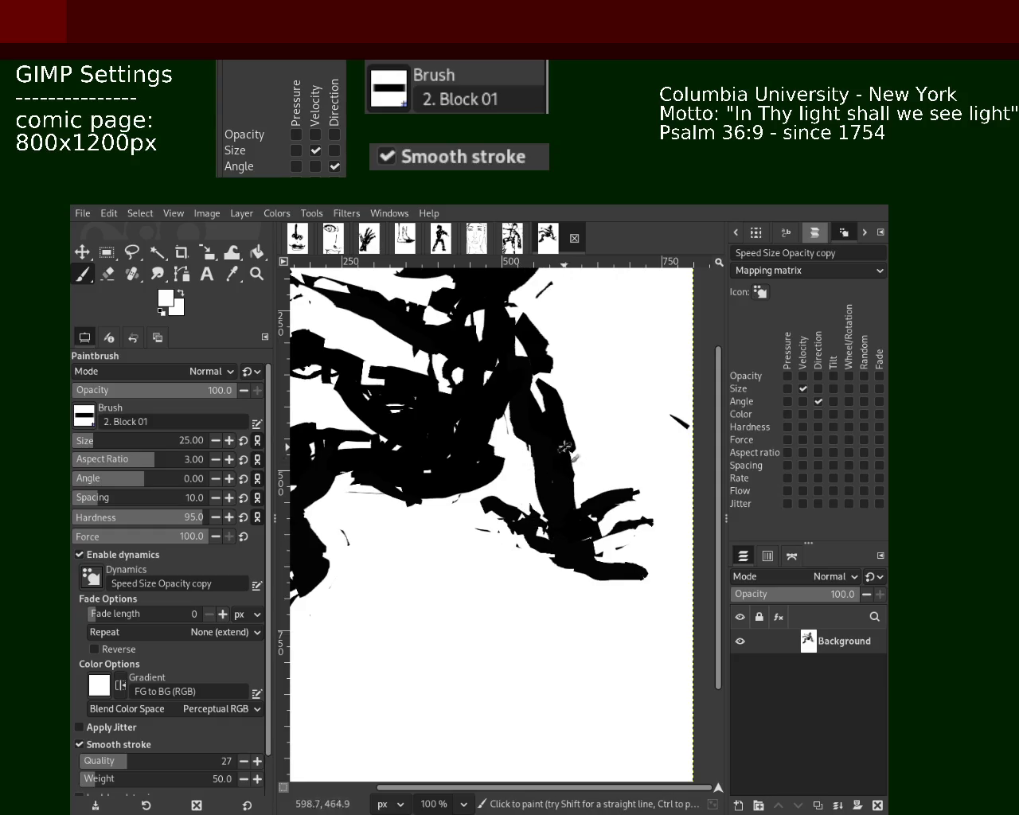
Try black strokes along the arm's right edge and a blob at the hand tip, then undo them.
{"action": "left_click", "coordinate": [548, 456], "text": "ctrl"}
{"action": "mouse_move", "coordinate": [566, 436]}
{"action": "left_mouse_down"}
{"action": "mouse_move", "coordinate": [609, 577]}
{"action": "mouse_move", "coordinate": [656, 577]}
{"action": "left_mouse_up"}
{"action": "key", "text": "ctrl+z"}
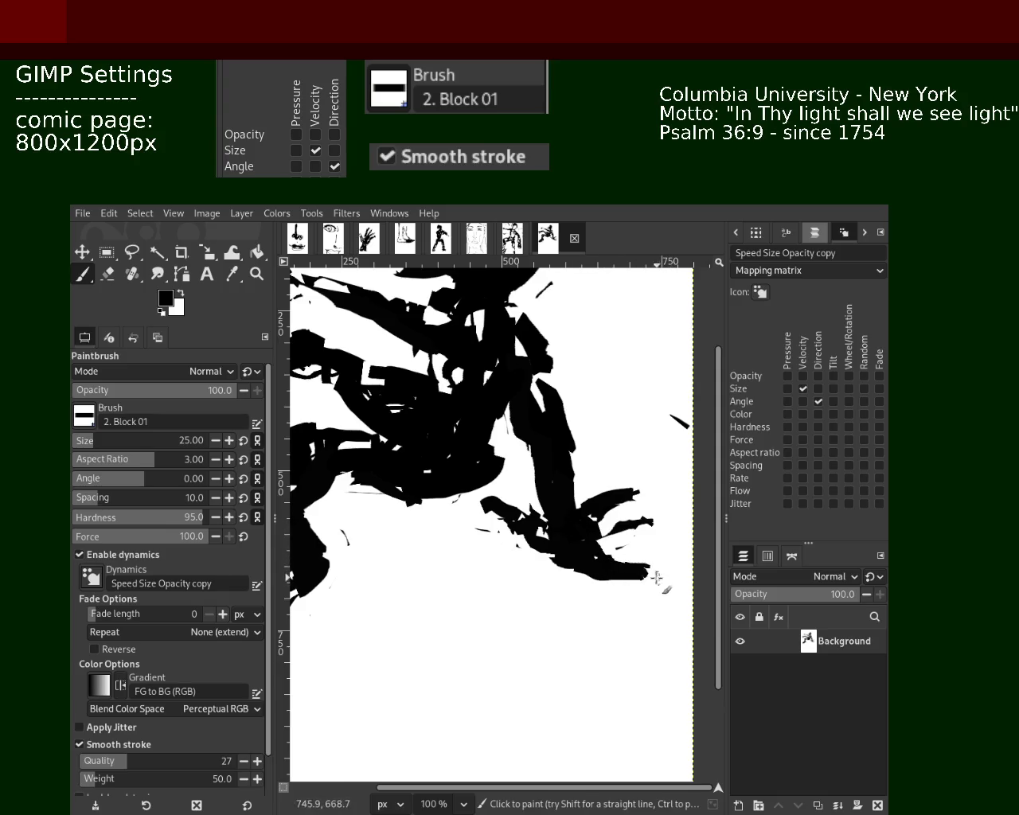
{"action": "mouse_move", "coordinate": [589, 539]}
{"action": "left_mouse_down"}
{"action": "mouse_move", "coordinate": [643, 541]}
{"action": "mouse_move", "coordinate": [601, 549]}
{"action": "mouse_move", "coordinate": [616, 561]}
{"action": "mouse_move", "coordinate": [673, 547]}
{"action": "left_mouse_up"}
{"action": "key", "text": "ctrl+z"}
{"action": "key", "text": "ctrl+z"}
Paint black finger strokes fanning right from the hand, undoing the upper and bottom strokes.
{"action": "left_click_drag", "start_coordinate": [637, 493], "coordinate": [568, 549]}
{"action": "left_click_drag", "start_coordinate": [644, 521], "coordinate": [572, 545]}
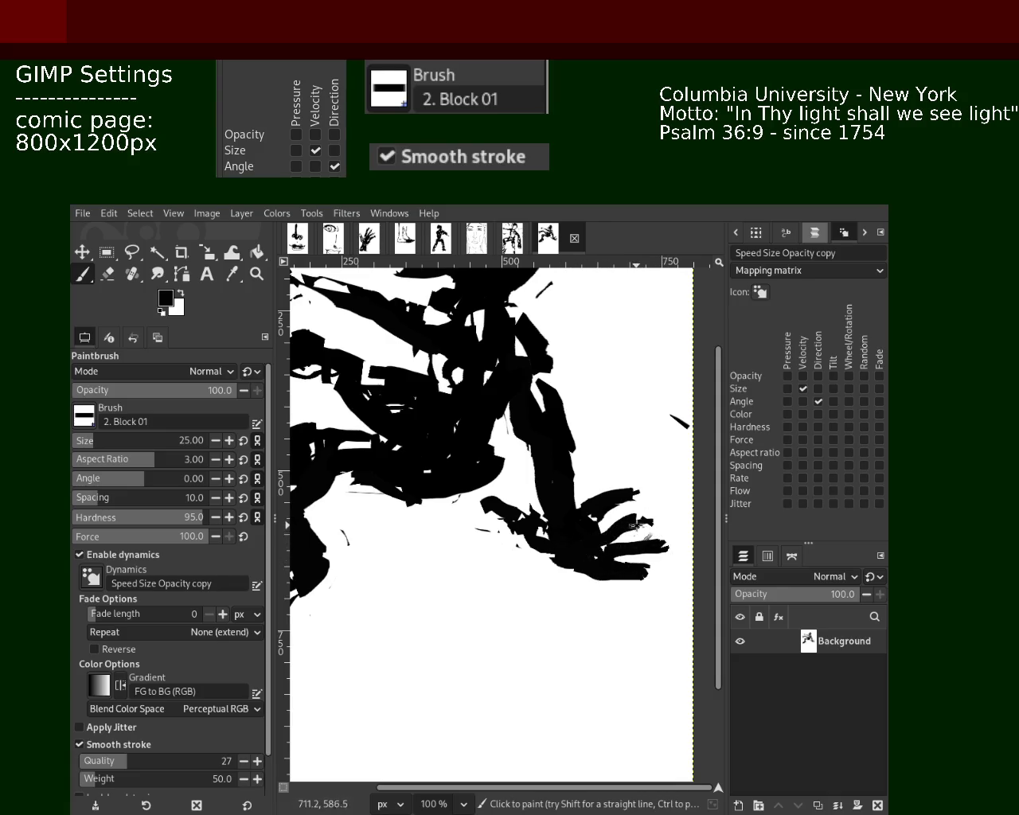
{"action": "mouse_move", "coordinate": [645, 521]}
{"action": "left_mouse_down"}
{"action": "mouse_move", "coordinate": [674, 502]}
{"action": "mouse_move", "coordinate": [618, 502]}
{"action": "mouse_move", "coordinate": [581, 517]}
{"action": "left_mouse_up"}
{"action": "key", "text": "ctrl+z"}
{"action": "key", "text": "ctrl+z"}
{"action": "mouse_move", "coordinate": [613, 579]}
{"action": "left_mouse_down"}
{"action": "mouse_move", "coordinate": [626, 585]}
{"action": "mouse_move", "coordinate": [526, 557]}
{"action": "left_mouse_up"}
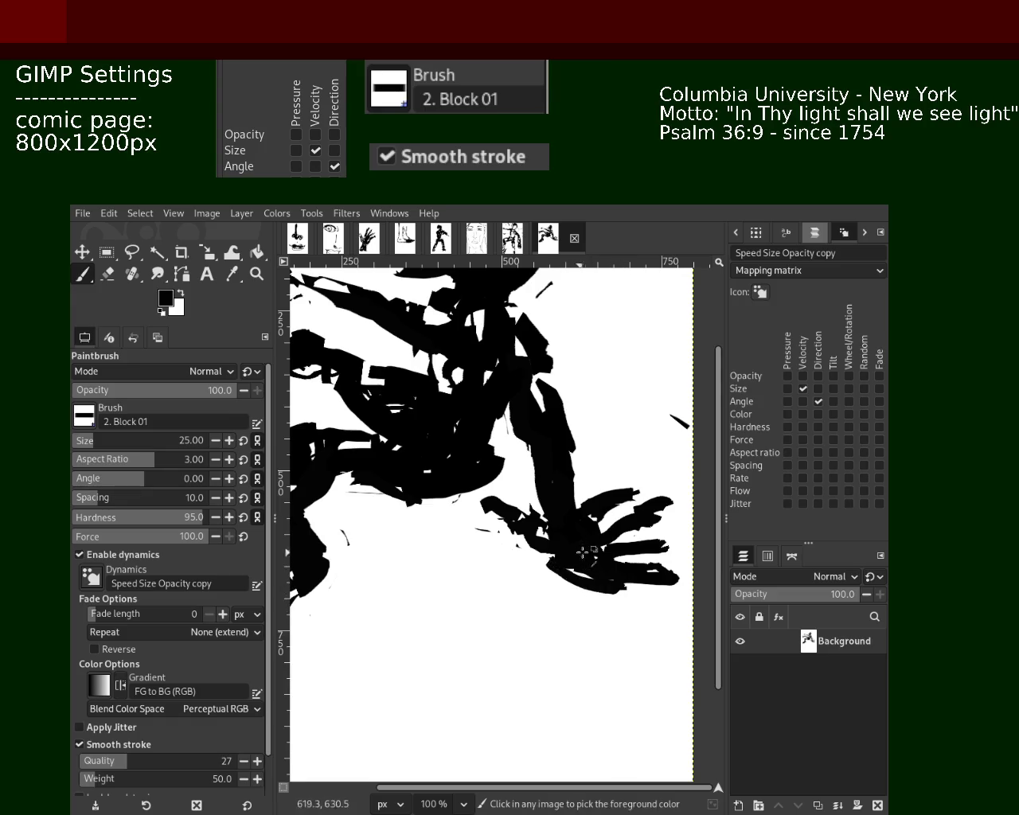
{"action": "key", "text": "ctrl+z"}
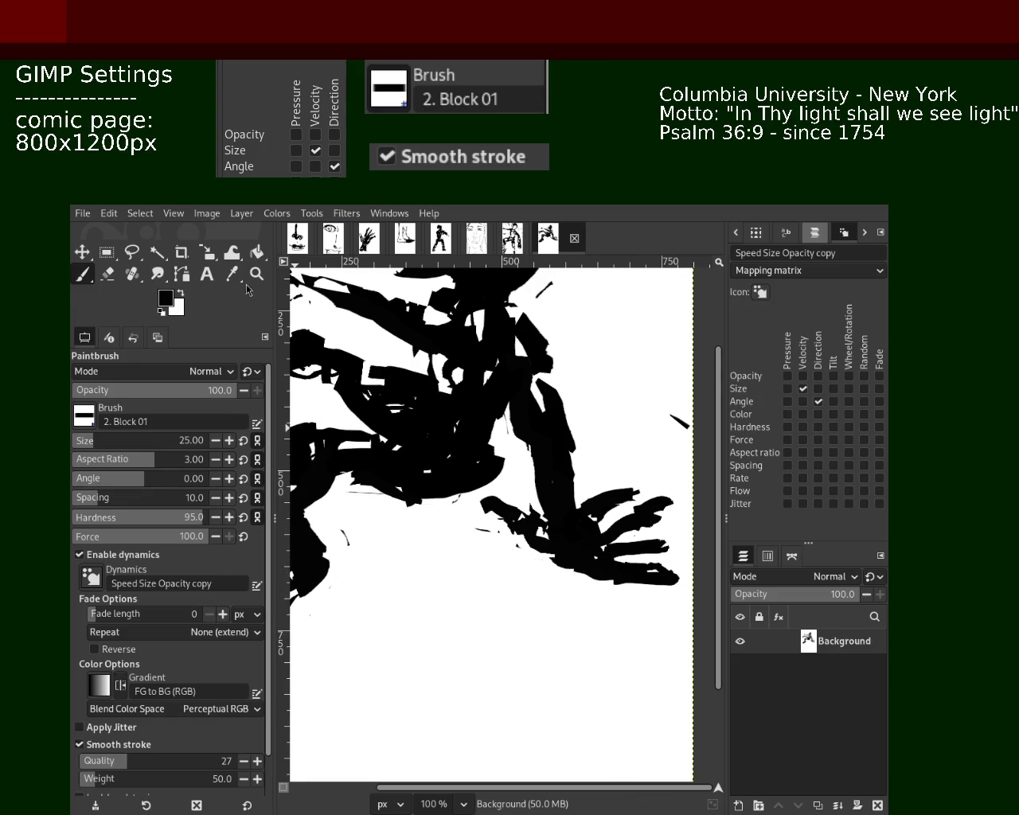
{"action": "left_click", "coordinate": [256, 273]}
{"action": "scroll", "coordinate": [442, 492], "scroll_direction": "down", "scroll_amount": 3}
Carve parts of the hand in white, then add curved and horizontal black finger strokes, undoing the last.
{"action": "scroll", "coordinate": [442, 492], "scroll_direction": "down", "scroll_amount": 1}
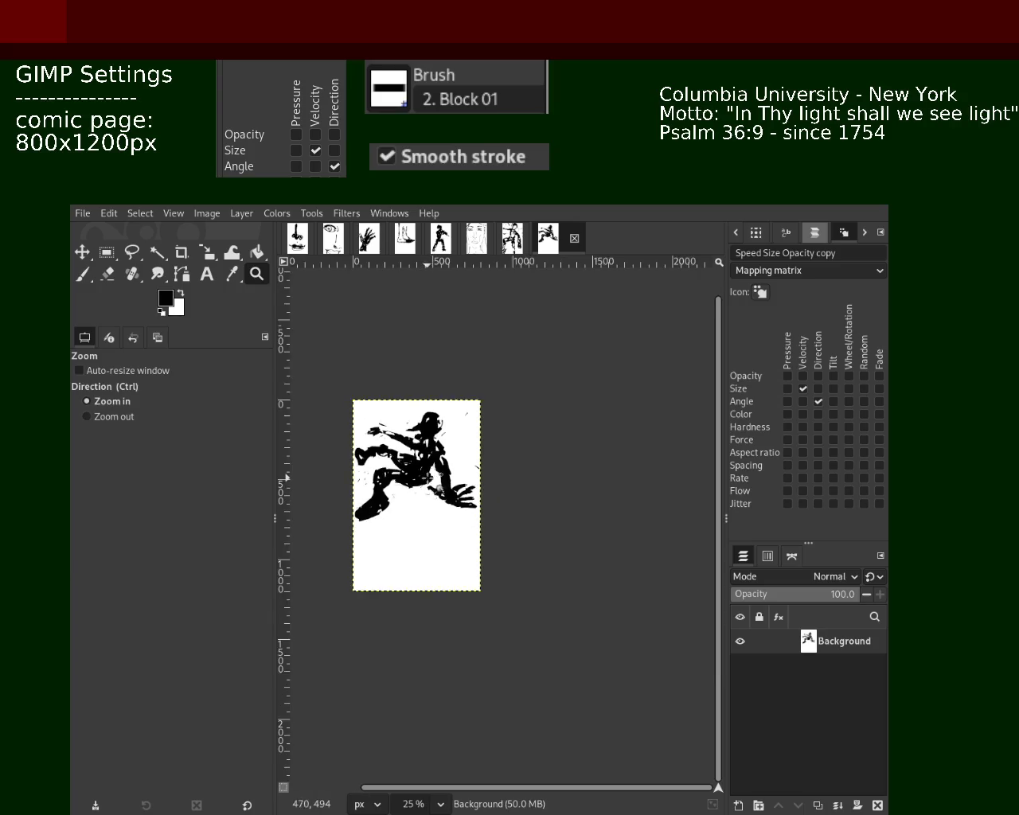
{"action": "scroll", "coordinate": [438, 488], "scroll_direction": "up", "scroll_amount": 3}
{"action": "scroll", "coordinate": [309, 417], "scroll_direction": "up", "scroll_amount": 1}
{"action": "left_click", "coordinate": [82, 273]}
{"action": "key", "text": "x"}
{"action": "mouse_move", "coordinate": [499, 469]}
{"action": "left_mouse_down"}
{"action": "mouse_move", "coordinate": [500, 482]}
{"action": "mouse_move", "coordinate": [545, 503]}
{"action": "mouse_move", "coordinate": [525, 478]}
{"action": "mouse_move", "coordinate": [503, 510]}
{"action": "mouse_move", "coordinate": [484, 473]}
{"action": "mouse_move", "coordinate": [530, 533]}
{"action": "left_mouse_up"}
{"action": "key", "text": "x"}
{"action": "mouse_move", "coordinate": [487, 488]}
{"action": "left_mouse_down"}
{"action": "mouse_move", "coordinate": [577, 515]}
{"action": "mouse_move", "coordinate": [481, 498]}
{"action": "mouse_move", "coordinate": [490, 537]}
{"action": "mouse_move", "coordinate": [589, 519]}
{"action": "mouse_move", "coordinate": [489, 501]}
{"action": "mouse_move", "coordinate": [550, 539]}
{"action": "left_mouse_up"}
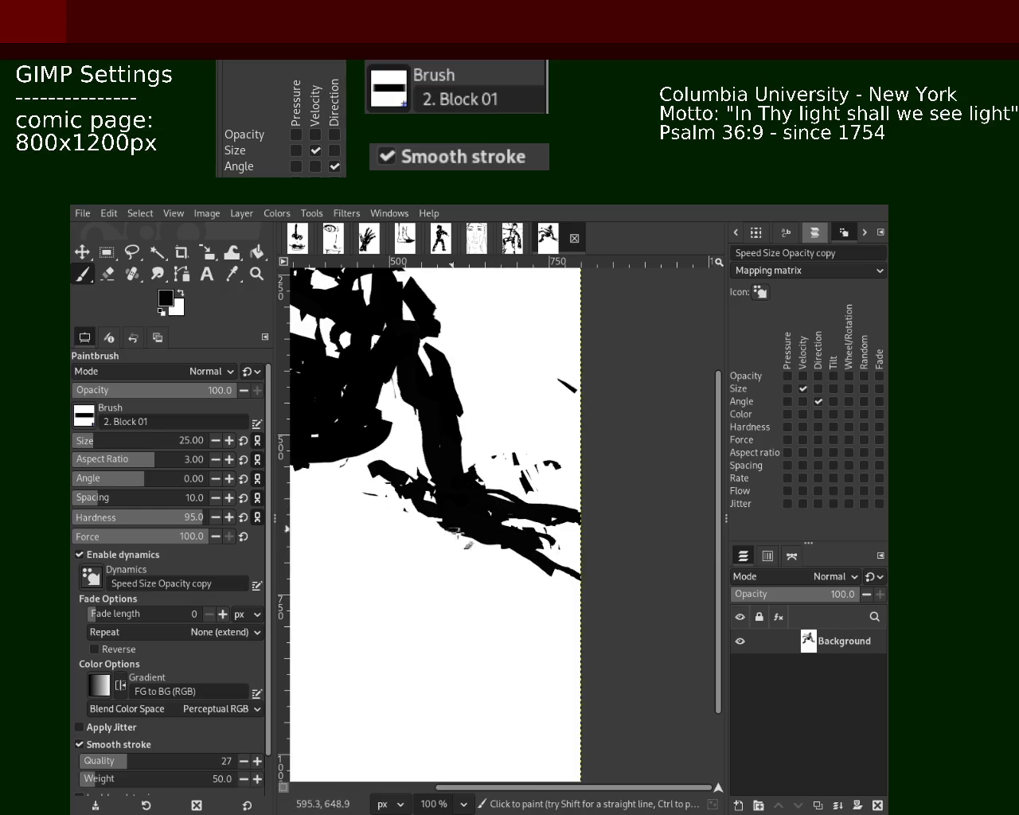
{"action": "mouse_move", "coordinate": [474, 492]}
{"action": "left_mouse_down"}
{"action": "mouse_move", "coordinate": [573, 484]}
{"action": "mouse_move", "coordinate": [489, 492]}
{"action": "mouse_move", "coordinate": [457, 430]}
{"action": "mouse_move", "coordinate": [487, 488]}
{"action": "mouse_move", "coordinate": [470, 414]}
{"action": "mouse_move", "coordinate": [484, 477]}
{"action": "mouse_move", "coordinate": [499, 447]}
{"action": "mouse_move", "coordinate": [469, 476]}
{"action": "mouse_move", "coordinate": [495, 490]}
{"action": "left_mouse_up"}
{"action": "key", "text": "ctrl+z"}
{"action": "key", "text": "ctrl+z"}
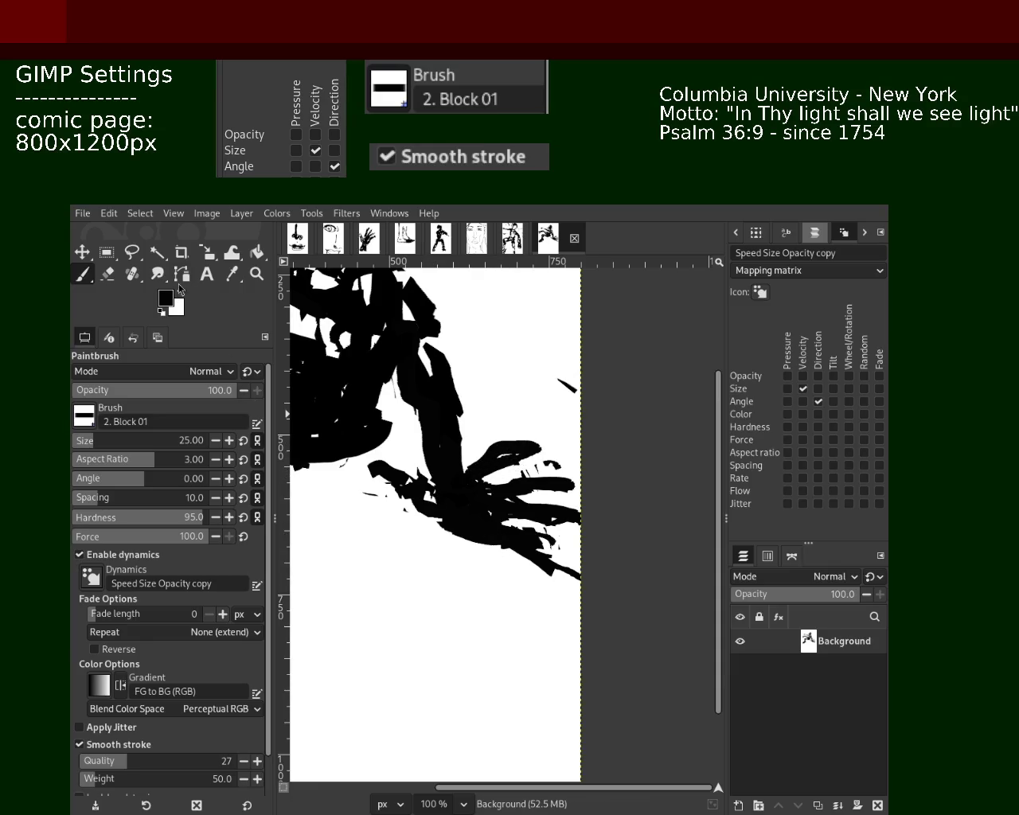
Zoom out to check the whole page, zoom back in, and dab white marks onto the black strokes.
{"action": "key", "text": "z"}
{"action": "key", "text": "minus"}
{"action": "key", "text": "minus"}
{"action": "key", "text": "minus"}
{"action": "key", "text": "minus"}
{"action": "key", "text": "1"}
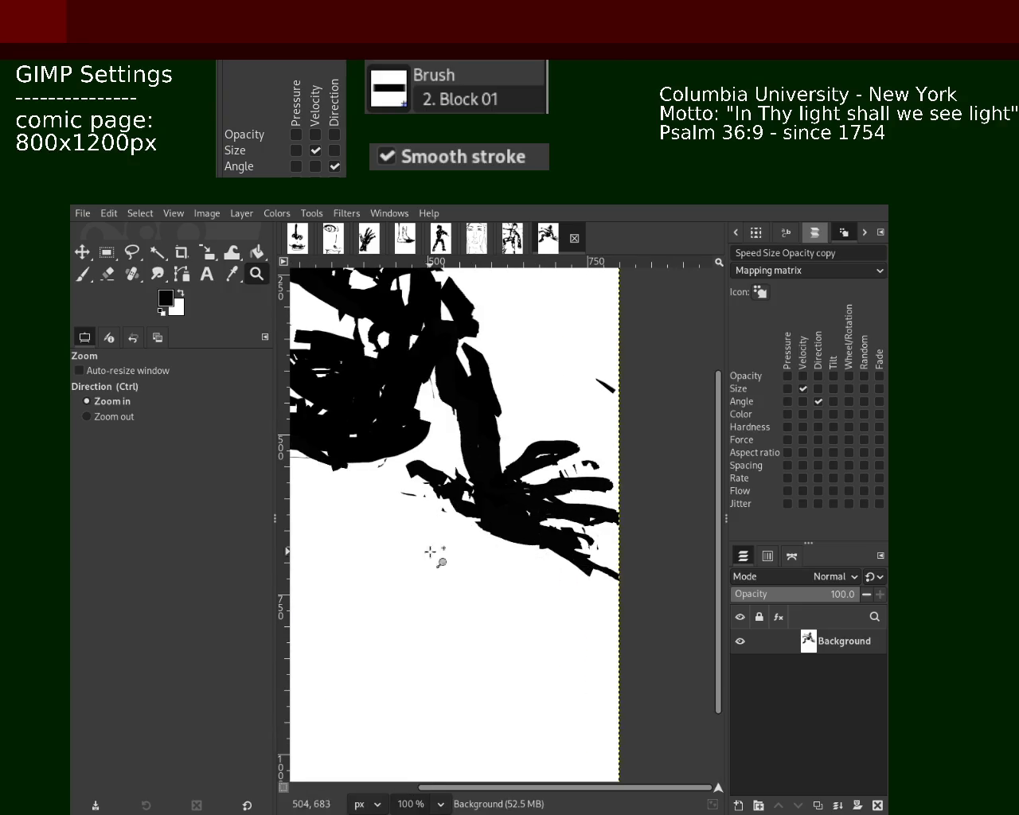
{"action": "left_click", "coordinate": [108, 273]}
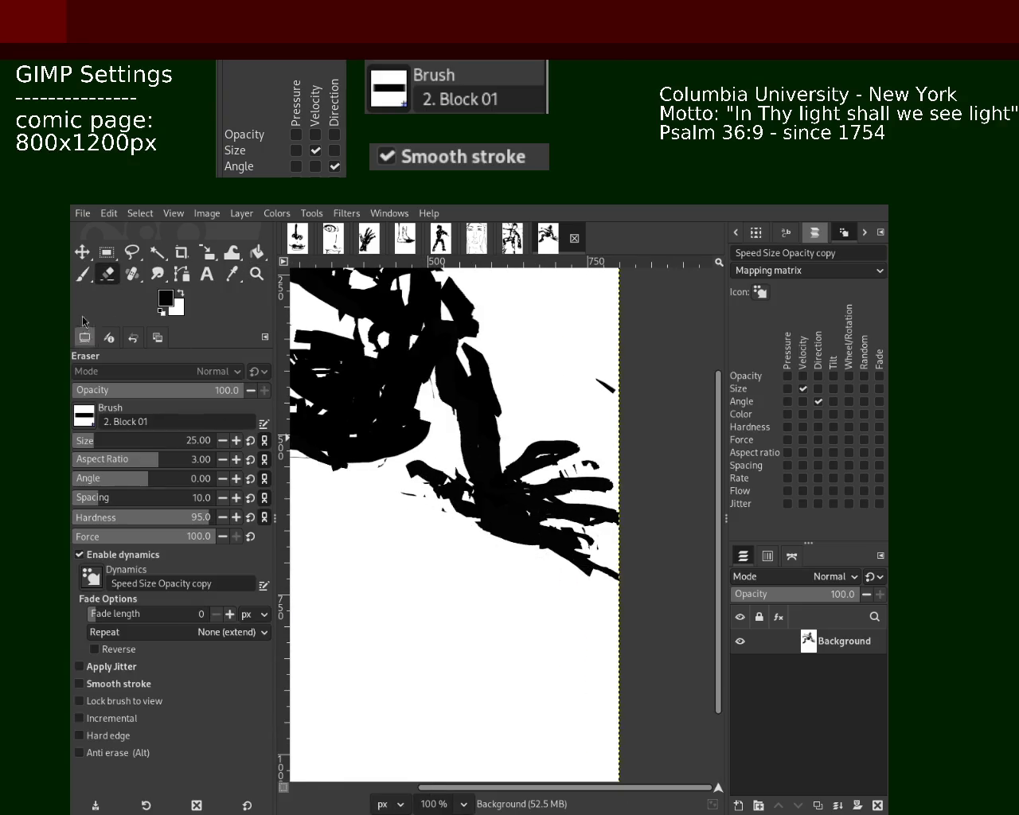
{"action": "left_click", "coordinate": [82, 274]}
{"action": "key", "text": "x"}
{"action": "left_click_drag", "start_coordinate": [417, 476], "coordinate": [436, 510]}
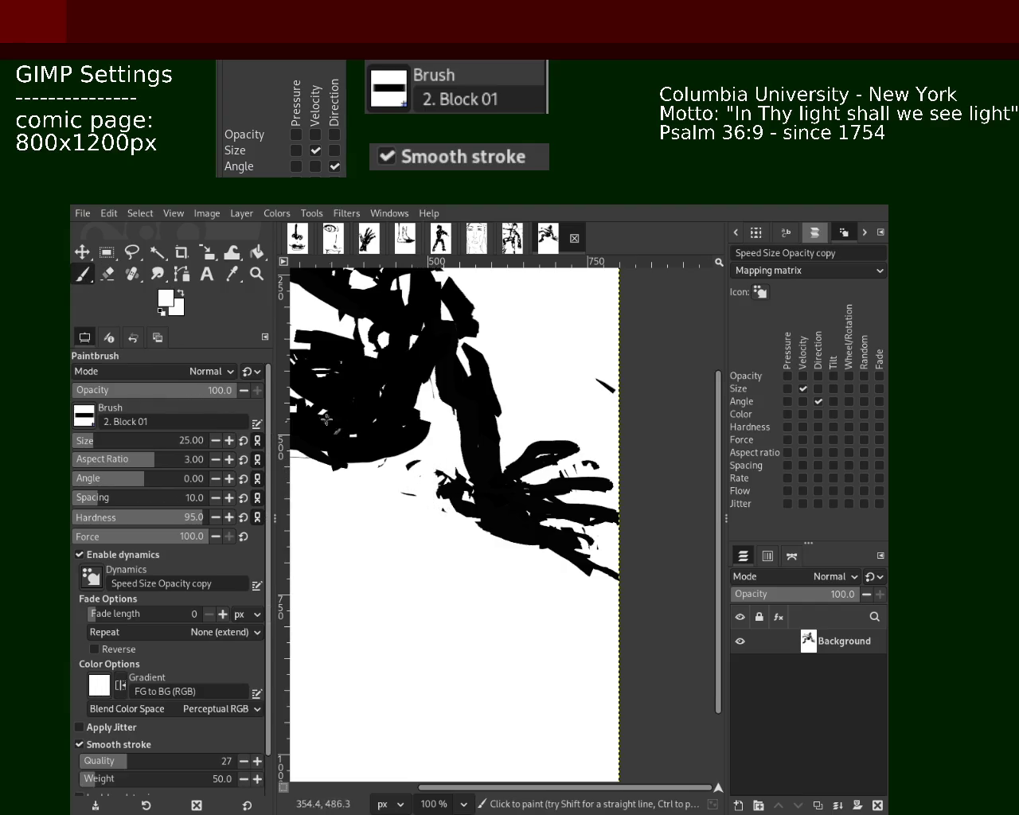
Sample black from the figure and paint new black strokes on the hand.
{"action": "left_click", "coordinate": [418, 482], "text": "ctrl"}
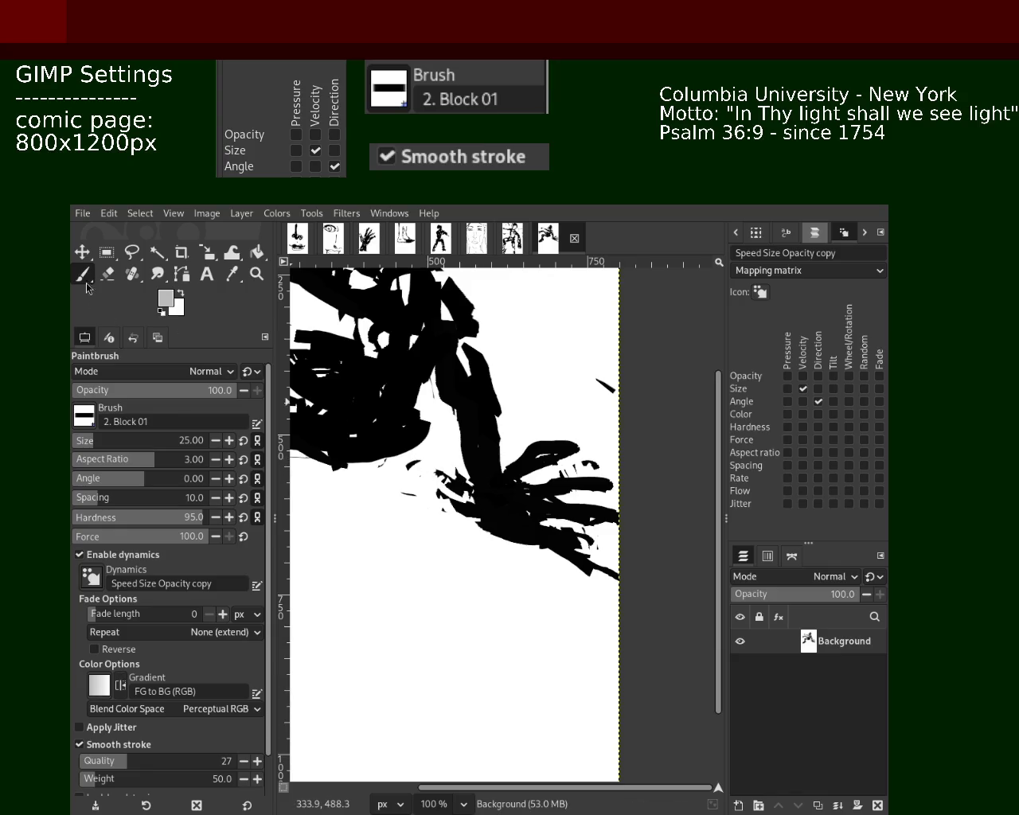
{"action": "left_click", "coordinate": [478, 512], "text": "ctrl"}
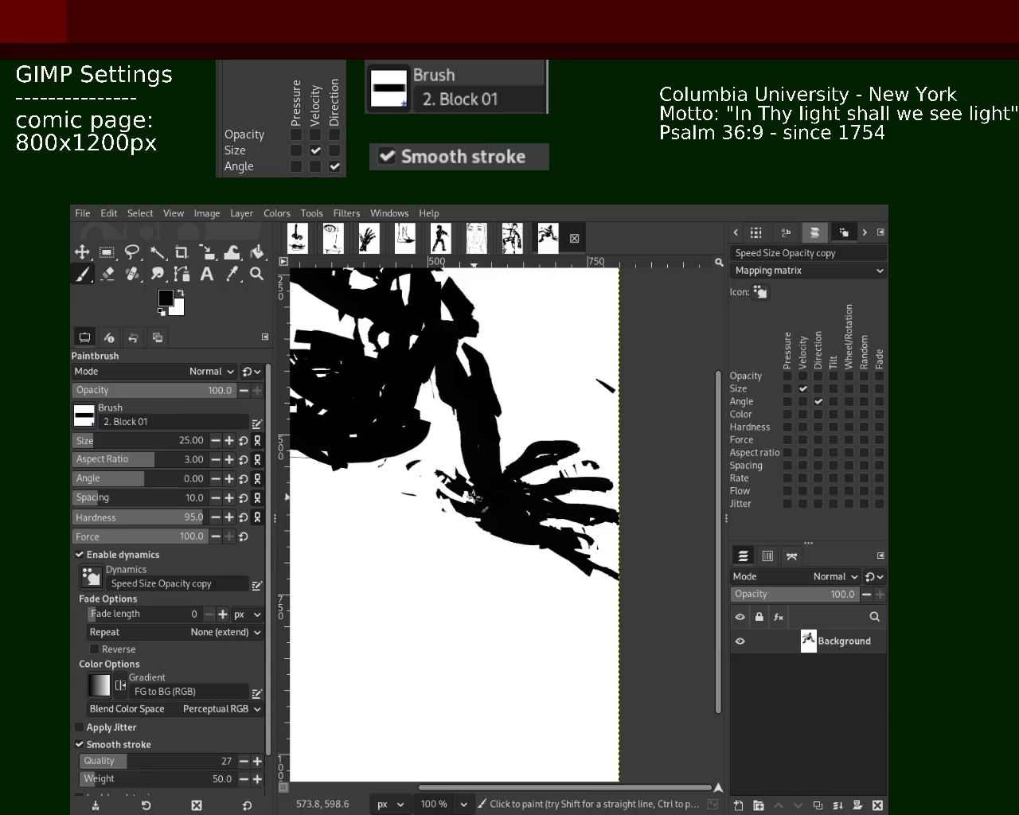
{"action": "mouse_move", "coordinate": [459, 513]}
{"action": "left_mouse_down"}
{"action": "mouse_move", "coordinate": [434, 477]}
{"action": "mouse_move", "coordinate": [429, 500]}
{"action": "left_mouse_up"}
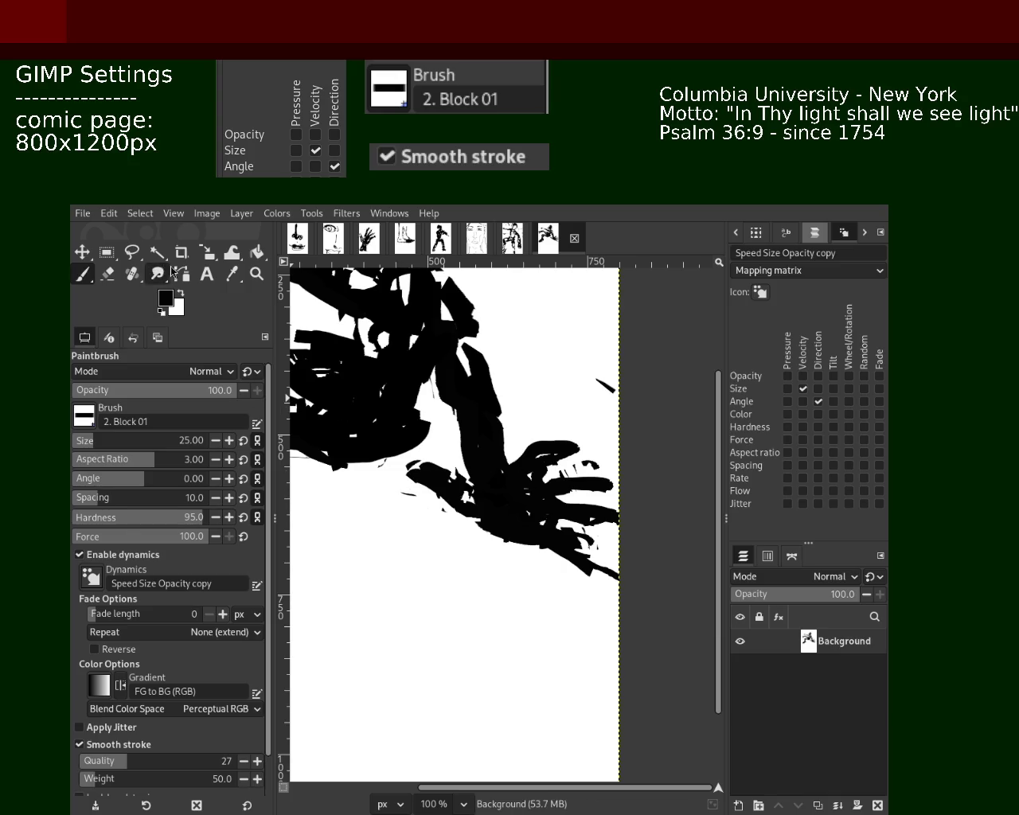
{"action": "left_click", "coordinate": [257, 273]}
{"action": "left_click", "coordinate": [497, 488], "text": "ctrl"}
Erase part of the hand's left edge with the Eraser.
{"action": "left_click", "coordinate": [497, 487]}
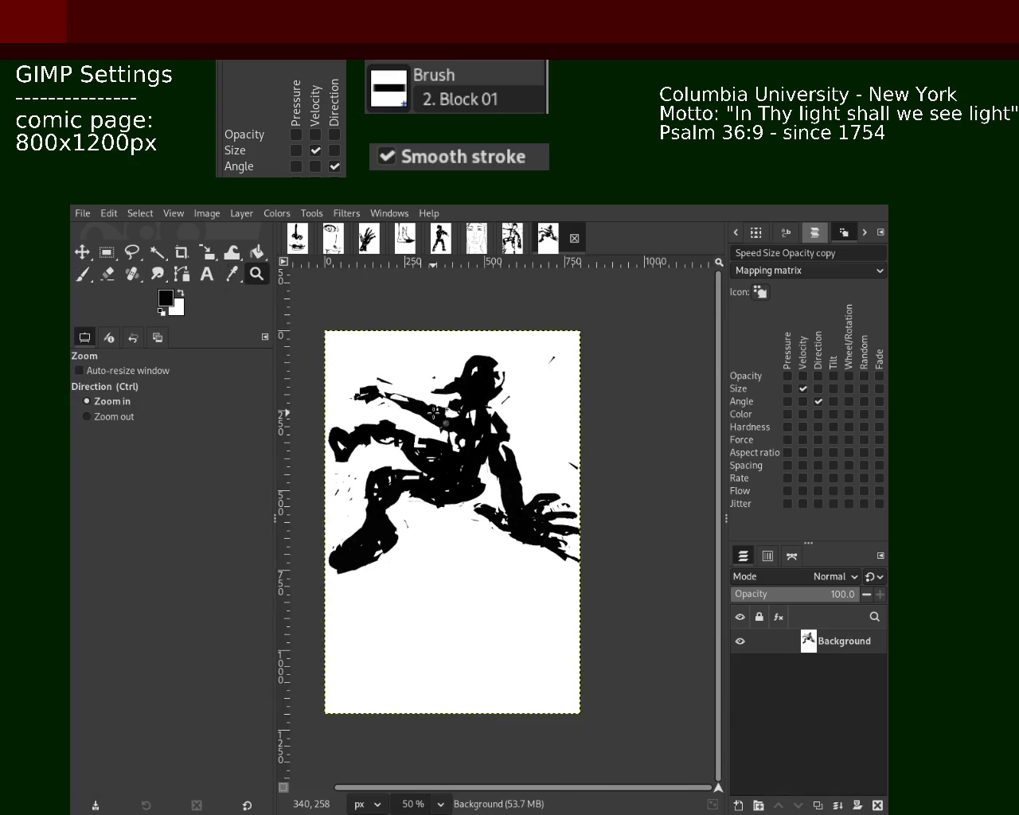
{"action": "left_click", "coordinate": [497, 475]}
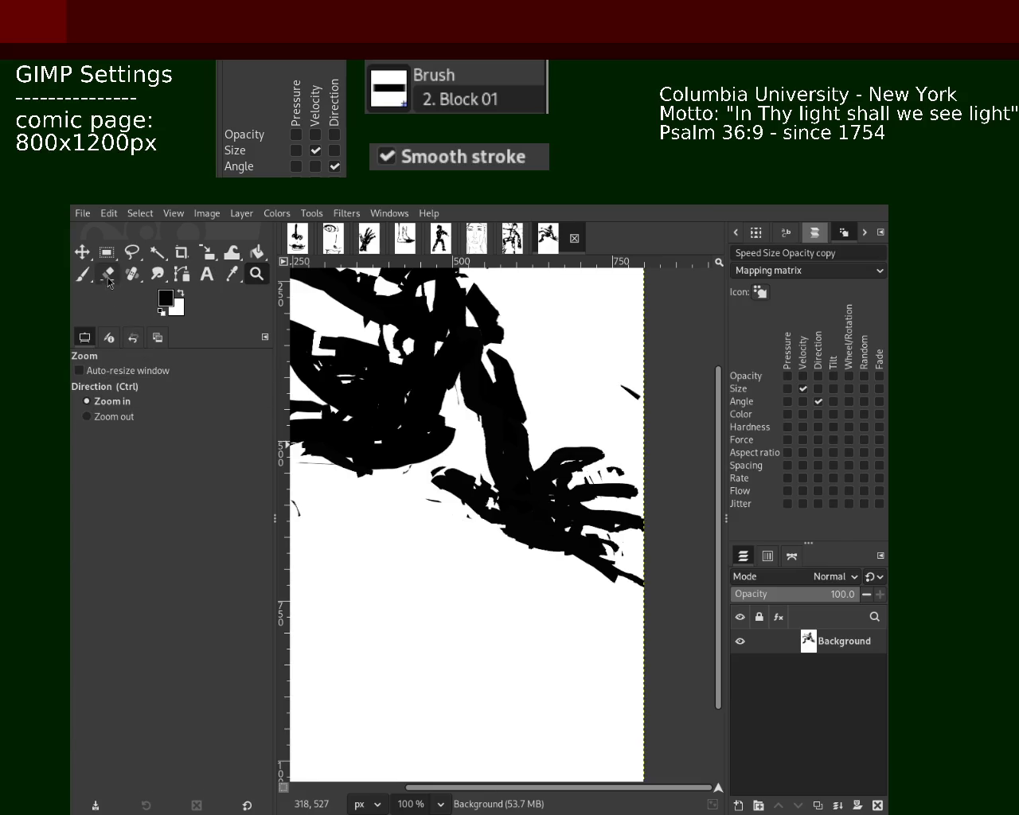
{"action": "left_click", "coordinate": [107, 274]}
{"action": "left_click_drag", "start_coordinate": [437, 452], "coordinate": [434, 477]}
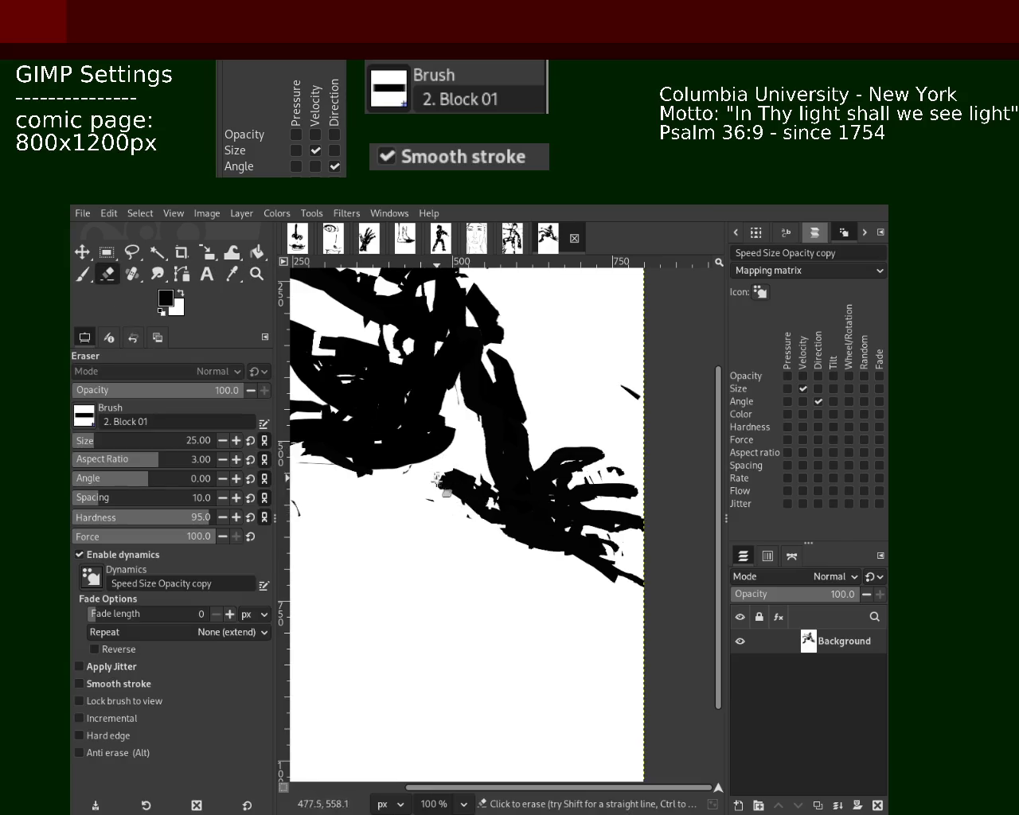
{"action": "key", "text": "ctrl"}
Sample black from the canvas and add a short stroke at the hand's lower right edge.
{"action": "left_click", "coordinate": [82, 273]}
{"action": "left_click", "coordinate": [596, 506], "text": "ctrl"}
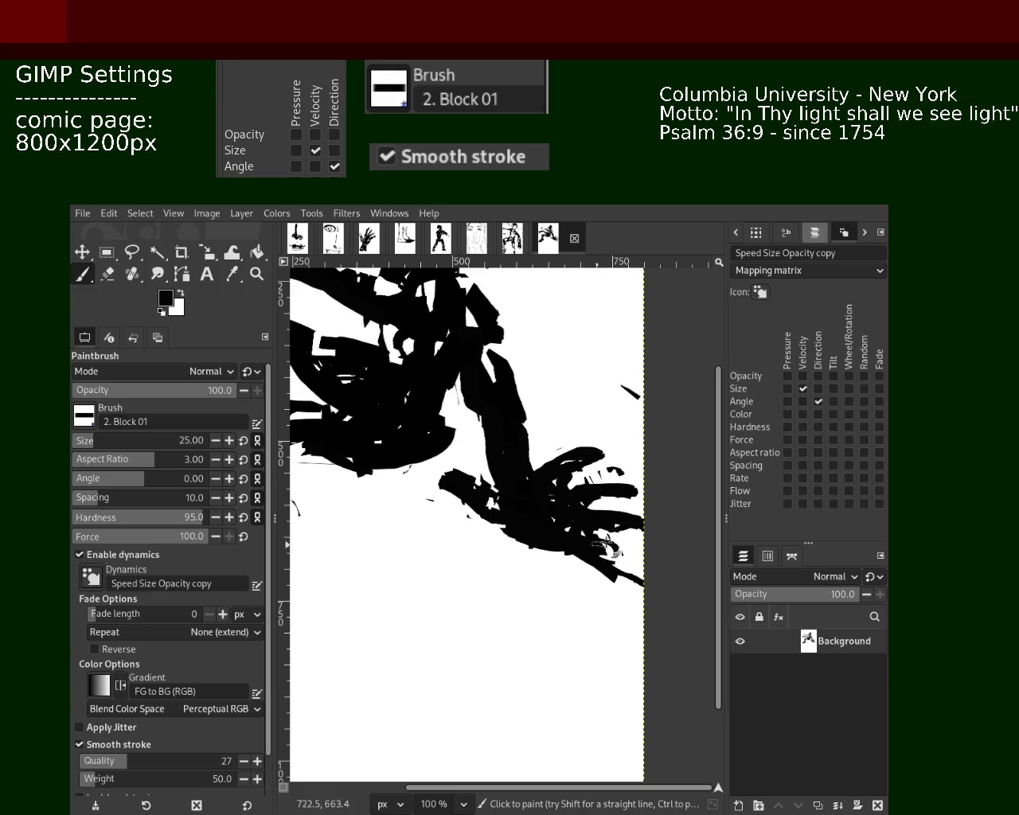
{"action": "left_click_drag", "start_coordinate": [641, 561], "coordinate": [589, 577]}
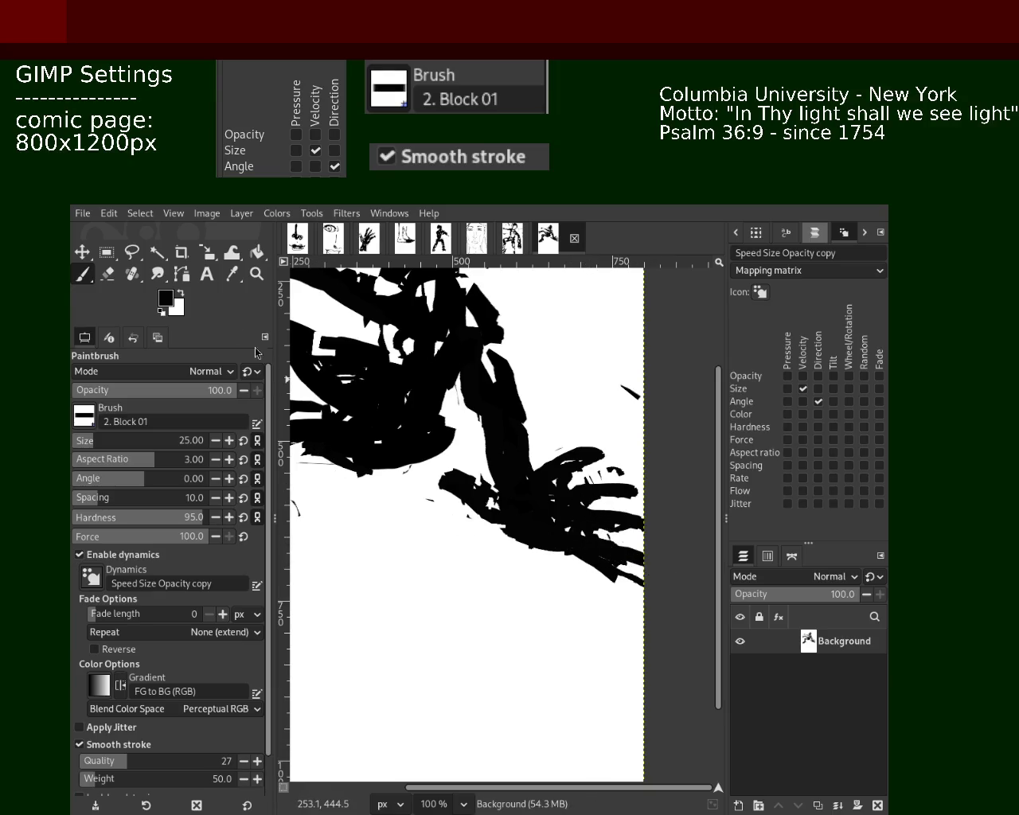
{"action": "left_click", "coordinate": [257, 273]}
{"action": "left_click", "coordinate": [505, 587], "text": "ctrl"}
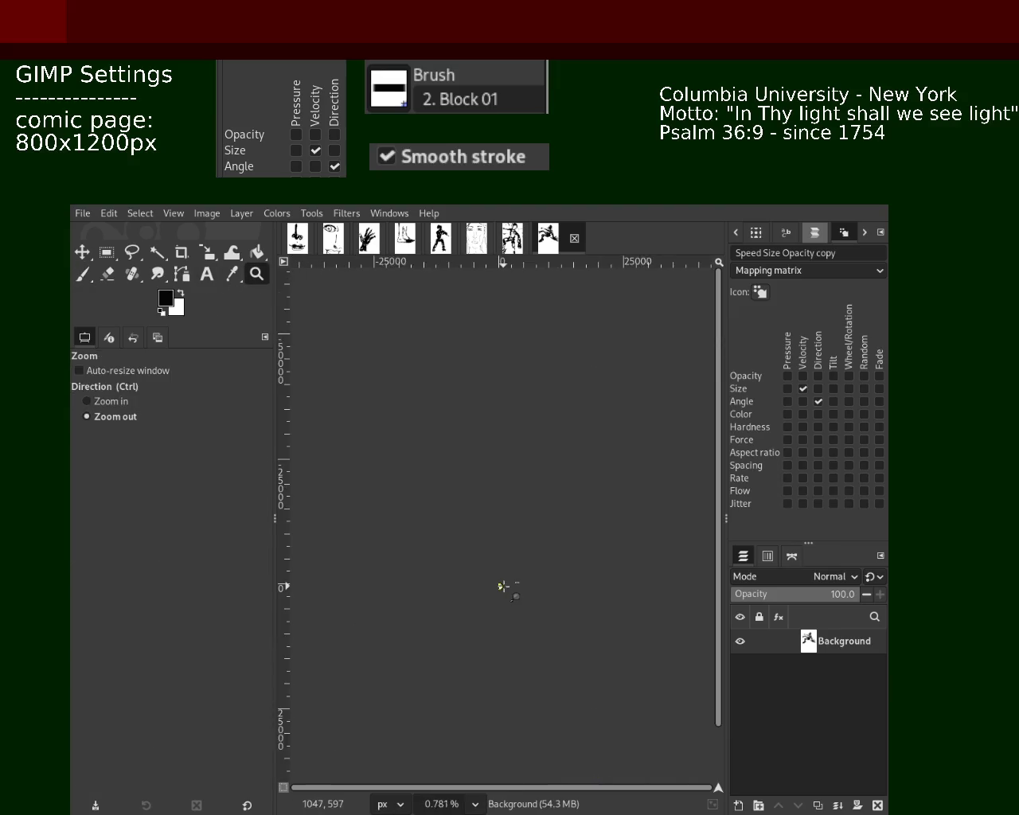
{"action": "left_click", "coordinate": [504, 587], "text": "ctrl"}
Adjust the zoom until the whole figure fills the view, returning to the Paintbrush.
{"action": "left_click", "coordinate": [505, 586]}
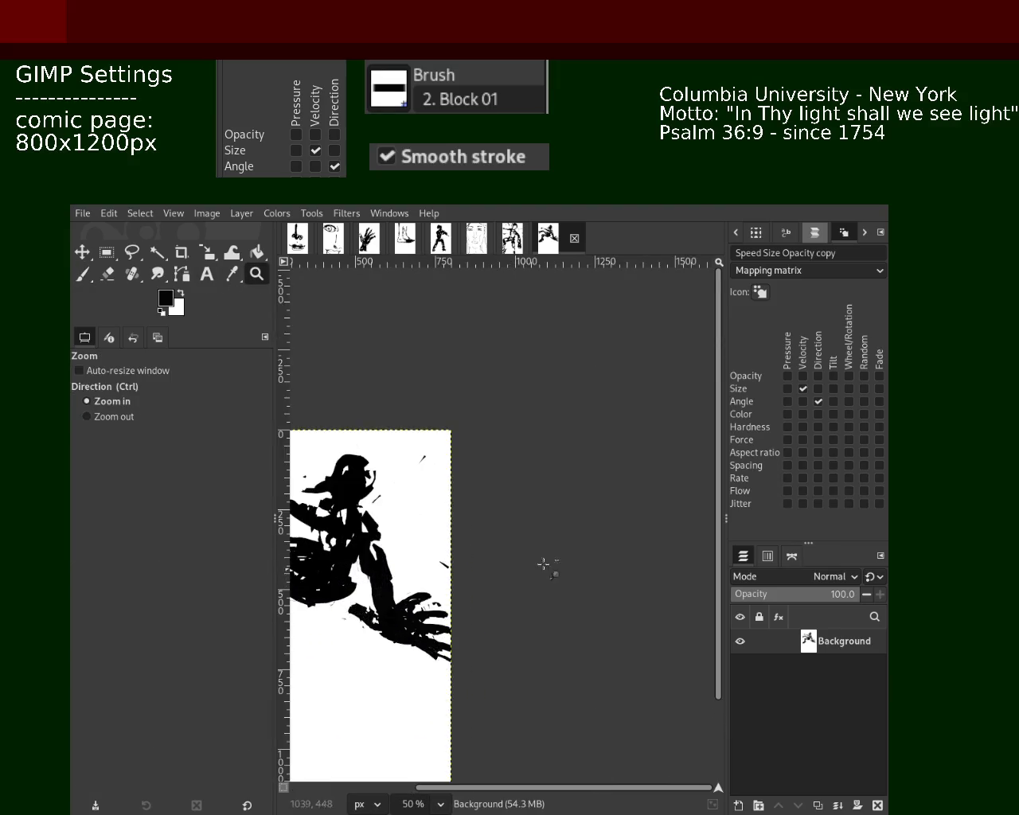
{"action": "left_click", "coordinate": [505, 586]}
{"action": "left_click", "coordinate": [587, 553], "text": "ctrl"}
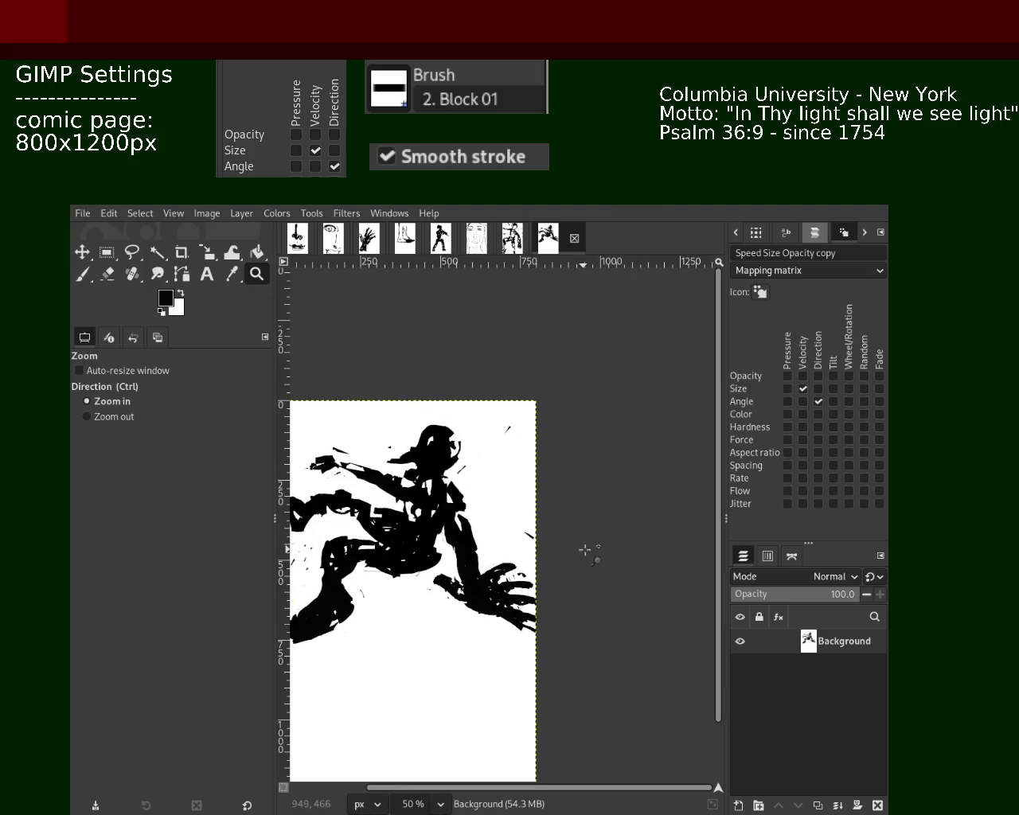
{"action": "left_click", "coordinate": [557, 574]}
{"action": "left_click", "coordinate": [568, 573], "text": "ctrl"}
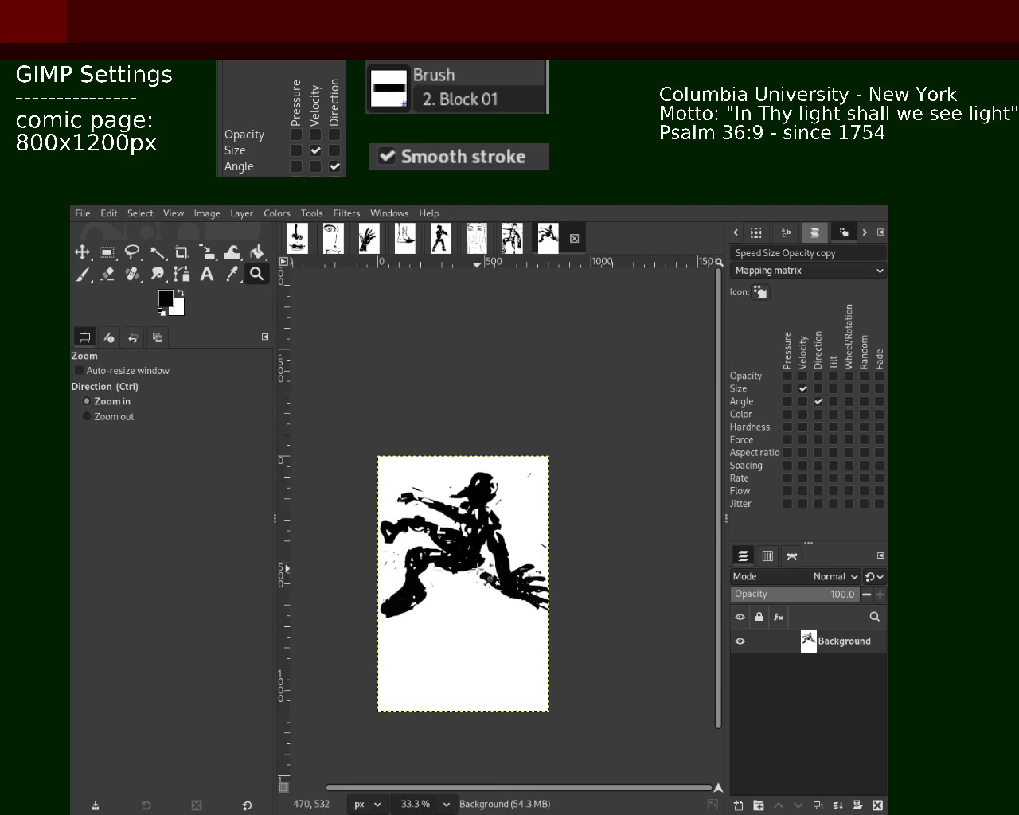
{"action": "left_click", "coordinate": [493, 549]}
{"action": "left_click", "coordinate": [82, 278]}
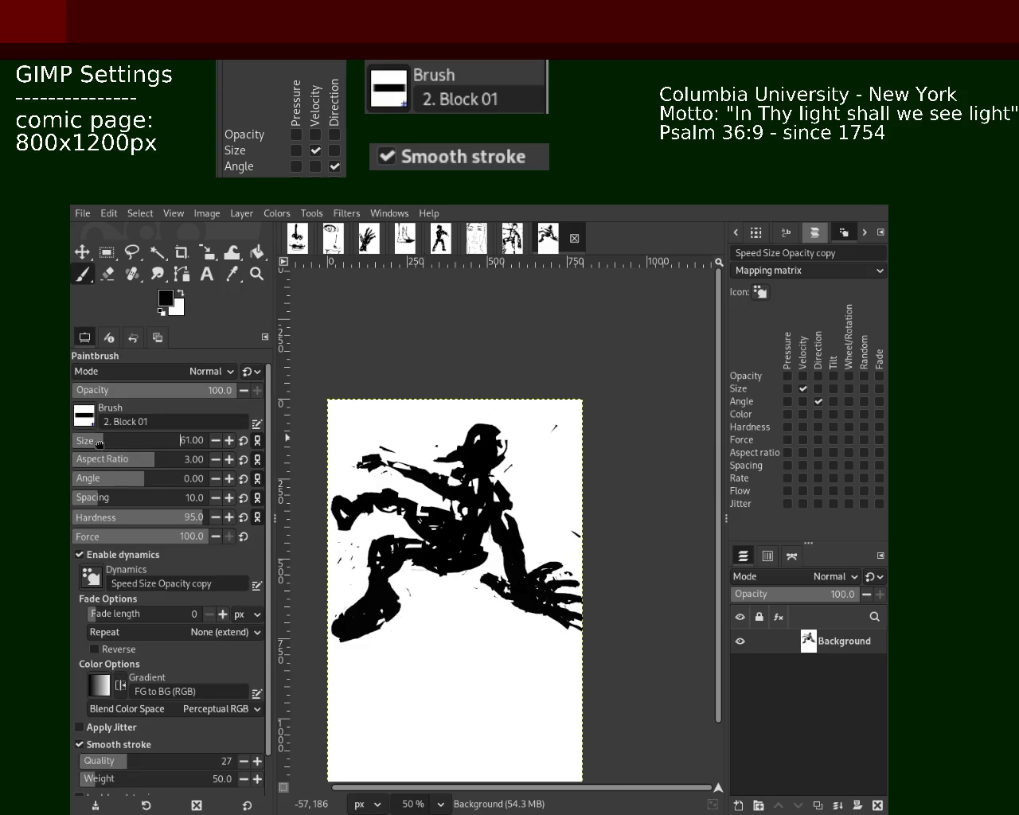
Shrink the brush to 58, paint out parts of the right hand in white, then add black back at its lower right.
{"action": "left_click_drag", "start_coordinate": [99, 443], "coordinate": [96, 443]}
{"action": "key", "text": "x"}
{"action": "mouse_move", "coordinate": [572, 559]}
{"action": "left_mouse_down"}
{"action": "mouse_move", "coordinate": [585, 574]}
{"action": "mouse_move", "coordinate": [593, 641]}
{"action": "mouse_move", "coordinate": [547, 590]}
{"action": "mouse_move", "coordinate": [553, 594]}
{"action": "left_mouse_up"}
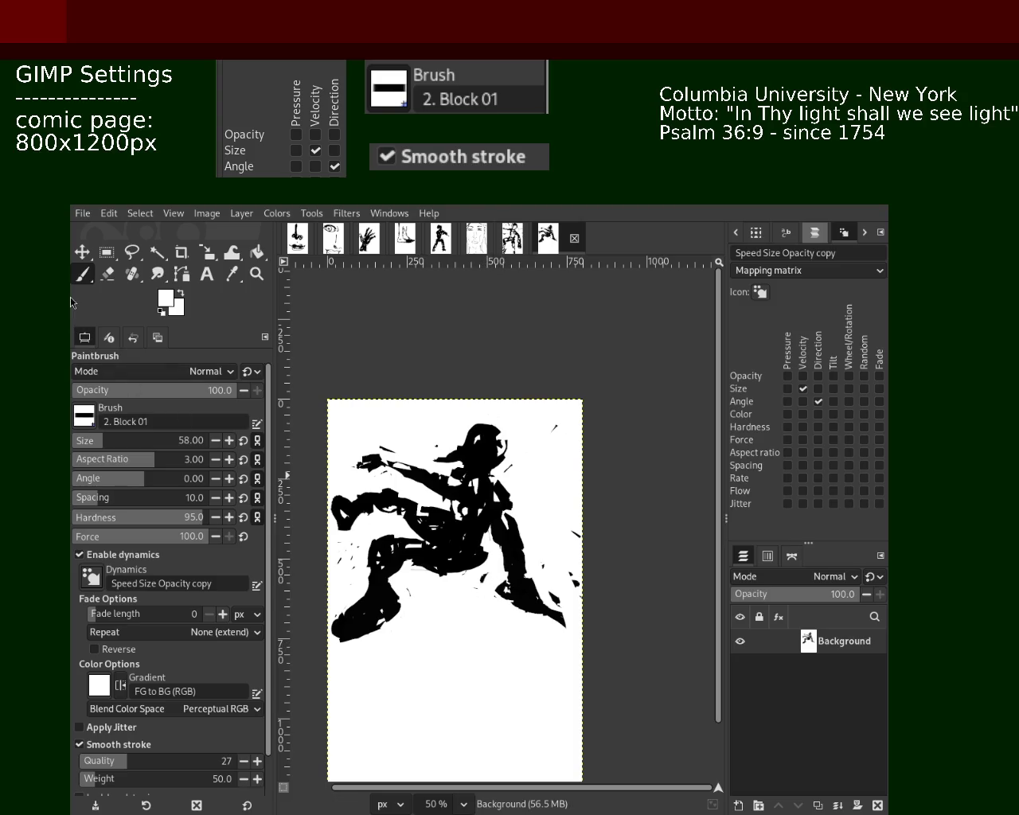
{"action": "left_click", "coordinate": [532, 596], "text": "ctrl"}
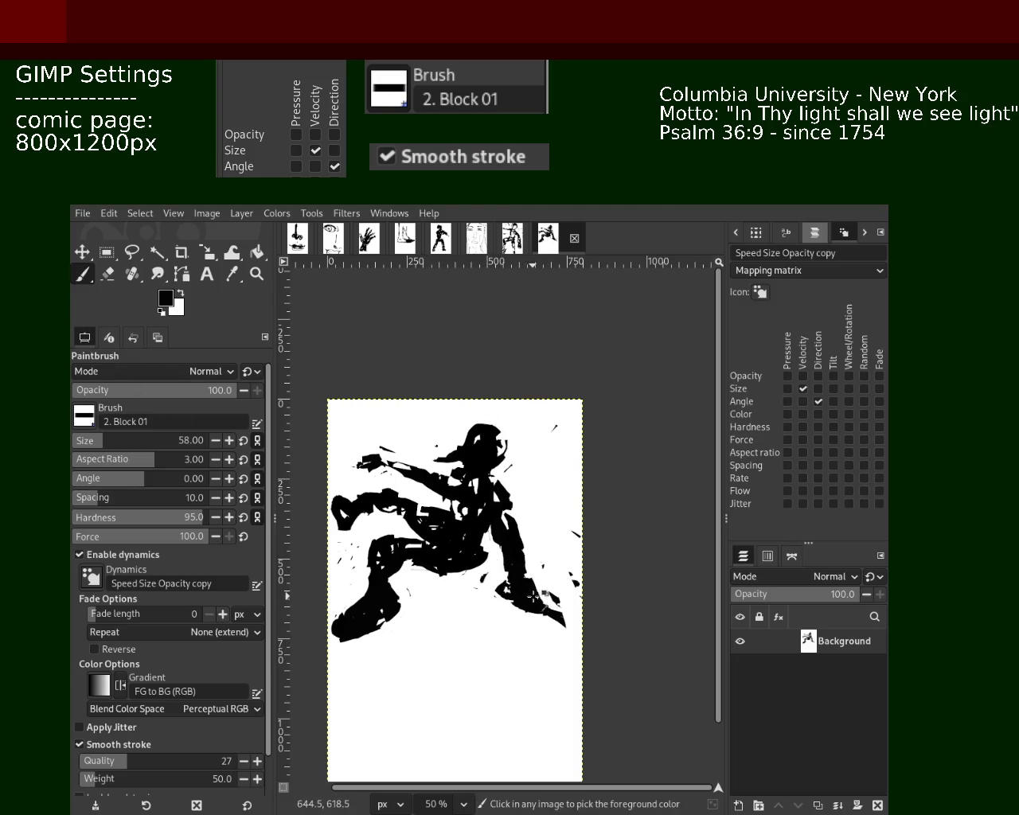
{"action": "mouse_move", "coordinate": [532, 597]}
{"action": "left_mouse_down"}
{"action": "mouse_move", "coordinate": [551, 596]}
{"action": "mouse_move", "coordinate": [505, 605]}
{"action": "mouse_move", "coordinate": [503, 594]}
{"action": "left_mouse_up"}
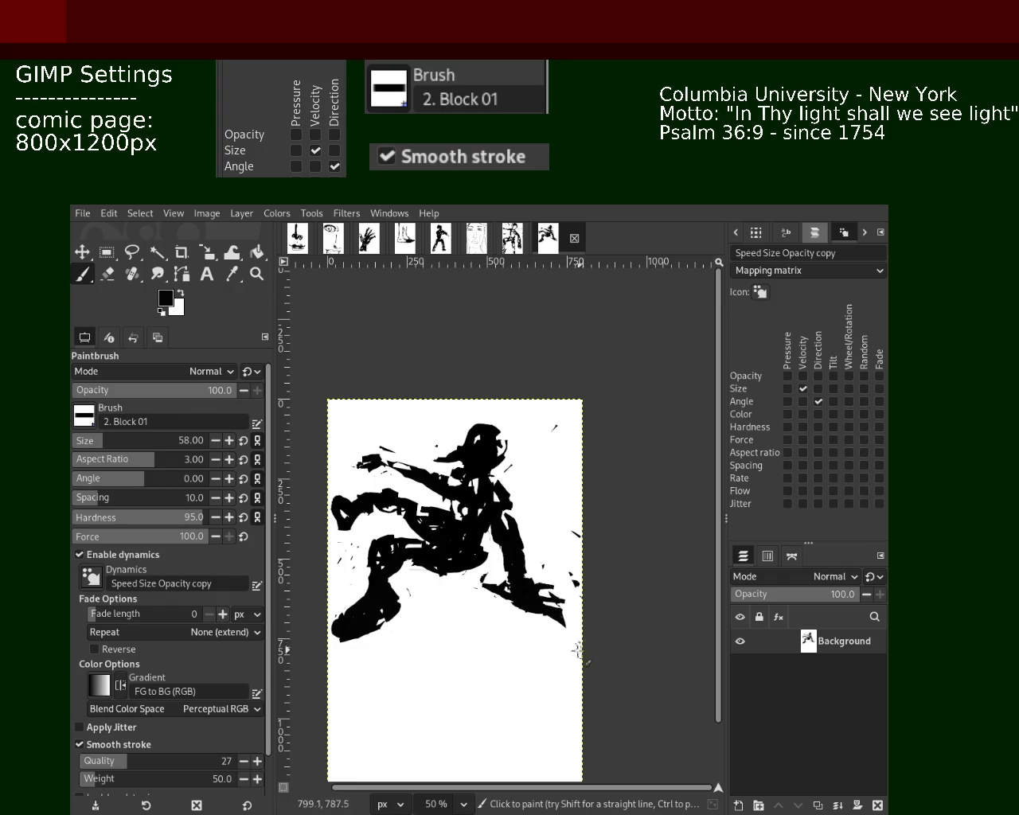
Paint white over the stray black specks and scribbles around the lower foot.
{"action": "left_click", "coordinate": [125, 277]}
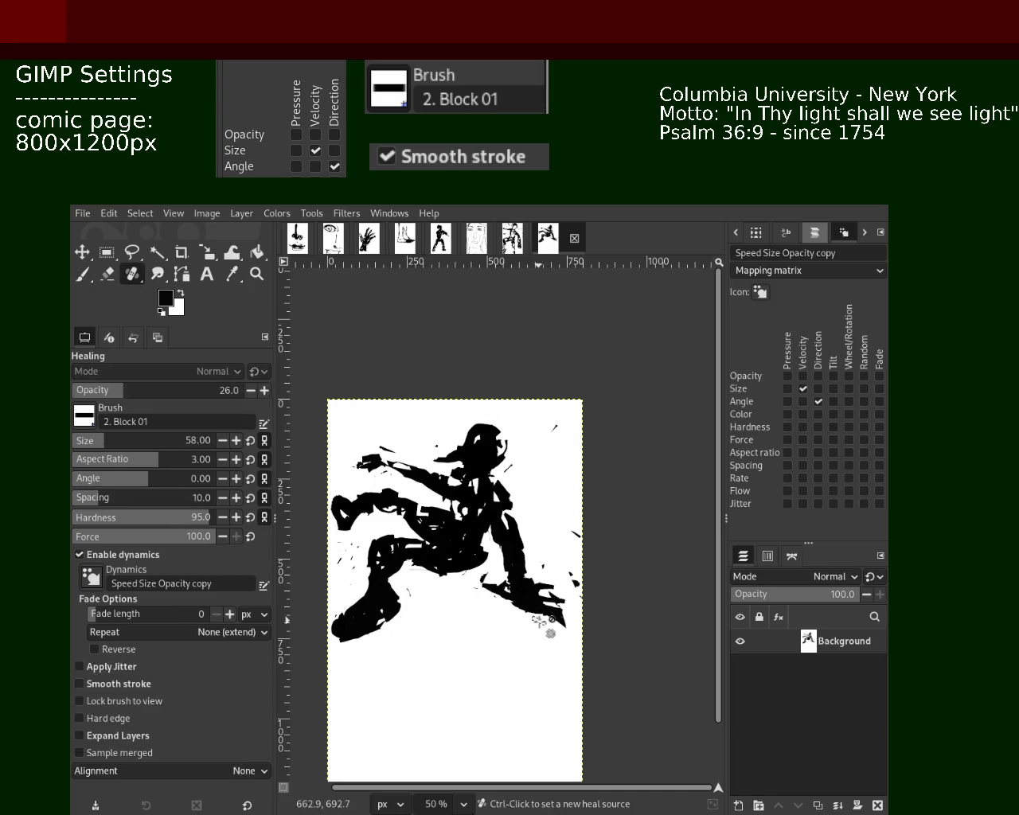
{"action": "left_click", "coordinate": [82, 274]}
{"action": "left_click", "coordinate": [563, 640], "text": "ctrl"}
{"action": "left_click_drag", "start_coordinate": [538, 626], "coordinate": [548, 634]}
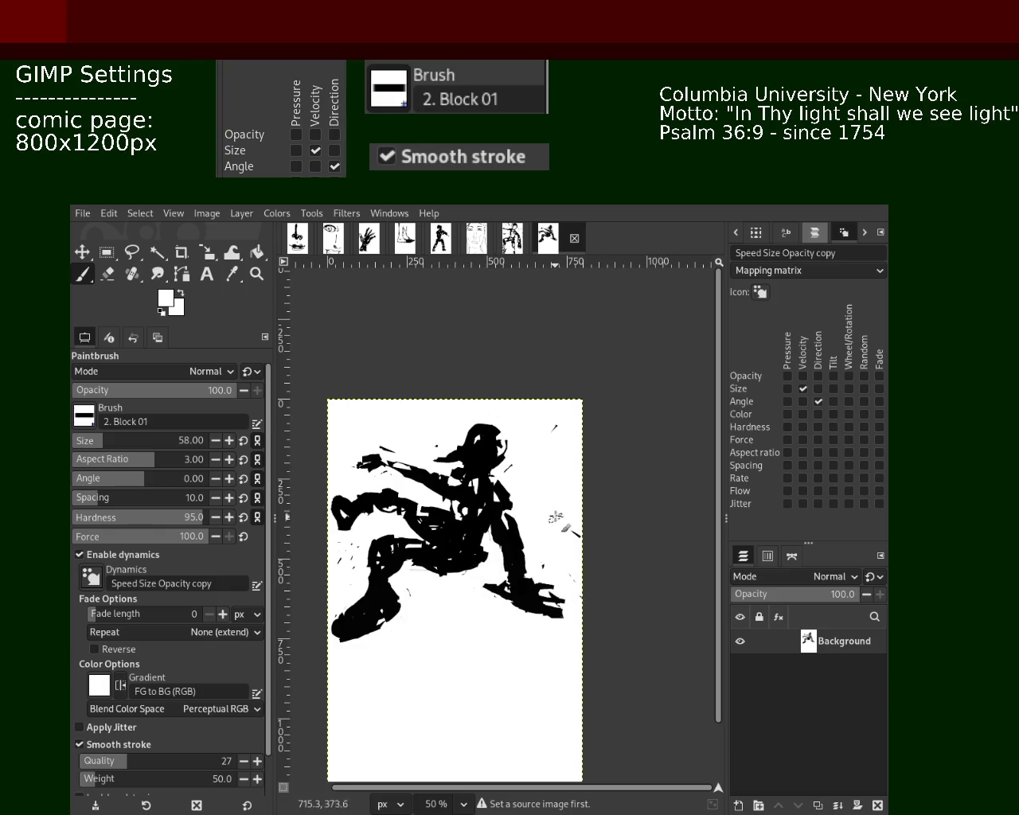
{"action": "mouse_move", "coordinate": [515, 612]}
{"action": "left_mouse_down"}
{"action": "mouse_move", "coordinate": [560, 580]}
{"action": "mouse_move", "coordinate": [501, 573]}
{"action": "left_mouse_up"}
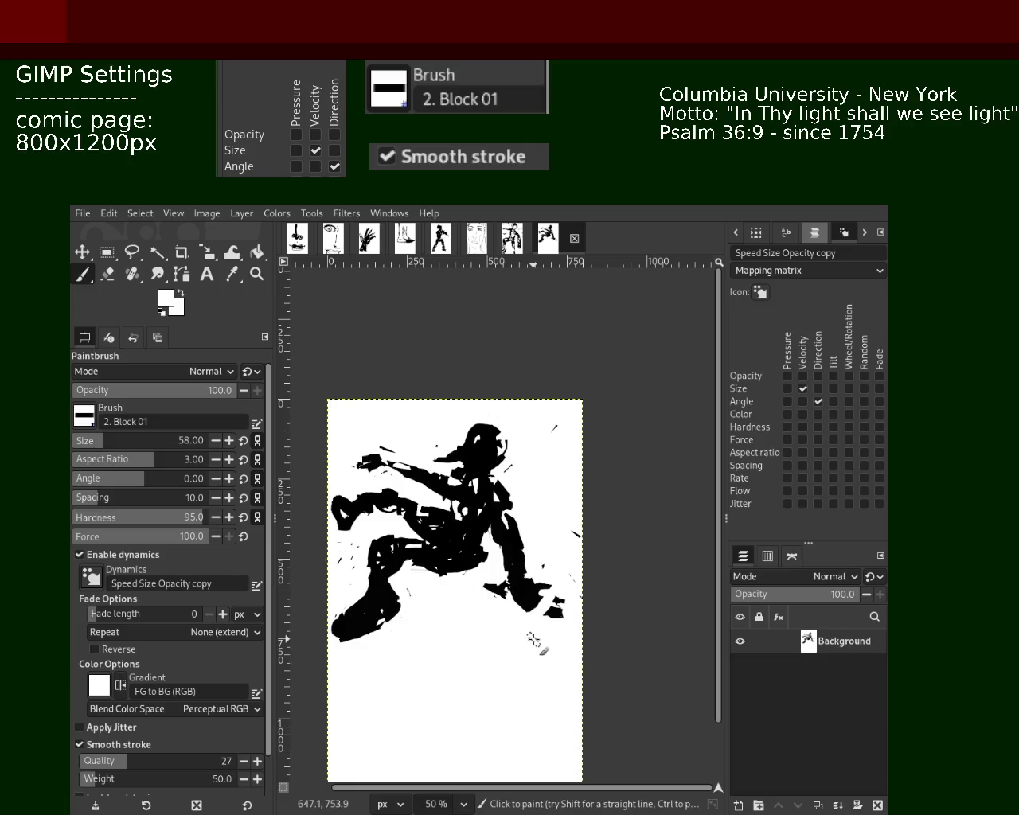
{"action": "left_click_drag", "start_coordinate": [528, 638], "coordinate": [502, 618]}
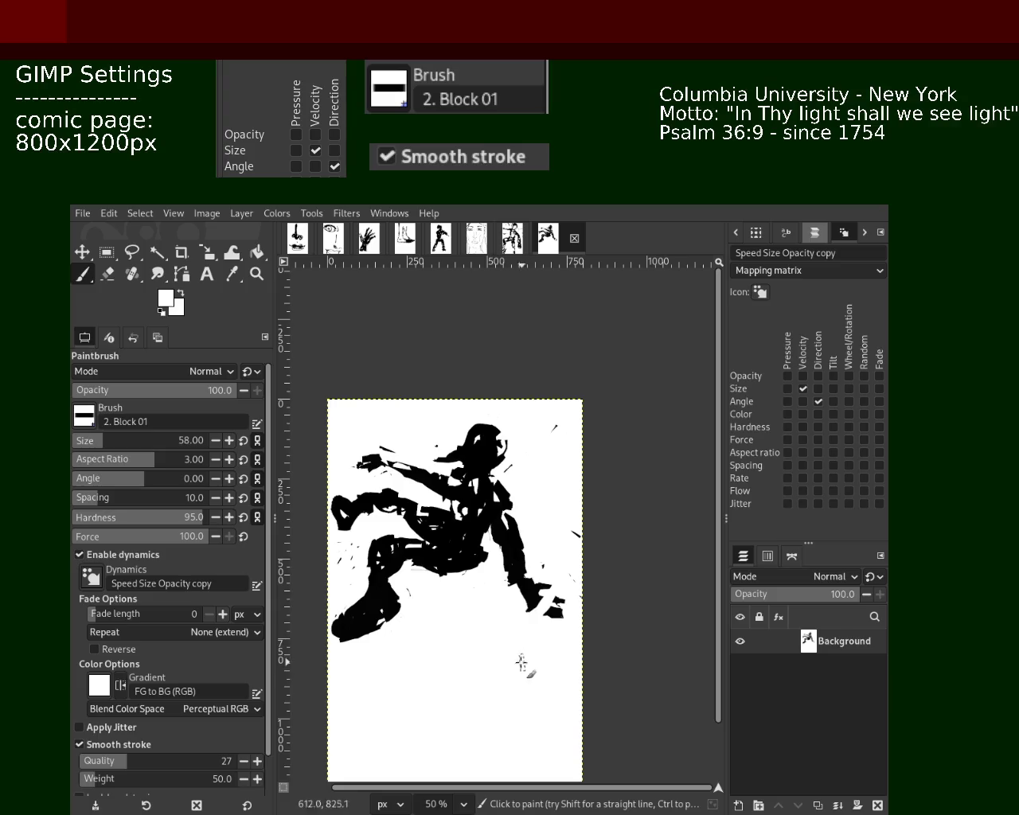
{"action": "left_click_drag", "start_coordinate": [497, 591], "coordinate": [523, 617]}
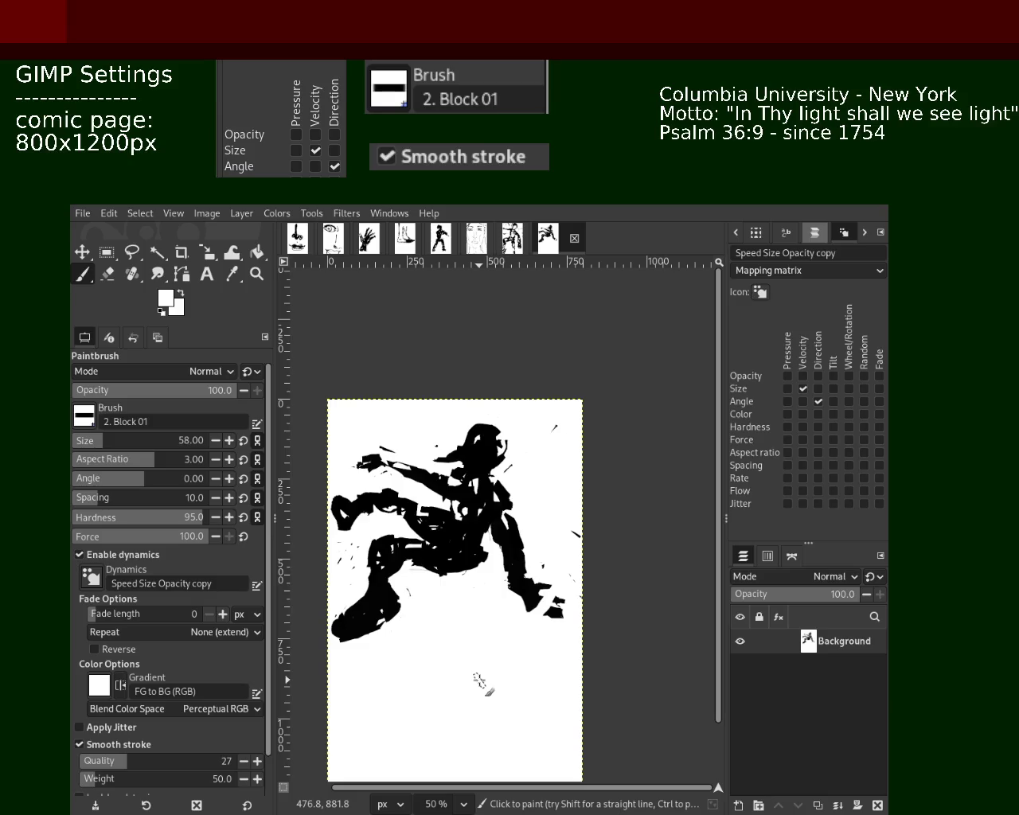
{"action": "left_click_drag", "start_coordinate": [503, 594], "coordinate": [518, 606]}
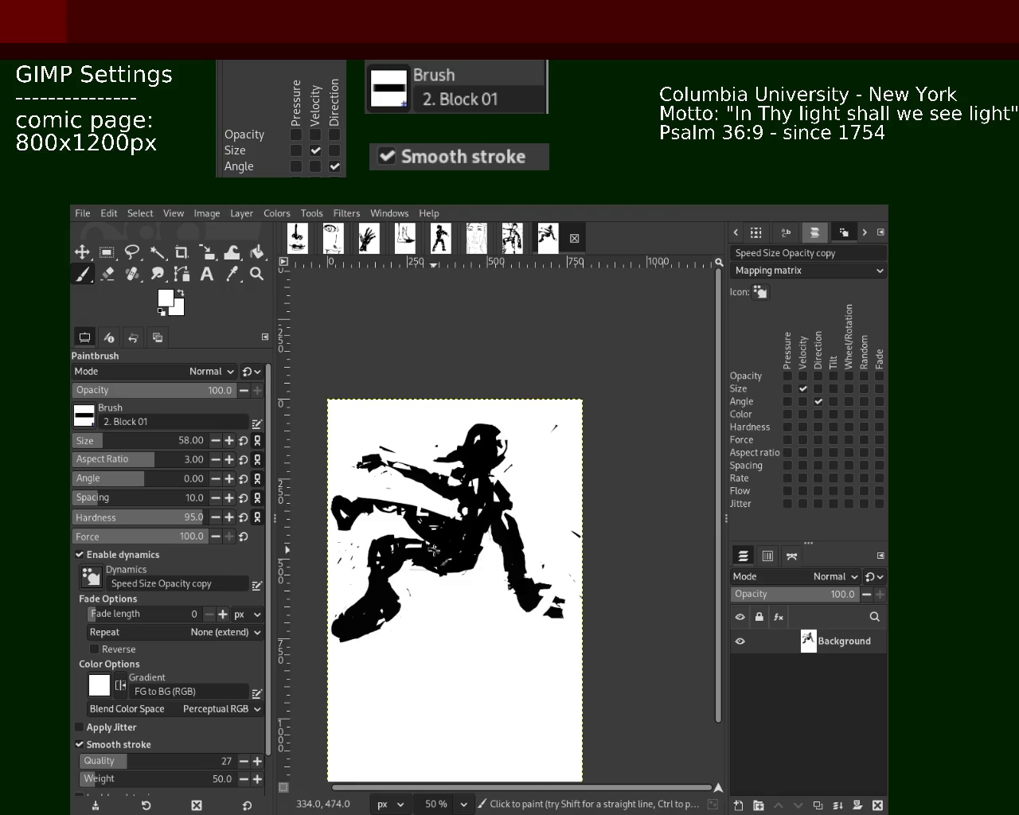
Add small white accents on the figure's leg.
{"action": "left_click_drag", "start_coordinate": [469, 559], "coordinate": [501, 589]}
{"action": "left_click", "coordinate": [444, 522]}
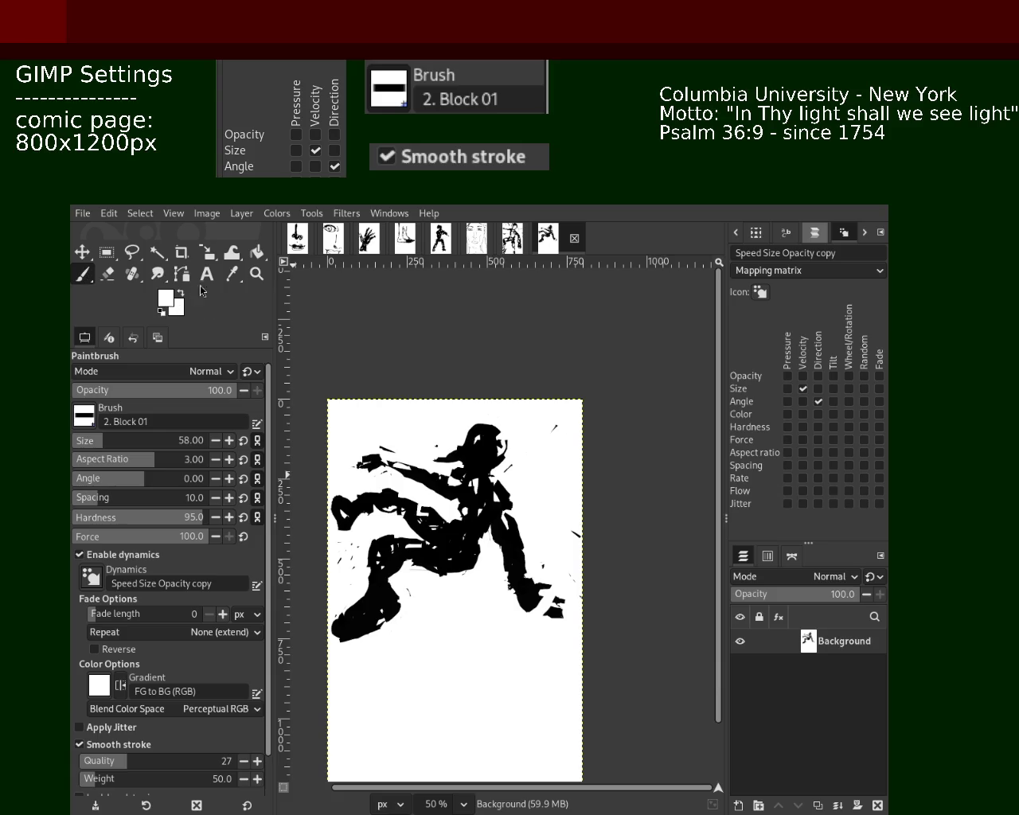
{"action": "left_click", "coordinate": [256, 273]}
Zoom to 100% on the foot, reset to black, and build up the front foot with solid black strokes.
{"action": "left_click", "coordinate": [529, 611]}
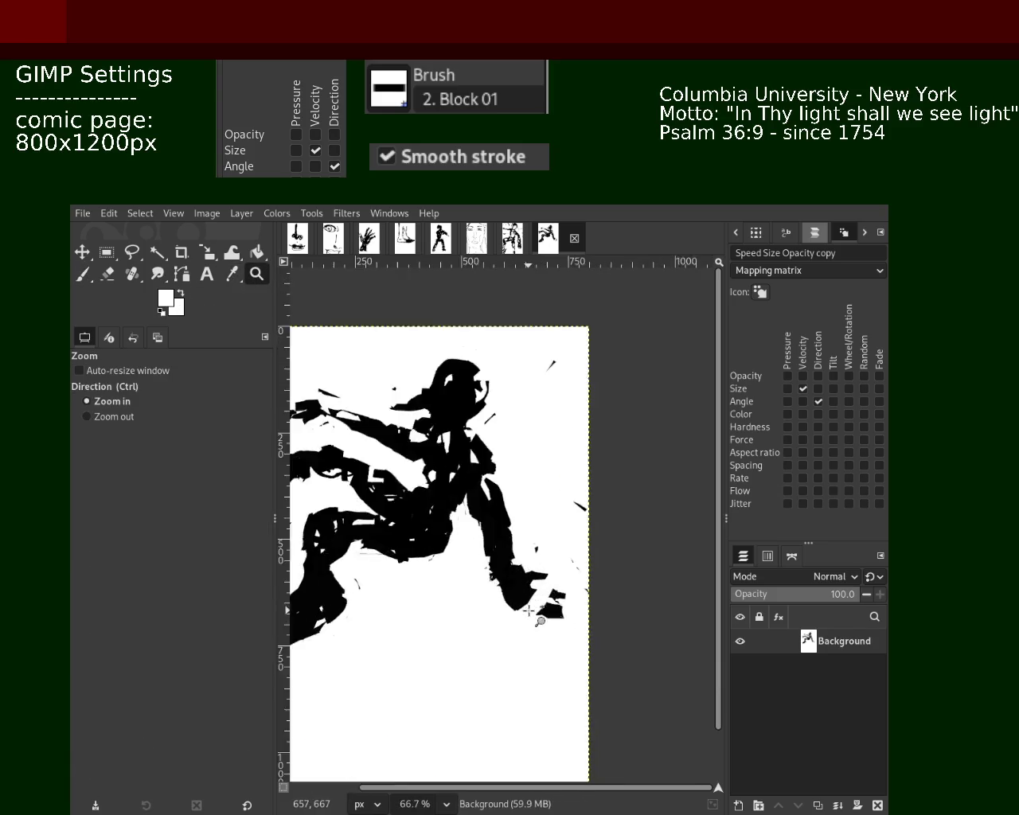
{"action": "left_click", "coordinate": [528, 612]}
{"action": "left_click", "coordinate": [82, 273]}
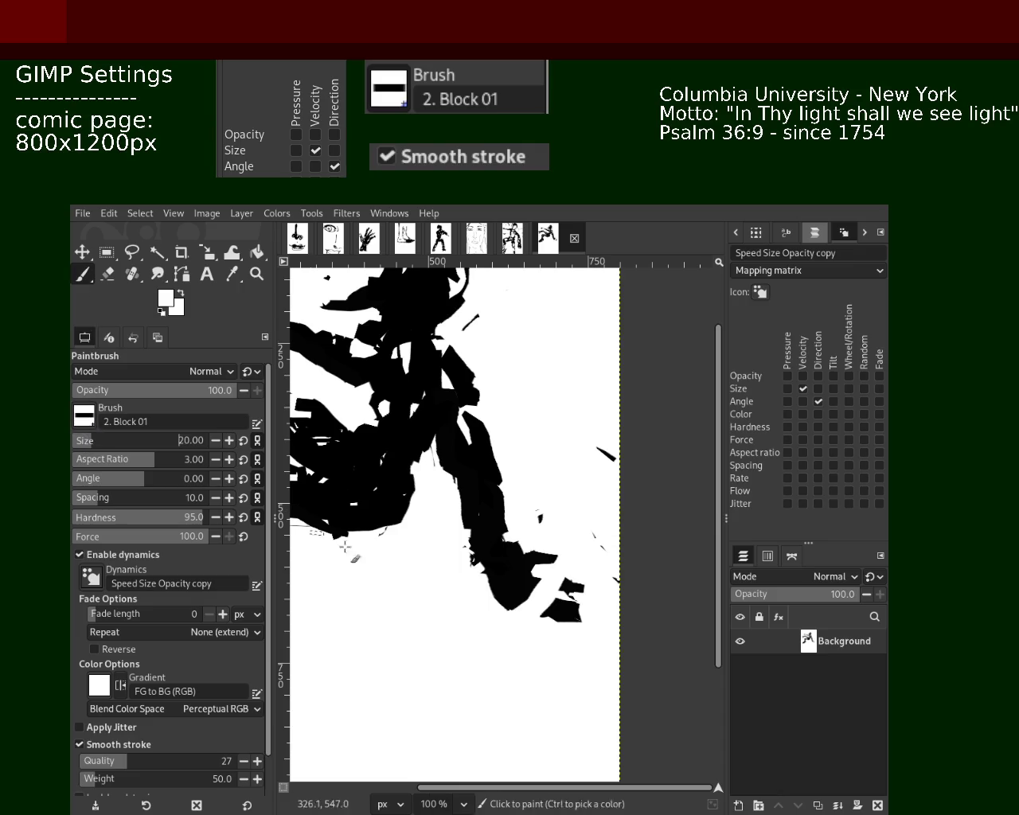
{"action": "key", "text": "d"}
{"action": "mouse_move", "coordinate": [573, 625]}
{"action": "left_mouse_down"}
{"action": "mouse_move", "coordinate": [503, 585]}
{"action": "mouse_move", "coordinate": [527, 597]}
{"action": "mouse_move", "coordinate": [478, 605]}
{"action": "mouse_move", "coordinate": [553, 632]}
{"action": "left_mouse_up"}
{"action": "key", "text": "ctrl+z"}
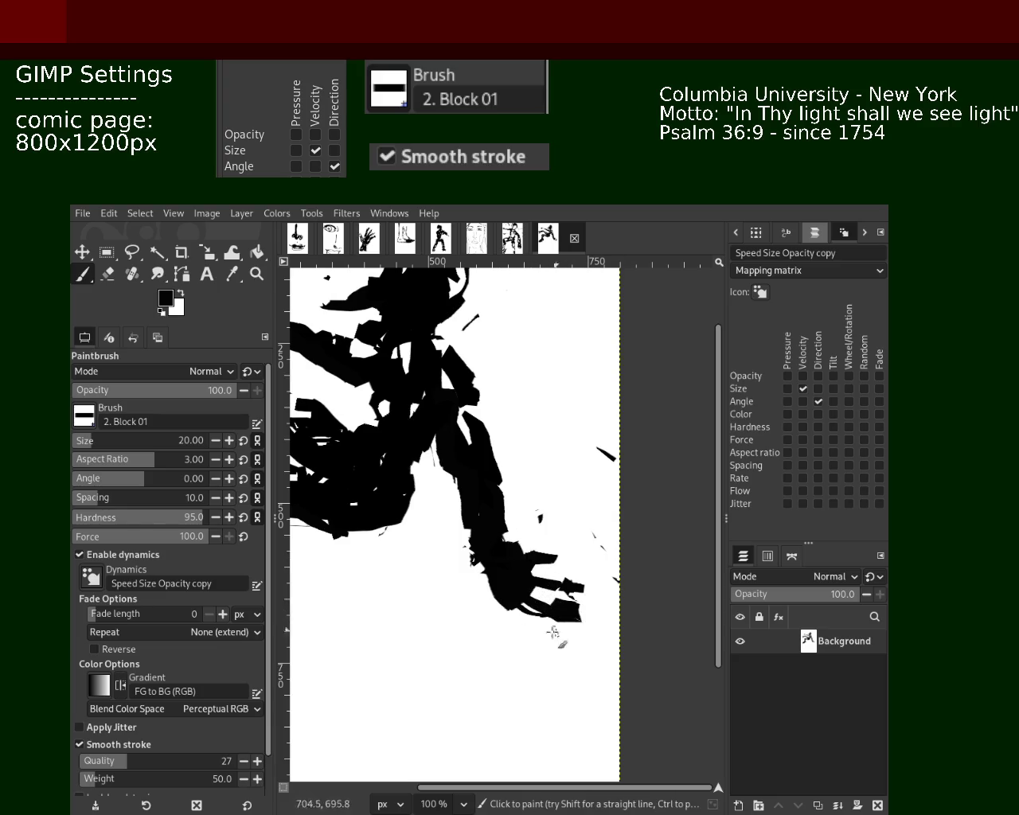
{"action": "key", "text": "ctrl+z"}
{"action": "left_click_drag", "start_coordinate": [516, 615], "coordinate": [510, 599]}
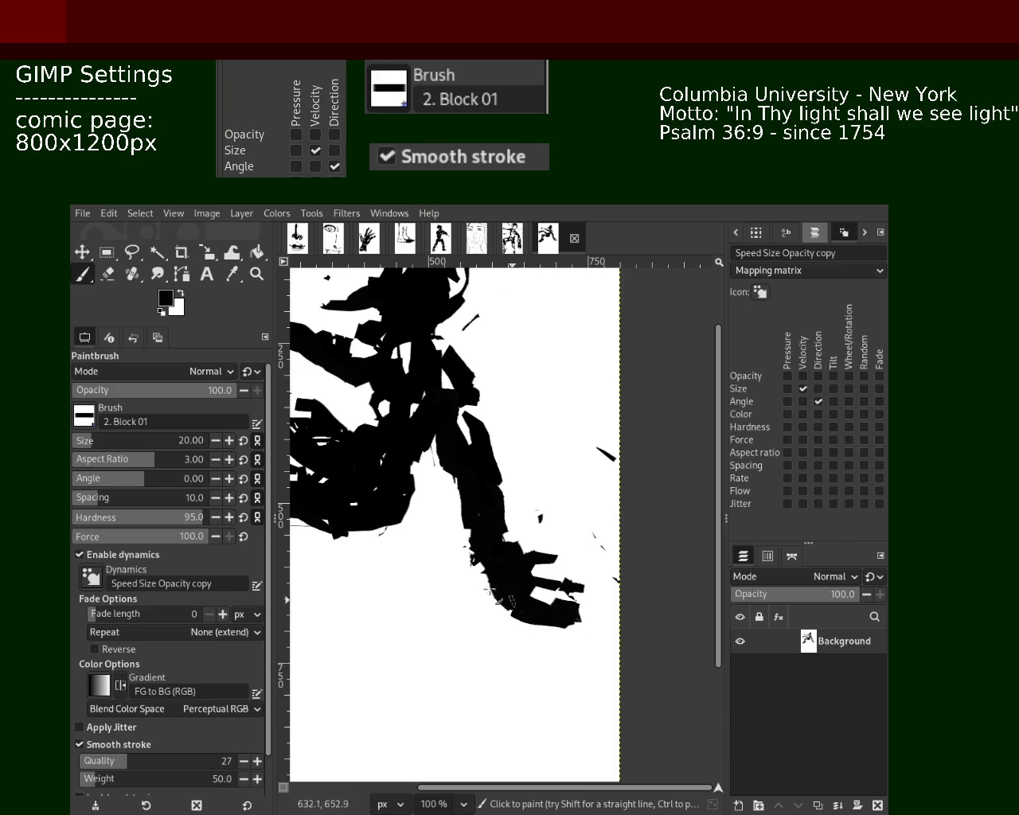
Zoom out to the whole figure and try a curved black stroke over the arm, then undo it.
{"action": "left_click", "coordinate": [255, 277]}
{"action": "scroll", "coordinate": [495, 519], "scroll_direction": "down", "scroll_amount": 1}
{"action": "scroll", "coordinate": [495, 519], "scroll_direction": "down", "scroll_amount": 2}
{"action": "scroll", "coordinate": [495, 519], "scroll_direction": "up", "scroll_amount": 1}
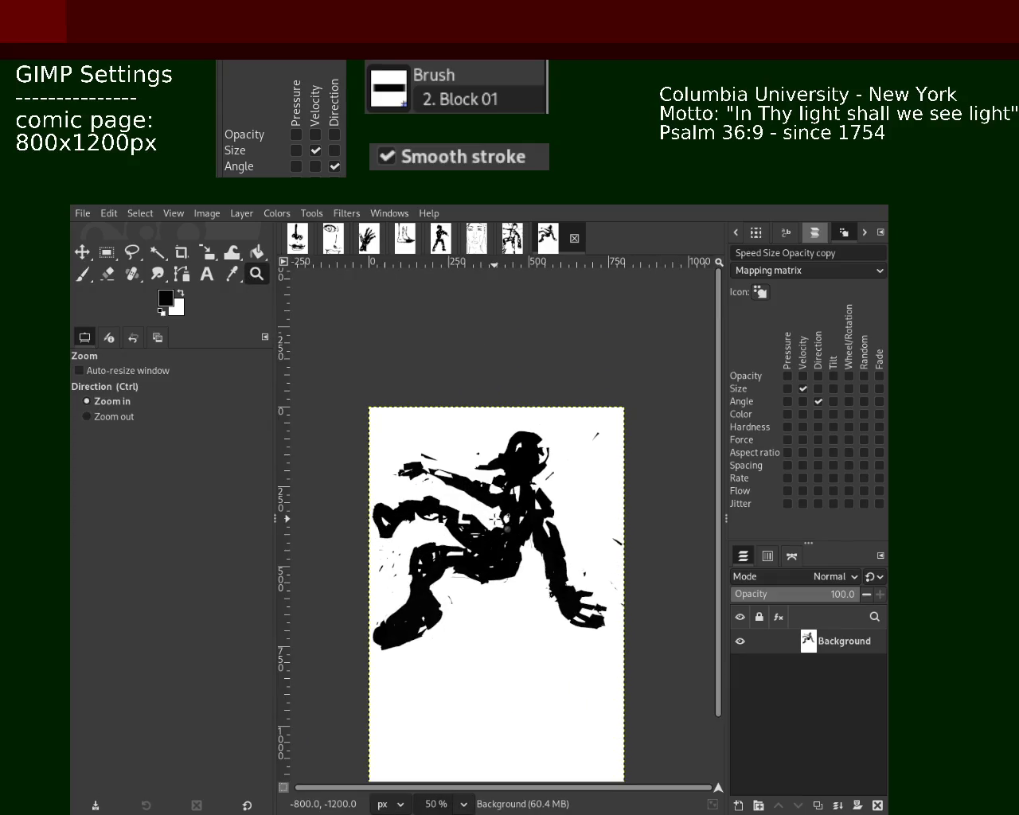
{"action": "scroll", "coordinate": [398, 450], "scroll_direction": "up", "scroll_amount": 2}
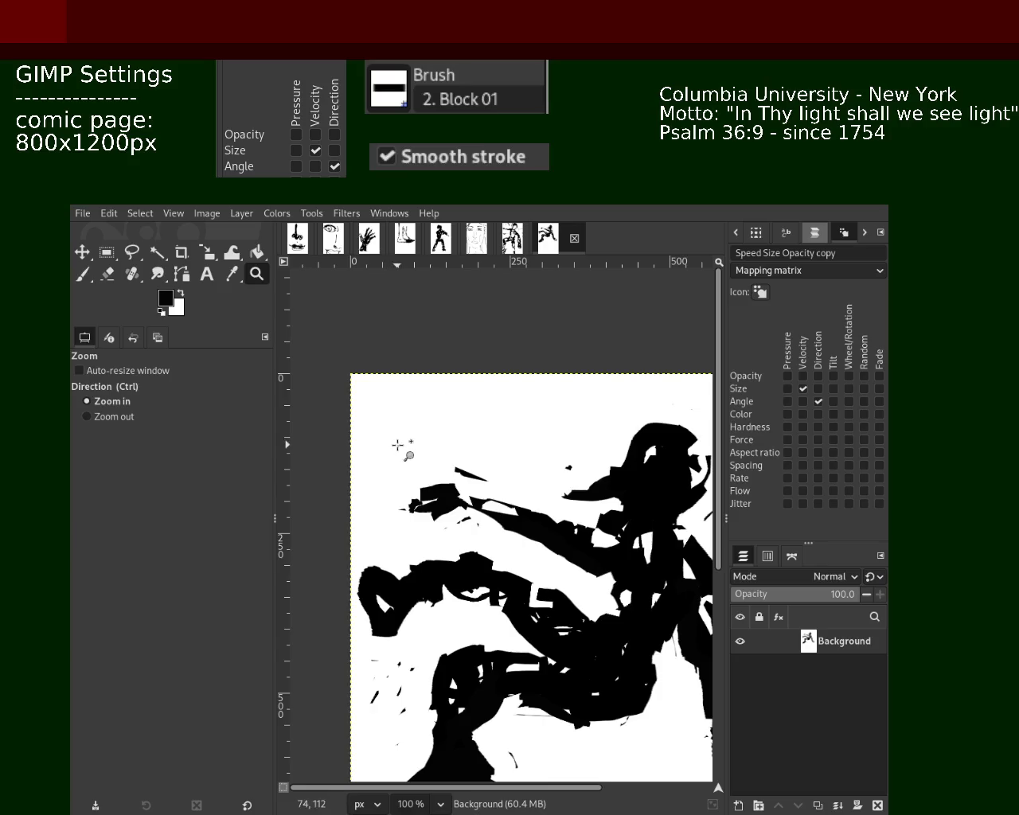
{"action": "scroll", "coordinate": [326, 416], "scroll_direction": "up", "scroll_amount": 1}
{"action": "left_click", "coordinate": [87, 274]}
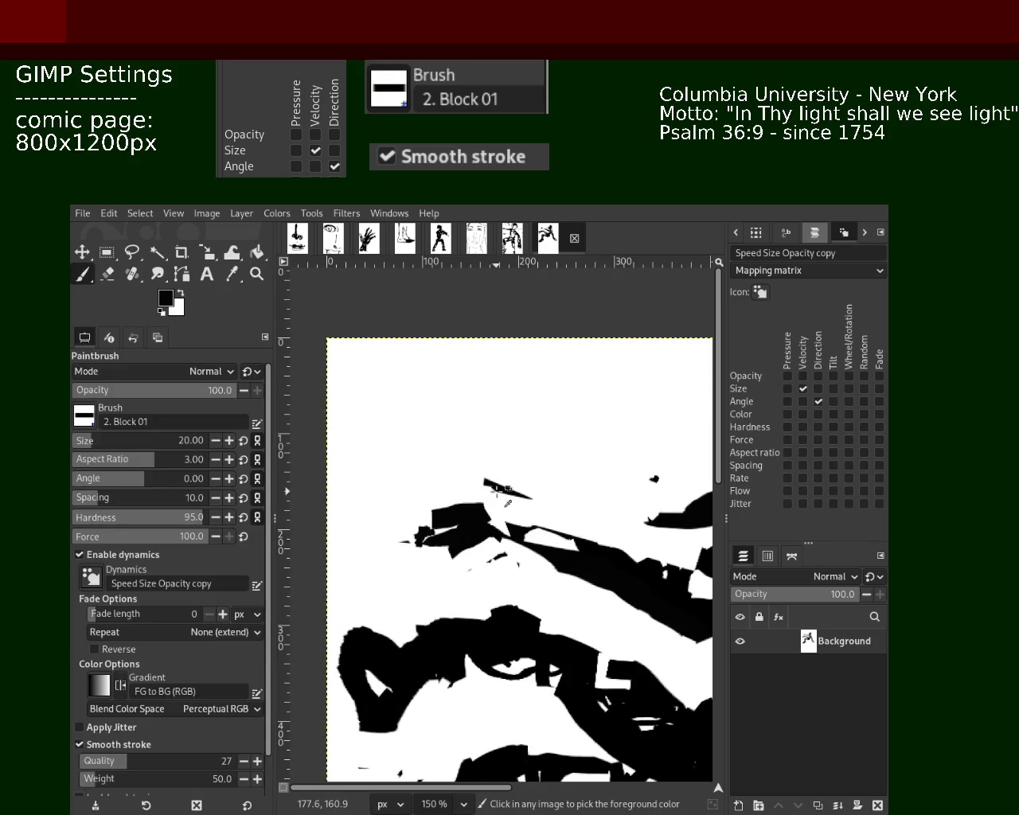
{"action": "left_click_drag", "start_coordinate": [490, 481], "coordinate": [406, 506]}
{"action": "key", "text": "ctrl+z"}
{"action": "key", "text": "ctrl+z"}
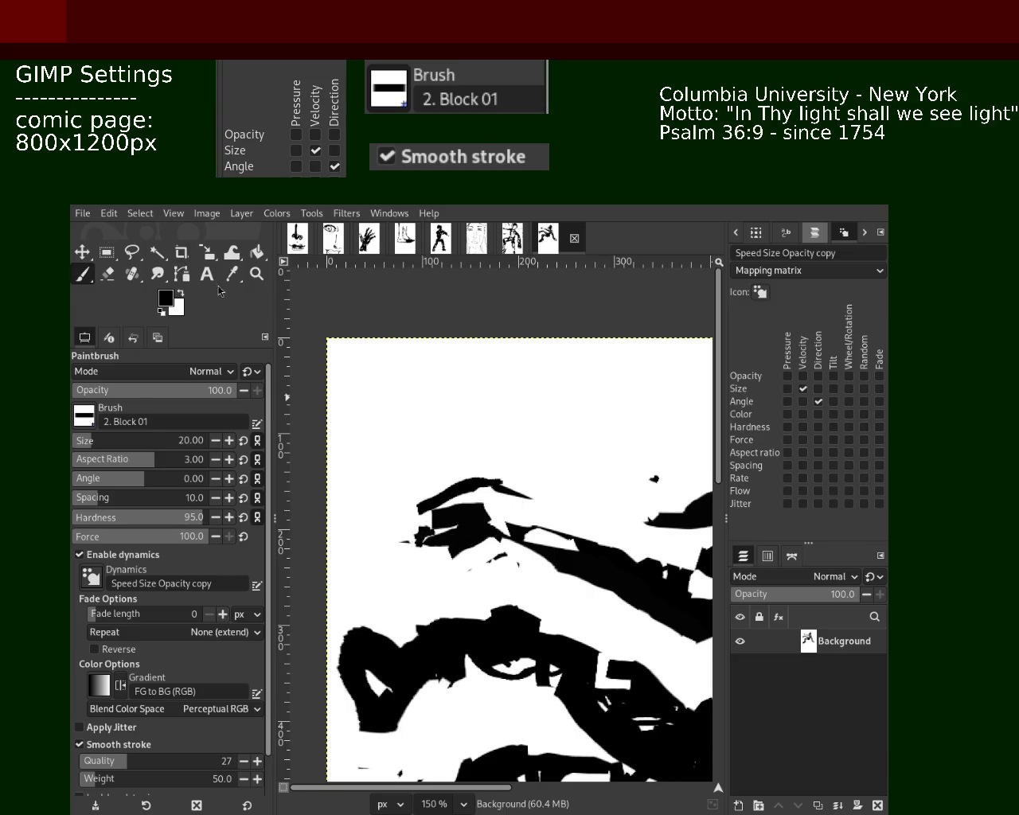
Zoom to 200% on the outstretched arm and paint a curved black stroke along it.
{"action": "left_click", "coordinate": [257, 274]}
{"action": "double_click", "coordinate": [428, 396]}
{"action": "left_click", "coordinate": [482, 427], "text": "ctrl"}
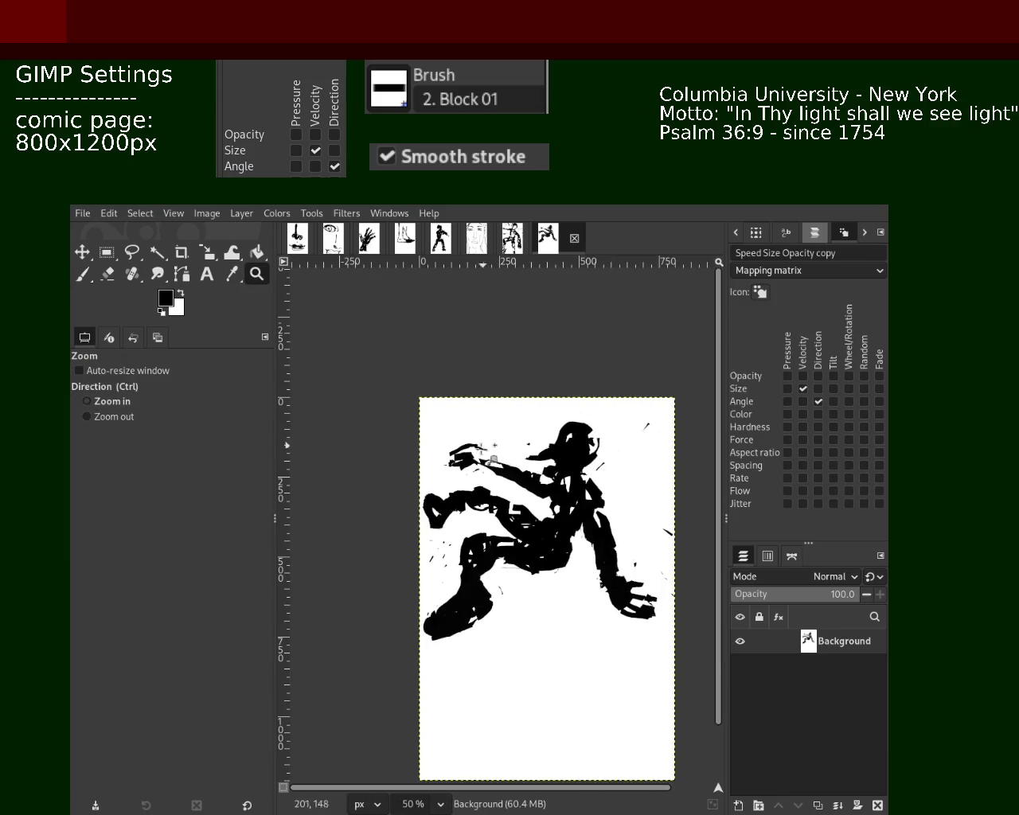
{"action": "double_click", "coordinate": [481, 455], "text": "ctrl"}
{"action": "left_click", "coordinate": [481, 454]}
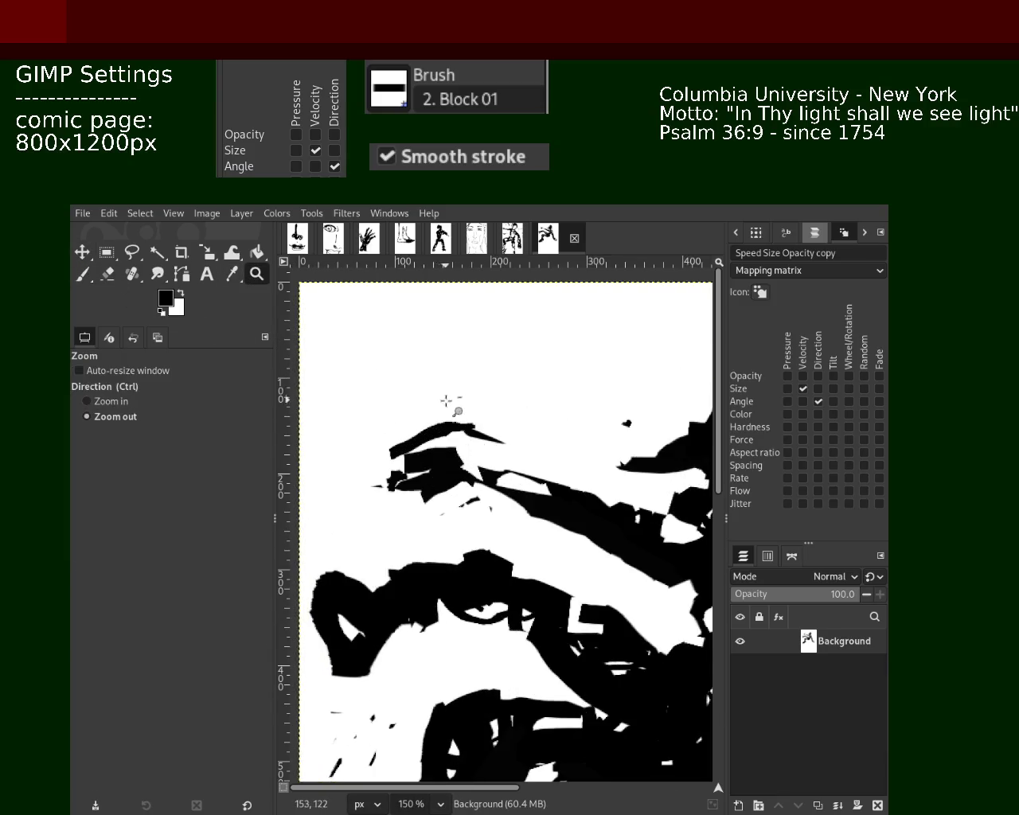
{"action": "left_click", "coordinate": [454, 432], "text": "ctrl"}
{"action": "left_click_drag", "start_coordinate": [453, 431], "coordinate": [463, 440]}
{"action": "double_click", "coordinate": [450, 424], "text": "ctrl"}
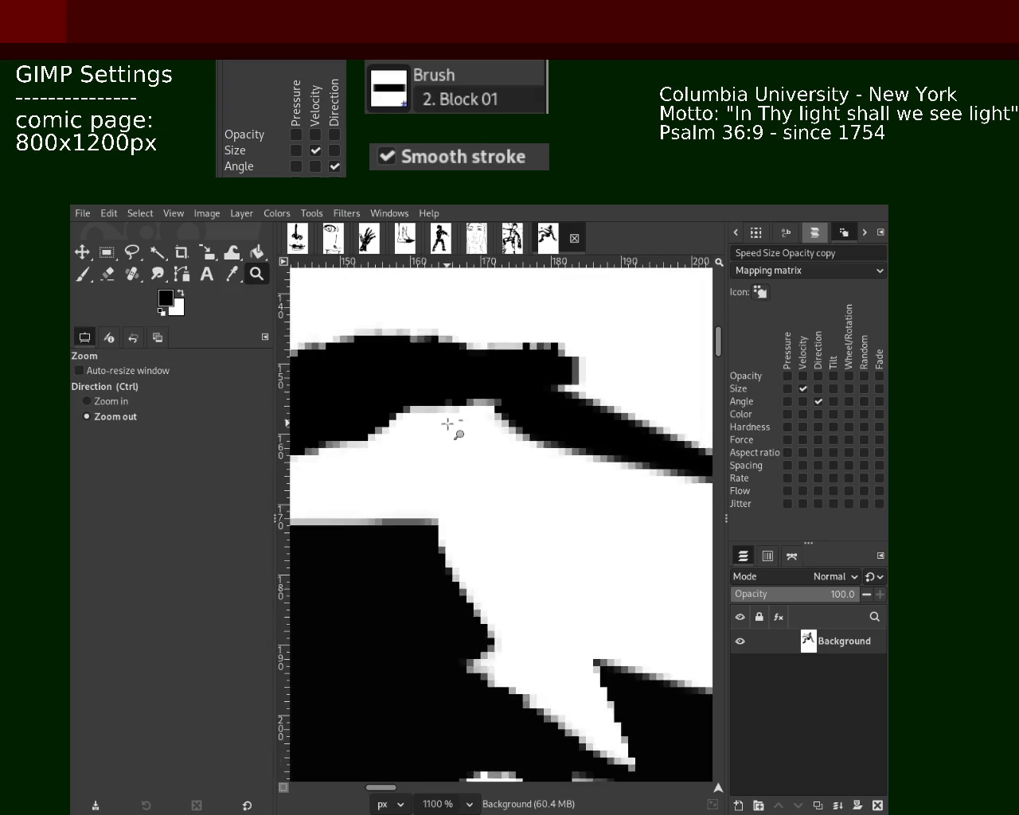
{"action": "double_click", "coordinate": [447, 424], "text": "ctrl"}
{"action": "key", "text": "2"}
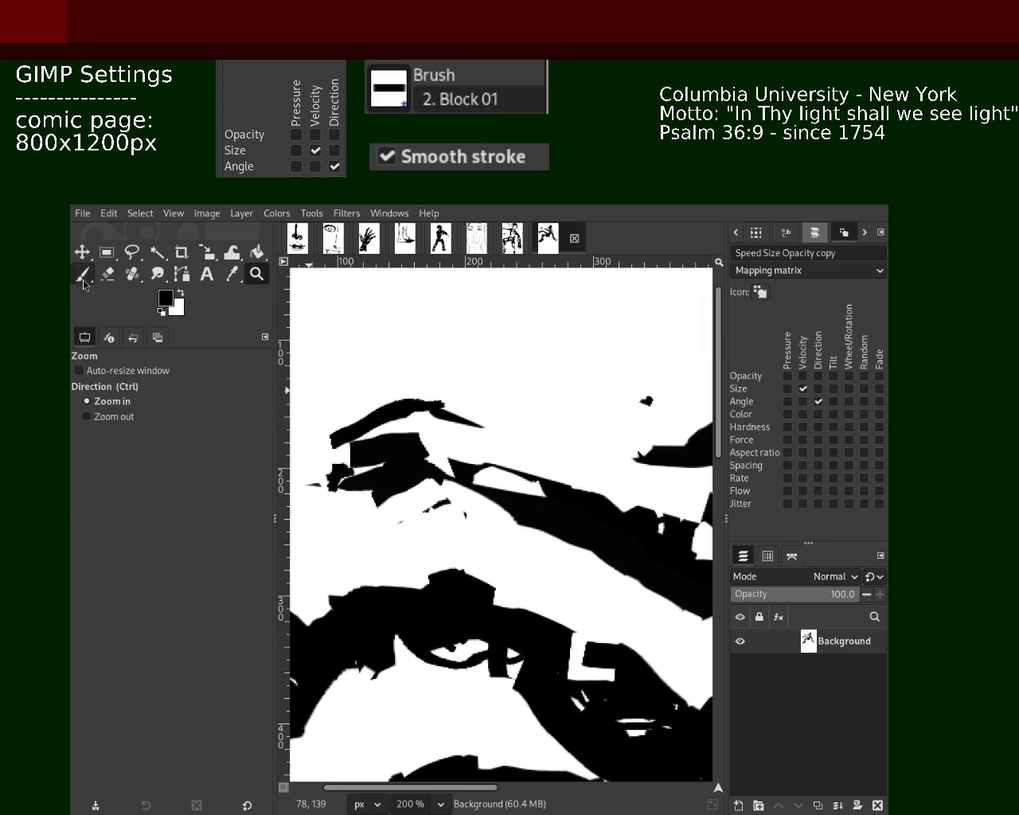
{"action": "left_click", "coordinate": [83, 275]}
{"action": "left_click_drag", "start_coordinate": [417, 410], "coordinate": [541, 493]}
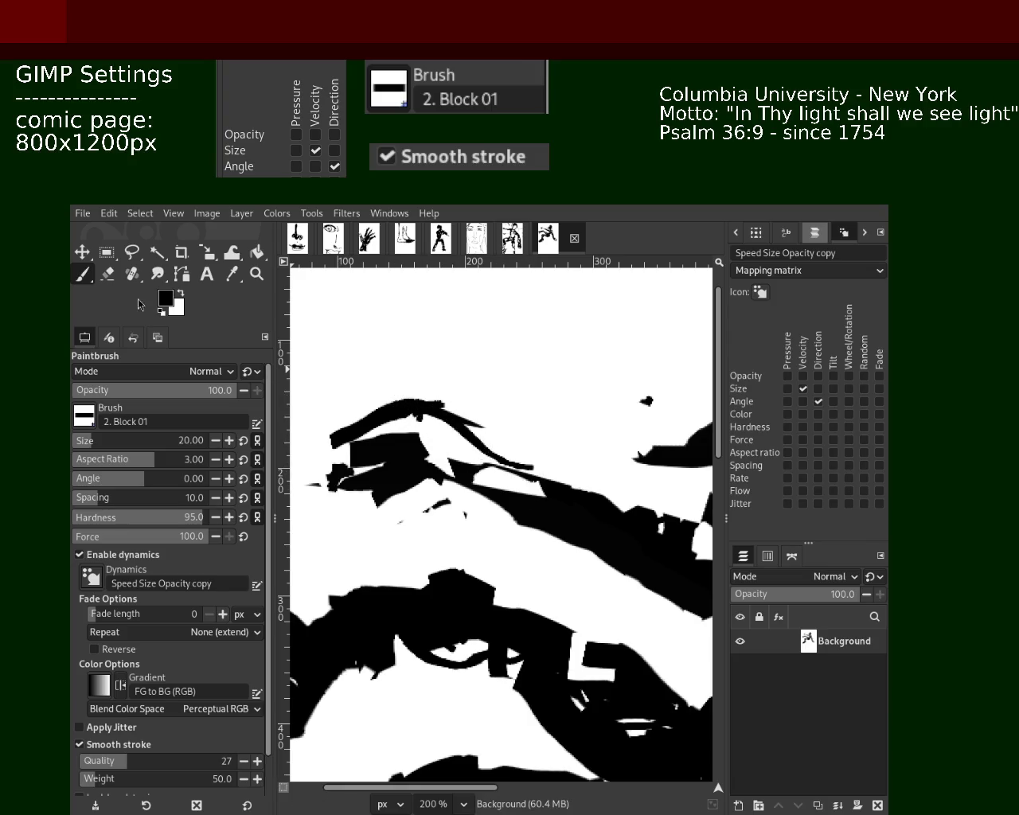
Zoom out to the whole page and save the running-figure image.
{"action": "left_click", "coordinate": [107, 274]}
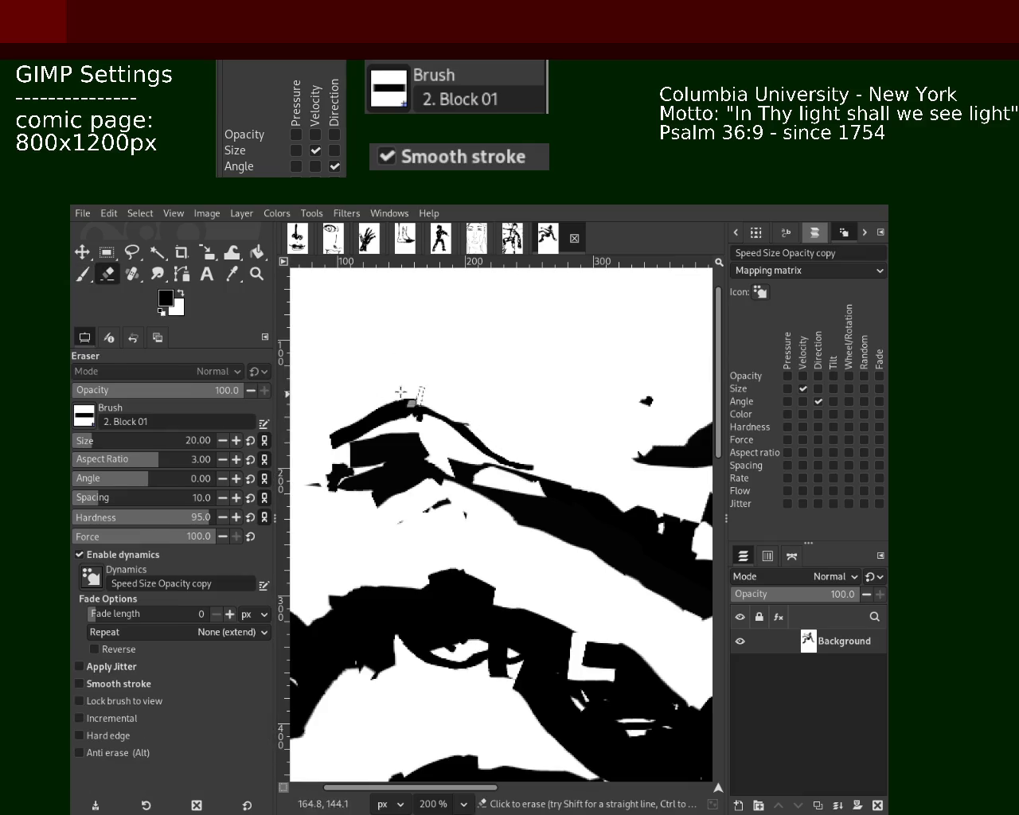
{"action": "left_click", "coordinate": [256, 274]}
{"action": "left_click", "coordinate": [398, 470]}
{"action": "left_click", "coordinate": [398, 470]}
{"action": "key", "text": "ctrl+s"}
{"action": "left_click", "coordinate": [481, 478]}
Flip through the eye, hand, foot, dancing, face and layered figure pages, returning to the running figure.
{"action": "left_click", "coordinate": [482, 478], "text": "ctrl"}
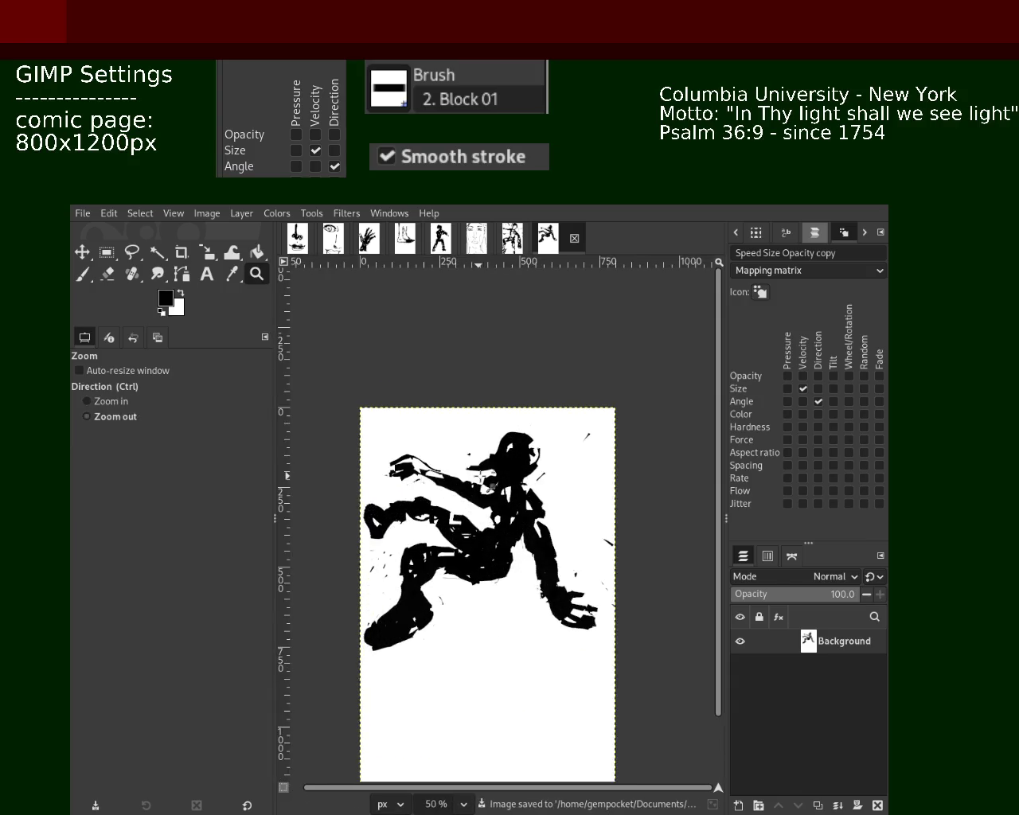
{"action": "left_click", "coordinate": [332, 237]}
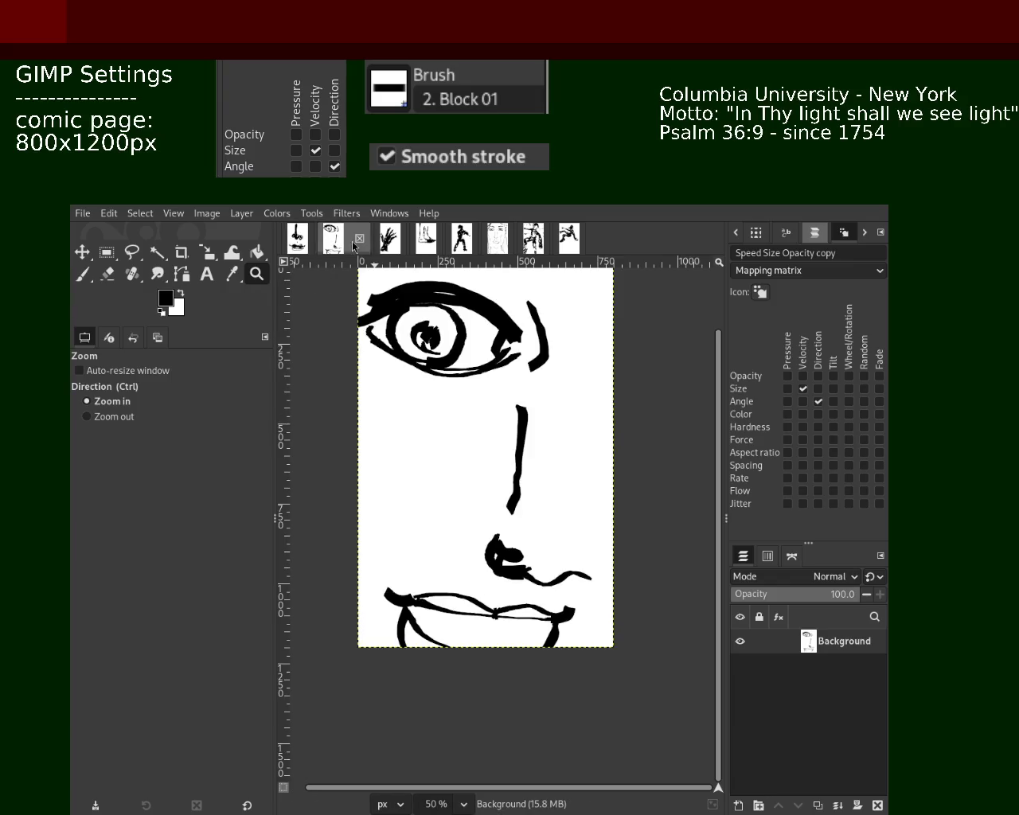
{"action": "left_click", "coordinate": [394, 244]}
{"action": "left_click", "coordinate": [425, 243]}
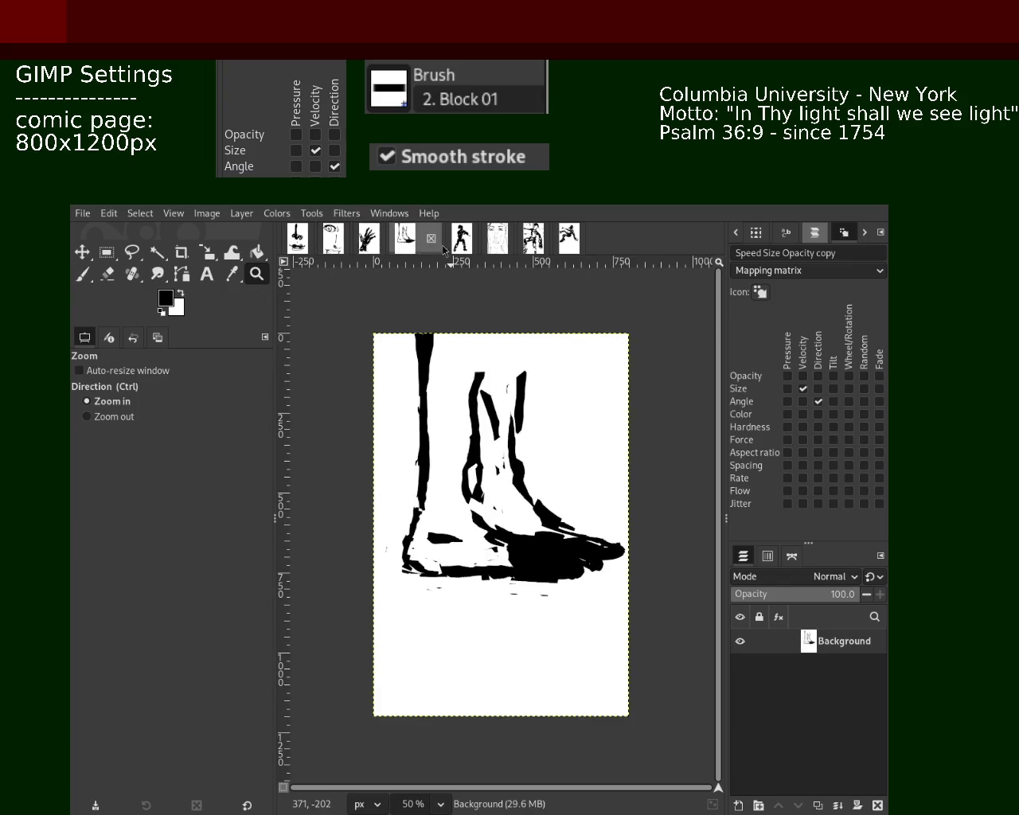
{"action": "left_click", "coordinate": [461, 239]}
{"action": "left_click", "coordinate": [488, 247]}
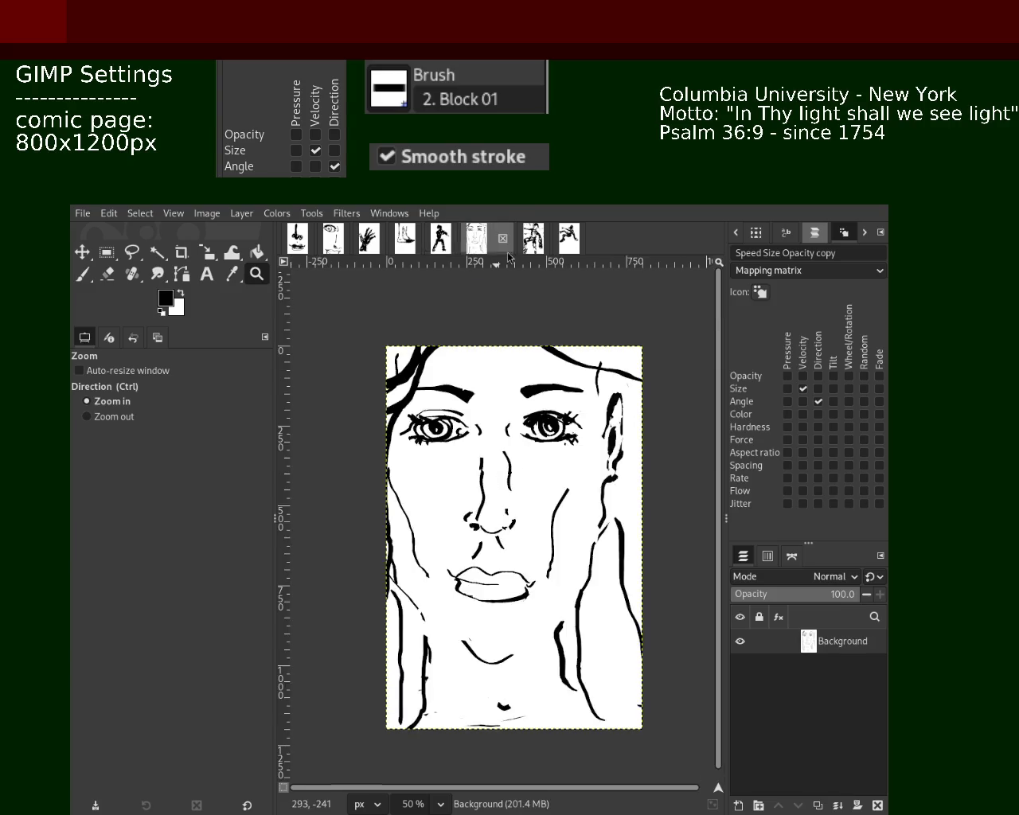
{"action": "left_click", "coordinate": [528, 253]}
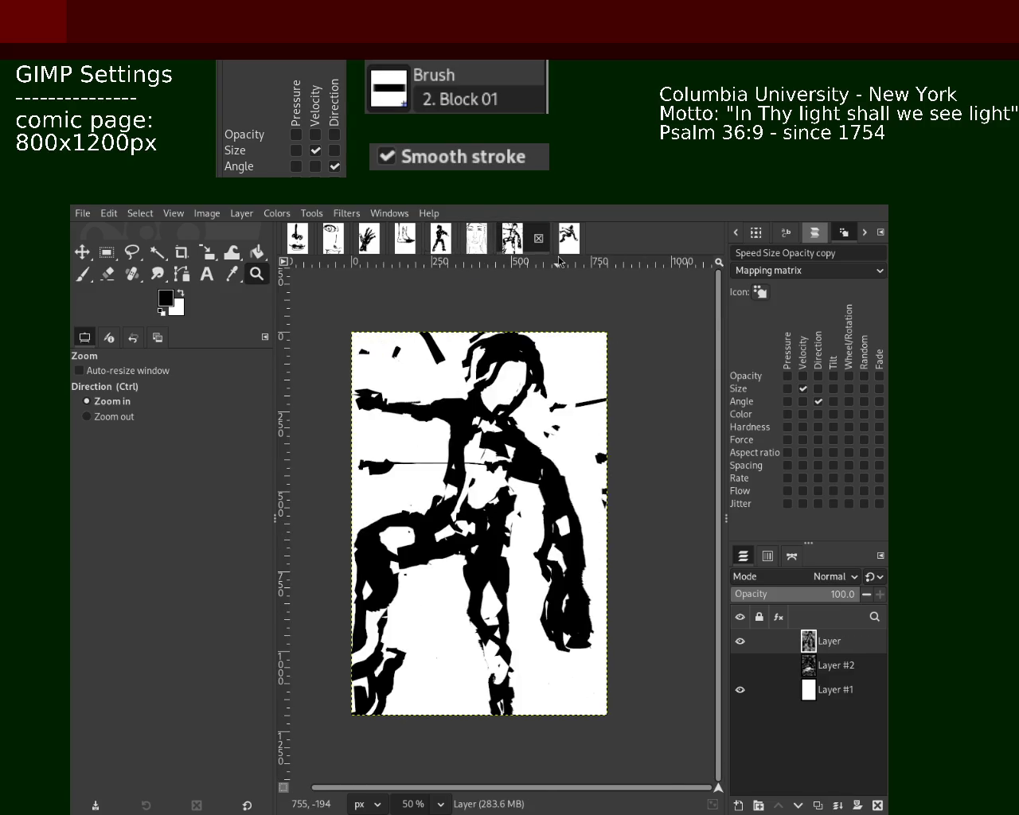
{"action": "left_click", "coordinate": [565, 248]}
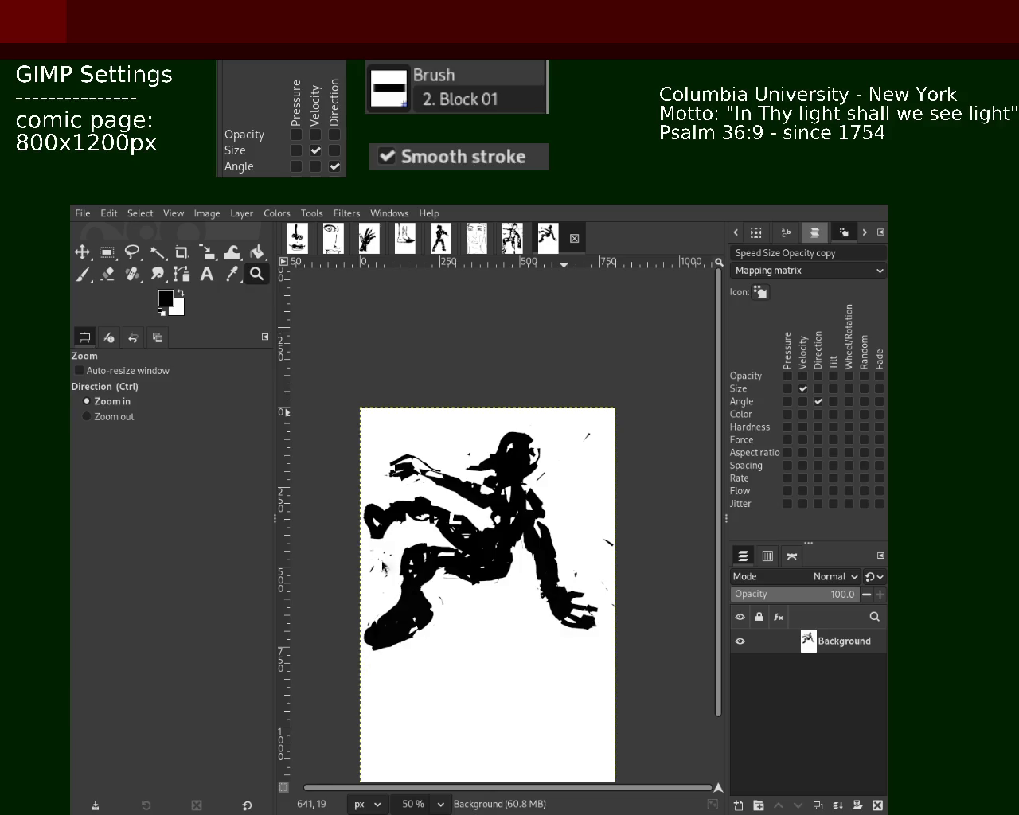
Save the running-figure page again as 99.xcf and scroll over it to review.
{"action": "key", "text": "ctrl+s"}
{"action": "scroll", "coordinate": [465, 384], "scroll_direction": "down", "scroll_amount": 1}
{"action": "scroll", "coordinate": [466, 382], "scroll_direction": "down", "scroll_amount": 2}
{"action": "scroll", "coordinate": [470, 390], "scroll_direction": "up", "scroll_amount": 3}
{"action": "scroll", "coordinate": [496, 373], "scroll_direction": "down", "scroll_amount": 1}
{"action": "scroll", "coordinate": [496, 373], "scroll_direction": "up", "scroll_amount": 1}
{"action": "scroll", "coordinate": [496, 373], "scroll_direction": "down", "scroll_amount": 1}
{"action": "scroll", "coordinate": [496, 374], "scroll_direction": "up", "scroll_amount": 1}
Click through every comic page tab from the first and finish back on the running figure.
{"action": "left_click", "coordinate": [297, 237]}
{"action": "left_click", "coordinate": [333, 238]}
{"action": "left_click", "coordinate": [368, 238]}
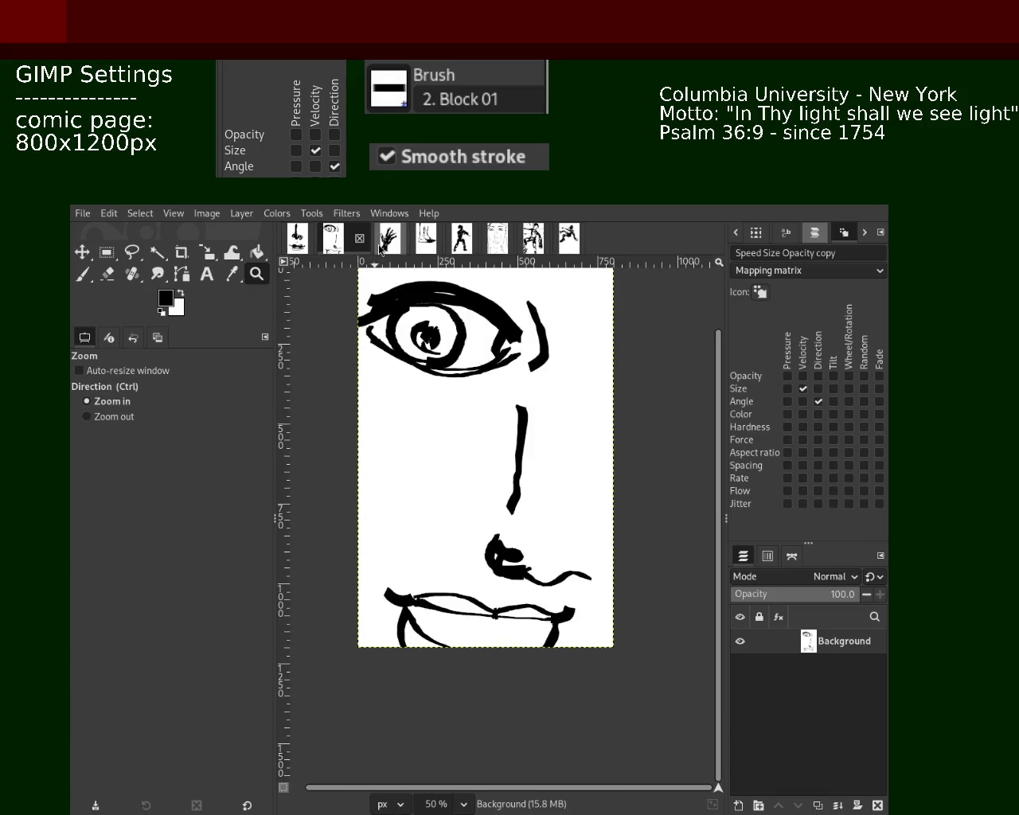
{"action": "left_click", "coordinate": [426, 238]}
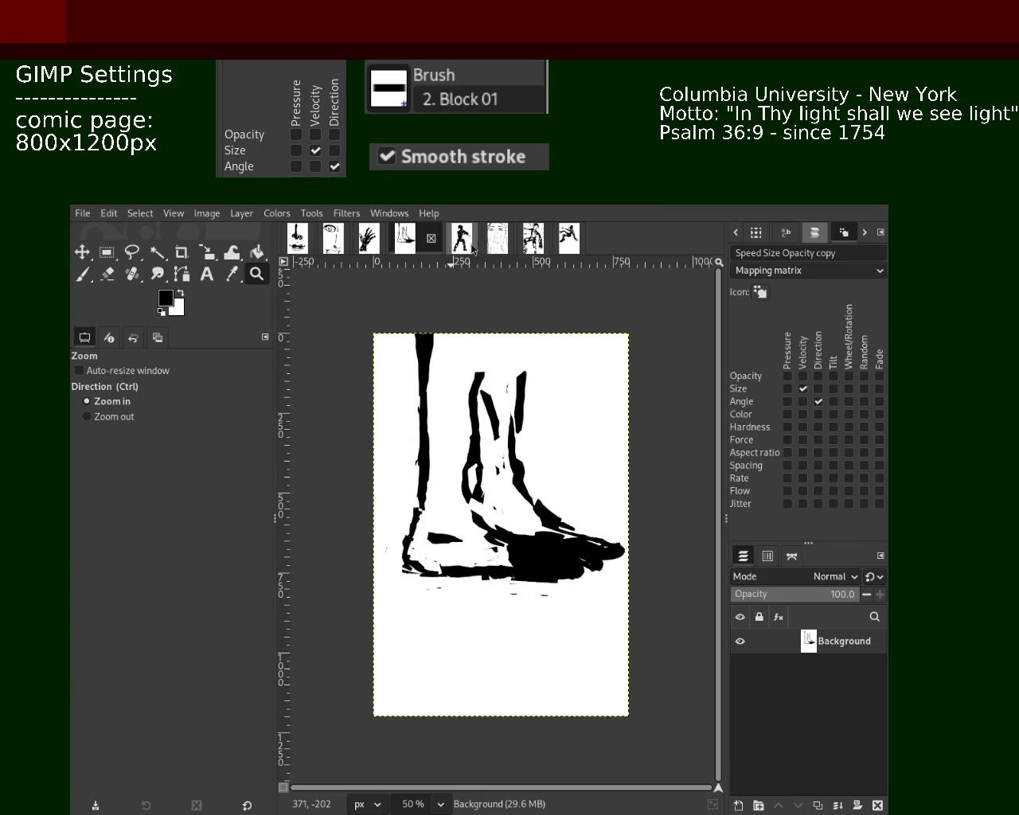
{"action": "left_click", "coordinate": [461, 239]}
{"action": "left_click", "coordinate": [499, 243]}
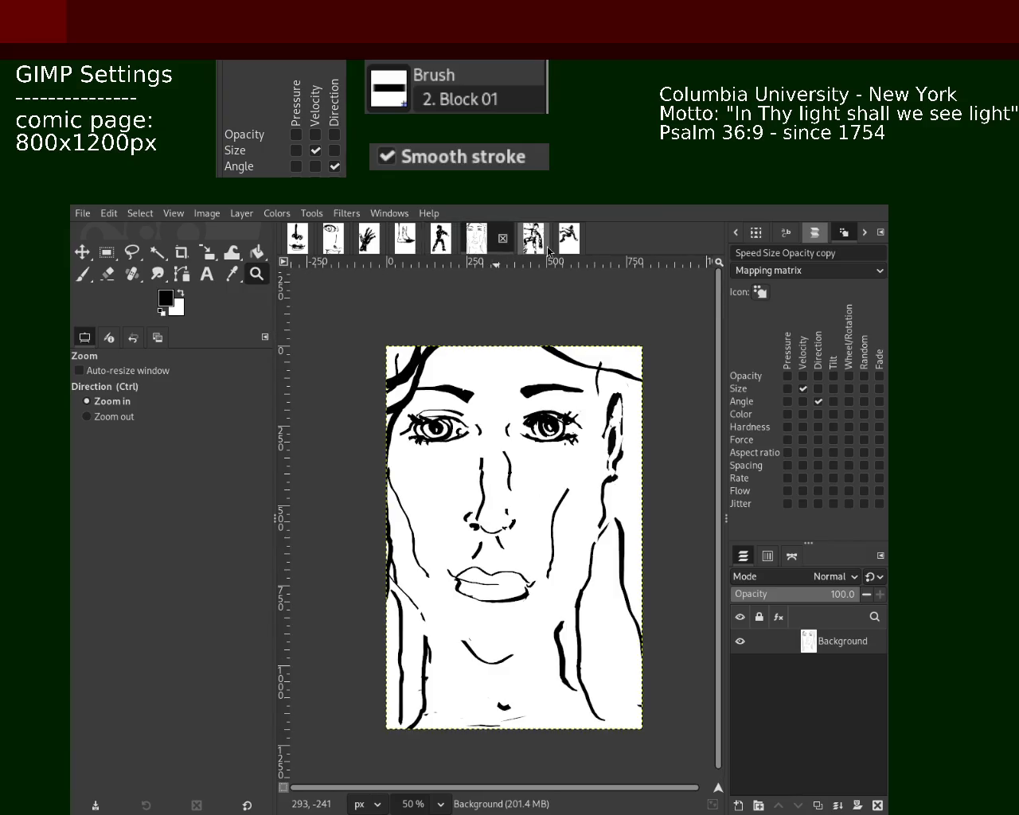
{"action": "left_click", "coordinate": [546, 247]}
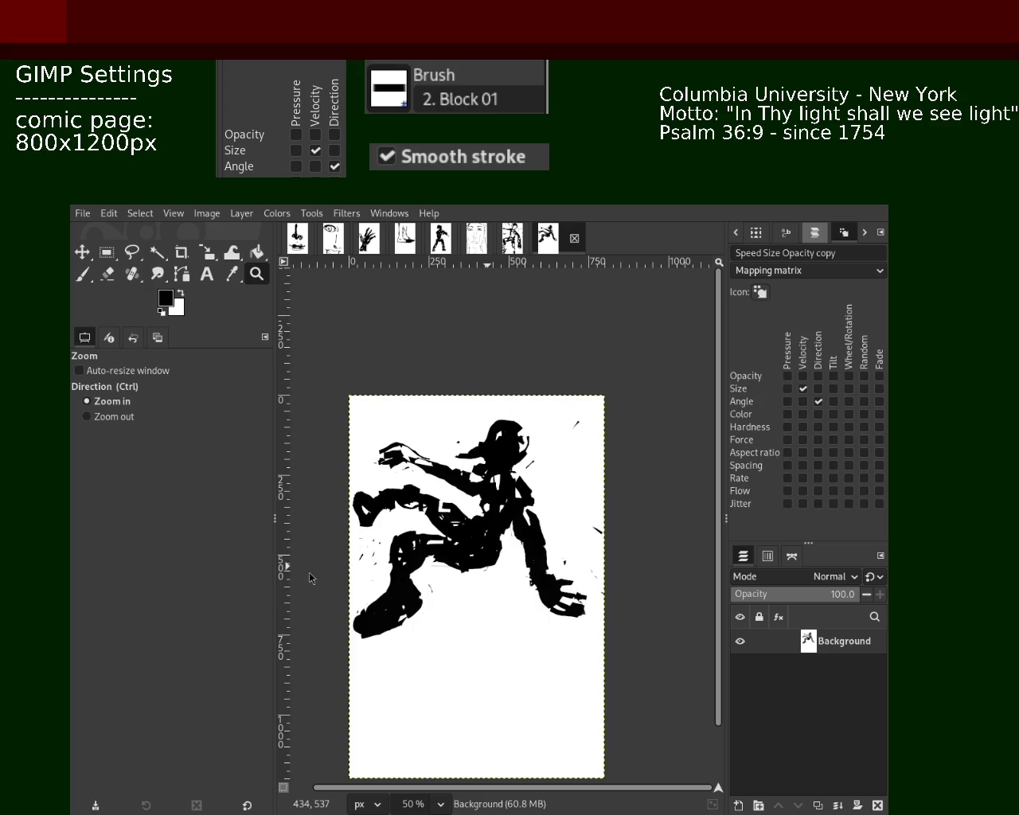
View each drawing in turn: nose-and-mouth, eye-nose-mouth, hand, foot, dancing, face, three-layer, running figure.
{"action": "left_click", "coordinate": [297, 237]}
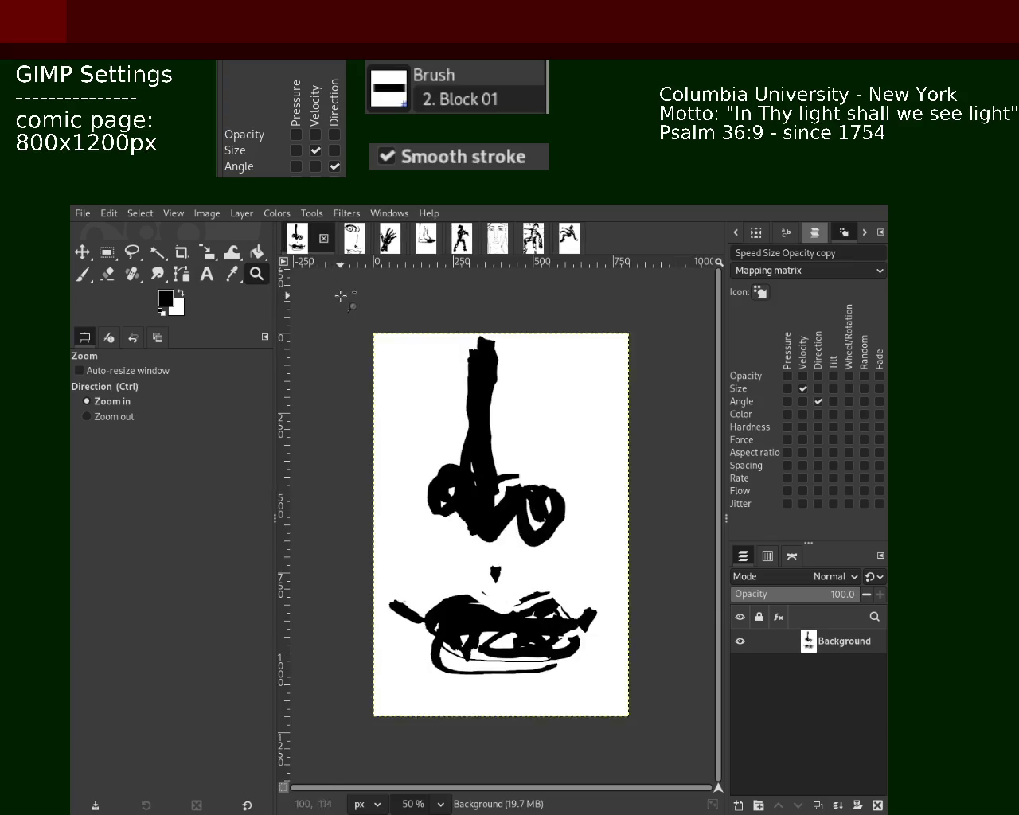
{"action": "left_click", "coordinate": [354, 239]}
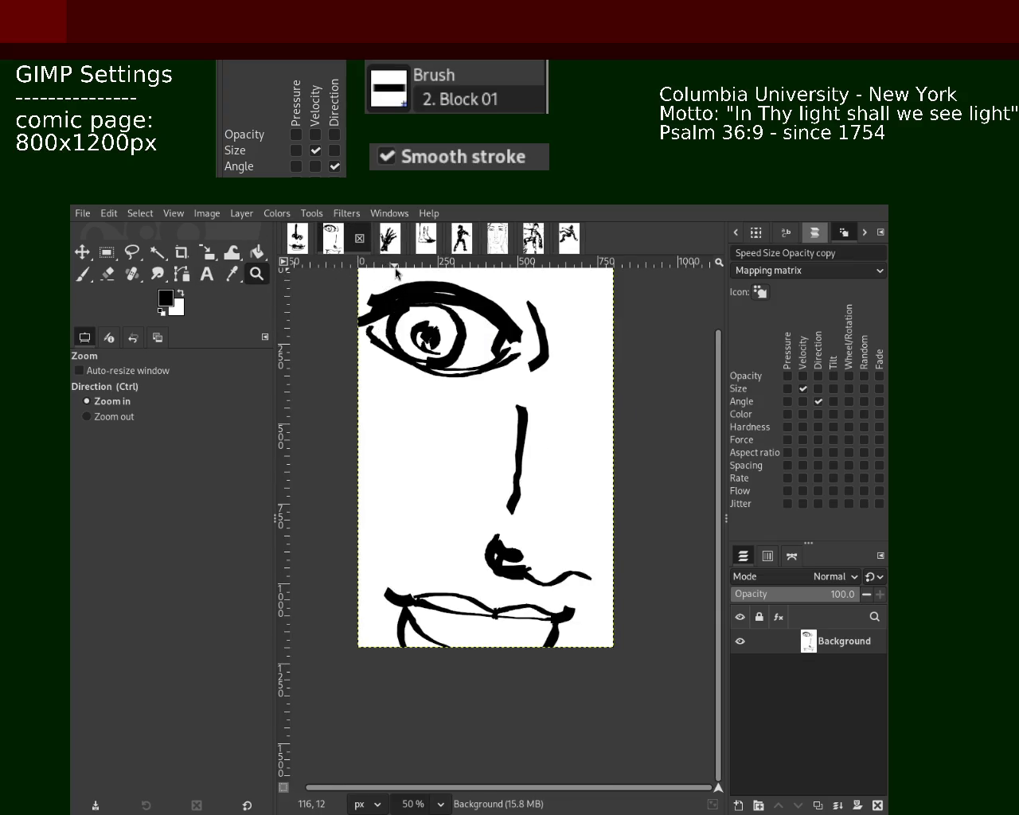
{"action": "left_click", "coordinate": [389, 238]}
{"action": "left_click", "coordinate": [405, 238]}
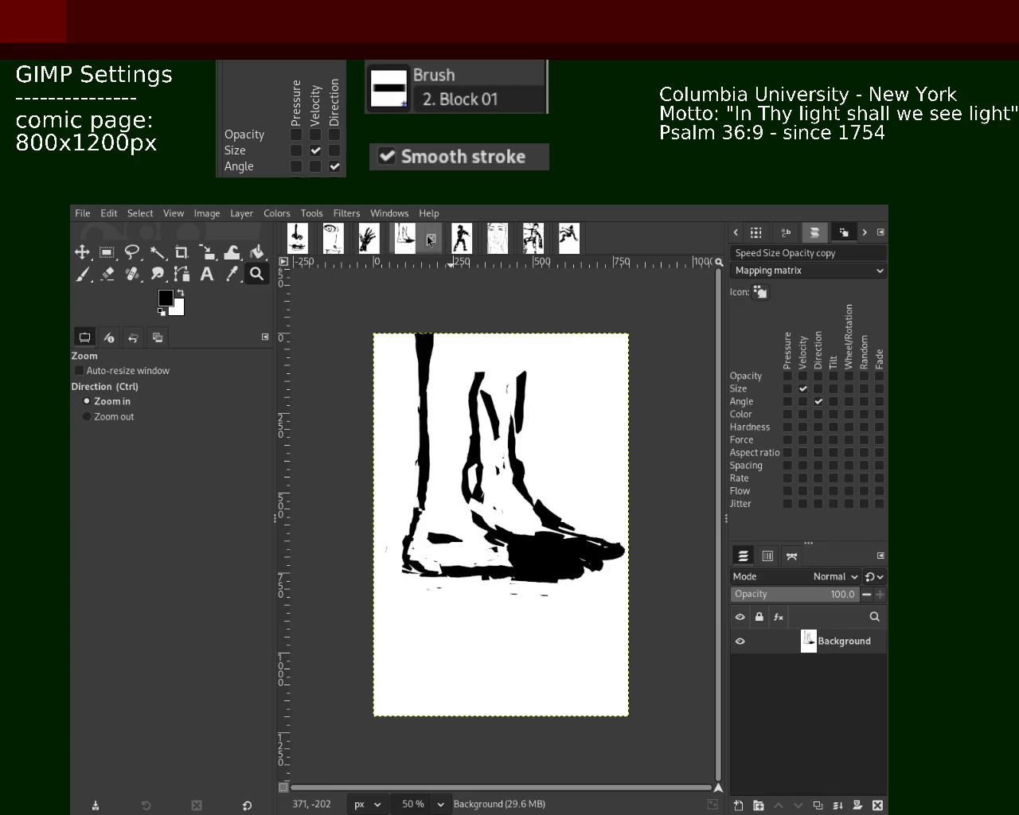
{"action": "left_click", "coordinate": [471, 245]}
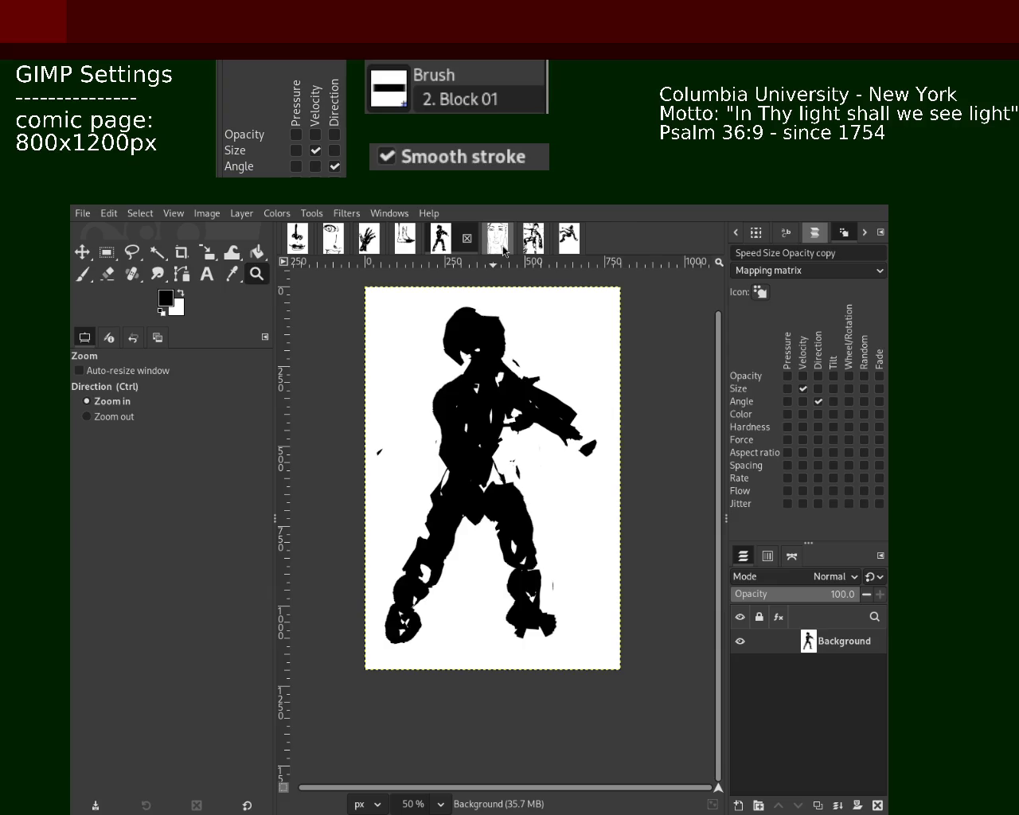
{"action": "left_click", "coordinate": [502, 248]}
{"action": "left_click", "coordinate": [531, 253]}
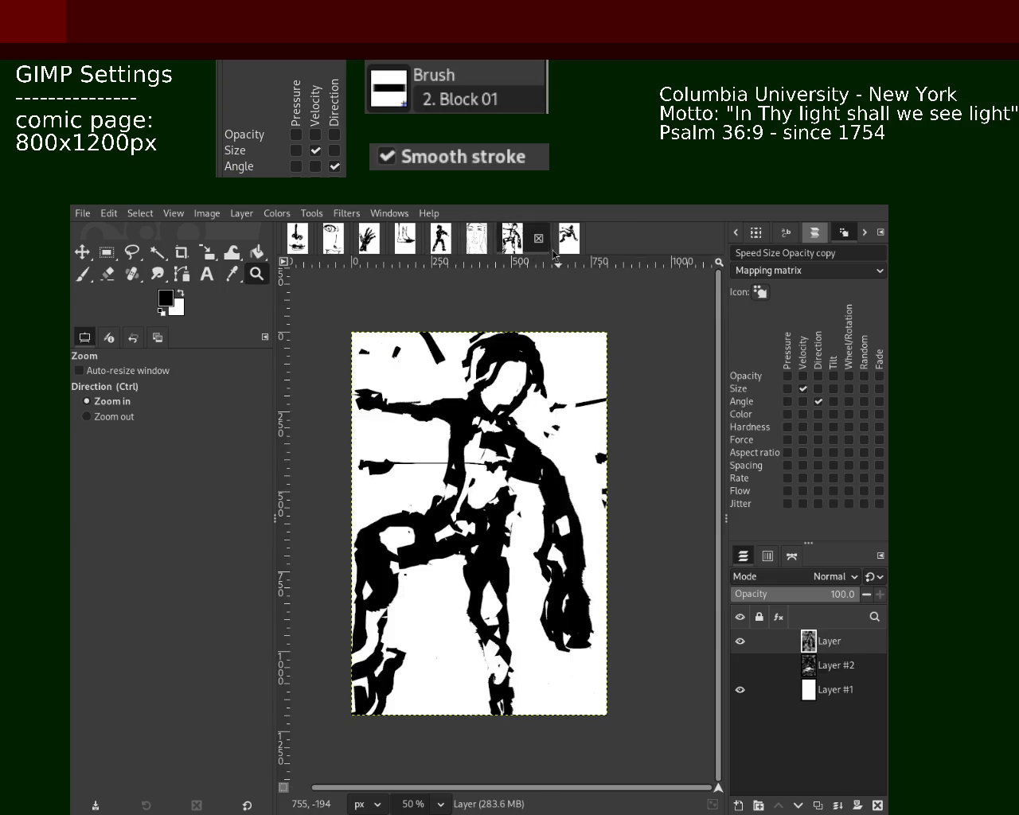
{"action": "left_click", "coordinate": [559, 252]}
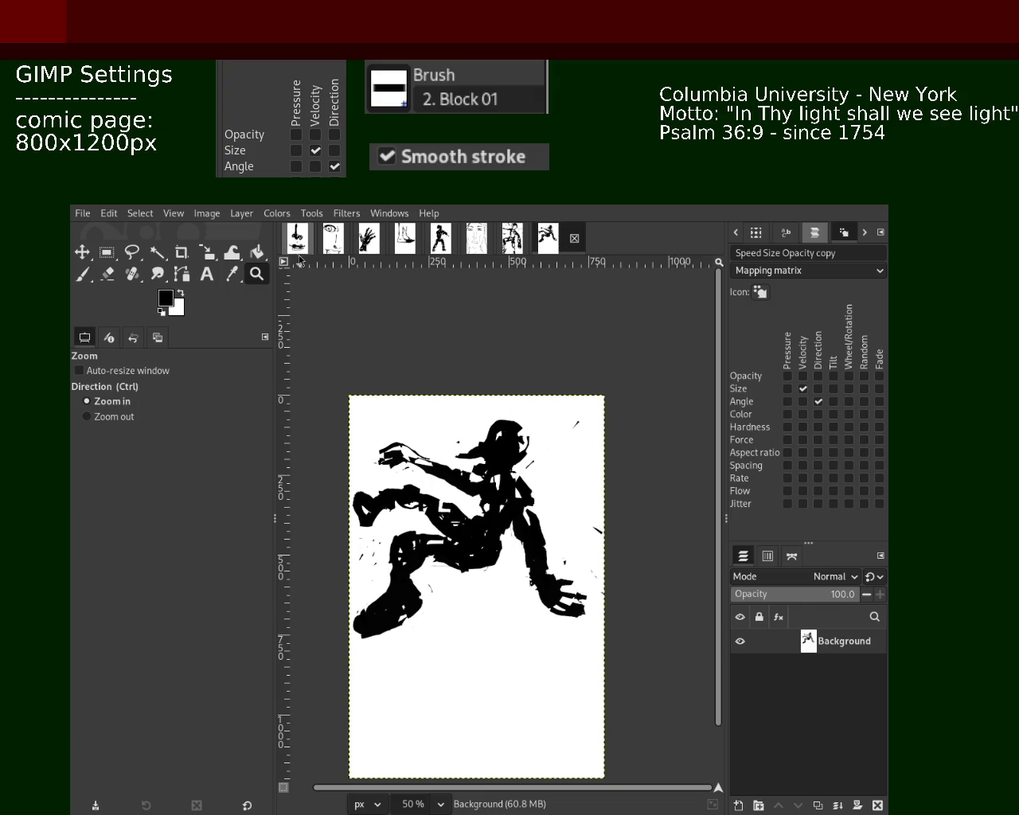
Cycle through all the drawings again, end on the running figure, and select the Eraser tool.
{"action": "left_click", "coordinate": [298, 243]}
{"action": "left_click", "coordinate": [366, 253]}
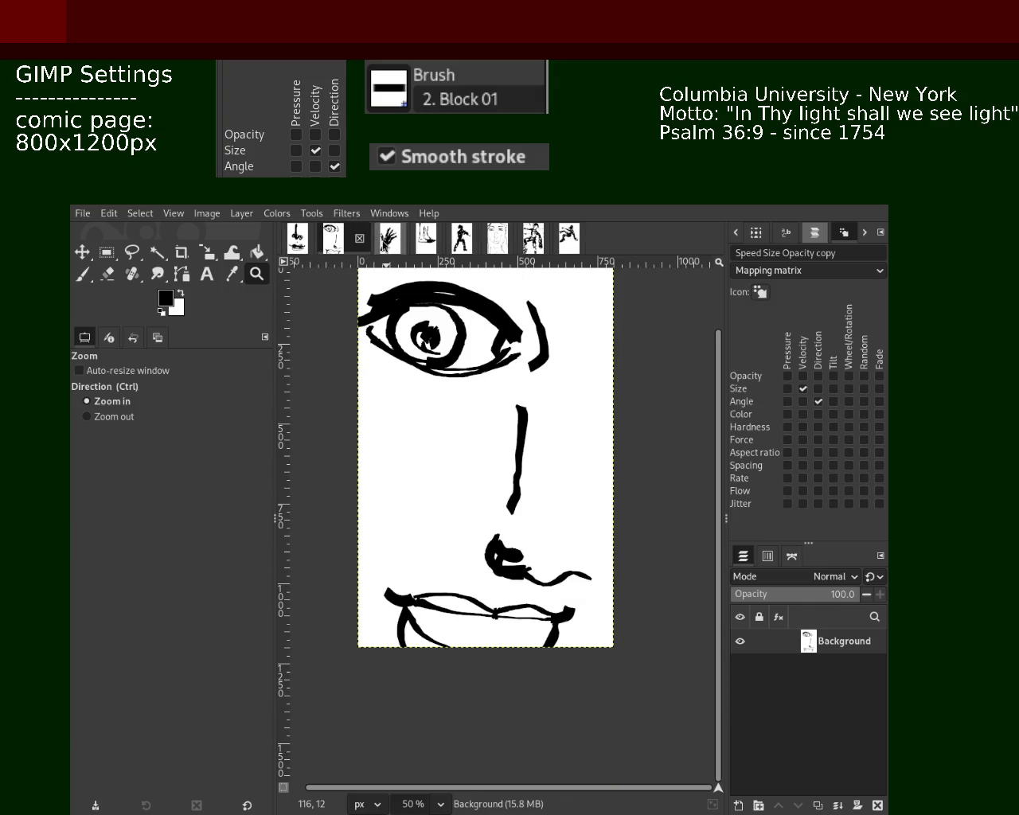
{"action": "left_click", "coordinate": [389, 240]}
{"action": "left_click", "coordinate": [428, 243]}
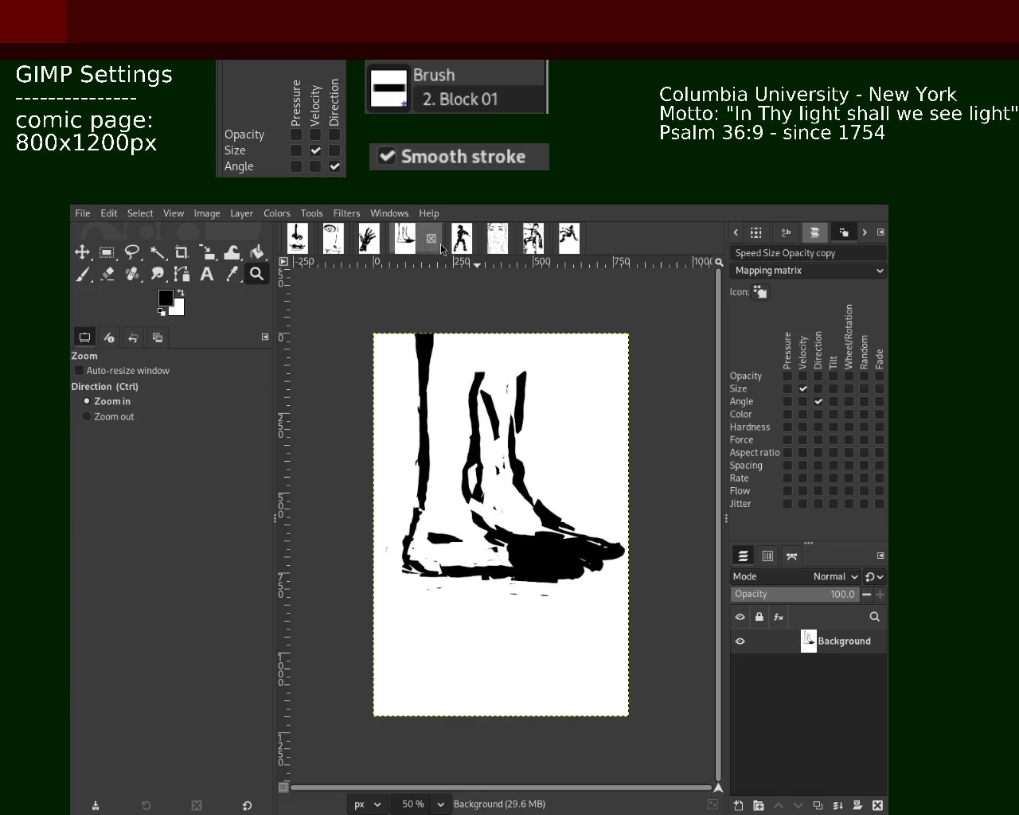
{"action": "left_click", "coordinate": [465, 251]}
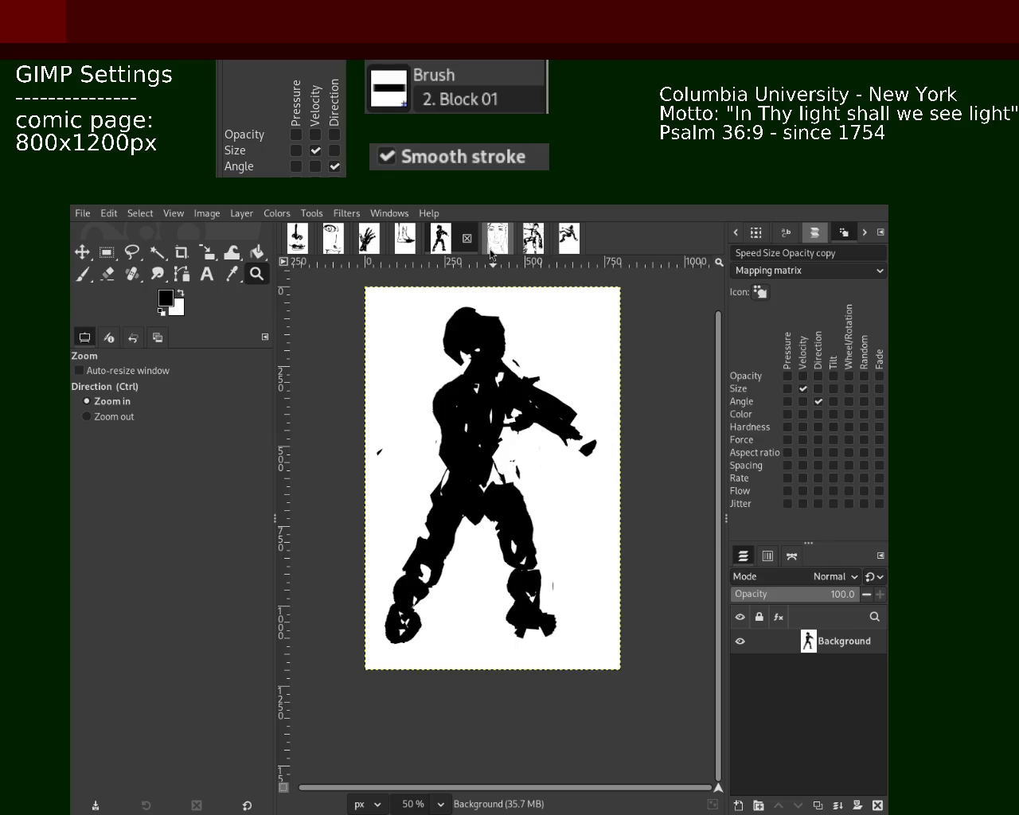
{"action": "left_click", "coordinate": [491, 253]}
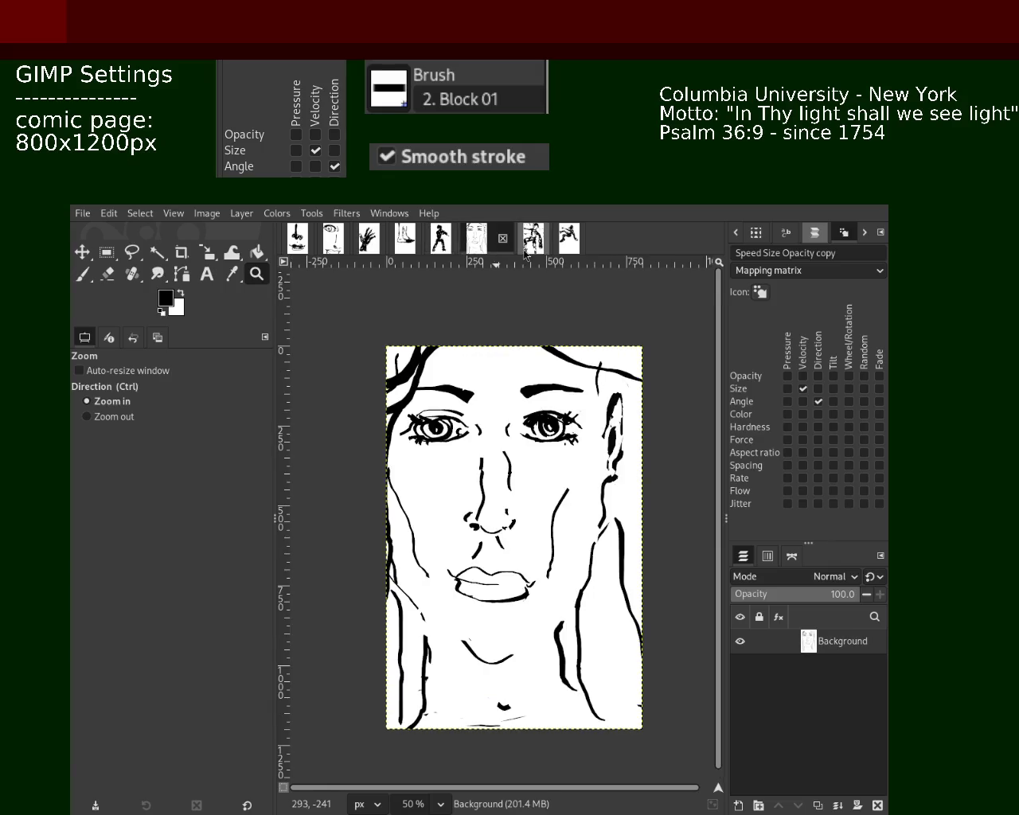
{"action": "left_click", "coordinate": [525, 253]}
{"action": "left_click", "coordinate": [568, 254]}
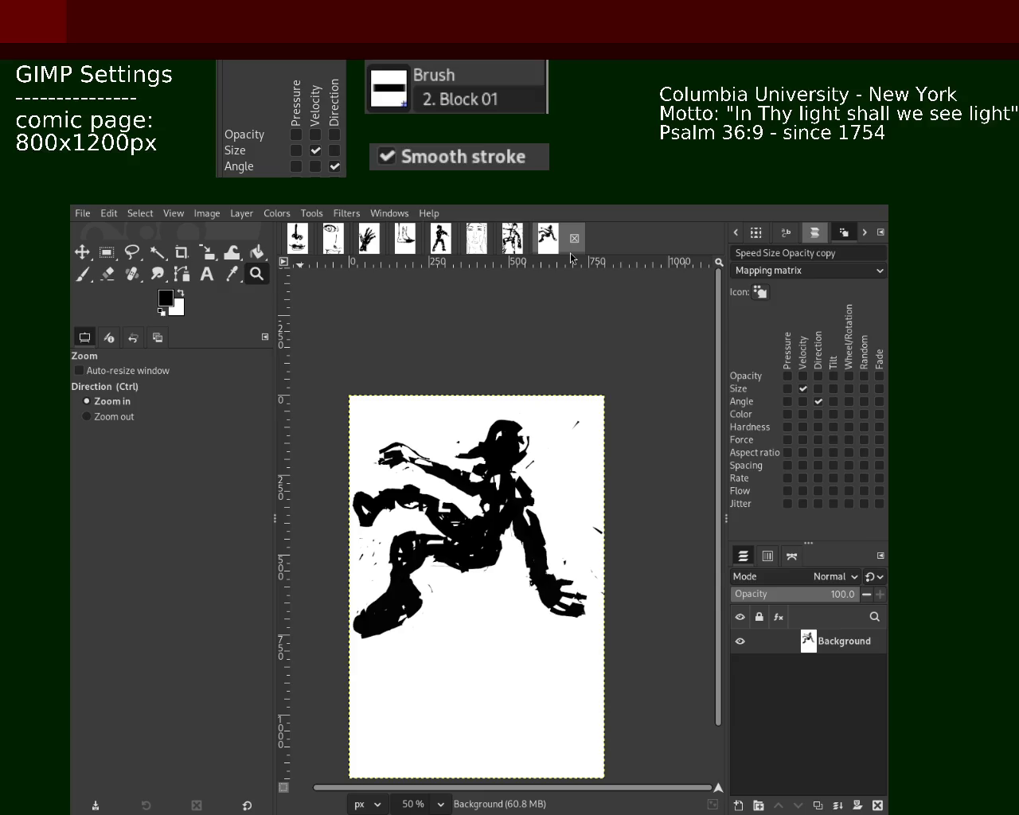
{"action": "left_click", "coordinate": [108, 274]}
Erase a stray mark on the running figure, save the sketch, undo the erase, then show the nose-and-mouth drawing.
{"action": "left_click", "coordinate": [471, 457]}
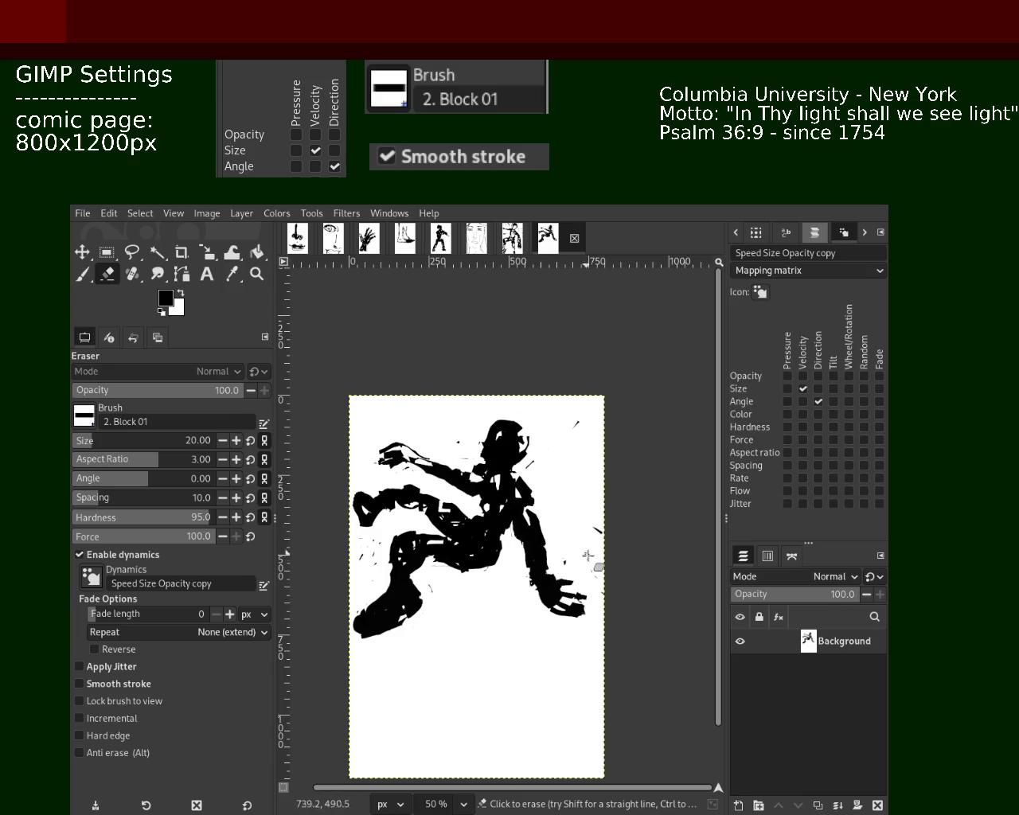
{"action": "key", "text": "ctrl+s"}
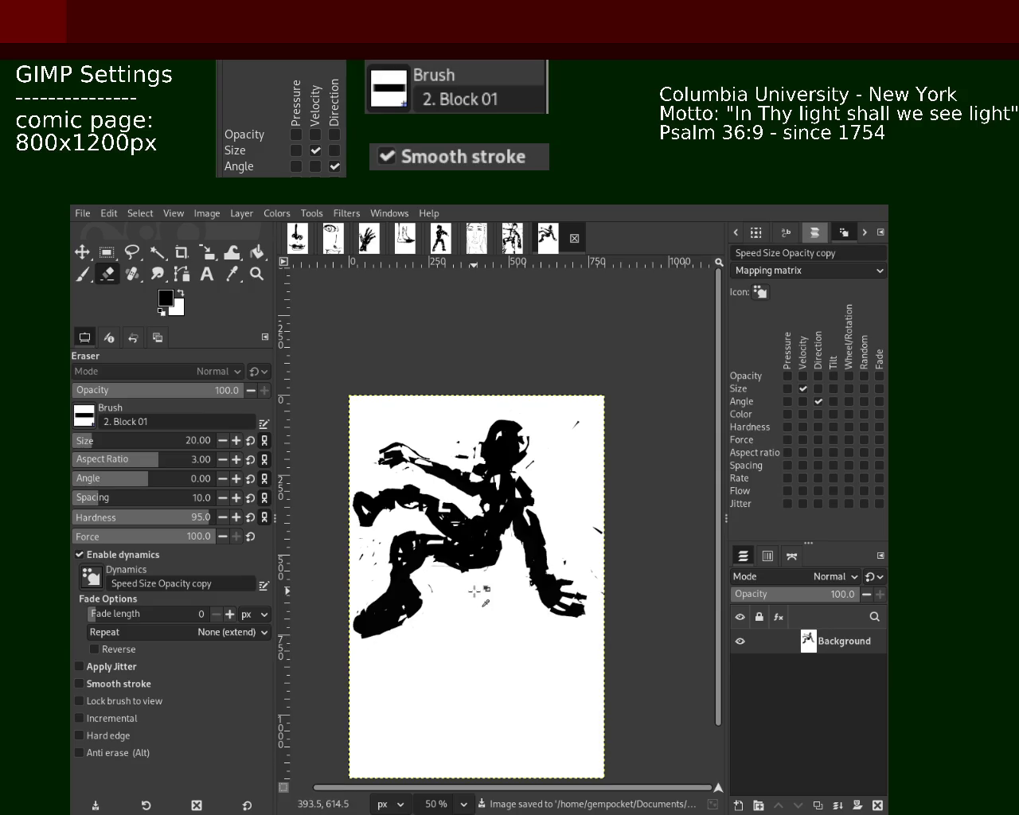
{"action": "key", "text": "ctrl+z"}
{"action": "left_click", "coordinate": [302, 247]}
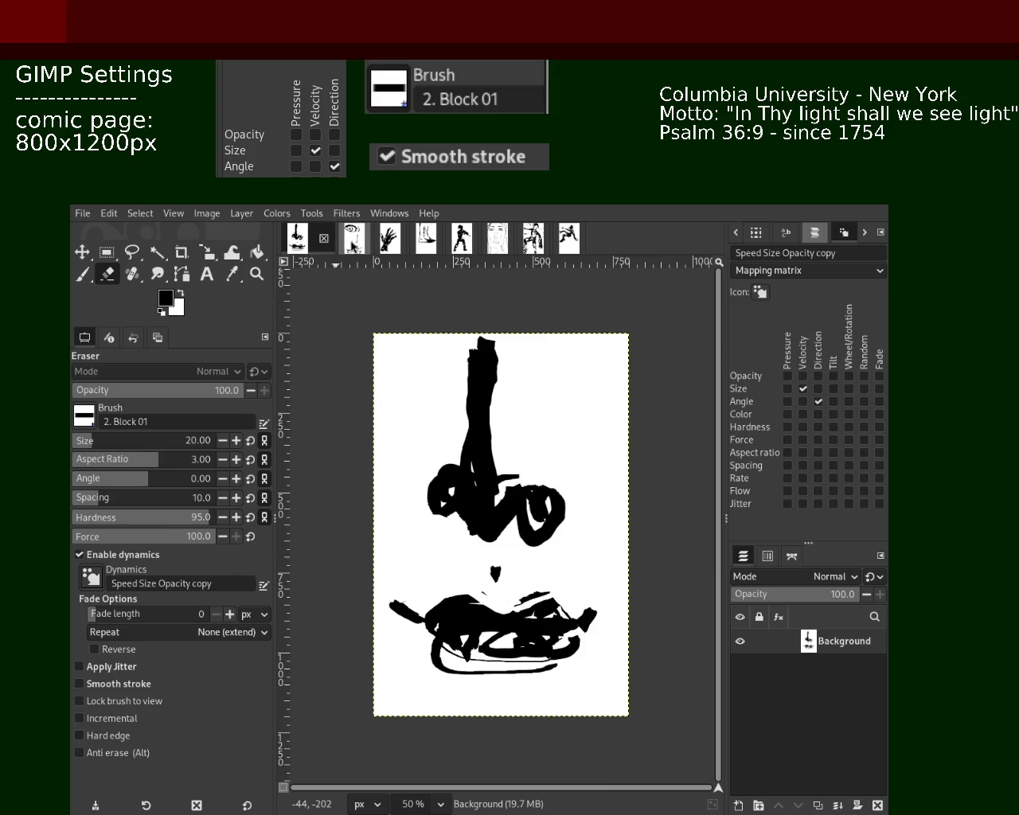
Step through the eye-nose-mouth, hand, foot, dancing, face and three-layer drawings back to the running figure.
{"action": "left_click", "coordinate": [344, 239]}
{"action": "left_click", "coordinate": [389, 238]}
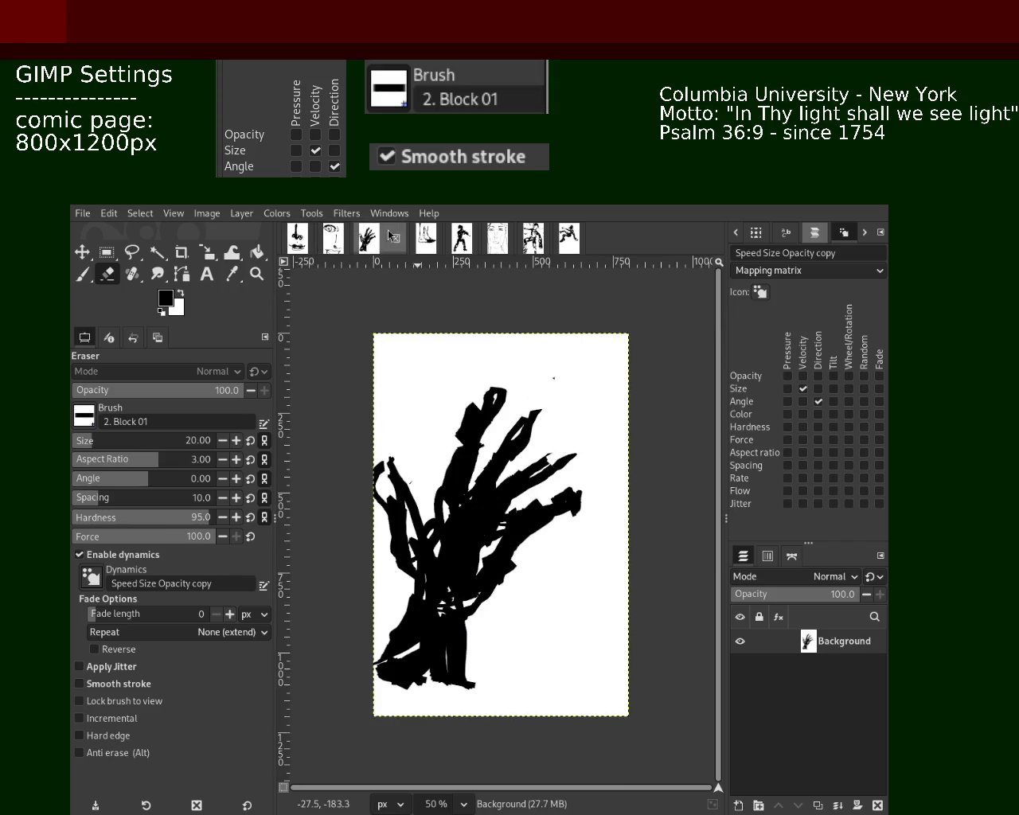
{"action": "left_click", "coordinate": [430, 242]}
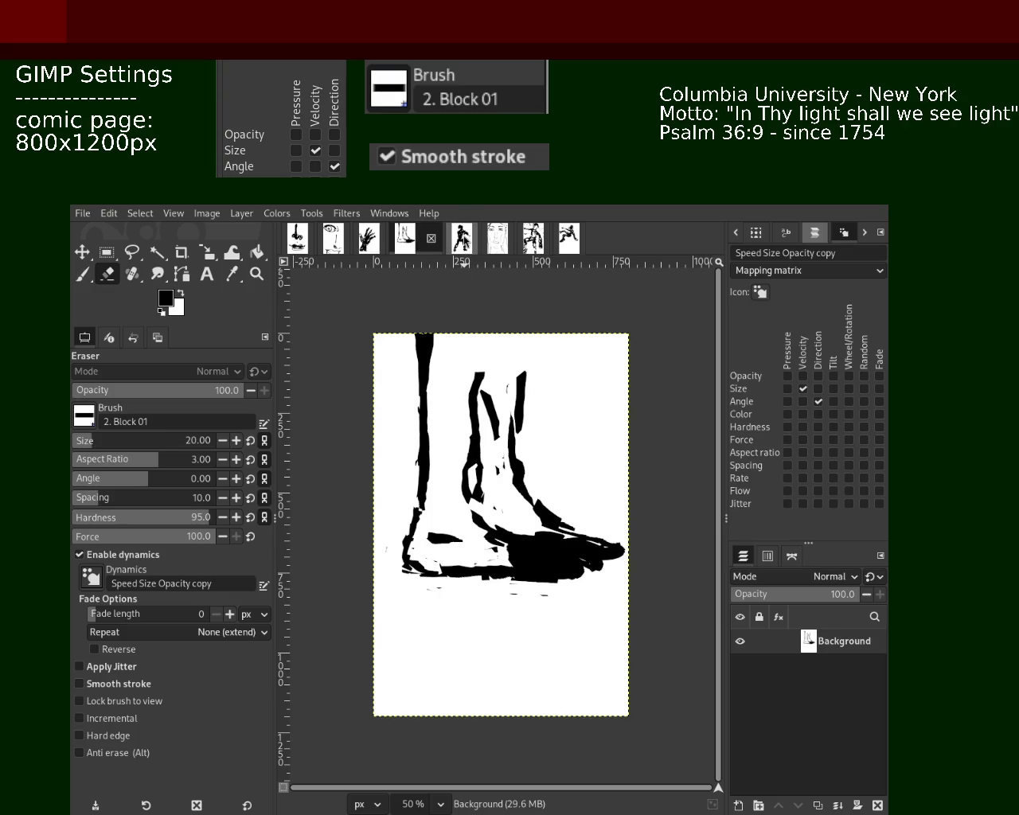
{"action": "left_click", "coordinate": [466, 242]}
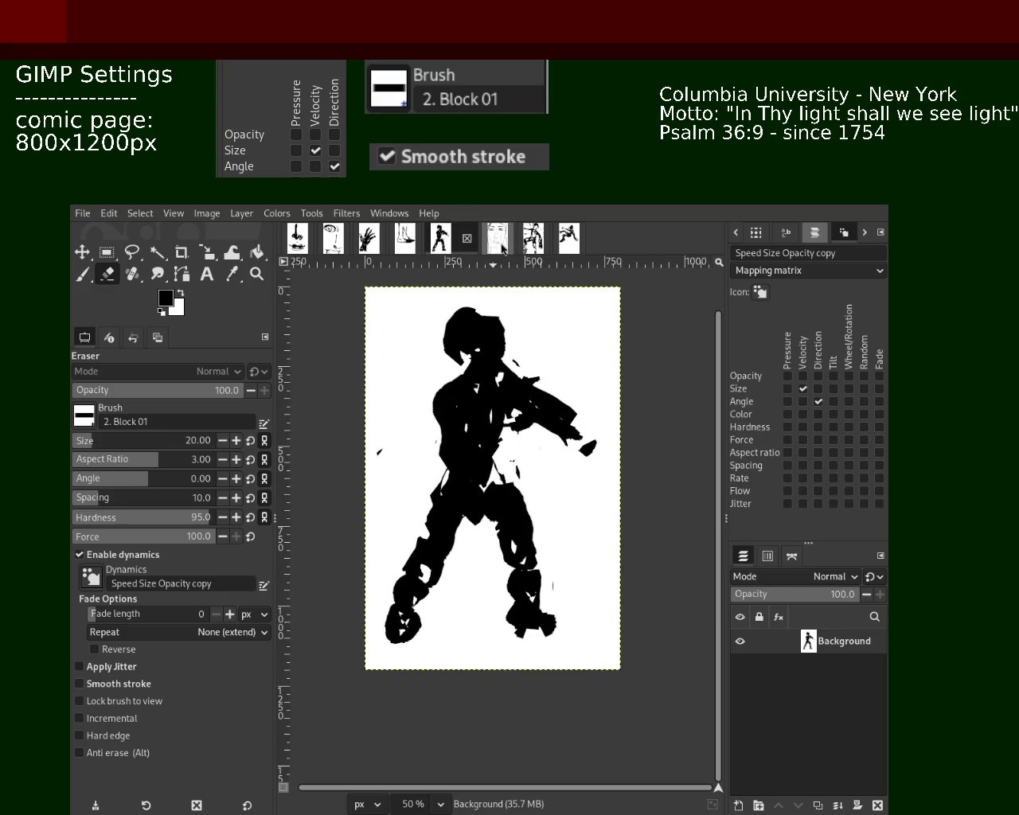
{"action": "left_click", "coordinate": [500, 242]}
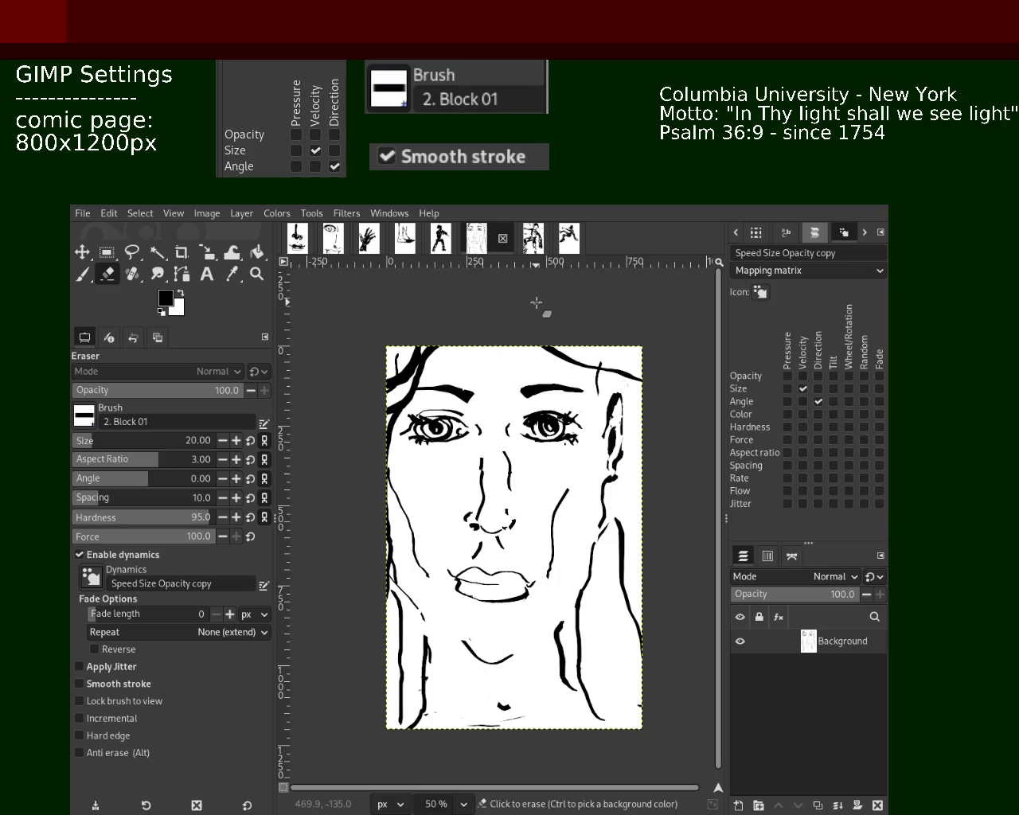
{"action": "left_click", "coordinate": [534, 242]}
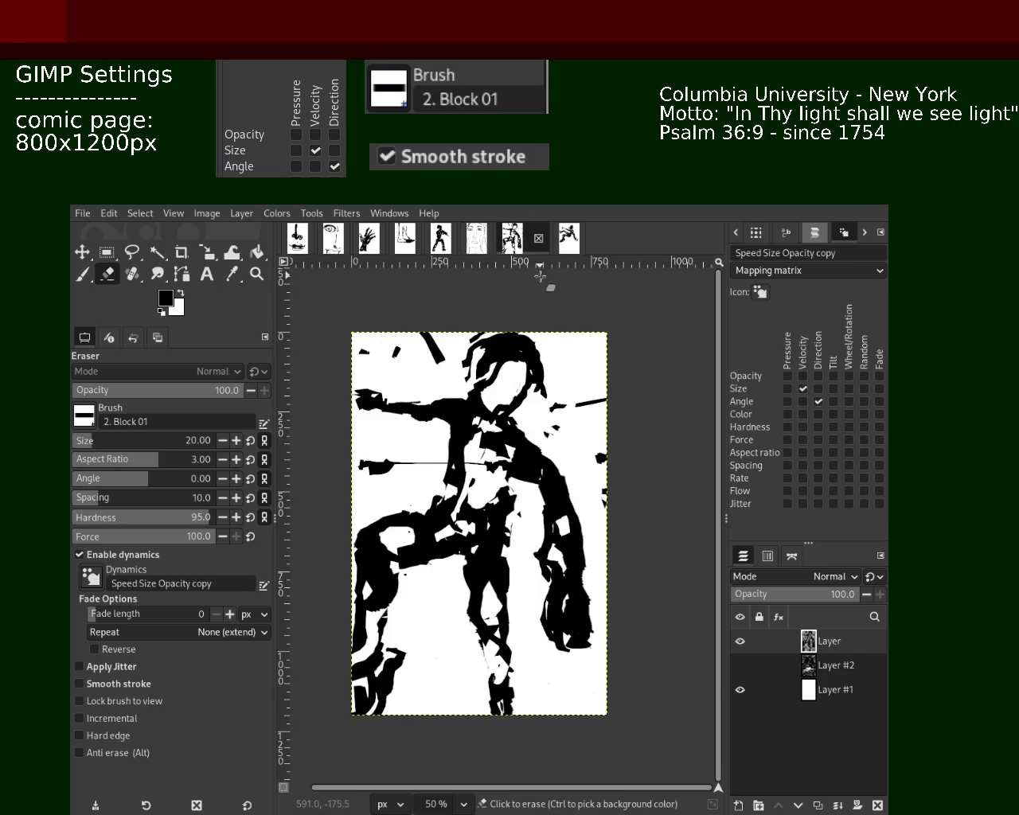
{"action": "left_click", "coordinate": [568, 239]}
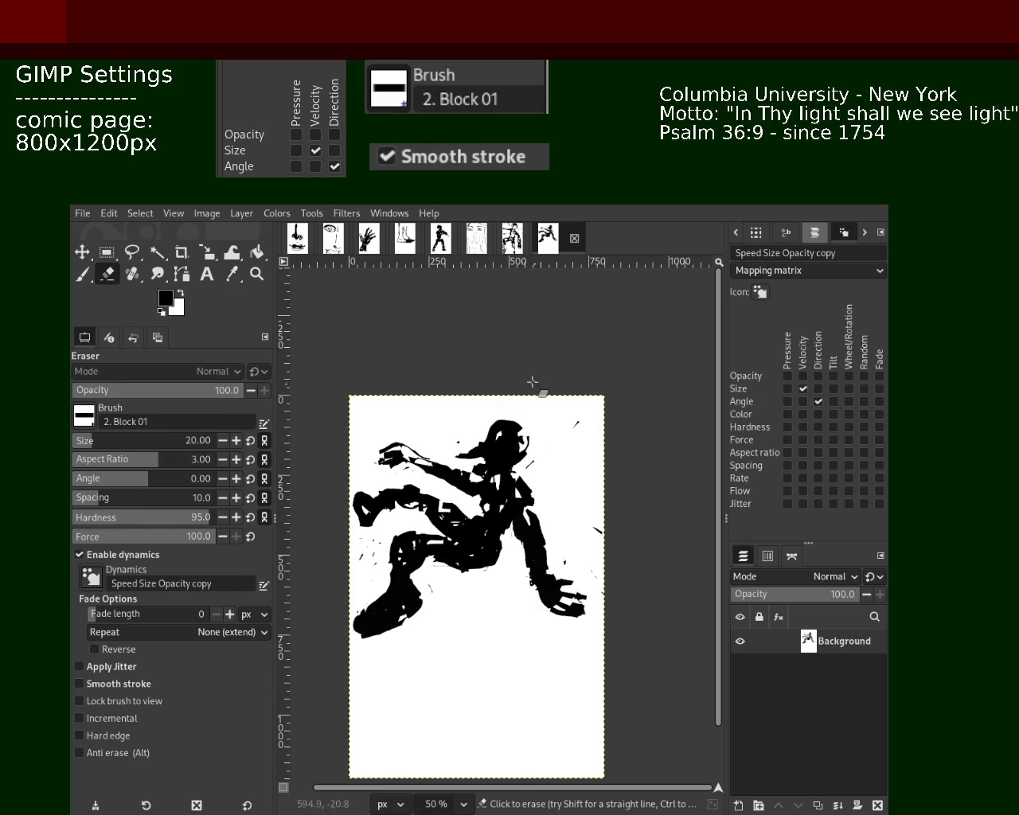
Zoom out on the running-figure sketch to see the whole page.
{"action": "key", "text": "z"}
{"action": "left_click", "coordinate": [441, 377], "text": "ctrl"}
{"action": "left_click", "coordinate": [441, 377], "text": "ctrl"}
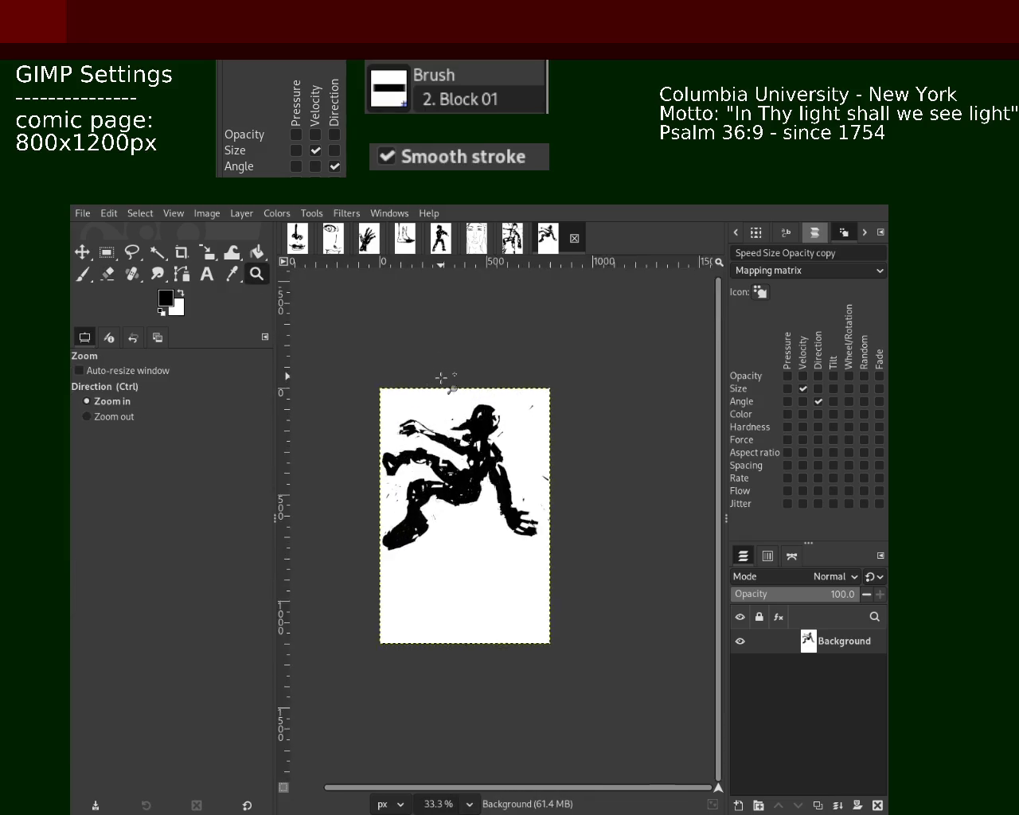
{"action": "left_click", "coordinate": [442, 378]}
Zoom the running figure to 66.7%, then check every other drawing and return to it.
{"action": "double_click", "coordinate": [425, 407]}
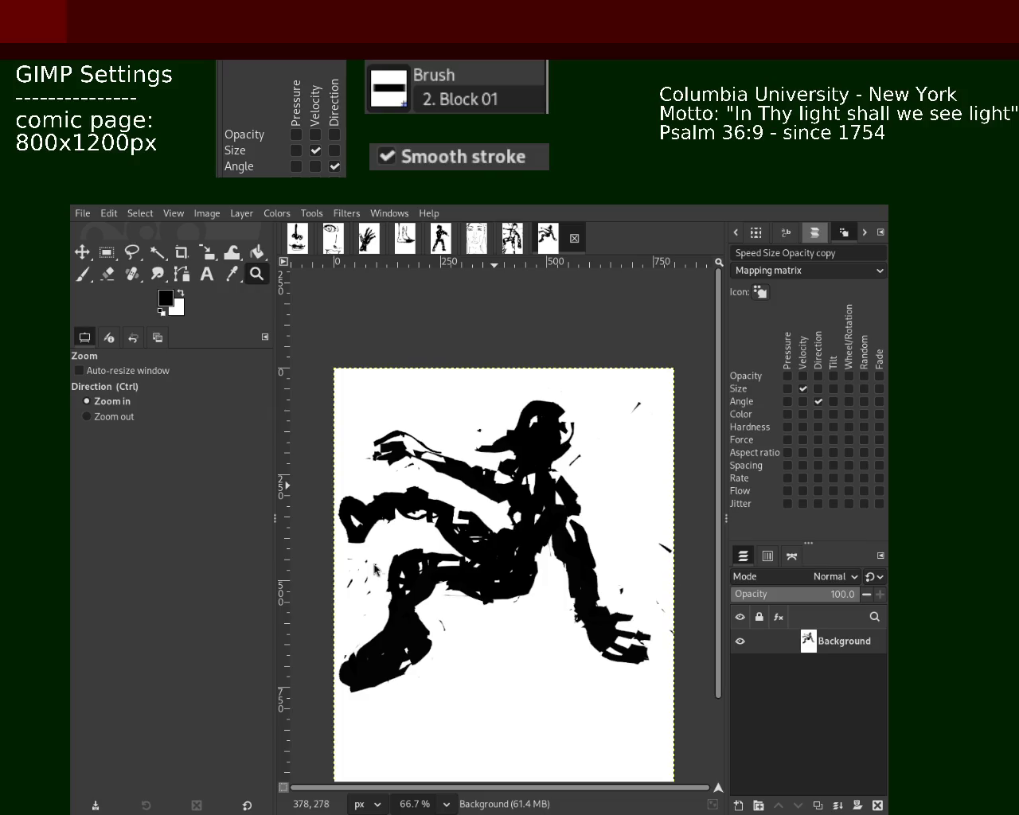
{"action": "left_click", "coordinate": [296, 239]}
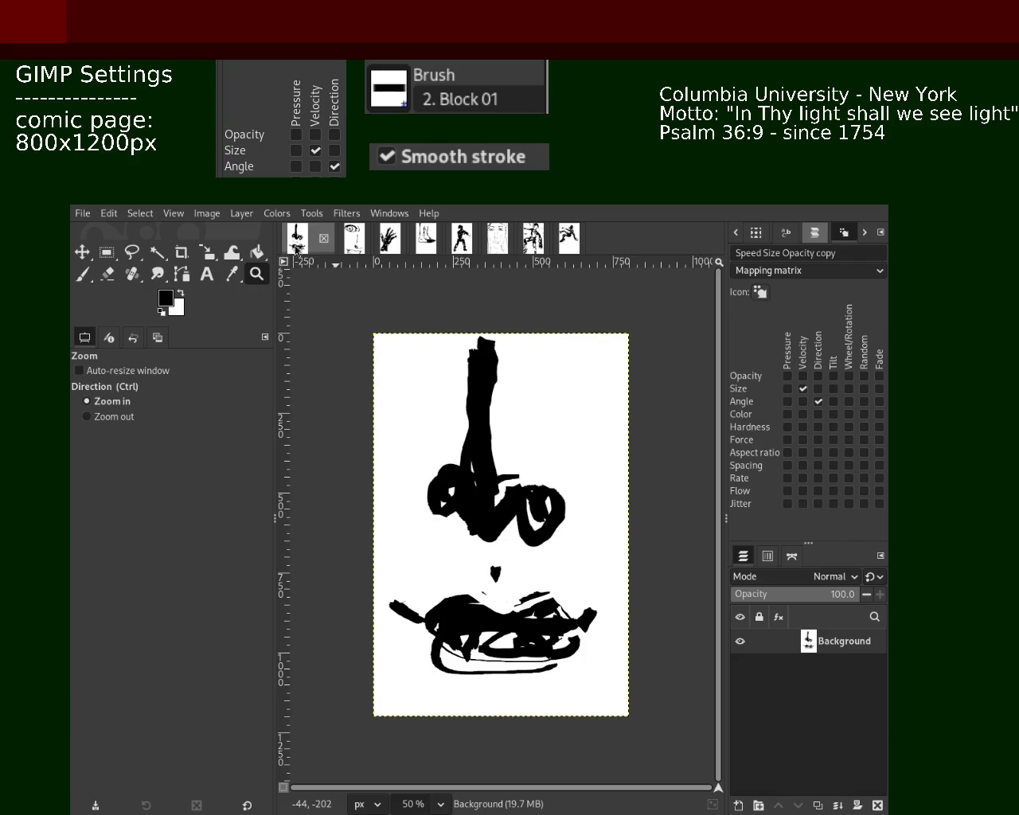
{"action": "left_click", "coordinate": [344, 243]}
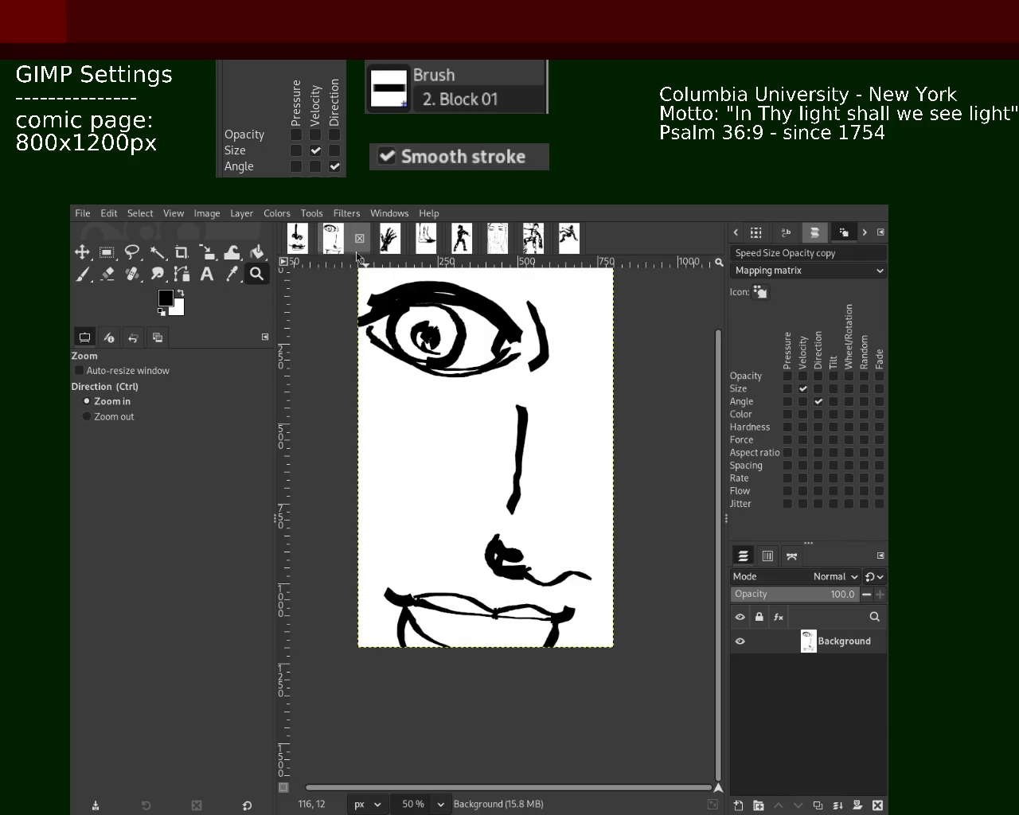
{"action": "left_click", "coordinate": [389, 239]}
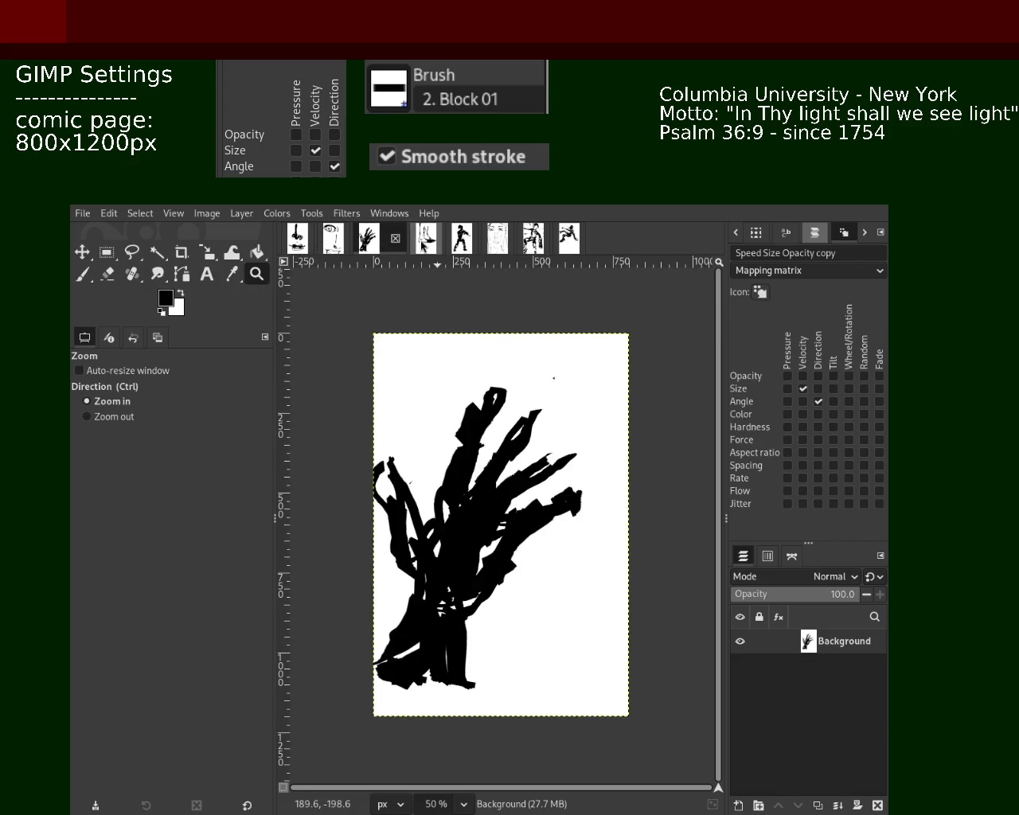
{"action": "left_click", "coordinate": [423, 242]}
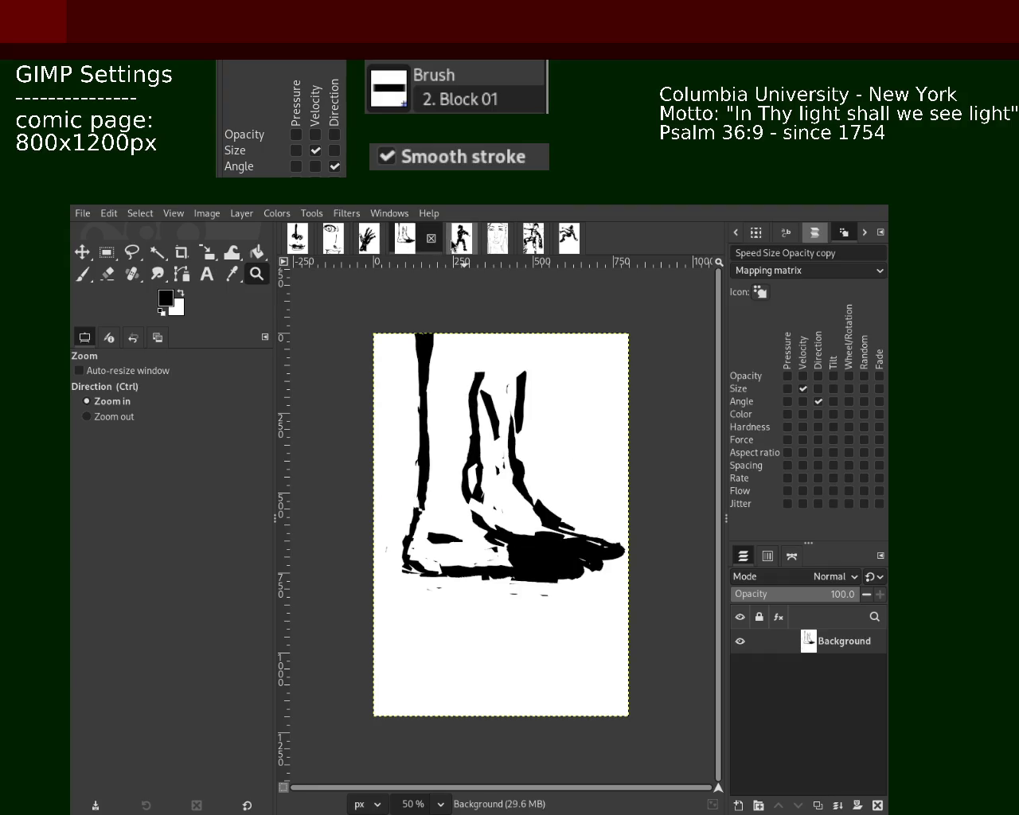
{"action": "left_click", "coordinate": [462, 241]}
{"action": "left_click", "coordinate": [488, 249]}
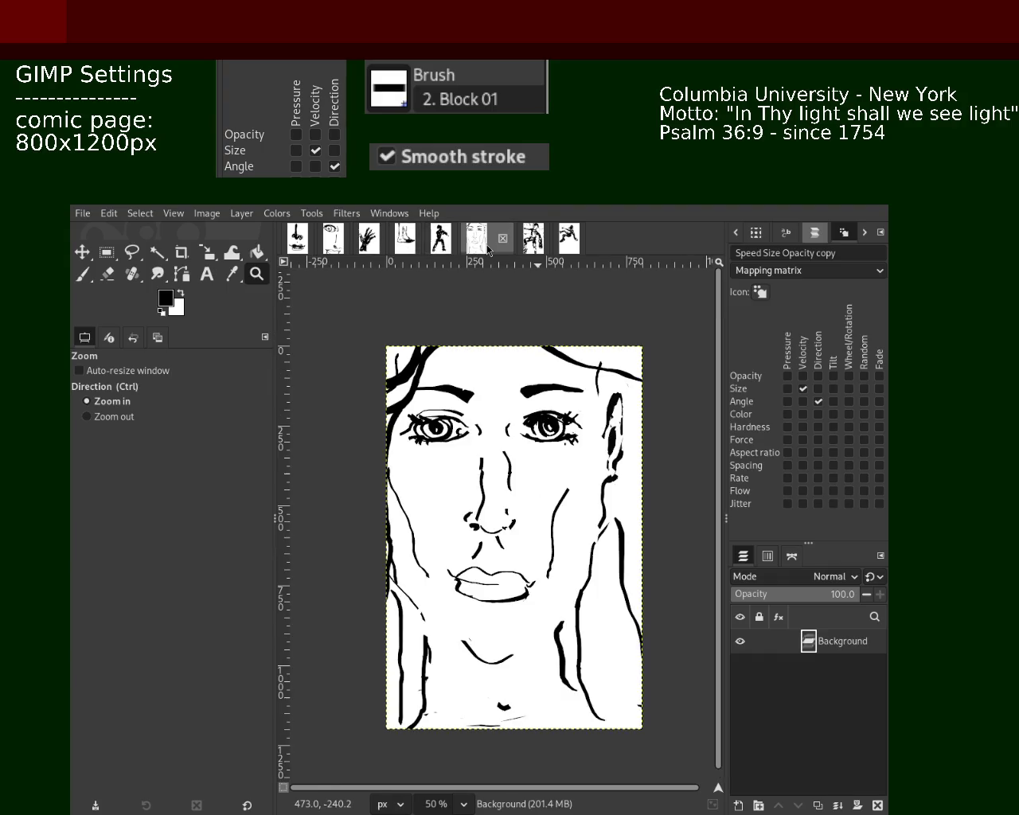
{"action": "left_click", "coordinate": [525, 250]}
{"action": "left_click", "coordinate": [565, 248]}
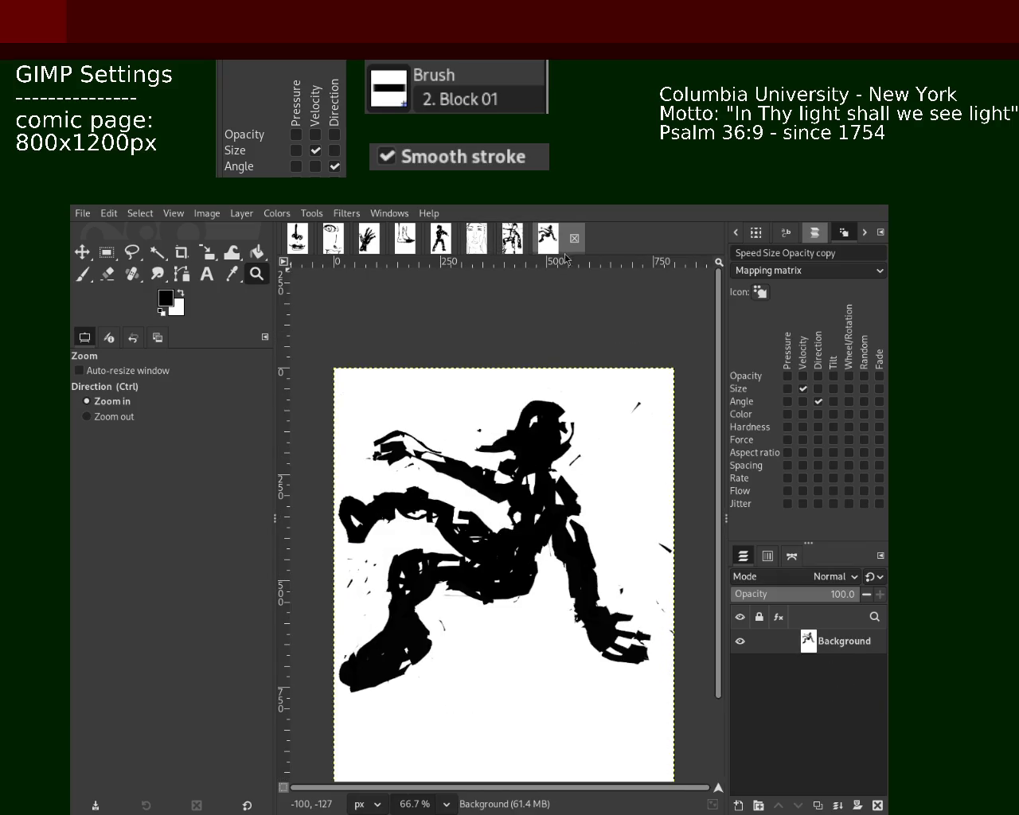